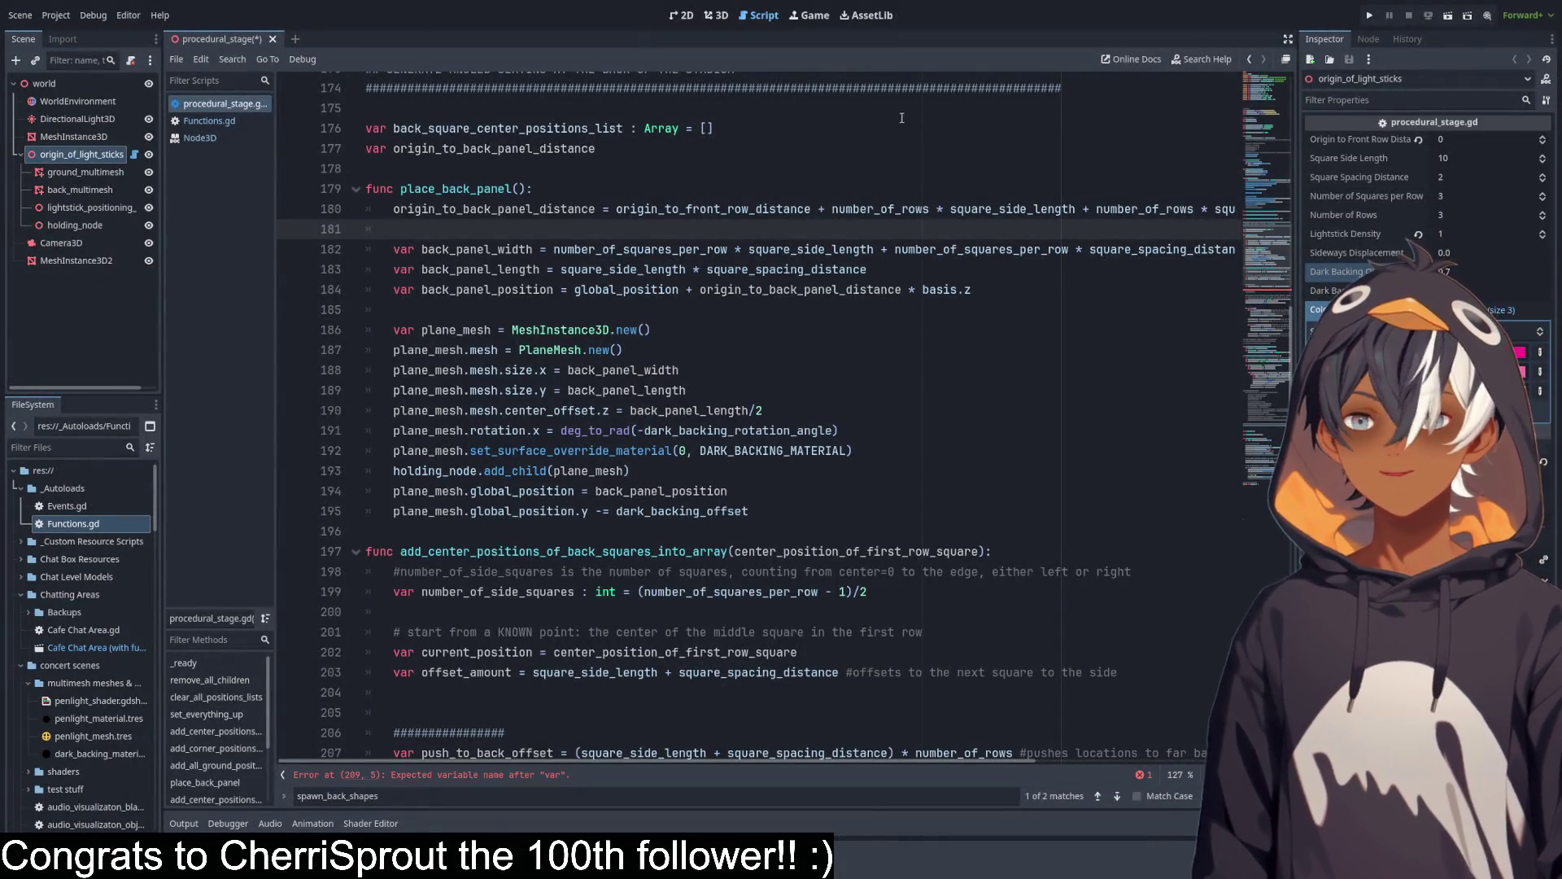
Collapse the place_back_panel function body and inspect the distance, offset and position variables.
left_click_drag(575, 210, 950, 209)
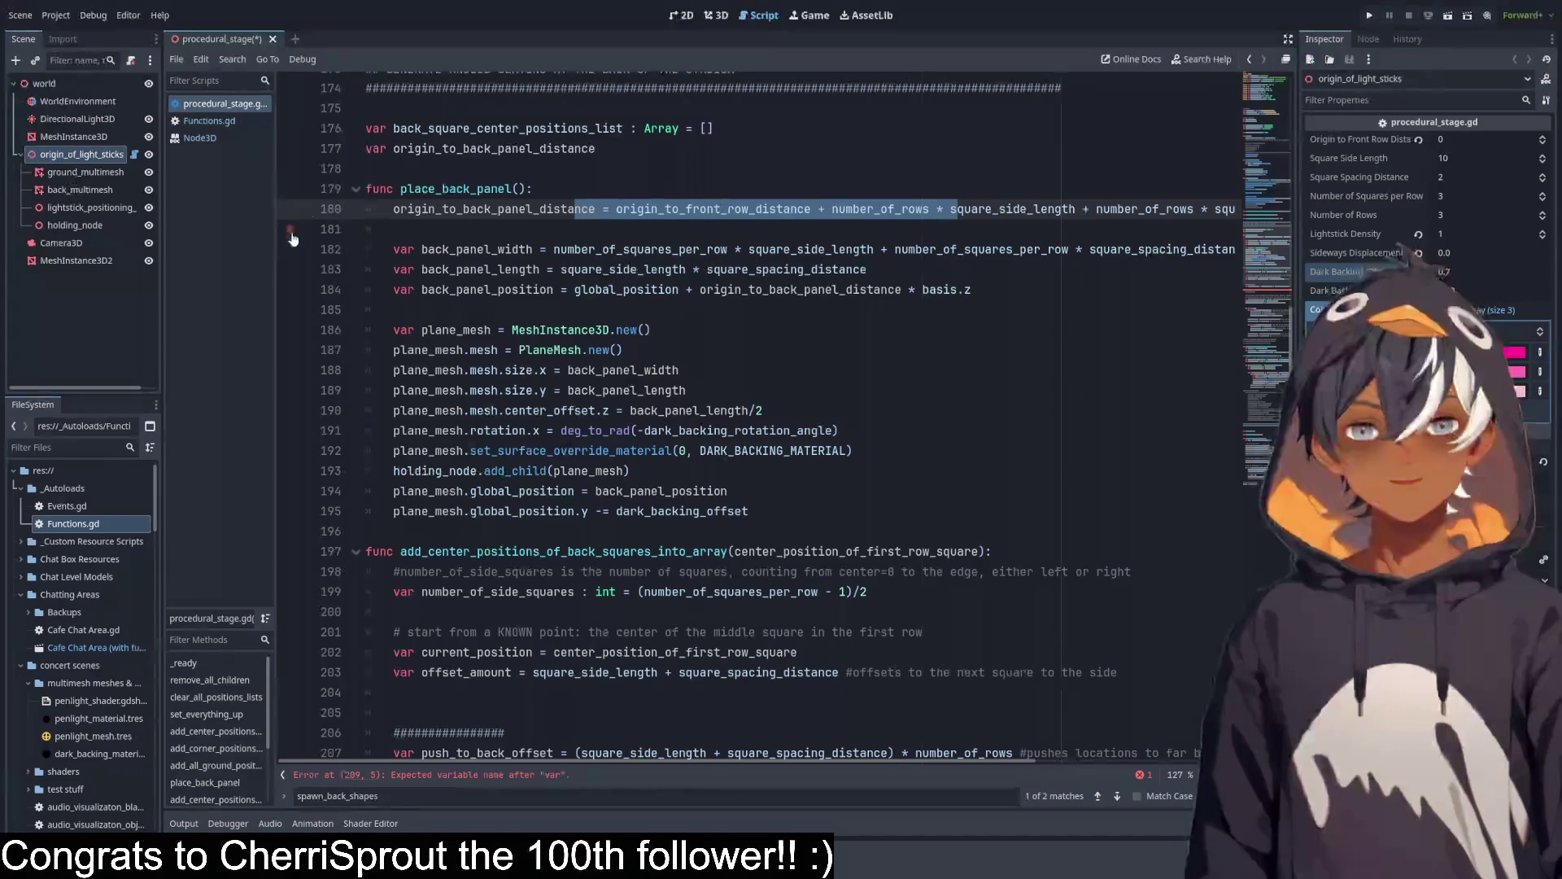
left_click(358, 190)
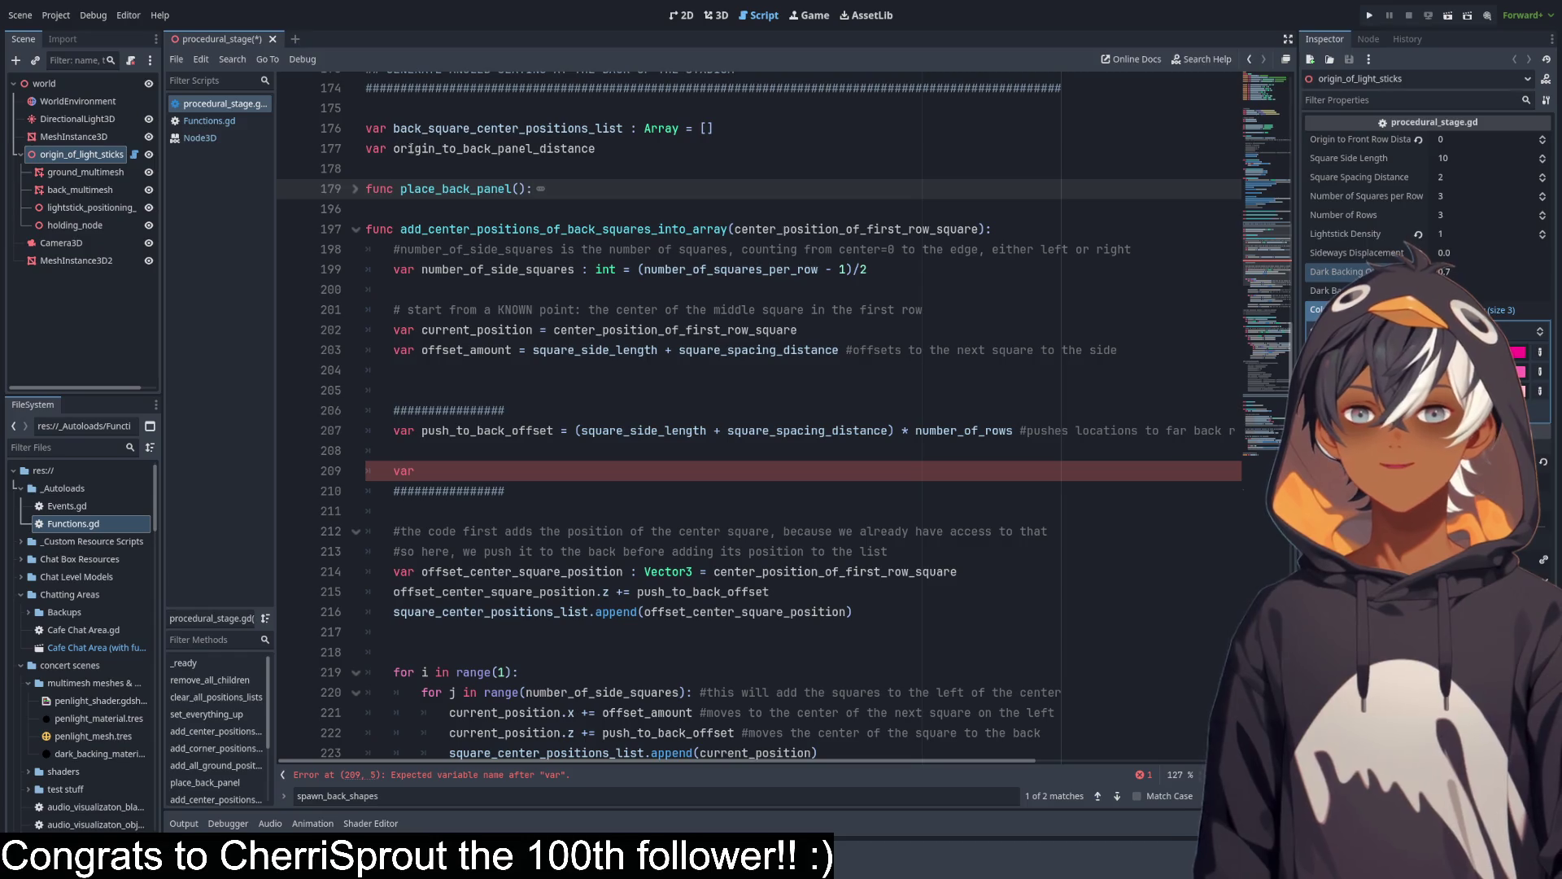
double_click(481, 148)
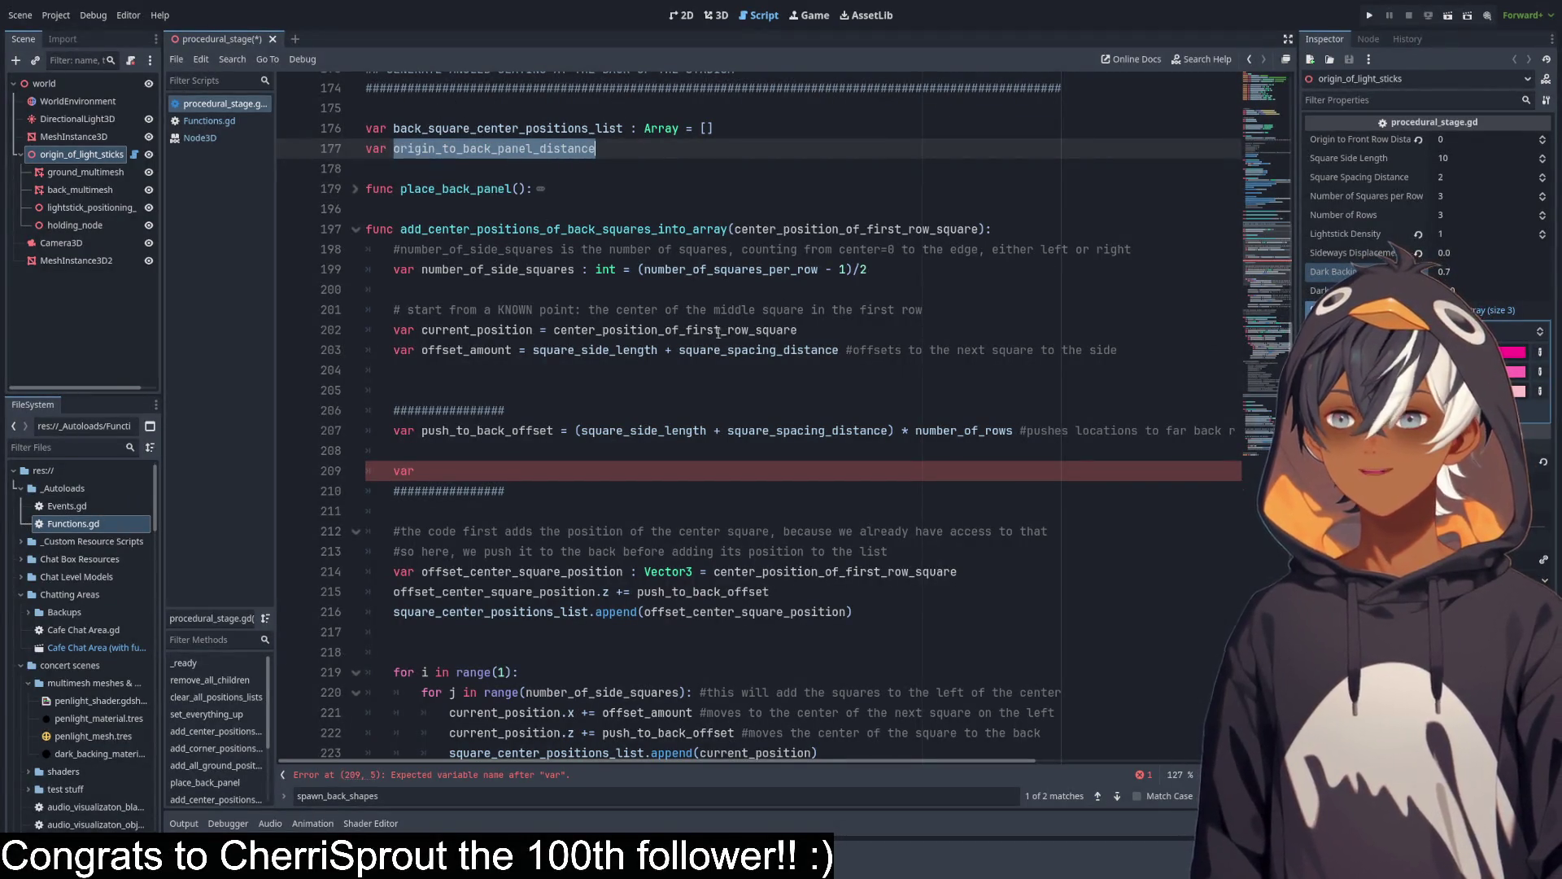
double_click(486, 430)
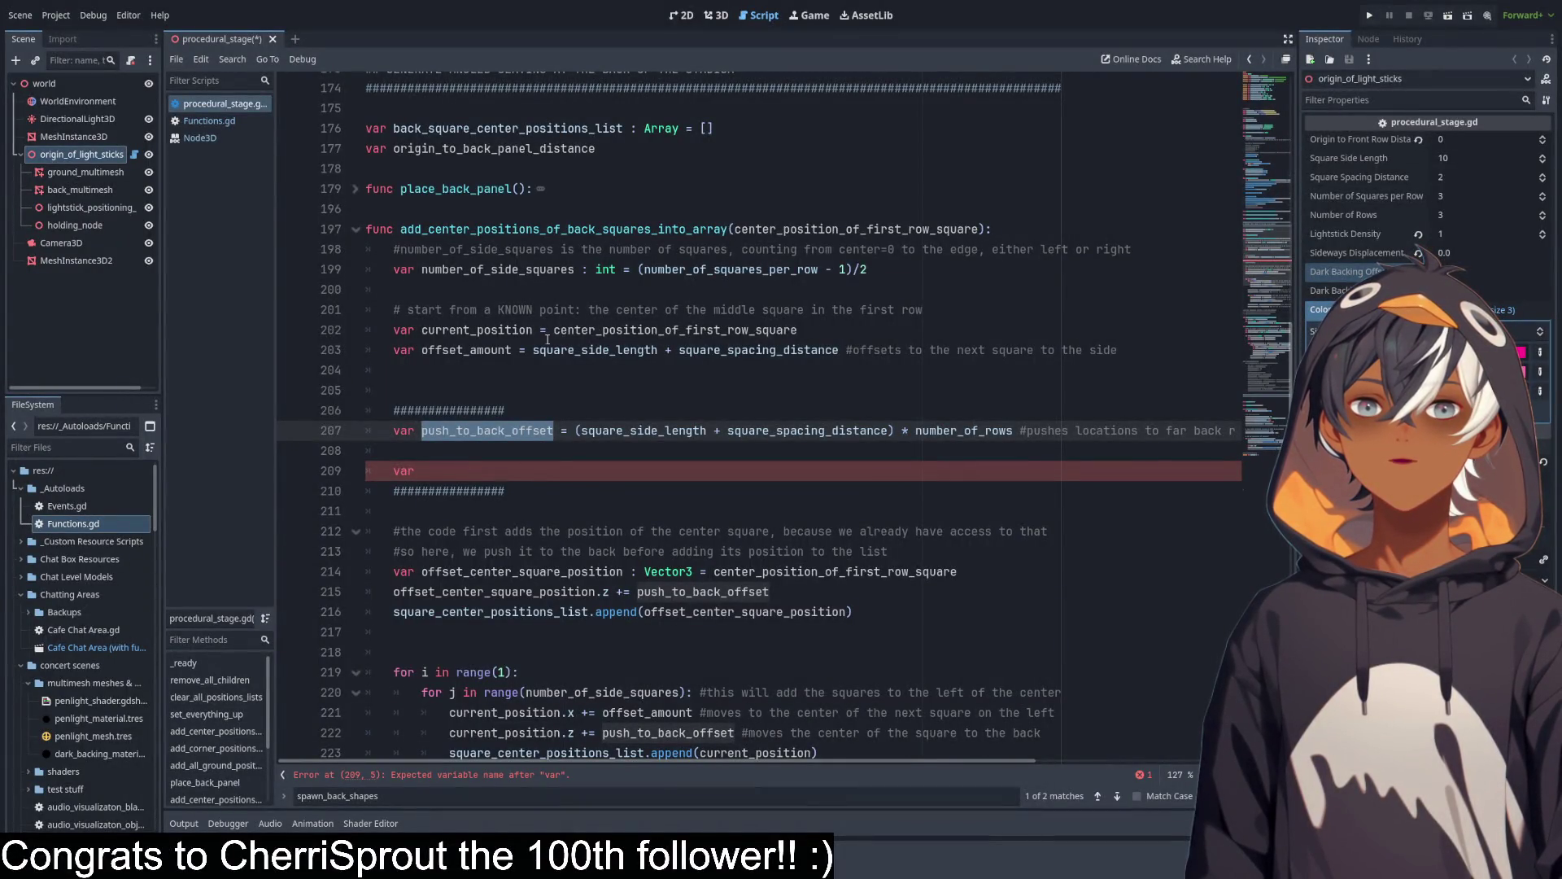
double_click(472, 329)
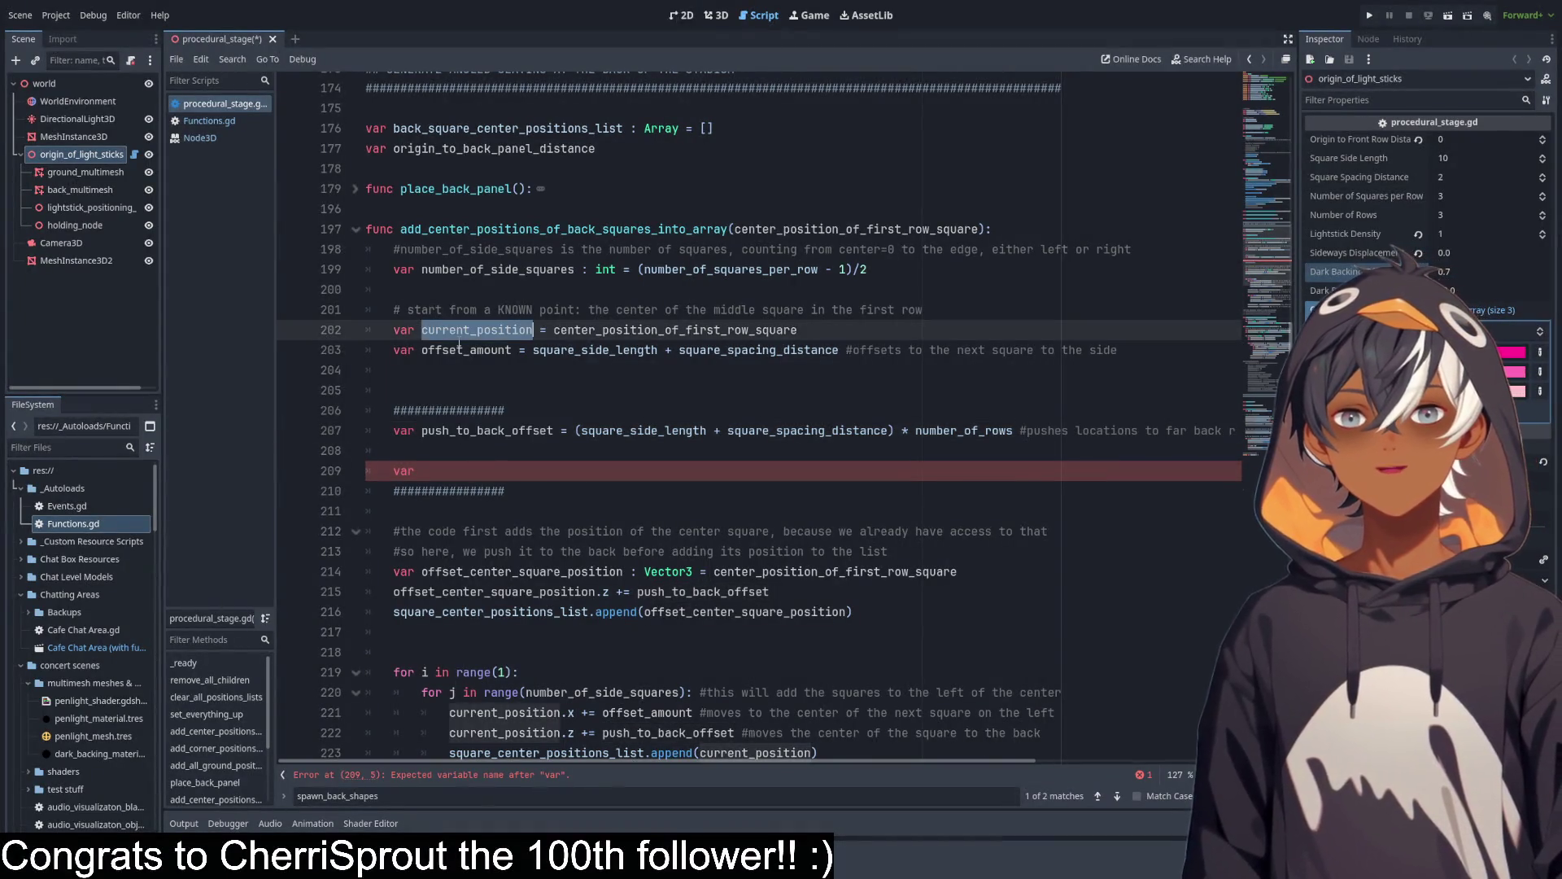
left_click_drag(471, 329, 463, 356)
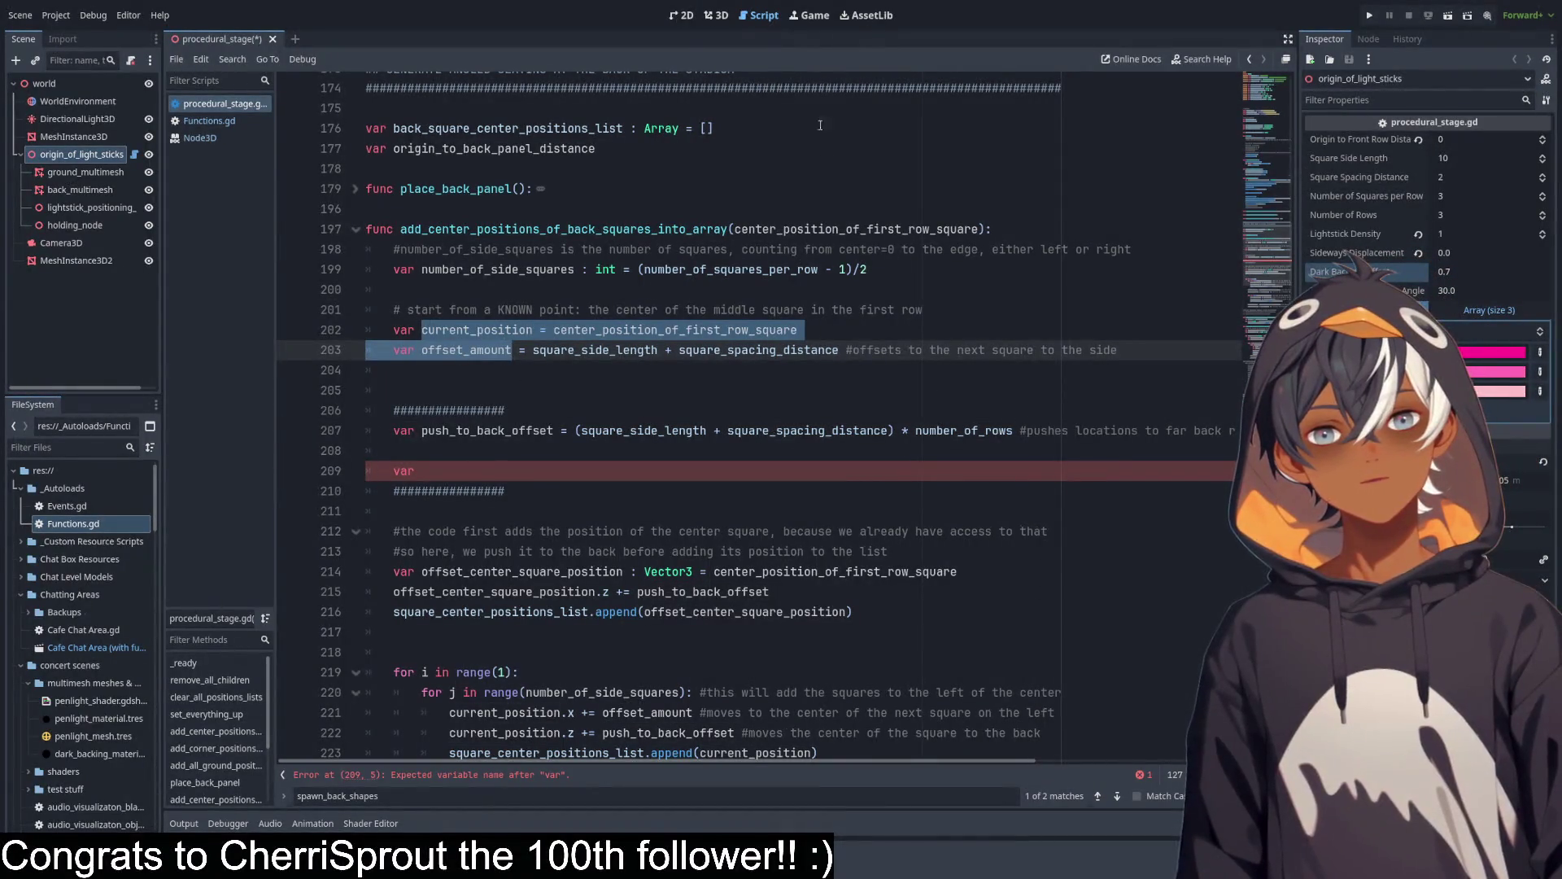
Orbit the stage in 3D, then return to the script and select the blank lines below offset_amount.
left_click(716, 16)
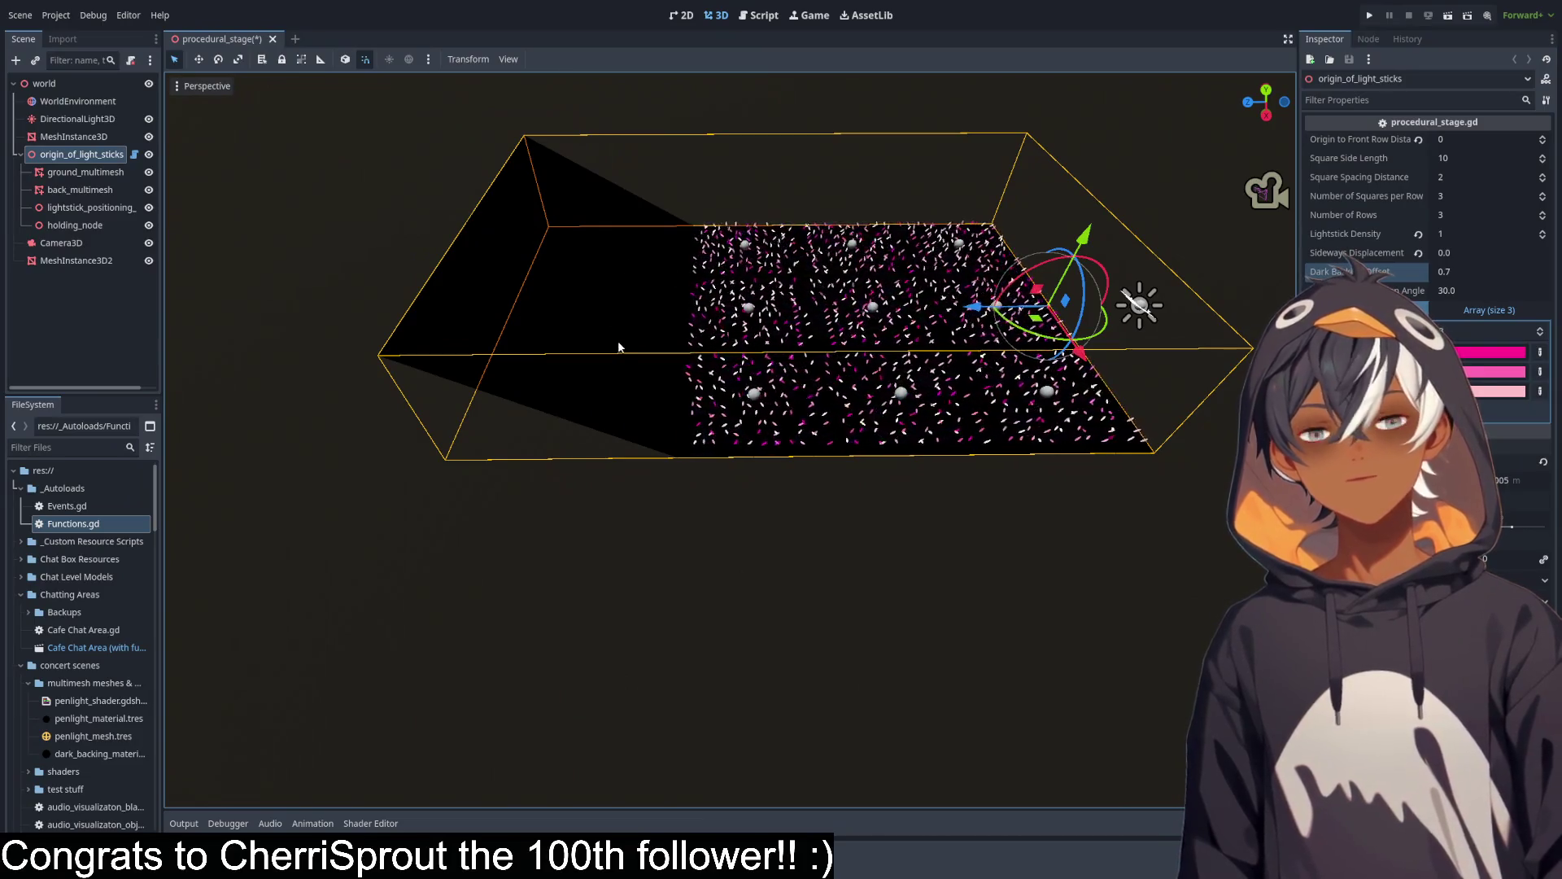
left_click_drag(607, 432, 624, 315)
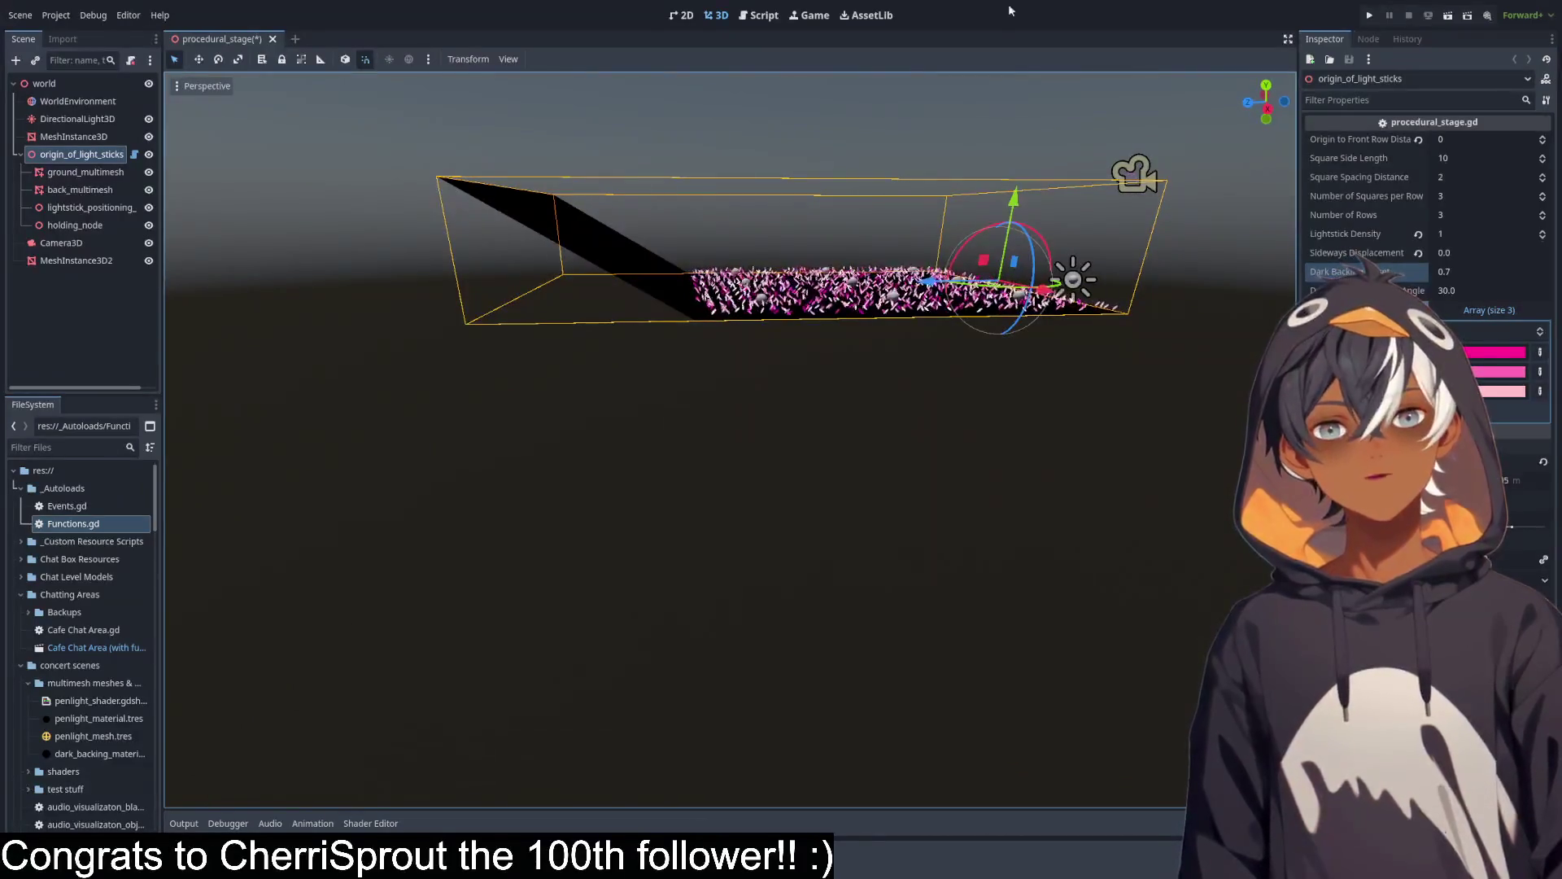
left_click(744, 17)
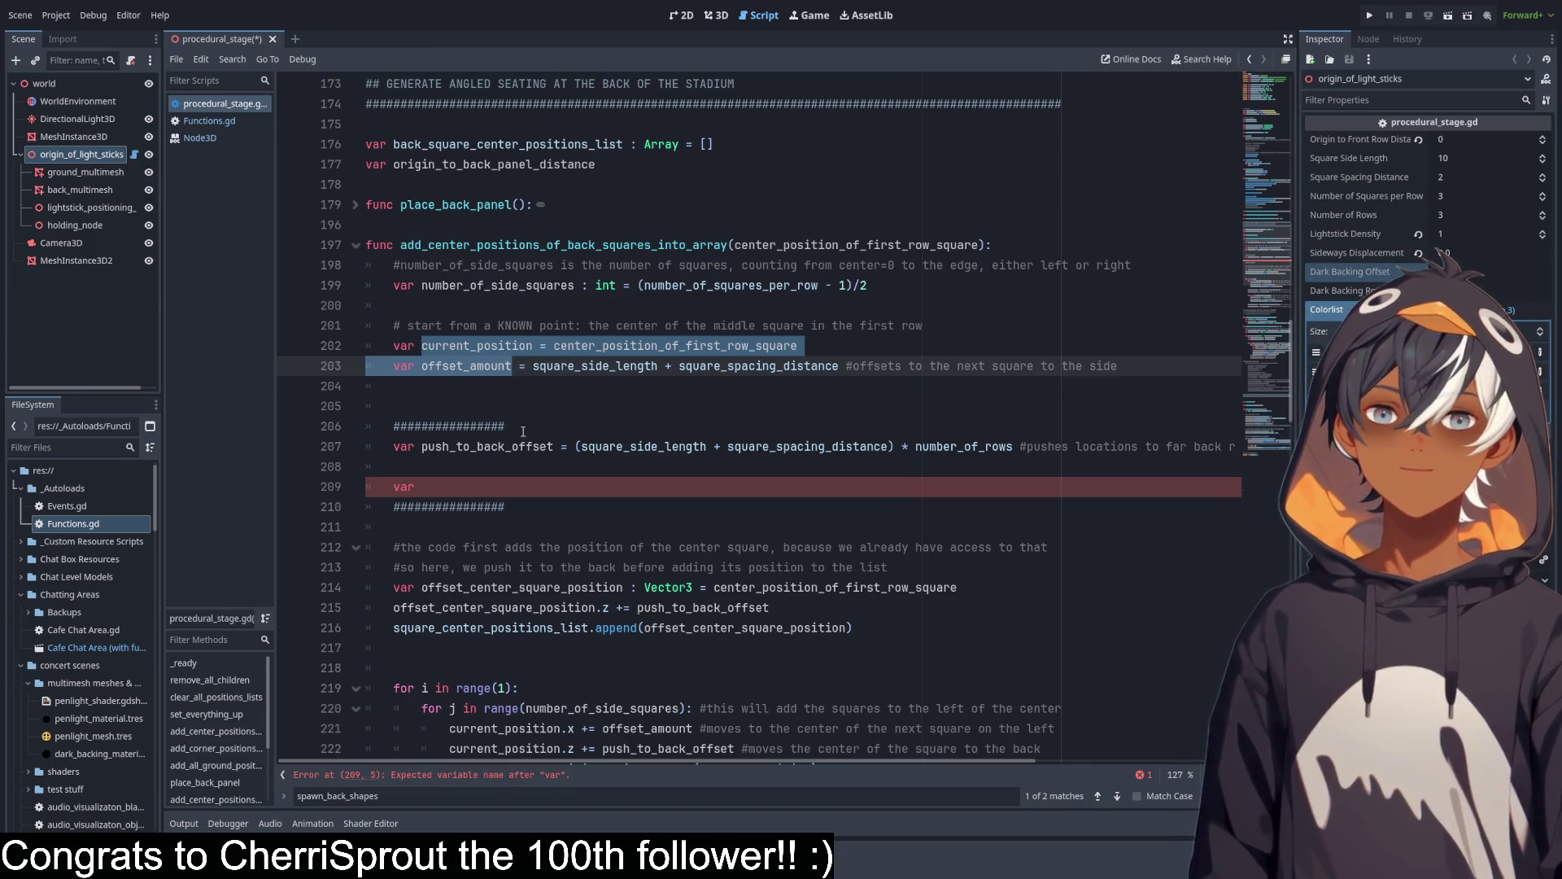
mouse_move(522, 431)
left_mouse_down()
mouse_move(390, 389)
mouse_move(1186, 374)
left_mouse_up()
Delete the blank lines and leftover var and separator lines so push_to_back_offset moves up.
key("BackSpace")
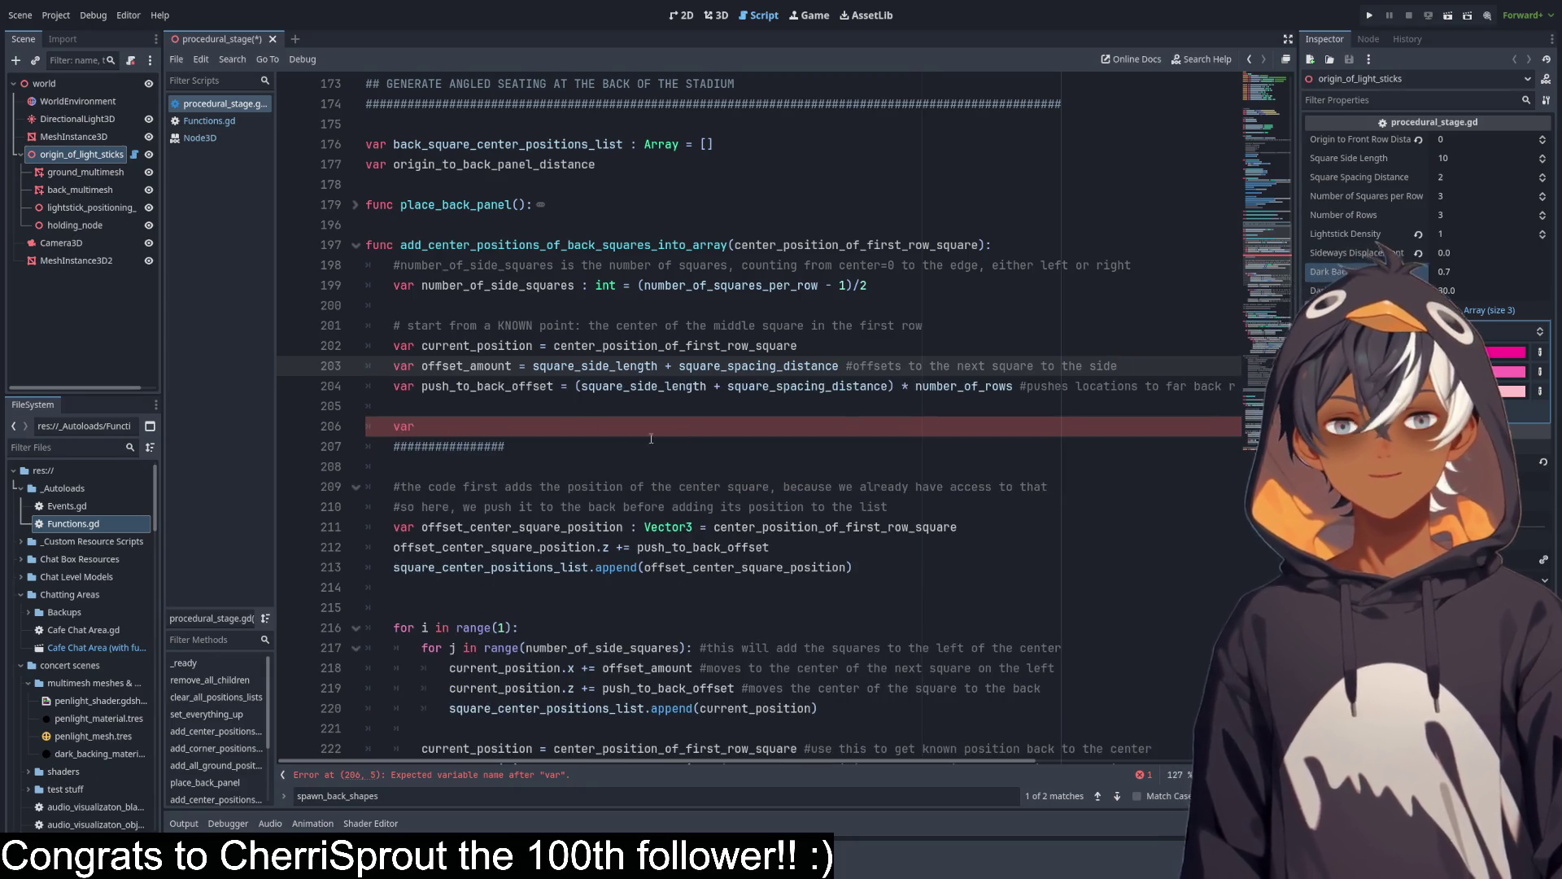
left_click_drag(528, 443, 528, 397)
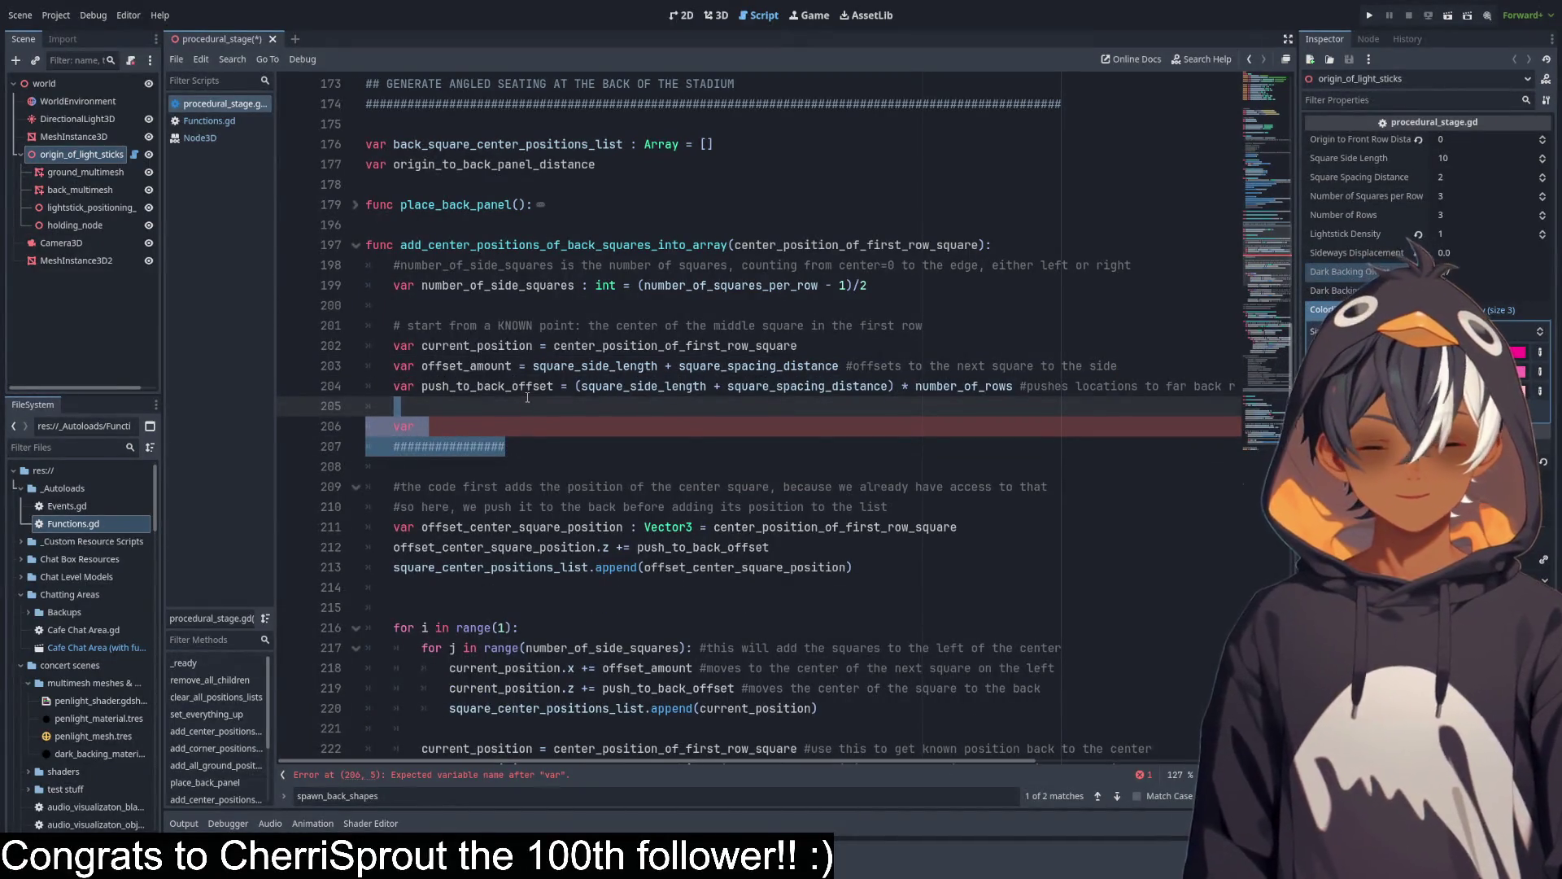
key("BackSpace")
key("Return")
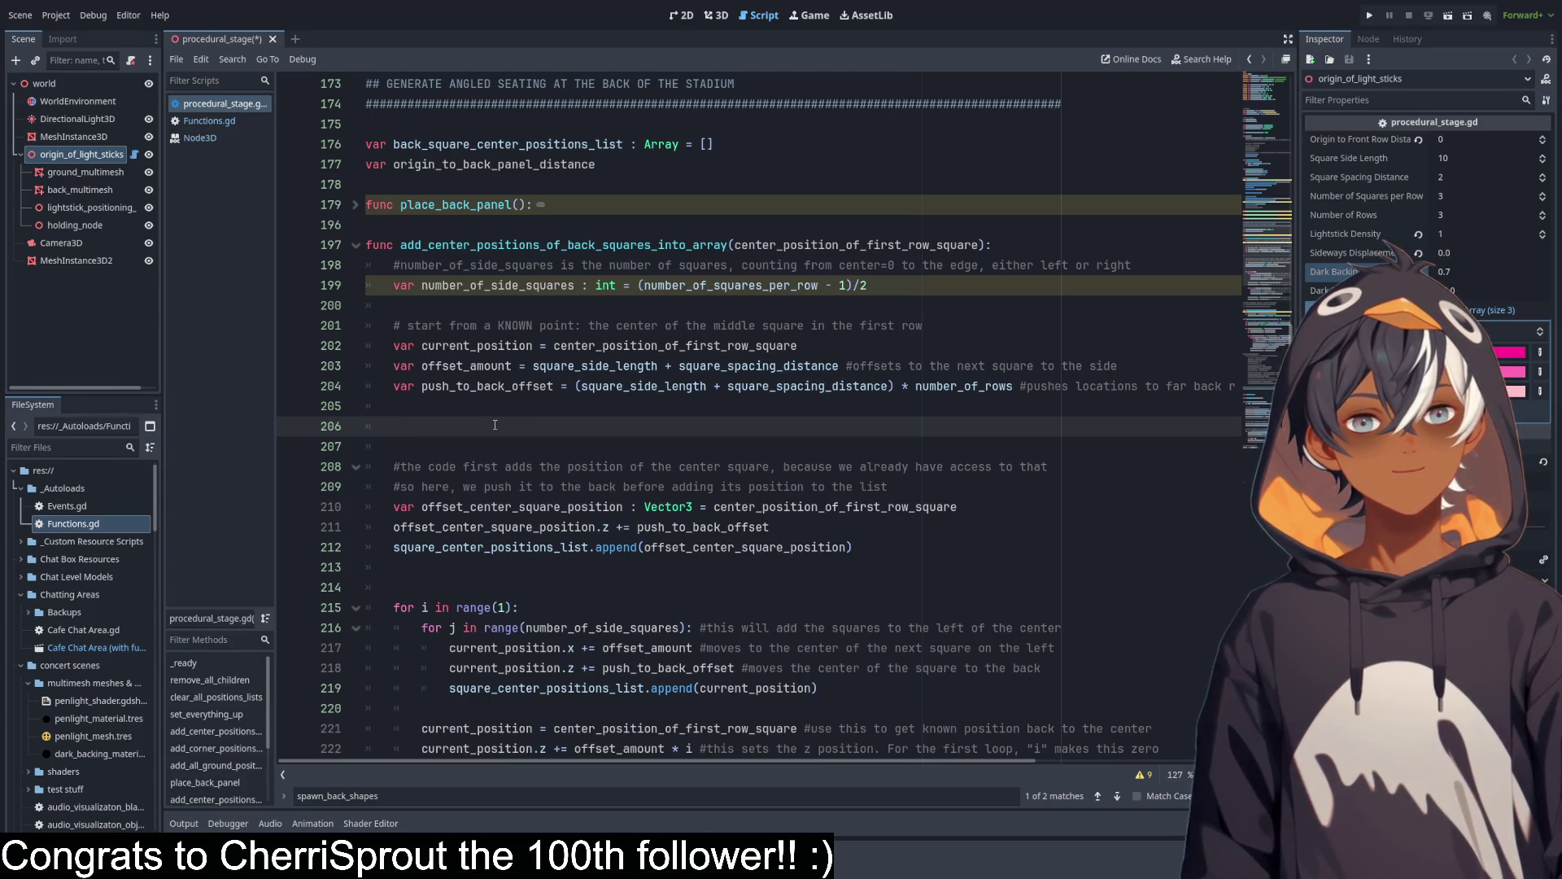
Start a new var line with a ########## separator line above it.
type("var")
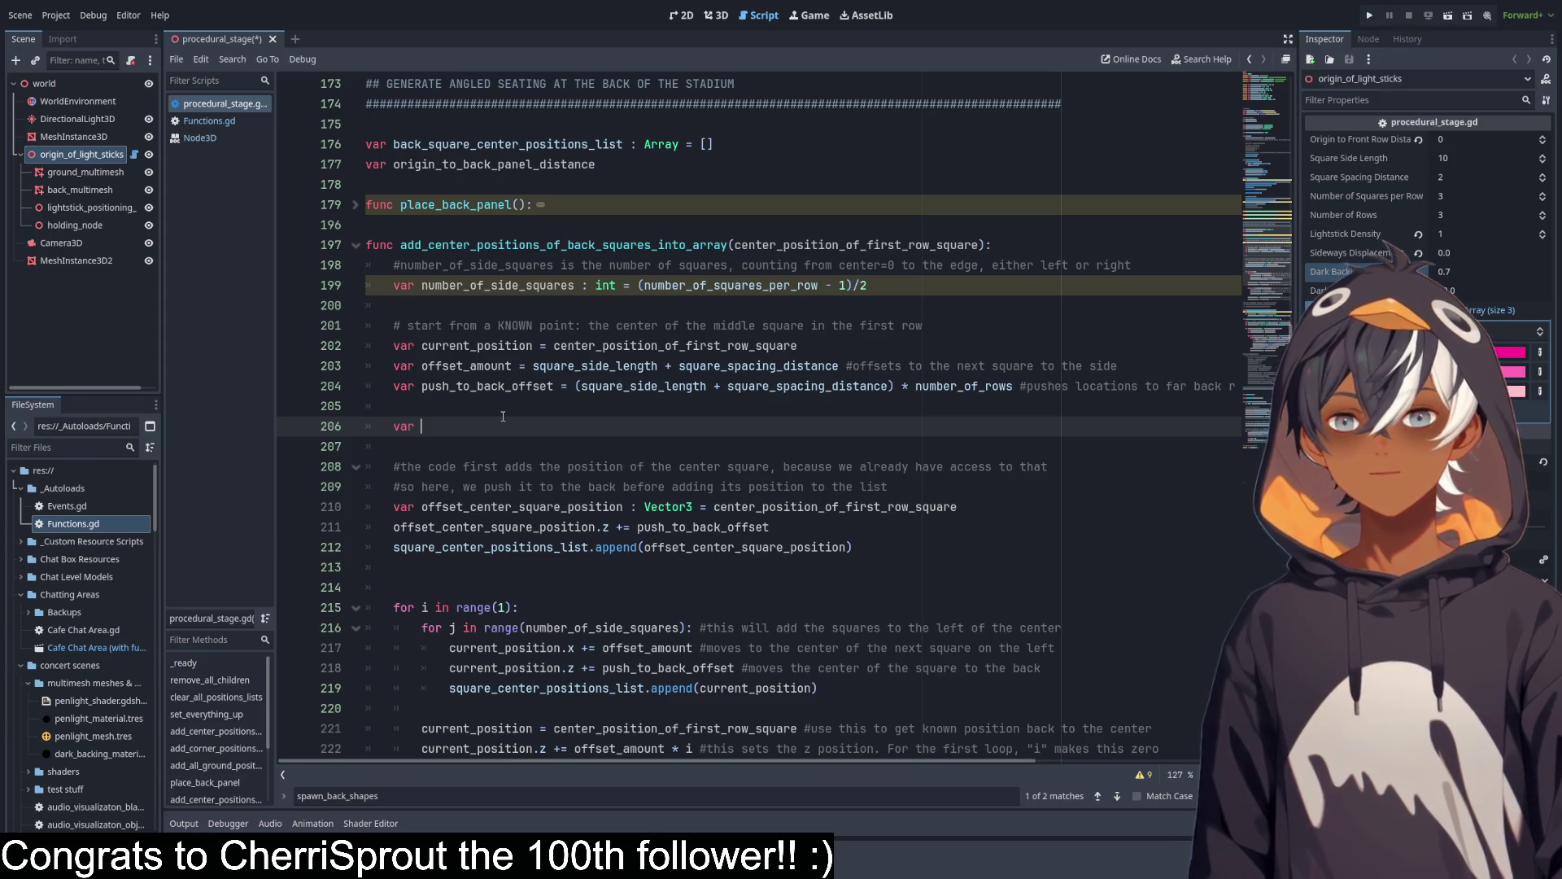
key("Up")
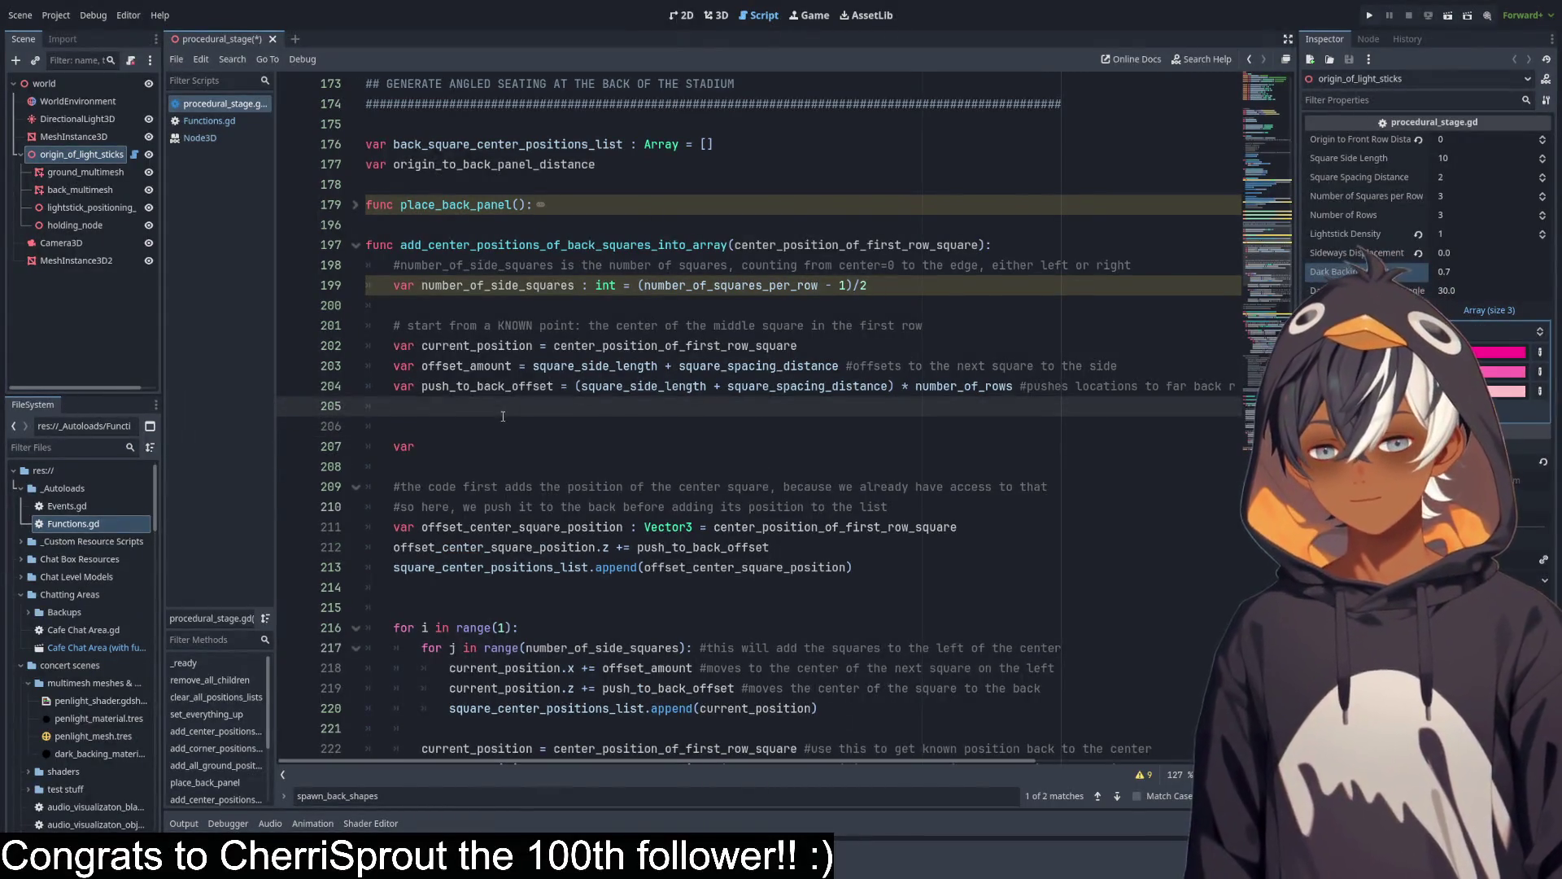
key("Return")
type("##########")
key("Down")
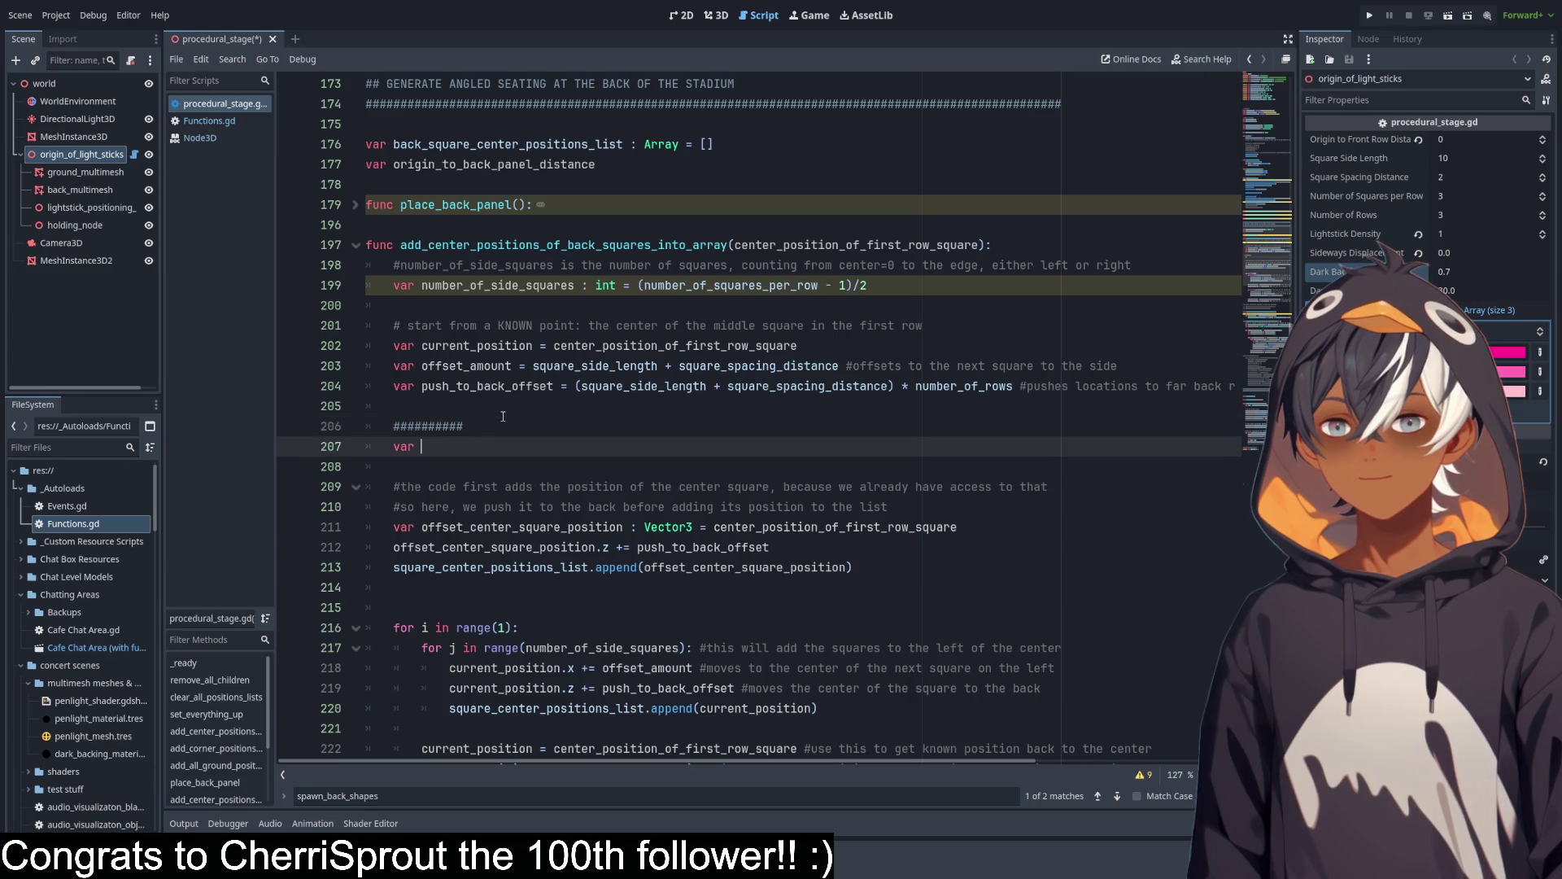
Complete the line as 'var center_of_middle_back_square =' and re-expand place_back_panel.
type("cen")
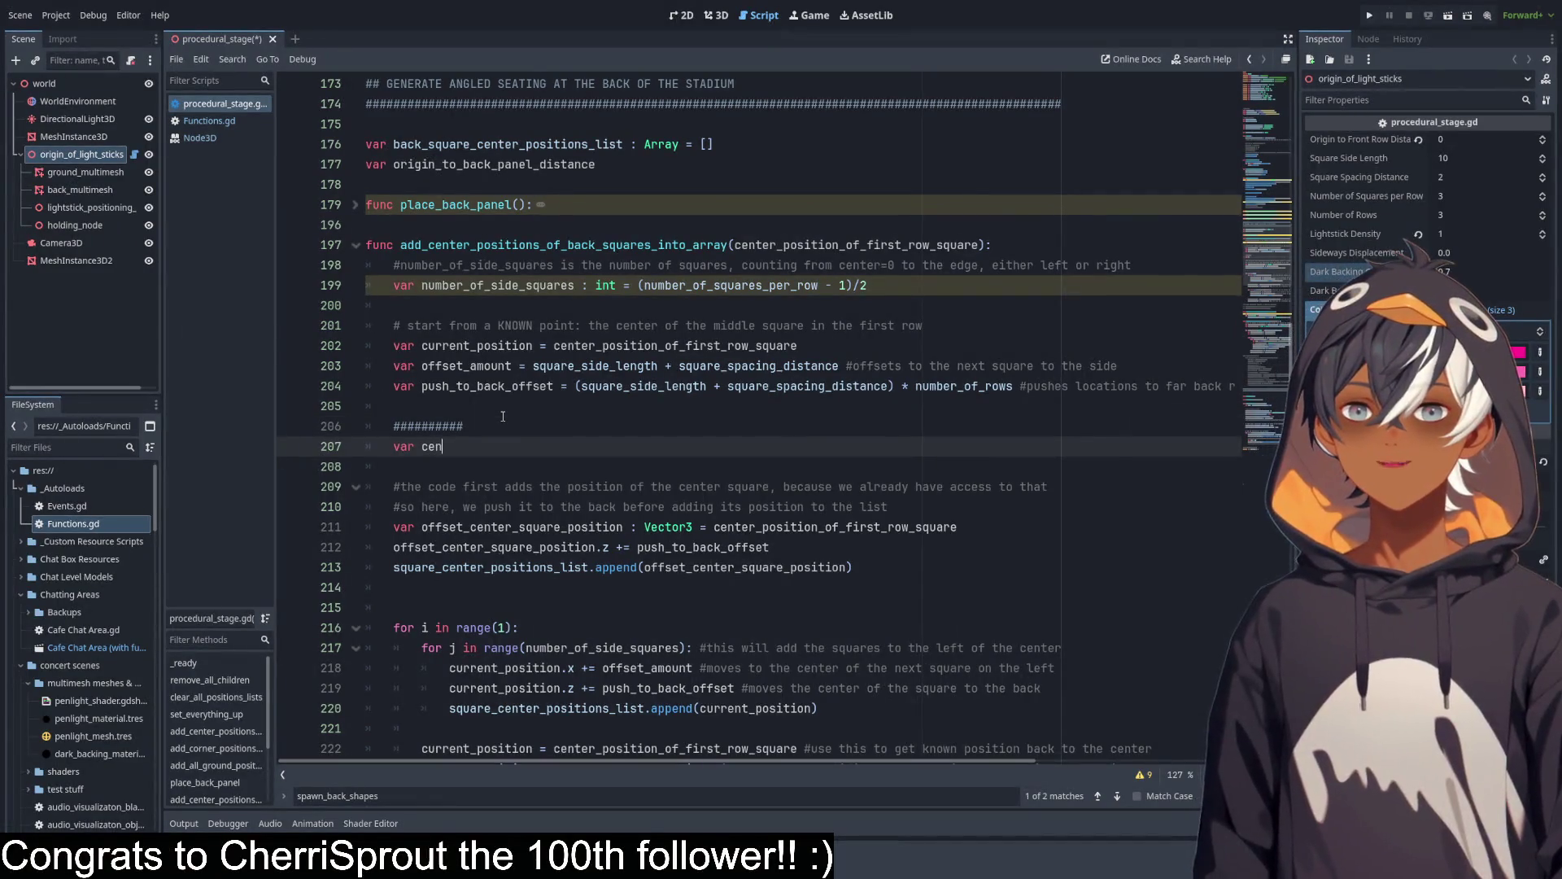
type("ter of")
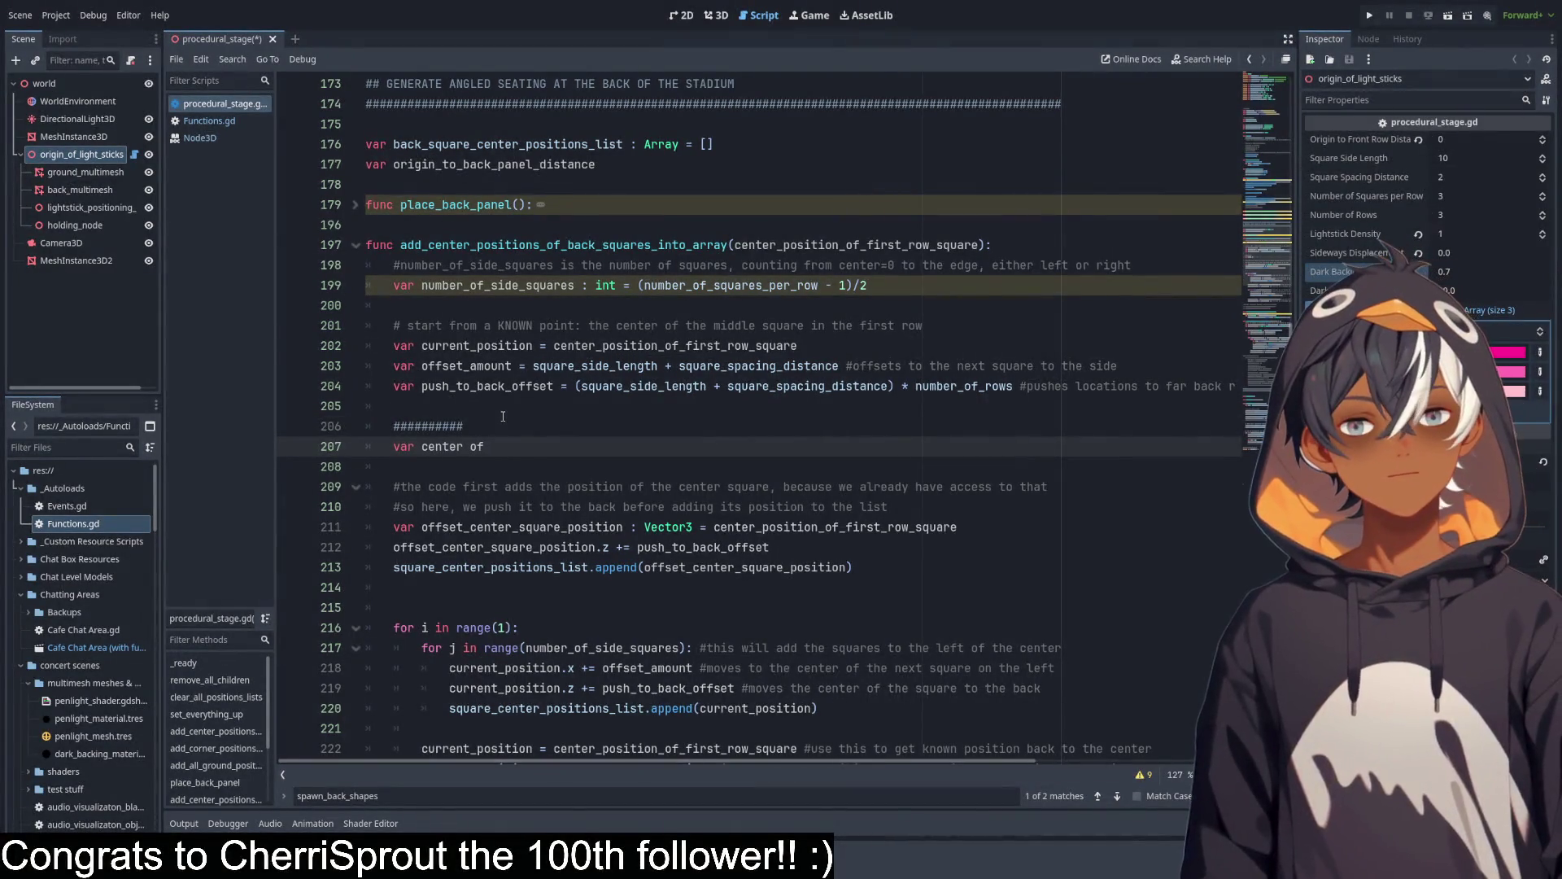
key("BackSpace")
key("BackSpace")
key("BackSpace")
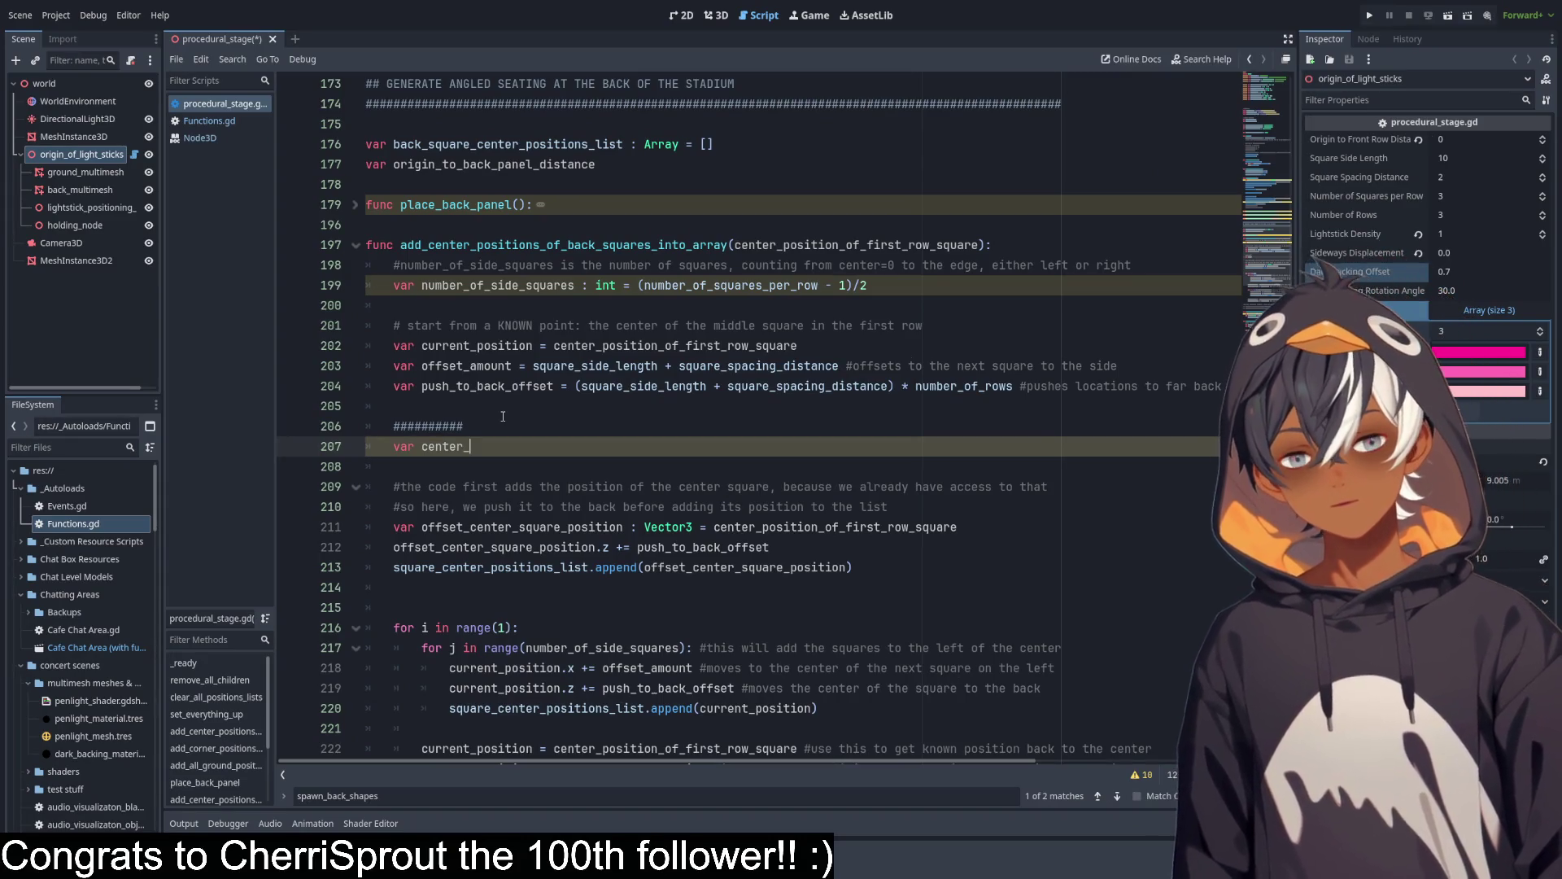
type("of _middle")
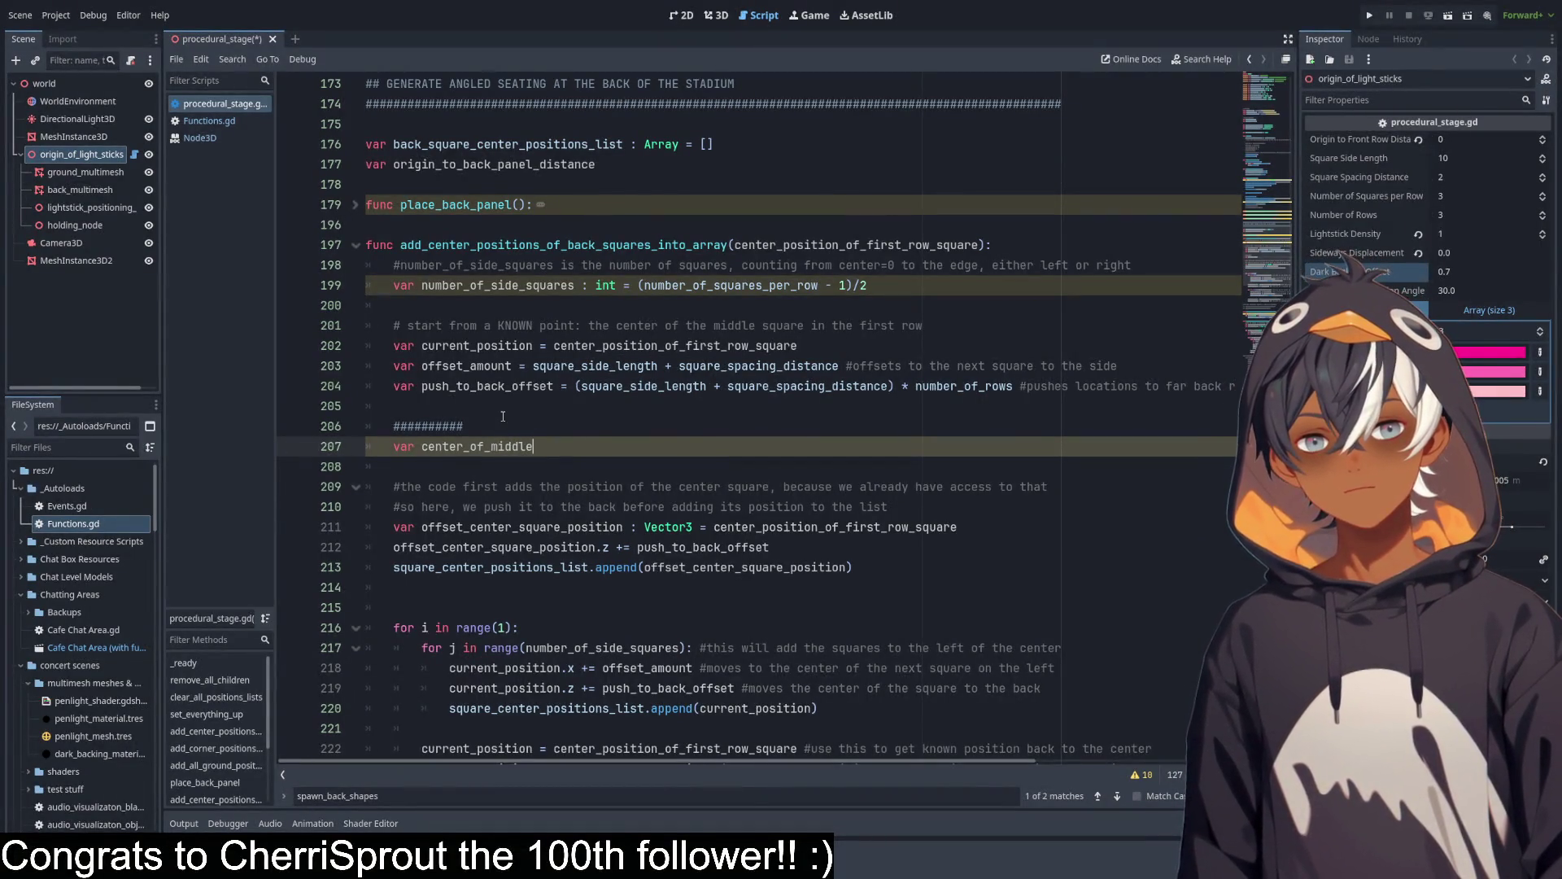
type("_")
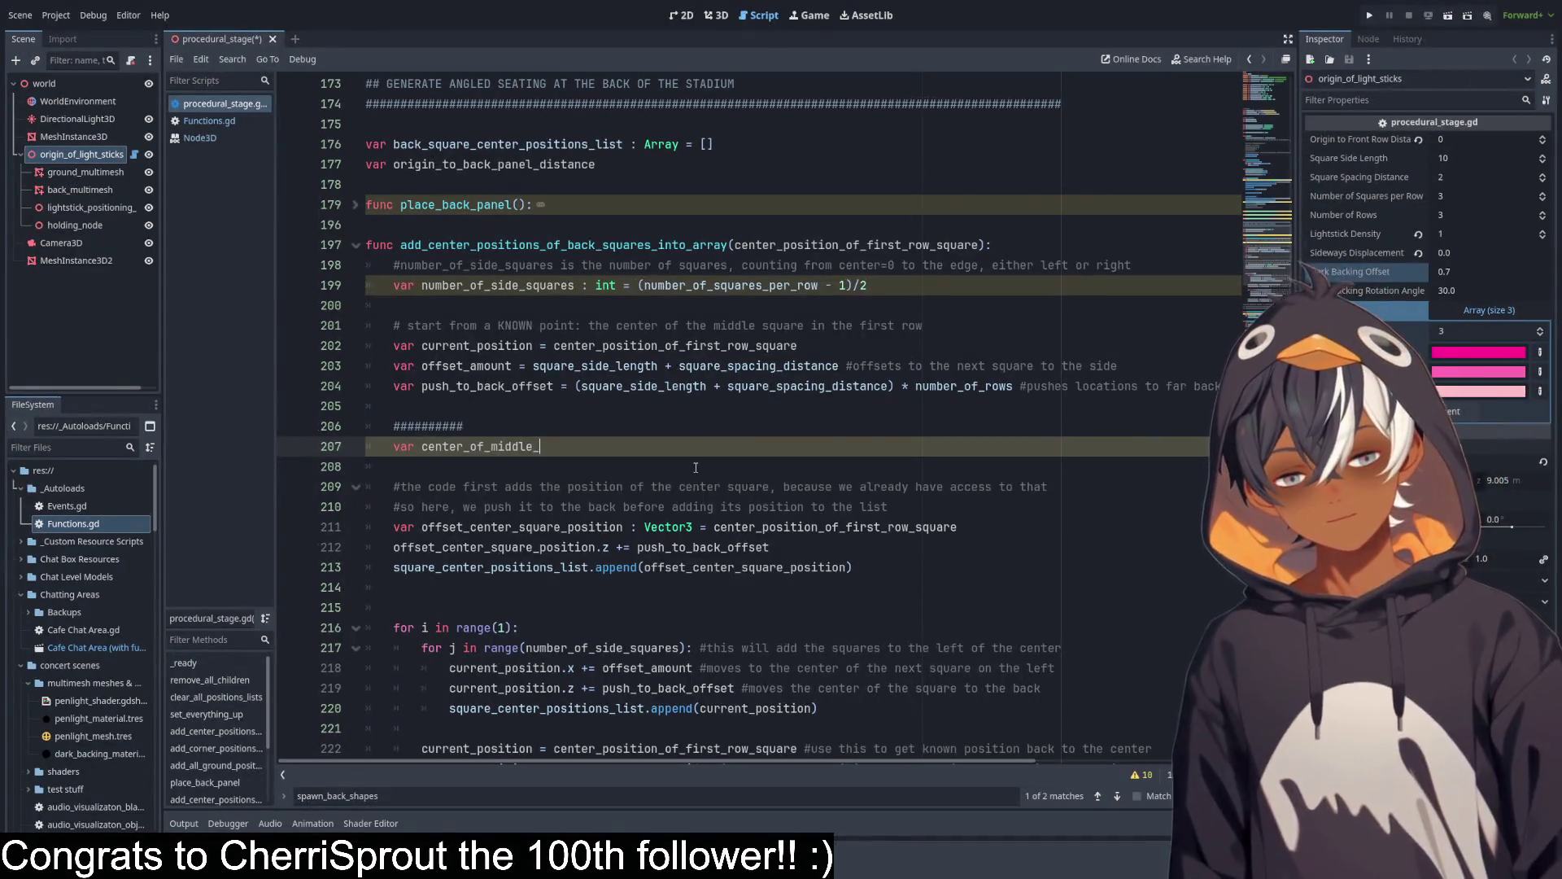
type("back_square =")
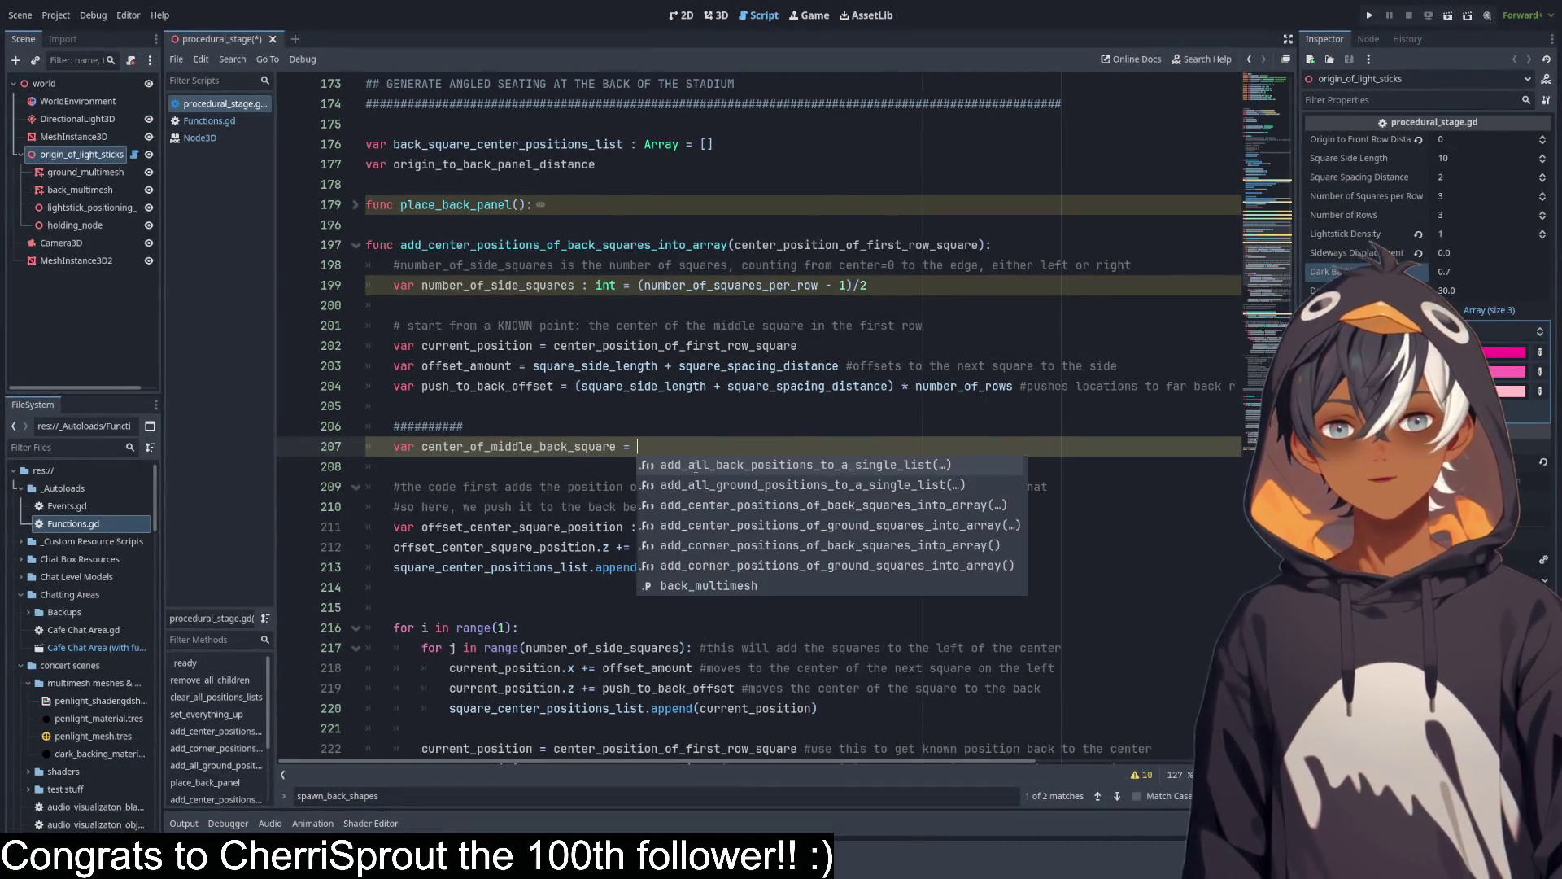
key("Escape")
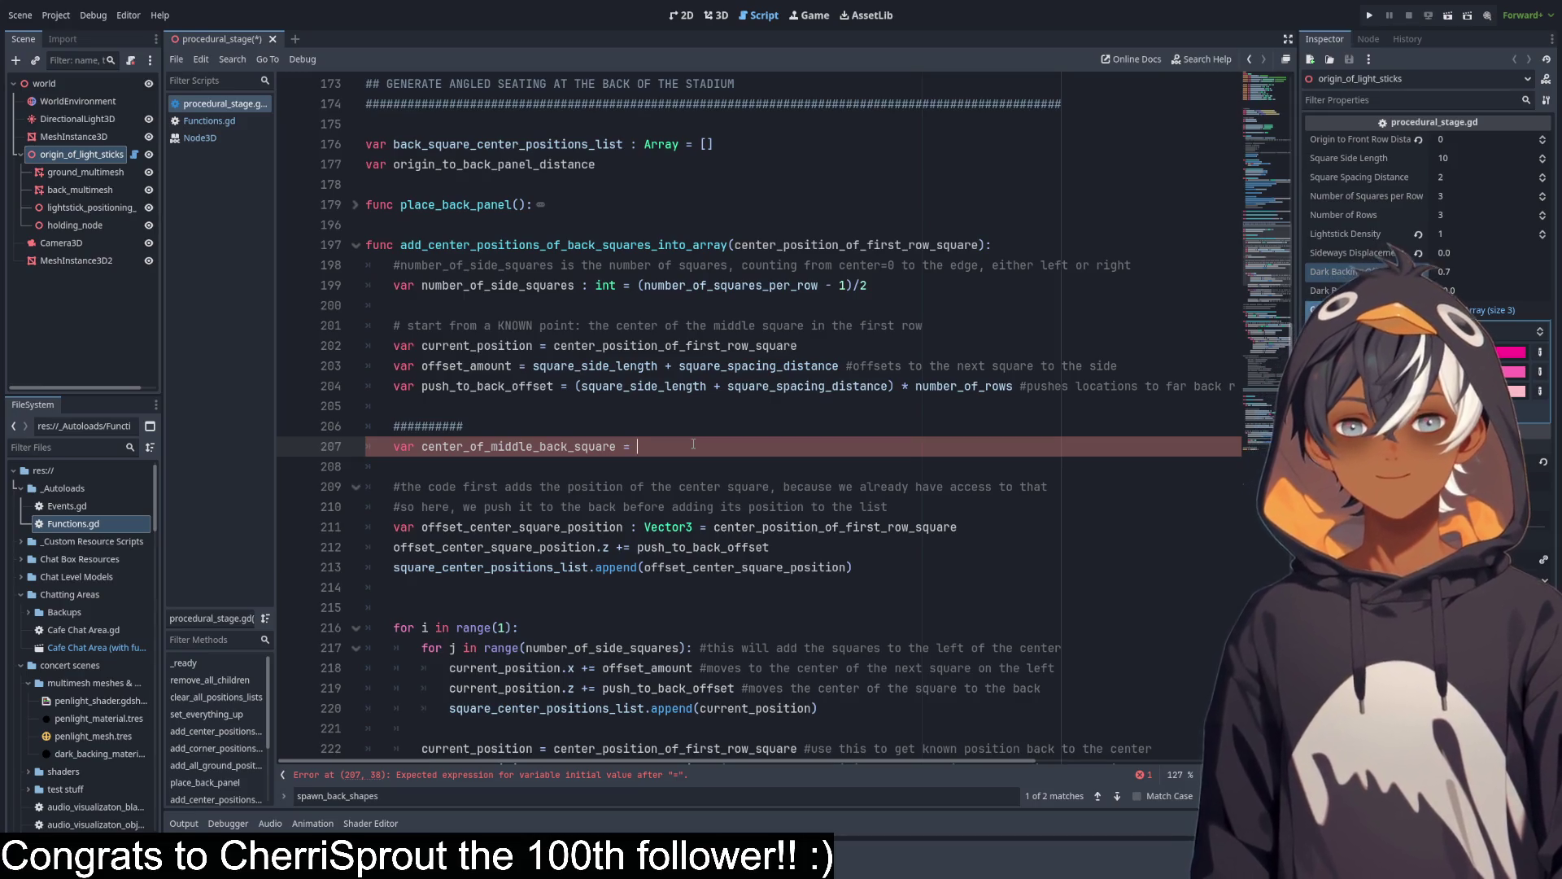
left_click(356, 204)
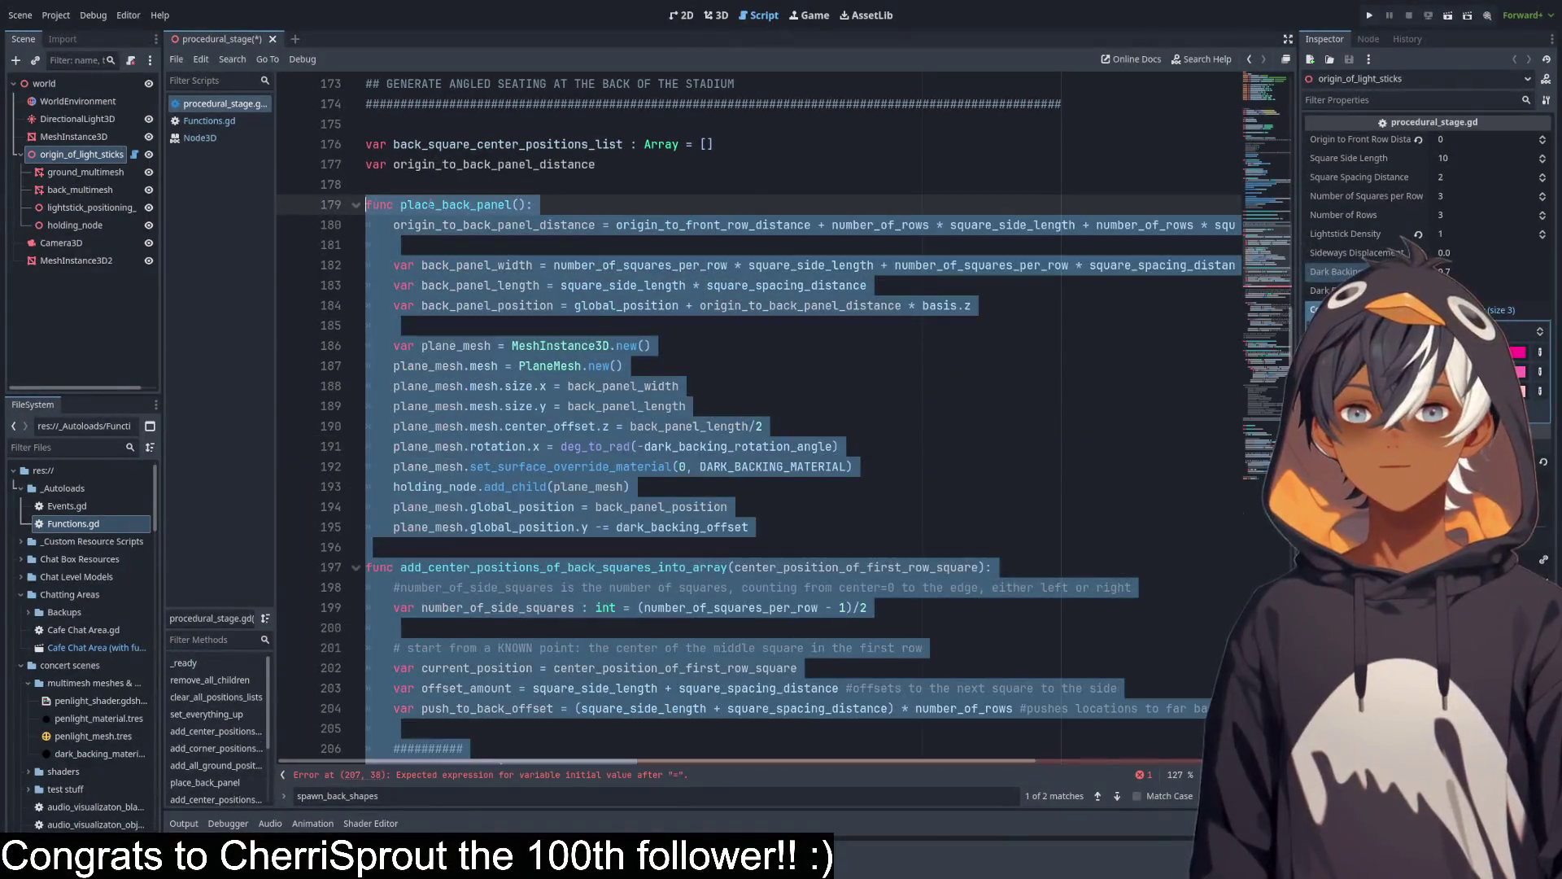
left_click(667, 236)
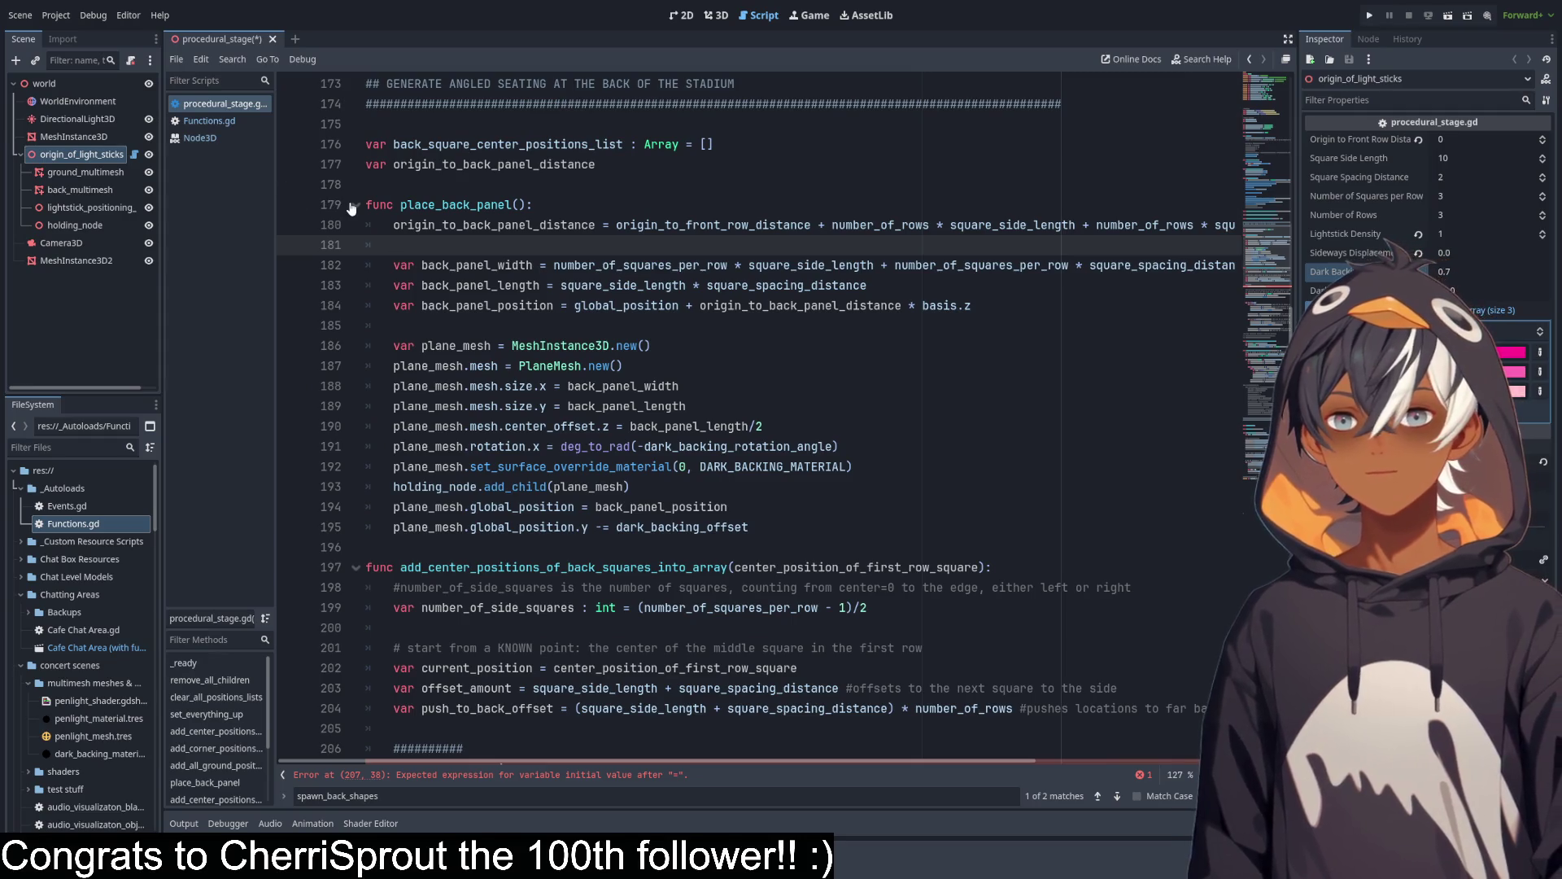
left_click(353, 205)
left_click(709, 446)
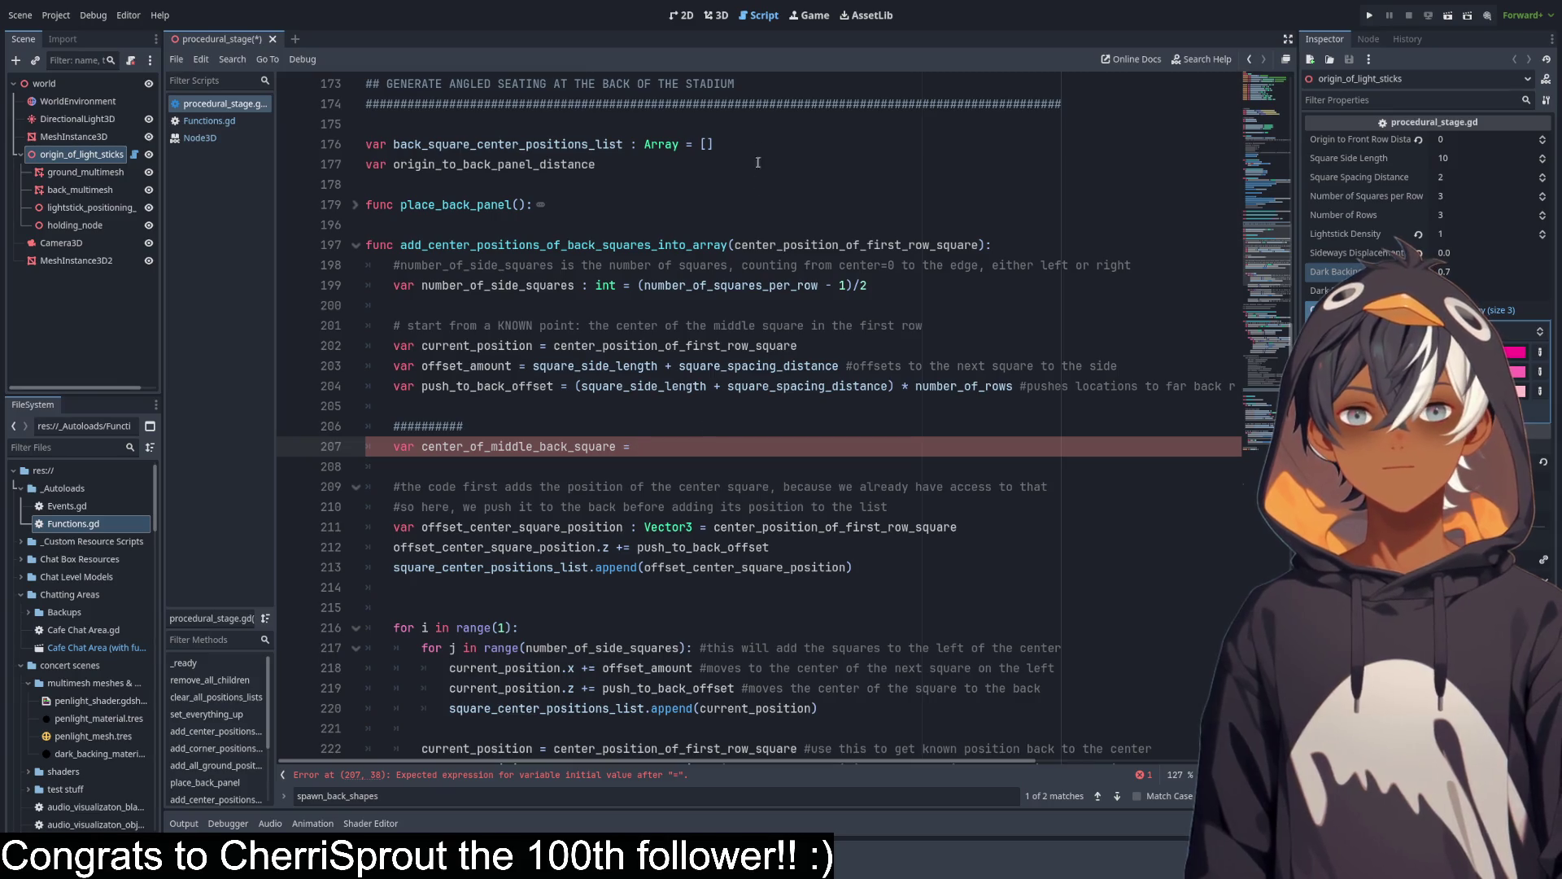
left_click(716, 15)
left_click_drag(752, 321, 627, 335)
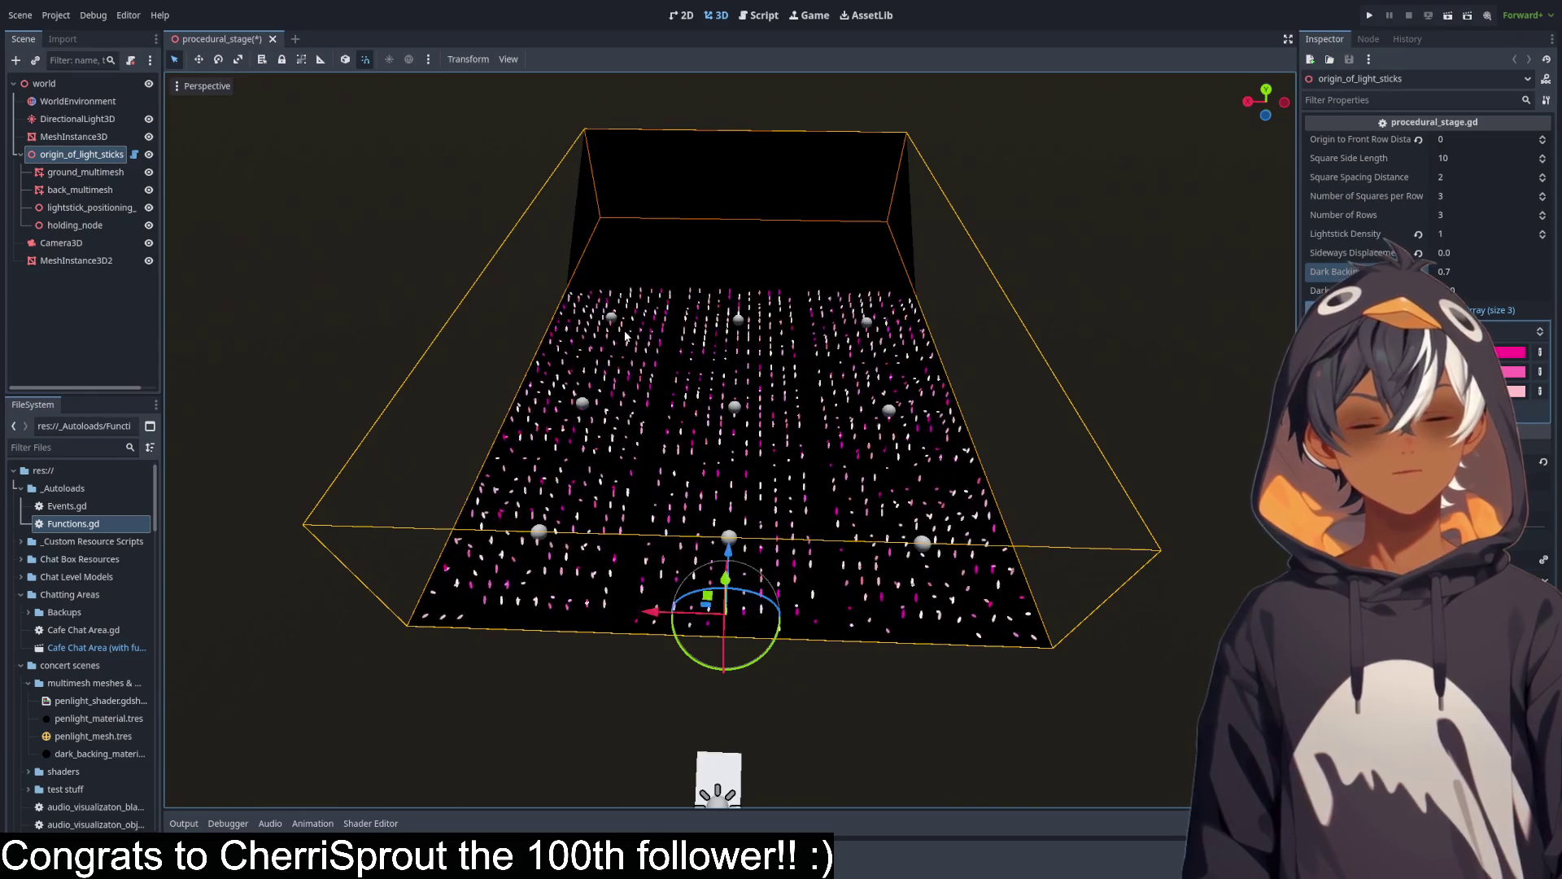
left_click_drag(651, 407, 663, 431)
mouse_move(711, 634)
left_mouse_down()
mouse_move(785, 643)
mouse_move(920, 593)
mouse_move(1021, 316)
left_mouse_up()
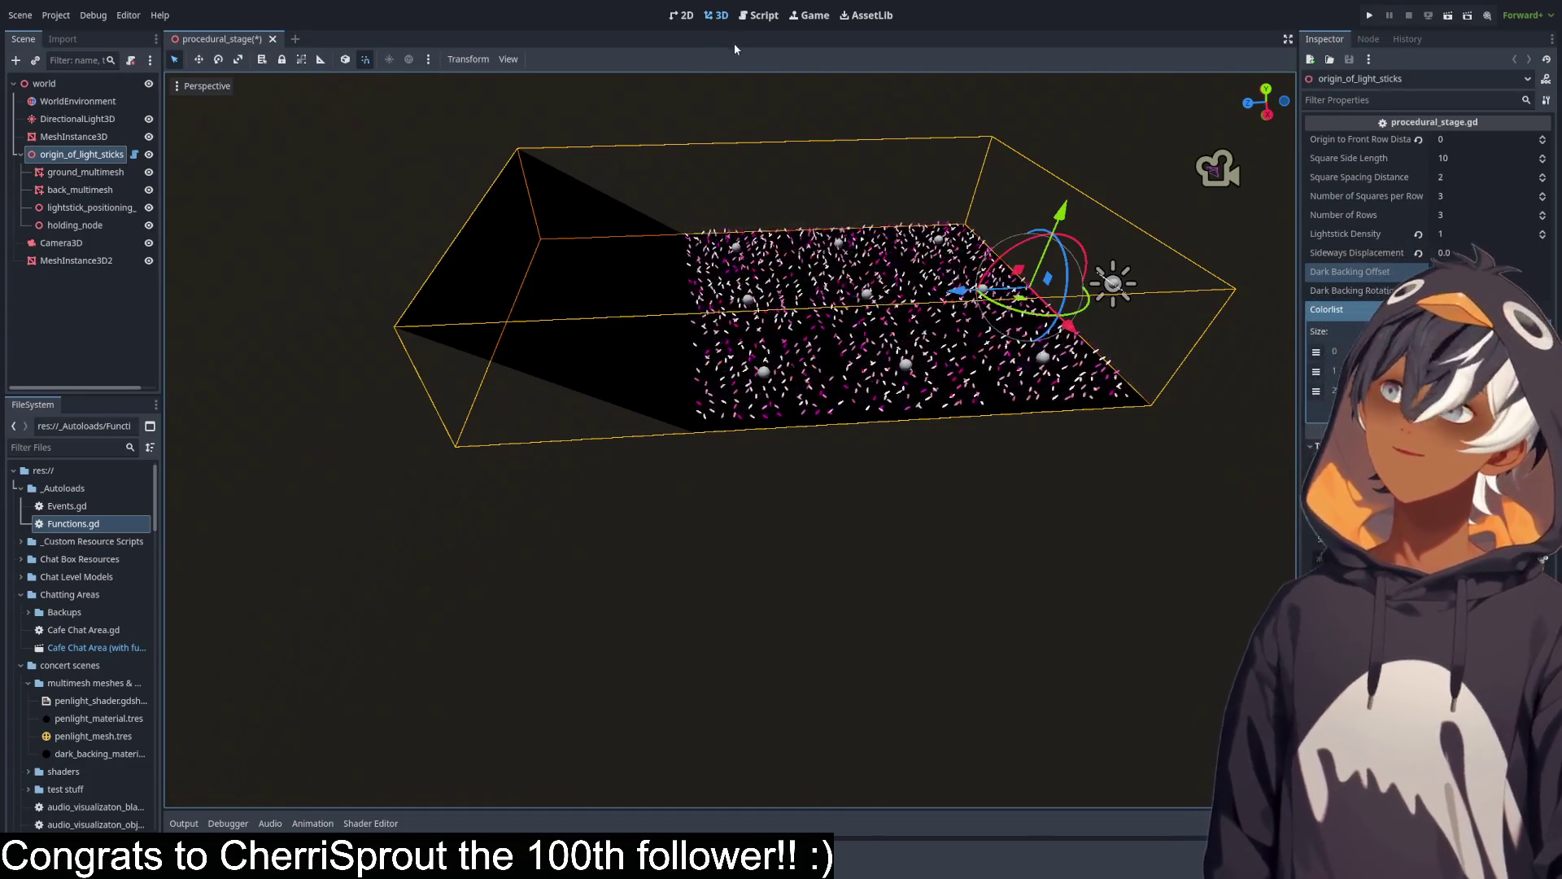
left_click(758, 15)
scroll(859, 278, "down", 10)
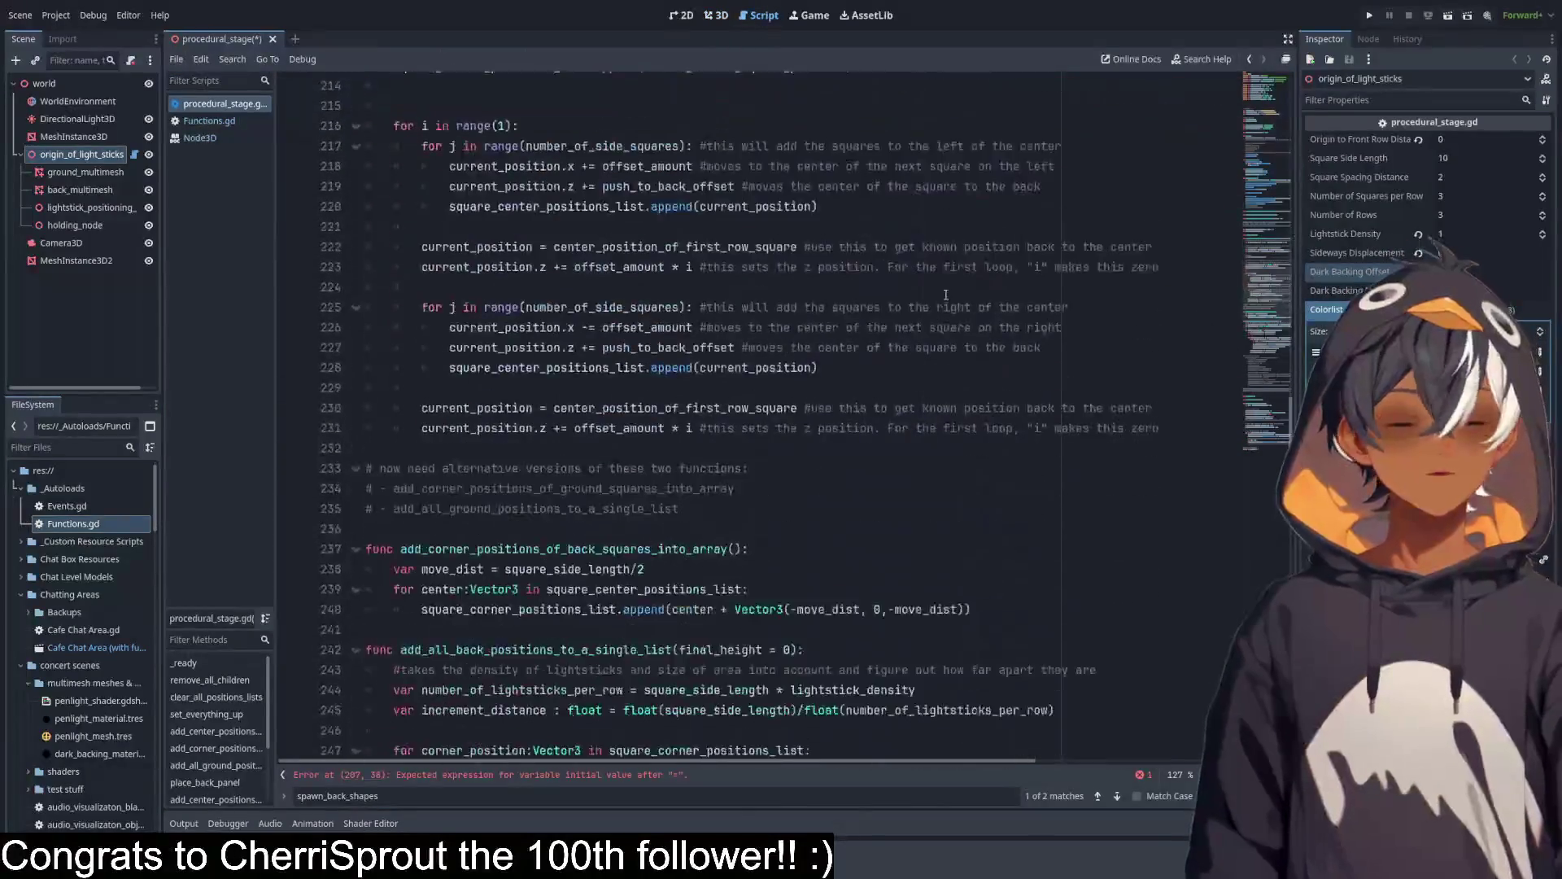
Glance at the stage in the 3D view and return to the script.
scroll(1256, 265, "up", 9)
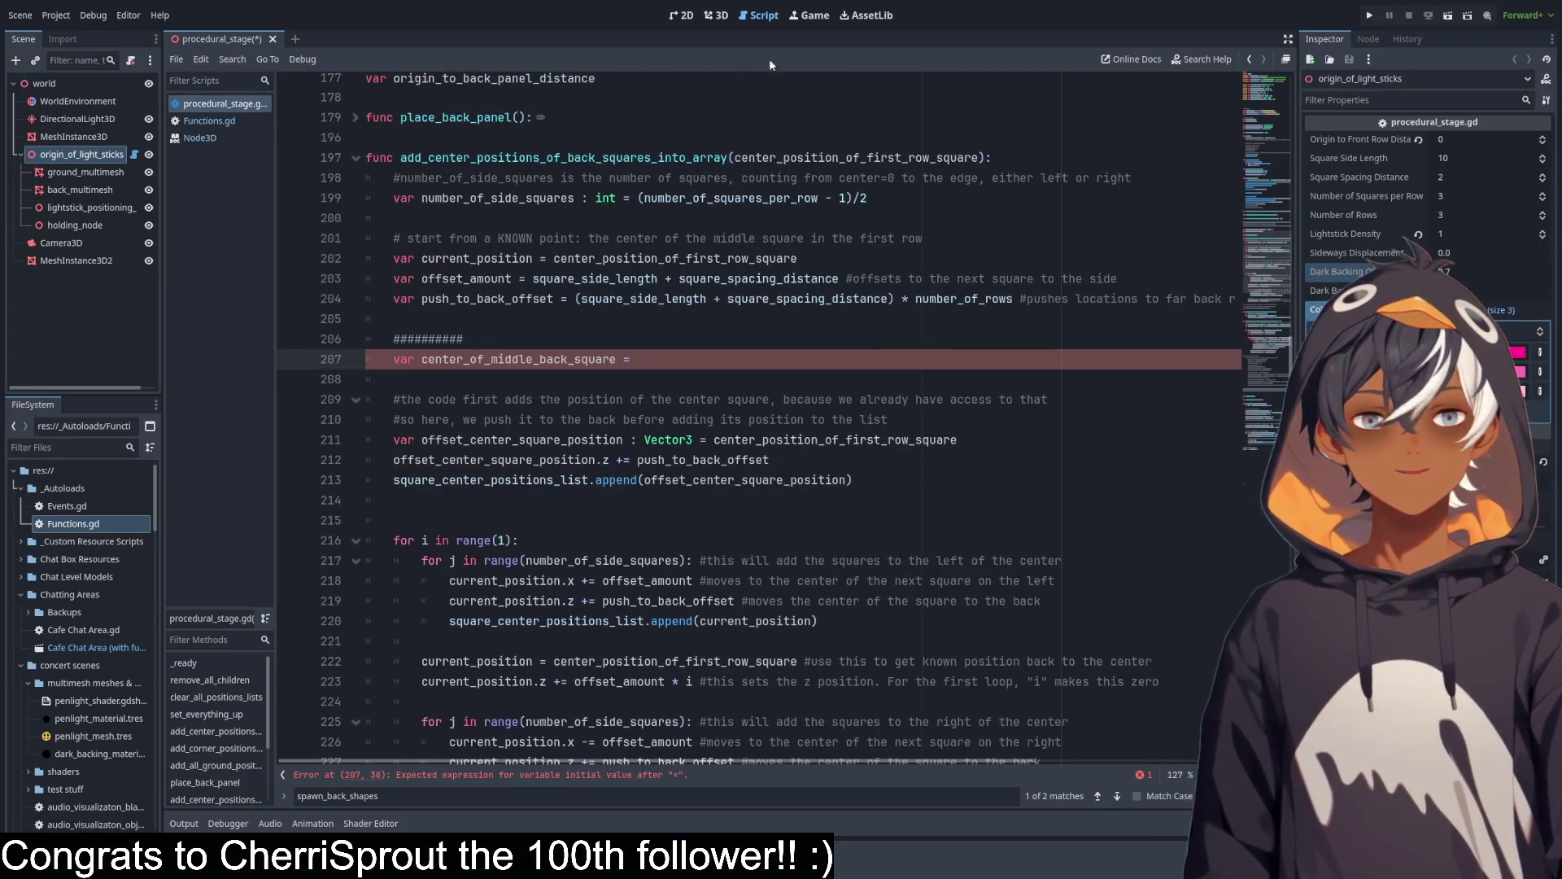
left_click(716, 15)
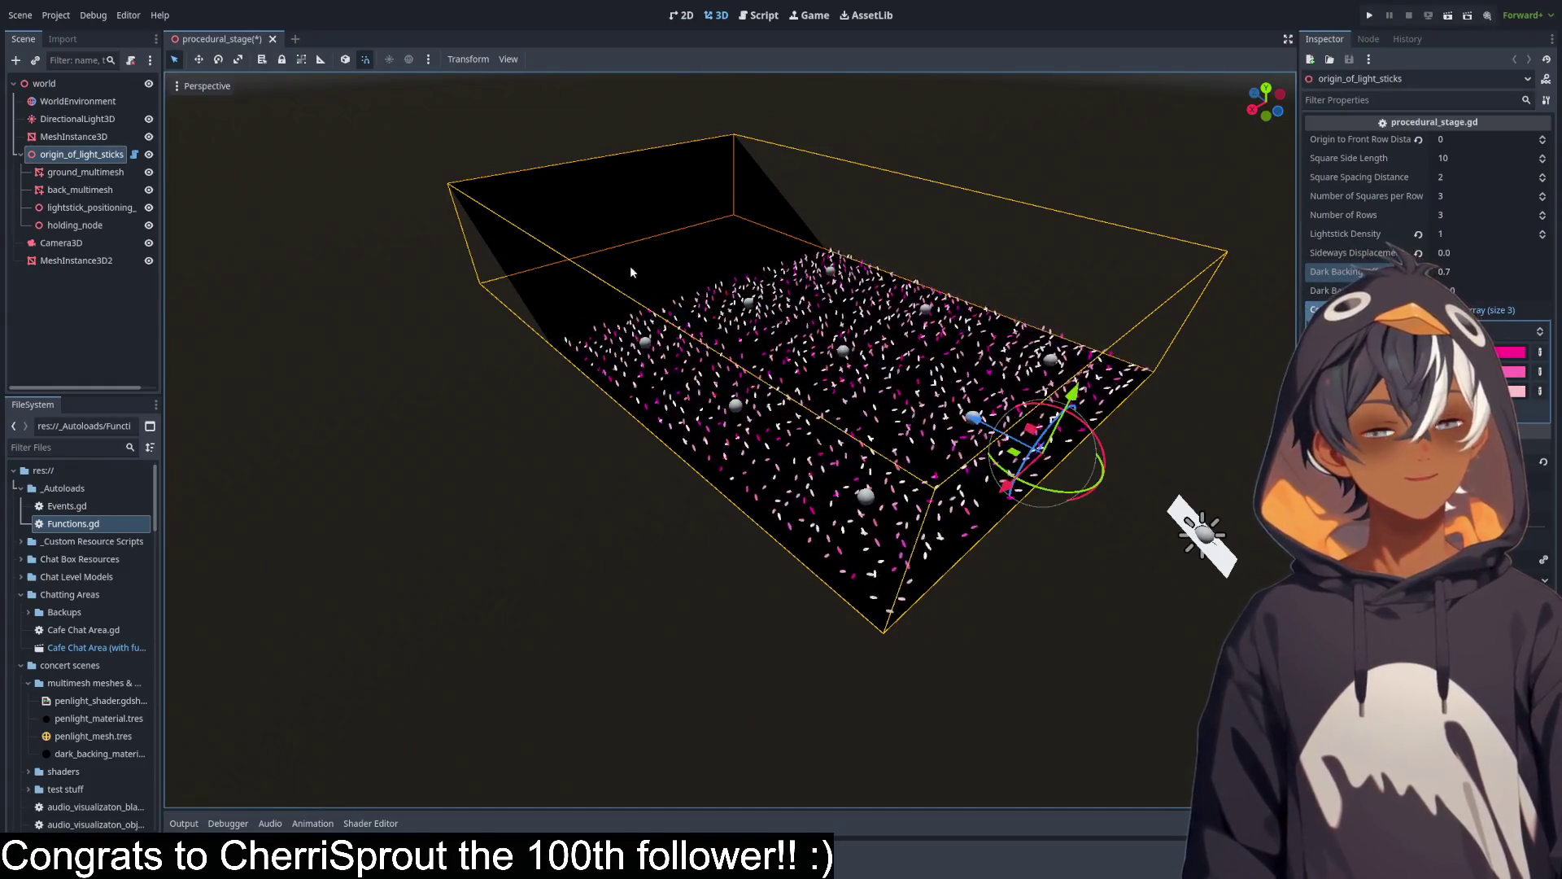
left_click(758, 15)
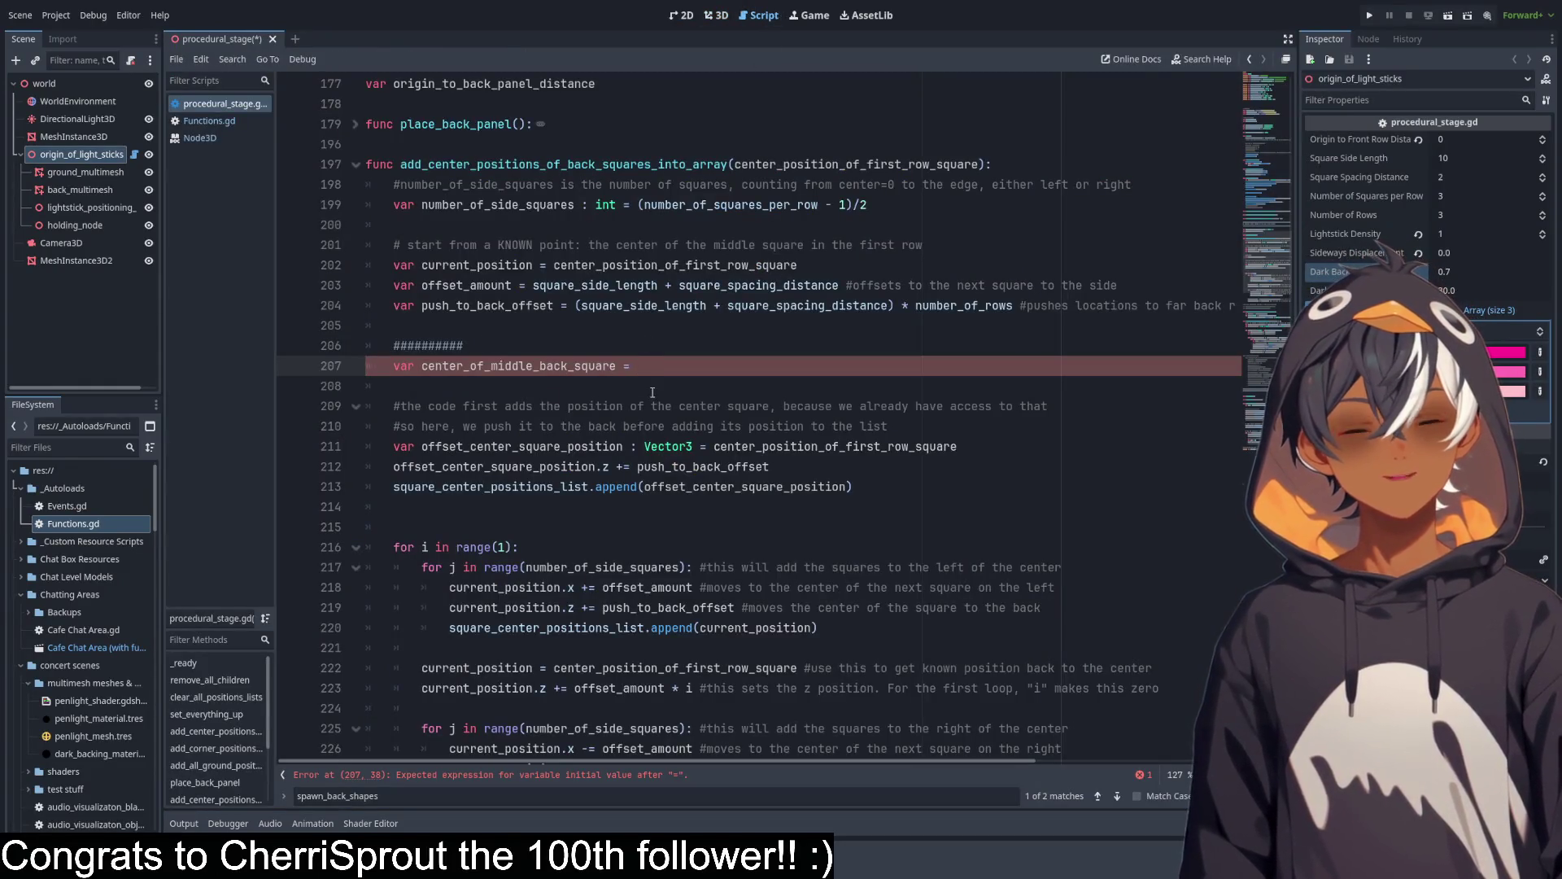
Finish line 207 with origin_to_back_panel_distance and check the stage in 3D.
scroll(652, 392, "down", 3)
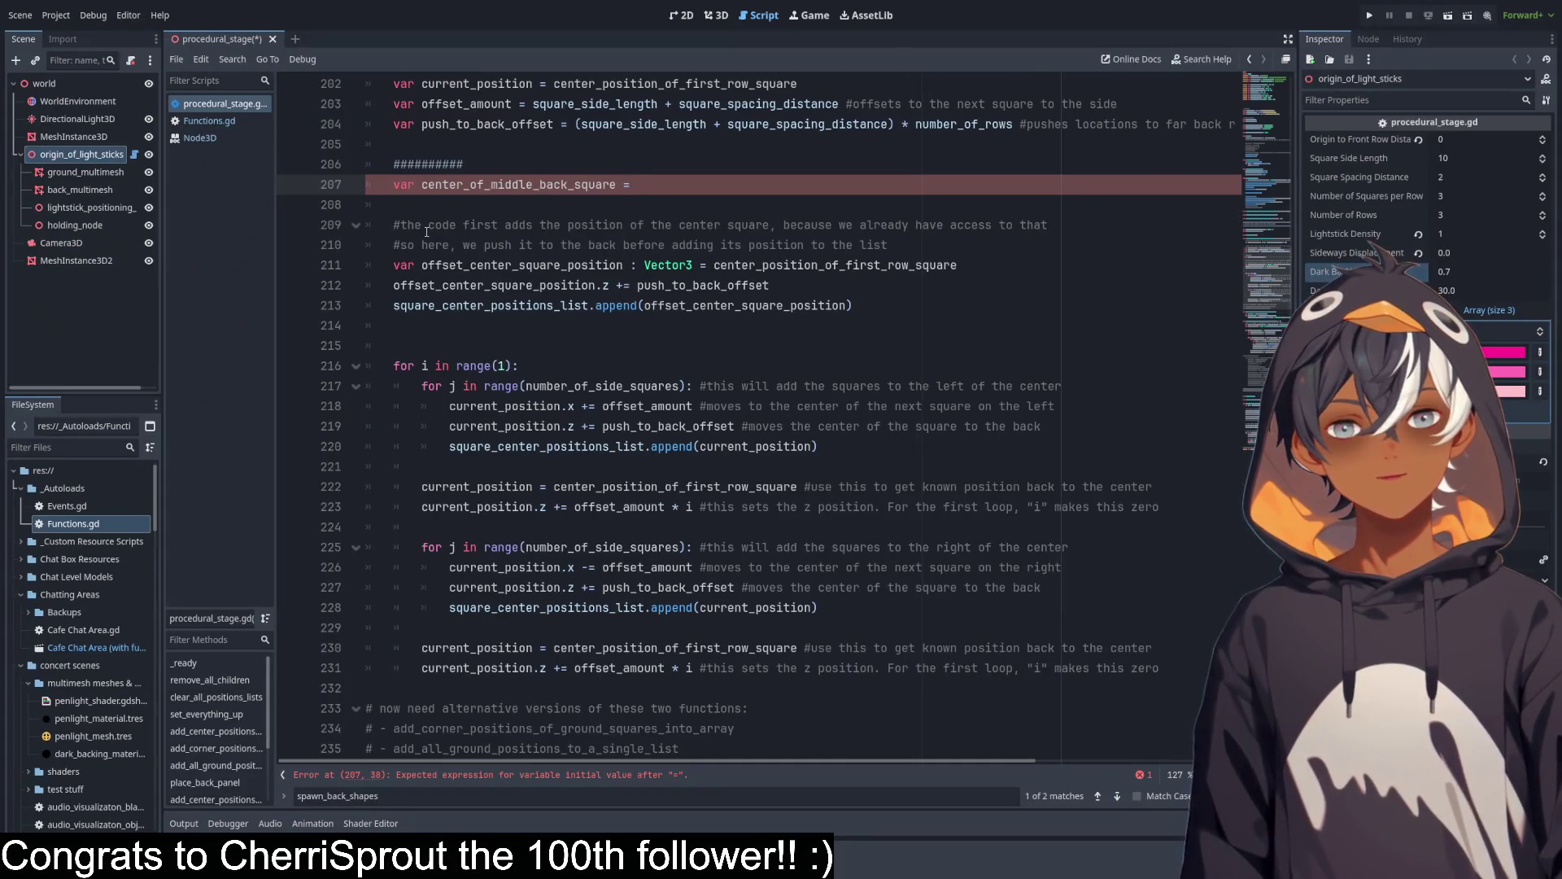
scroll(518, 232, "up", 2)
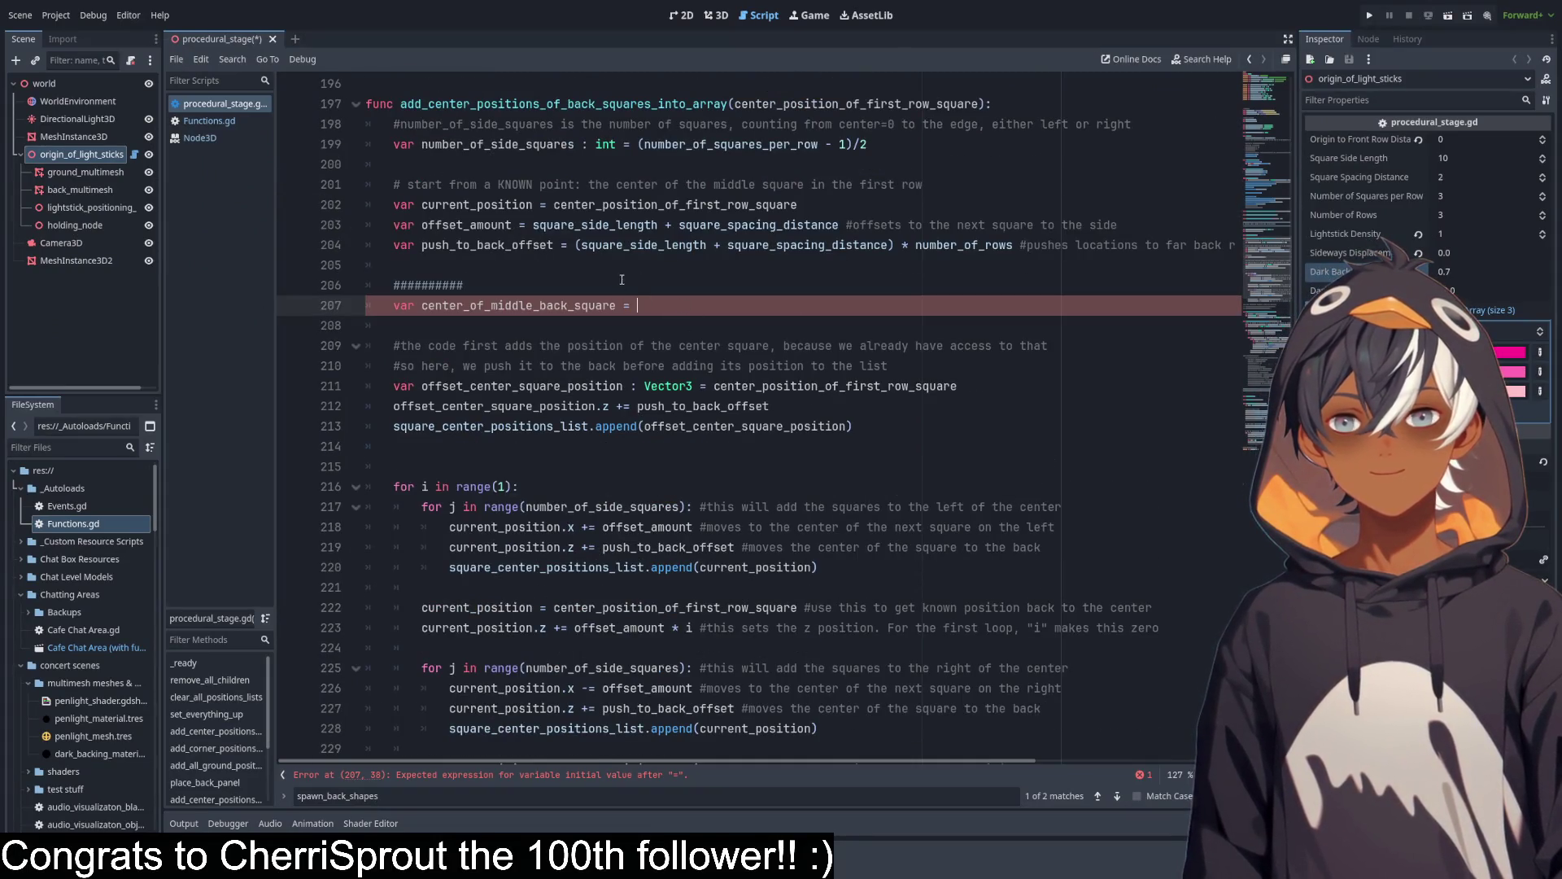
left_click(733, 322)
left_click(706, 307)
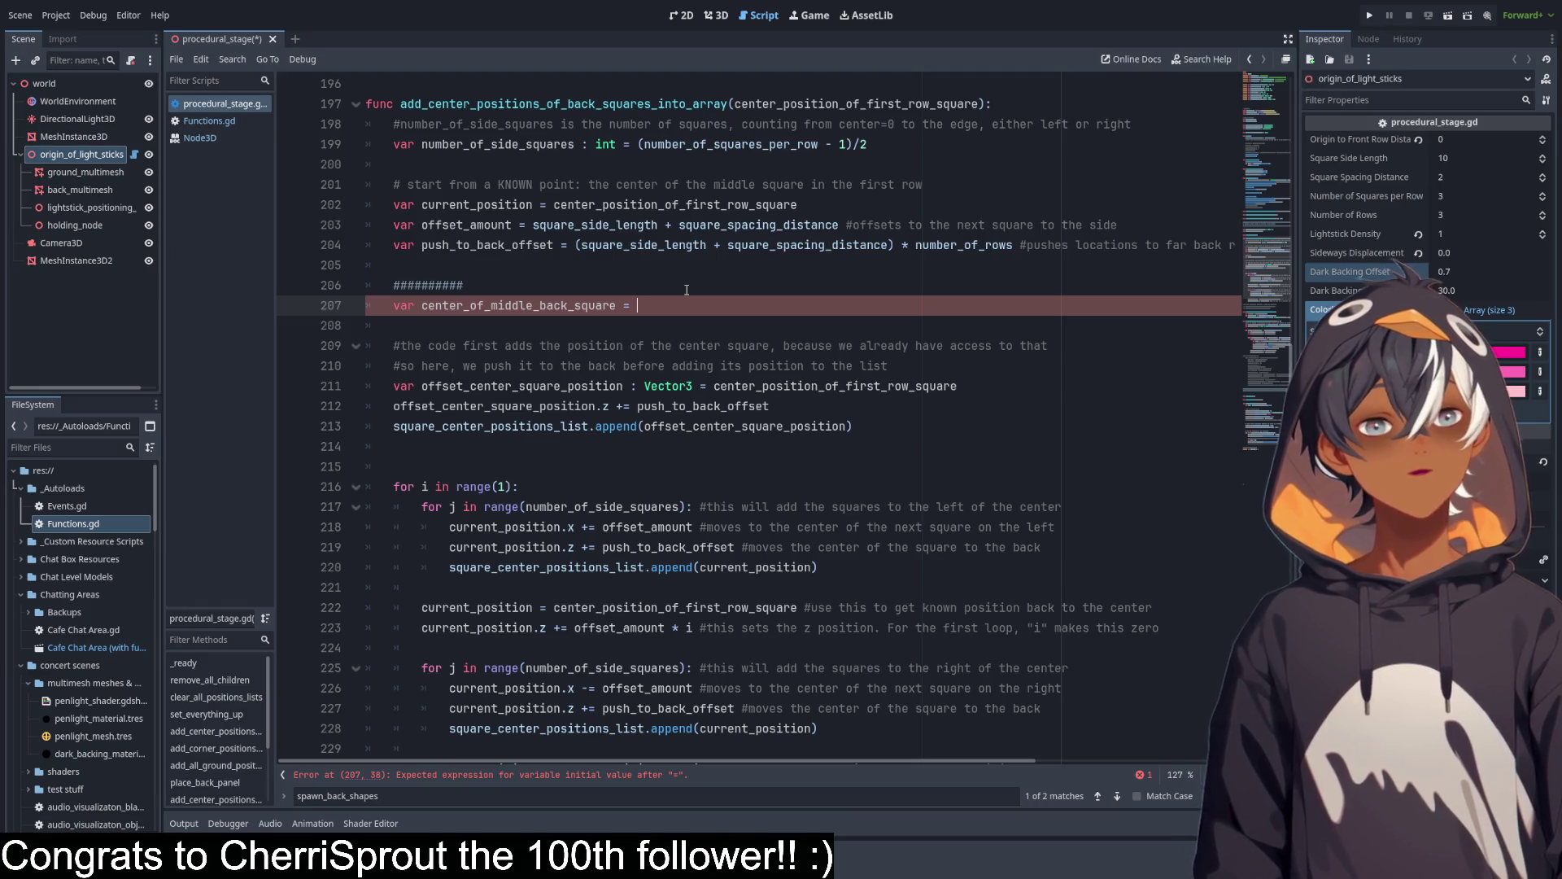
type("origin_to_back_panel_distance")
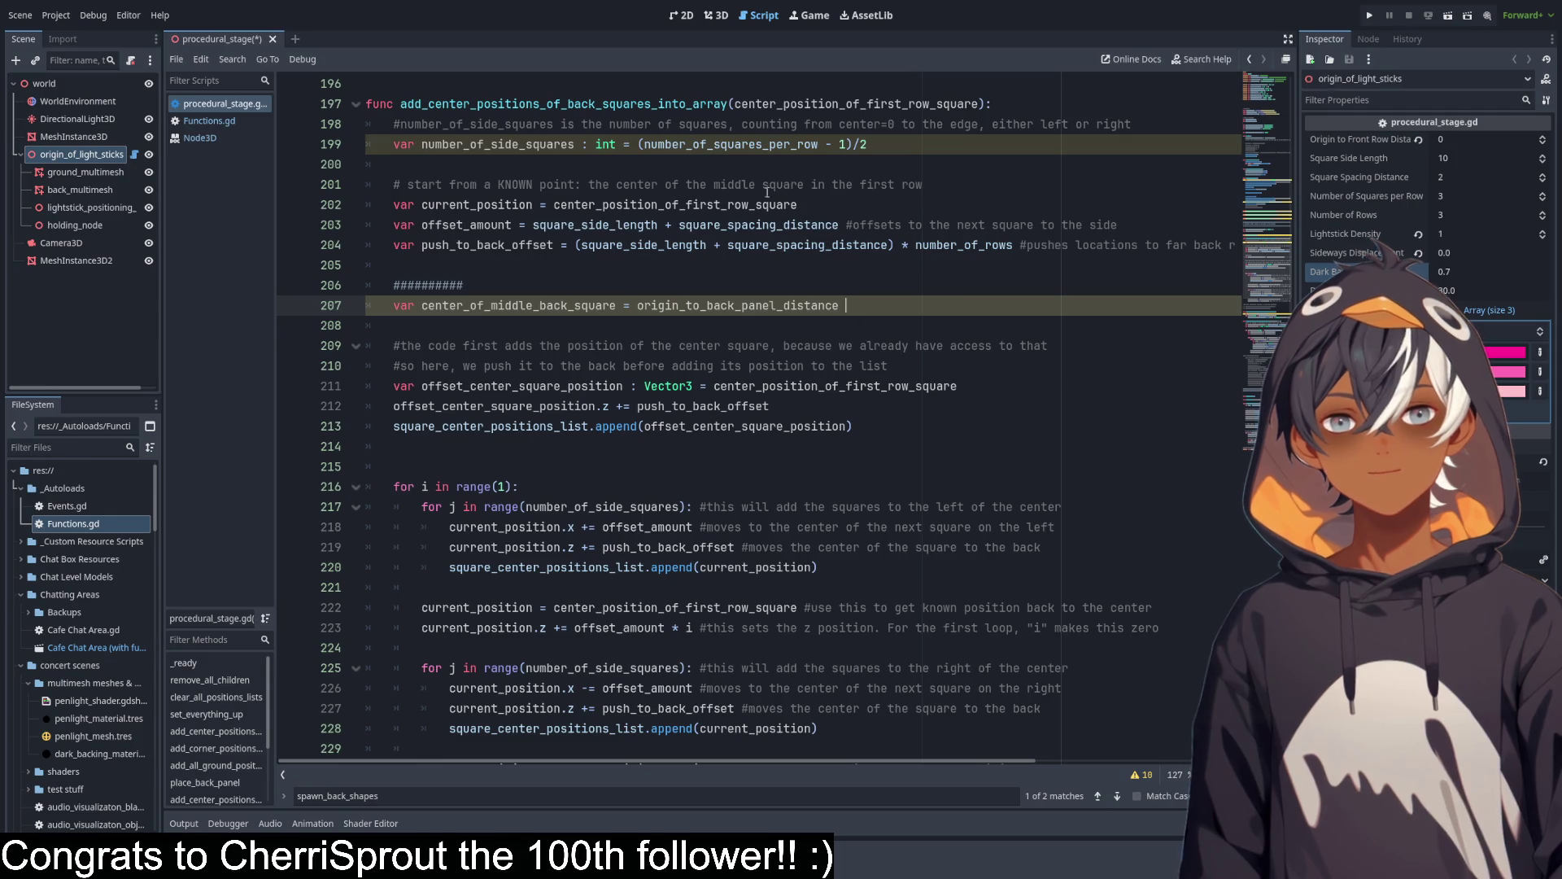
left_click(719, 17)
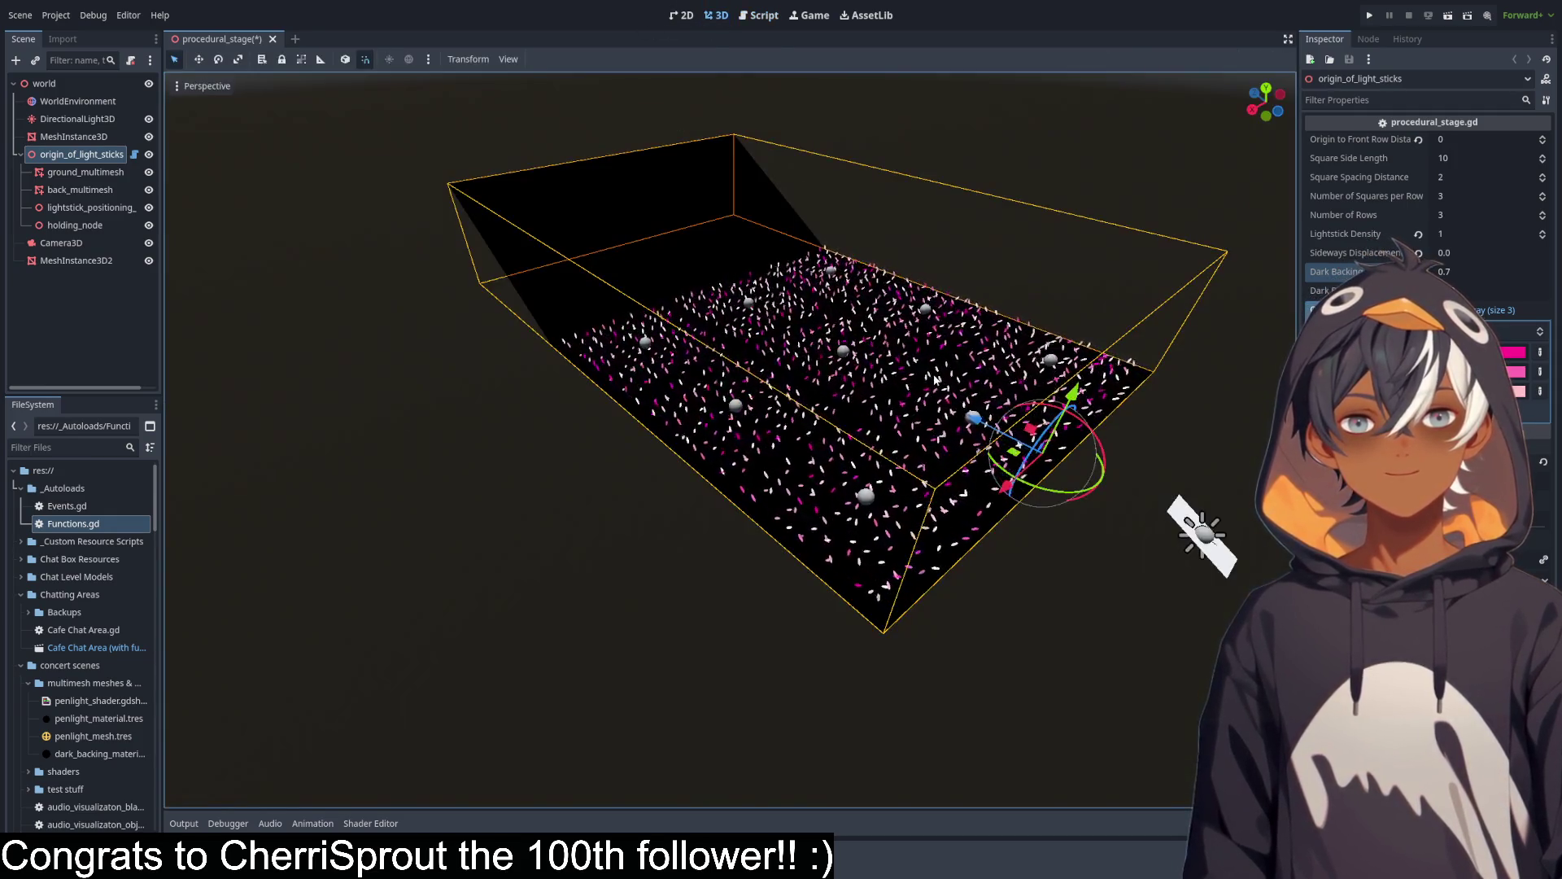
Extend line 207 to global_position + origin_to_back_panel_distance * basis.z.
mouse_move(936, 379)
left_mouse_down()
mouse_move(883, 376)
mouse_move(746, 172)
left_mouse_up()
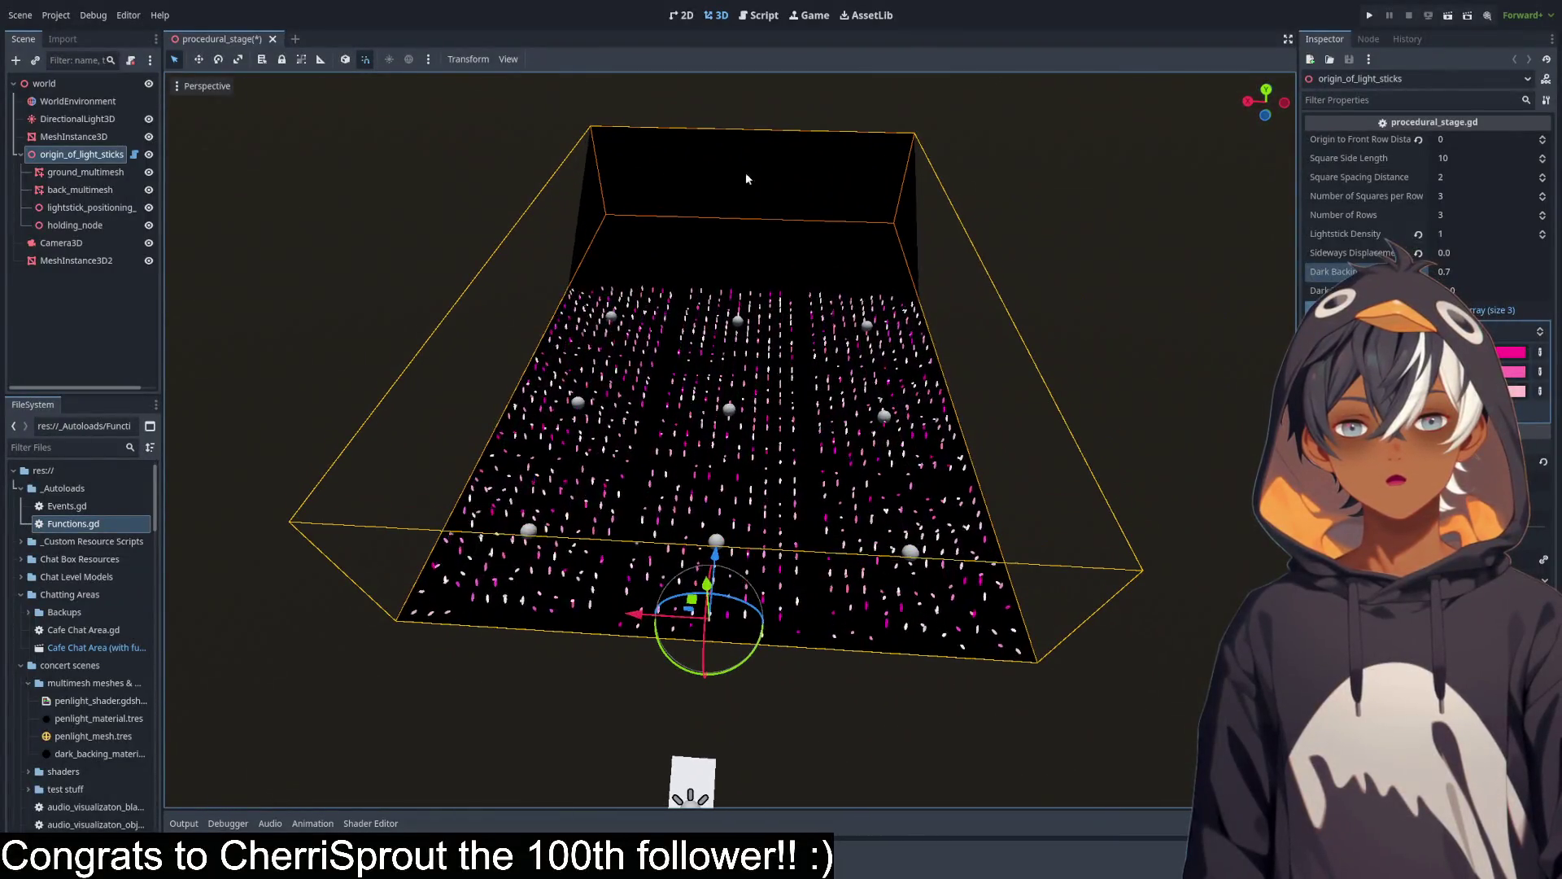
left_click(764, 23)
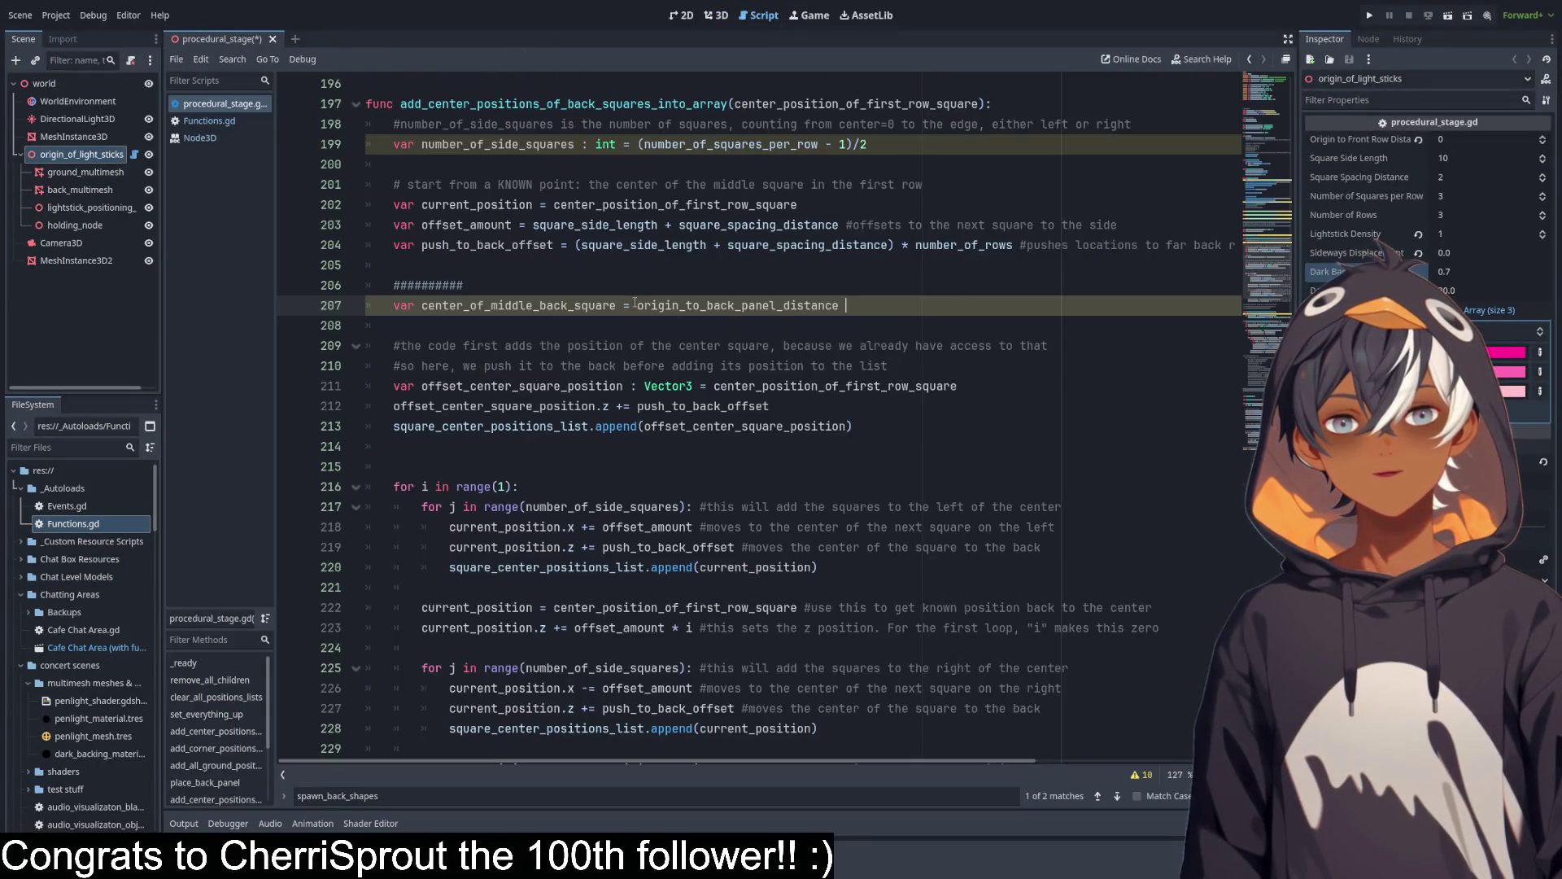
left_click(633, 305)
type("global ")
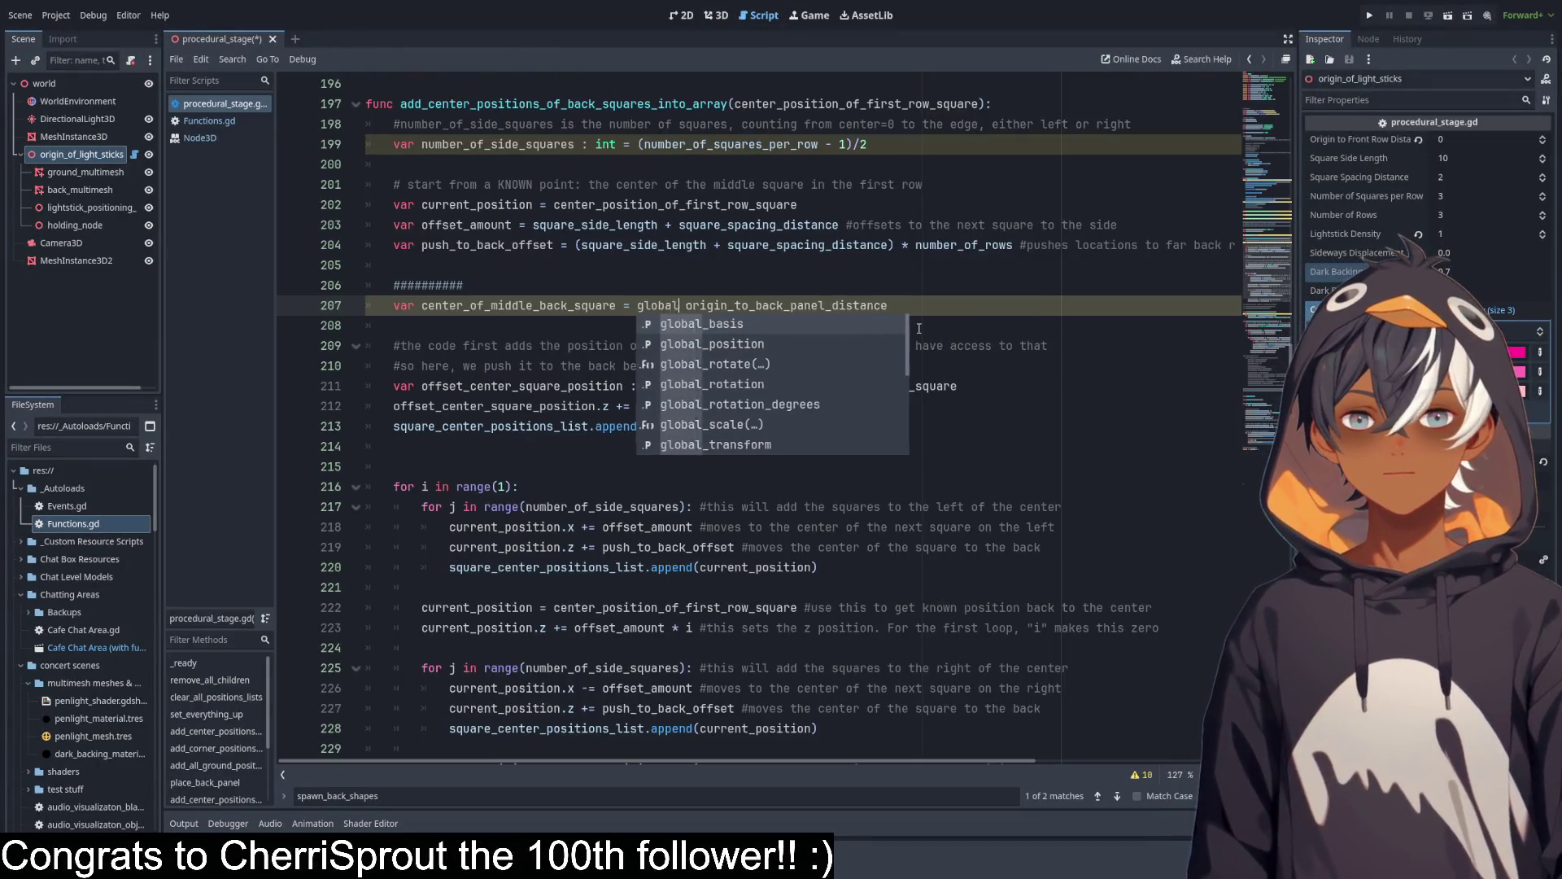
type("_position ")
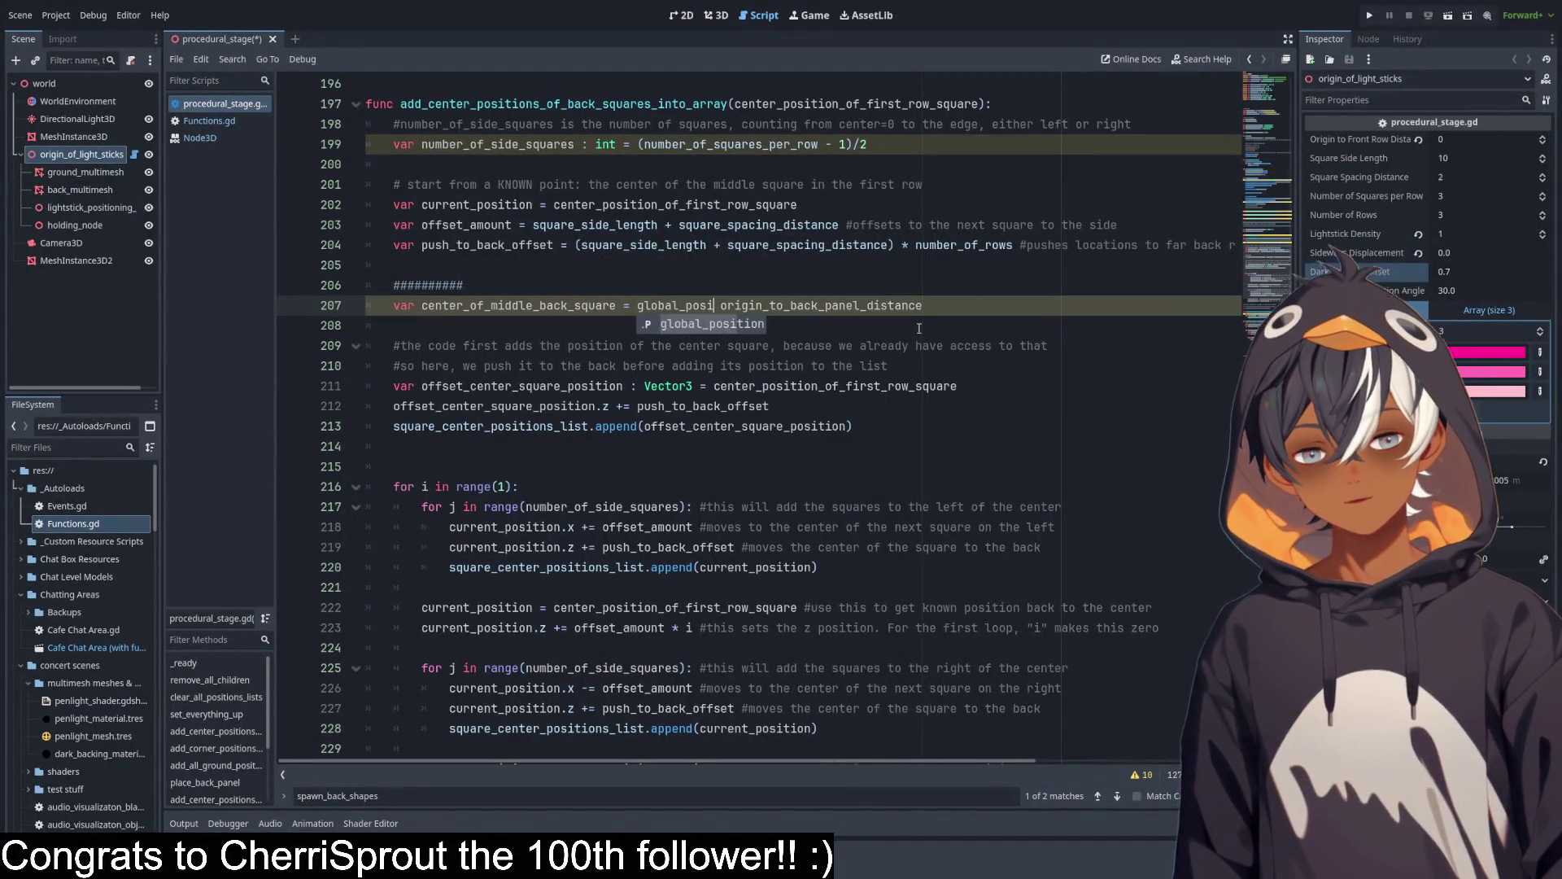
type("+")
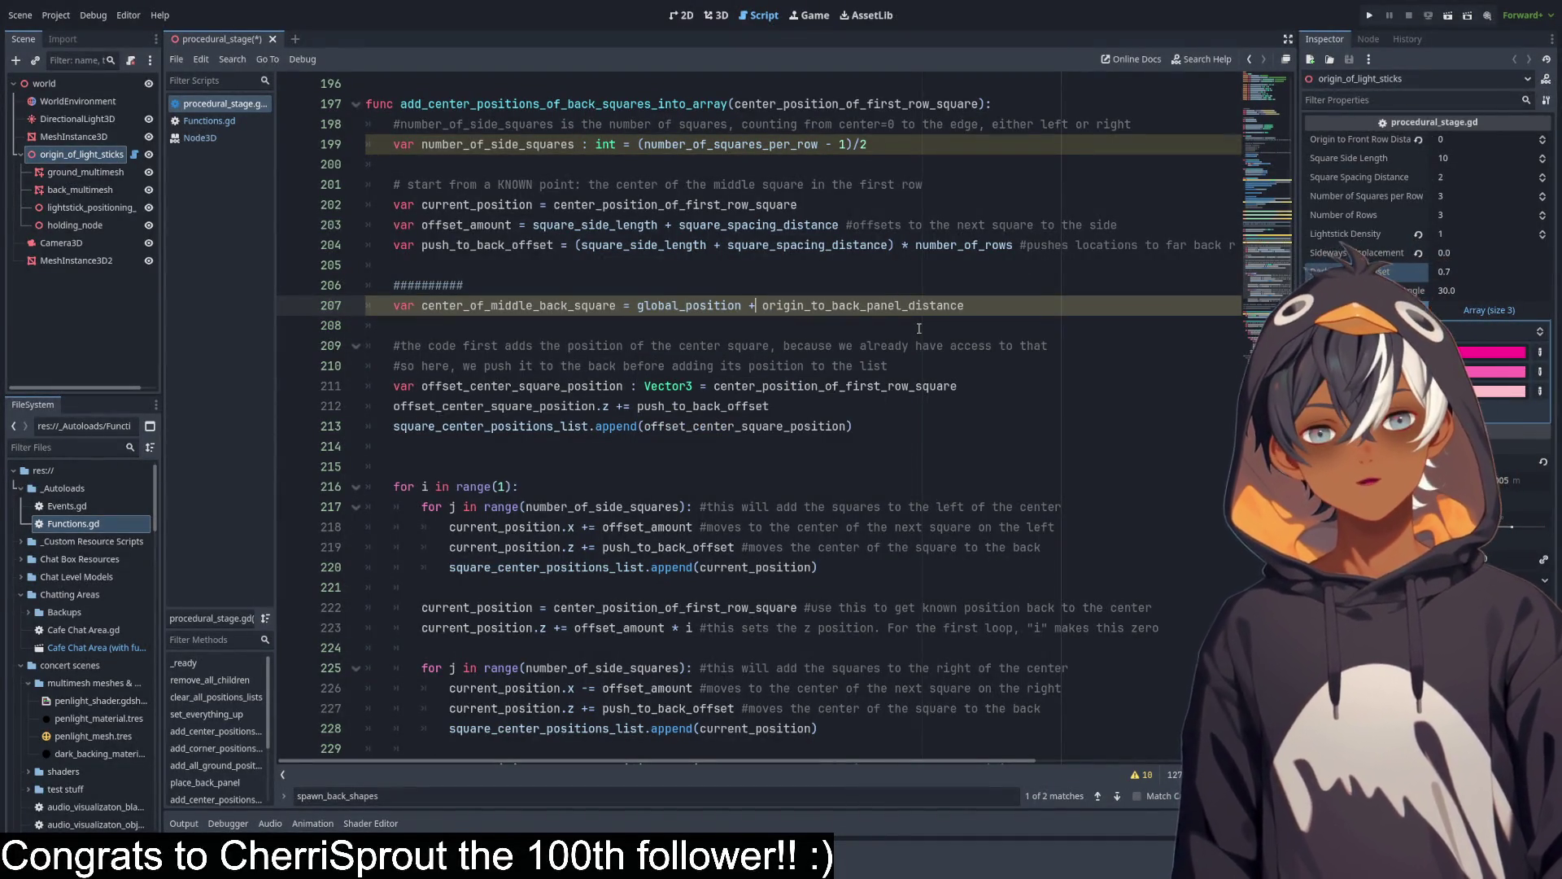
double_click(911, 305)
left_click(998, 305)
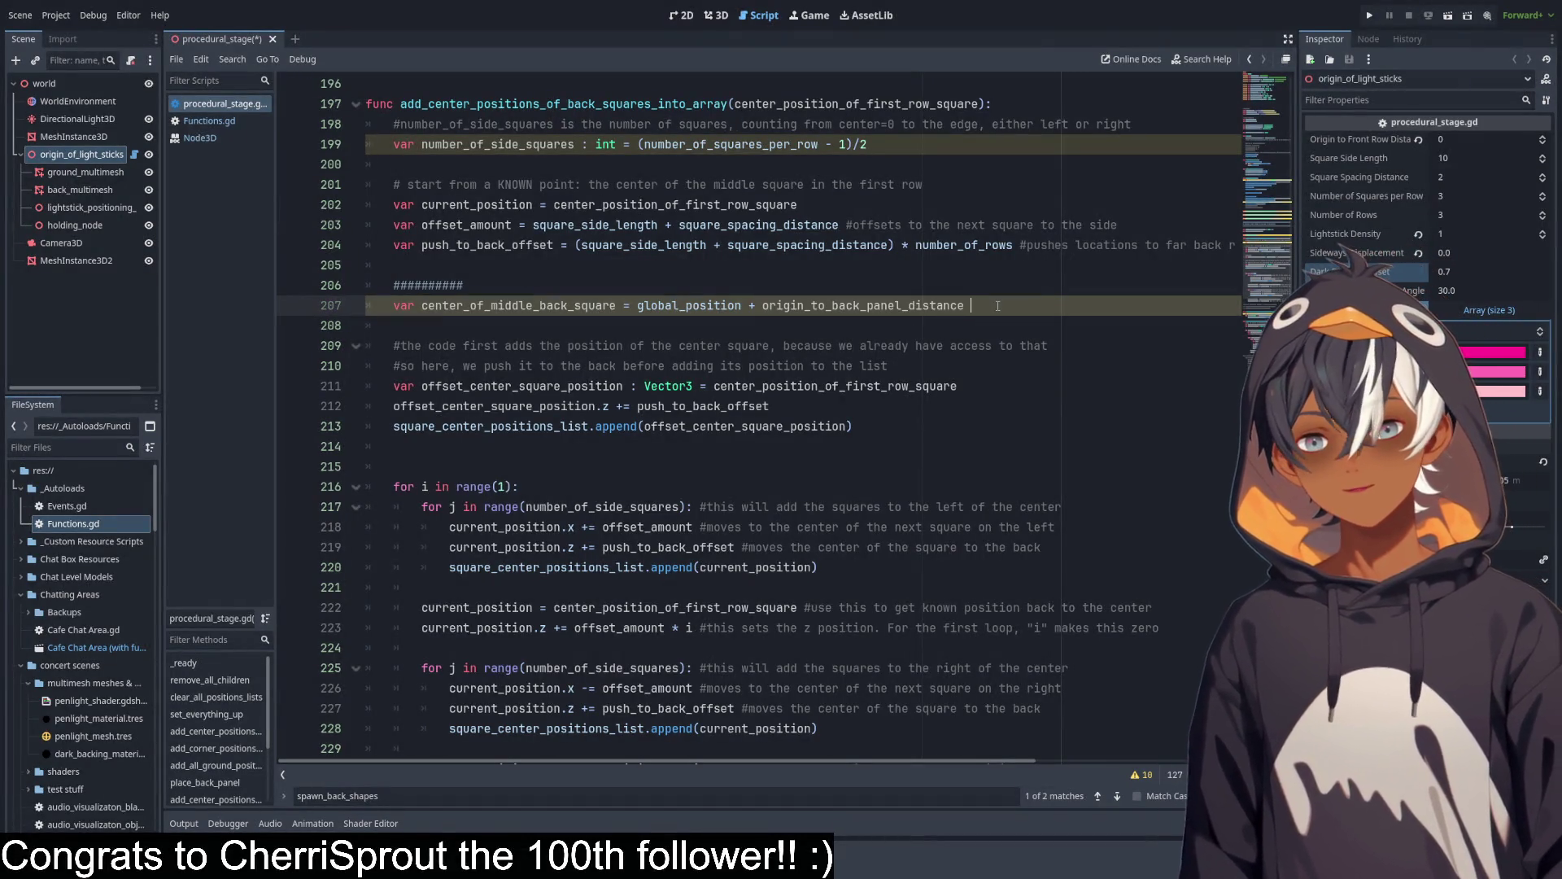
type("* basis")
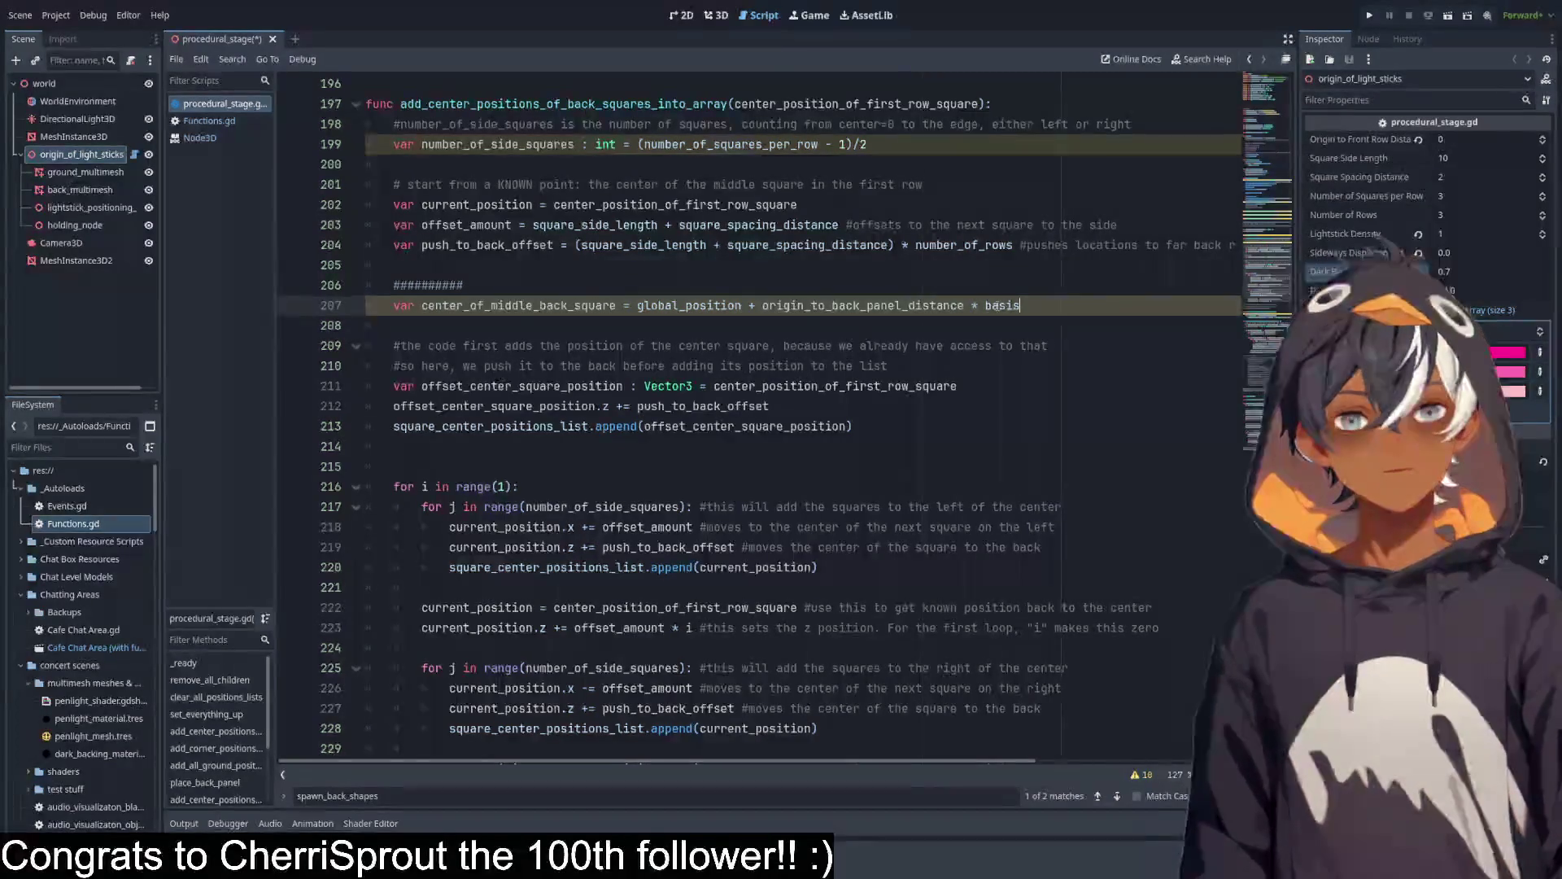
type(".z")
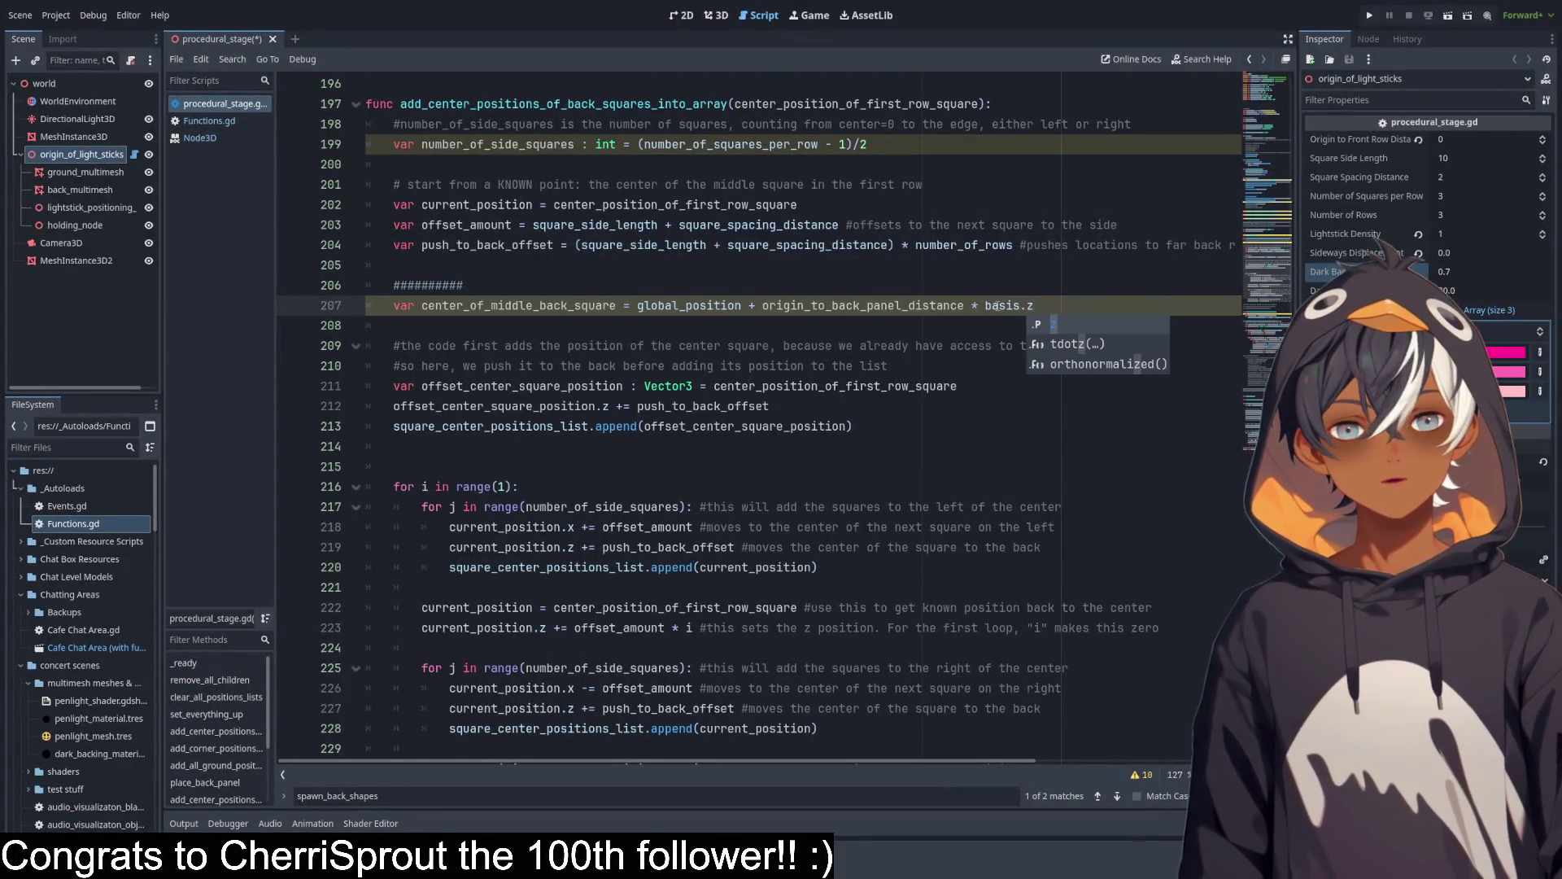
Rename center_of_middle_back_square on line 207 to ground_edge_of_back_plane.
left_click(586, 305)
double_click(555, 310)
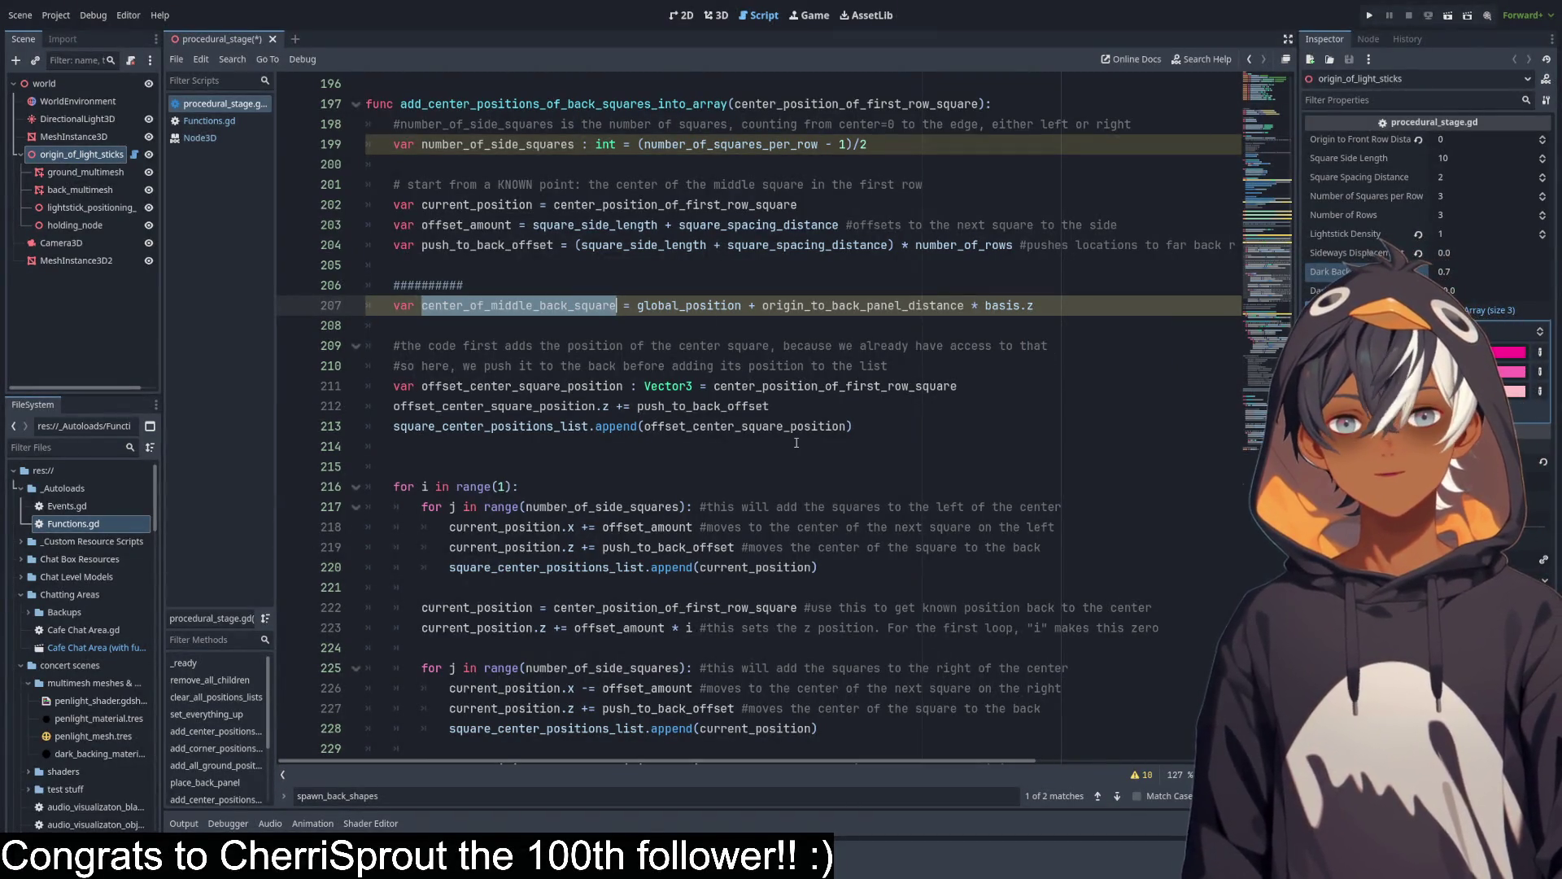
type("be")
key("BackSpace")
key("BackSpace")
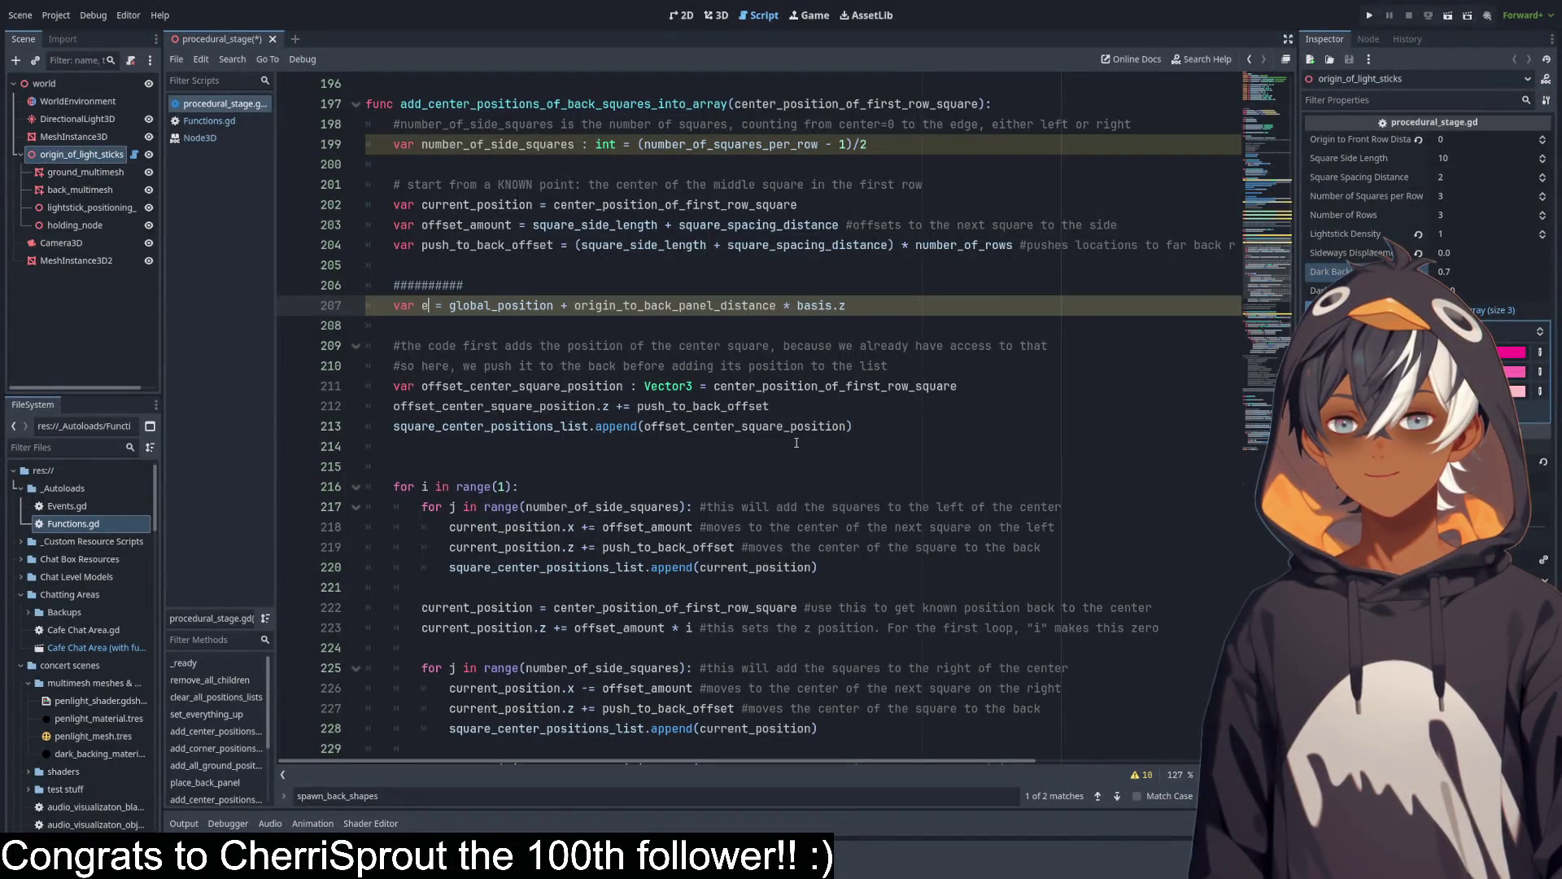
type("go")
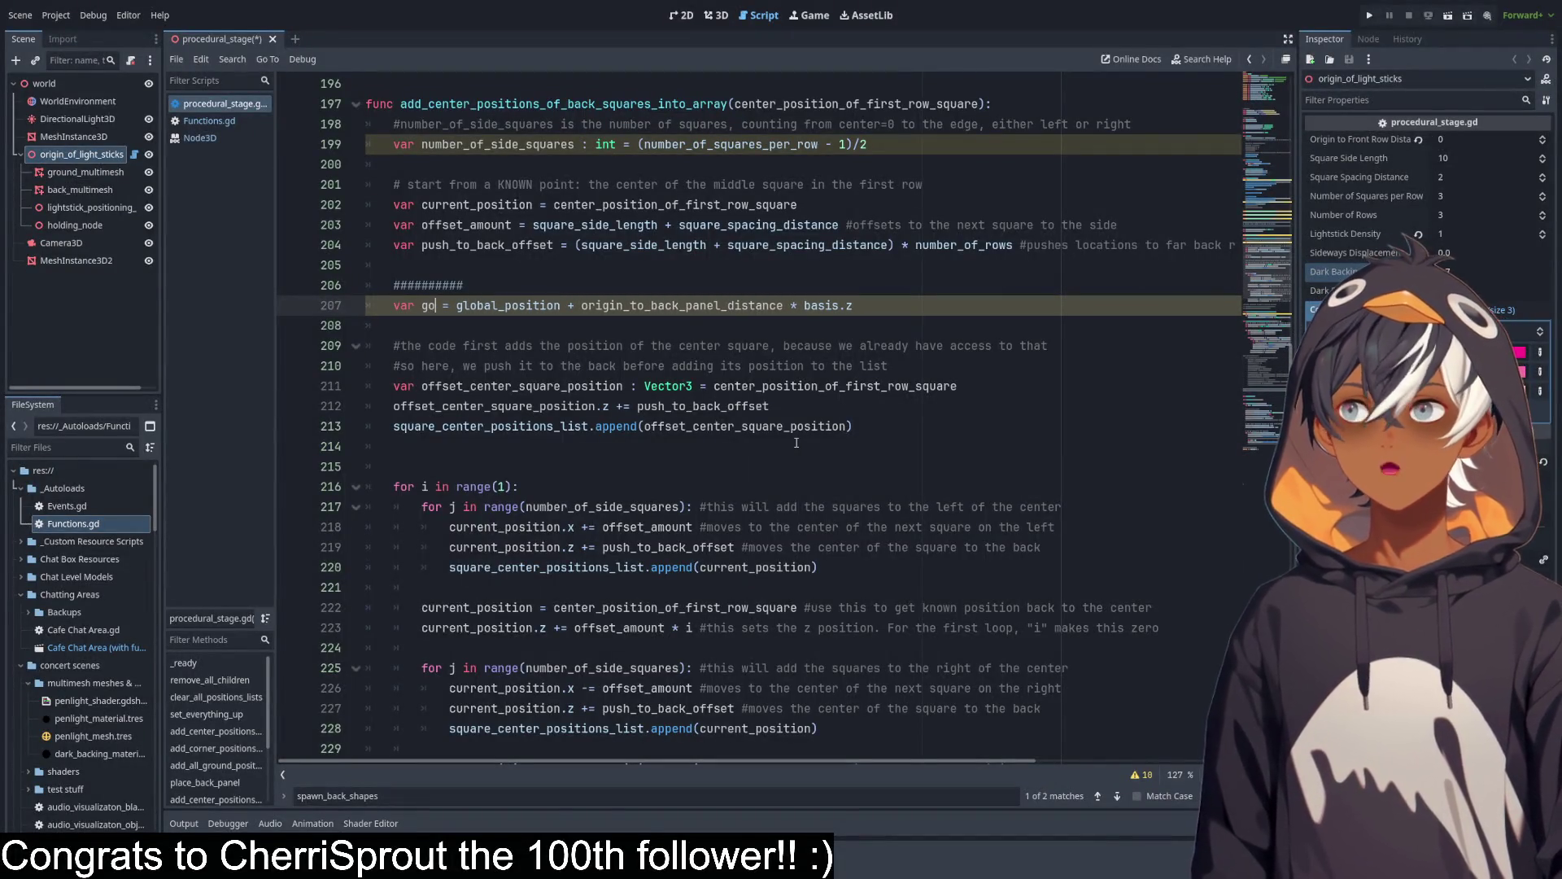
type("round_edge_of")
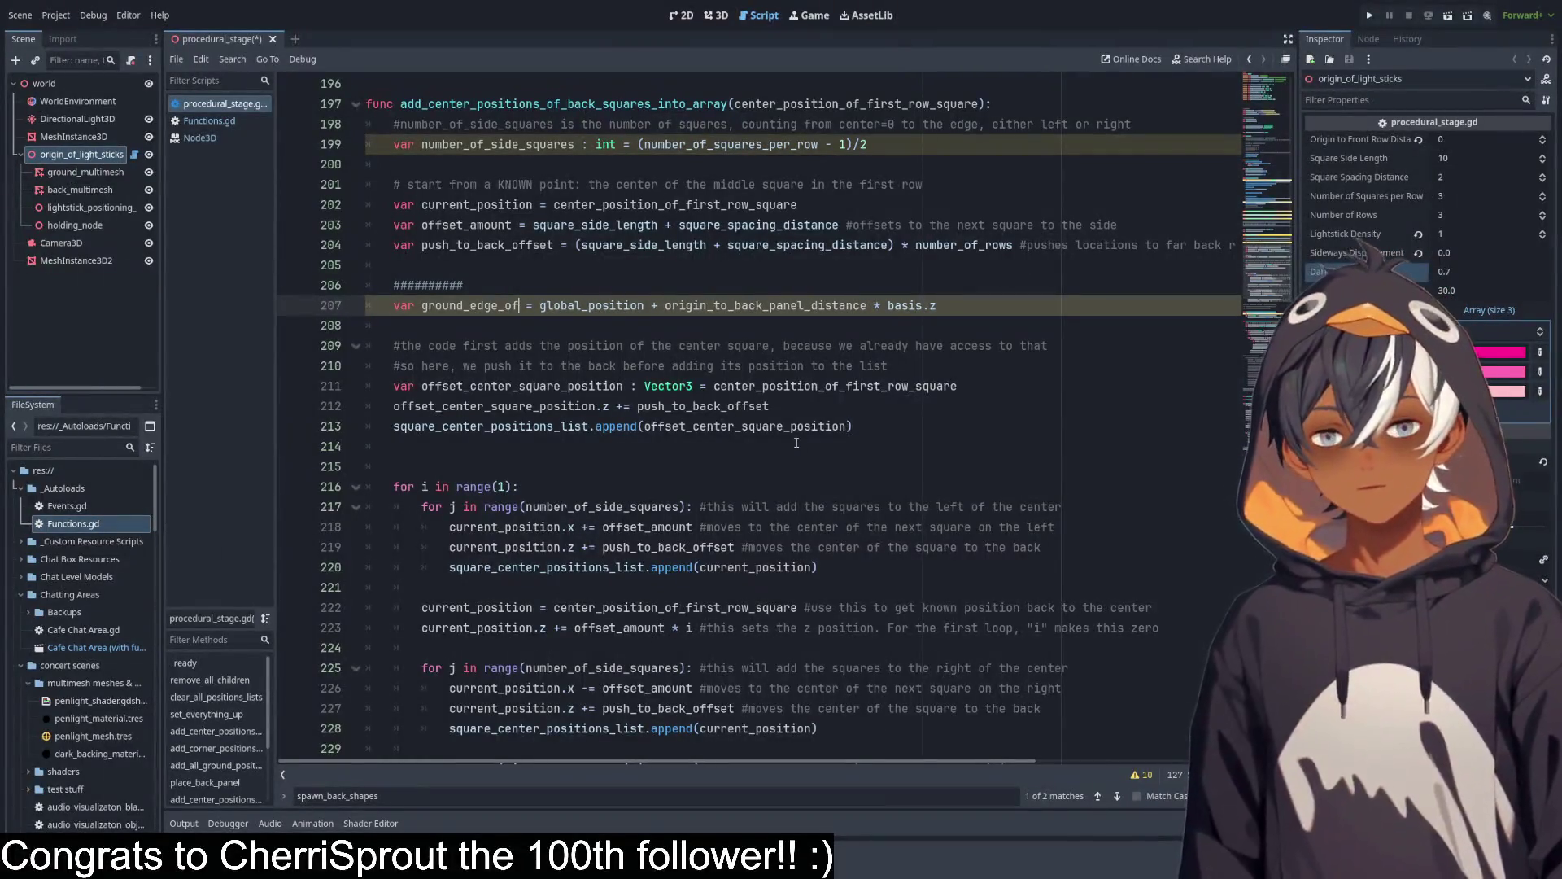
type("_back_")
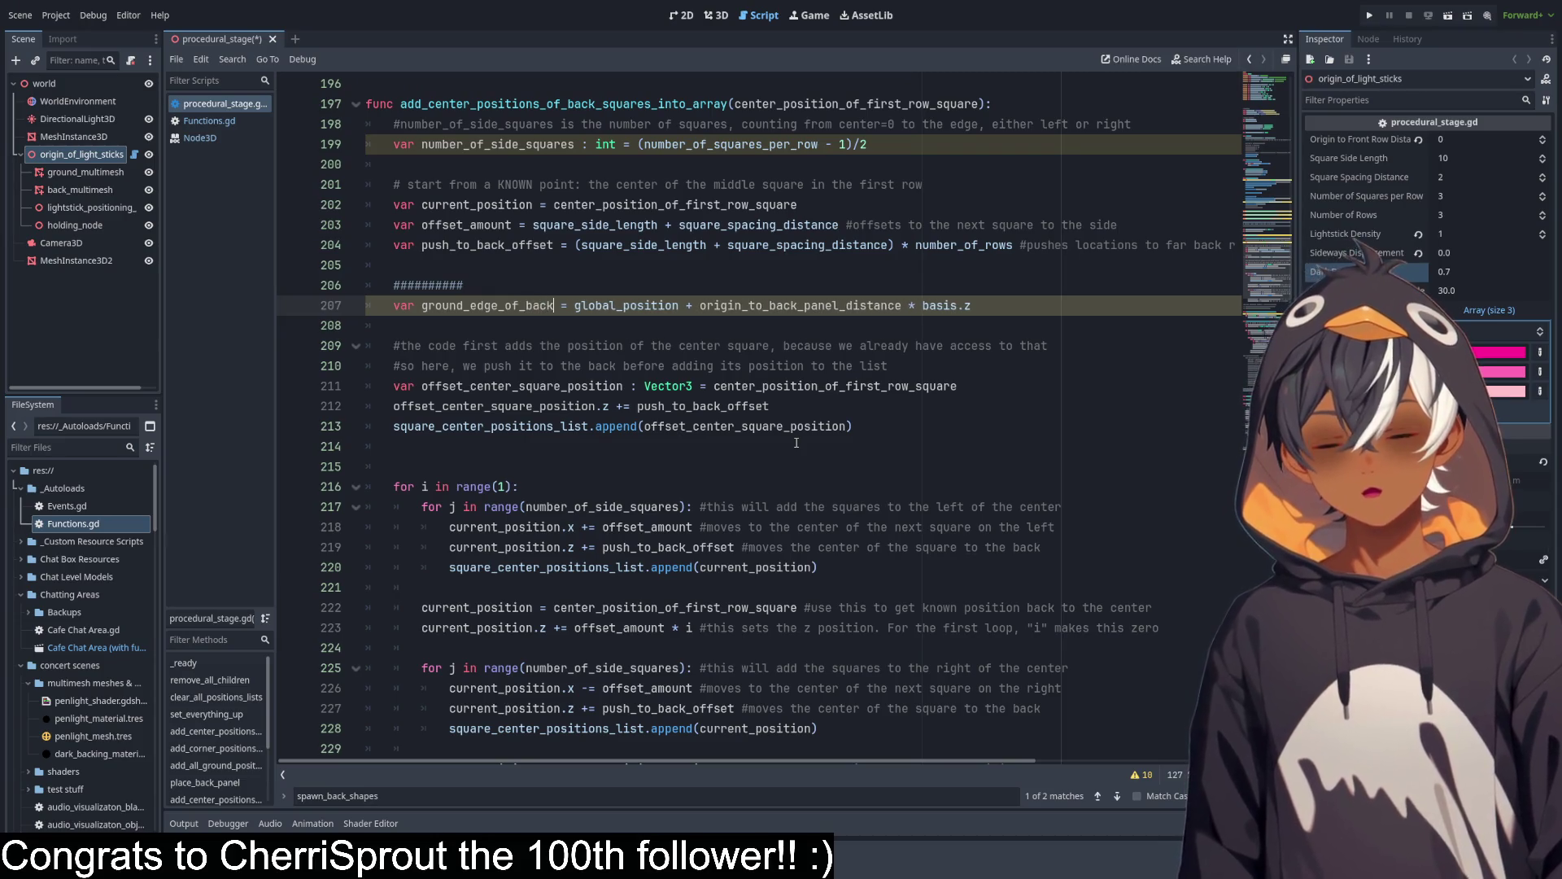
type("plane")
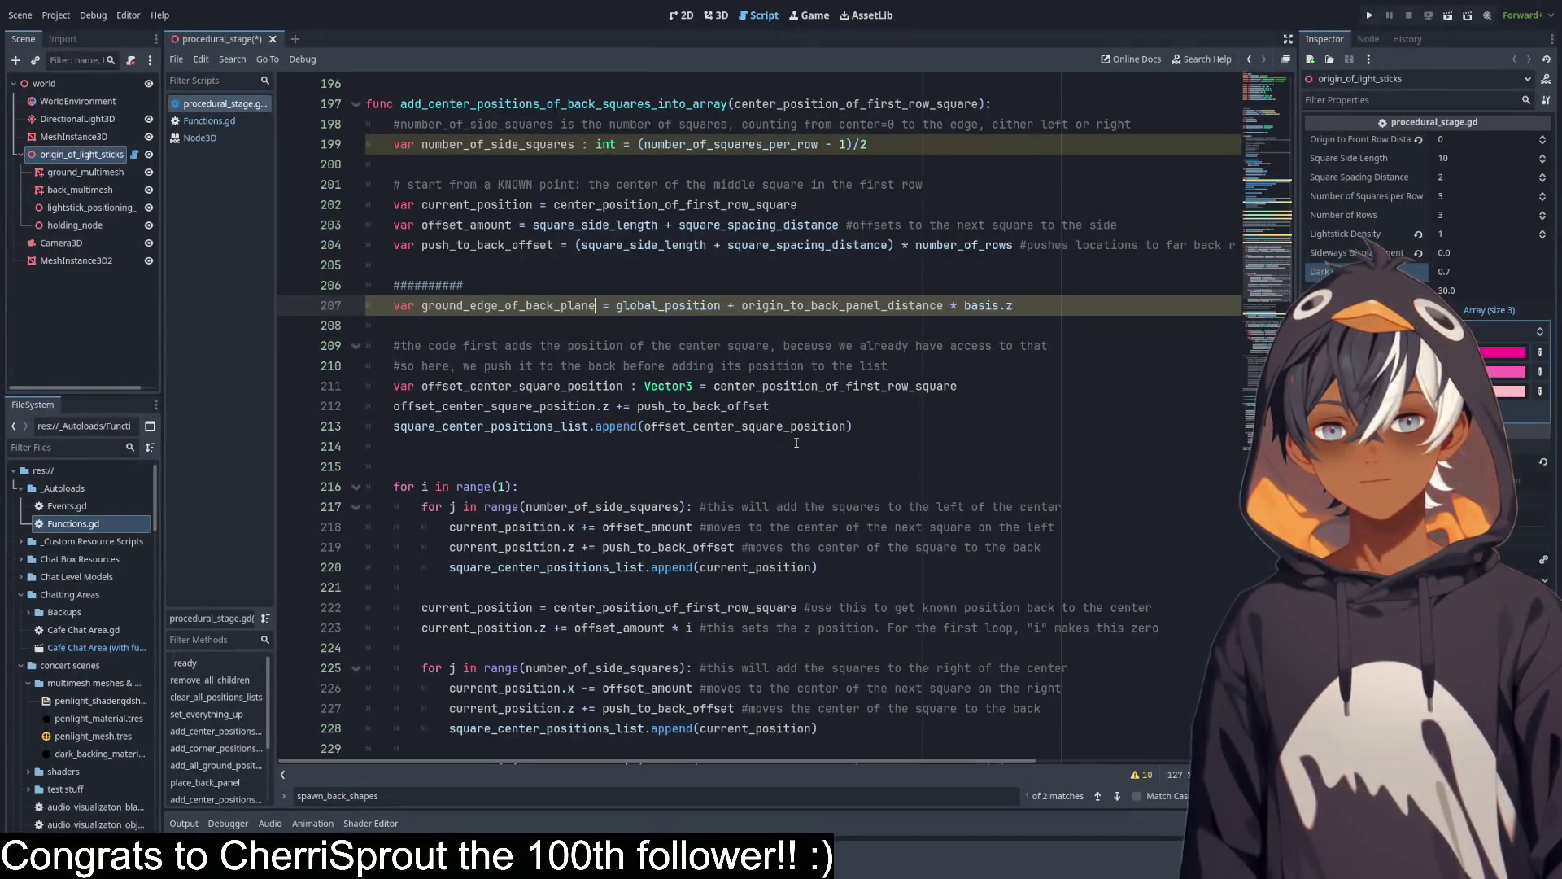
double_click(537, 306)
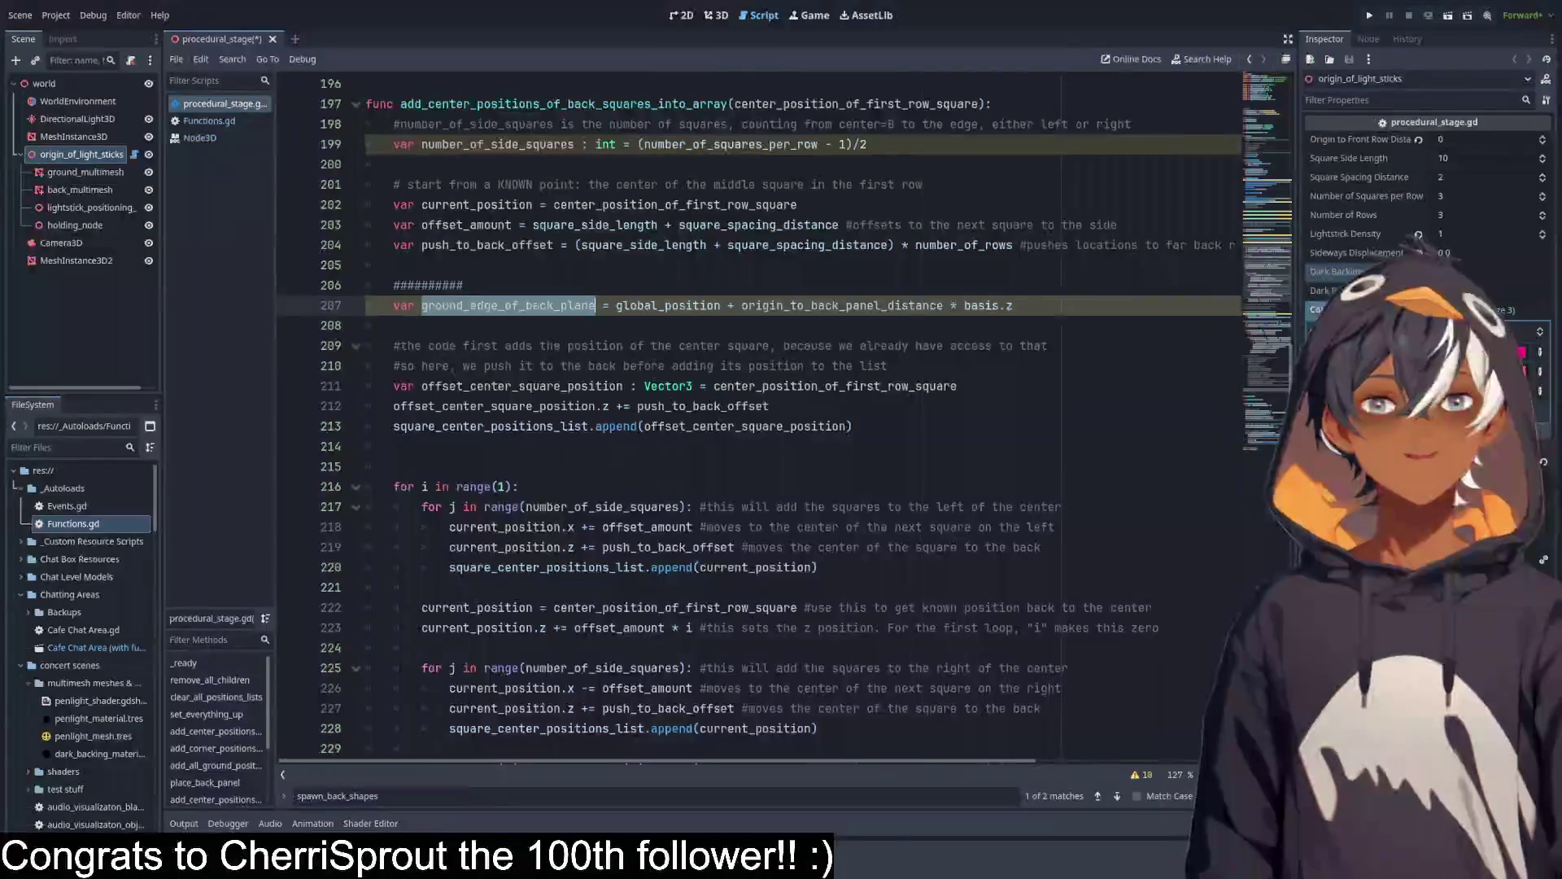
double_click(664, 306)
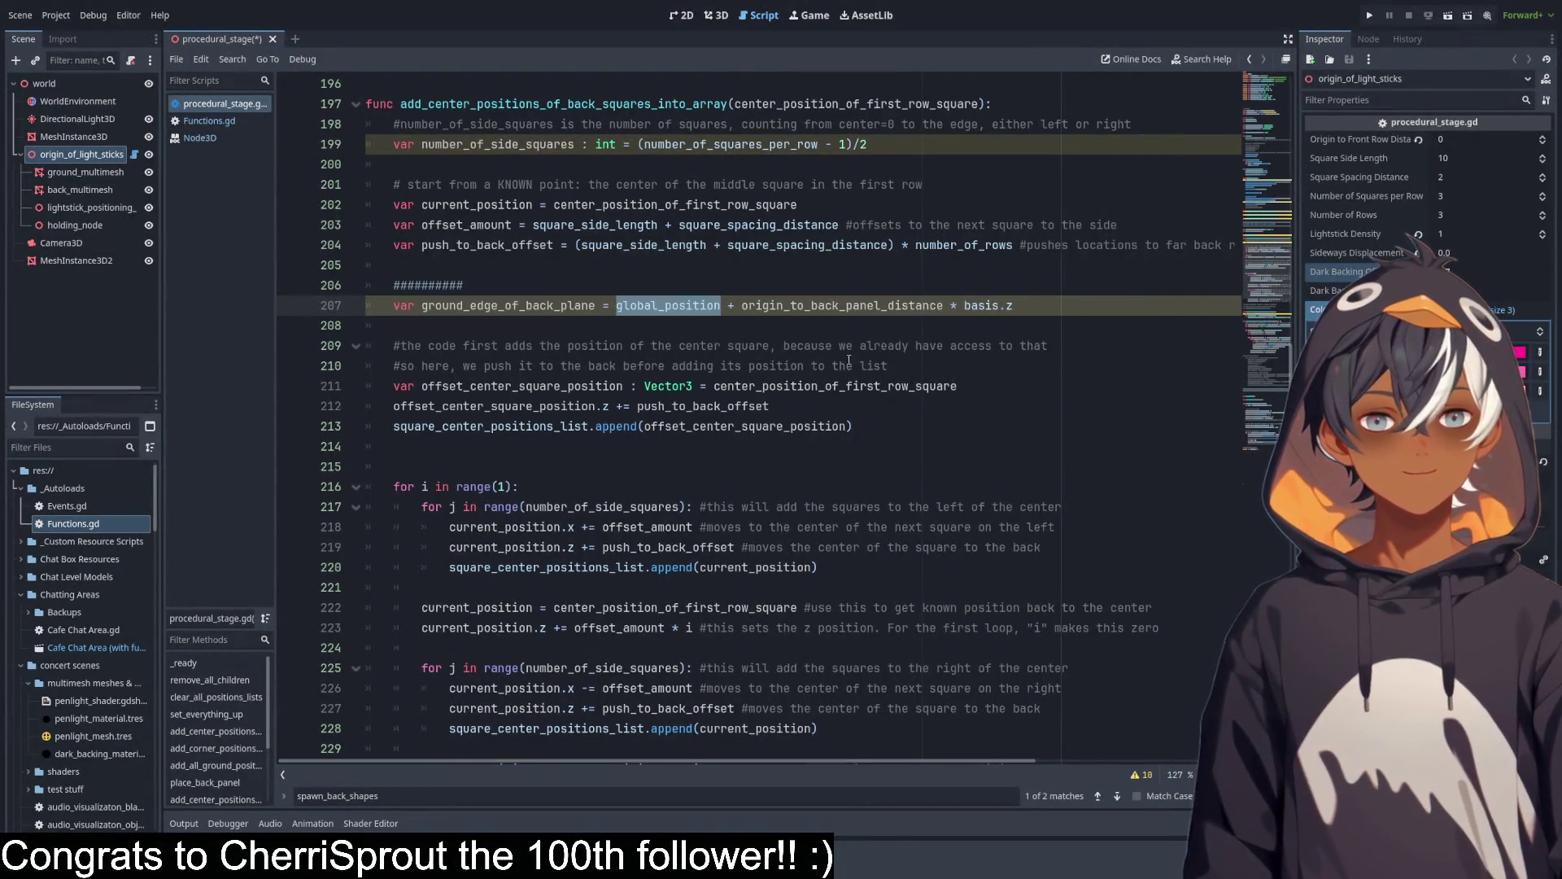
left_click(717, 15)
mouse_move(696, 619)
left_mouse_down()
mouse_move(813, 569)
mouse_move(886, 604)
left_mouse_up()
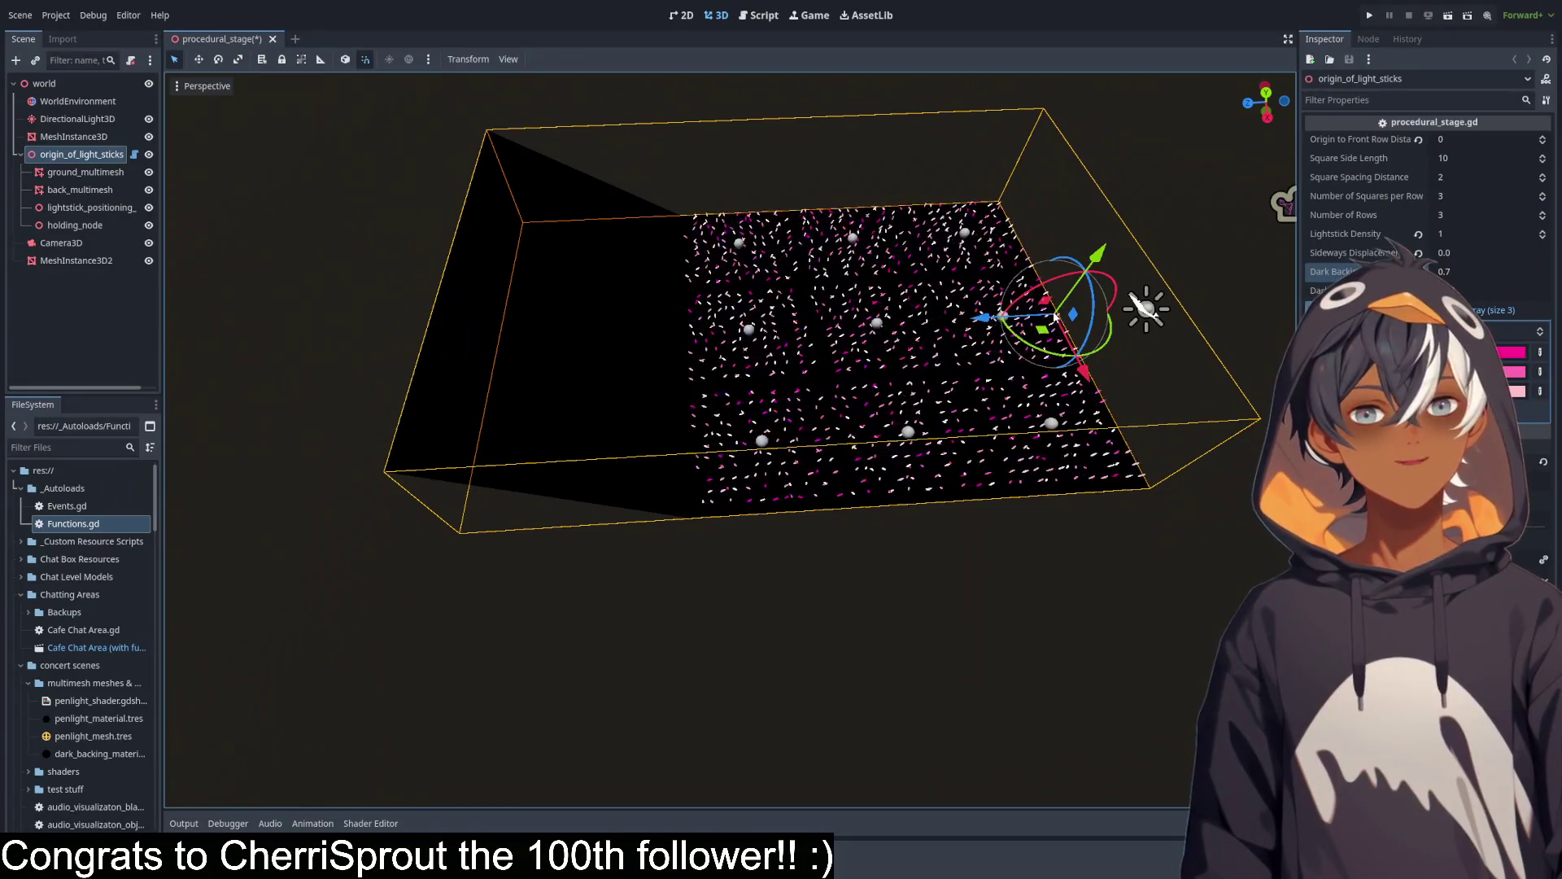
left_click_drag(743, 348, 700, 49)
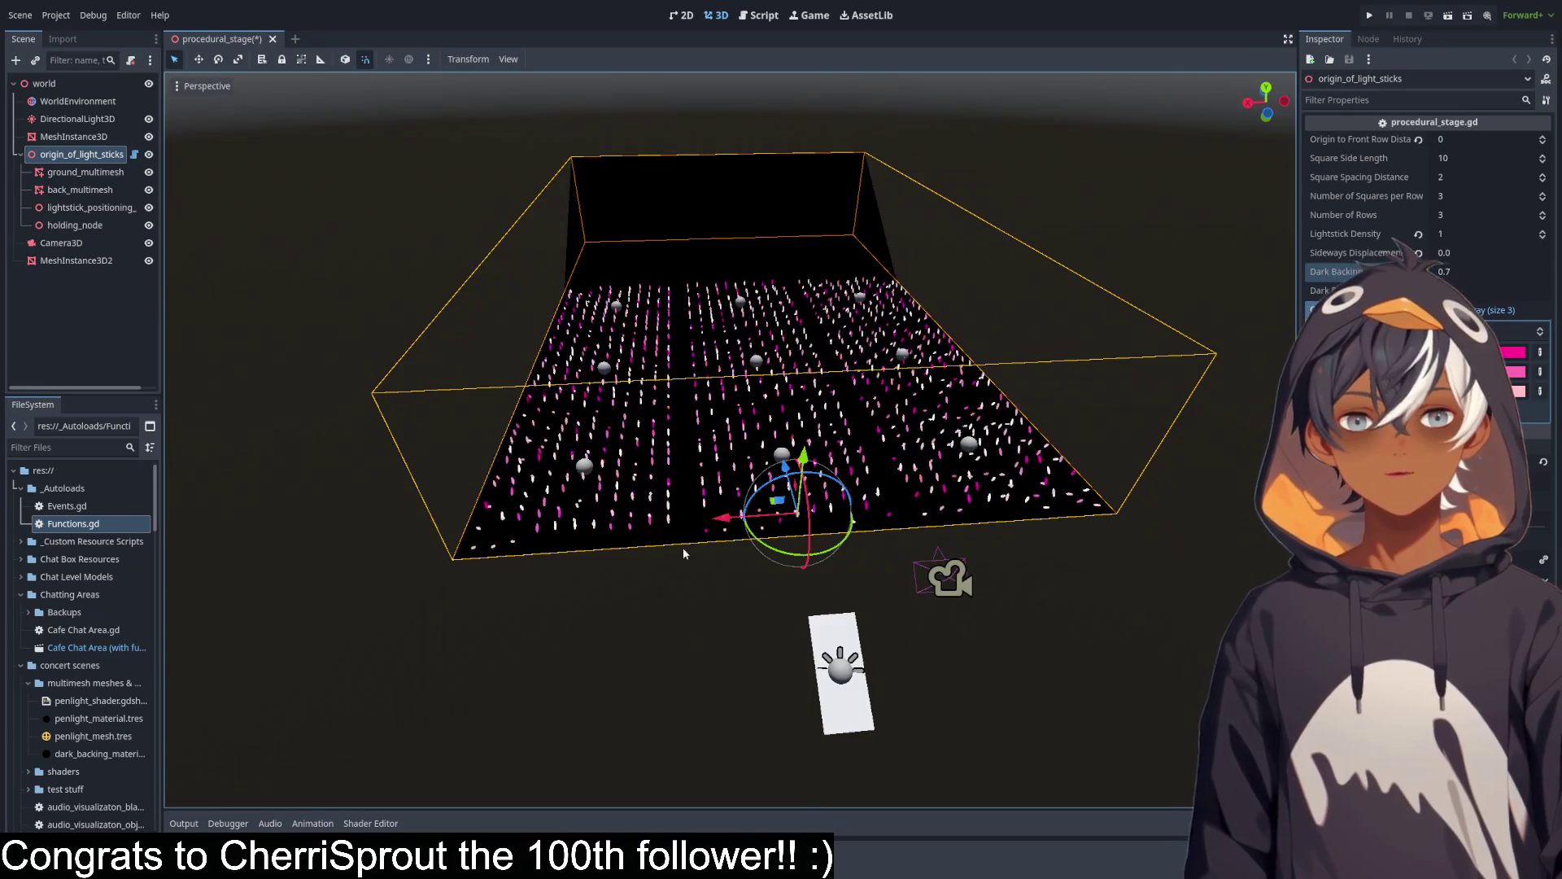
mouse_move(386, 137)
left_mouse_down()
mouse_move(555, 470)
mouse_move(687, 424)
left_mouse_up()
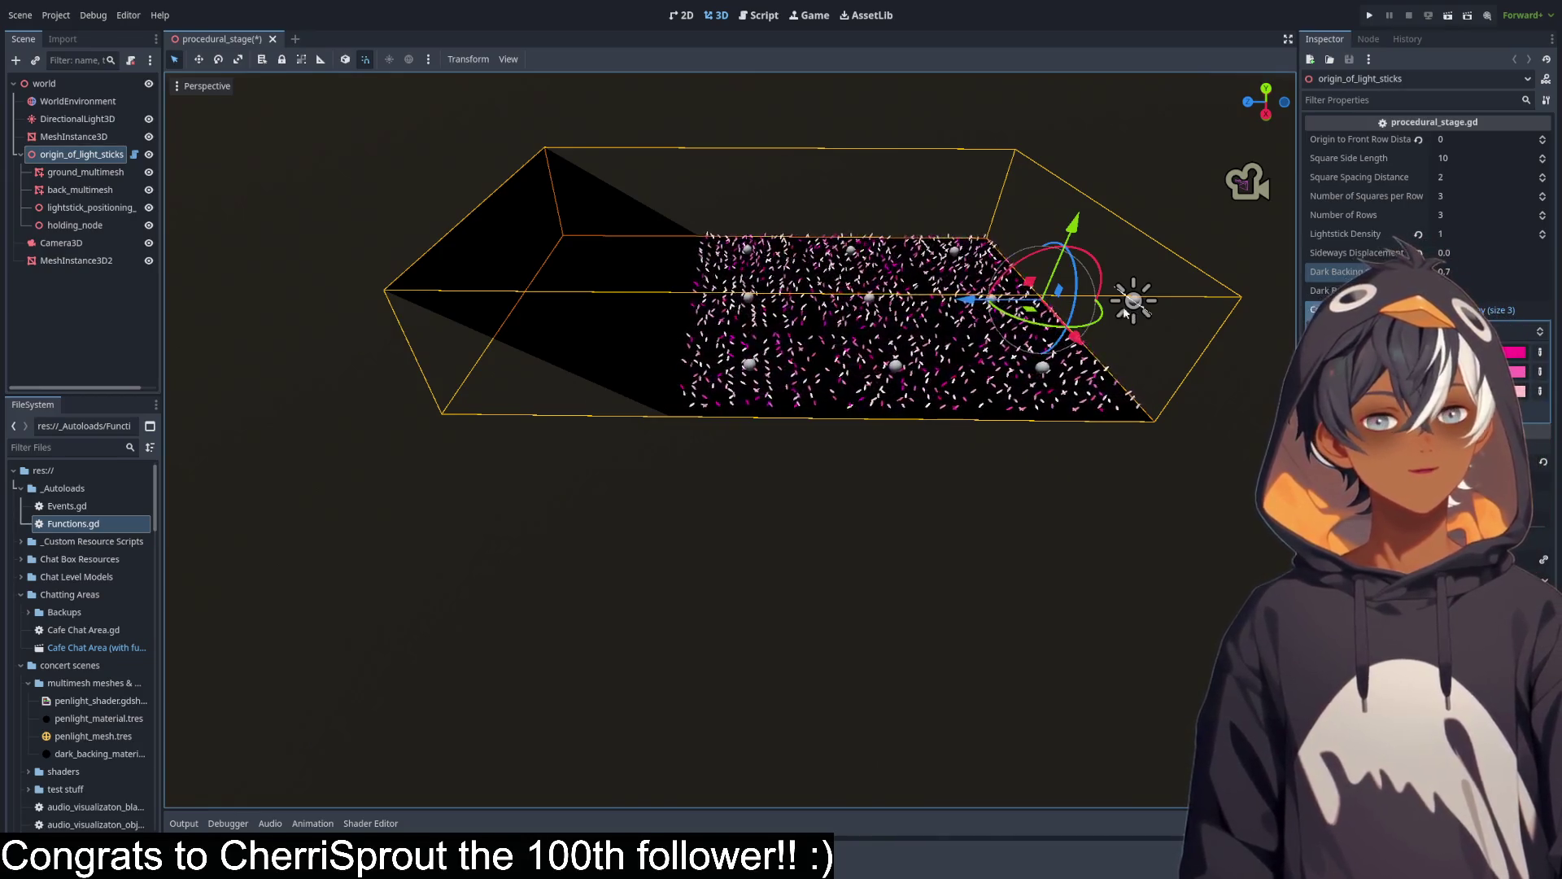
left_click(754, 18)
Add a new var line 208 below line 207, checking where offset_amount is used.
left_click(811, 305)
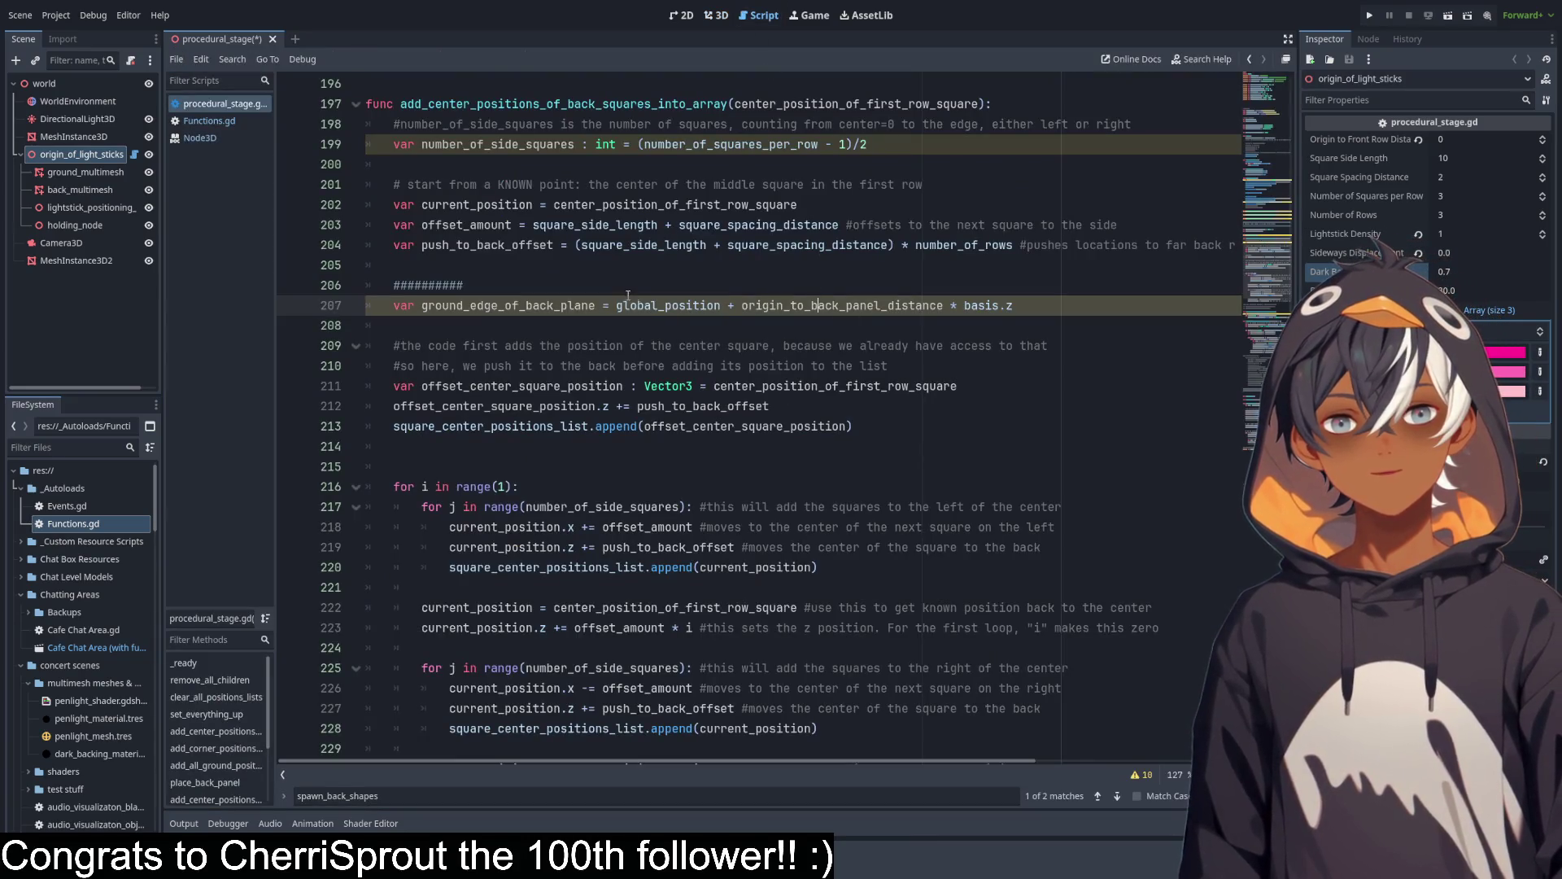
left_click(1072, 304)
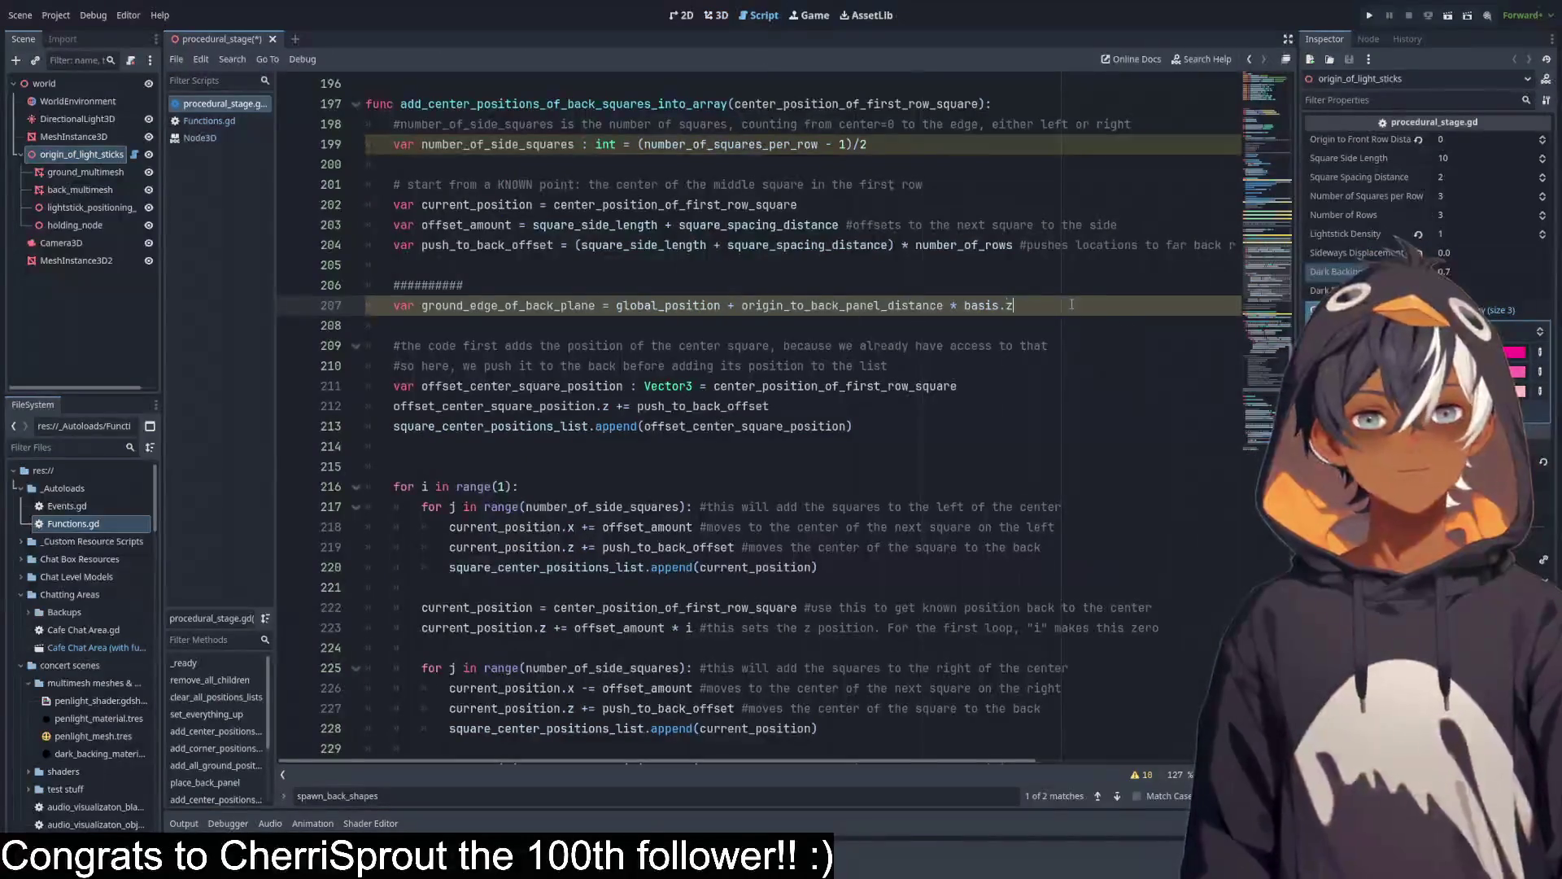
key("Return")
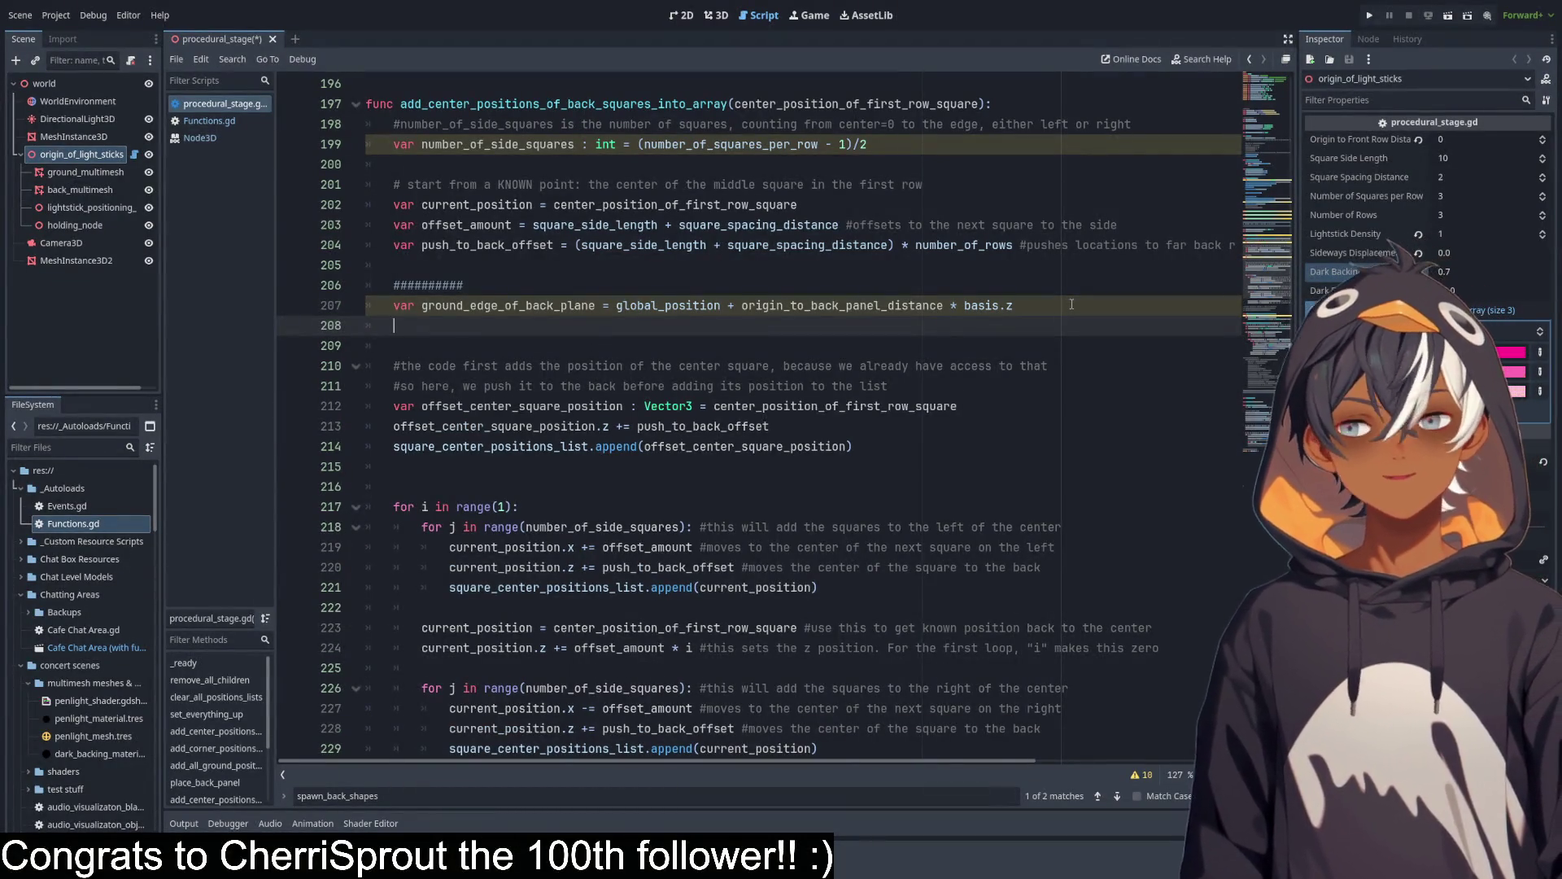
type("var")
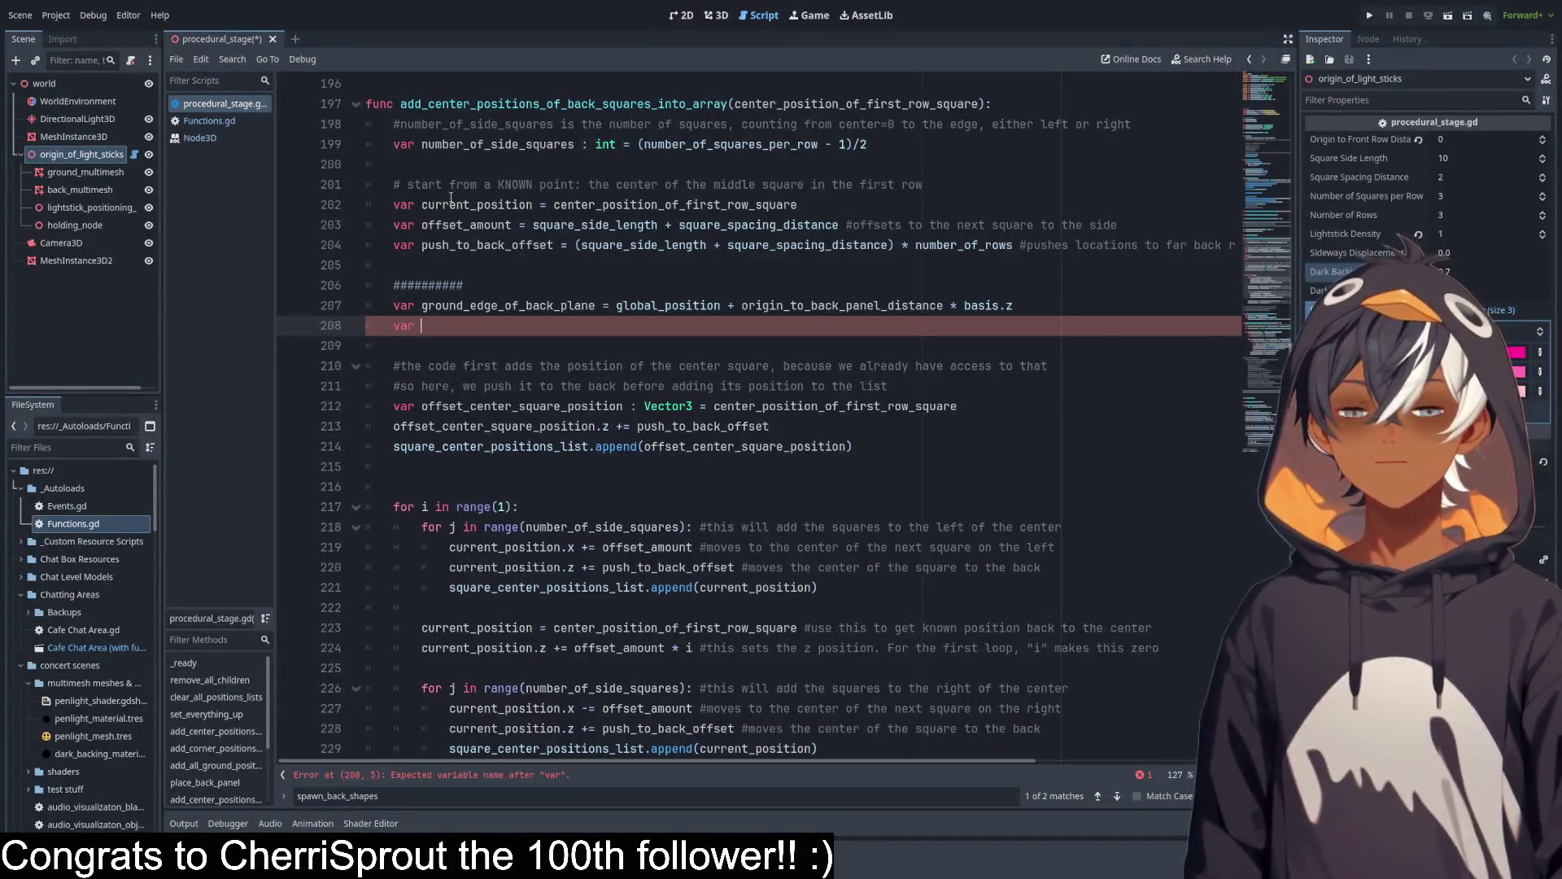
double_click(468, 225)
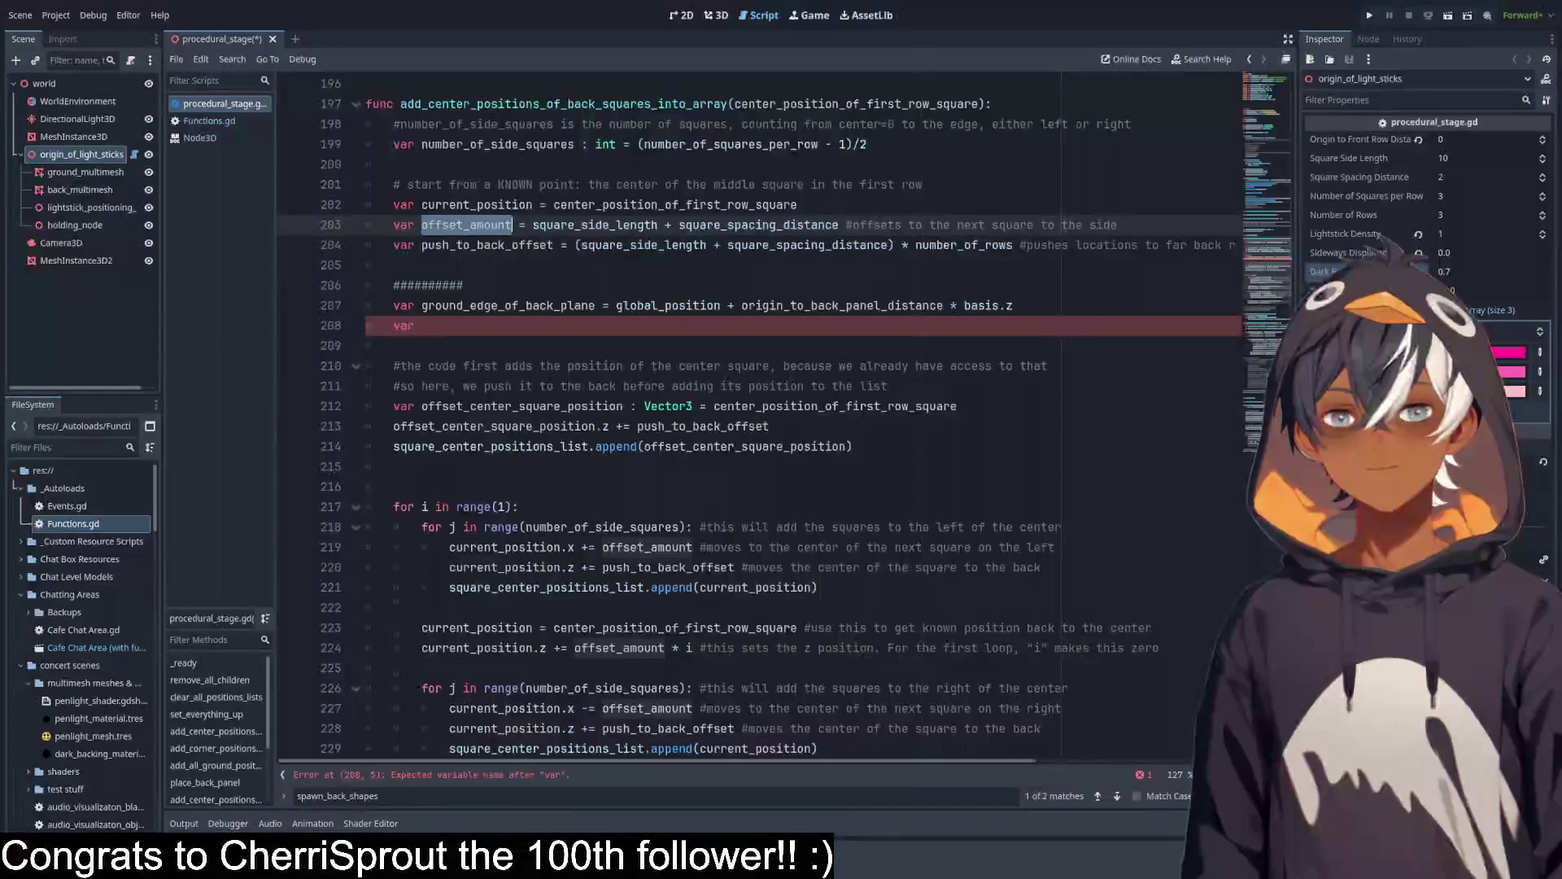
double_click(480, 205)
double_click(467, 225)
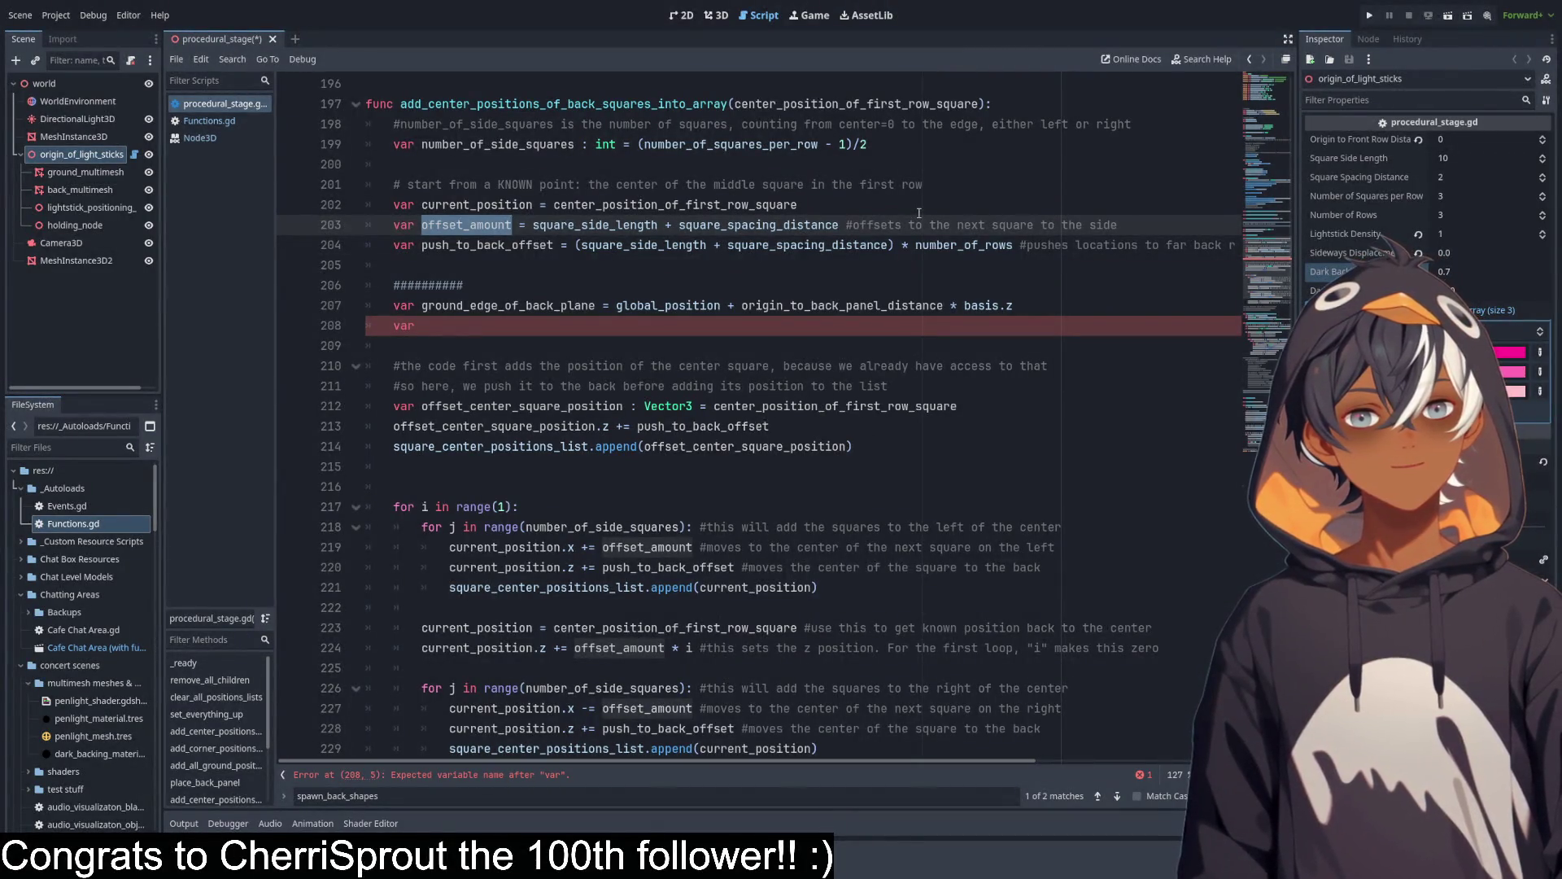
left_click(448, 327)
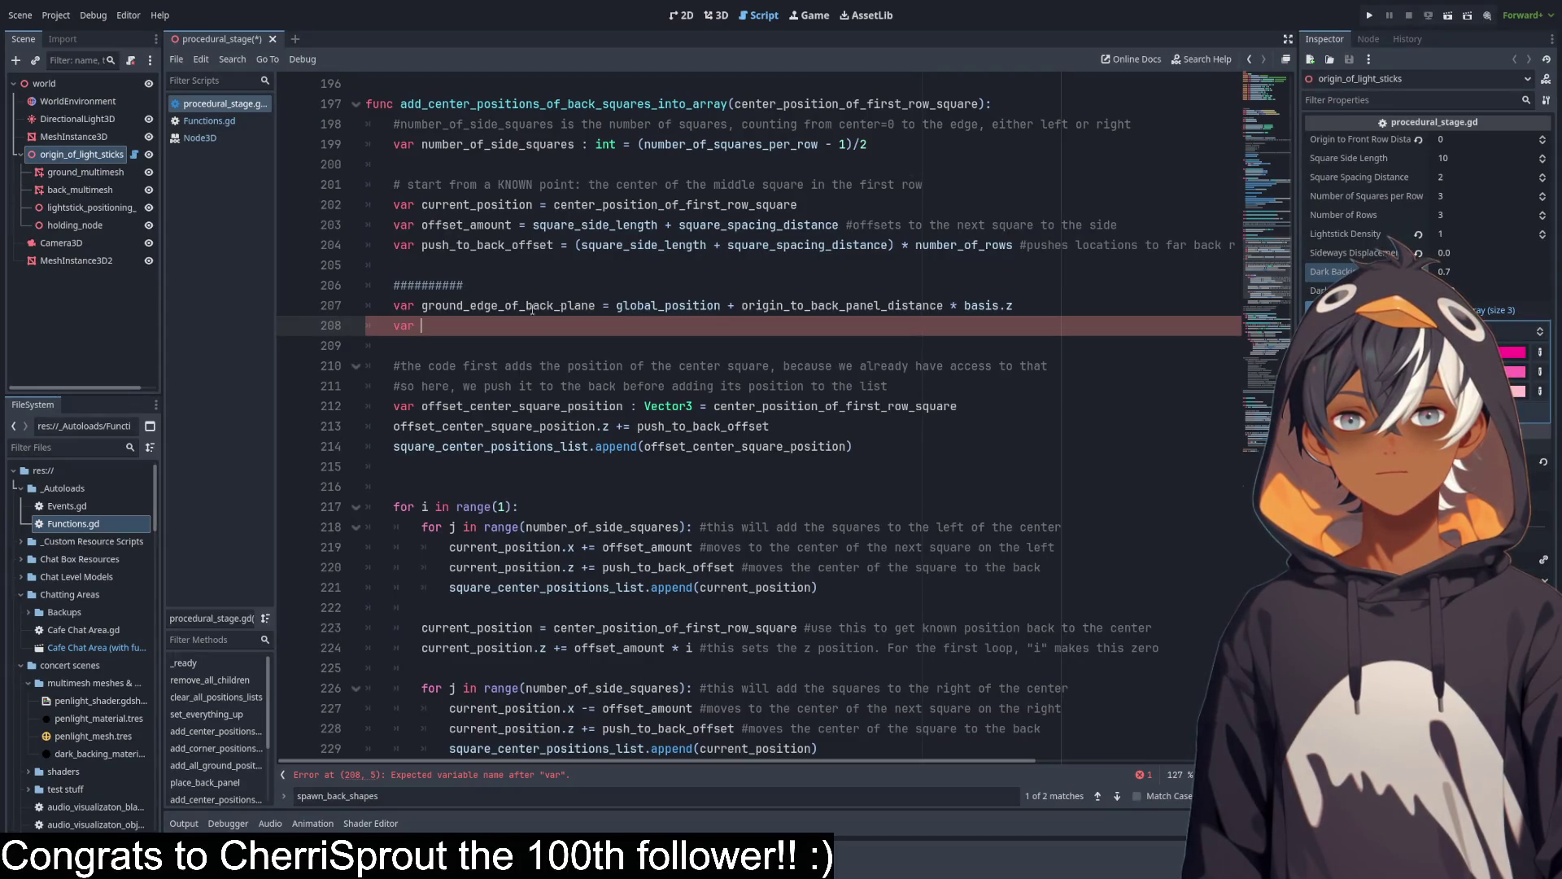
Append _location to the variable name, making ground_edge_of_back_plane_location.
left_click(598, 305)
type("_loc")
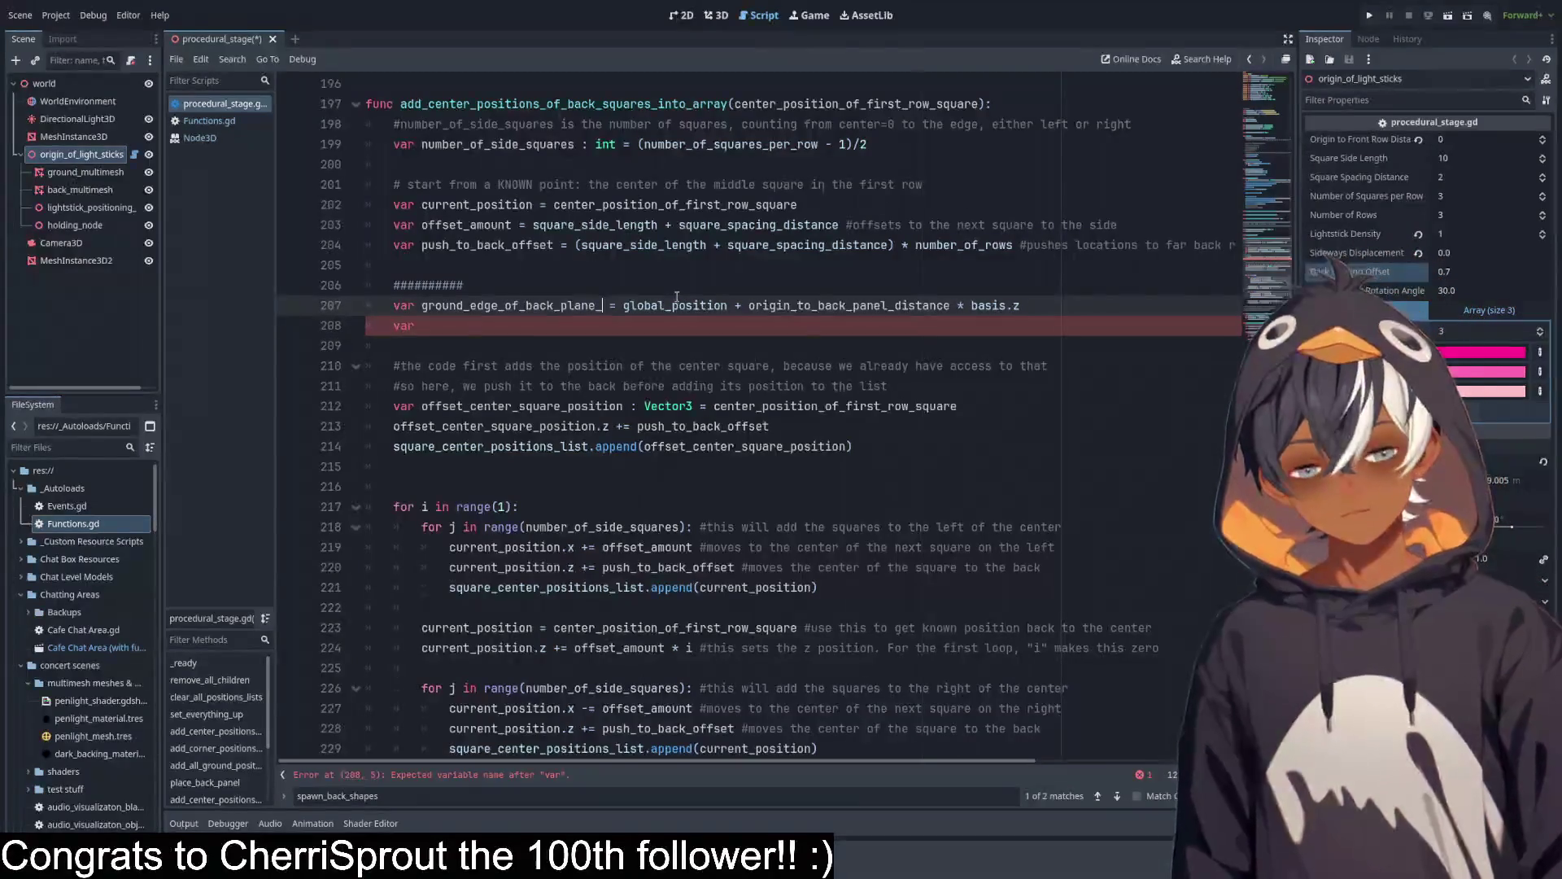
type("atoin")
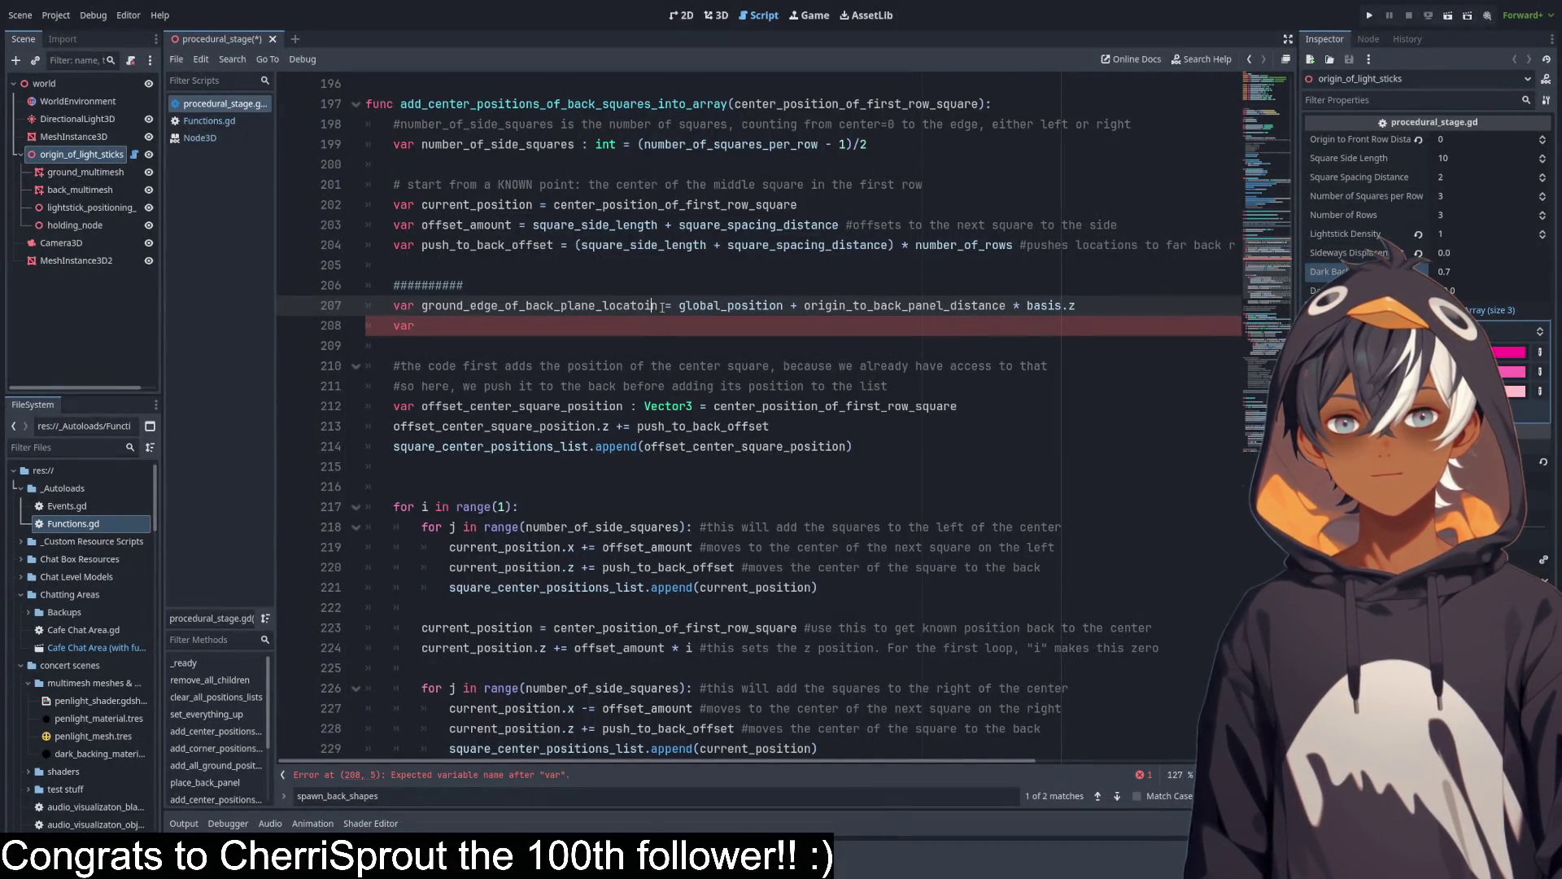
key("BackSpace")
key("BackSpace")
key("BackSpace")
type("ionn")
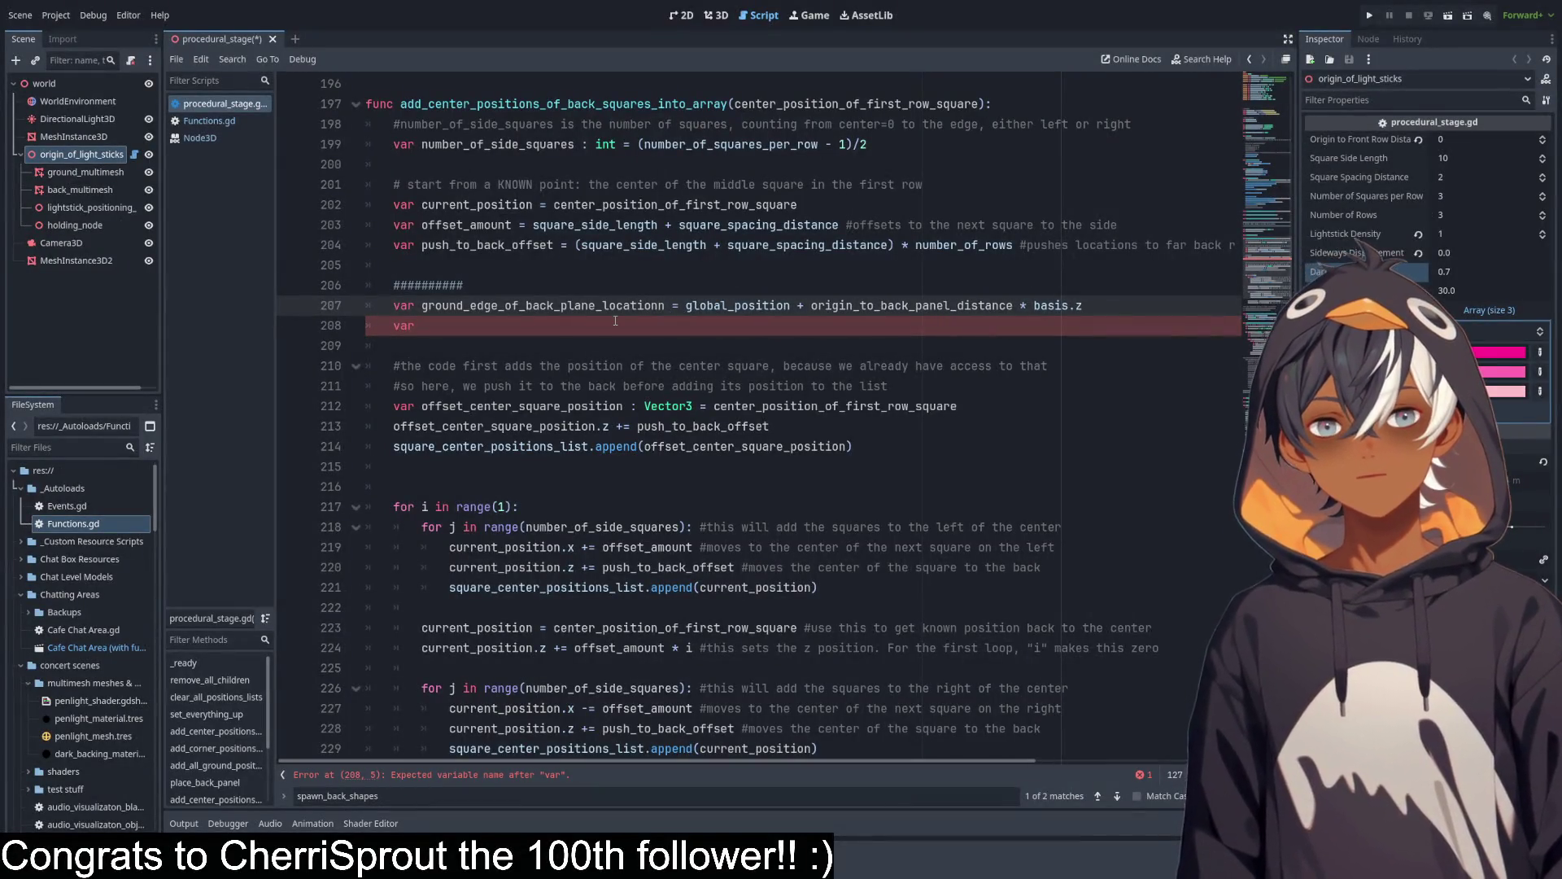
key("BackSpace")
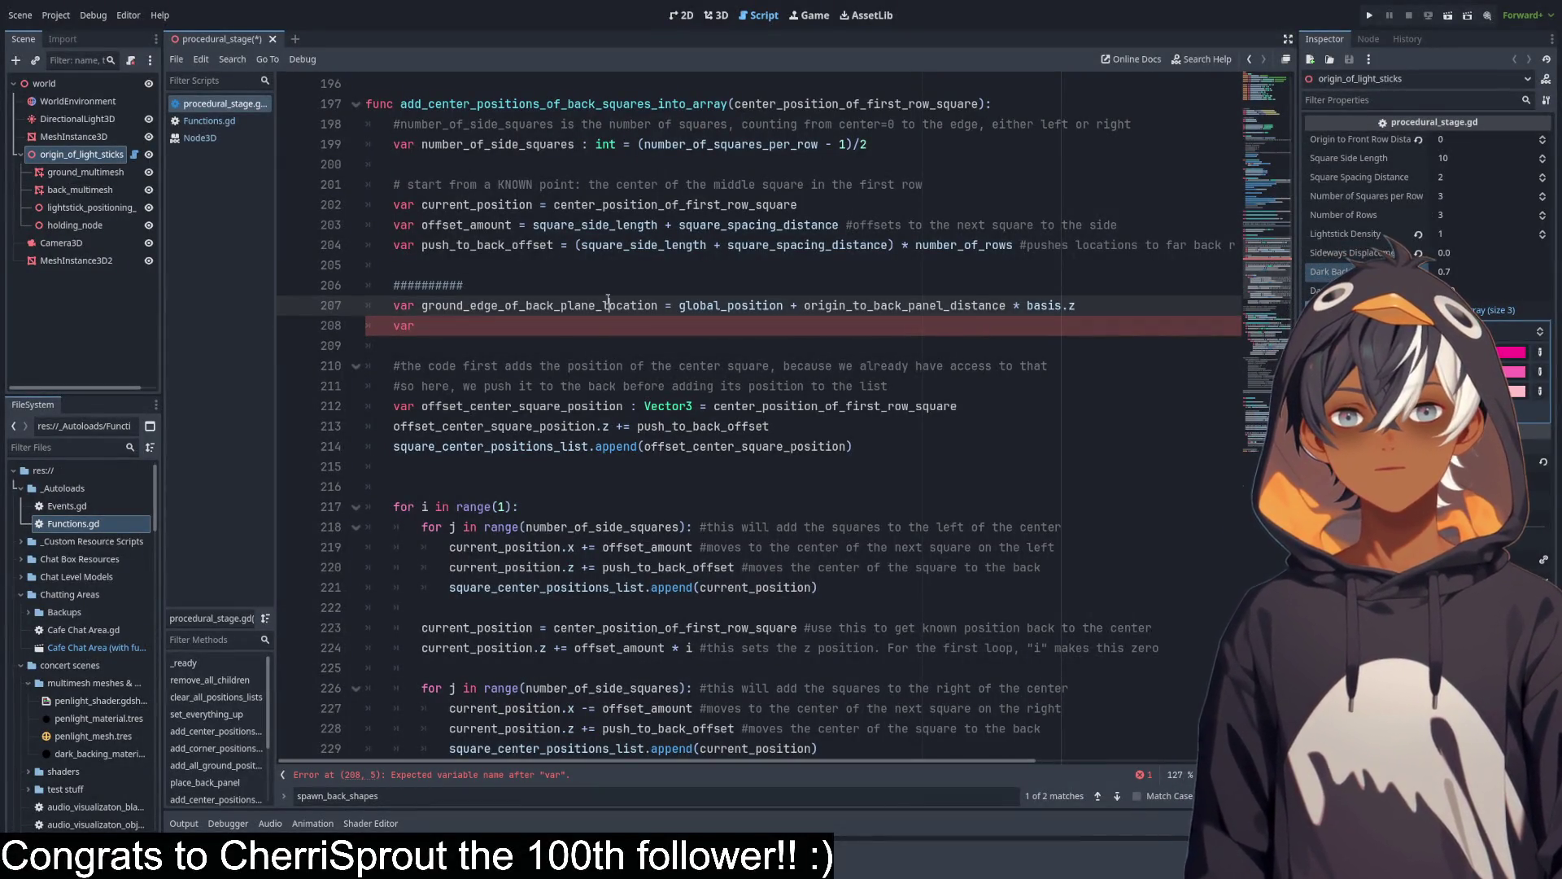
Give ground_edge_of_back_plane_location an explicit Vector3 type.
double_click(612, 303)
left_click(661, 305)
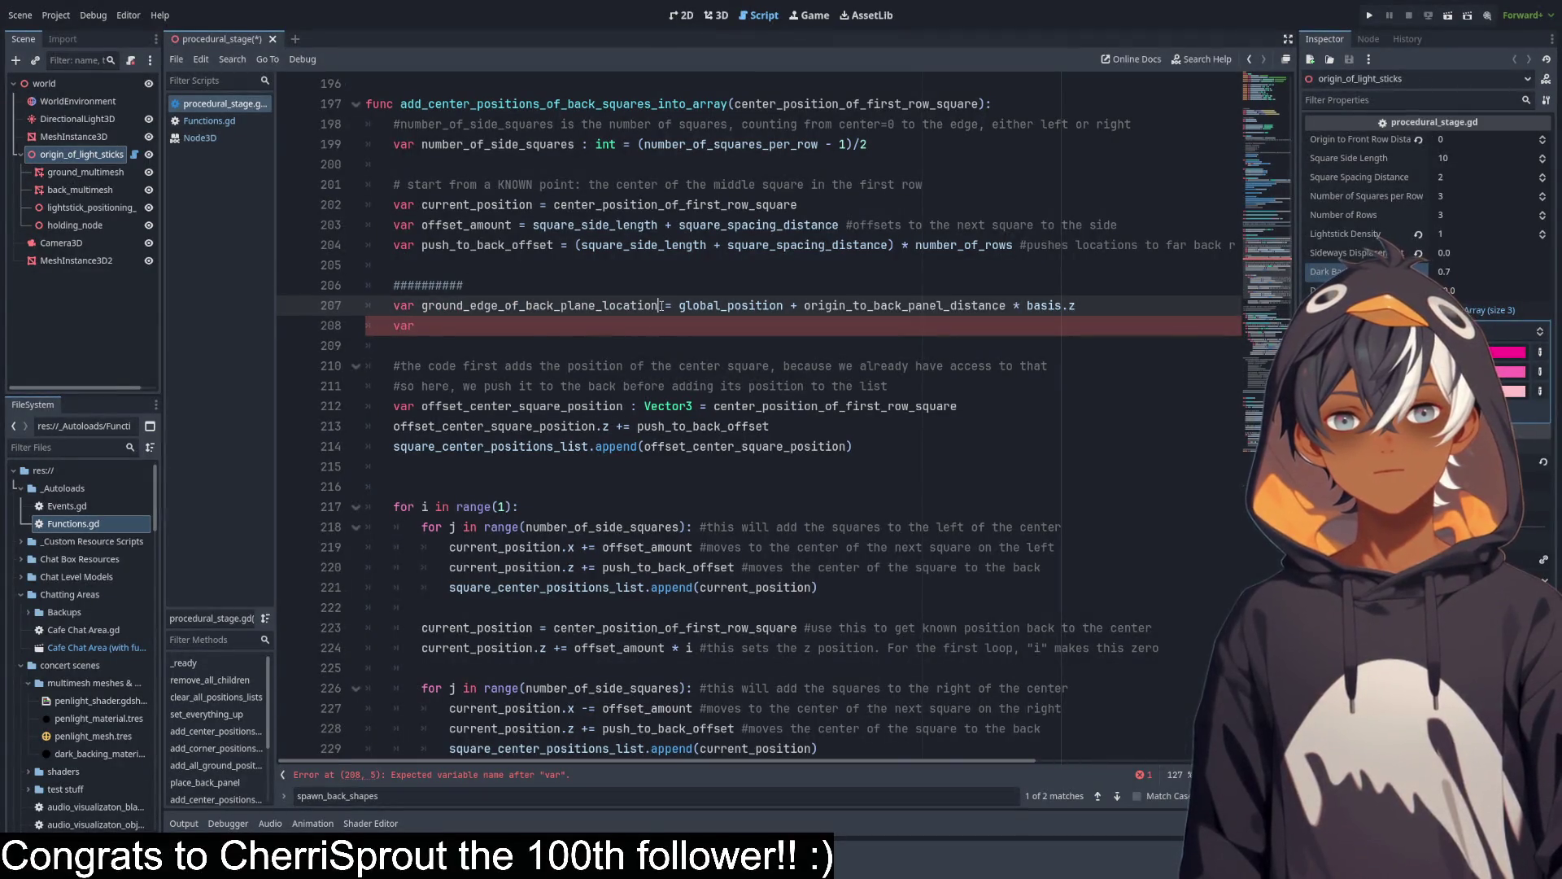
type(": ")
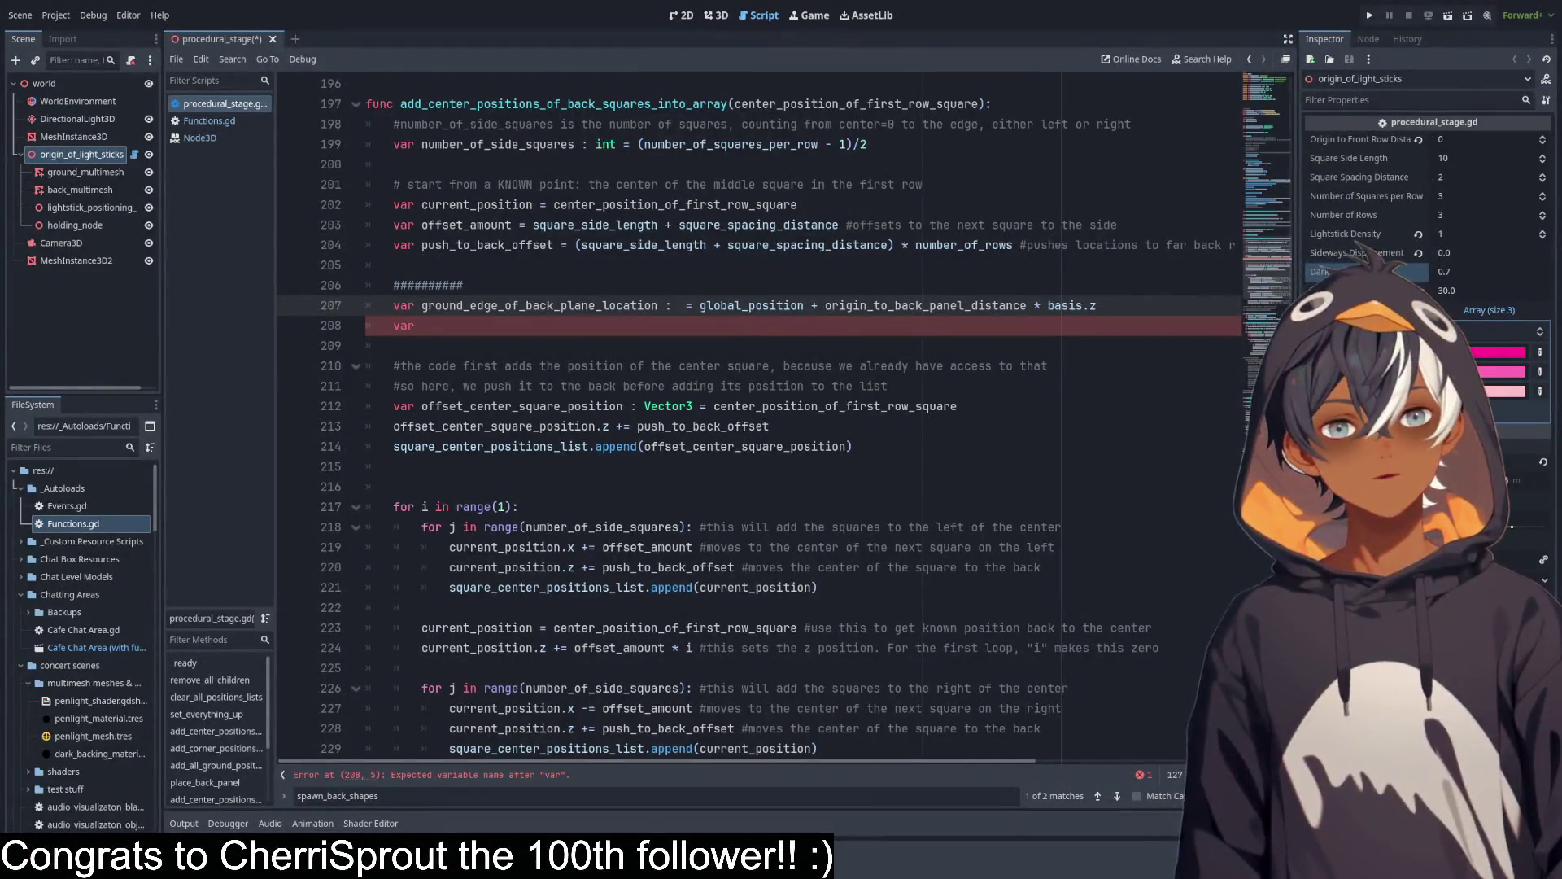
type("Vector")
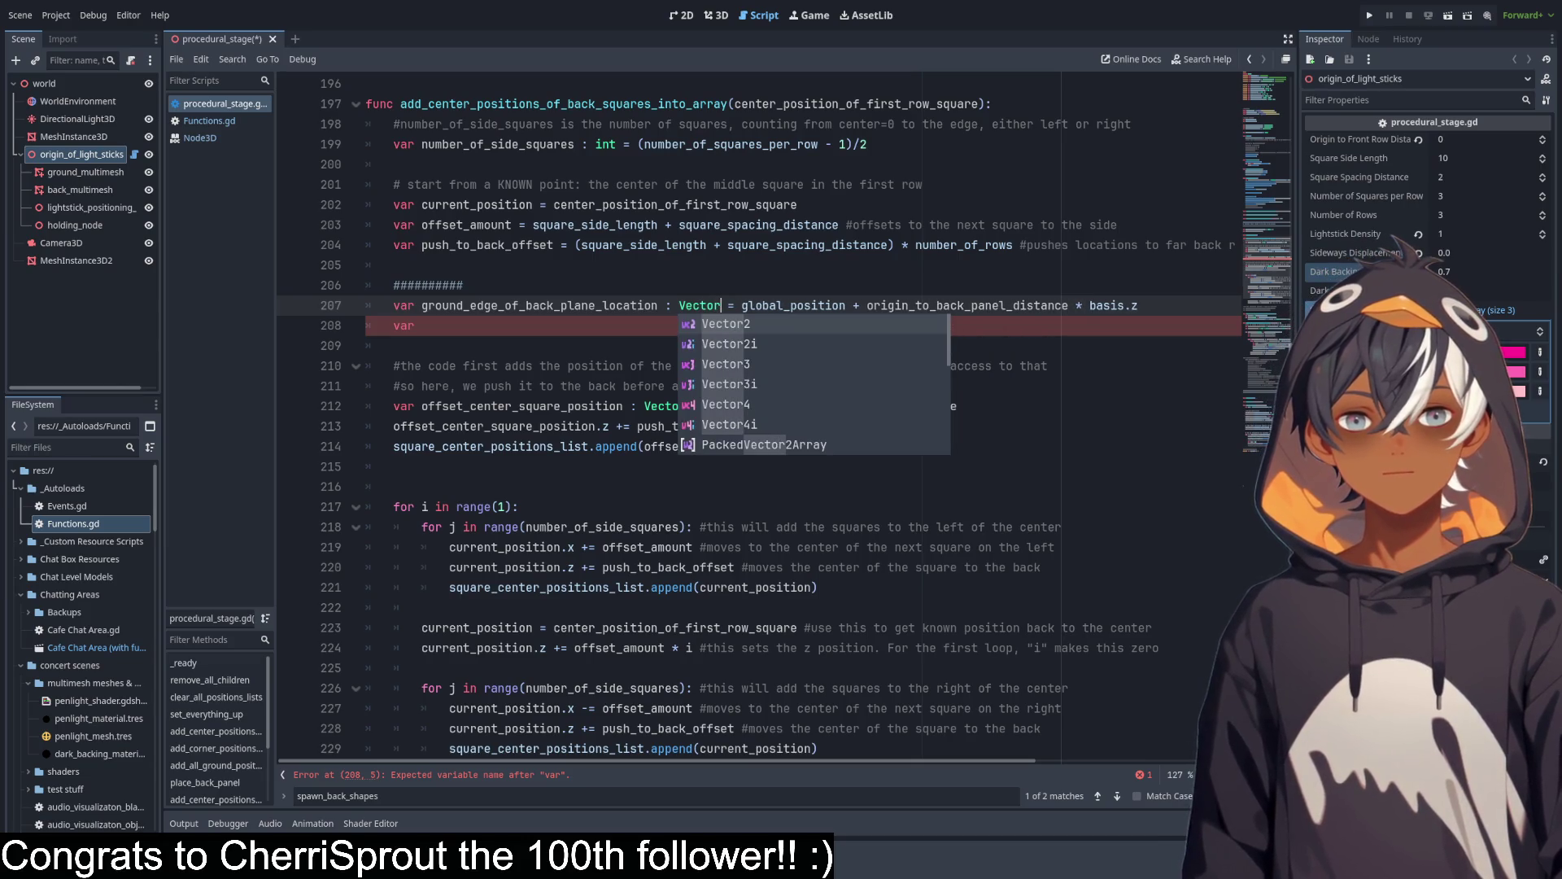
key("Return")
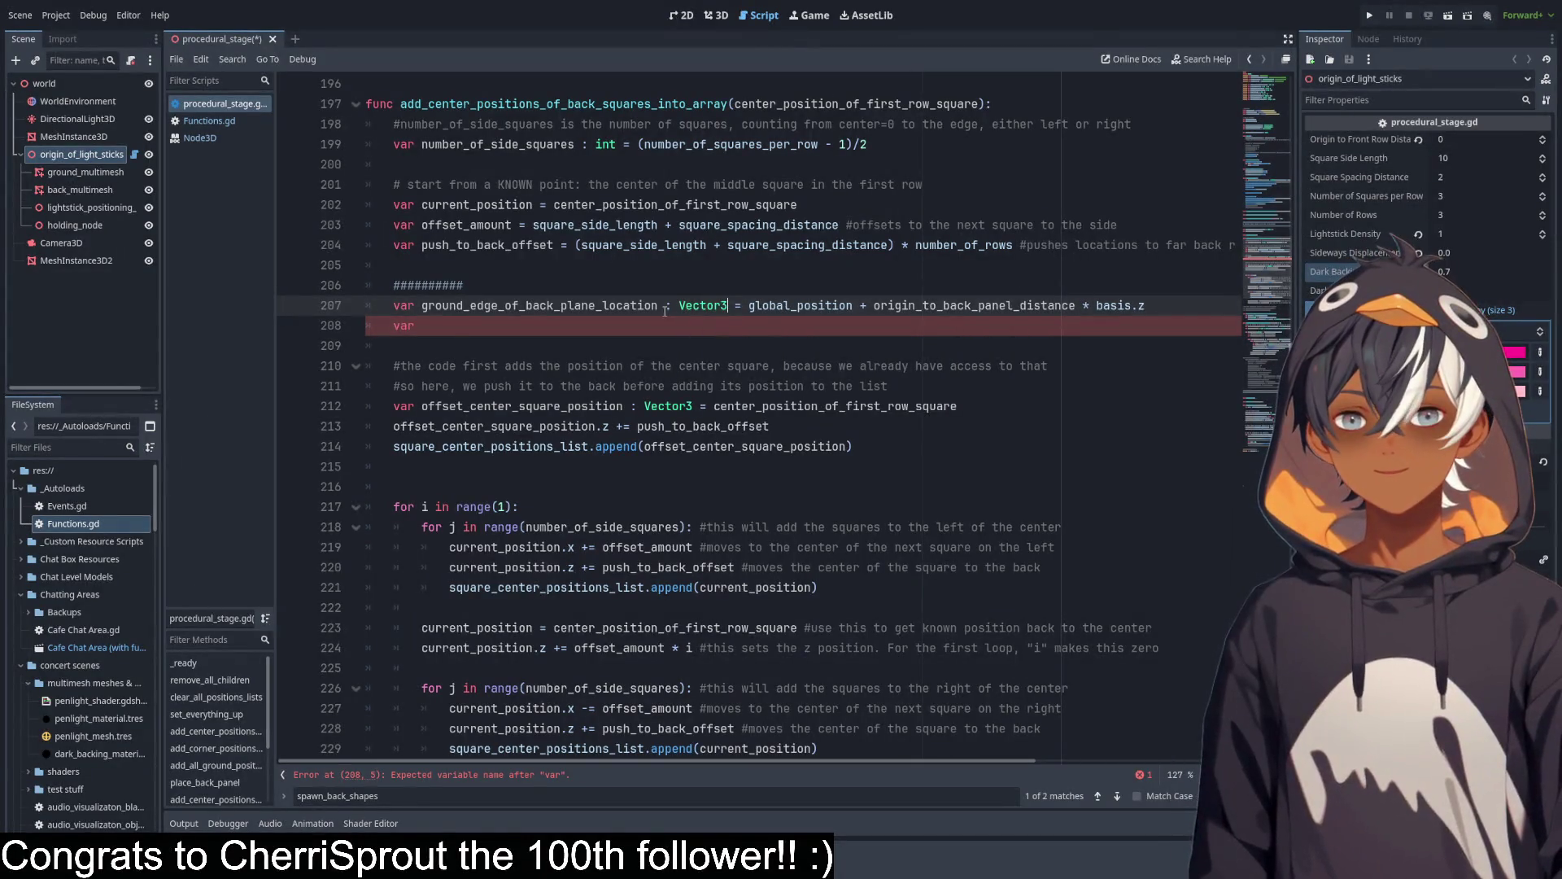
left_click_drag(658, 308, 598, 308)
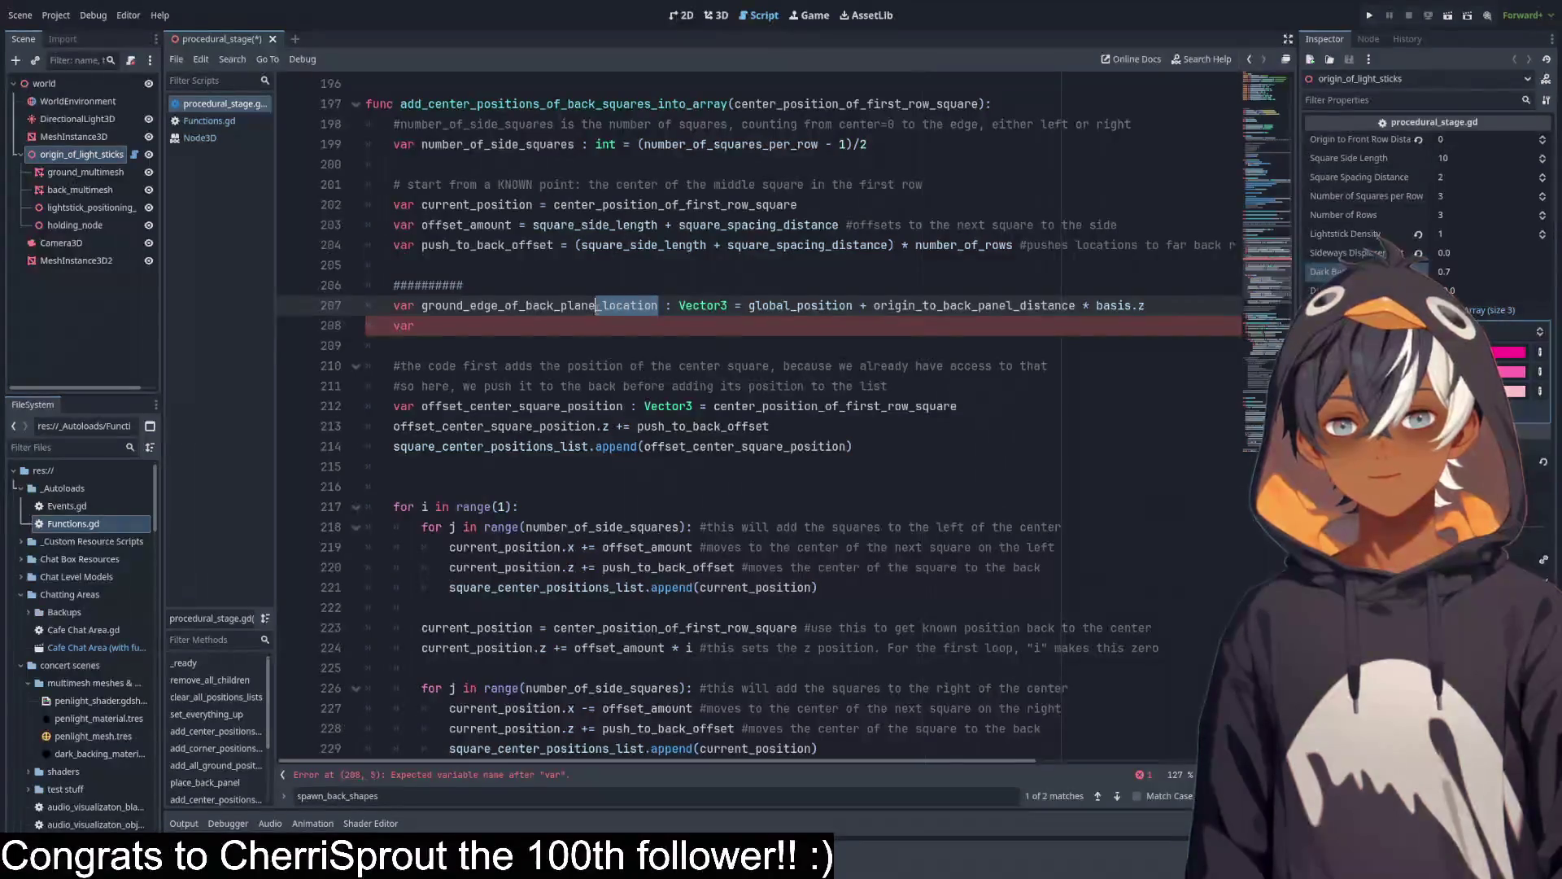
left_click(578, 326)
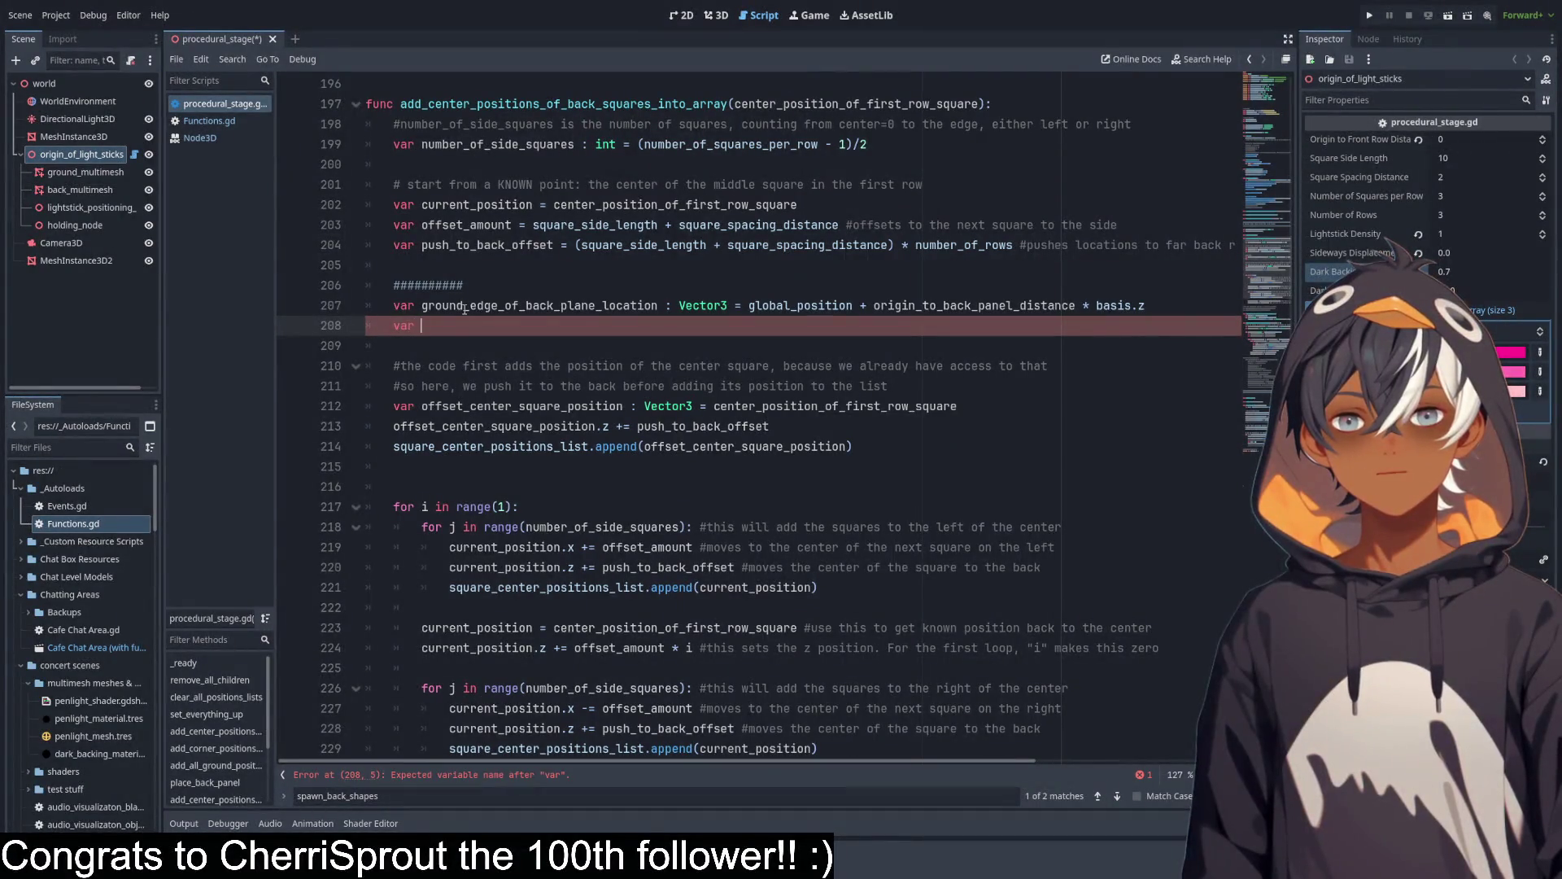
Begin line 208 as 'var center_of_middle_square ='.
type("center")
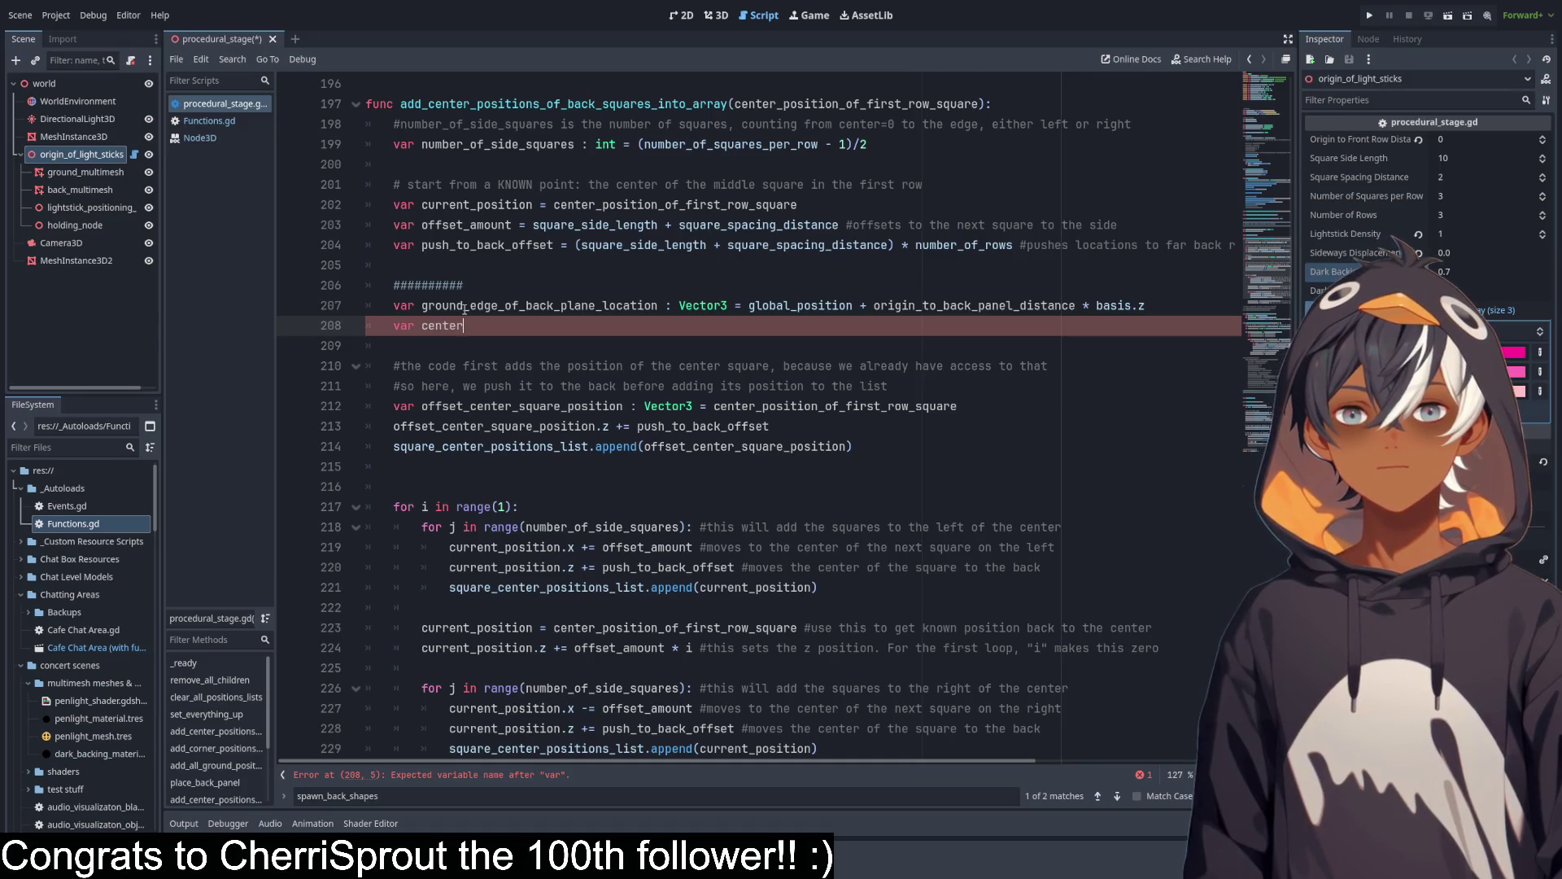
type("_of ")
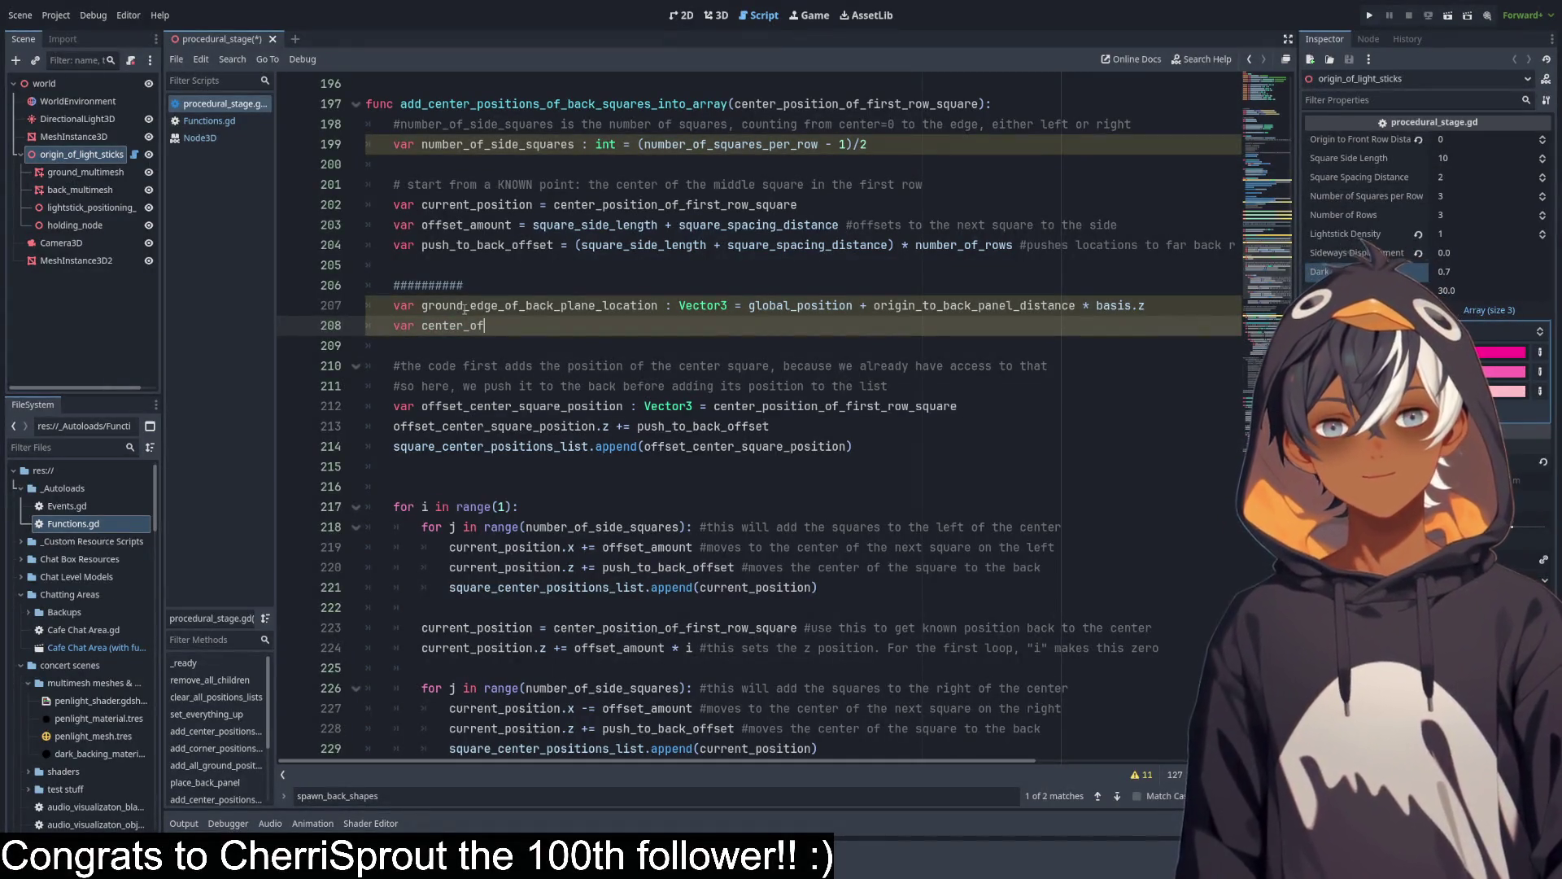
type("_midd")
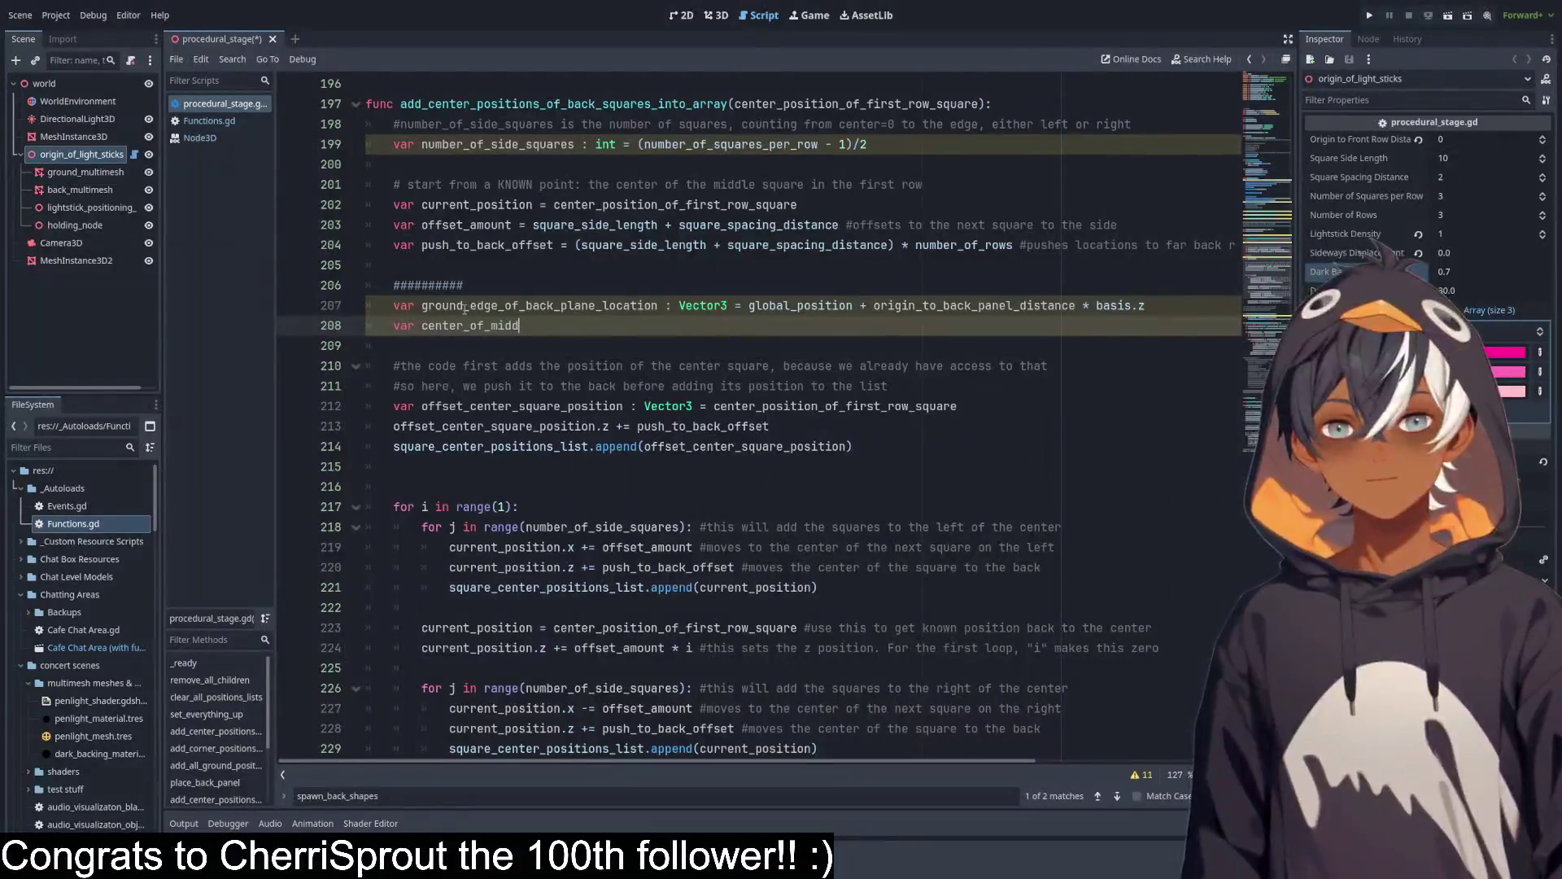
type("lesquare")
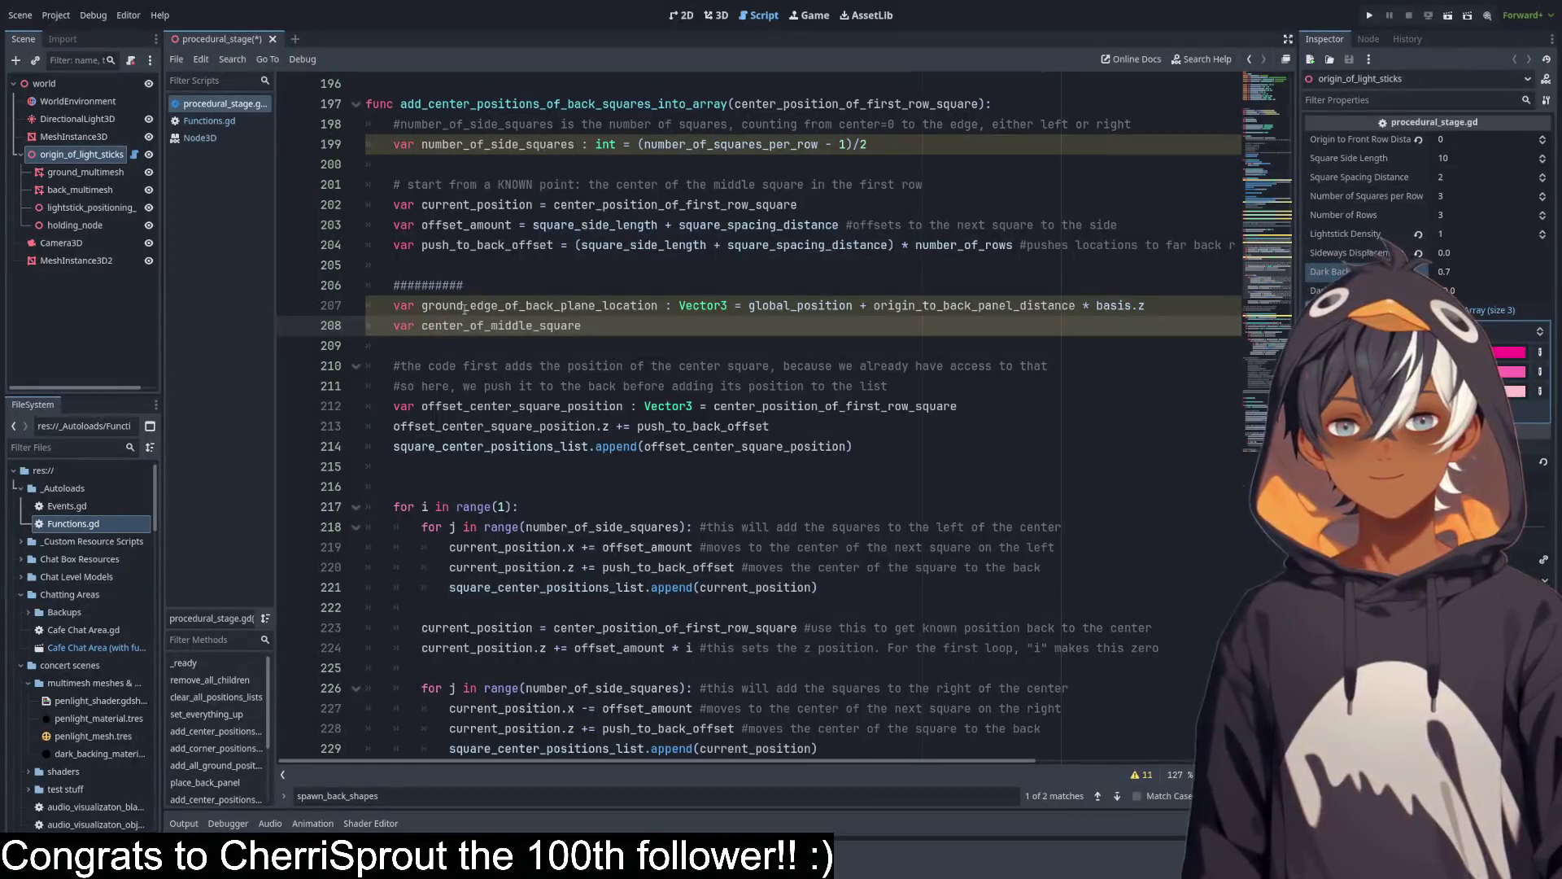
type(" =")
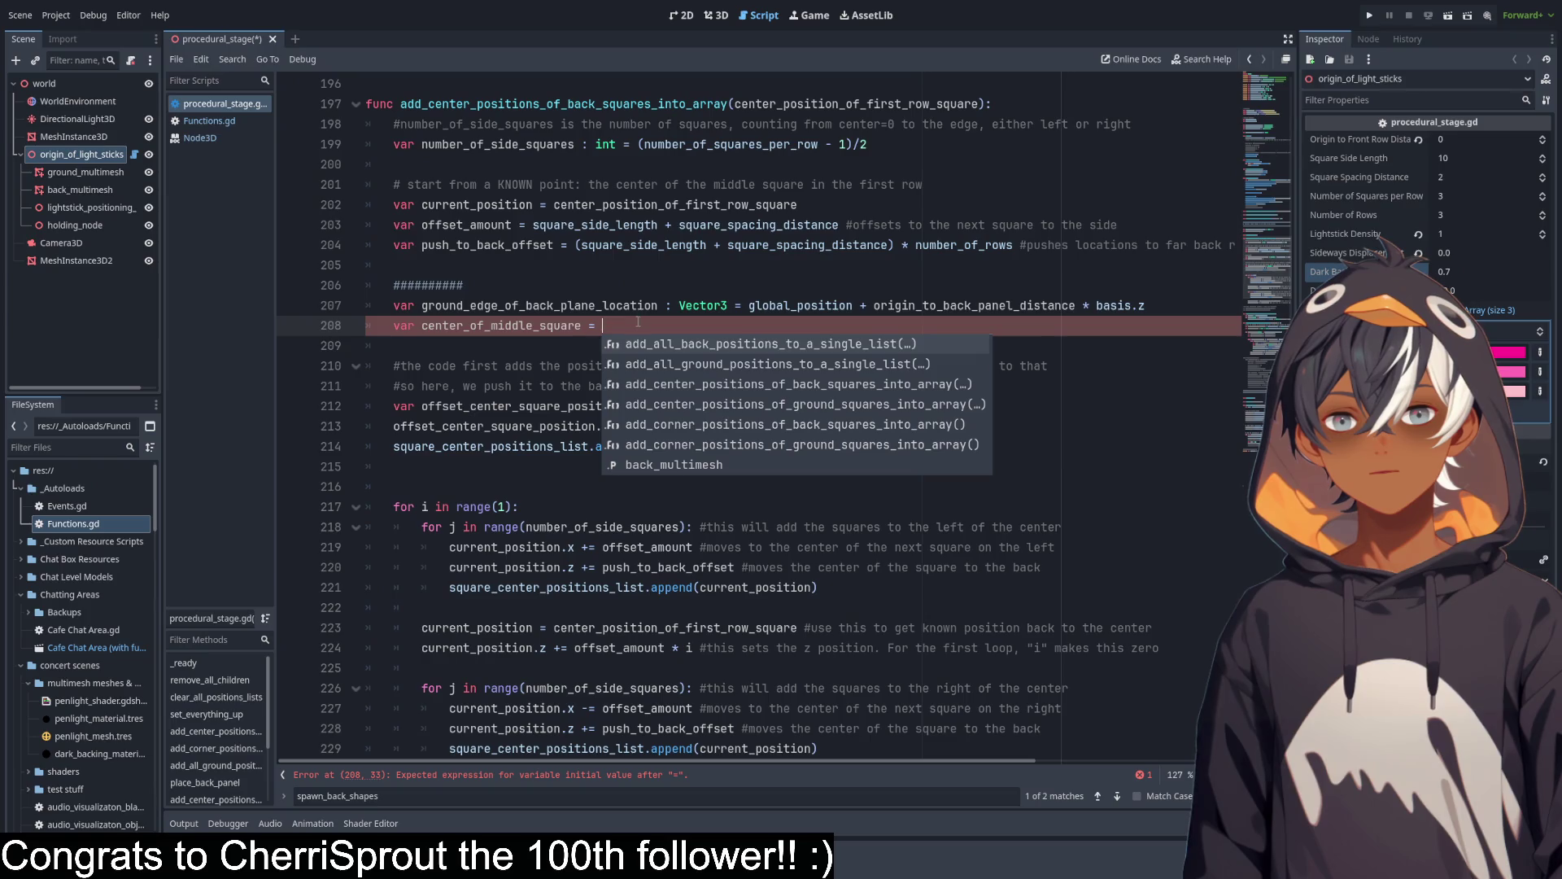
left_click(603, 326)
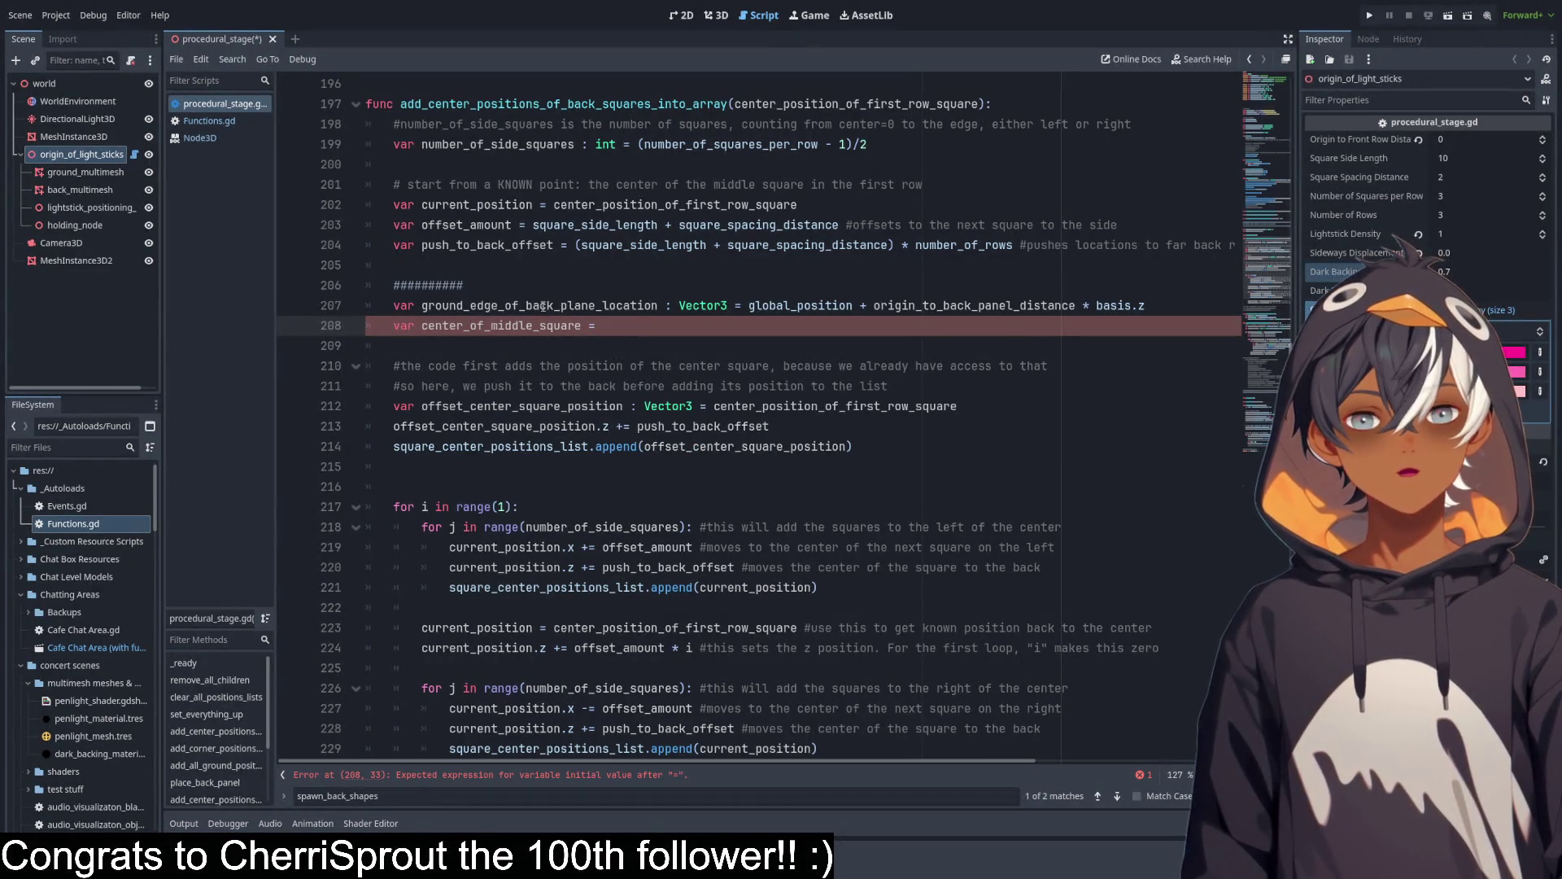
double_click(542, 305)
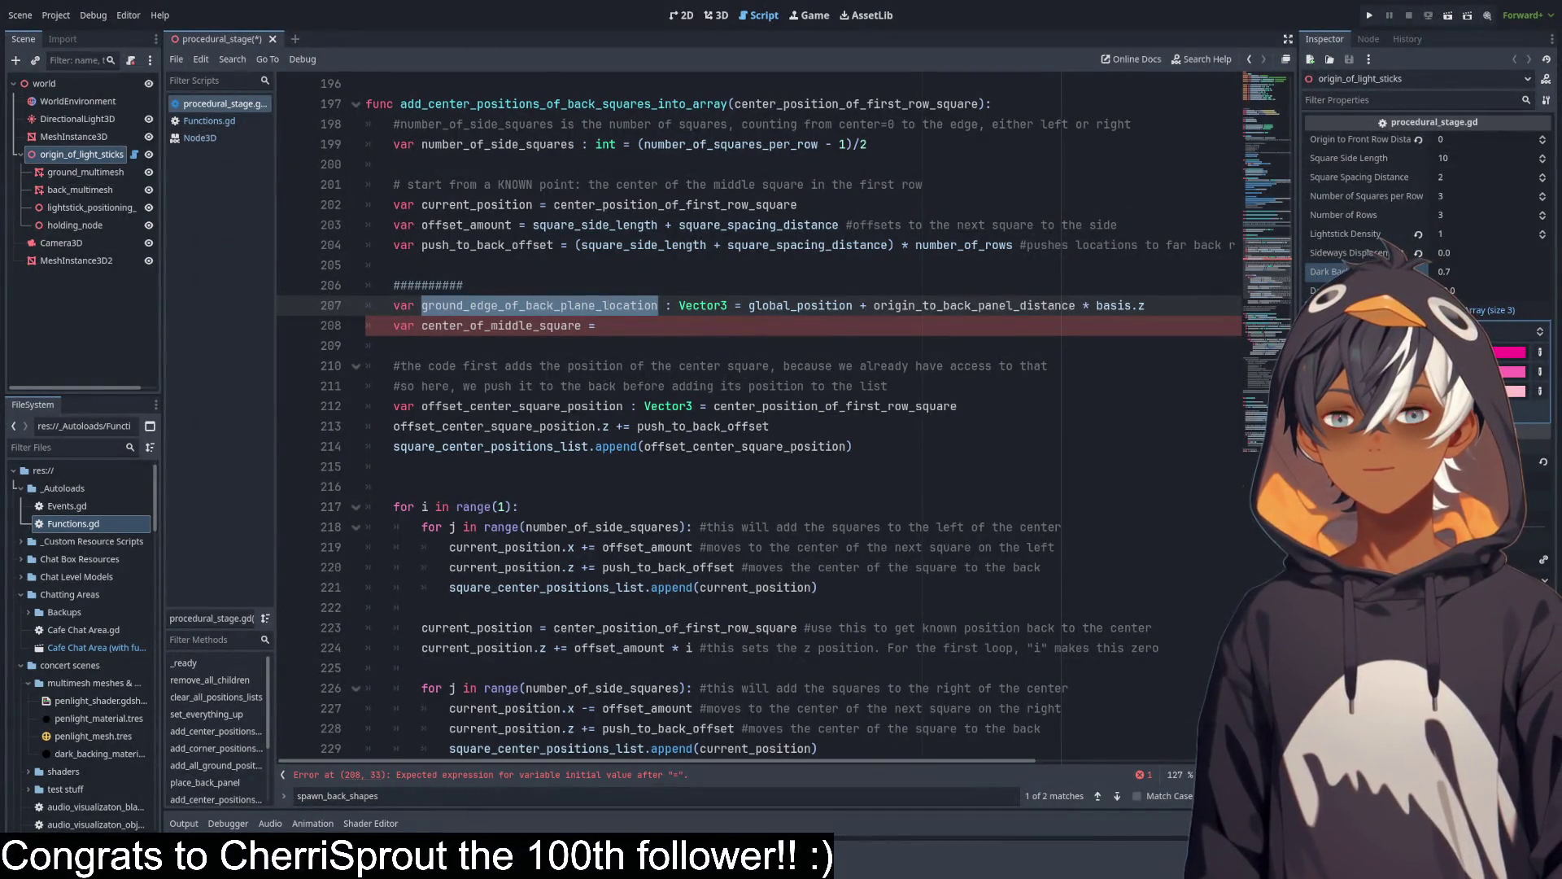
left_click_drag(873, 306, 1147, 305)
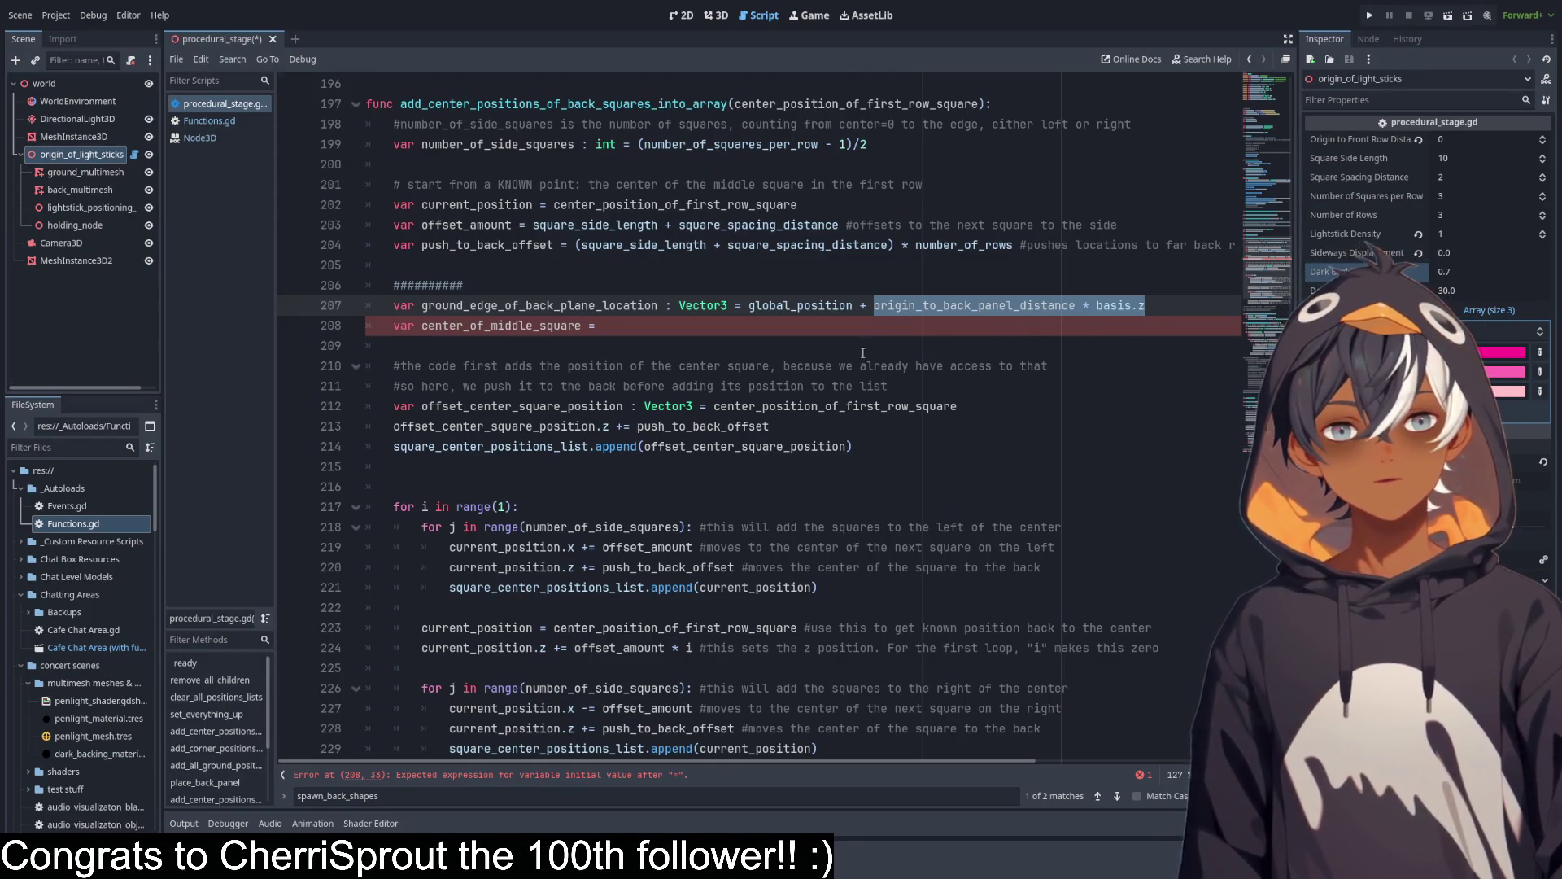
key("Down")
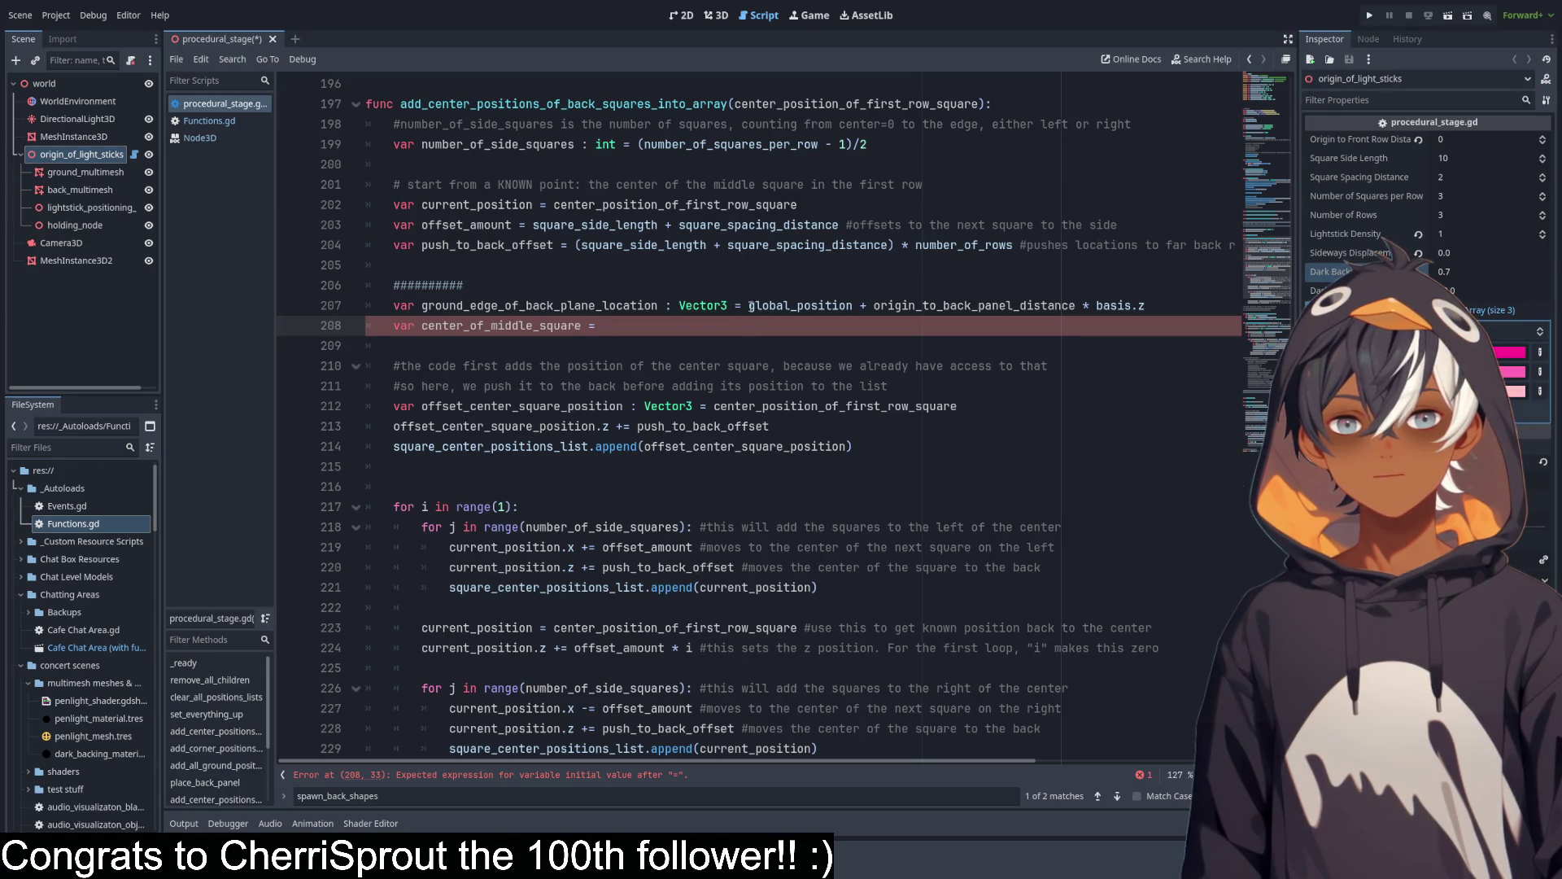
Copy ground_edge_of_back_plane_location and '+ origin_to_back_panel_distance * basis.z' from line 207 onto line 208.
double_click(634, 306)
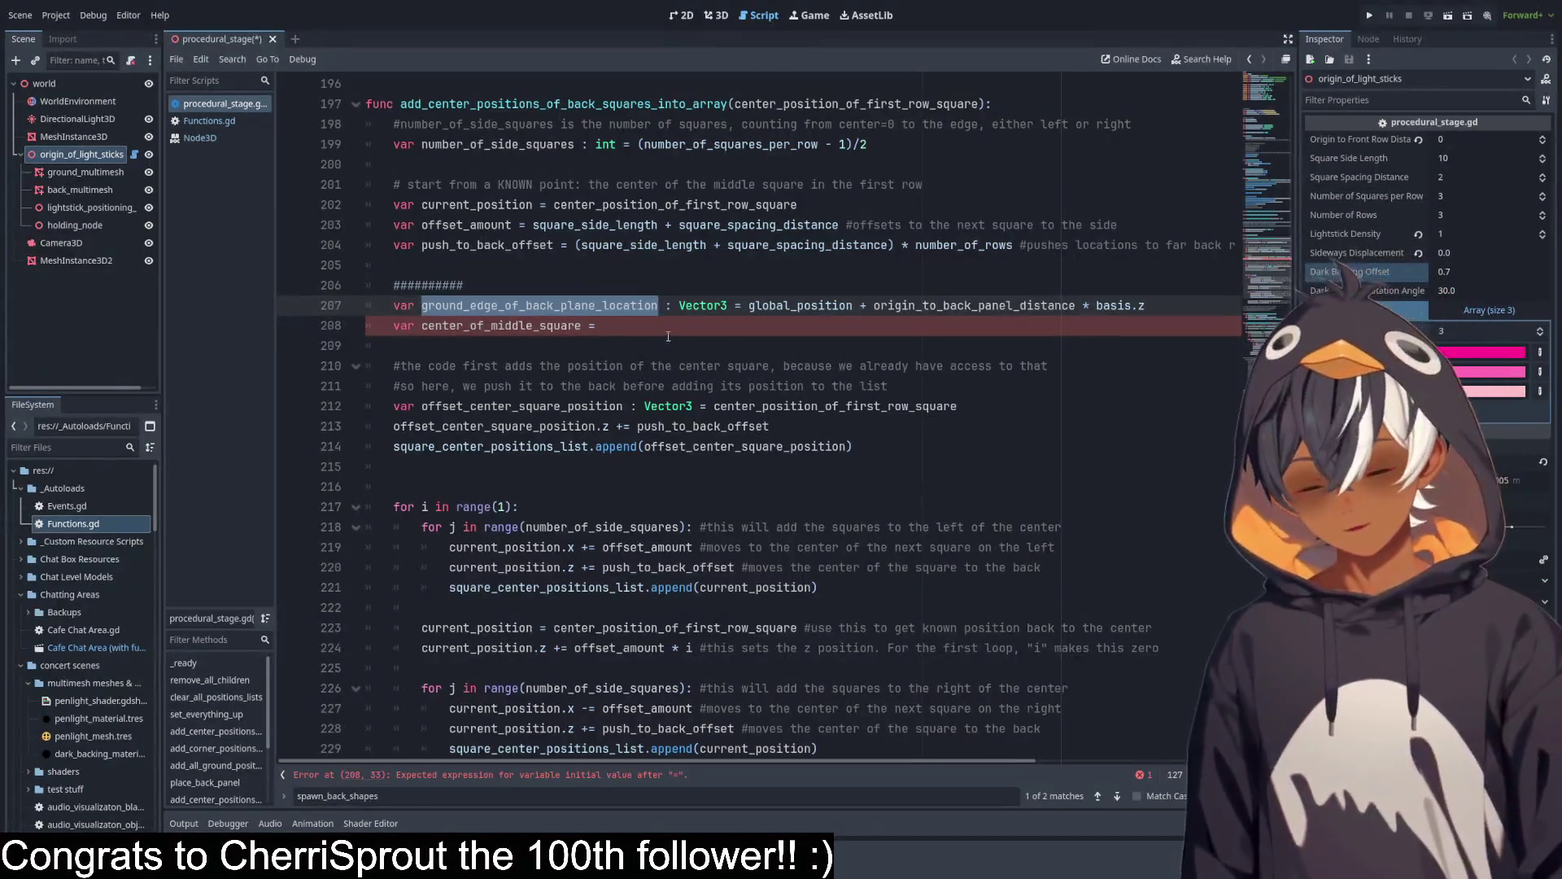
key("ctrl+c")
left_click(683, 335)
key("ctrl+v")
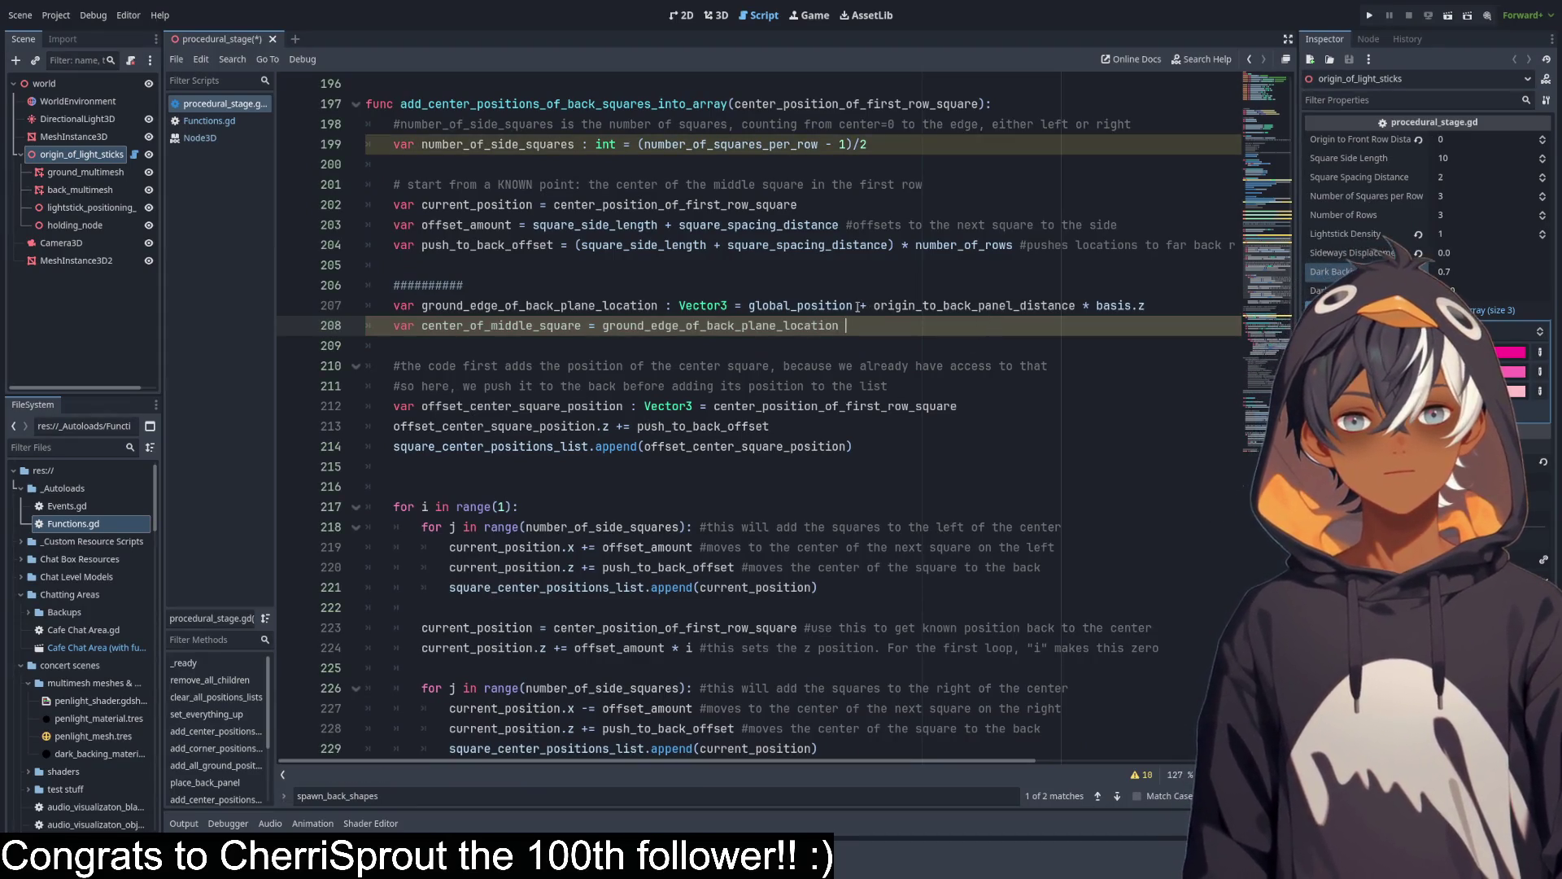
left_click_drag(855, 306, 1174, 306)
key("ctrl+c")
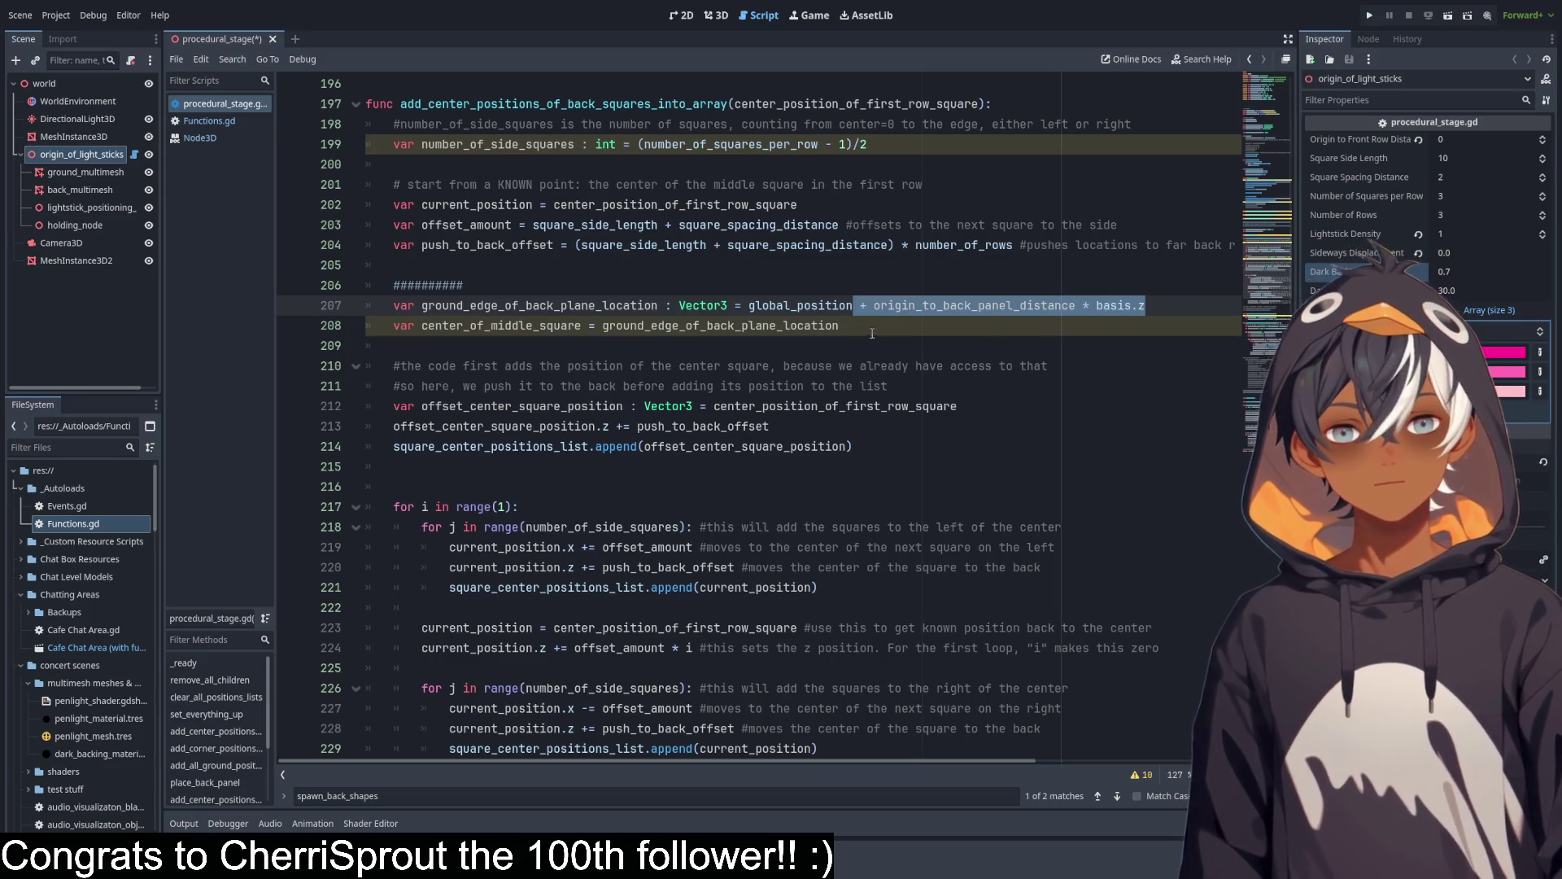
left_click(859, 329)
key("ctrl+v")
key("BackSpace")
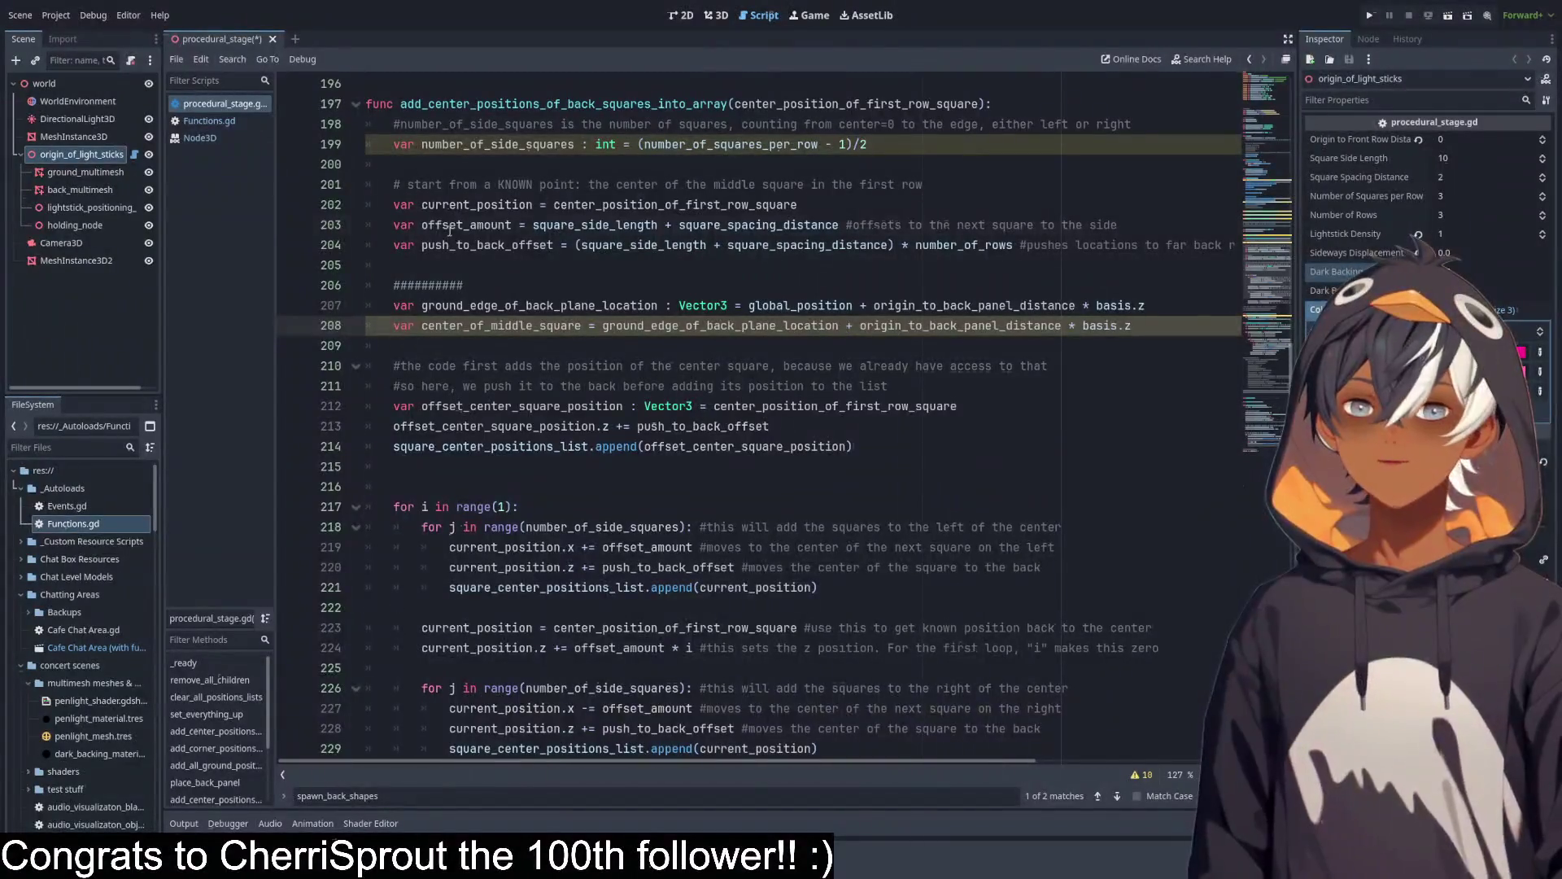
Replace origin_to_back_panel_distance on line 208 with offset_amount.
left_click(450, 231)
left_click(933, 326)
double_click(934, 325)
key("ctrl+v")
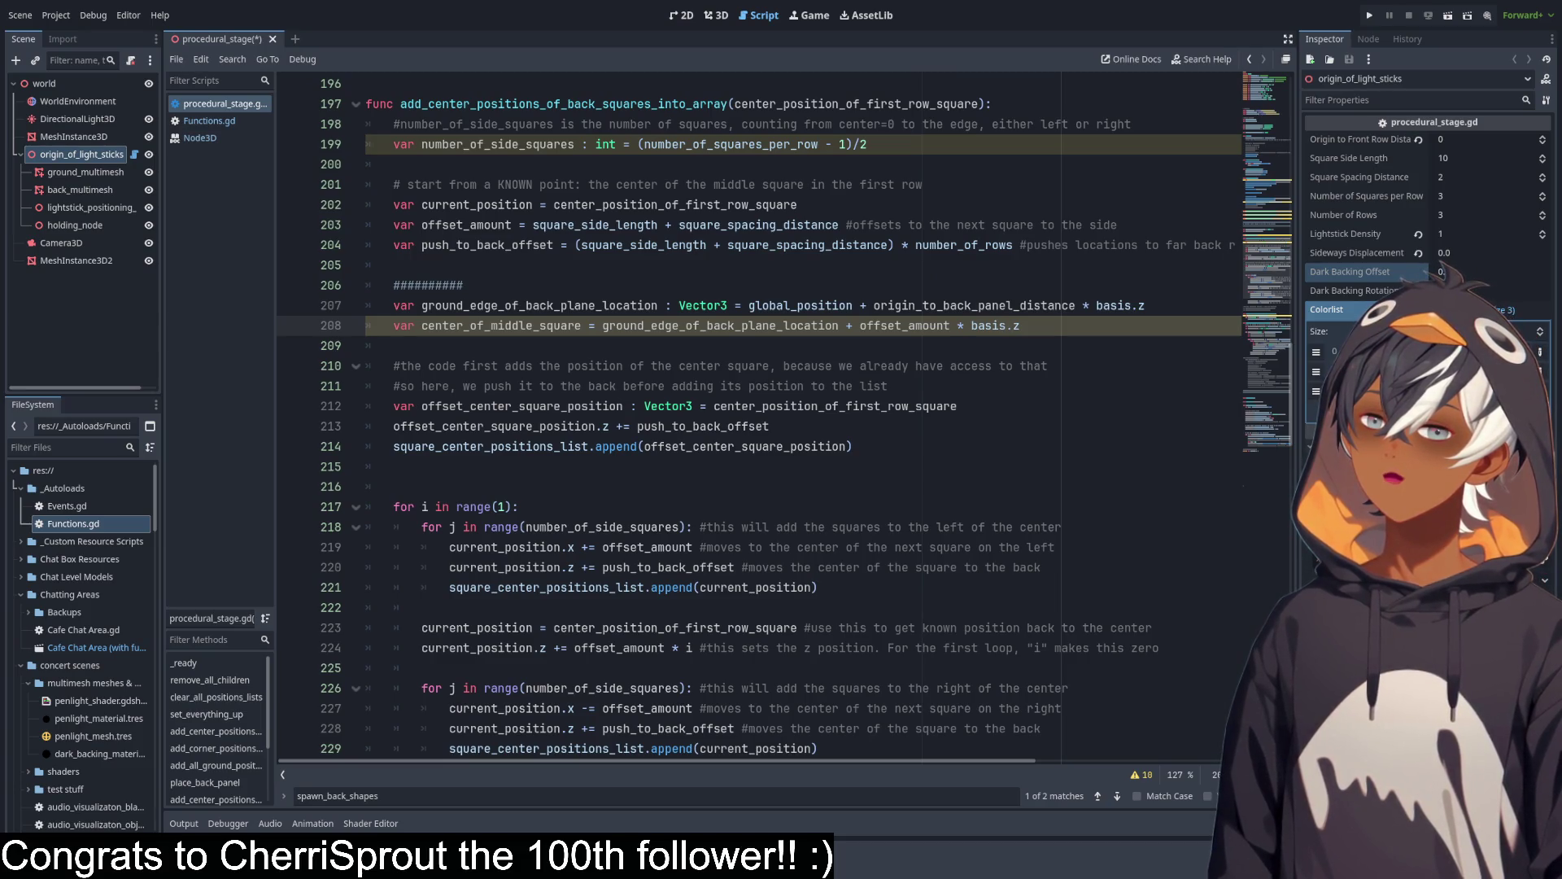
scroll(757, 415, "up", 4)
Declare func the_trig_stuff(origin, distance, angle): above the center-positions function.
left_click(456, 344)
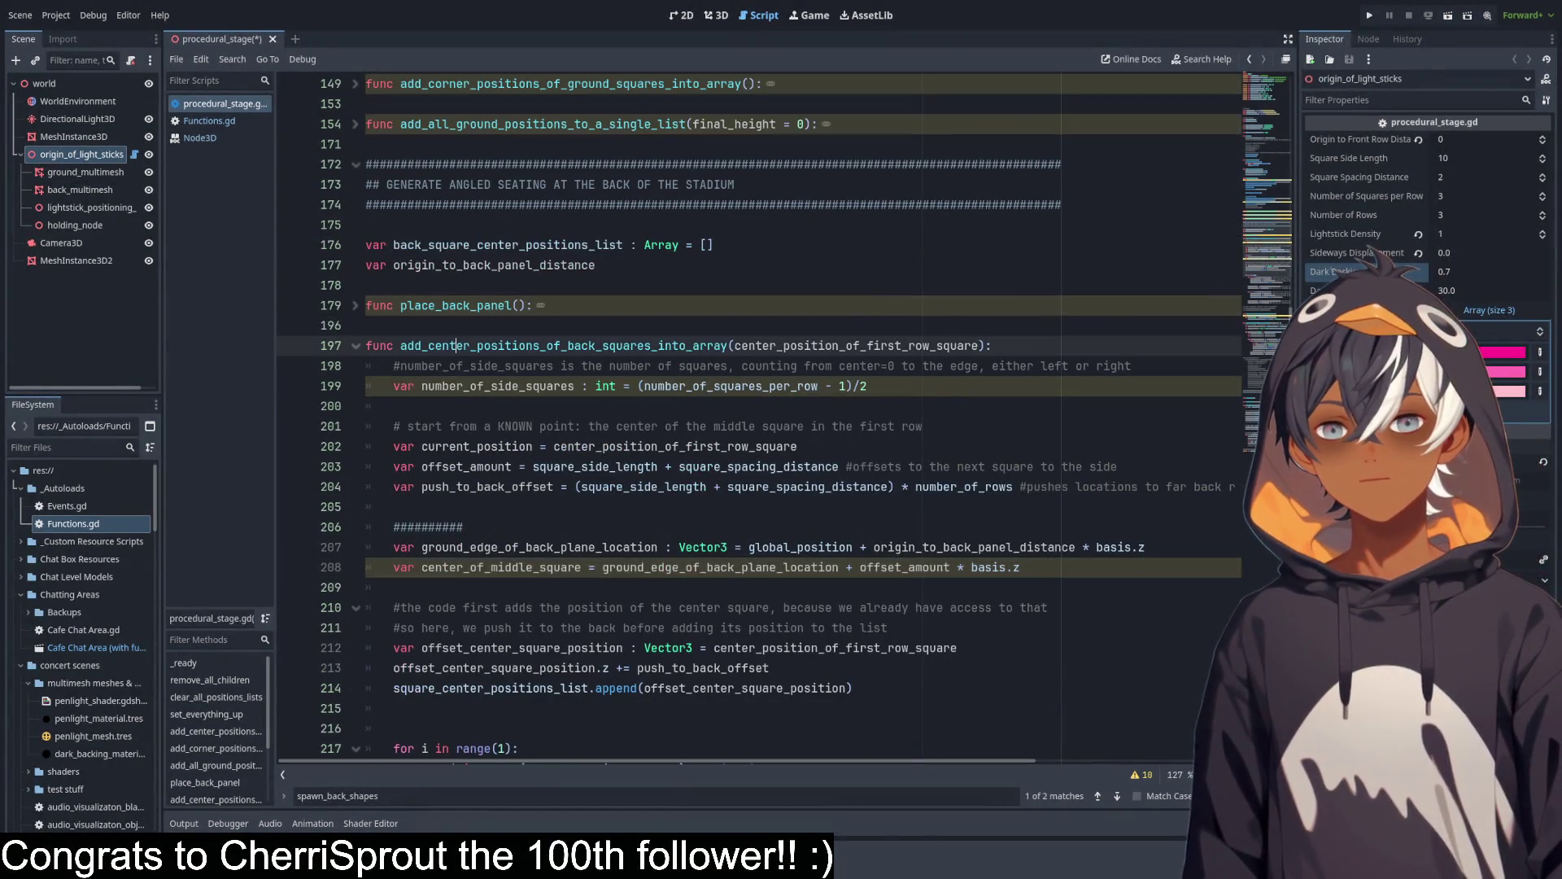
key("ctrl+shift+Return")
key("ctrl+shift+Return")
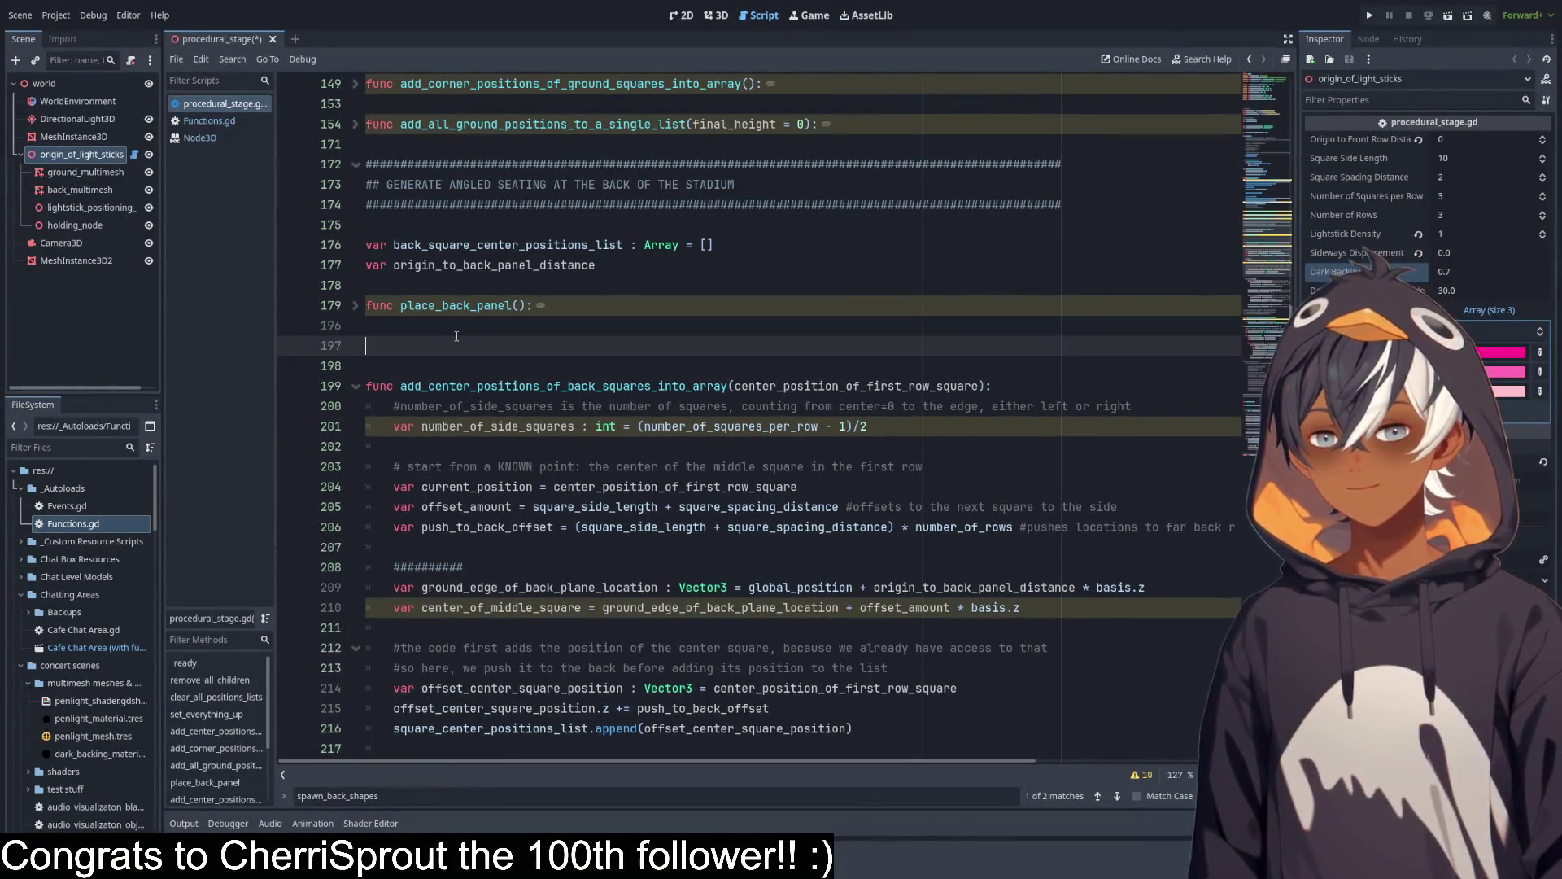
type("func the ")
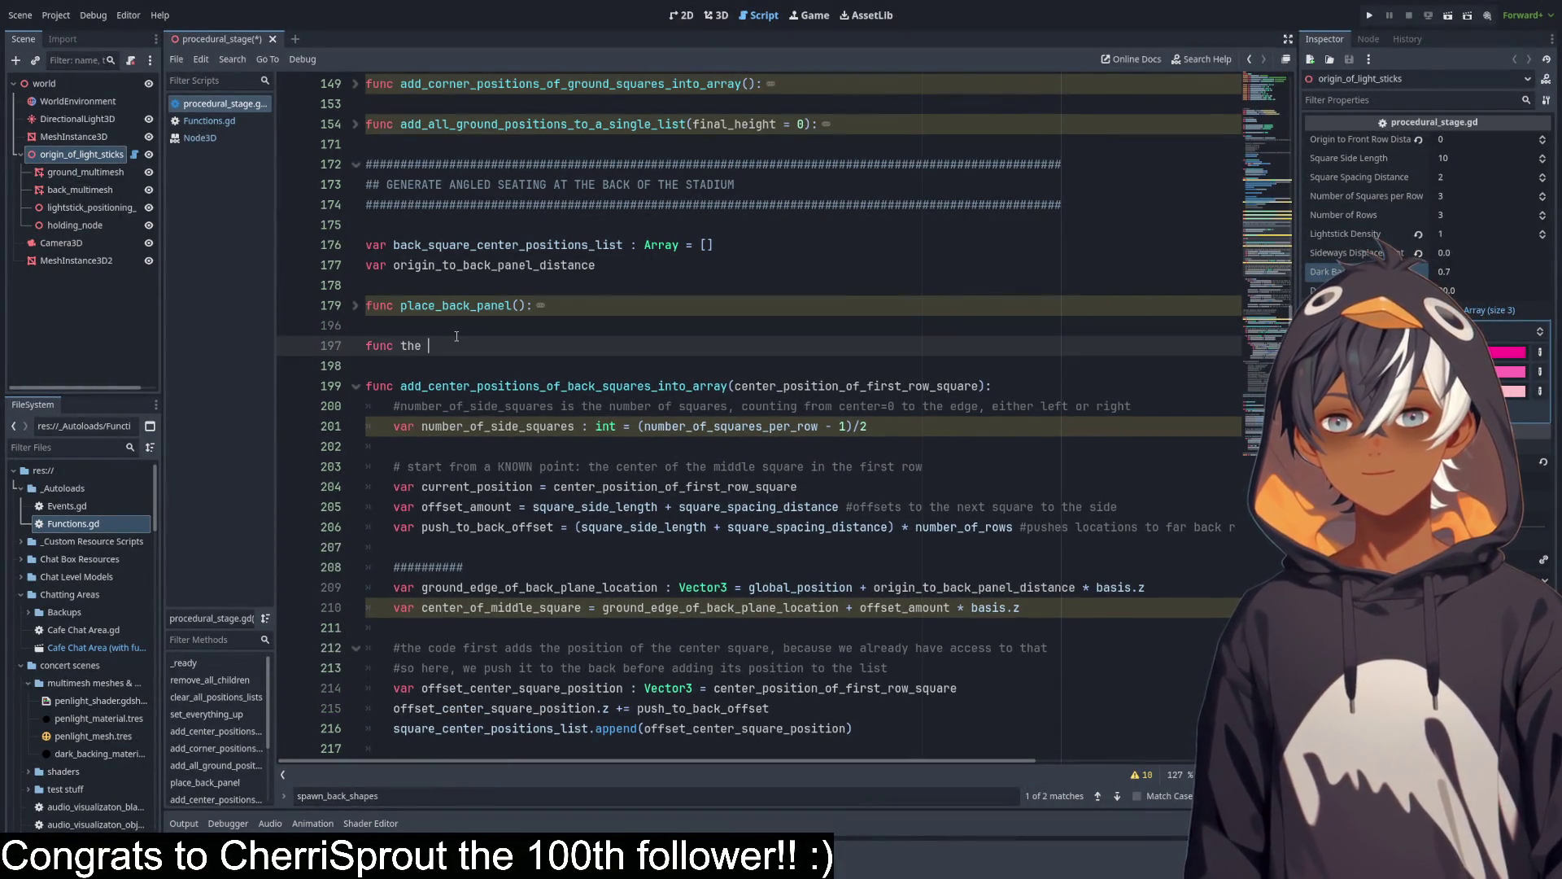
type("_trig_stuff()")
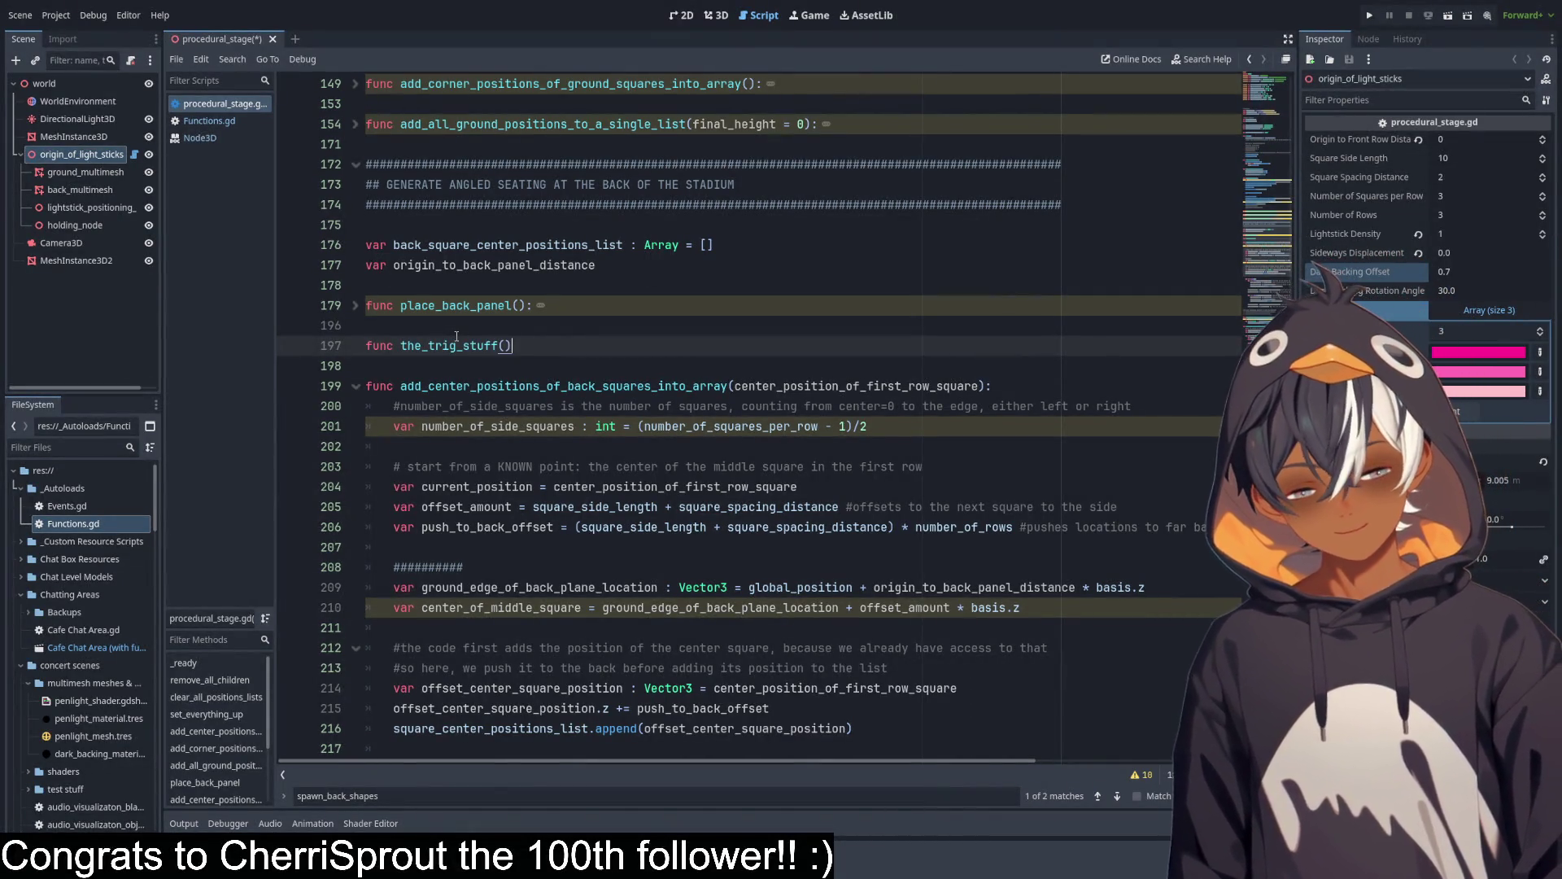
type(":")
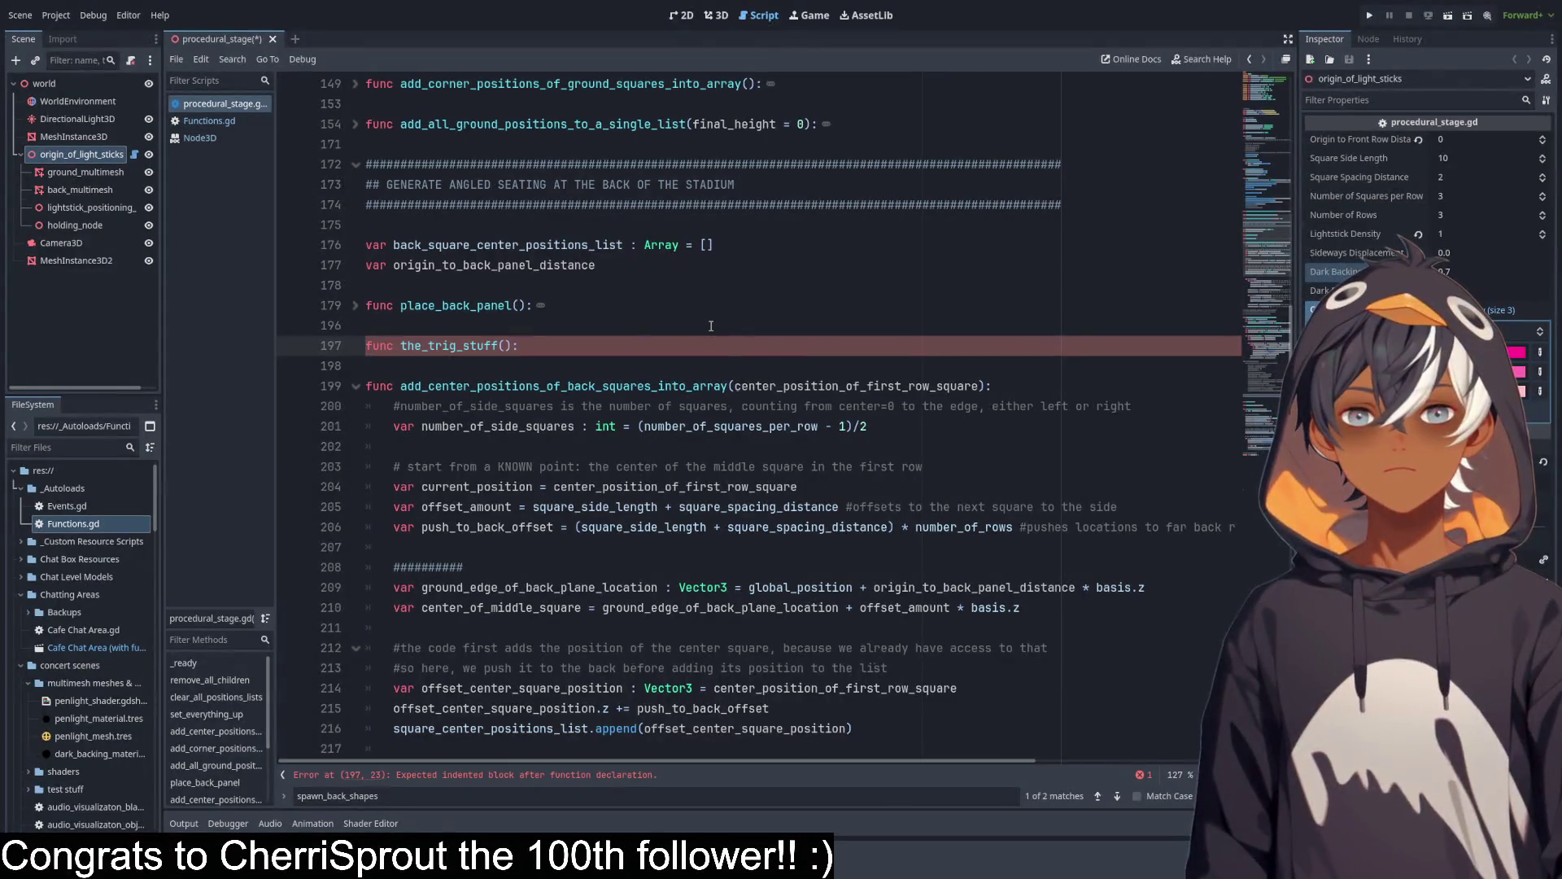
key("Left")
key("Left")
type("or")
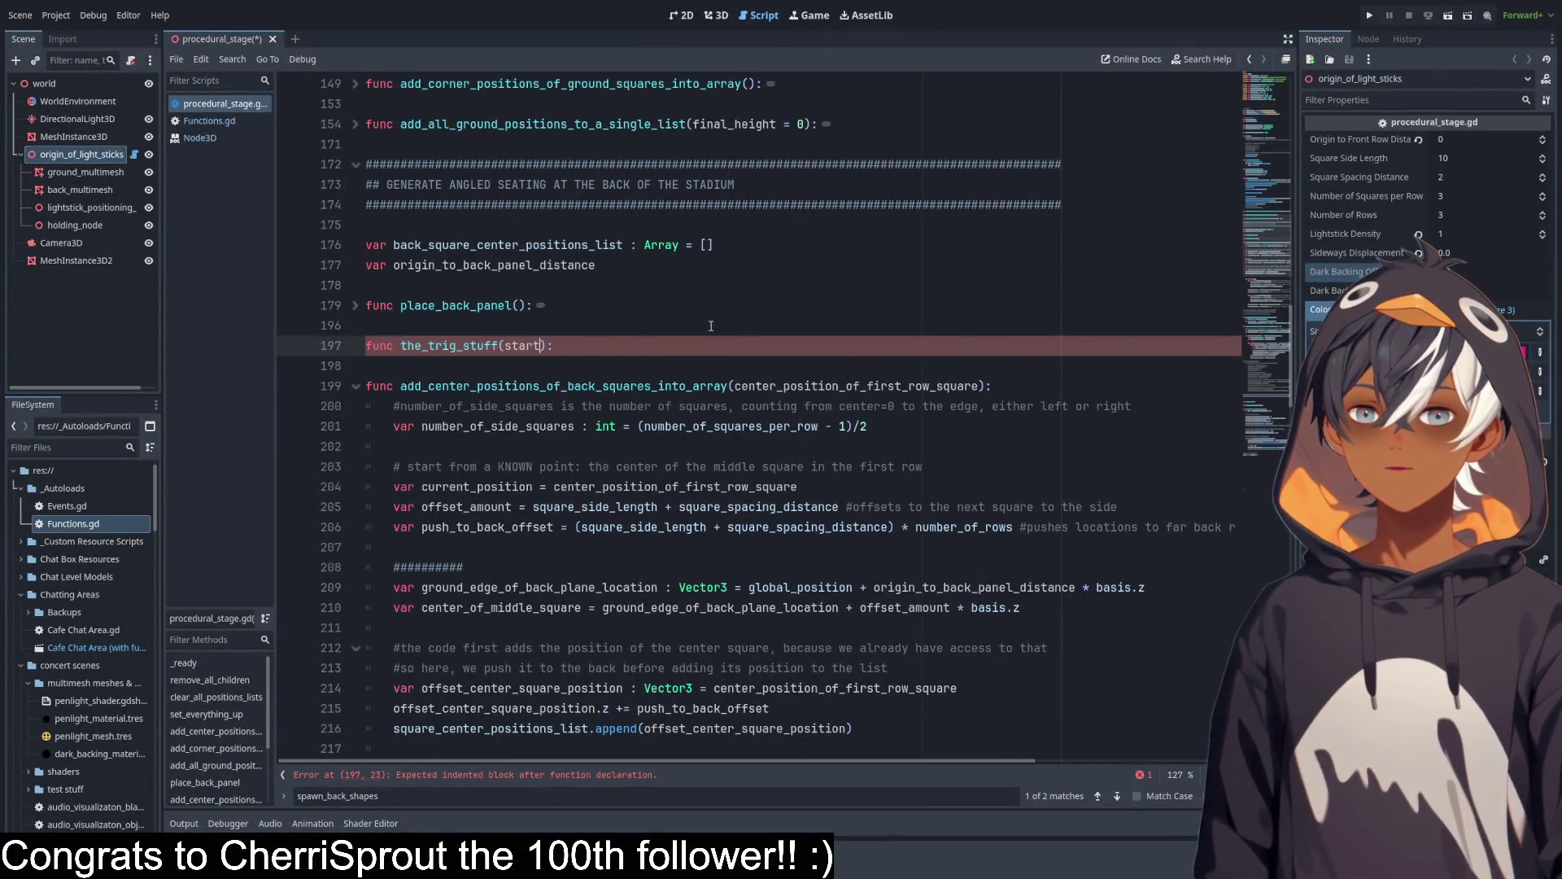
type("igin")
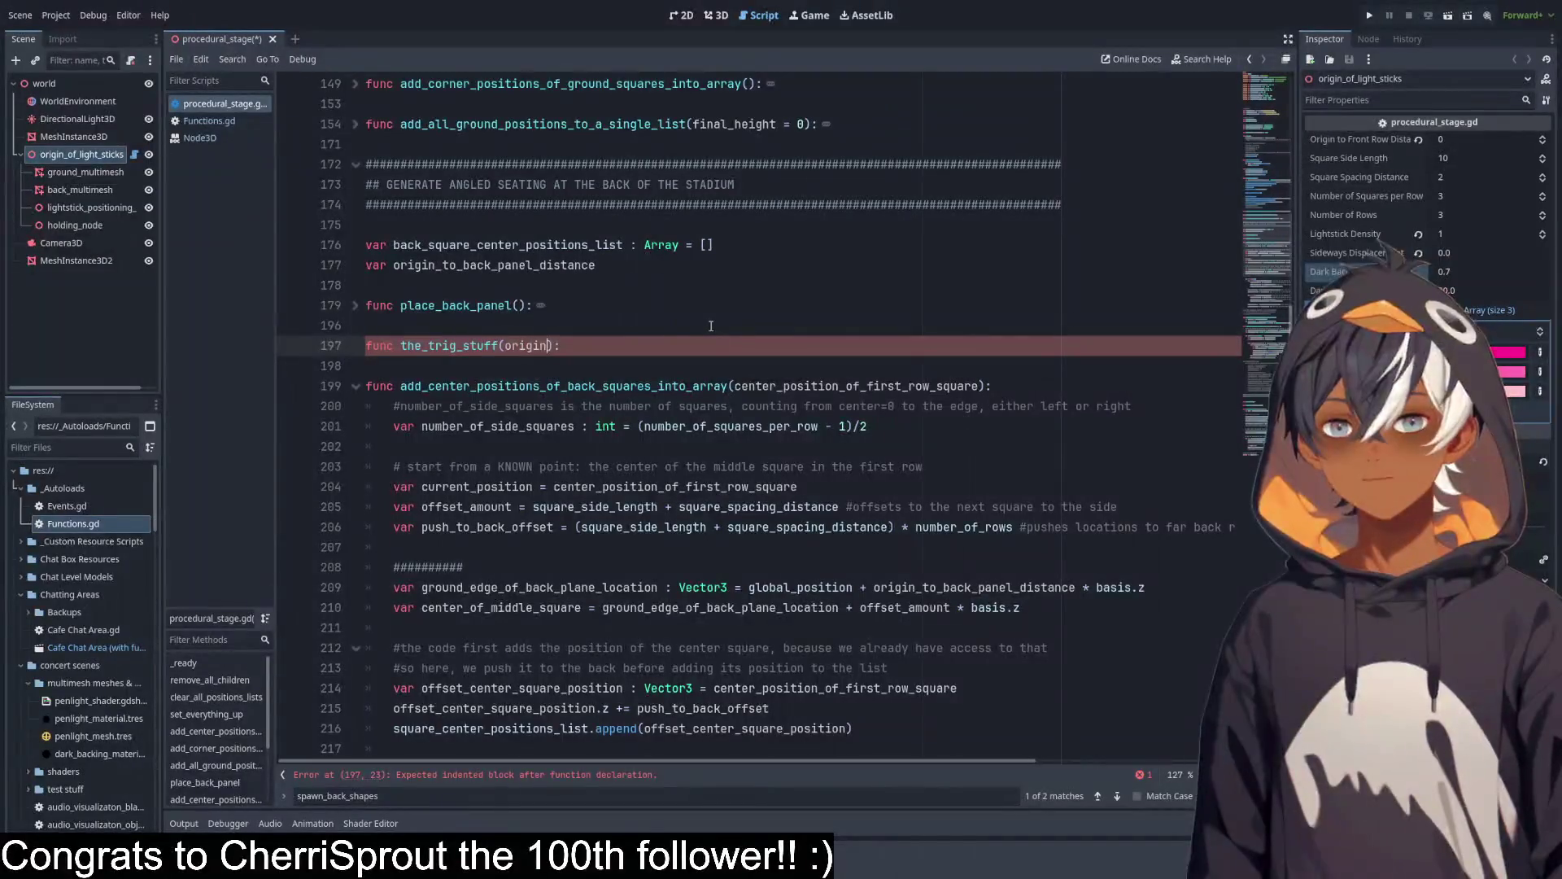
type(",")
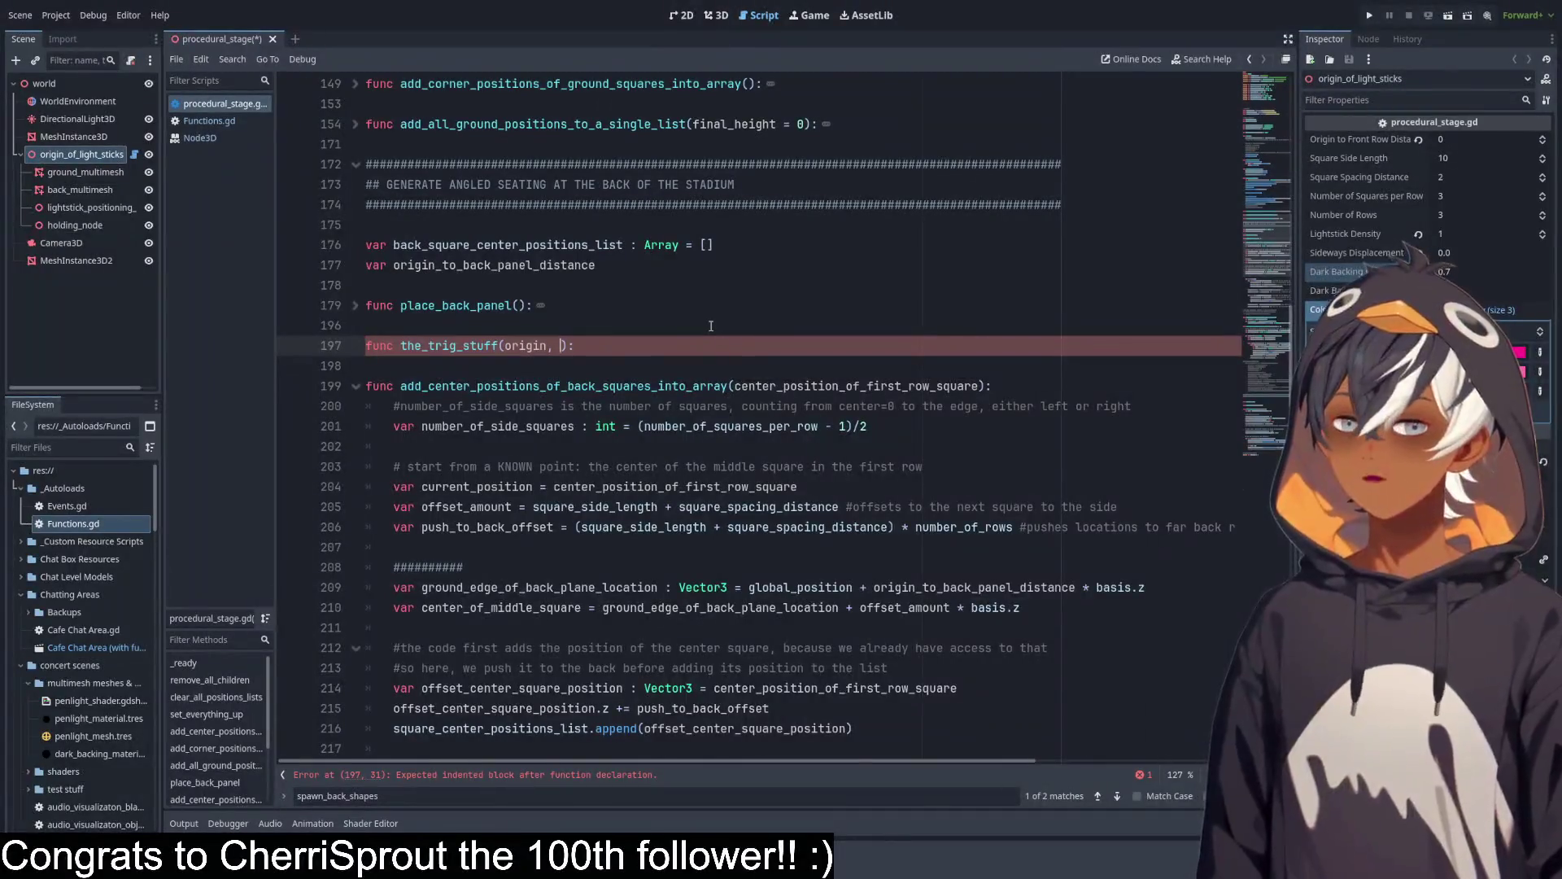
type("distance, ")
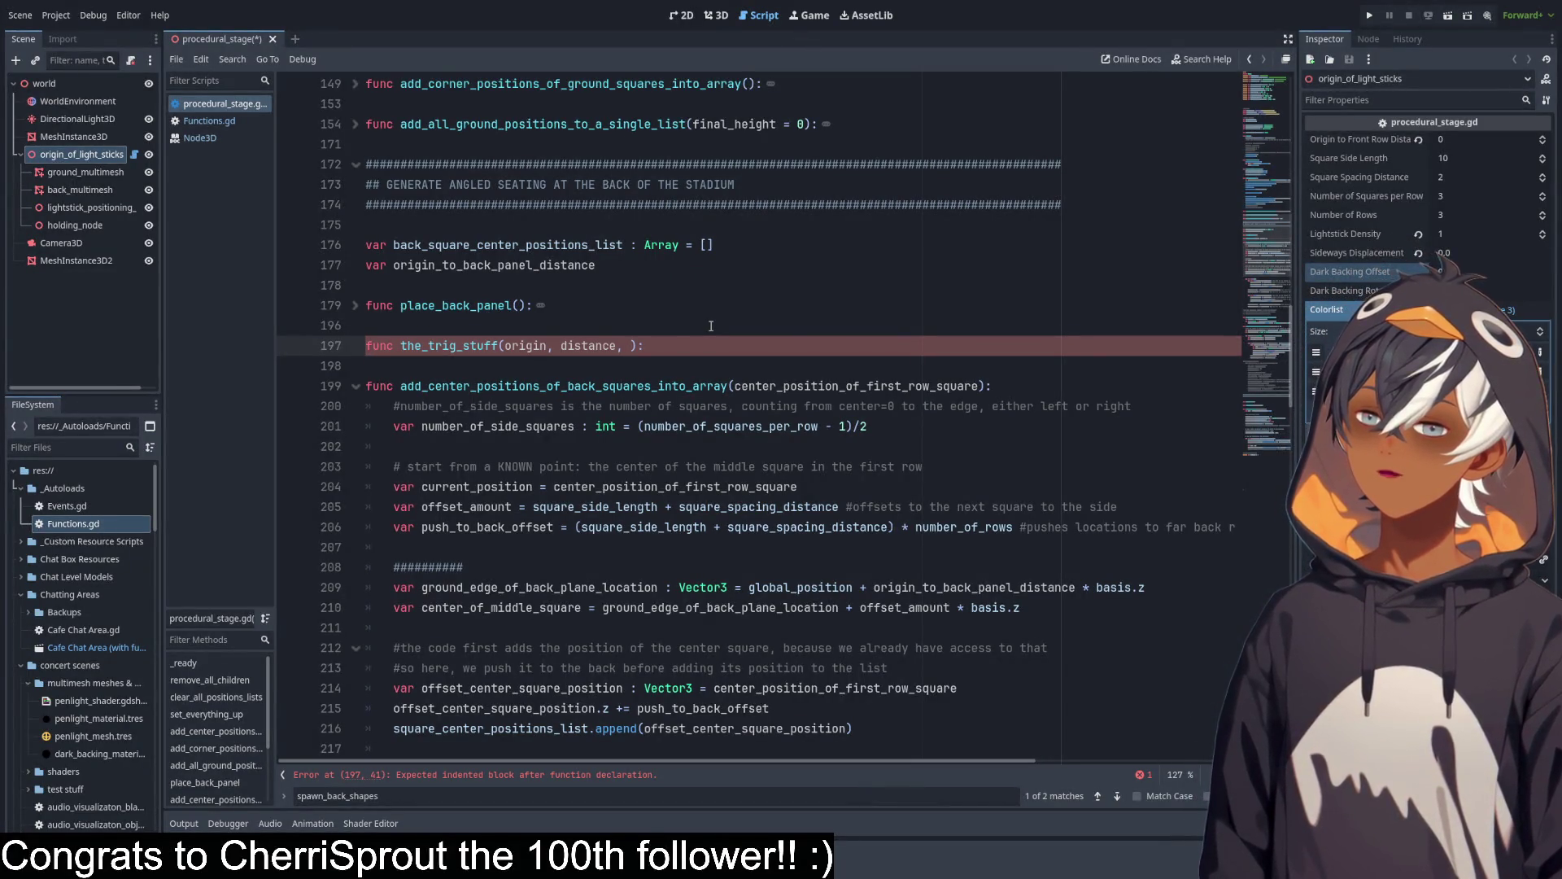
type("ange")
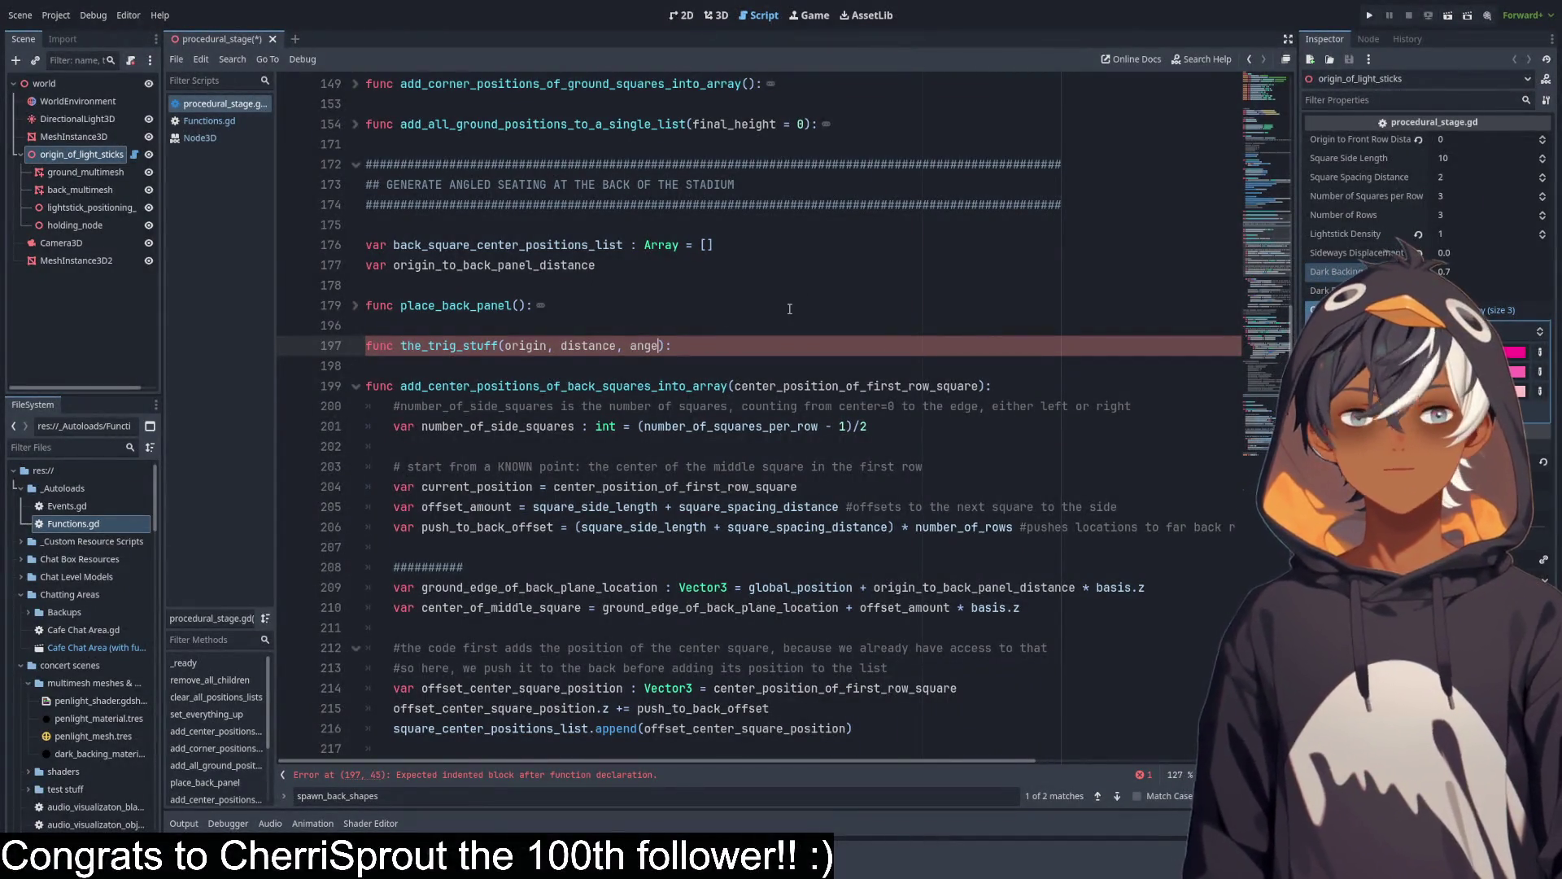
key("BackSpace")
type("le")
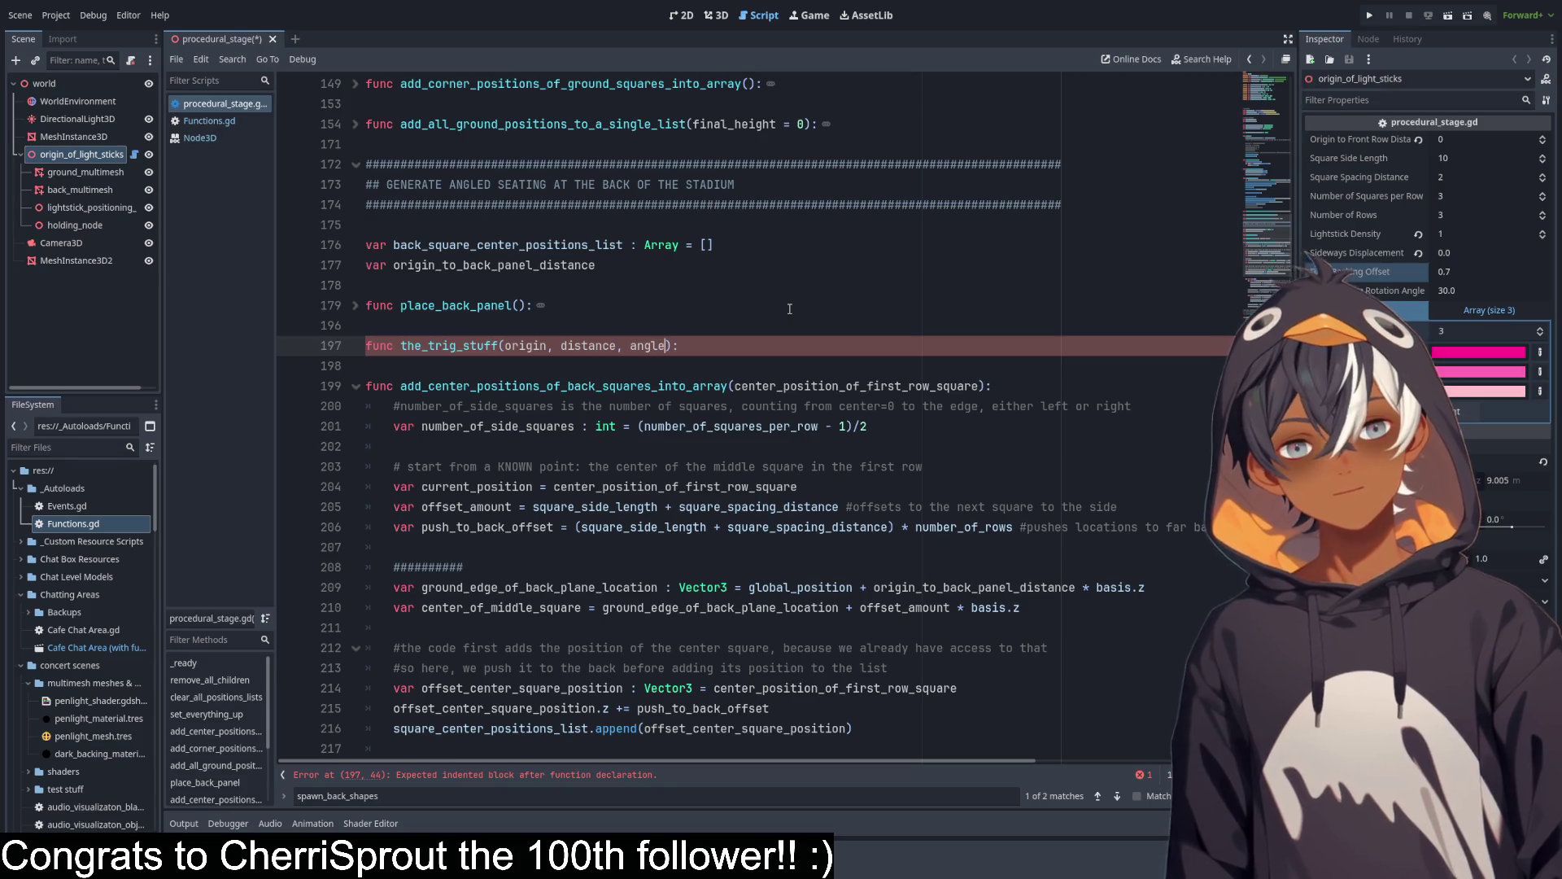
Add a var final_position line in its body, then retype it as opposite.
key("Return")
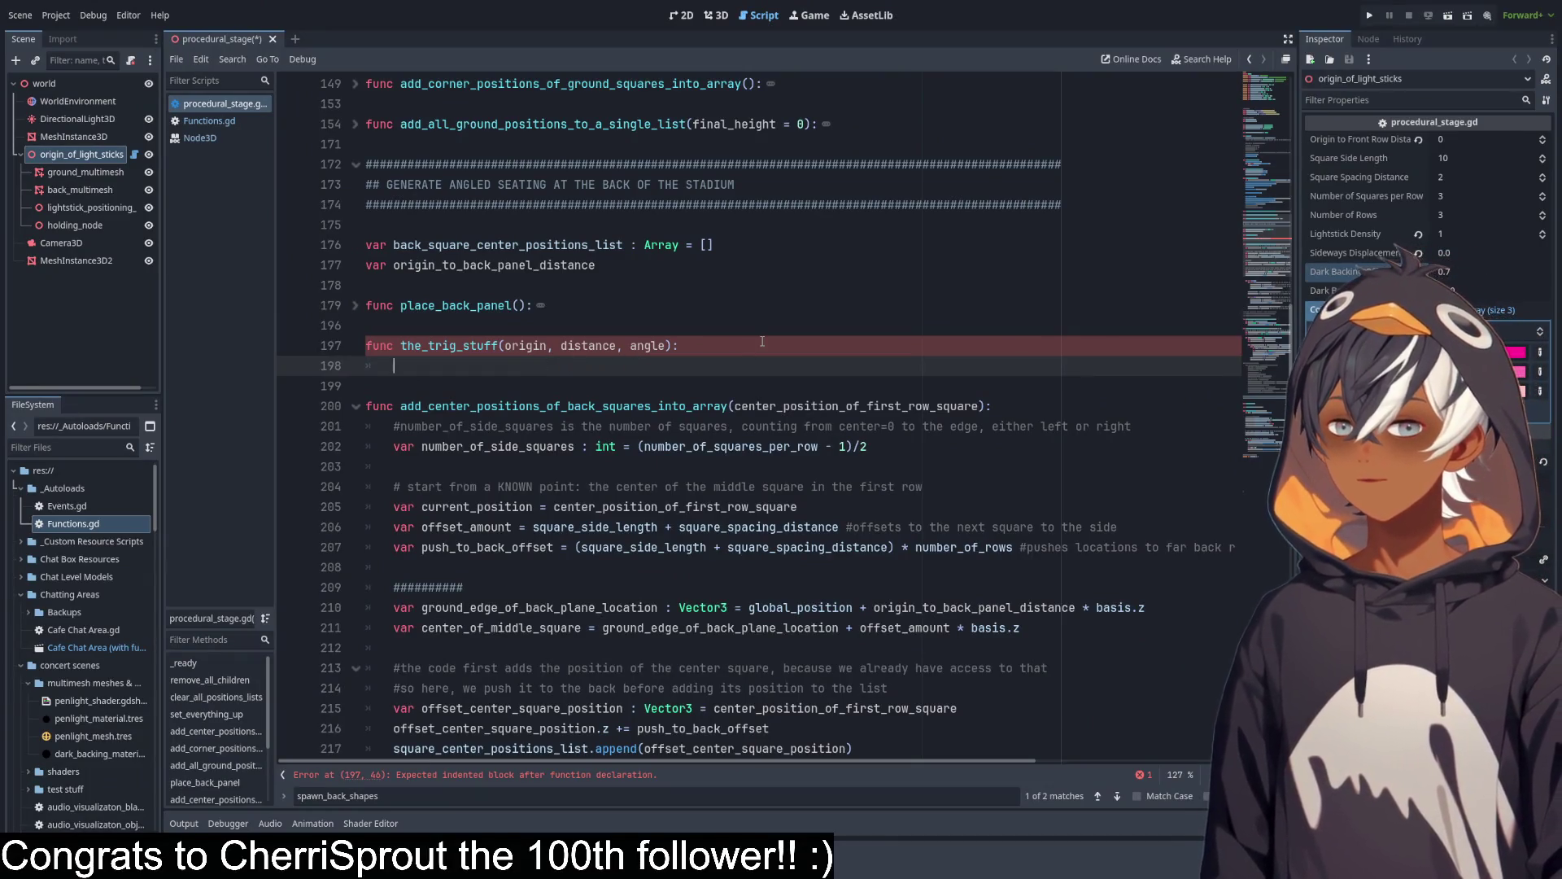
type("var ")
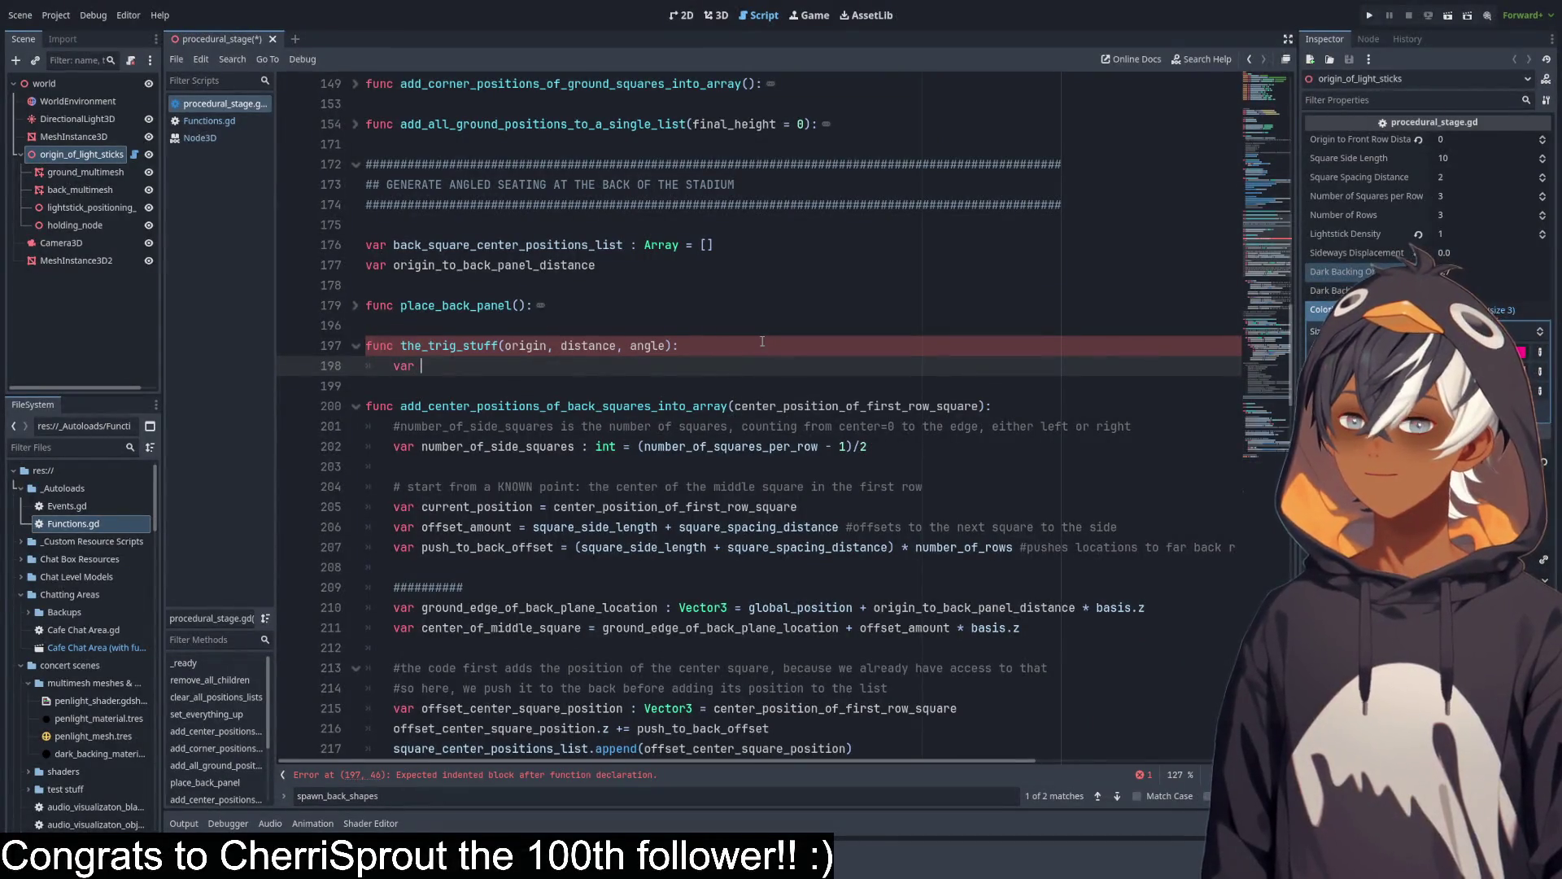
type("final_")
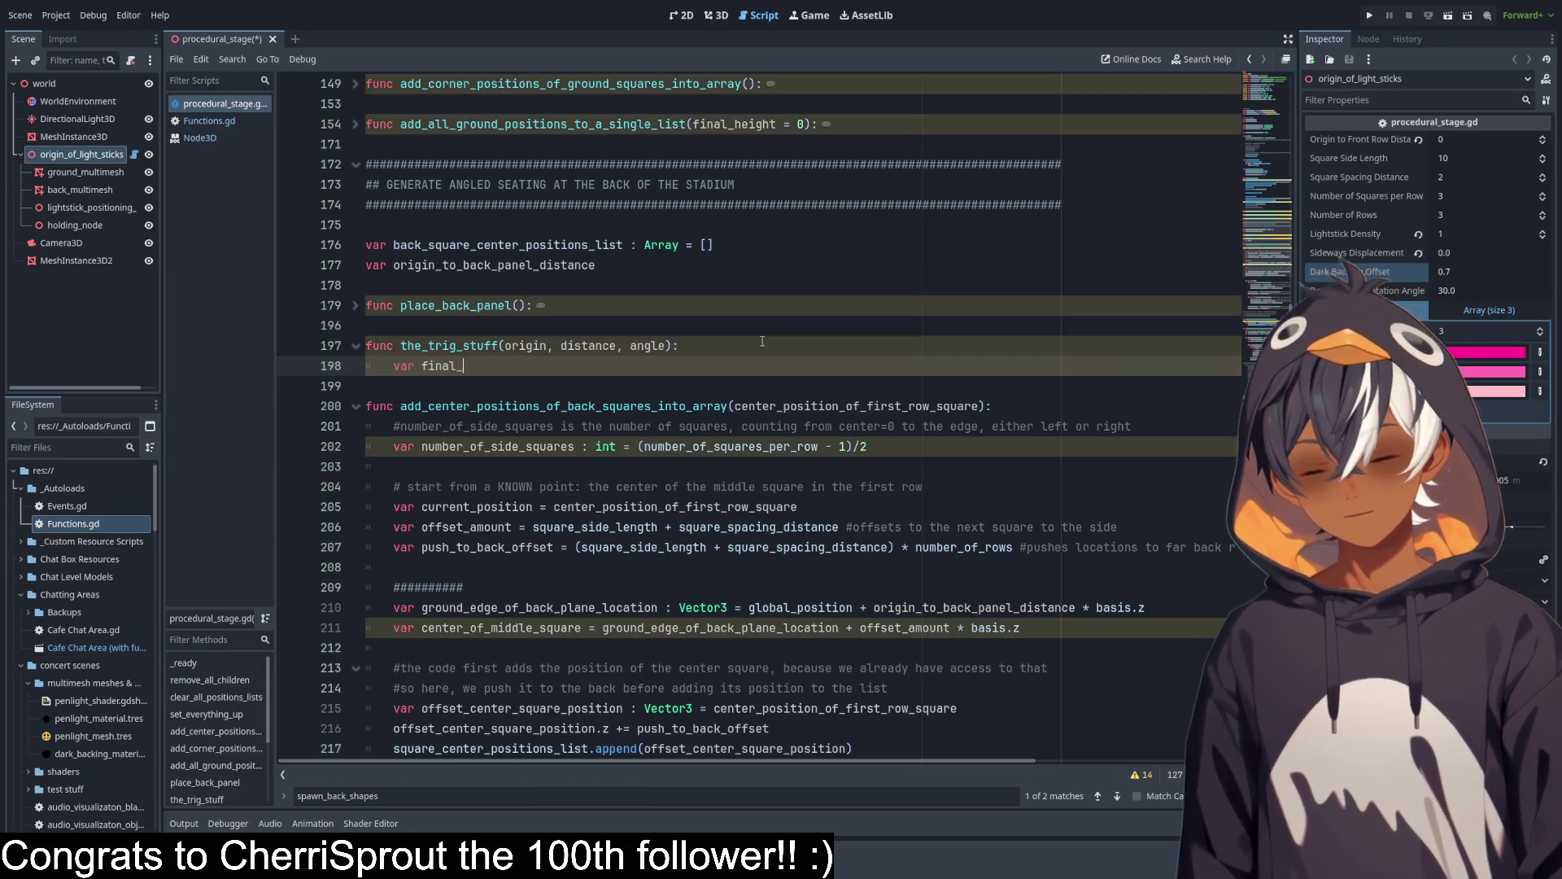
type("position")
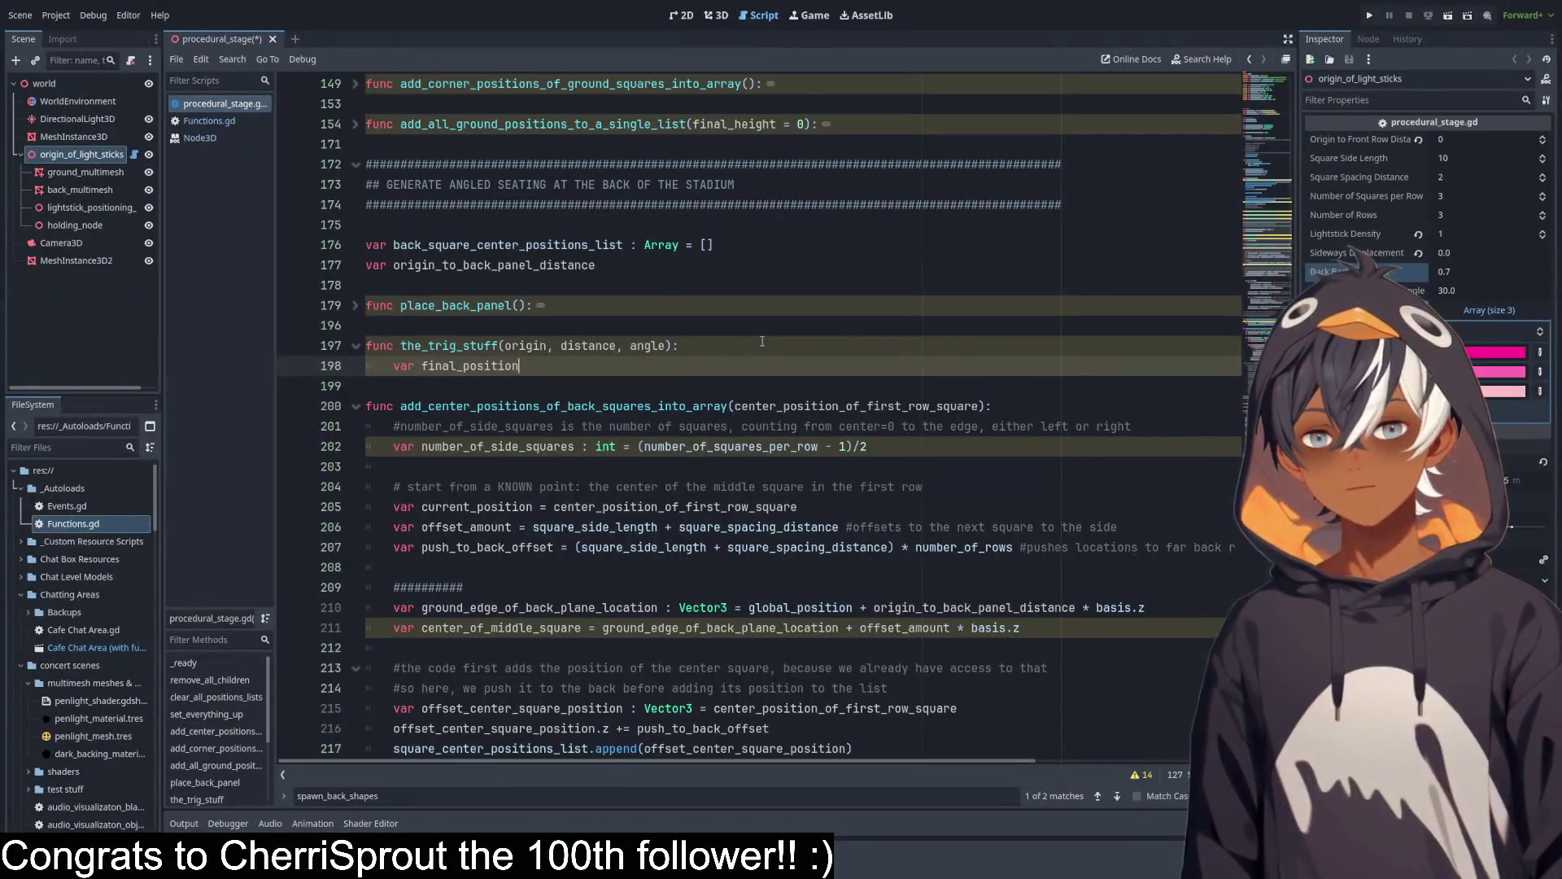
key("Return")
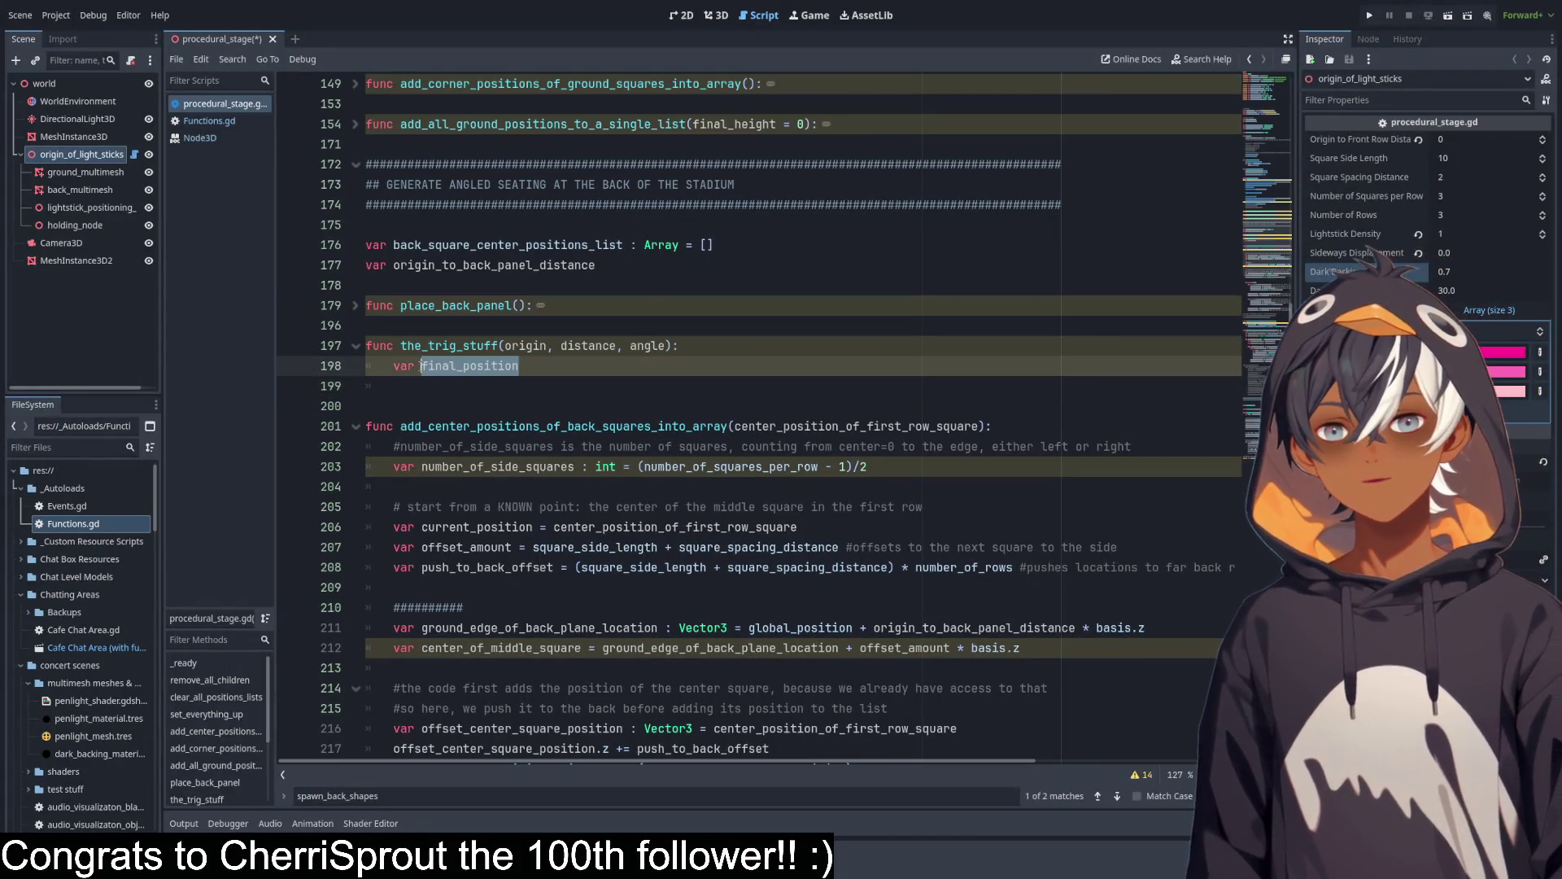
left_click_drag(425, 377, 421, 366)
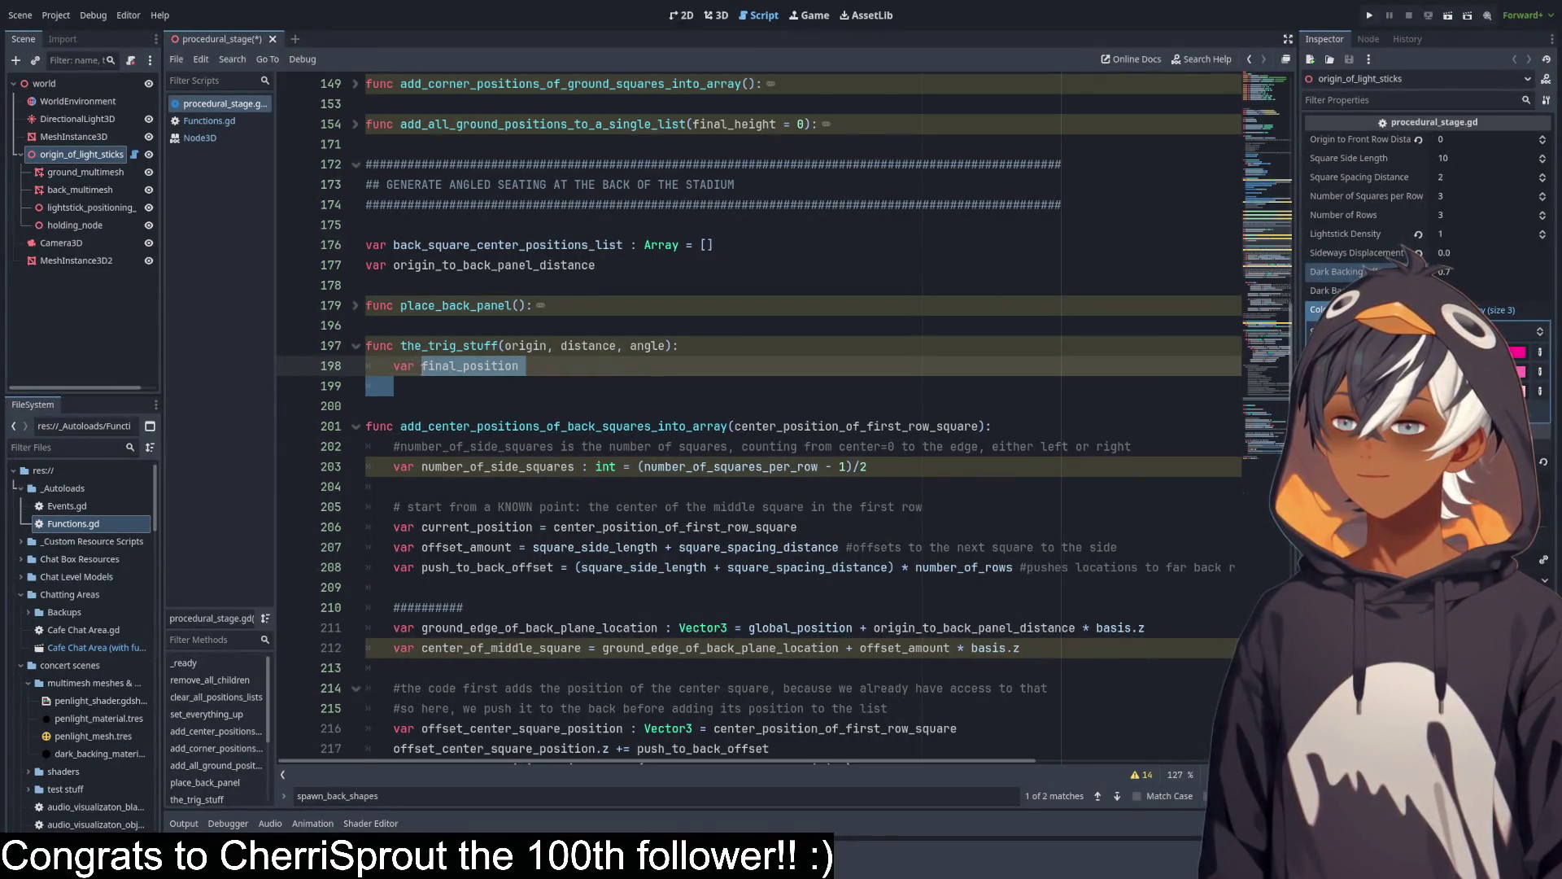
type("opposite")
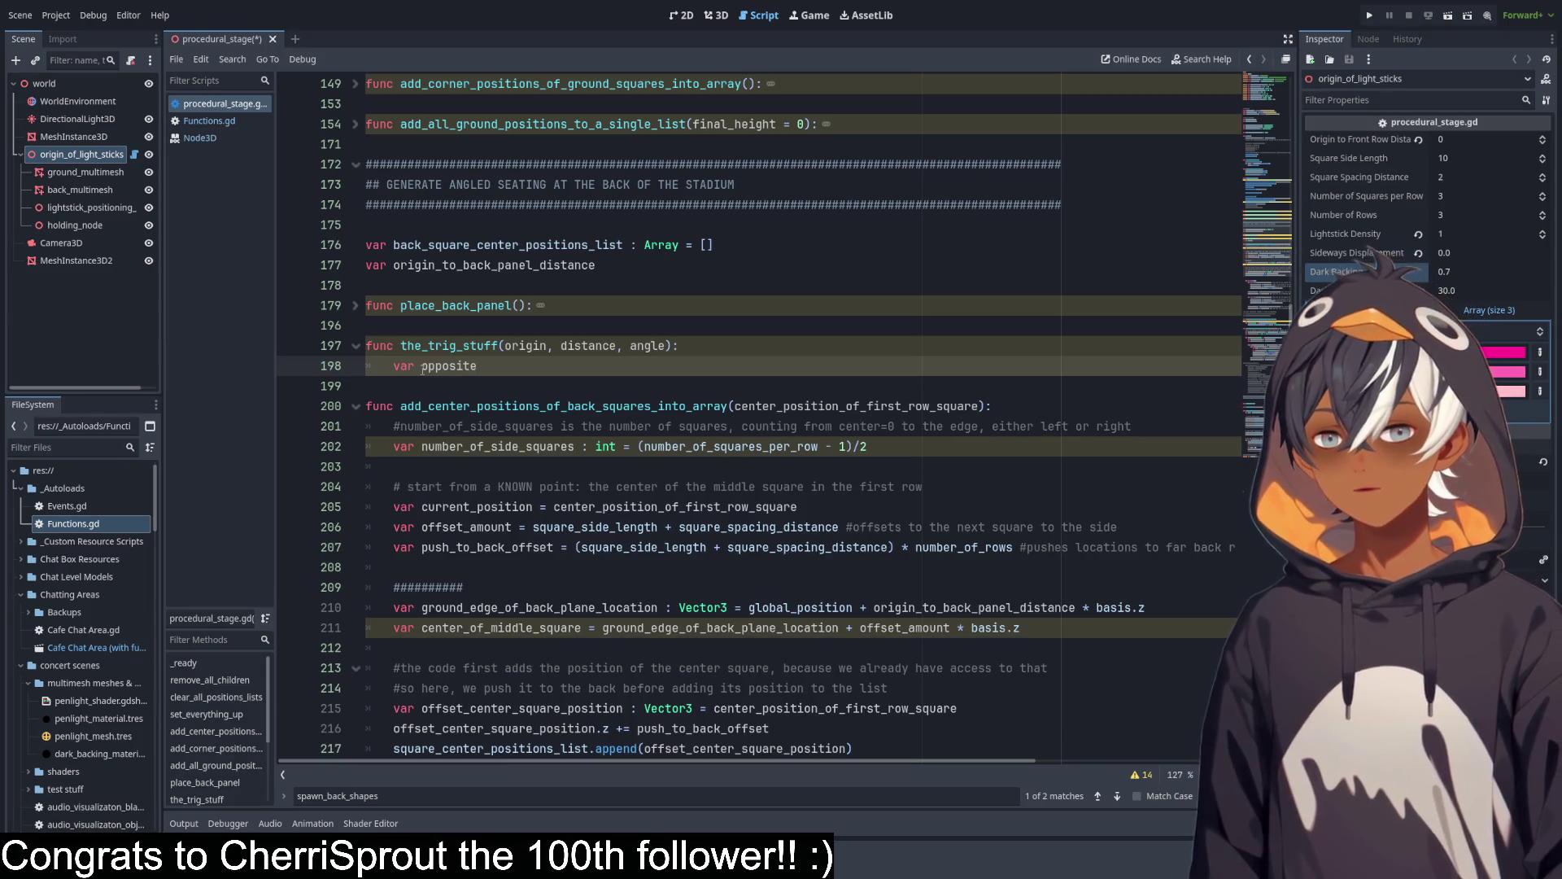
Add a var adjacent line and give both opposite and adjacent an '=' assignment.
key("Return")
type("v")
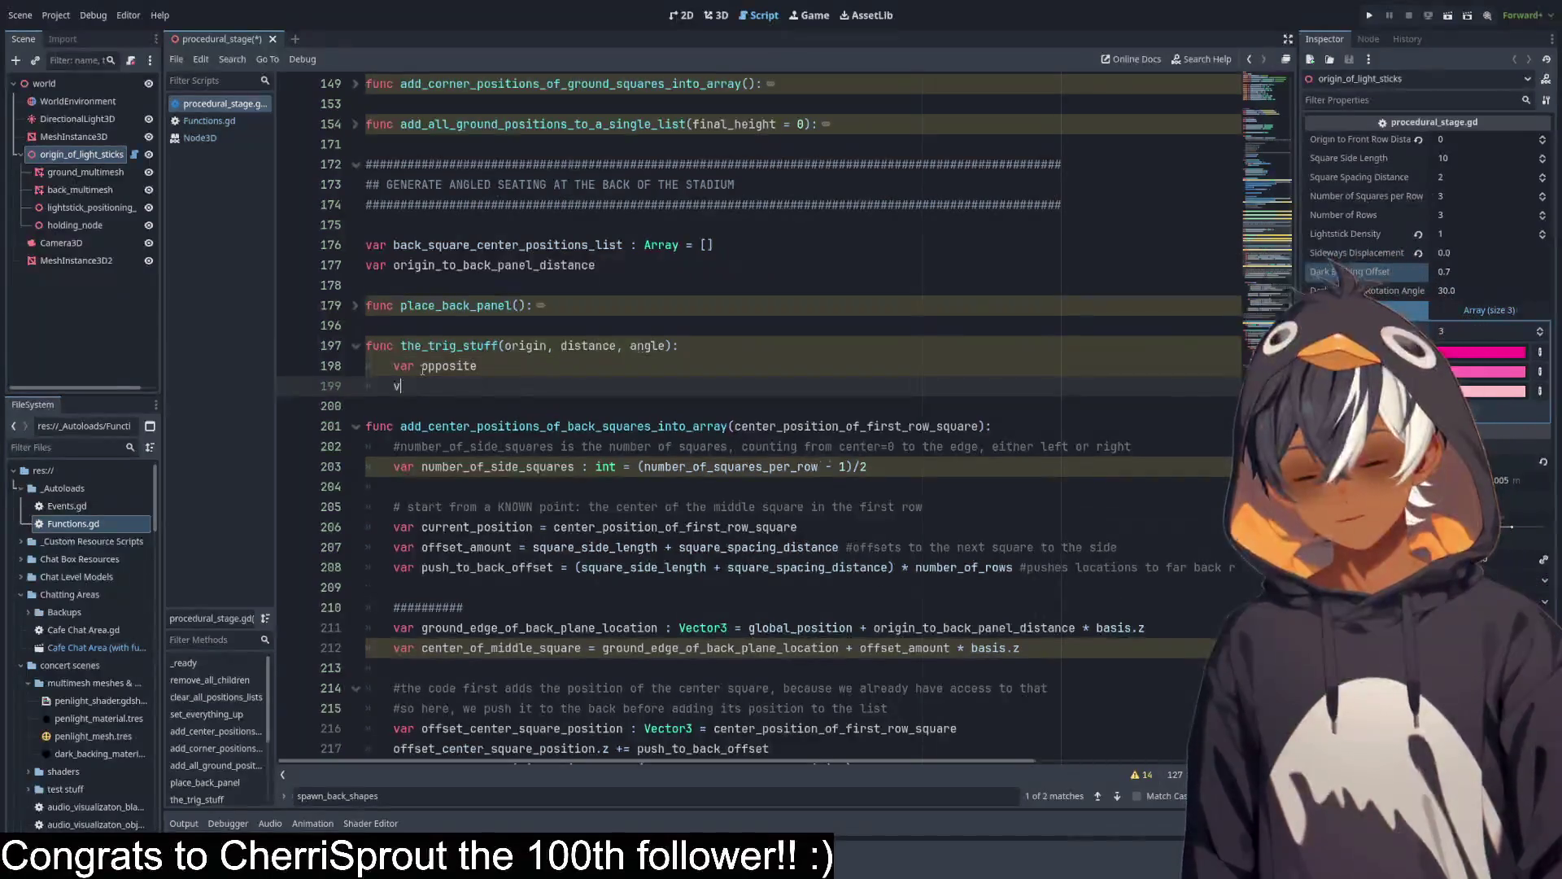
type("ar adjacent")
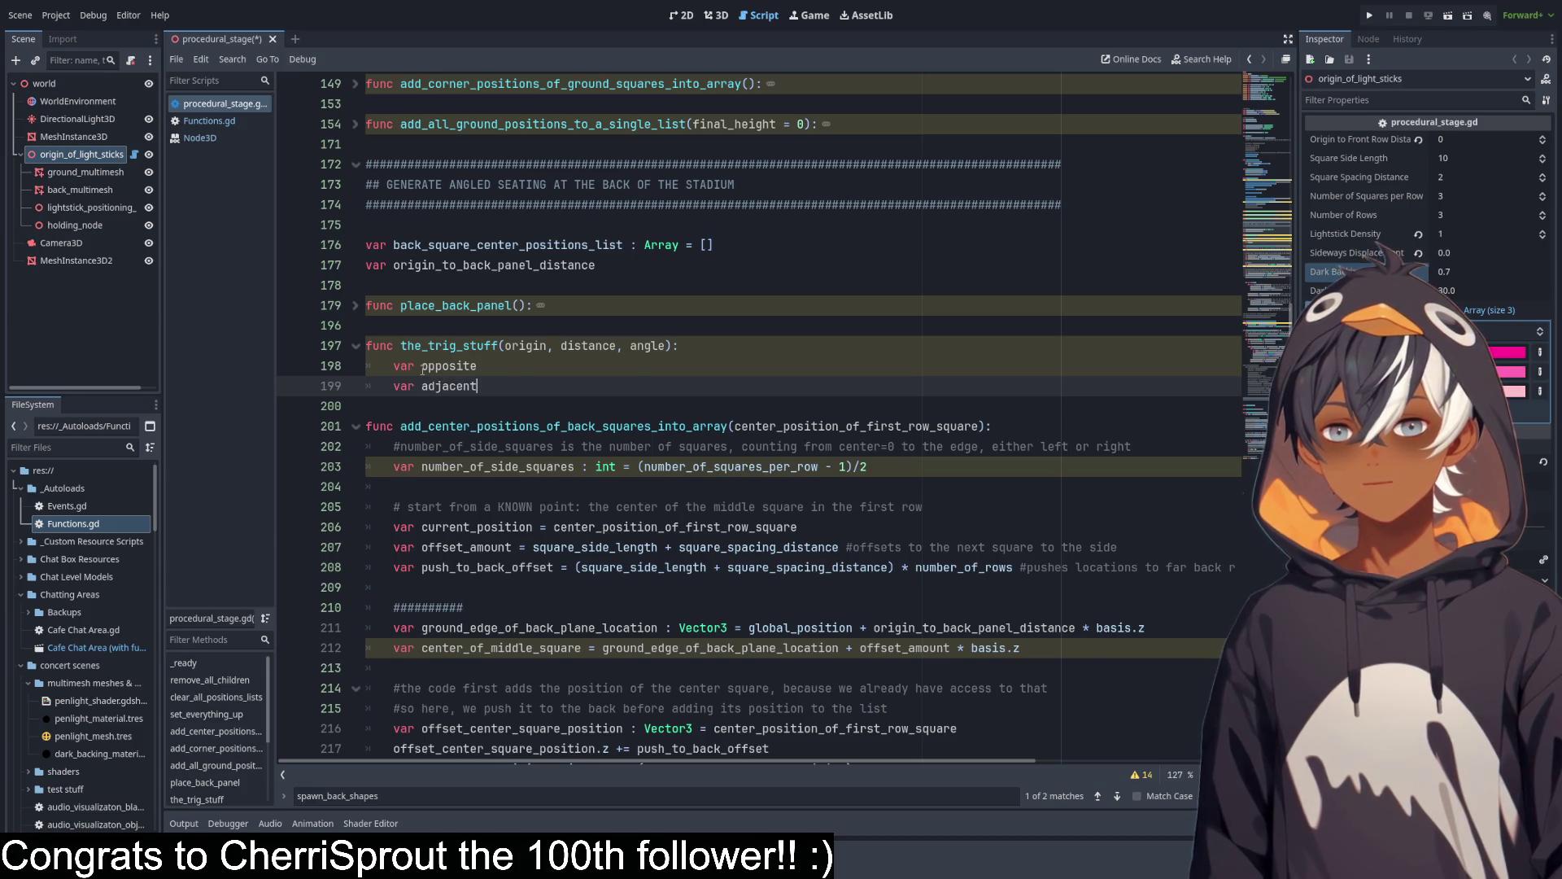
key("Up")
type("=")
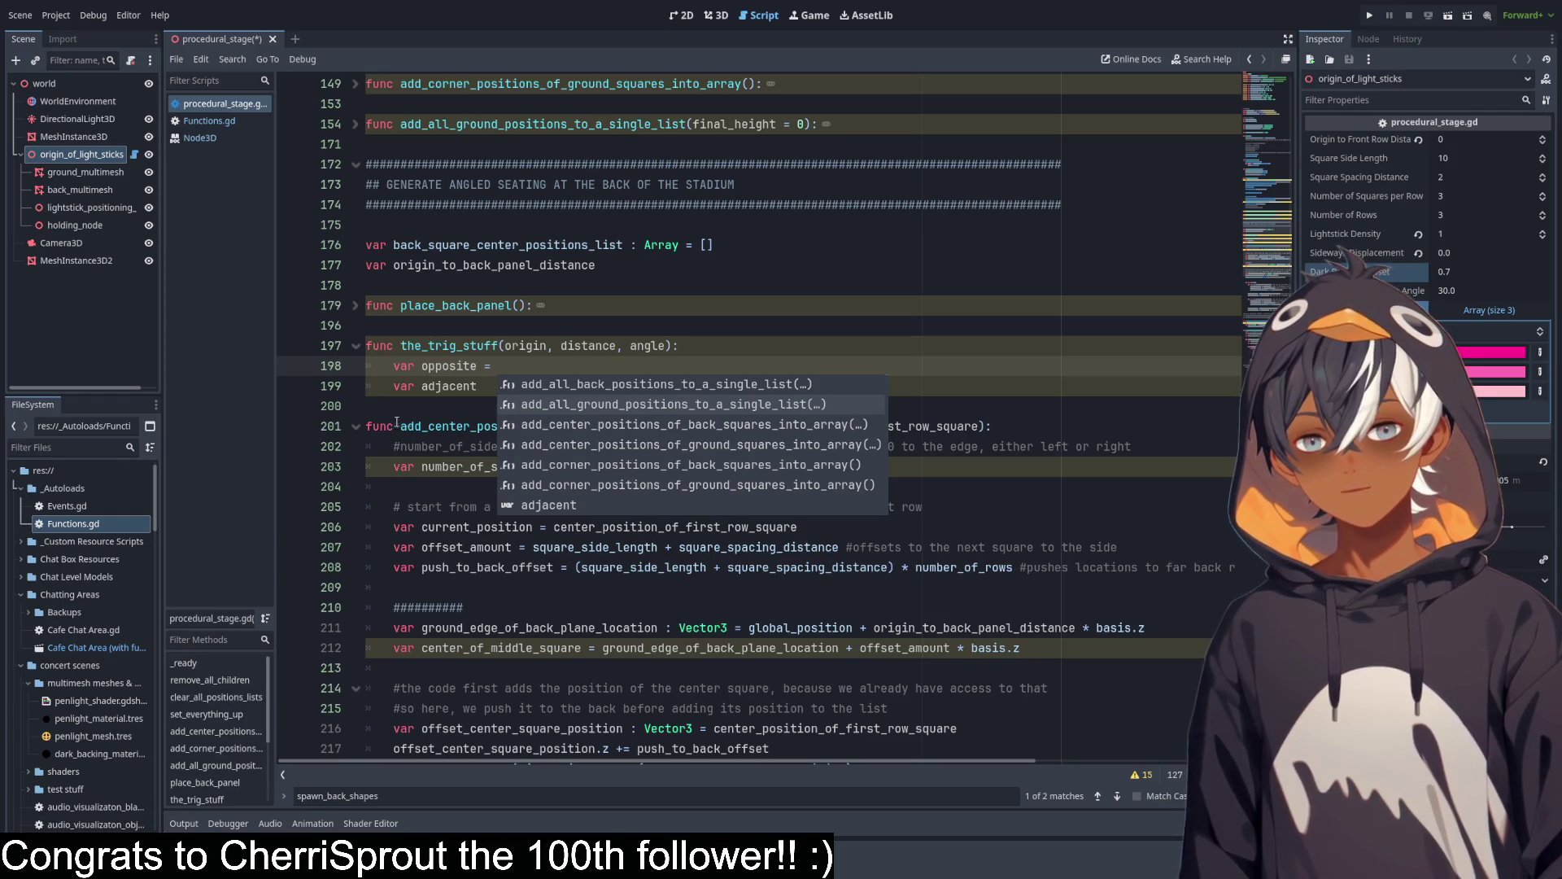
left_click(512, 383)
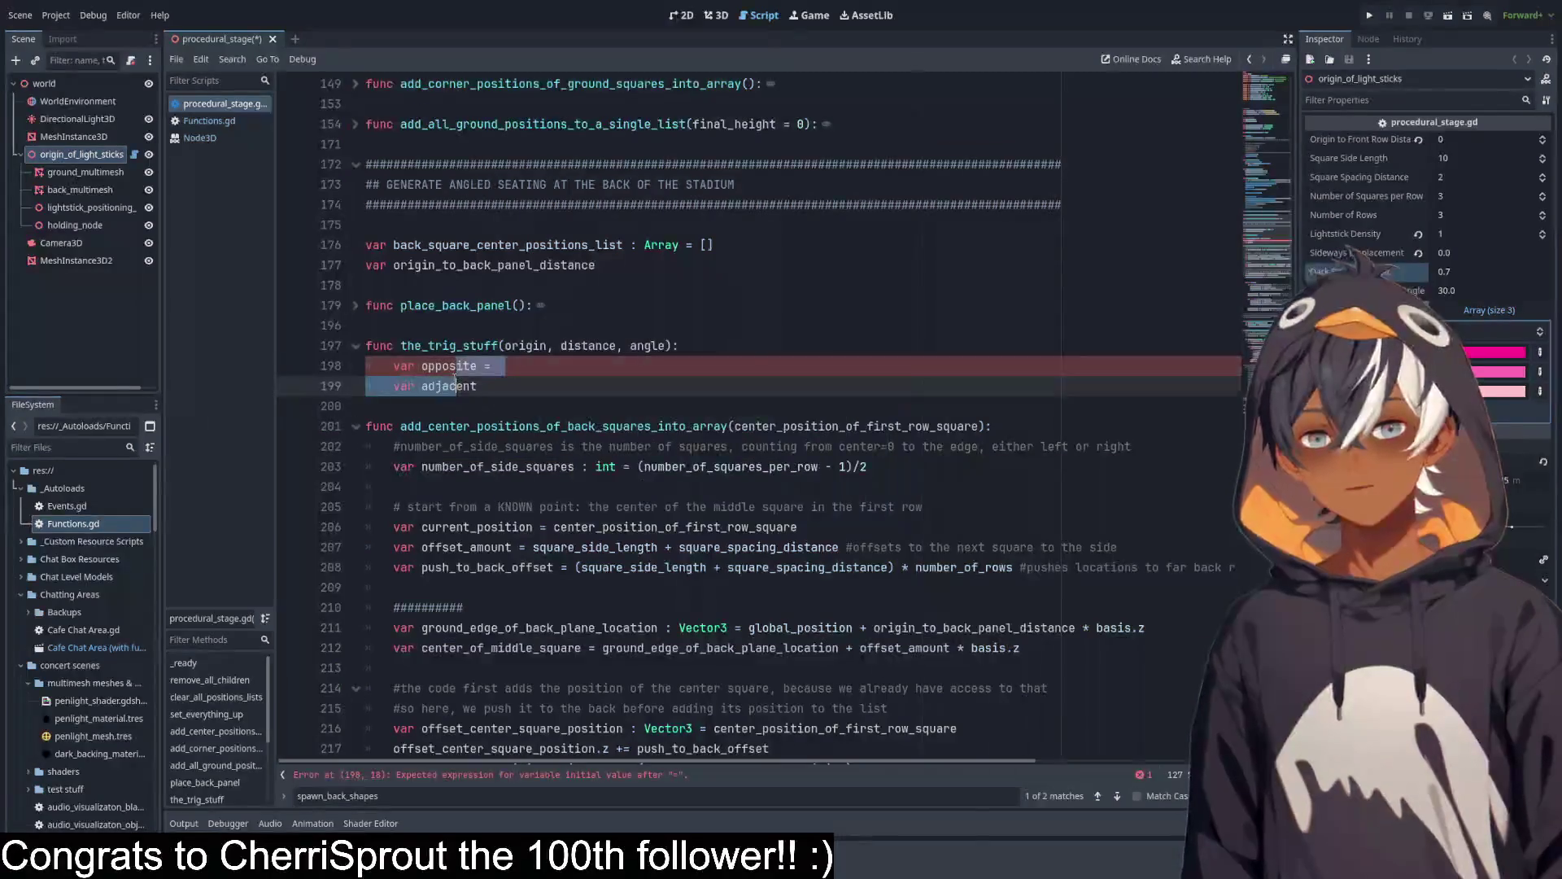
left_click(527, 368)
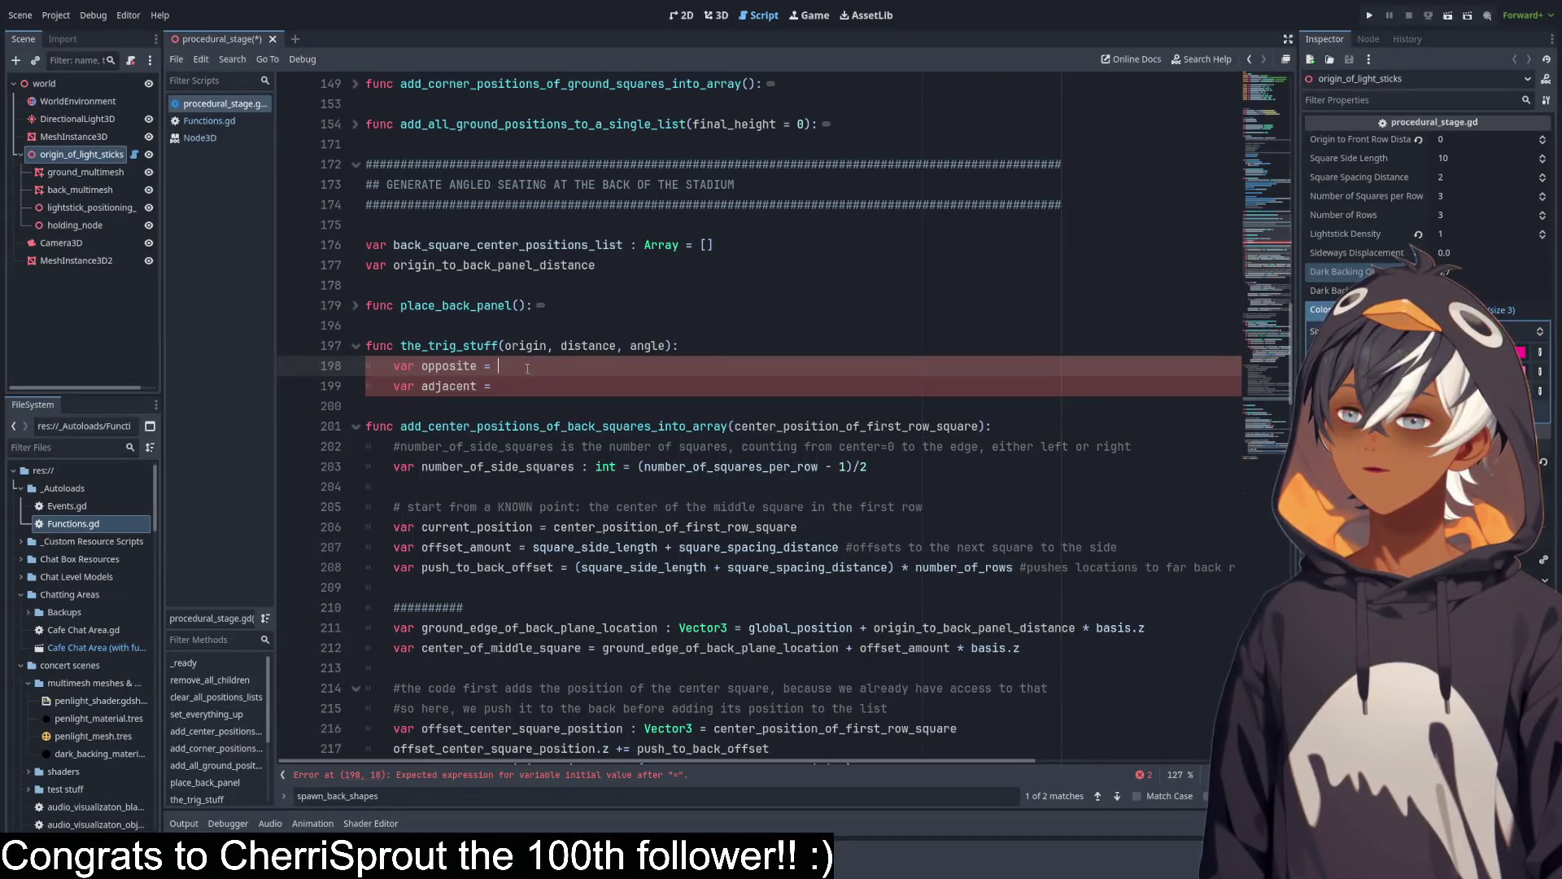
Rename the distance parameter of the_trig_stuff to hypotenuse.
left_click(557, 345)
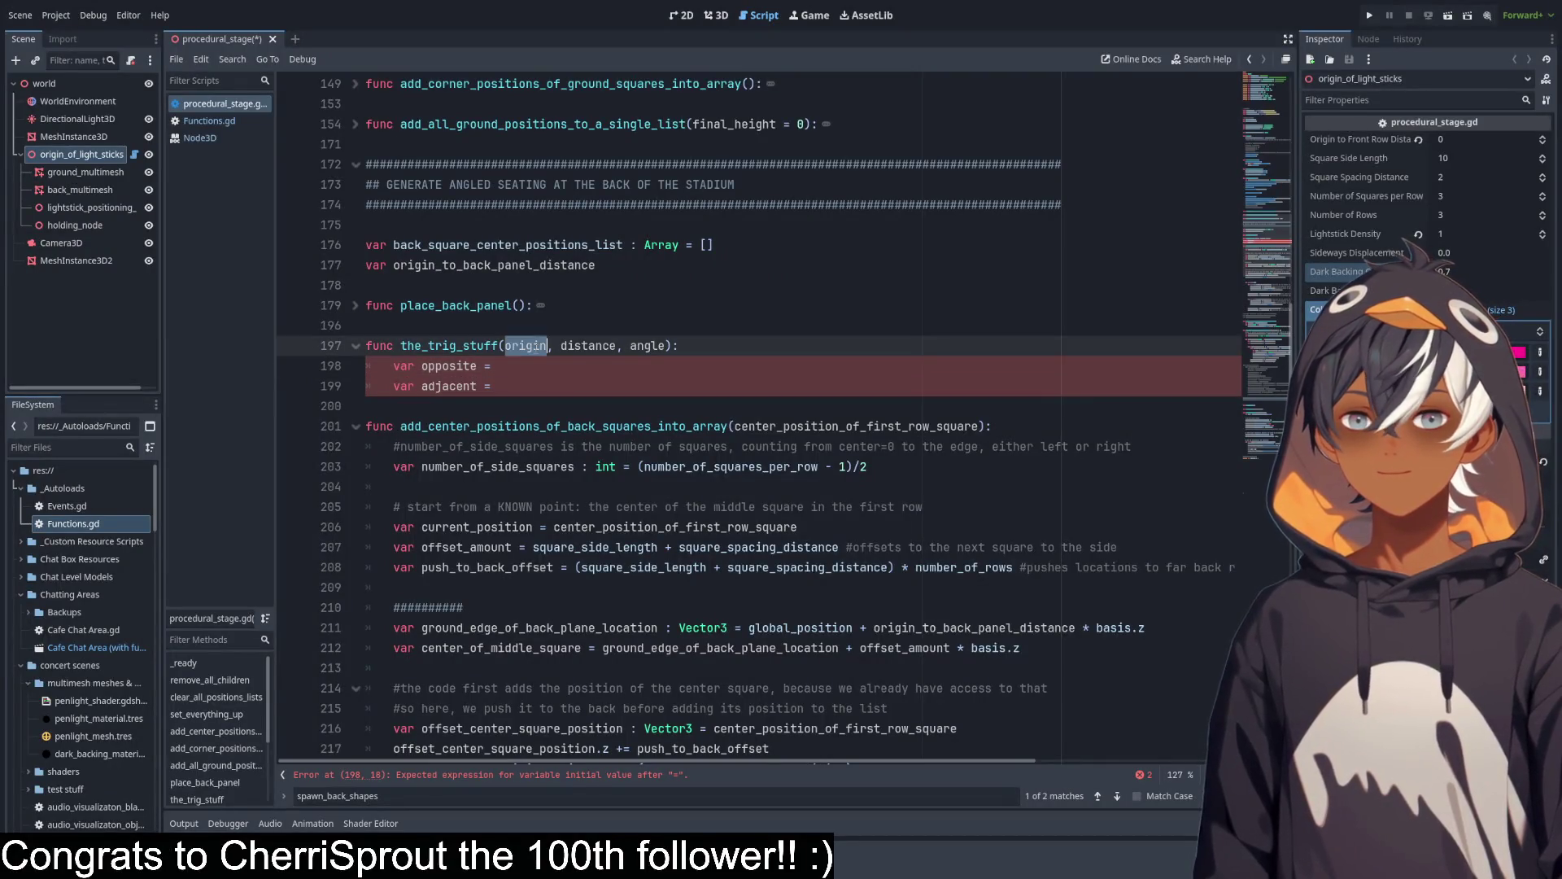
double_click(586, 345)
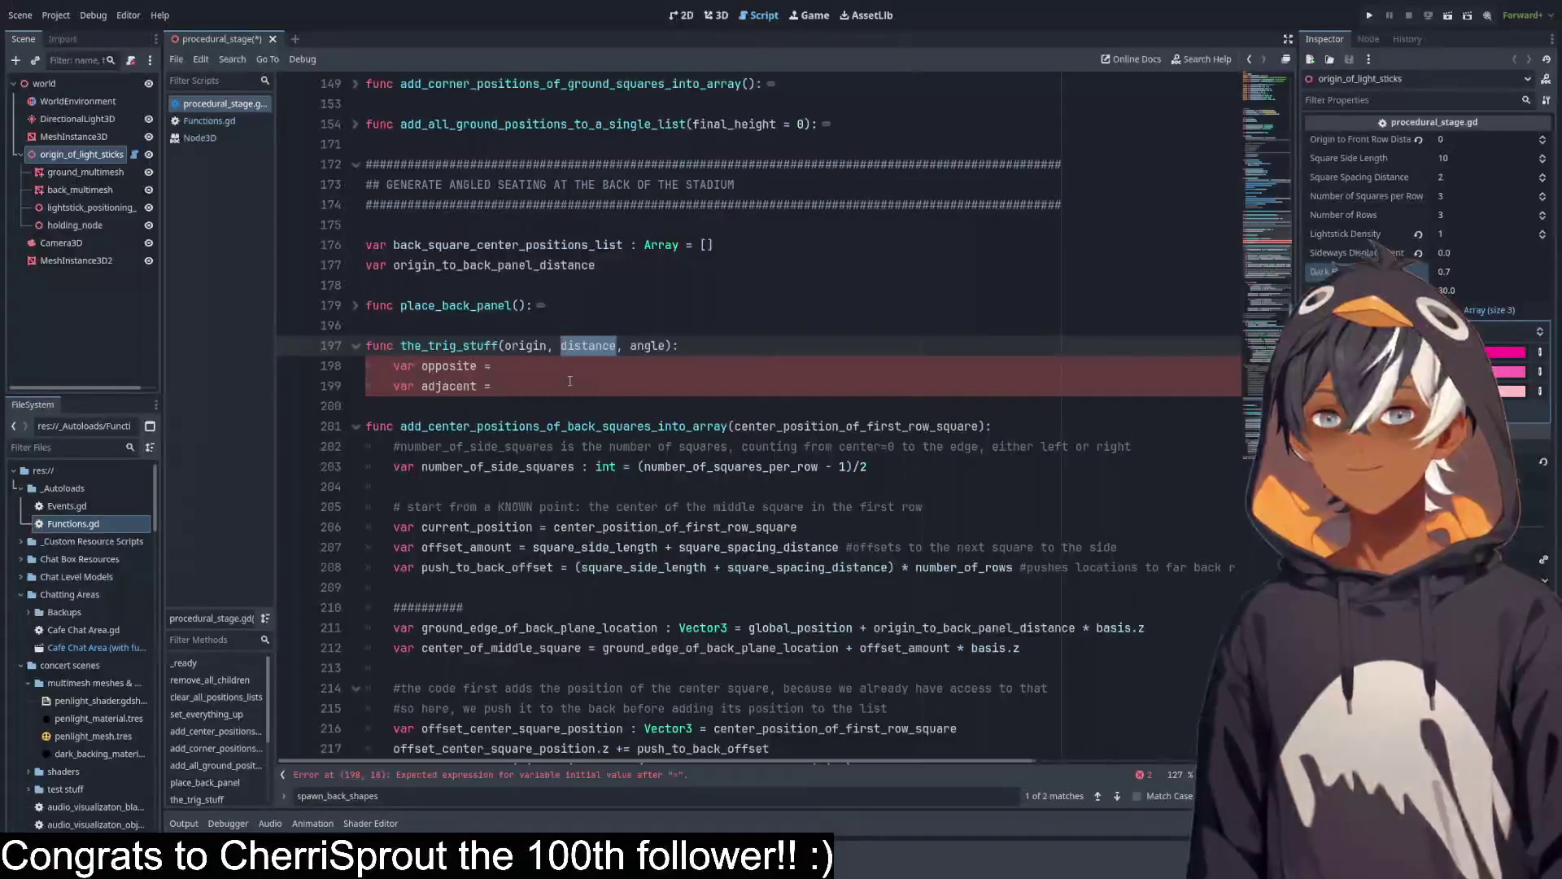
type("hypotenus")
key("BackSpace")
key("BackSpace")
key("BackSpace")
type("nuse")
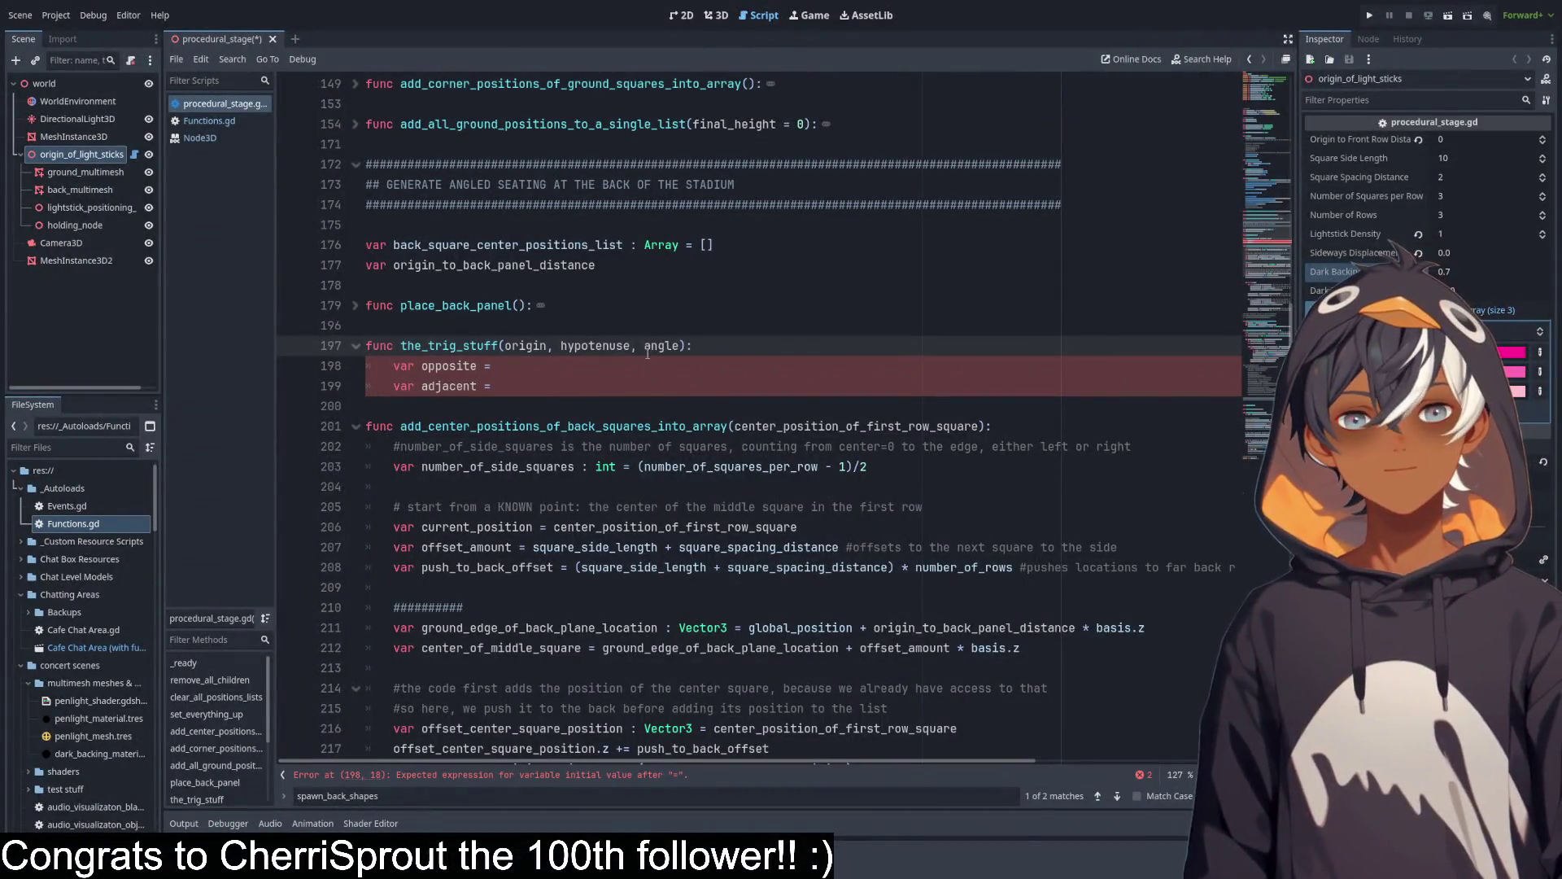
left_click(583, 374)
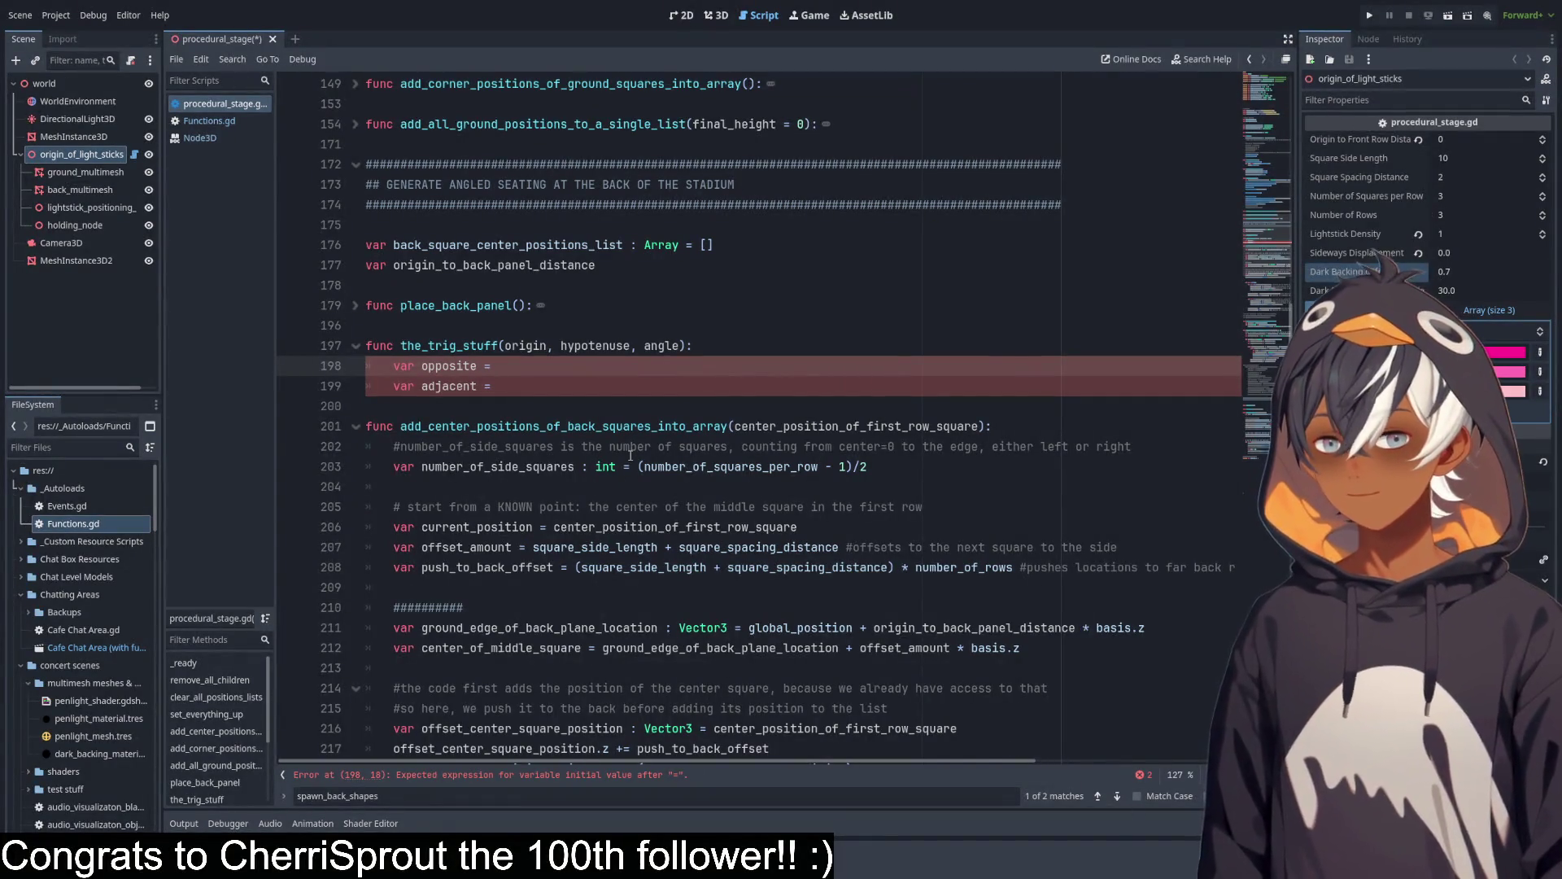
Set opposite to sin(angle) * hypotenuse.
type("sin")
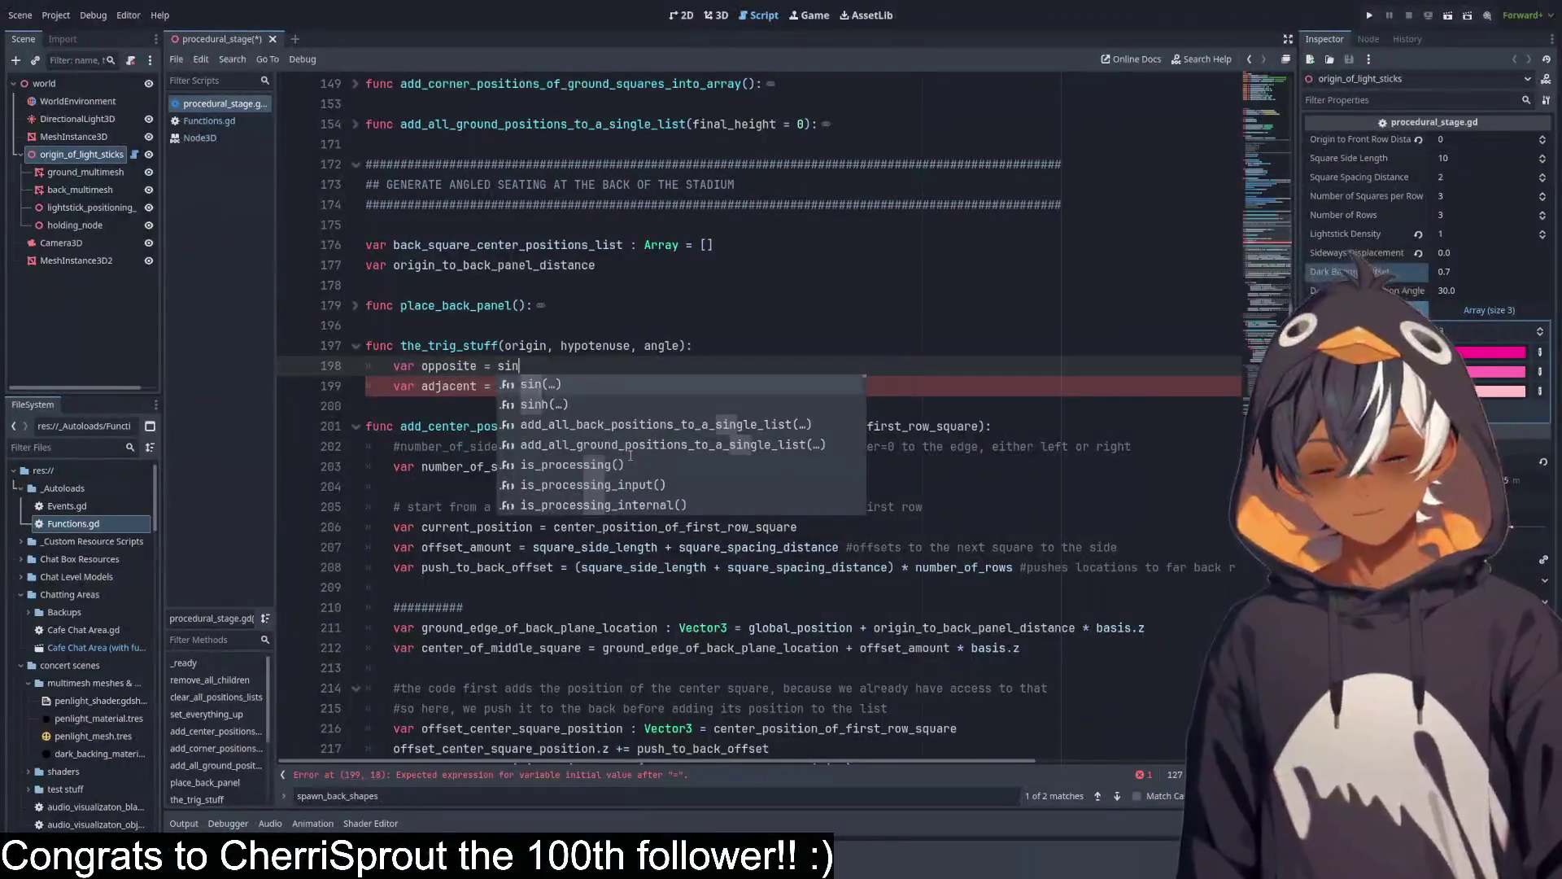
key("Return")
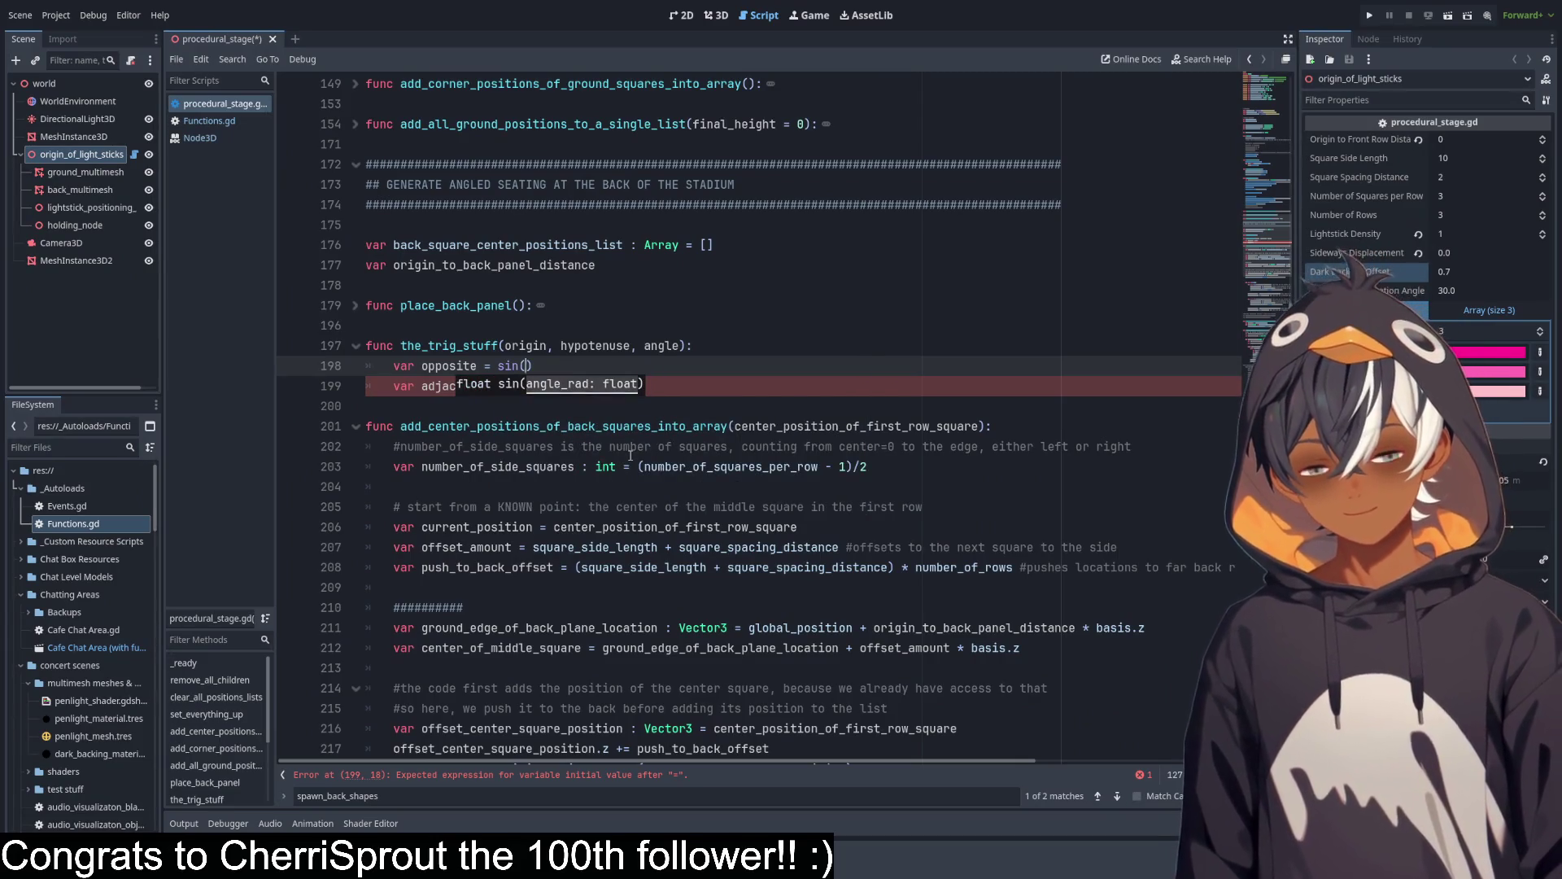
type("anle")
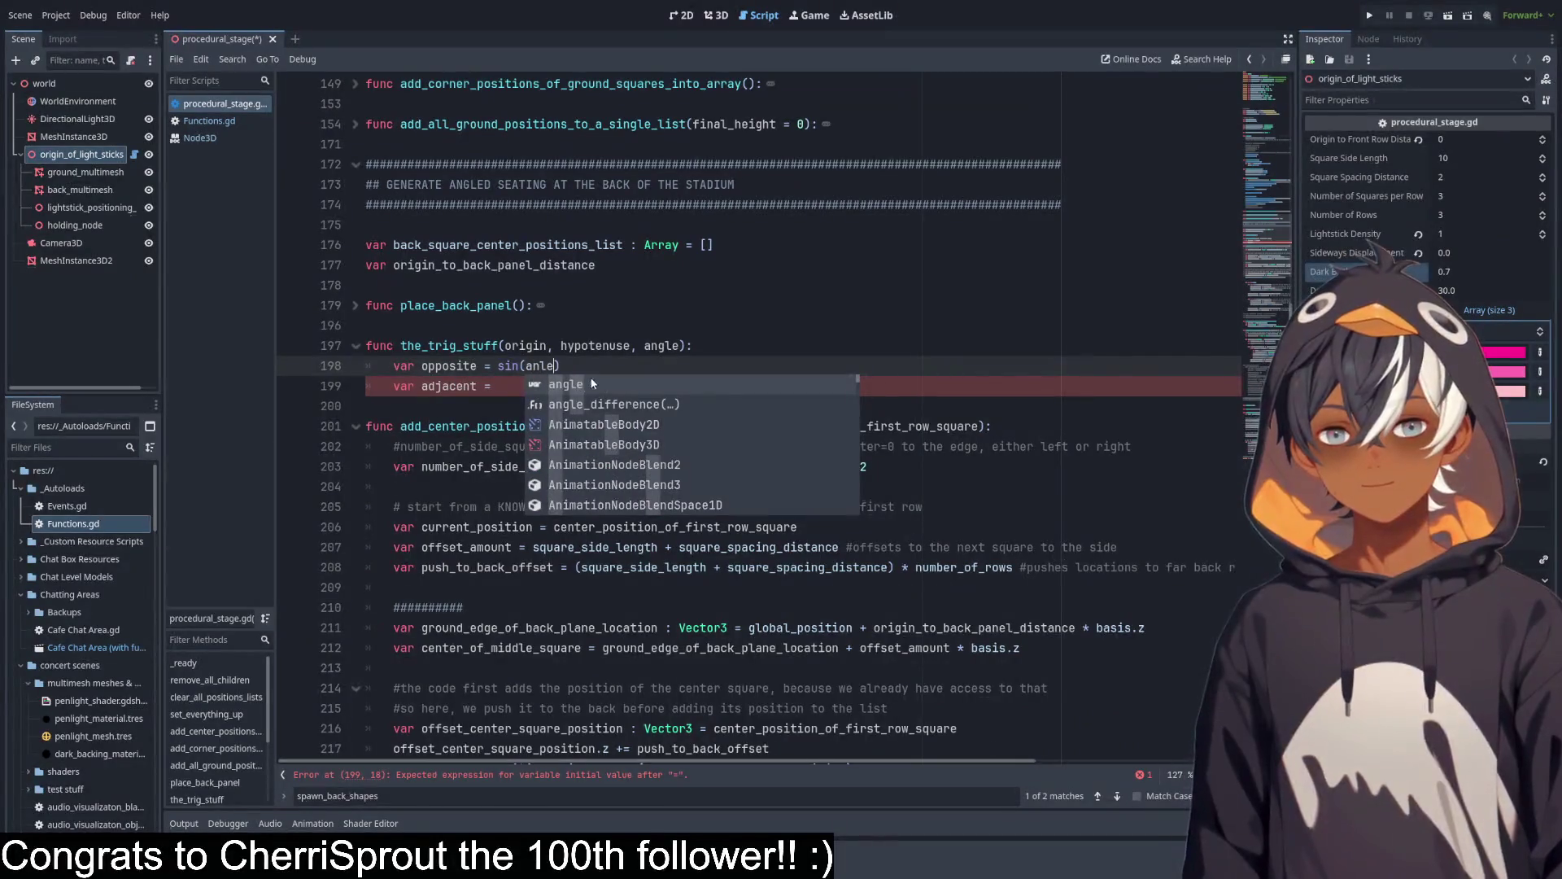
left_click(575, 389)
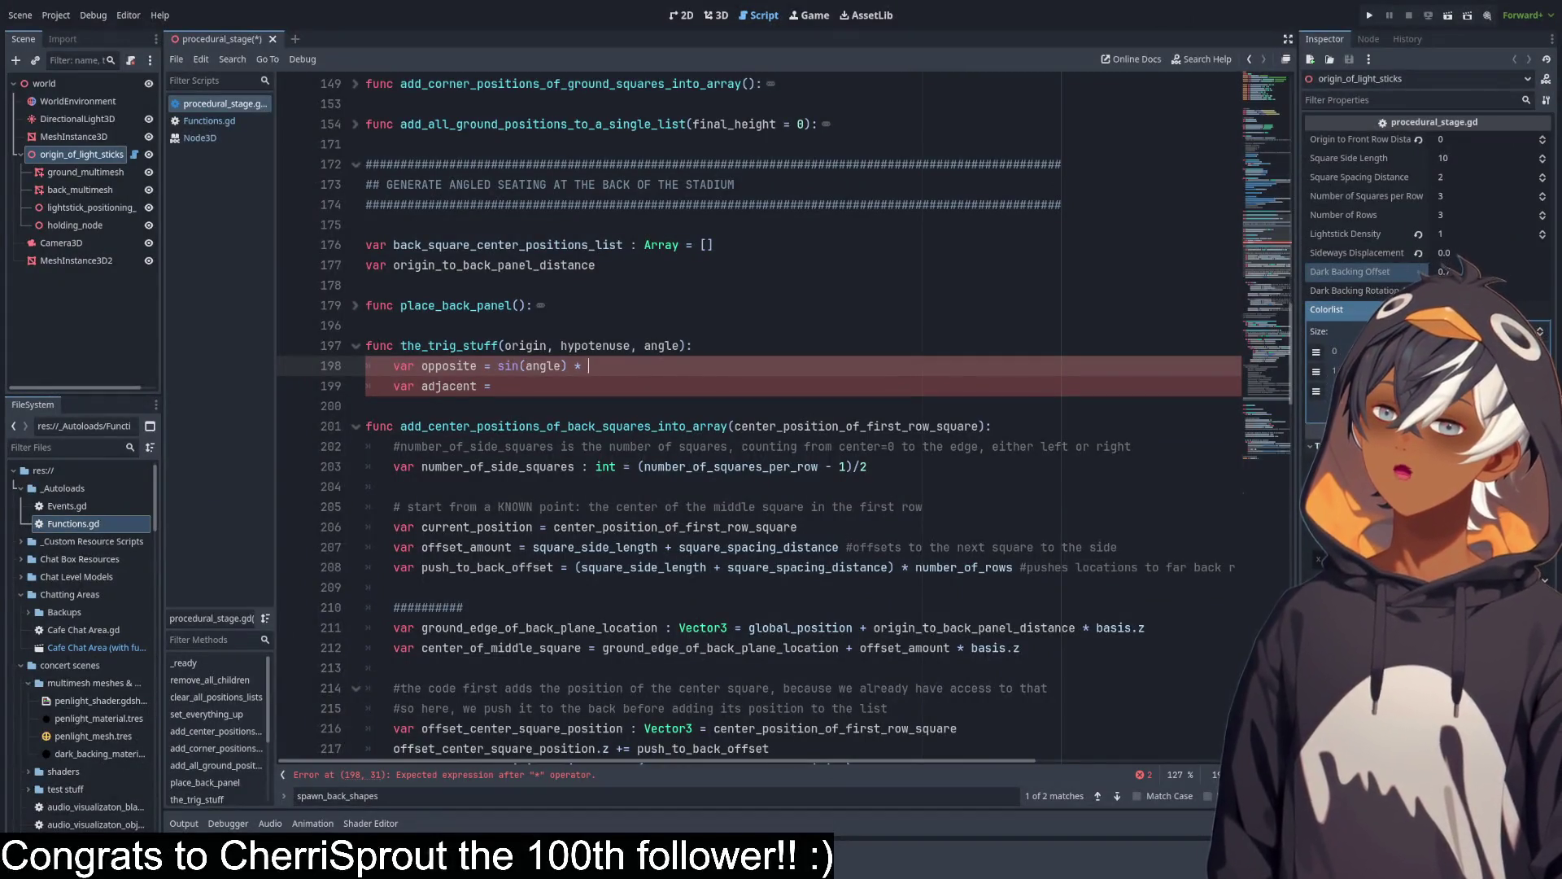
double_click(598, 347)
key("ctrl+c")
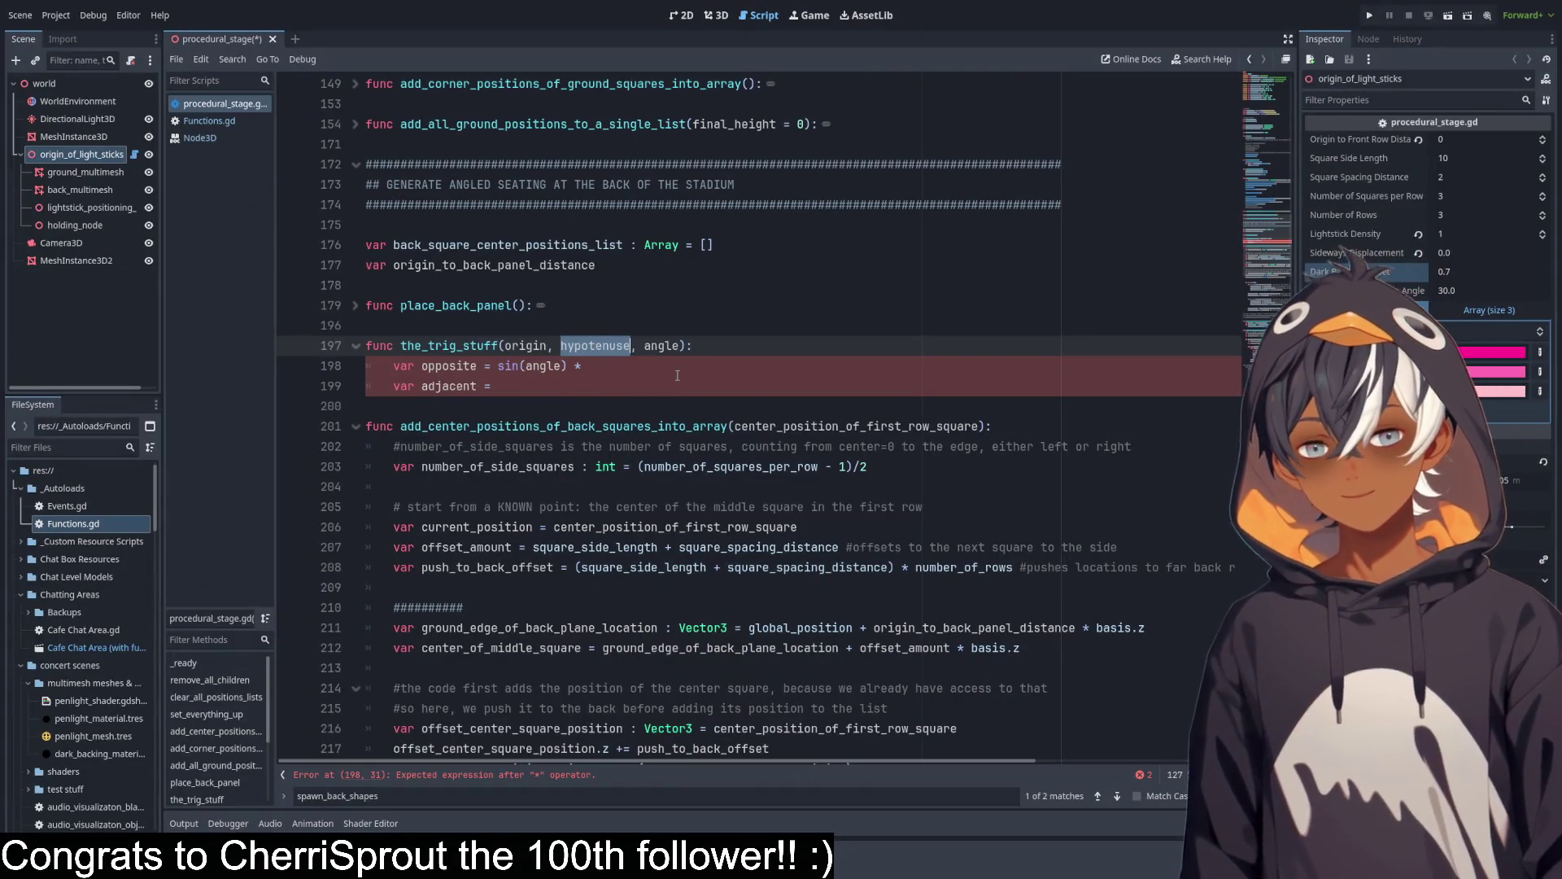
left_click(677, 375)
key("ctrl+v")
Copy that expression to the adjacent line and change sin to cos.
left_click(600, 394)
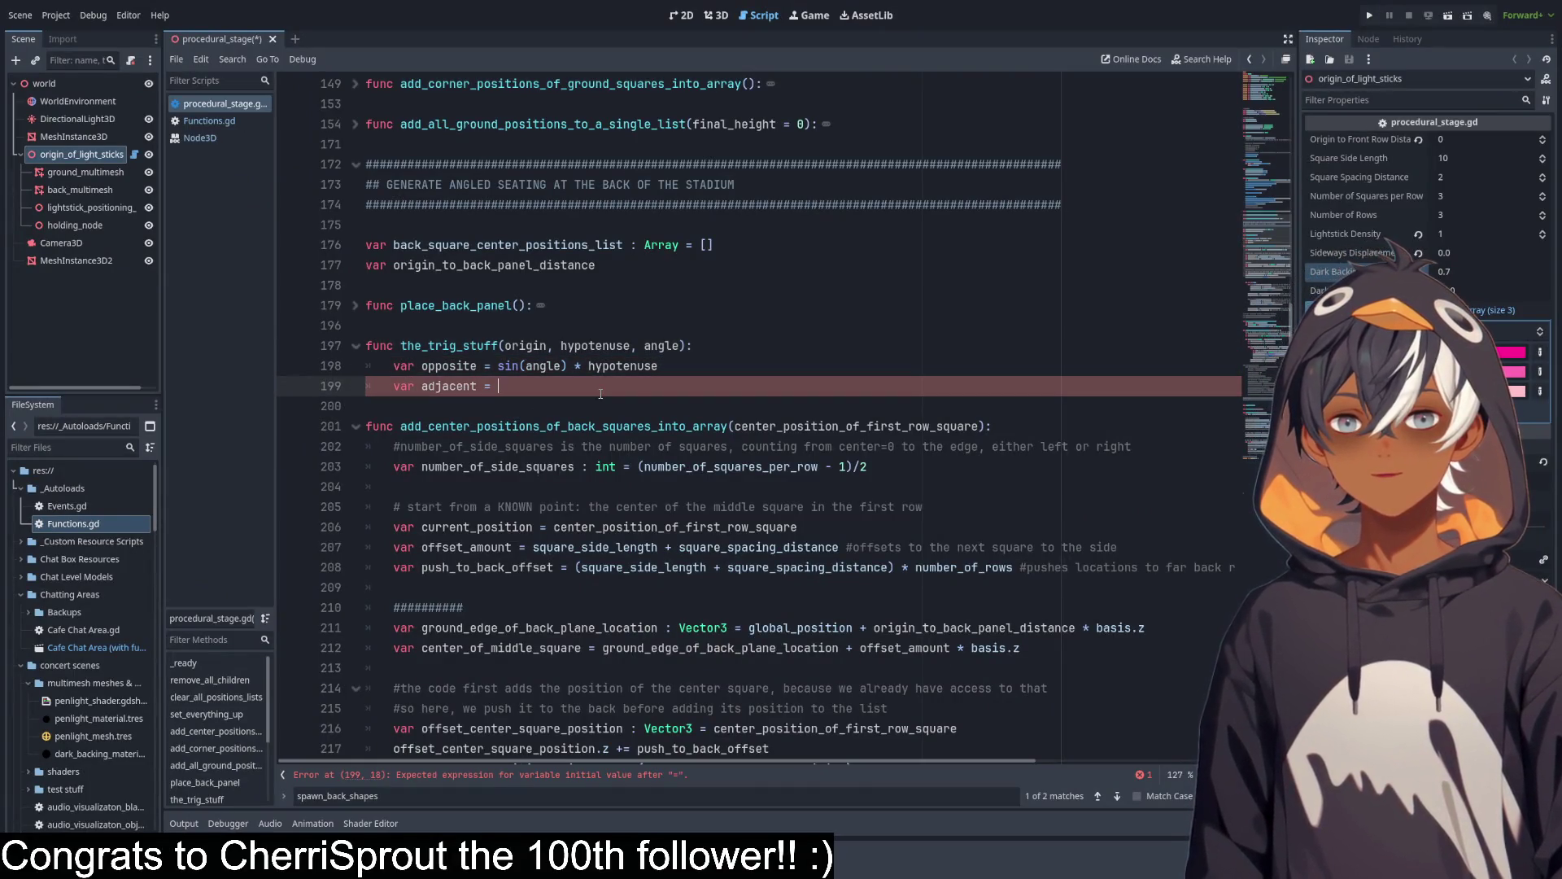
left_click_drag(707, 366, 498, 368)
key("ctrl+c")
left_click(530, 387)
key("ctrl+v")
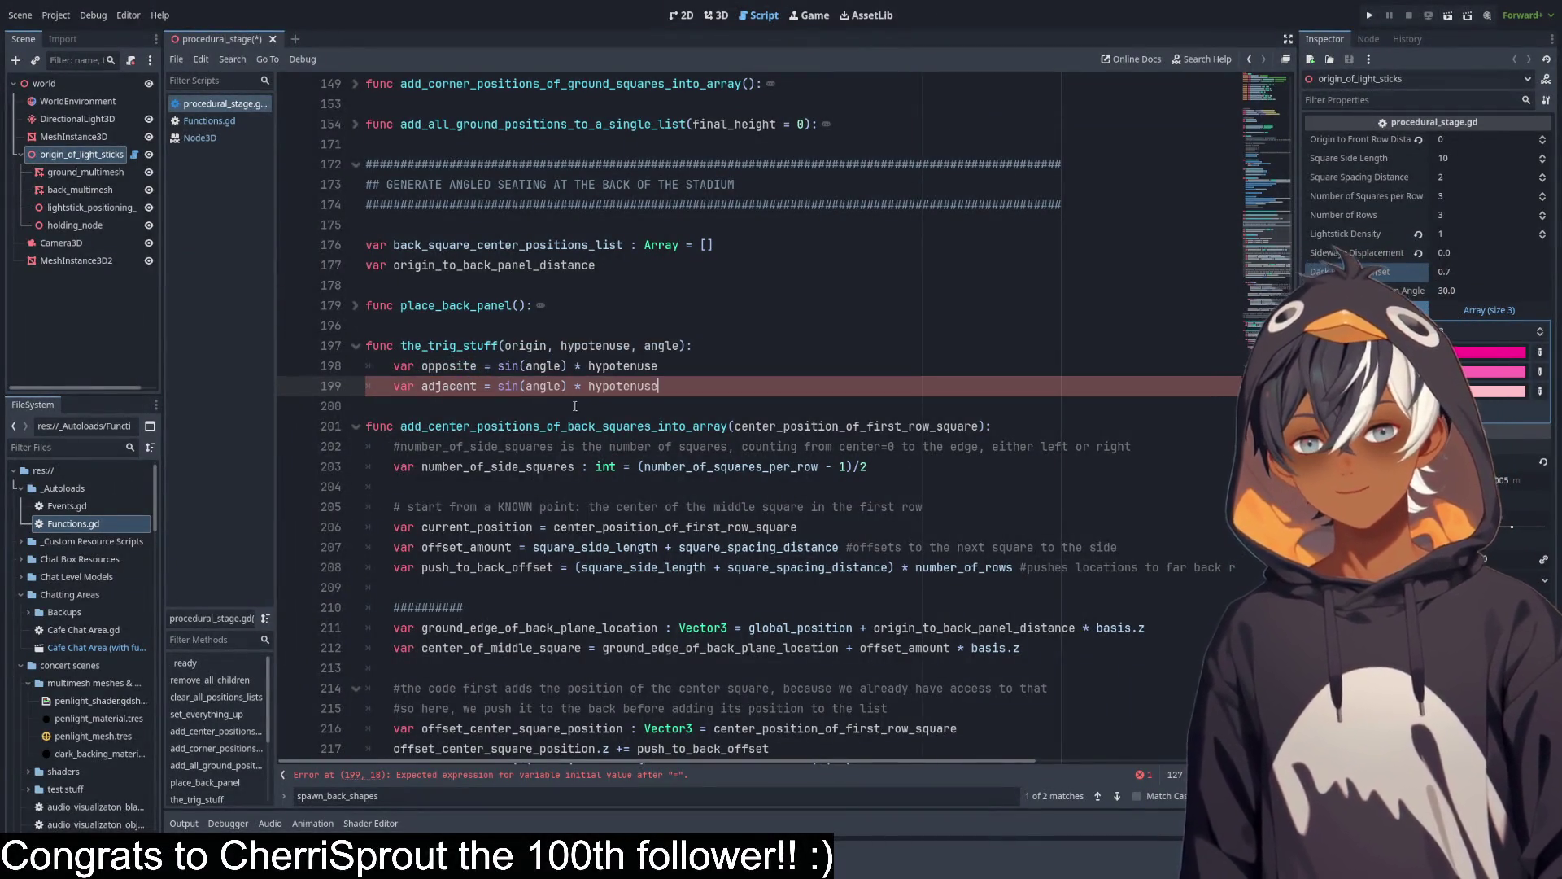
double_click(511, 385)
type("cos")
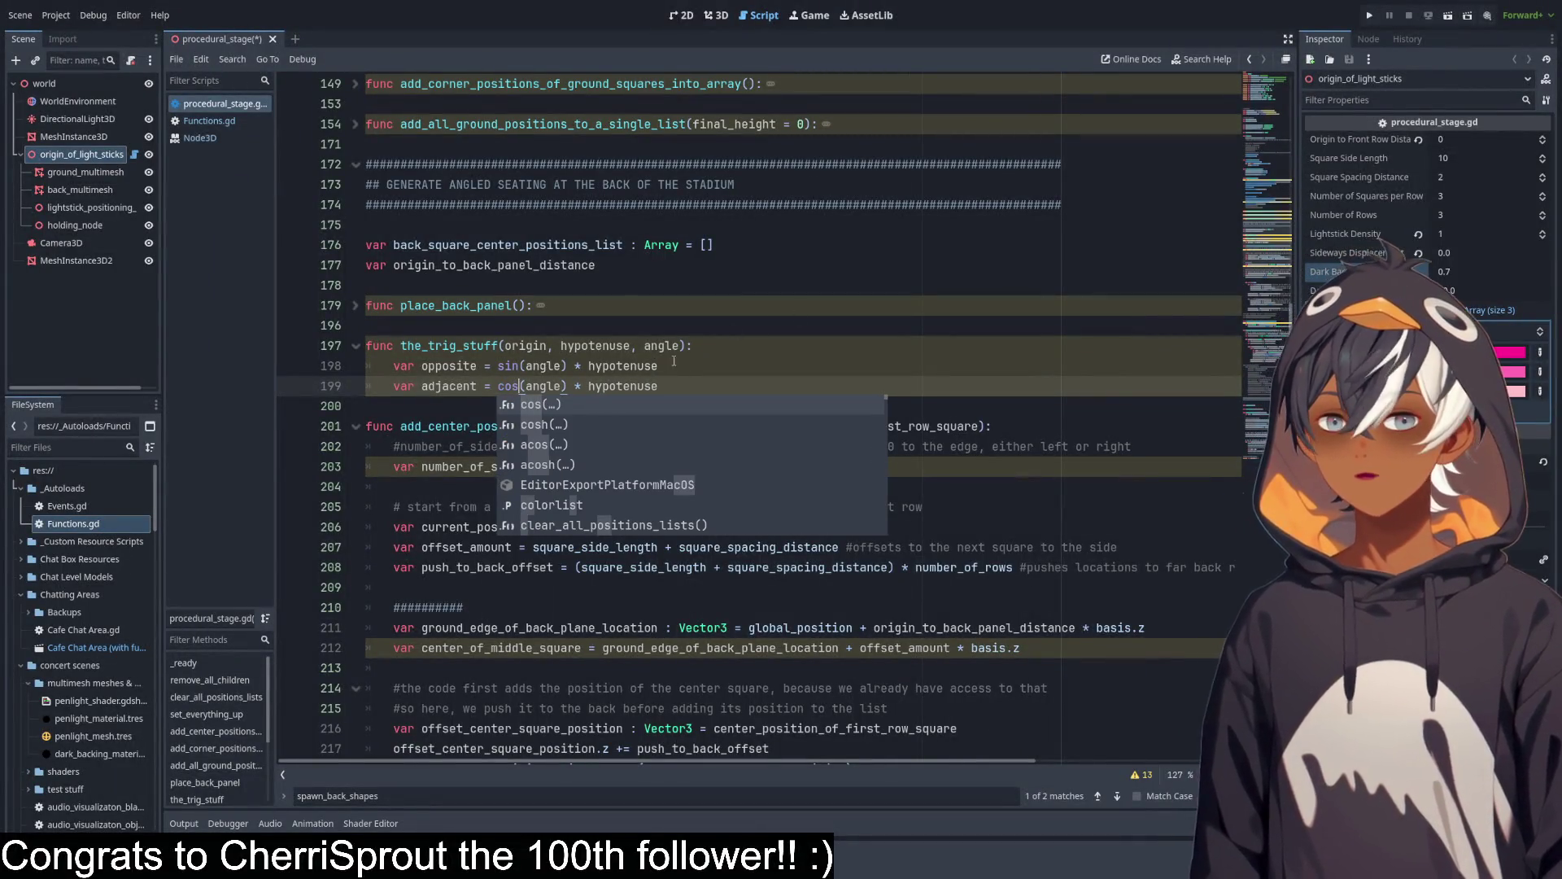
left_click(688, 379)
Leave an empty line below the two trig formulas.
key("Return")
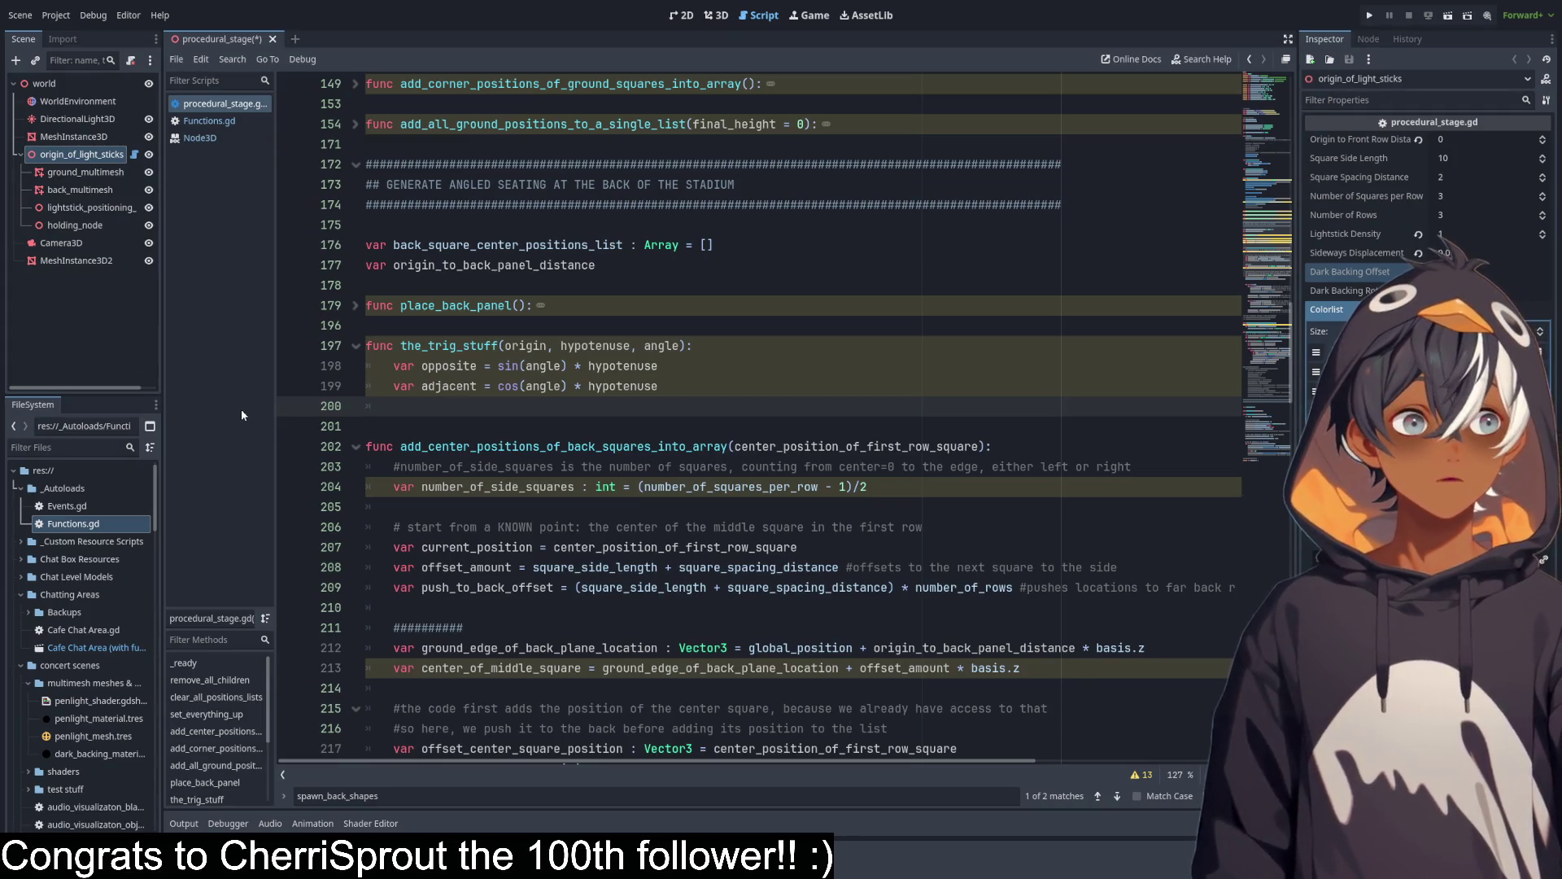
left_click(608, 385)
left_click(566, 406)
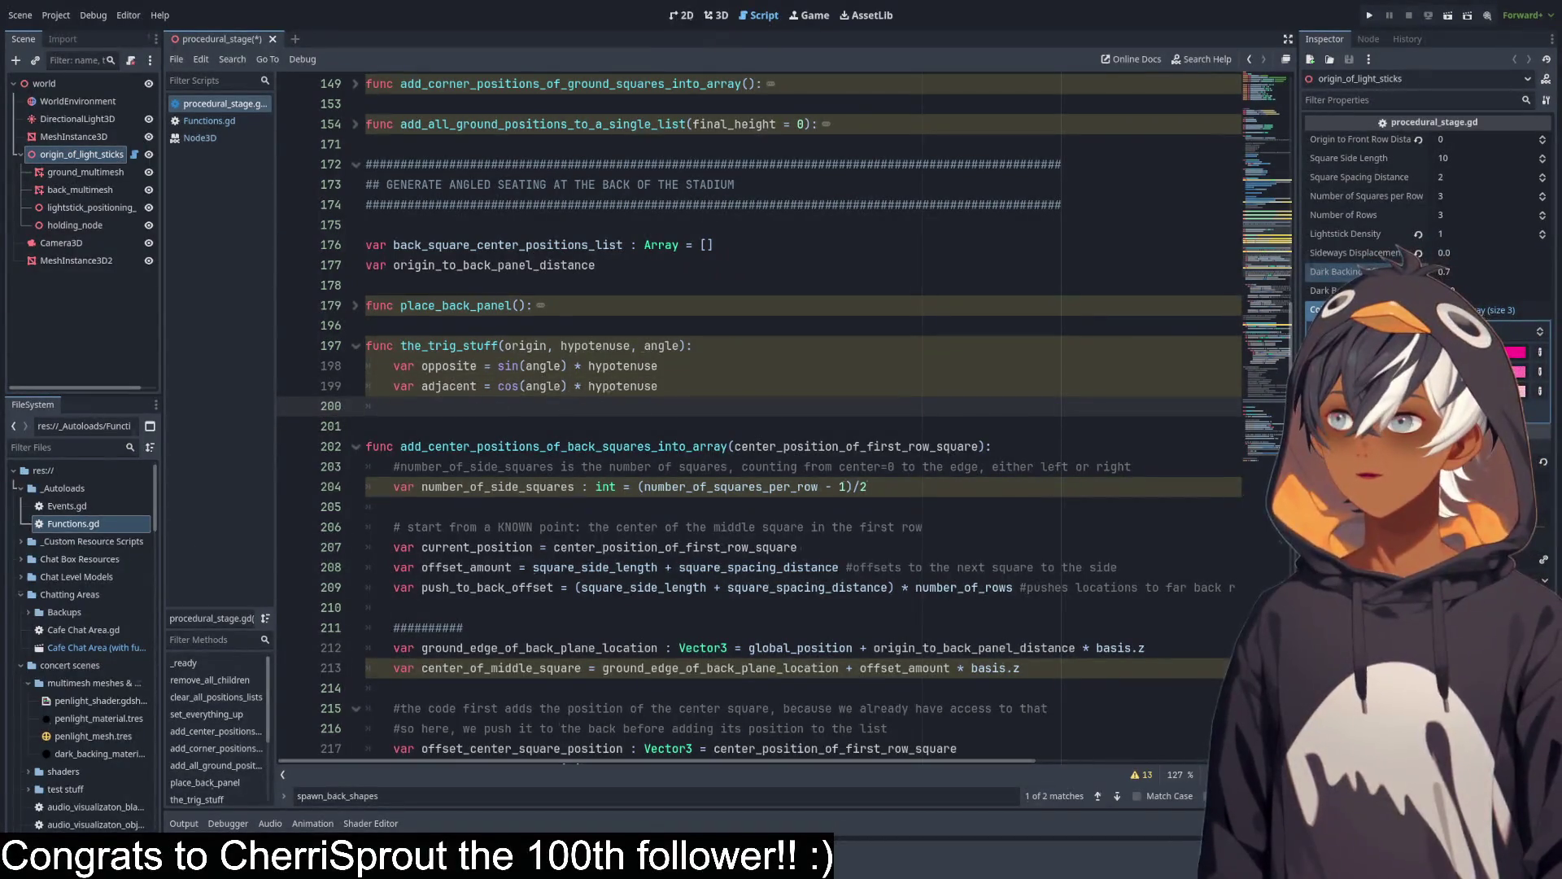
left_click(577, 419)
left_click(577, 411)
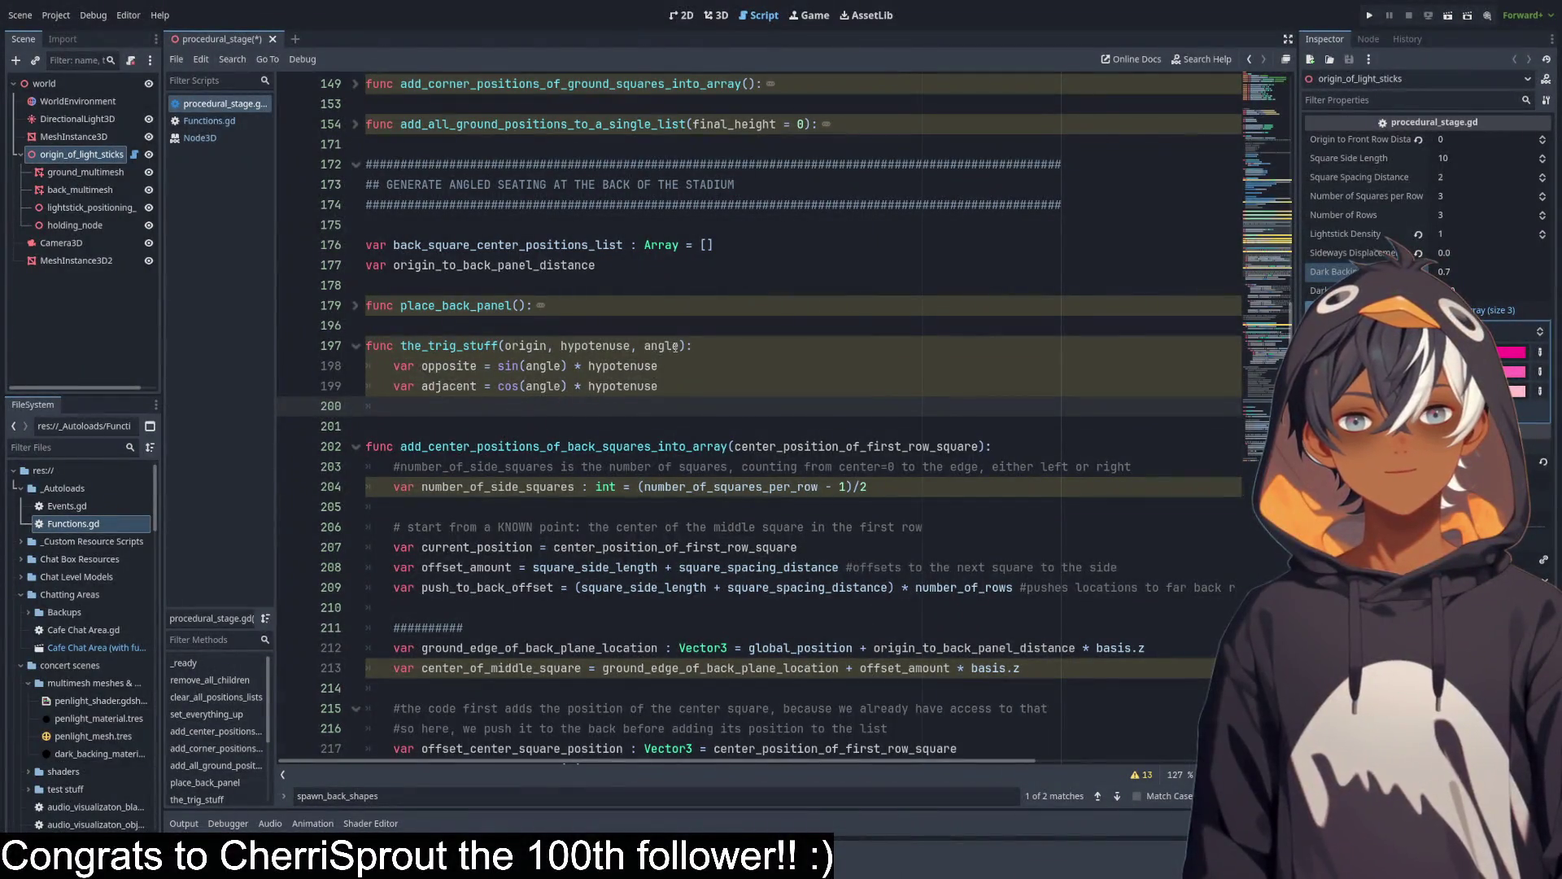
Add a 'direction : Vector3' parameter after angle and type origin as Vector3.
left_click(679, 346)
type(", dire")
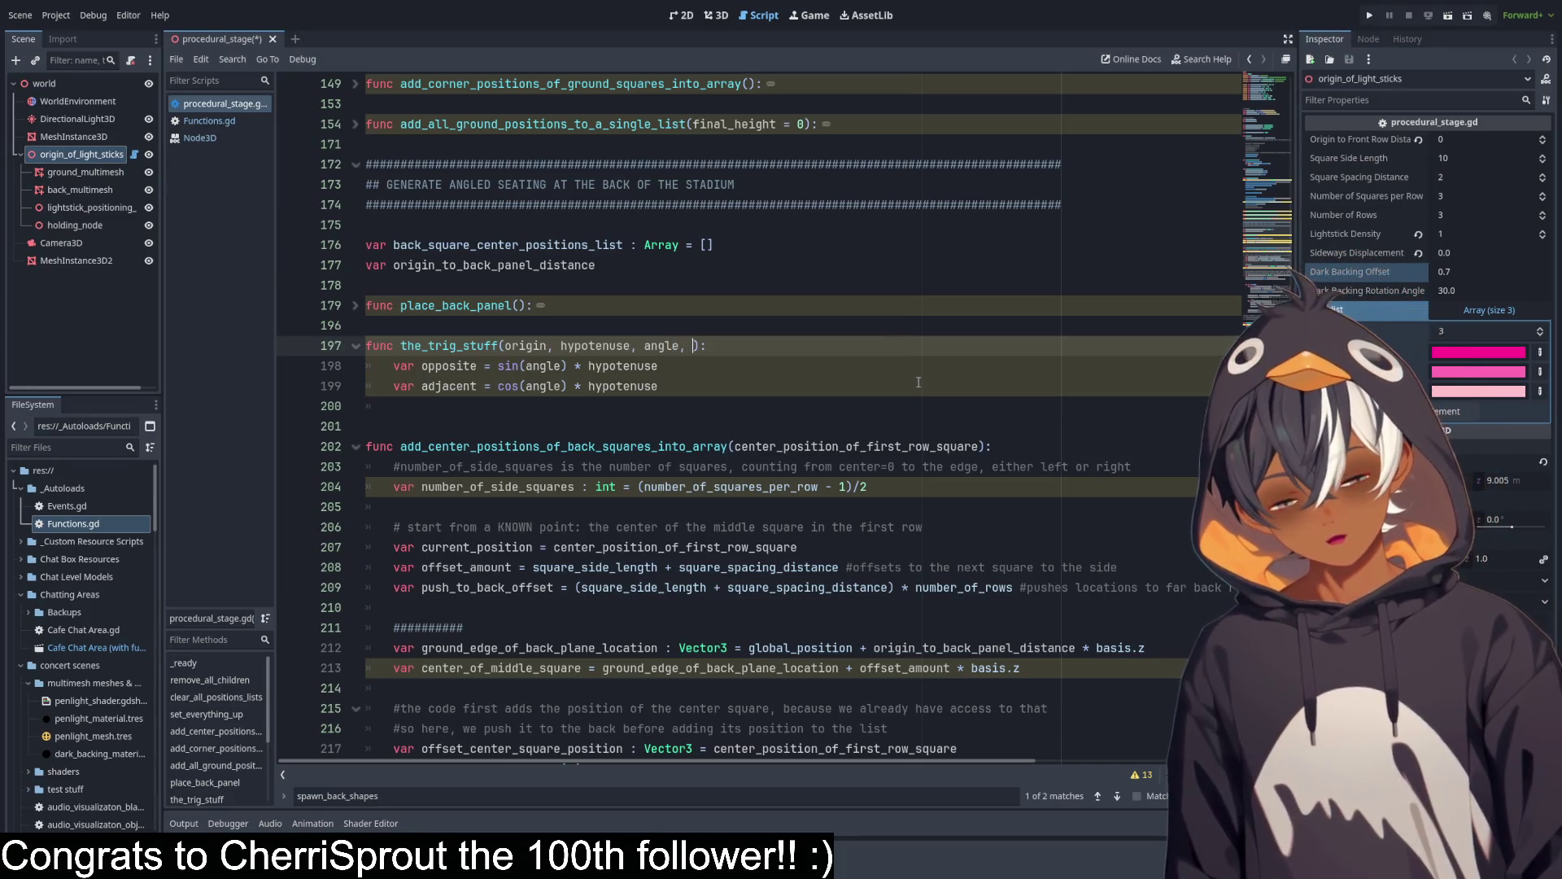
type("ction")
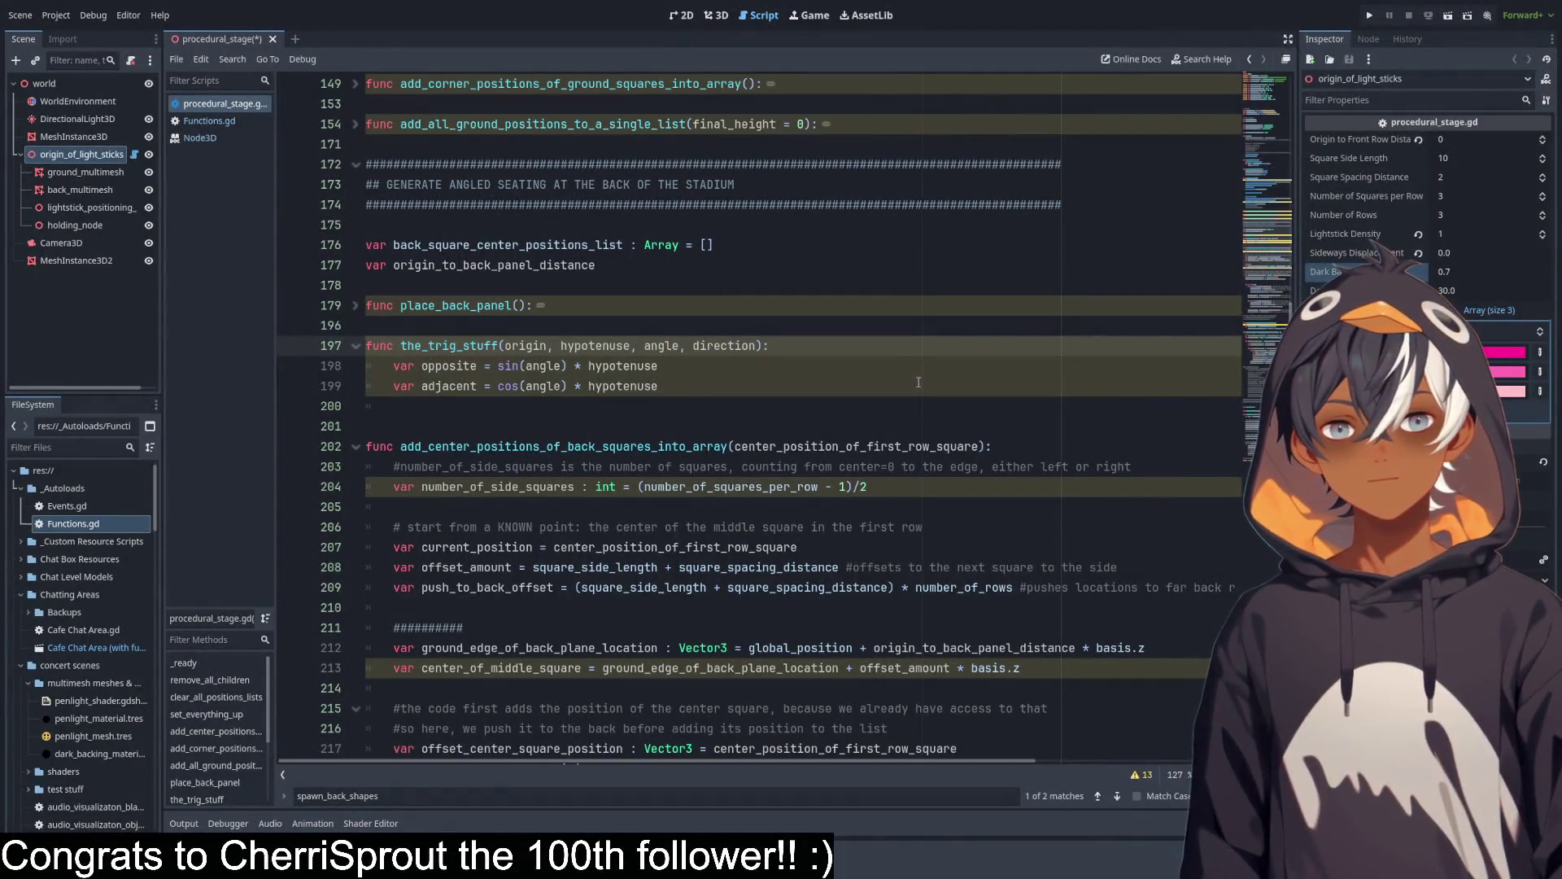
type(" : vec")
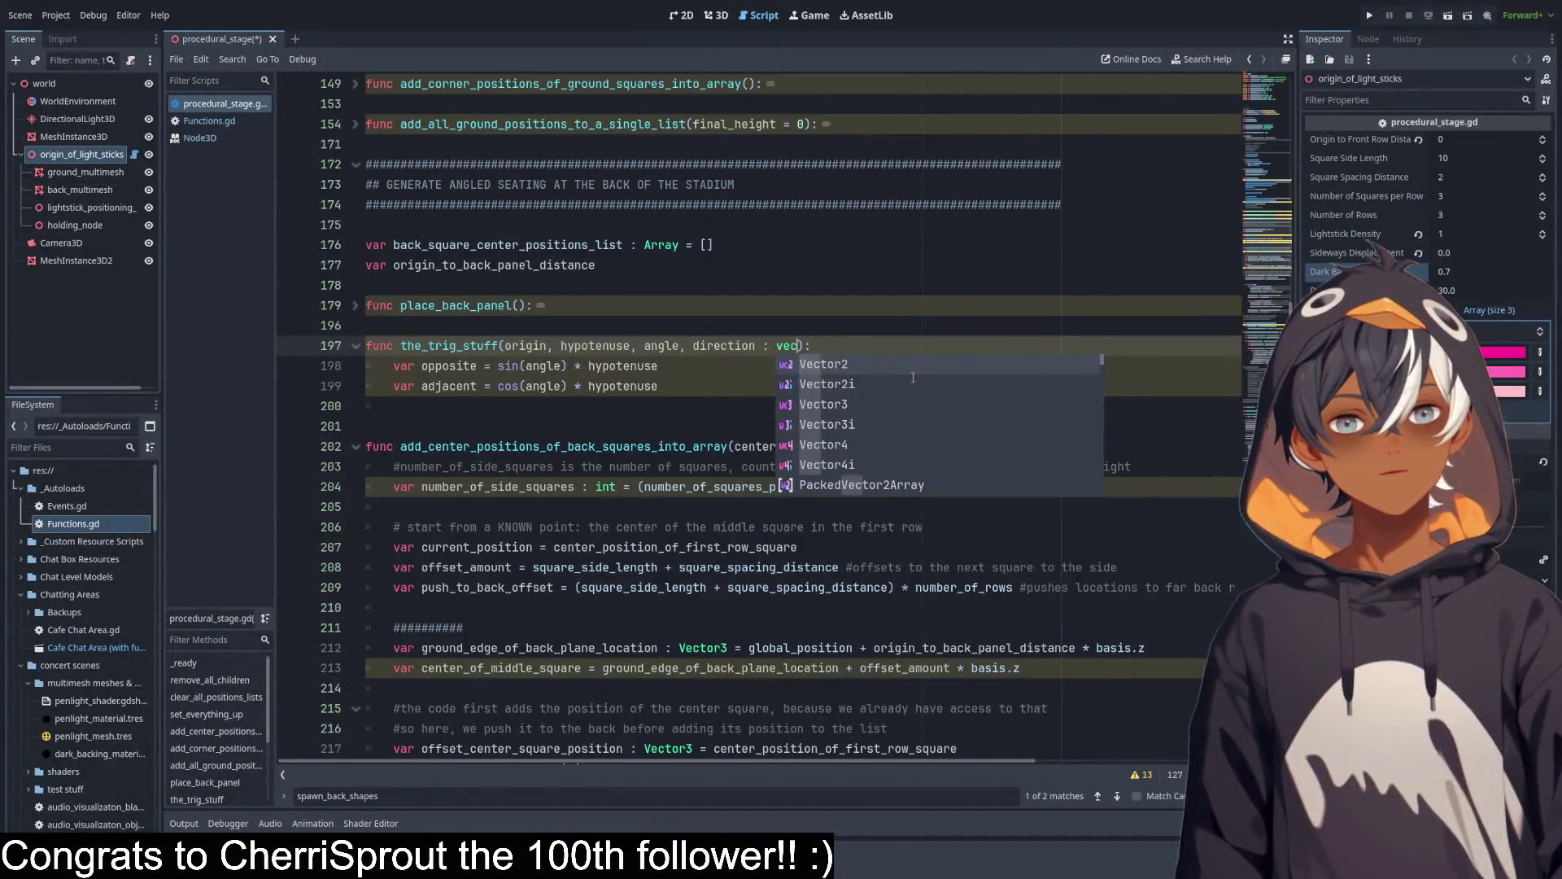
key("Down")
key("Down")
key("Return")
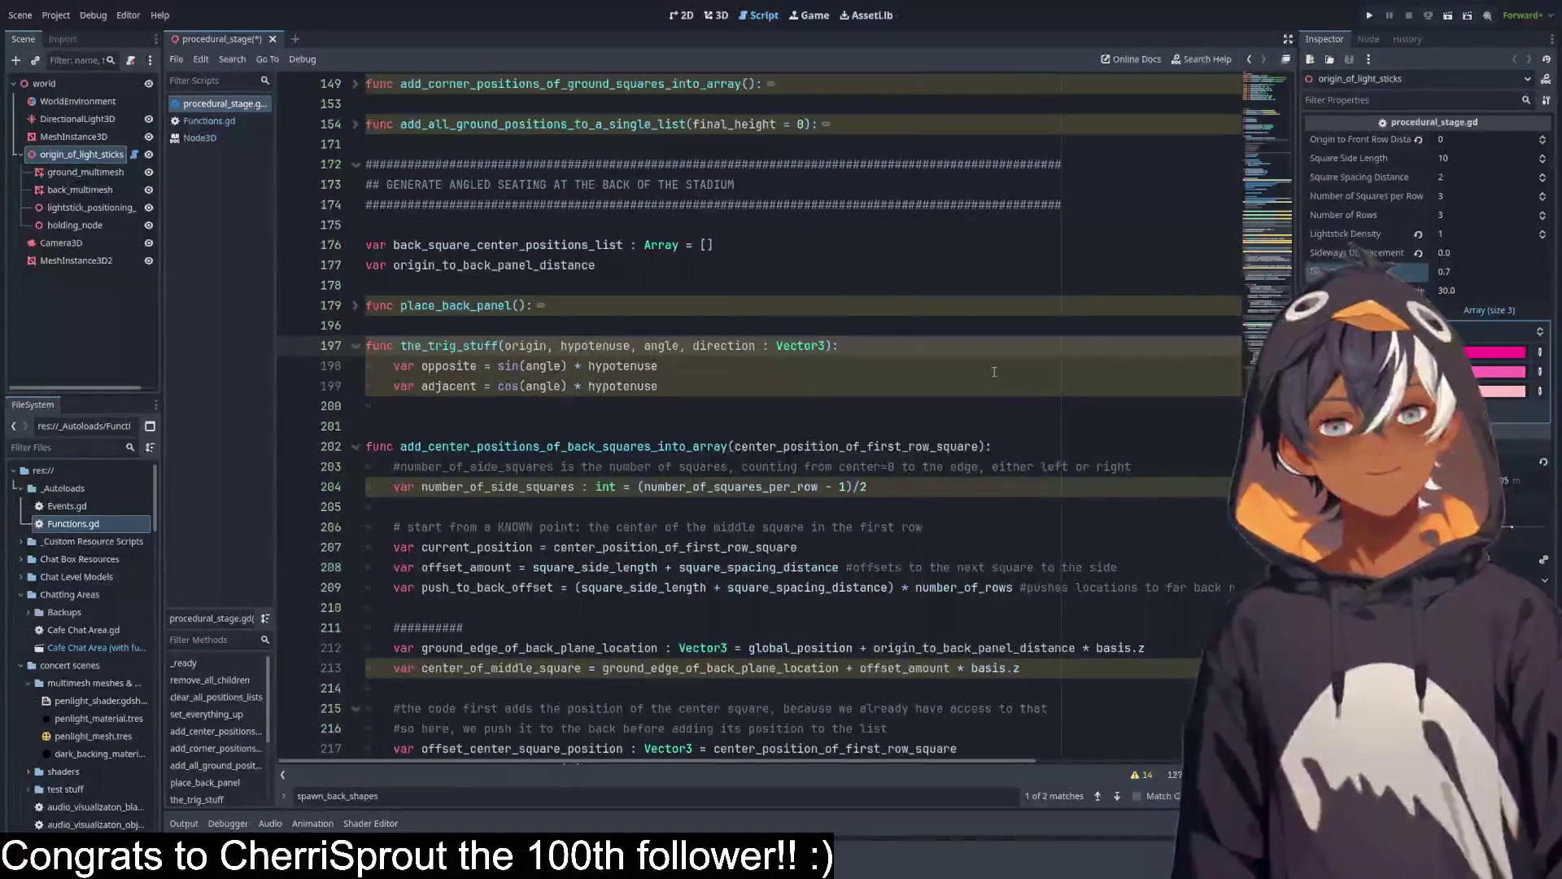
type(": vec")
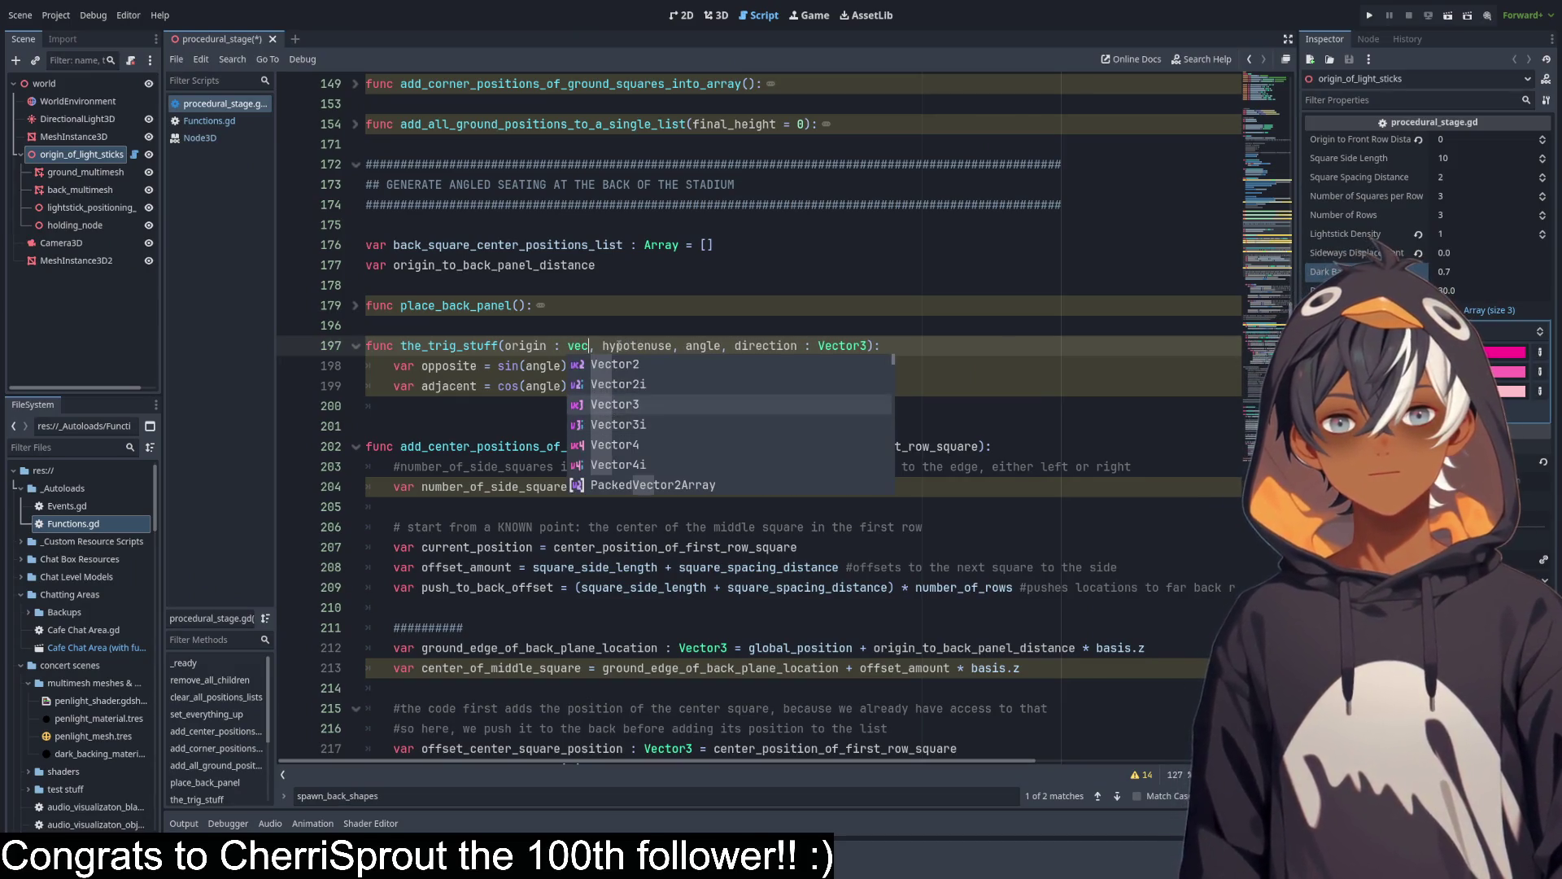
key("Return")
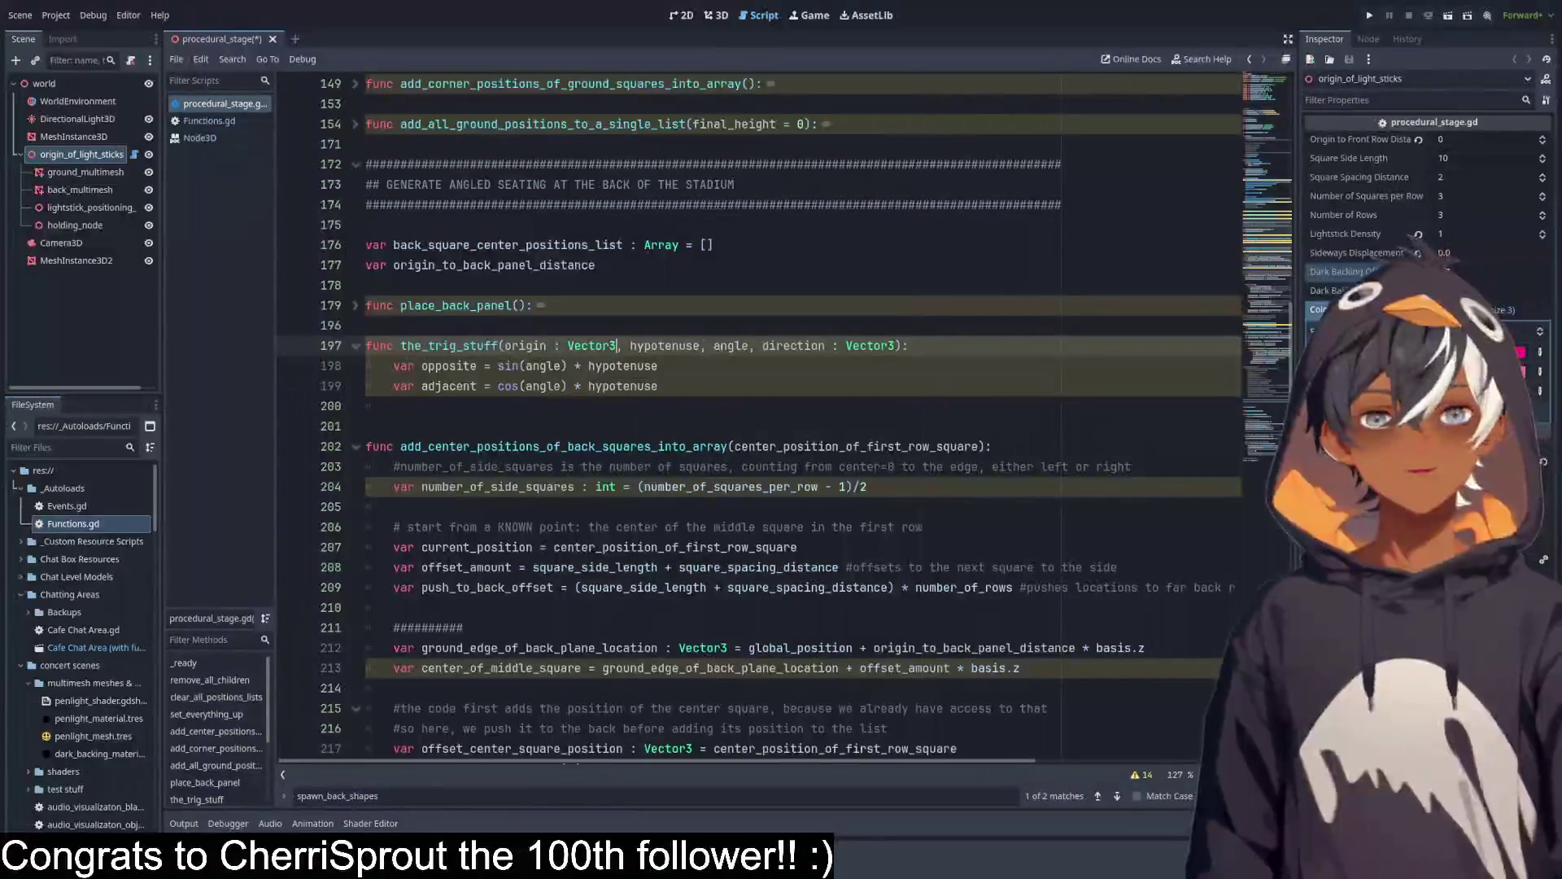
Try a type annotation on angle, then remove it so angle stays untyped.
double_click(738, 346)
left_click(957, 354)
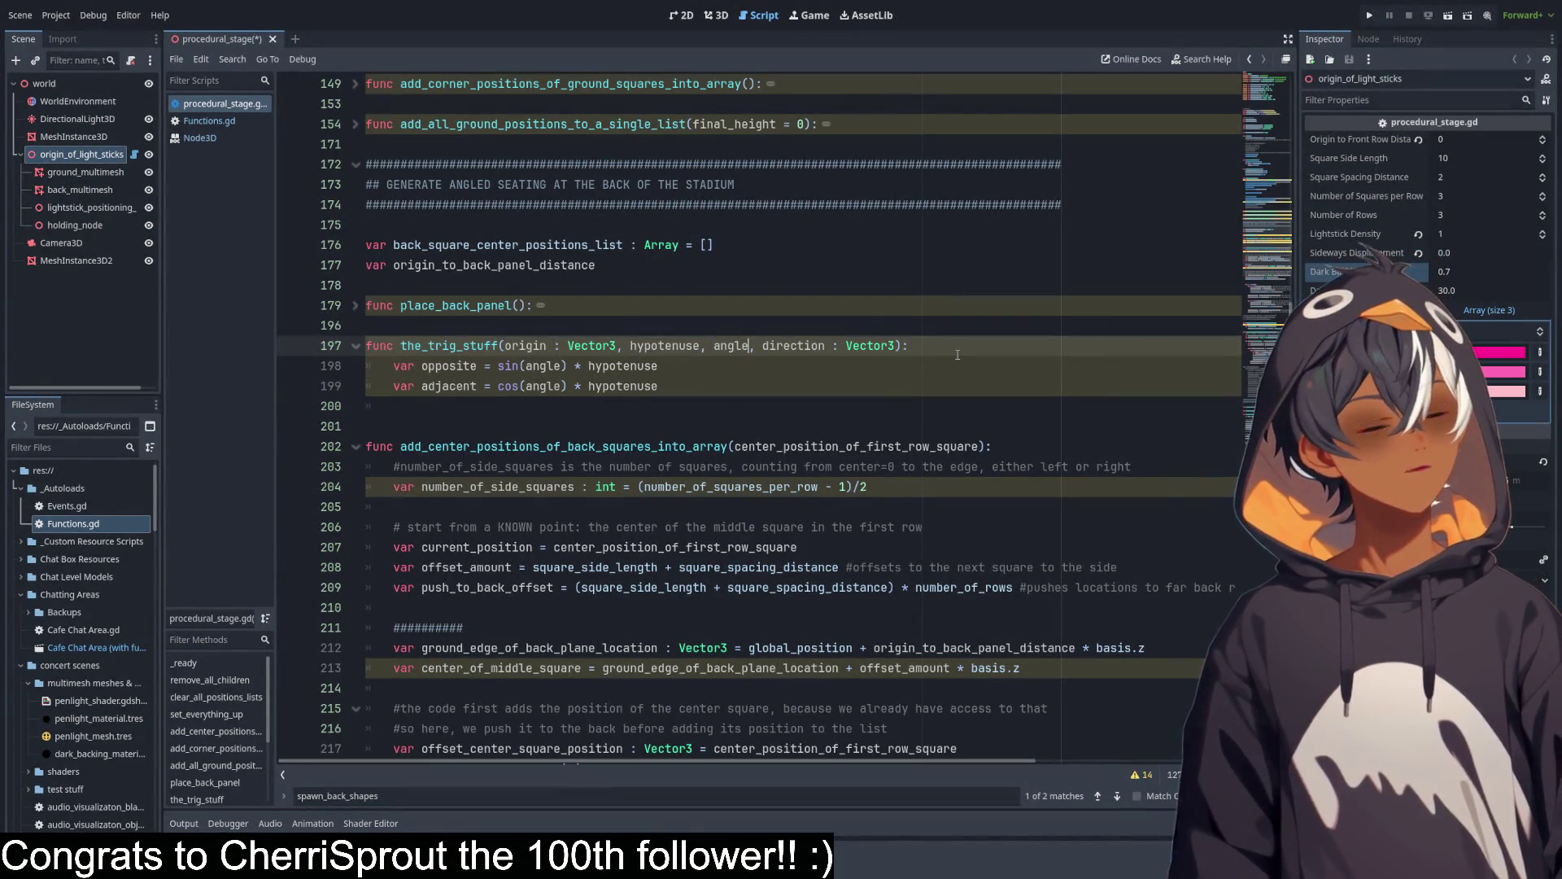
type(":")
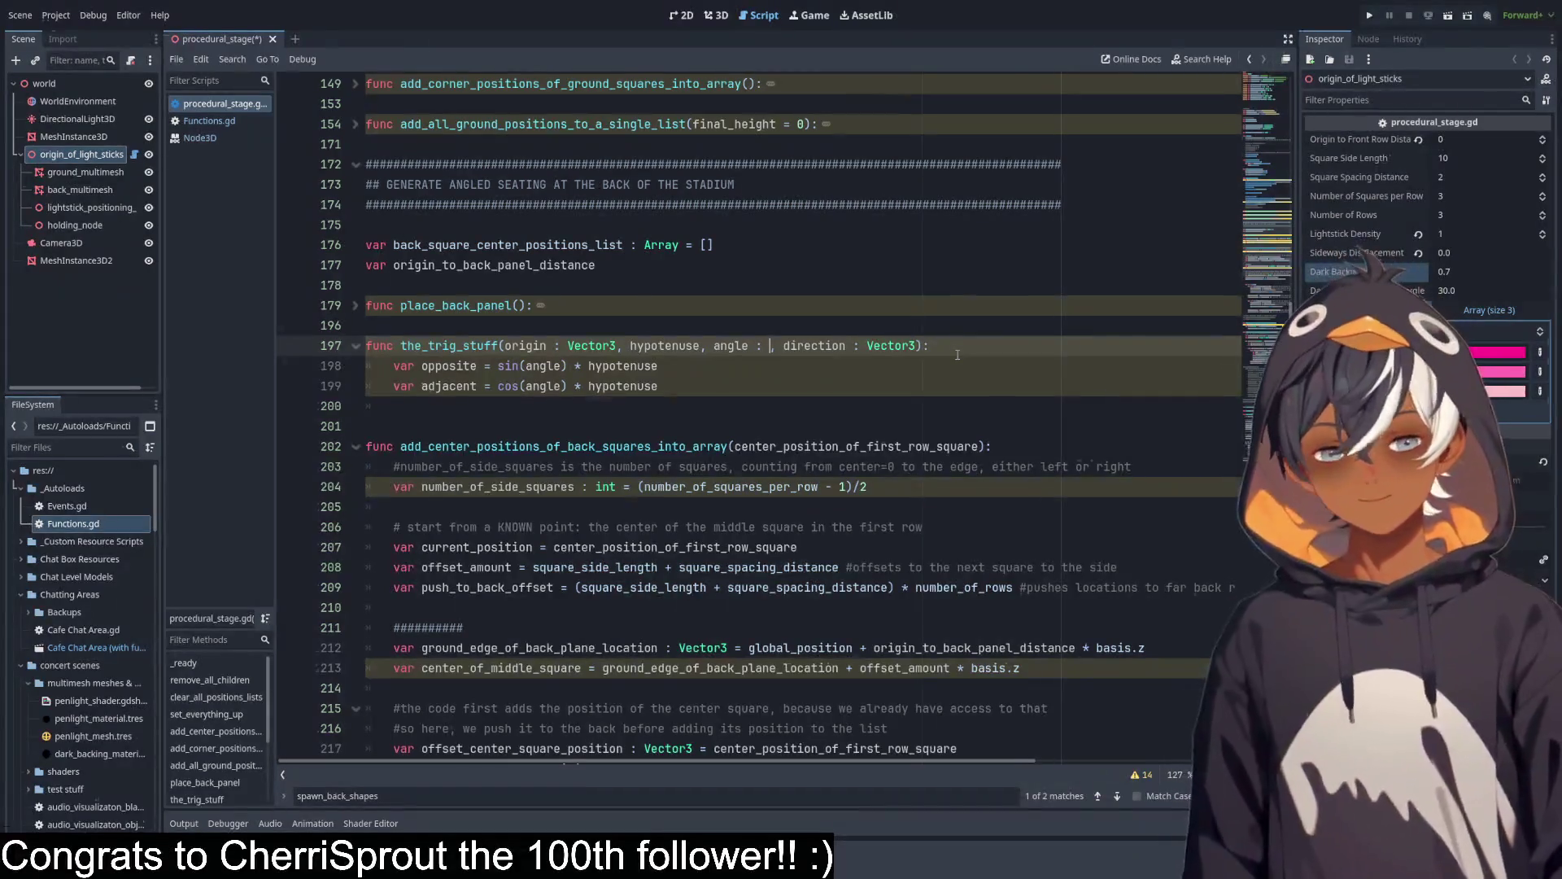
key("BackSpace")
key("BackSpace")
key("BackSpace")
type("angle")
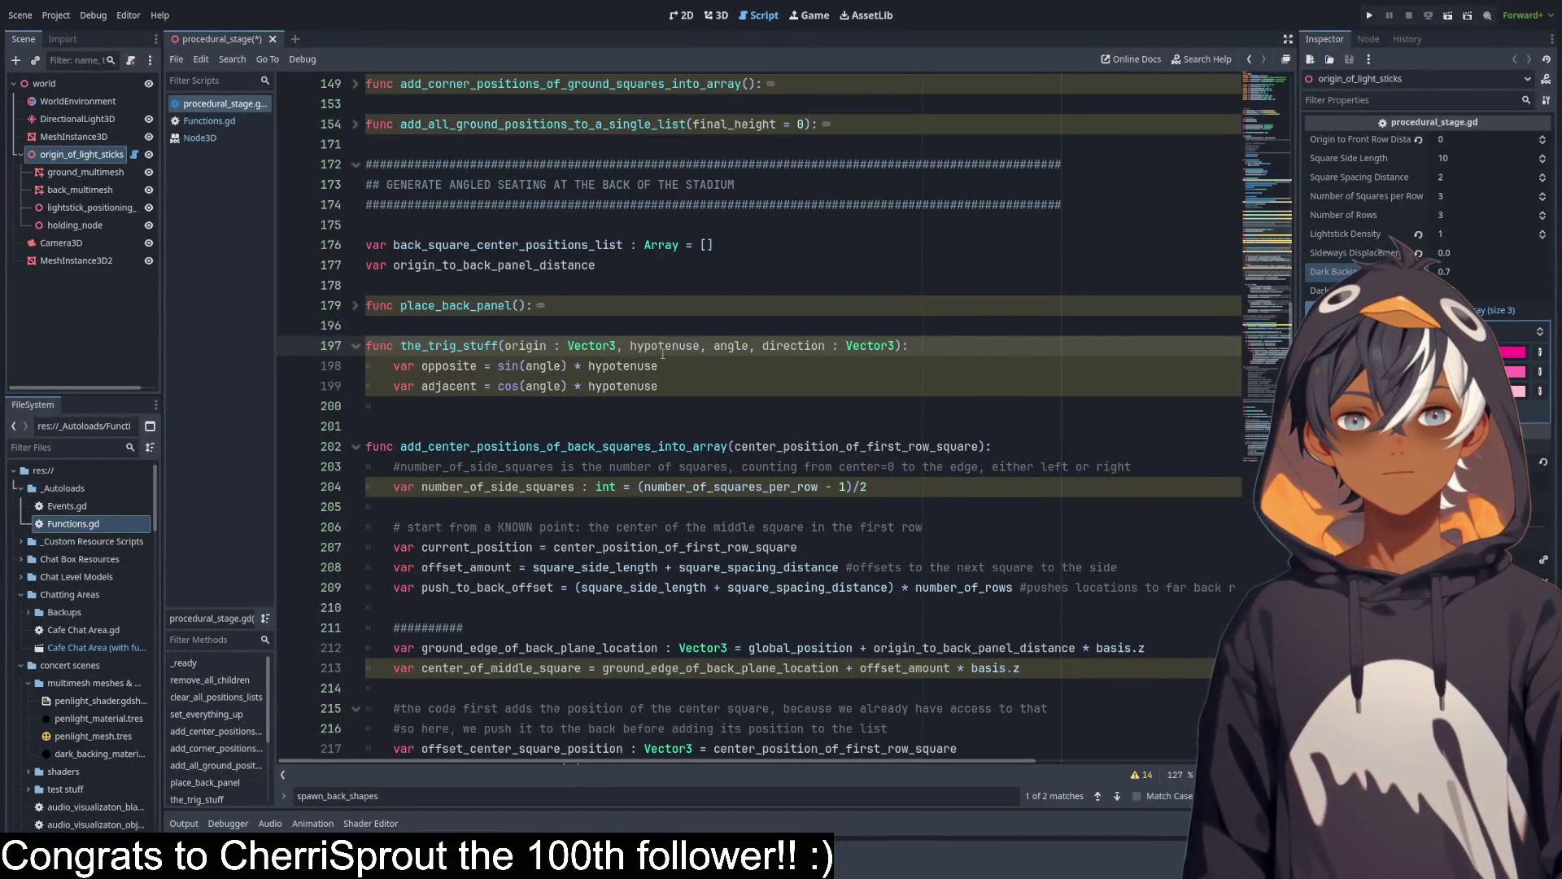
Add a blank line above the the_trig_stuff function.
left_click(843, 395)
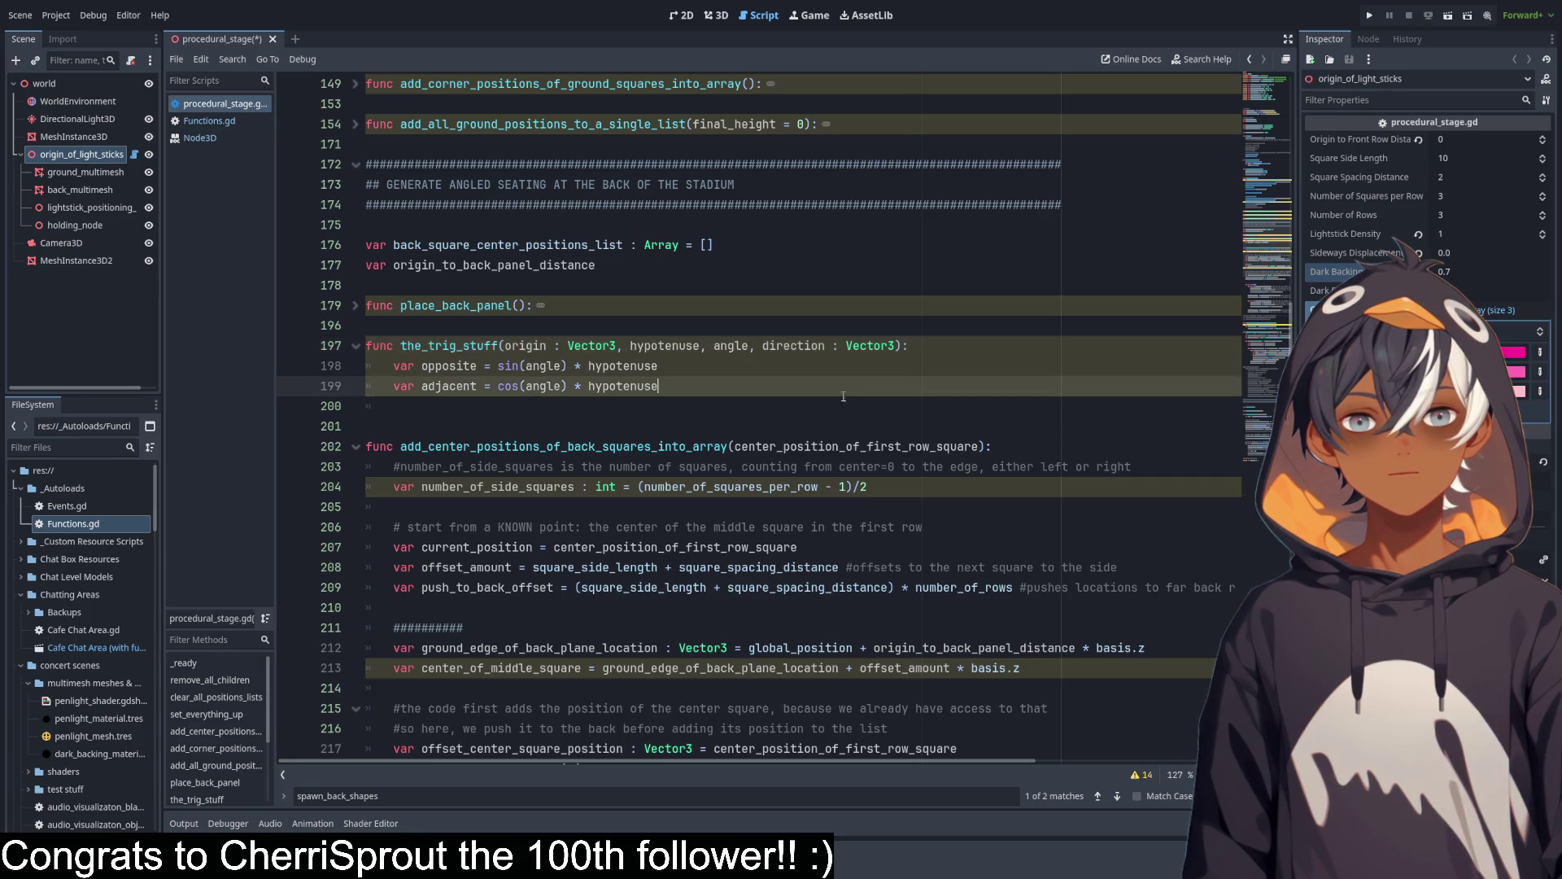
double_click(536, 347)
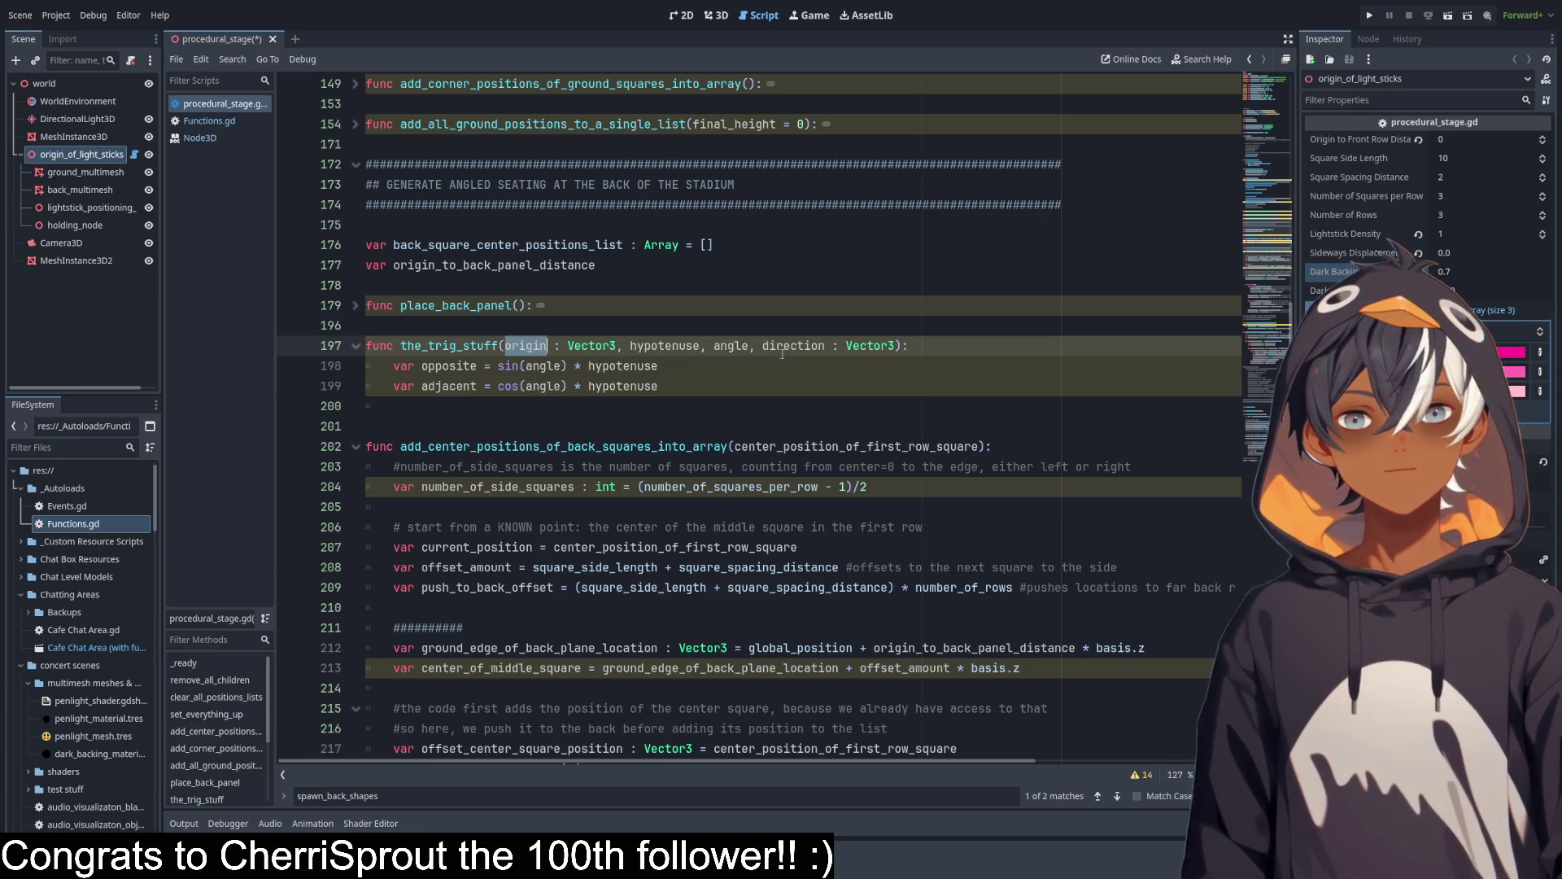
left_click(709, 388)
key("Down")
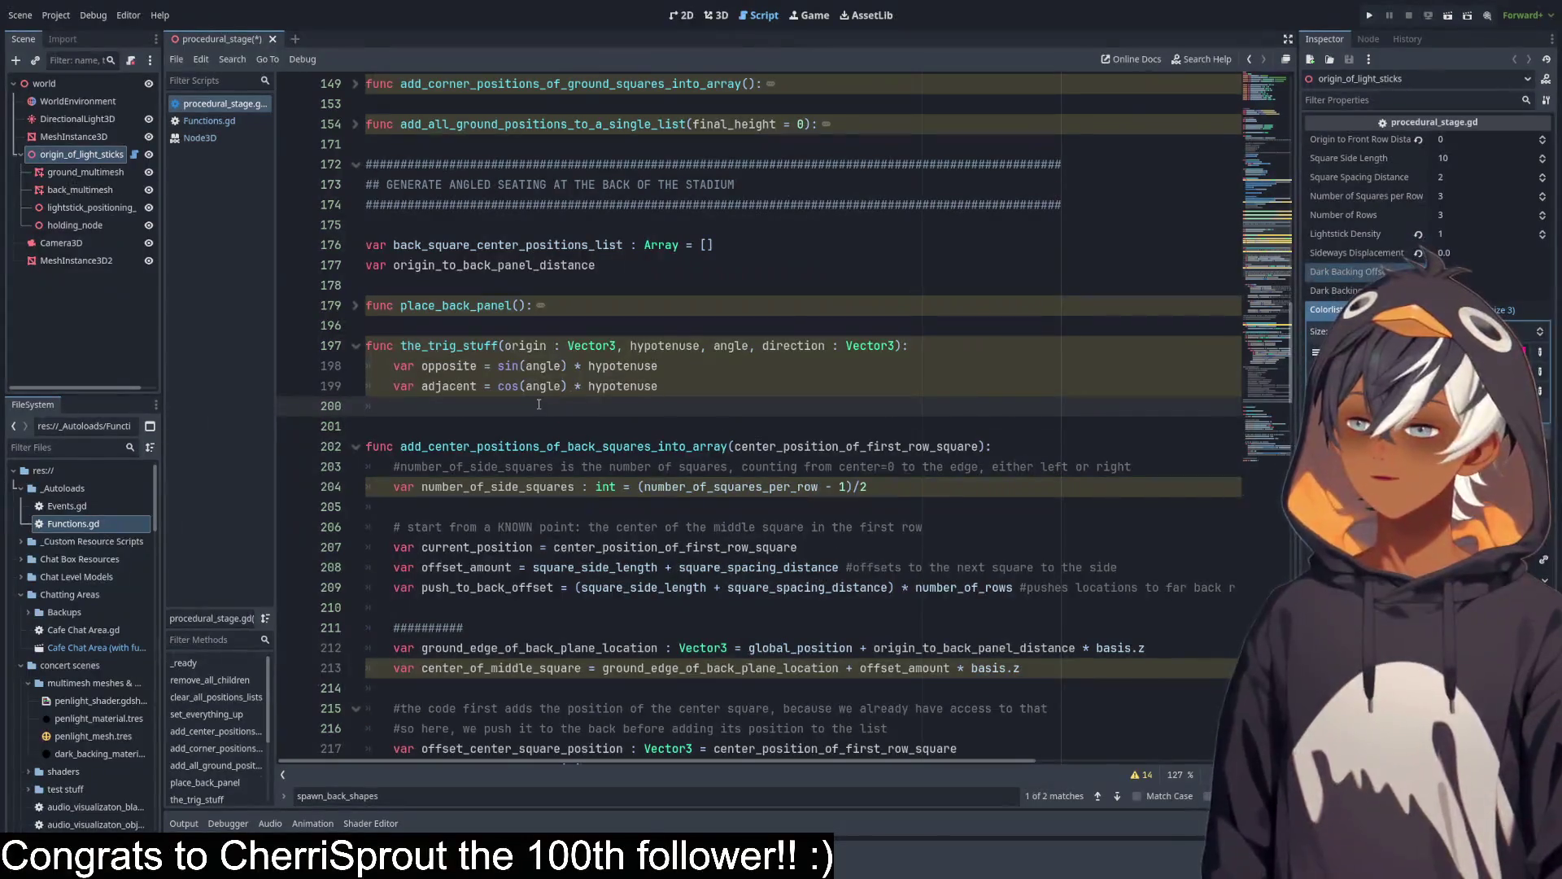
left_click(548, 328)
key("Return")
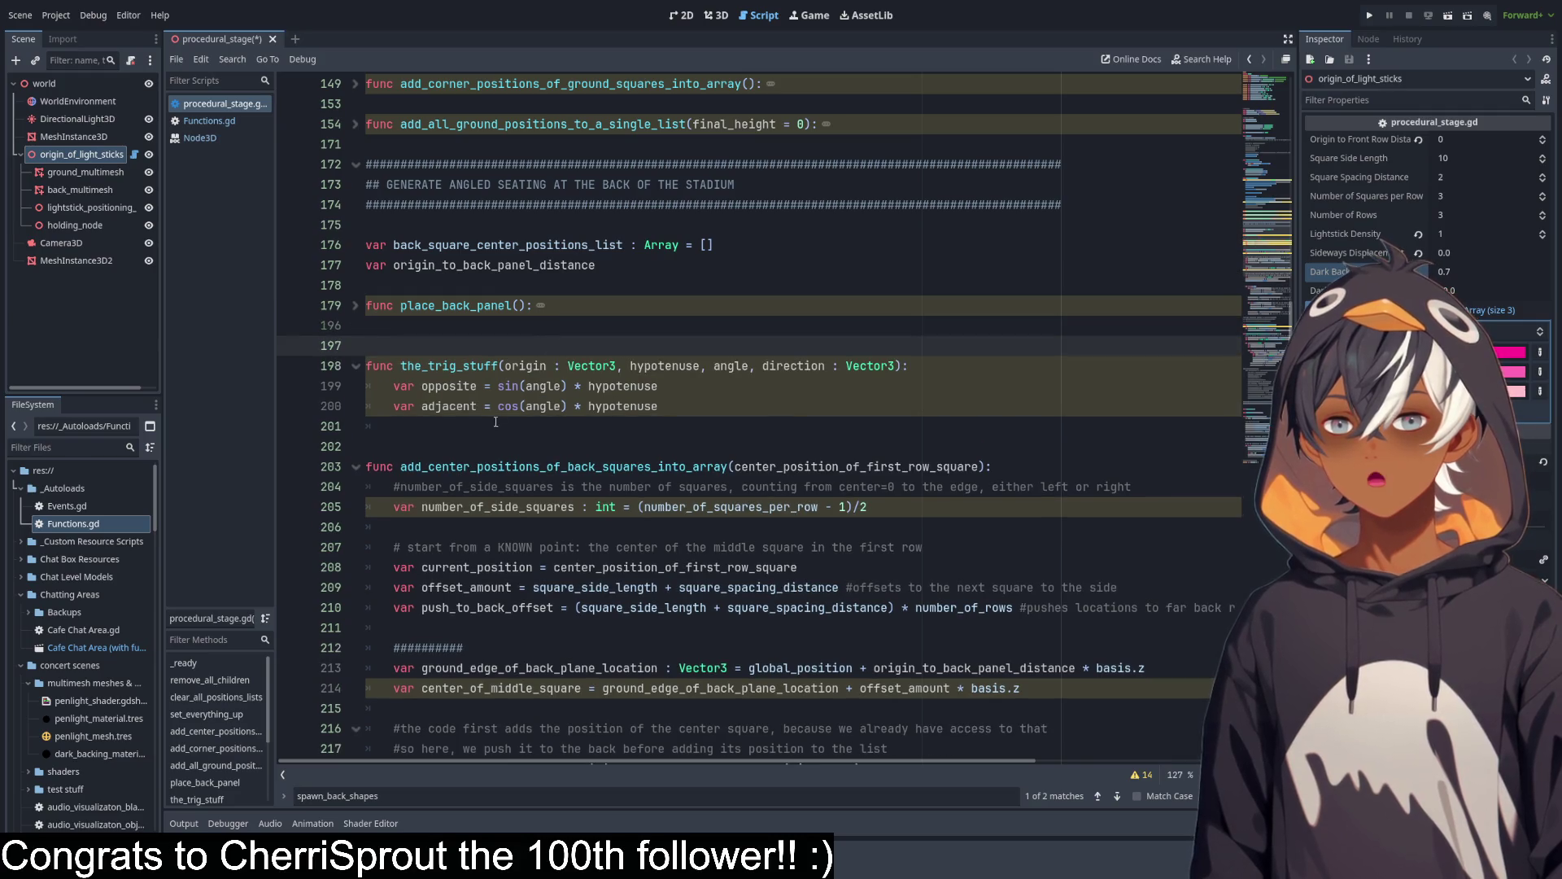
Add 'var final_result = angle' in the body and rename direction to adjacent_direction.
left_click(491, 426)
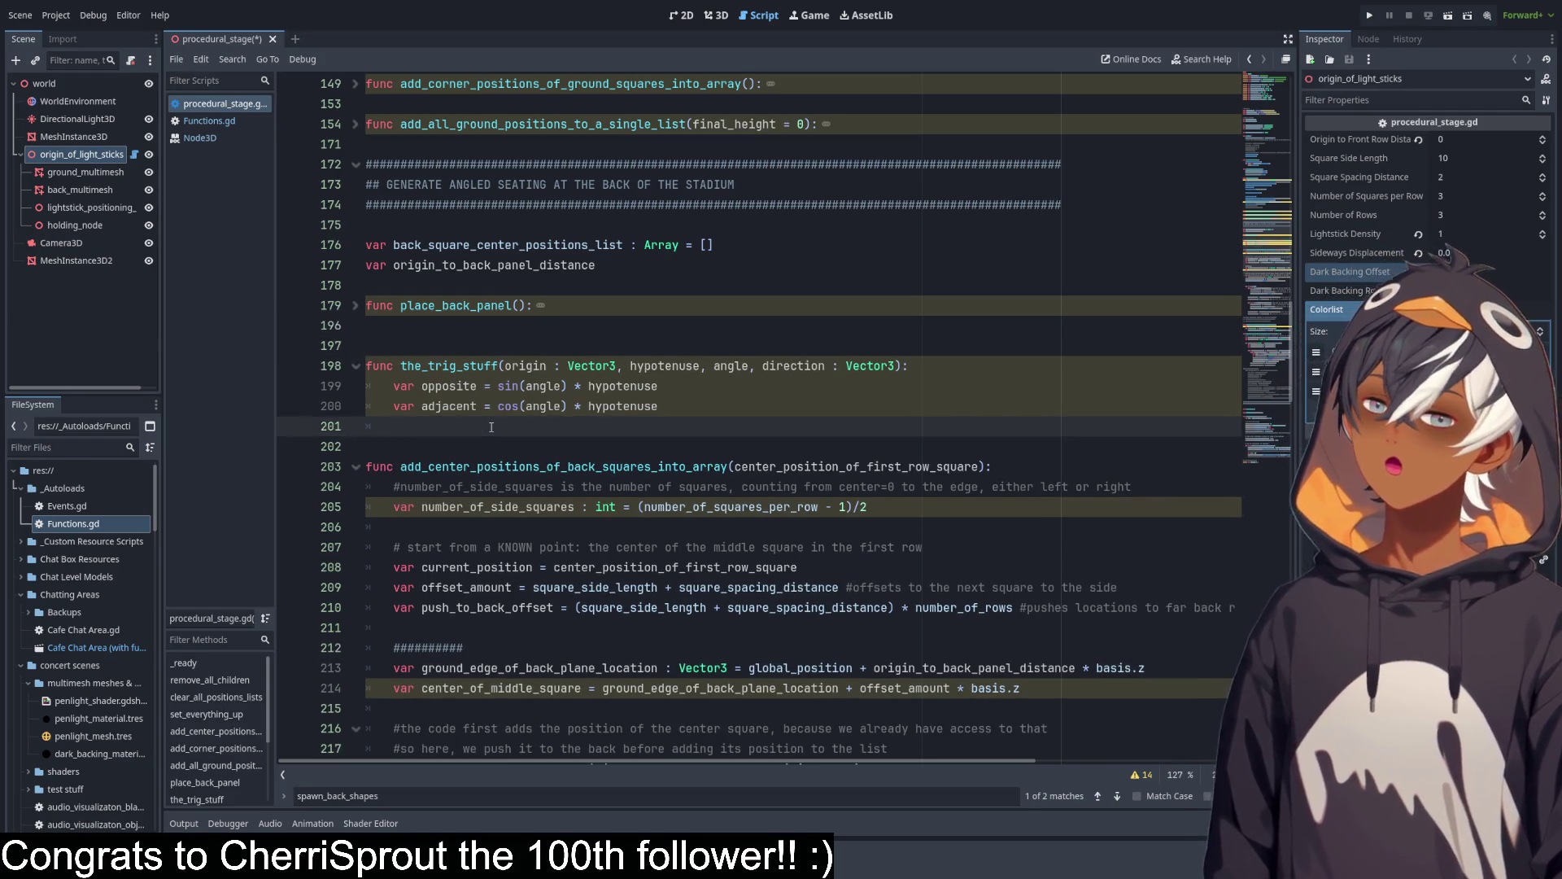
key("Return")
type("var final")
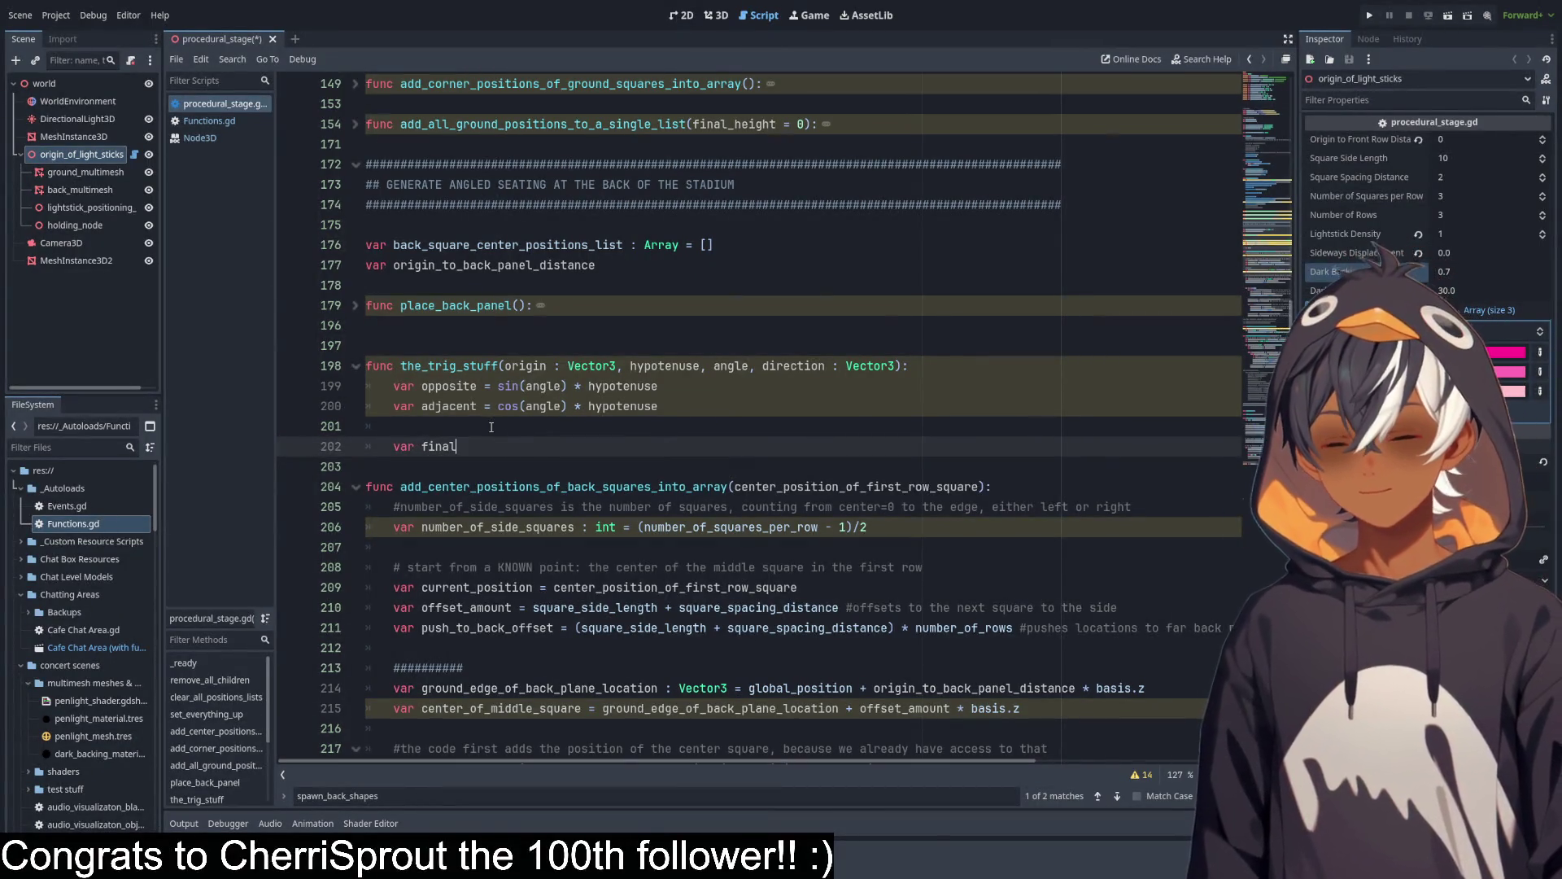
type("_result =")
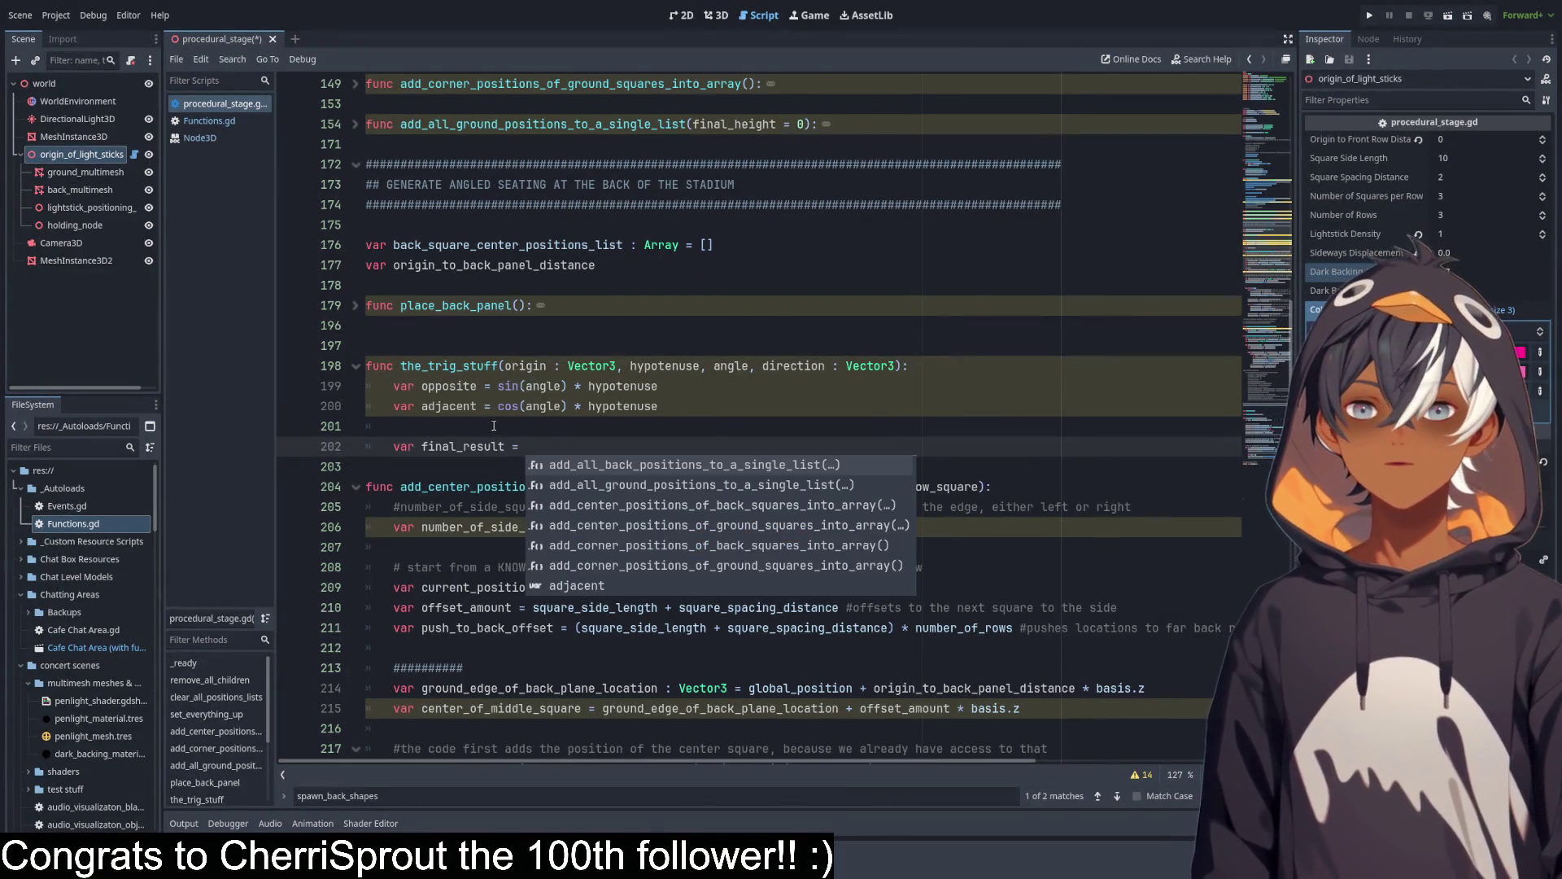
key("Escape")
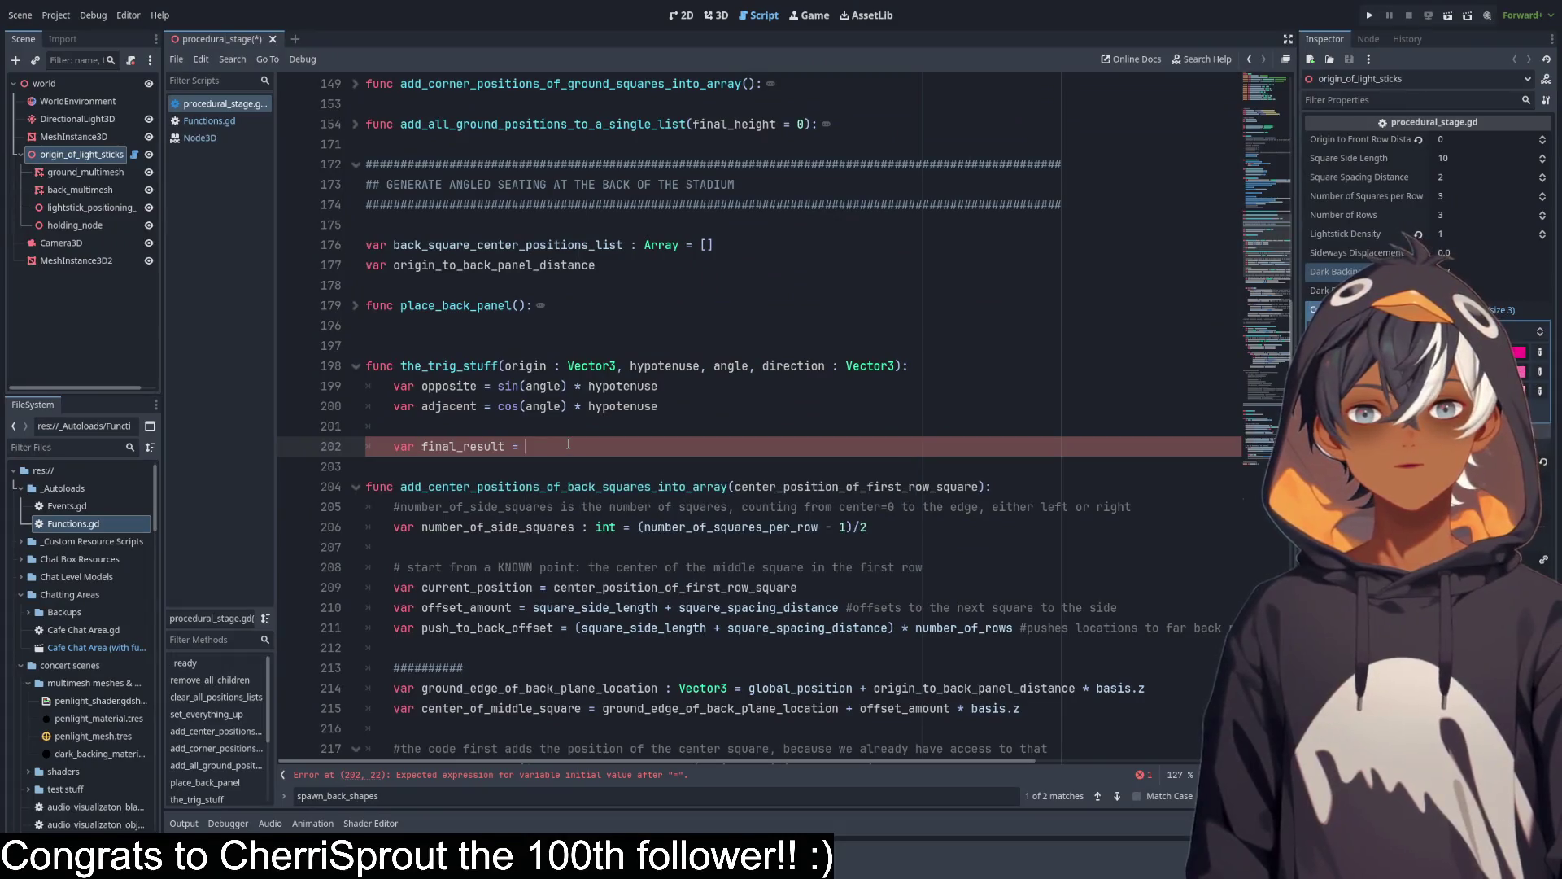
type("angle")
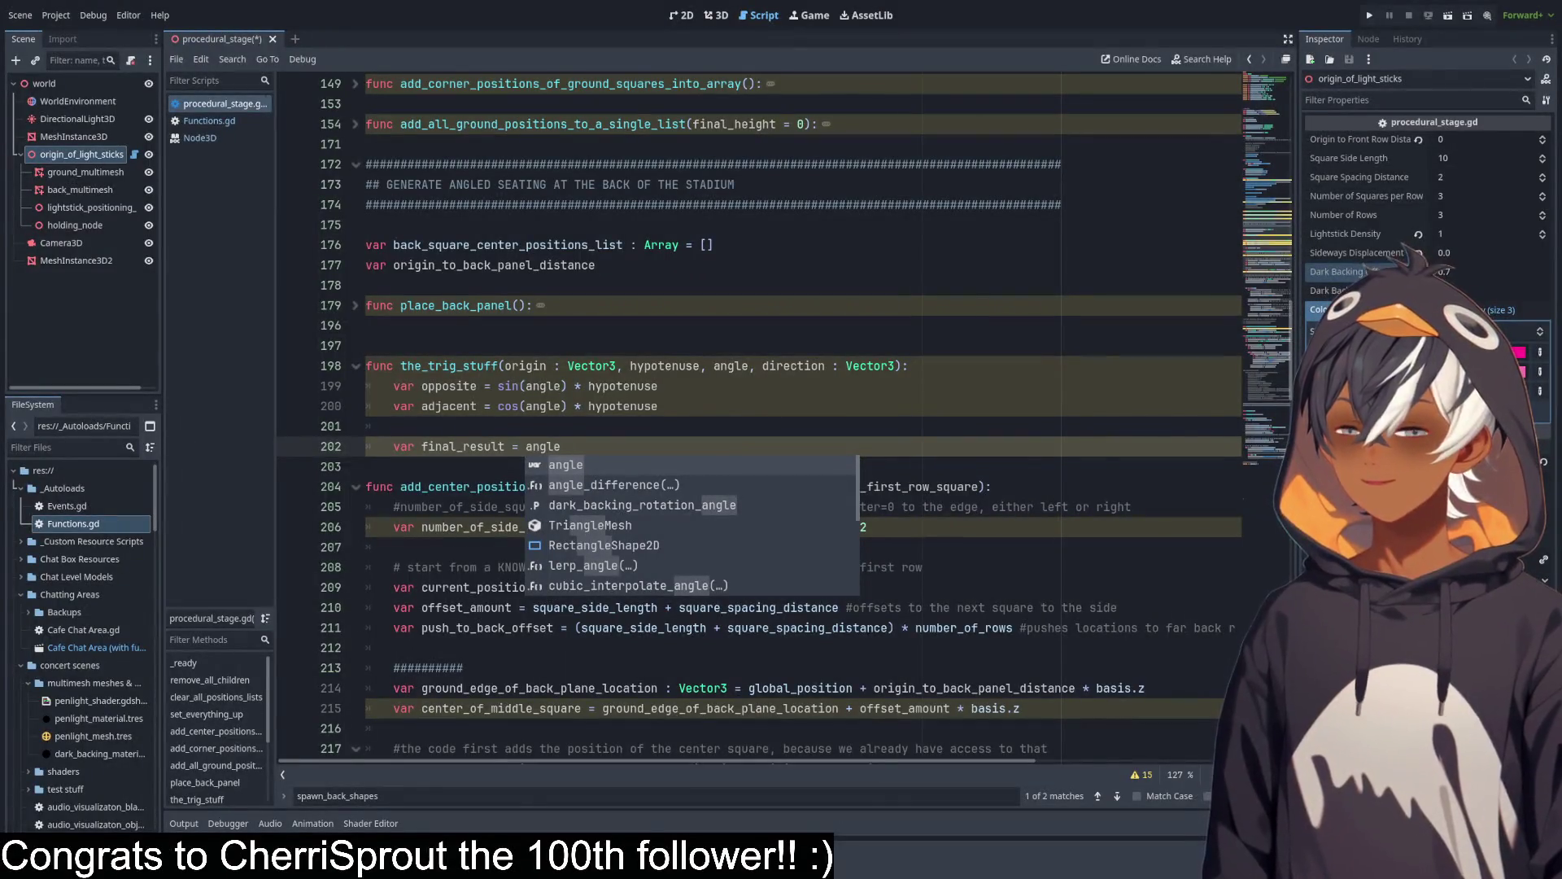
key("Escape")
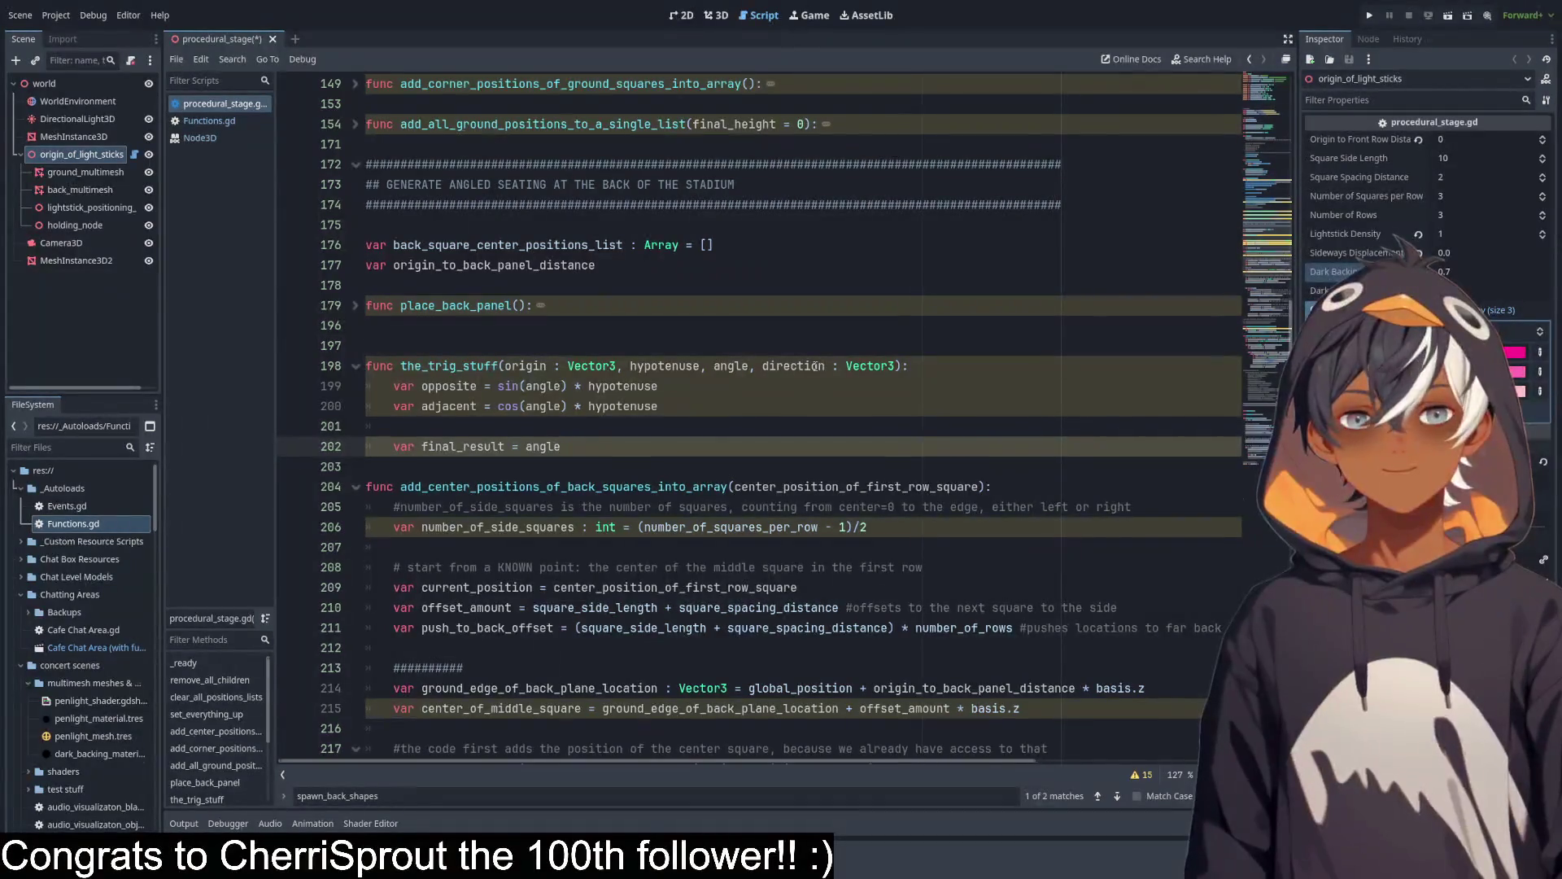
left_click(764, 368)
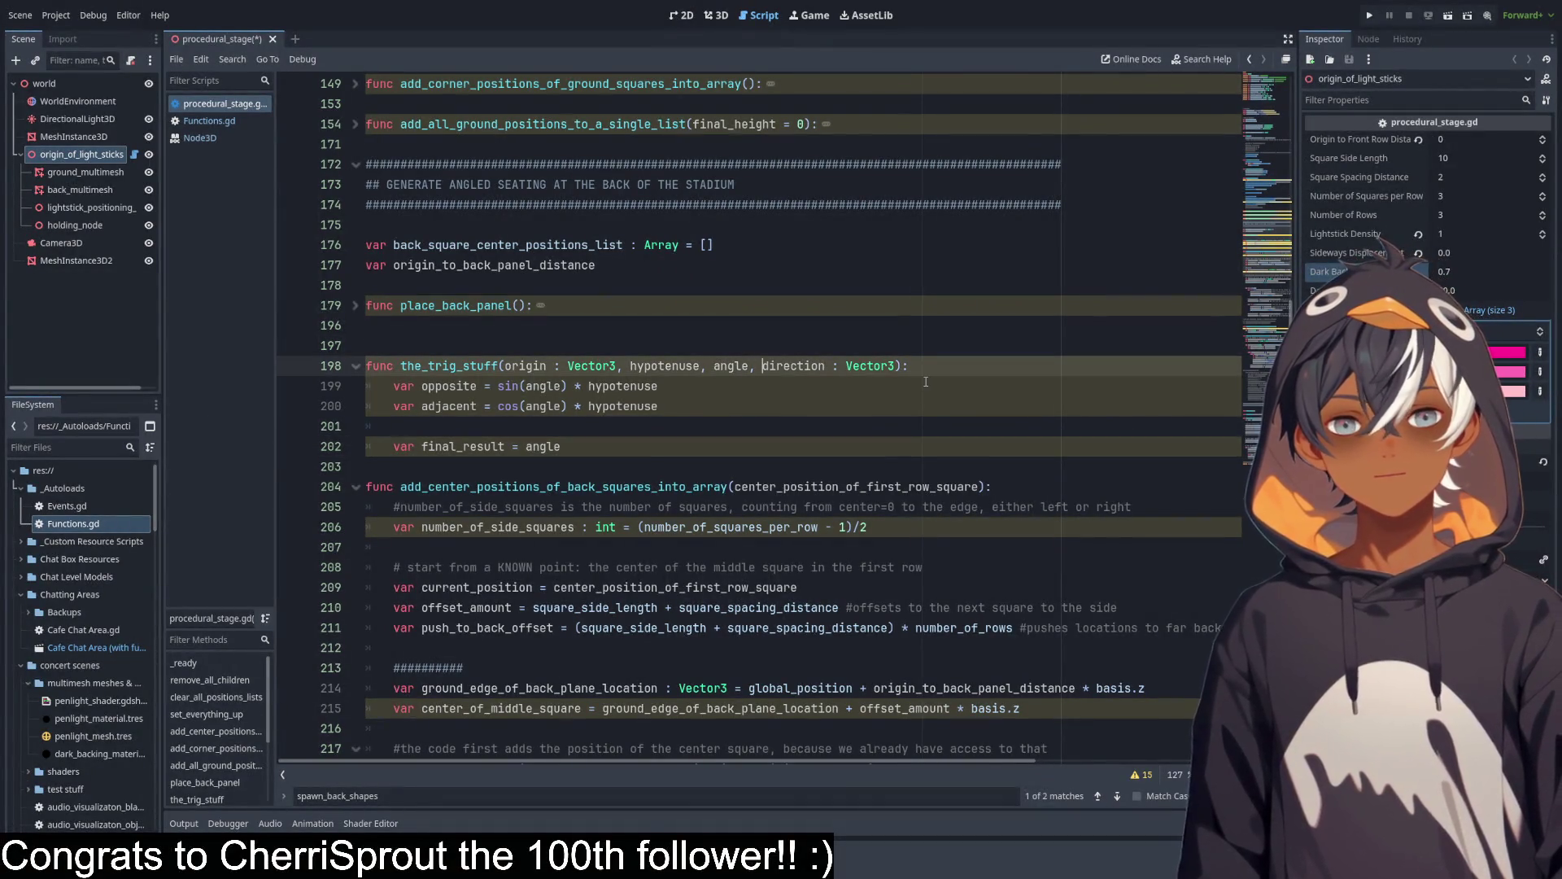
type("adjacent")
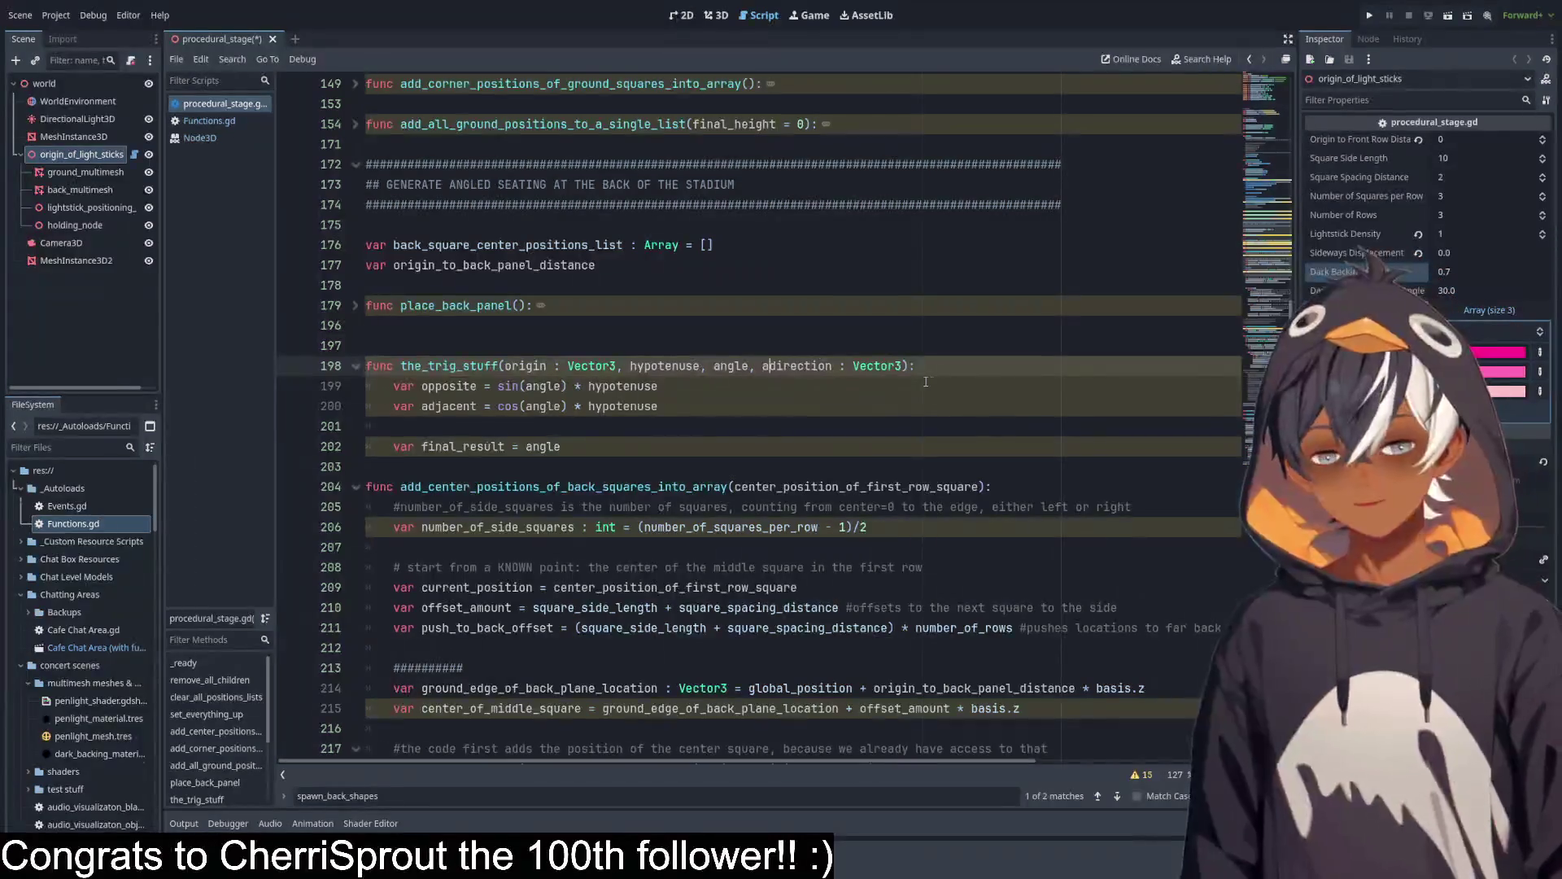
type("_d")
Duplicate 'adjacent_direction : Vector3' before the closing parenthesis and rename it opposite_direction.
left_click(961, 366)
left_click_drag(760, 368, 953, 367)
key("ctrl+c")
left_click(973, 365)
key("ctrl+v")
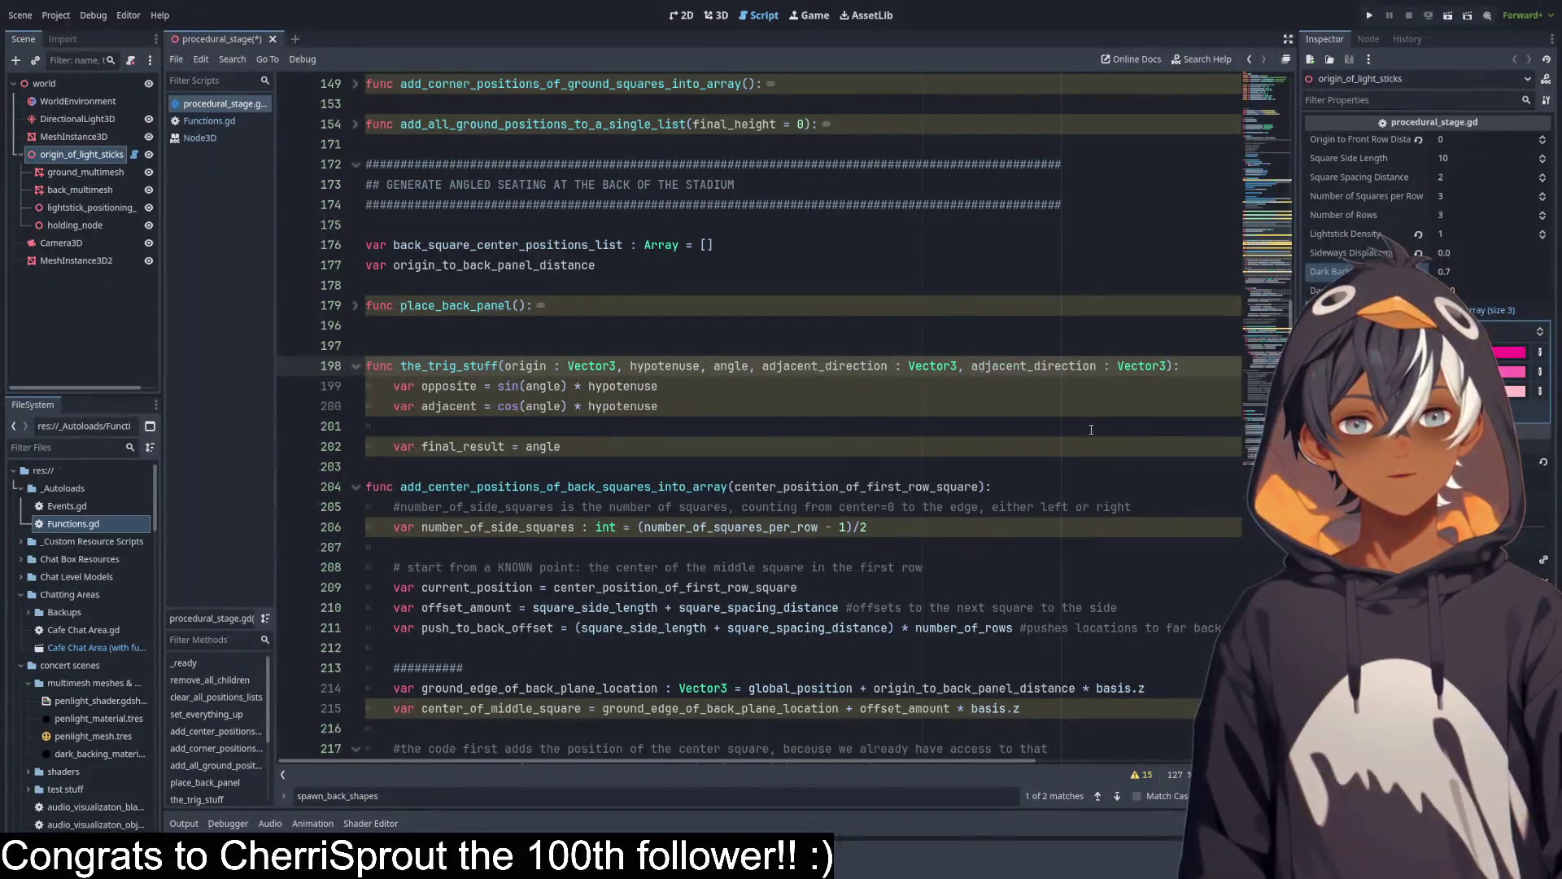
left_click_drag(1028, 366, 970, 366)
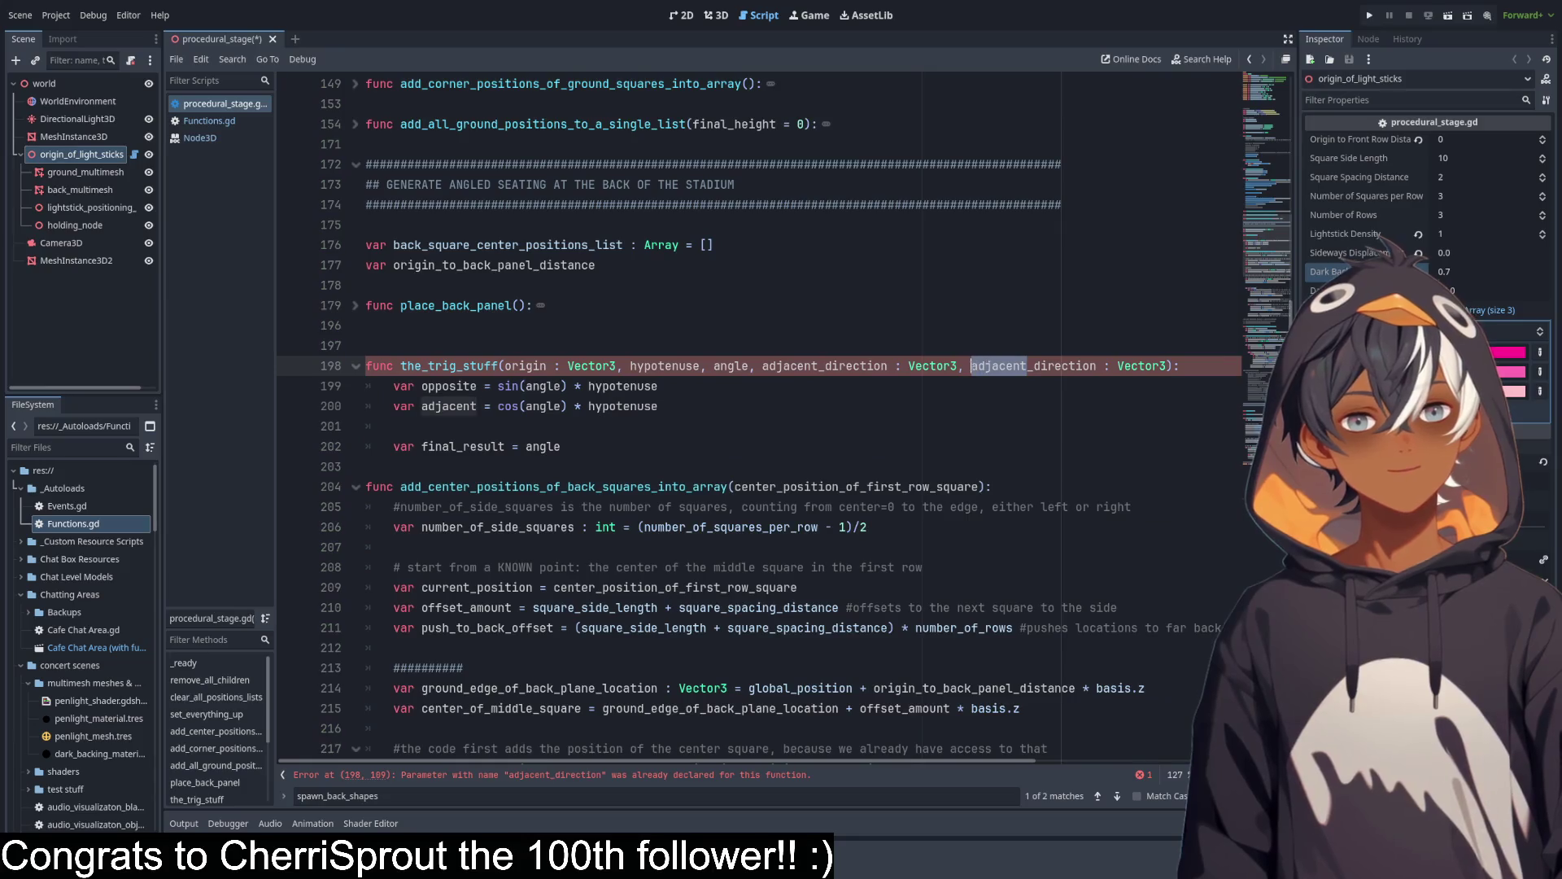
type("opposite")
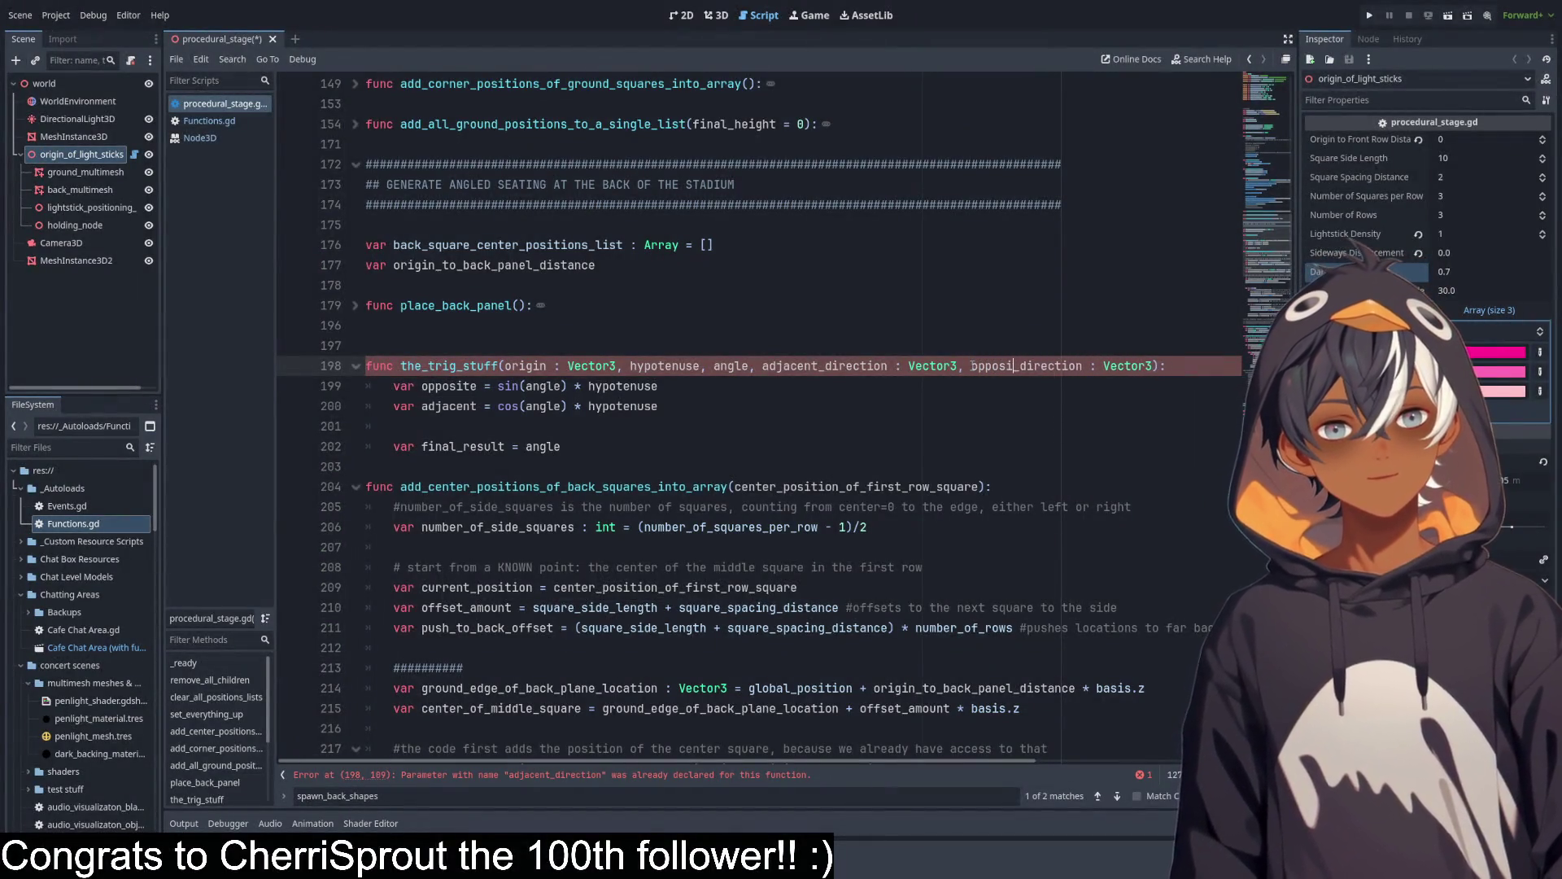
Review the helper's parameter list and select angle on the final_result line.
left_click(916, 419)
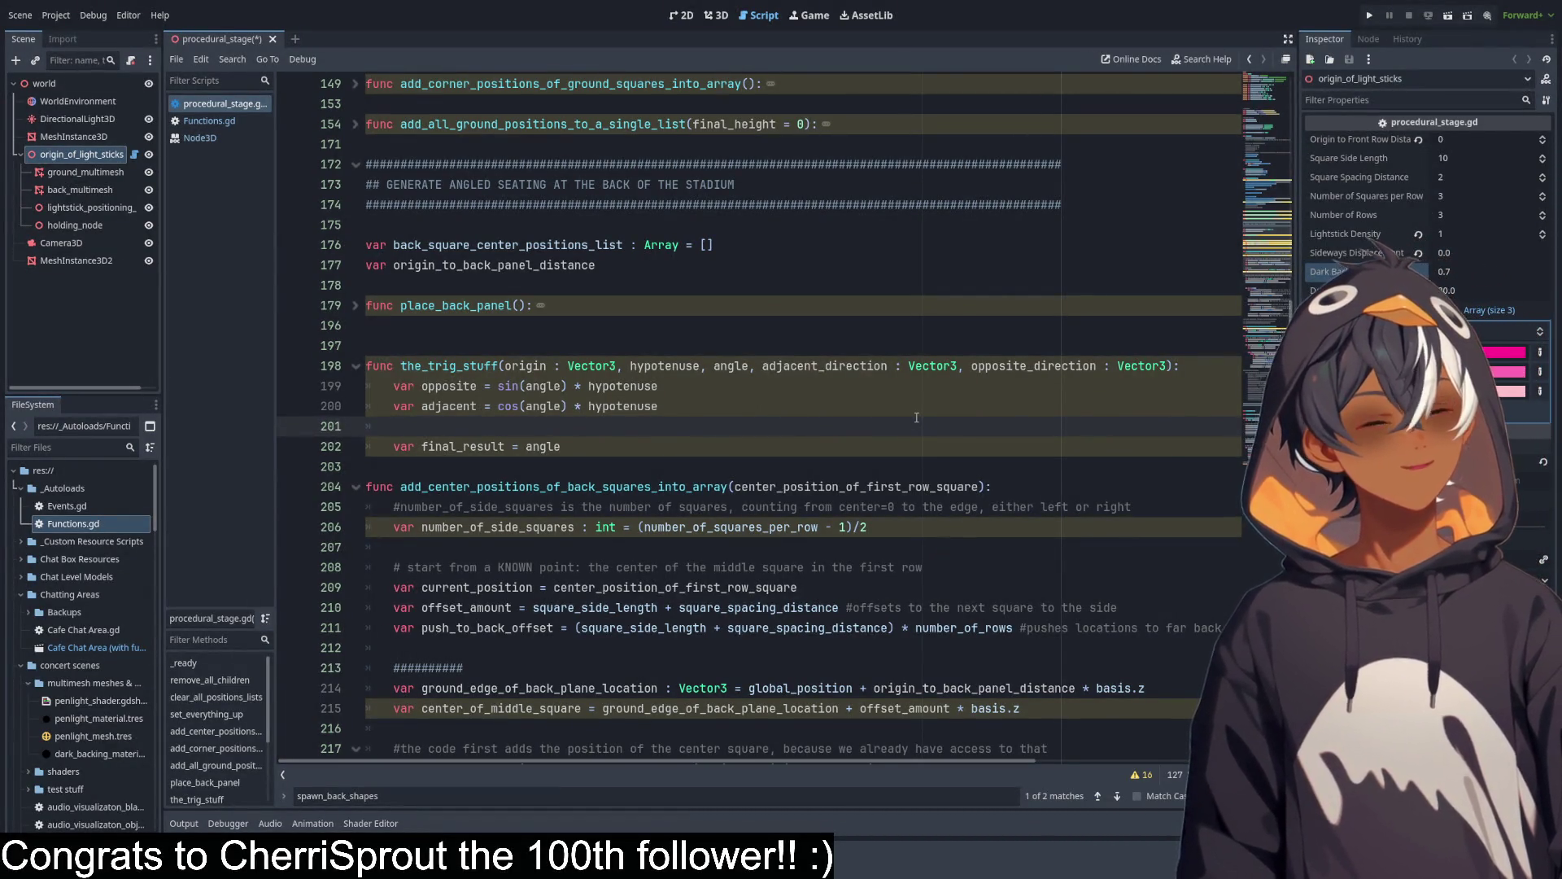
left_click(672, 445)
left_click_drag(499, 365, 1184, 368)
left_click(716, 406)
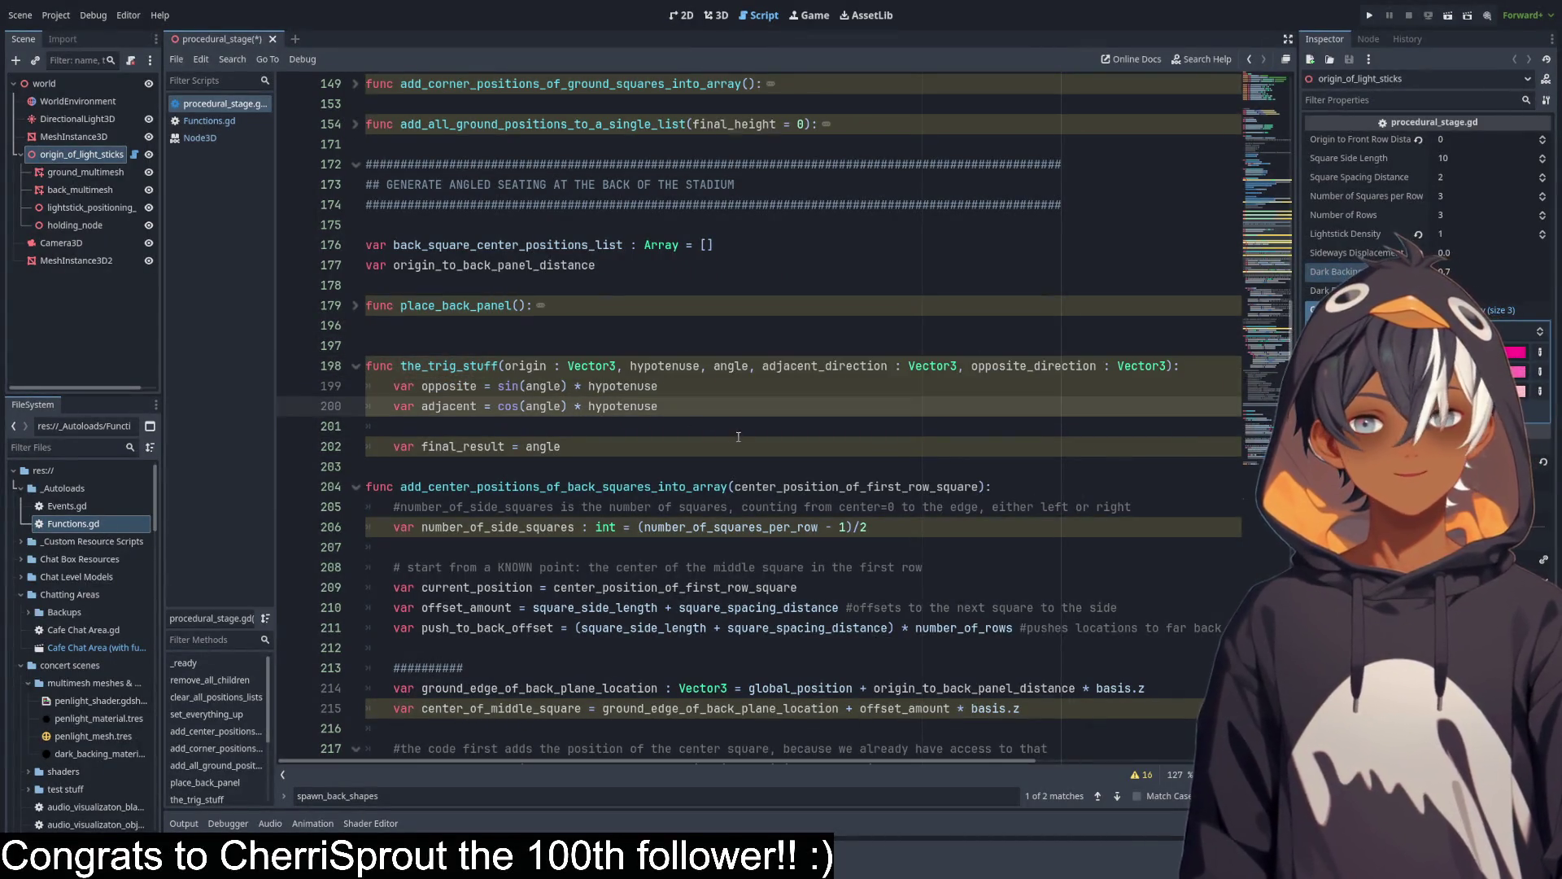
left_click(704, 440)
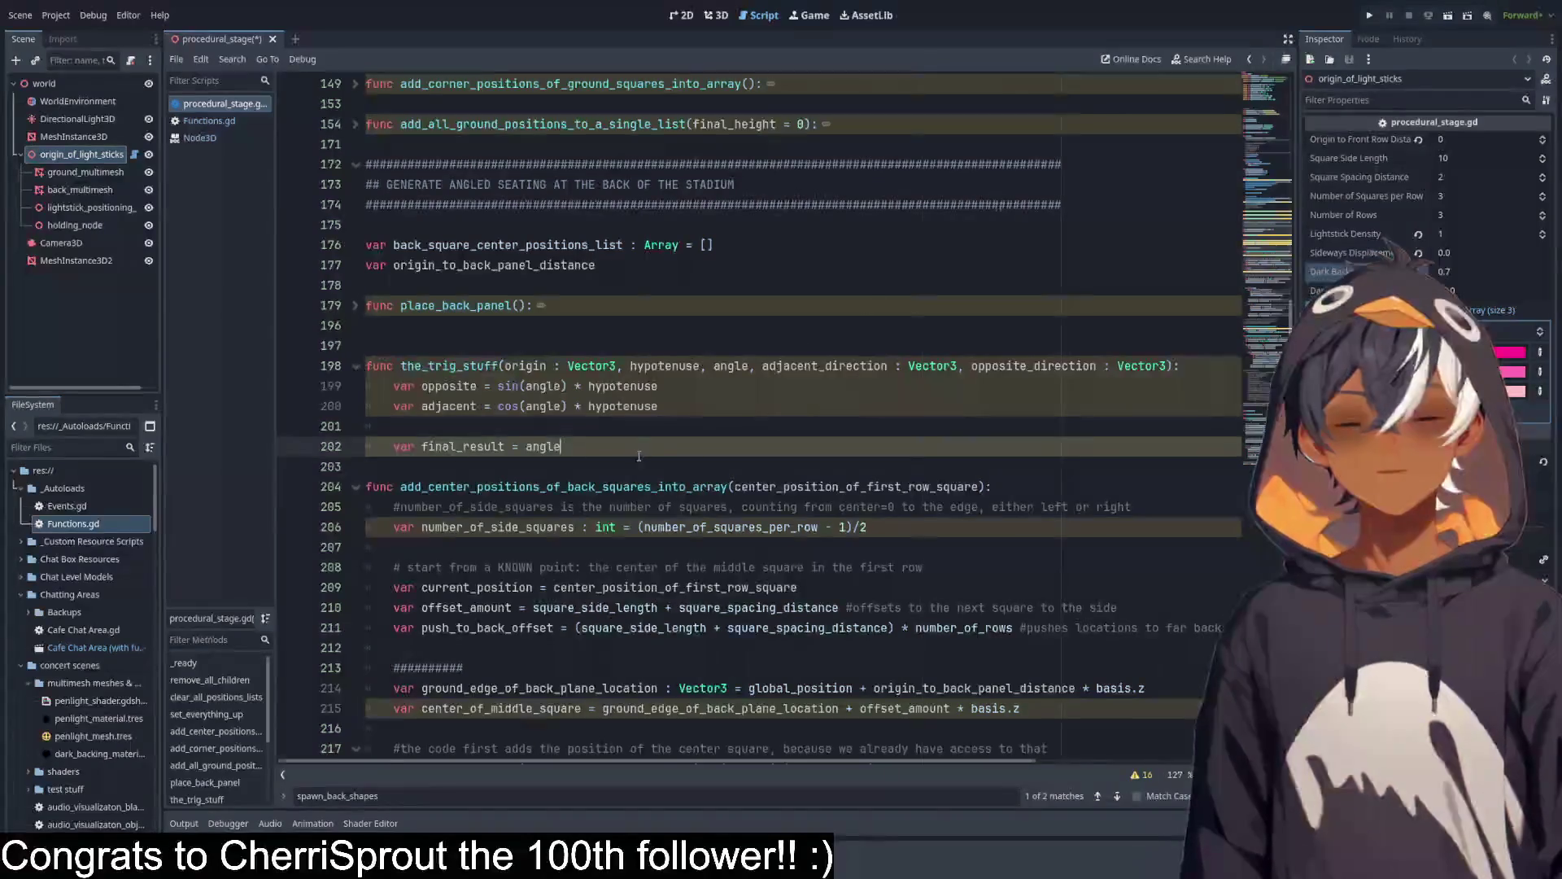
double_click(571, 447)
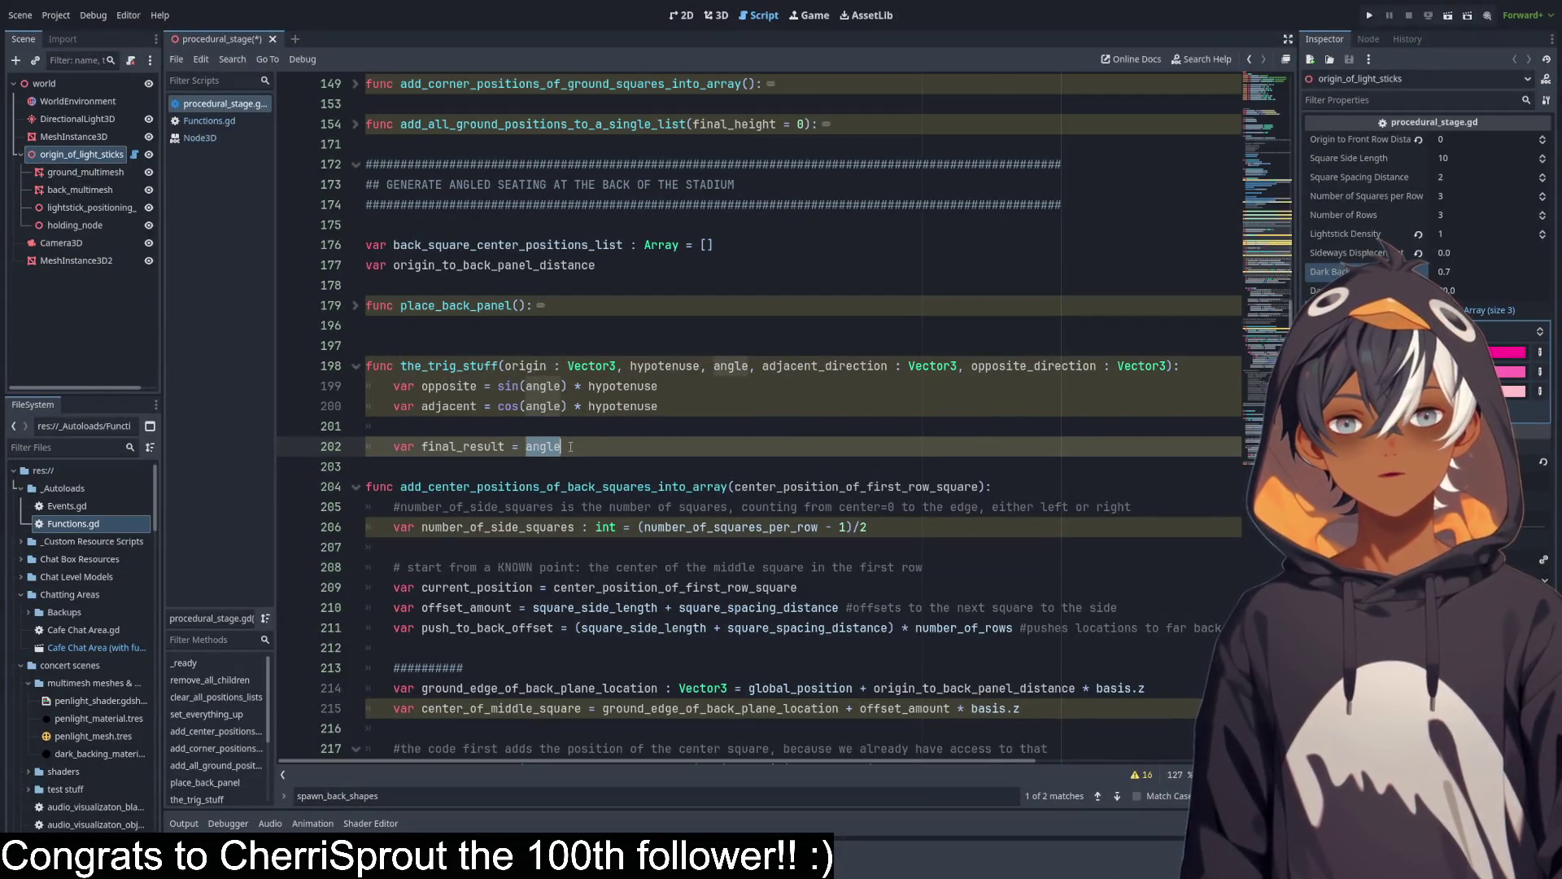
Replace angle with 'origin + adjacent_direction' on line 202.
type("origi")
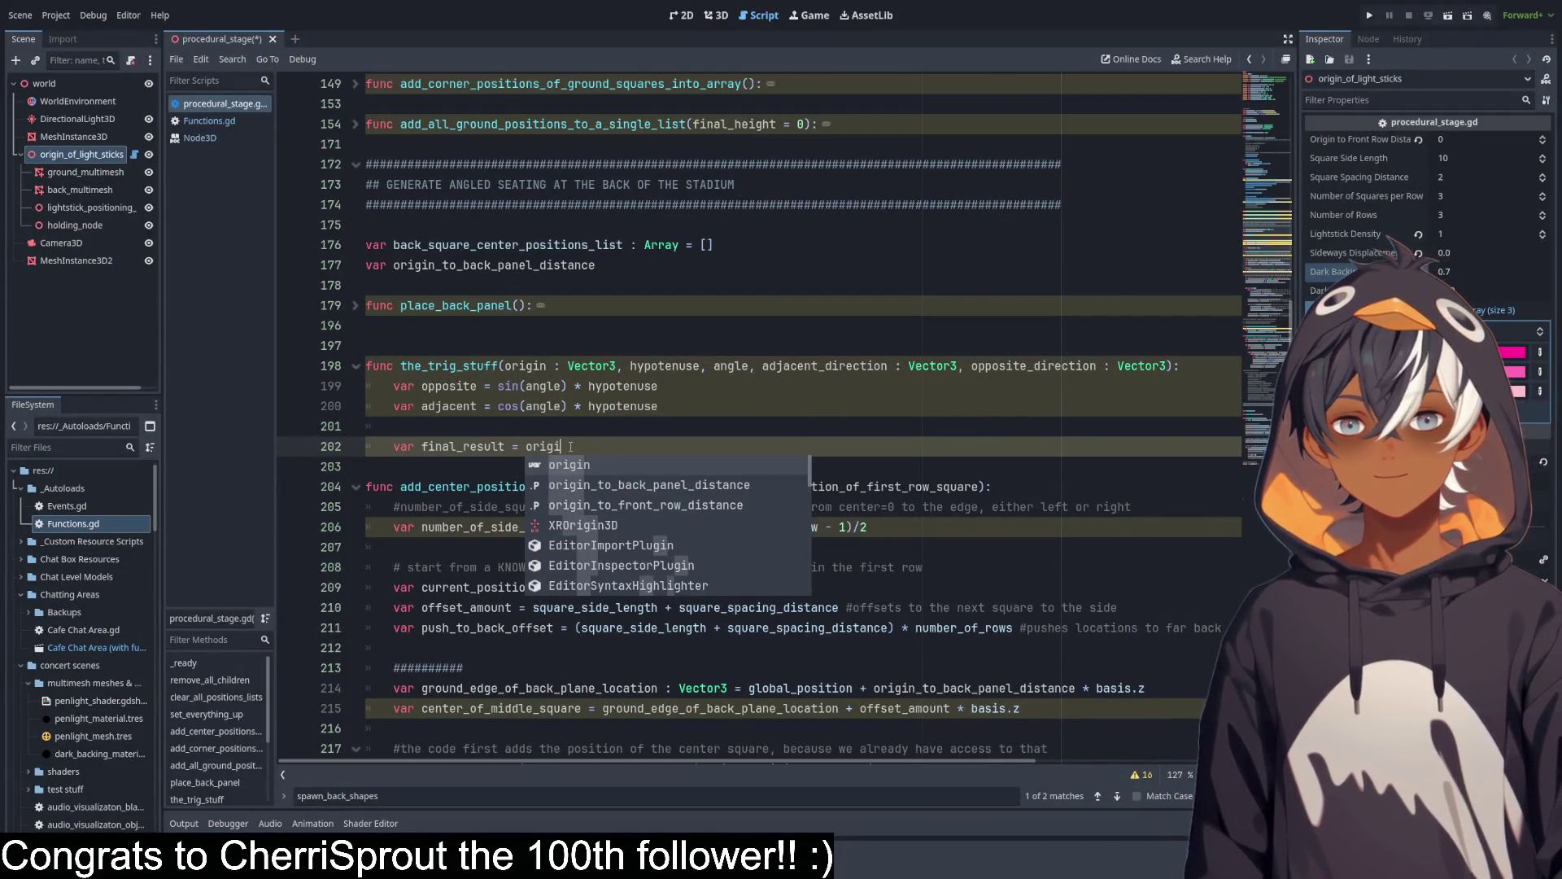
type("n+")
key("Escape")
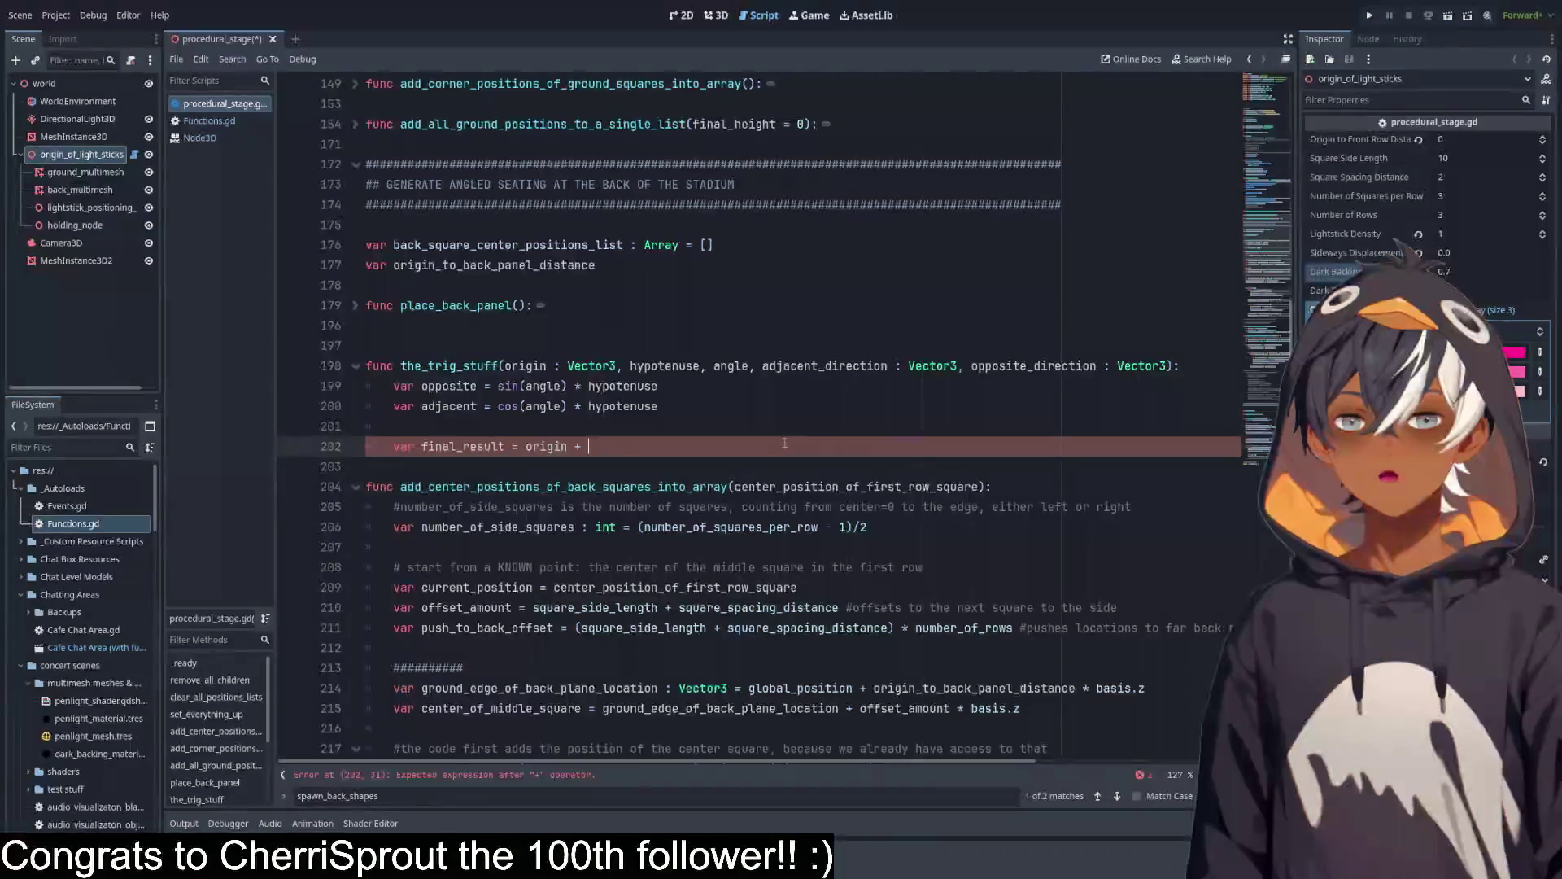
double_click(838, 370)
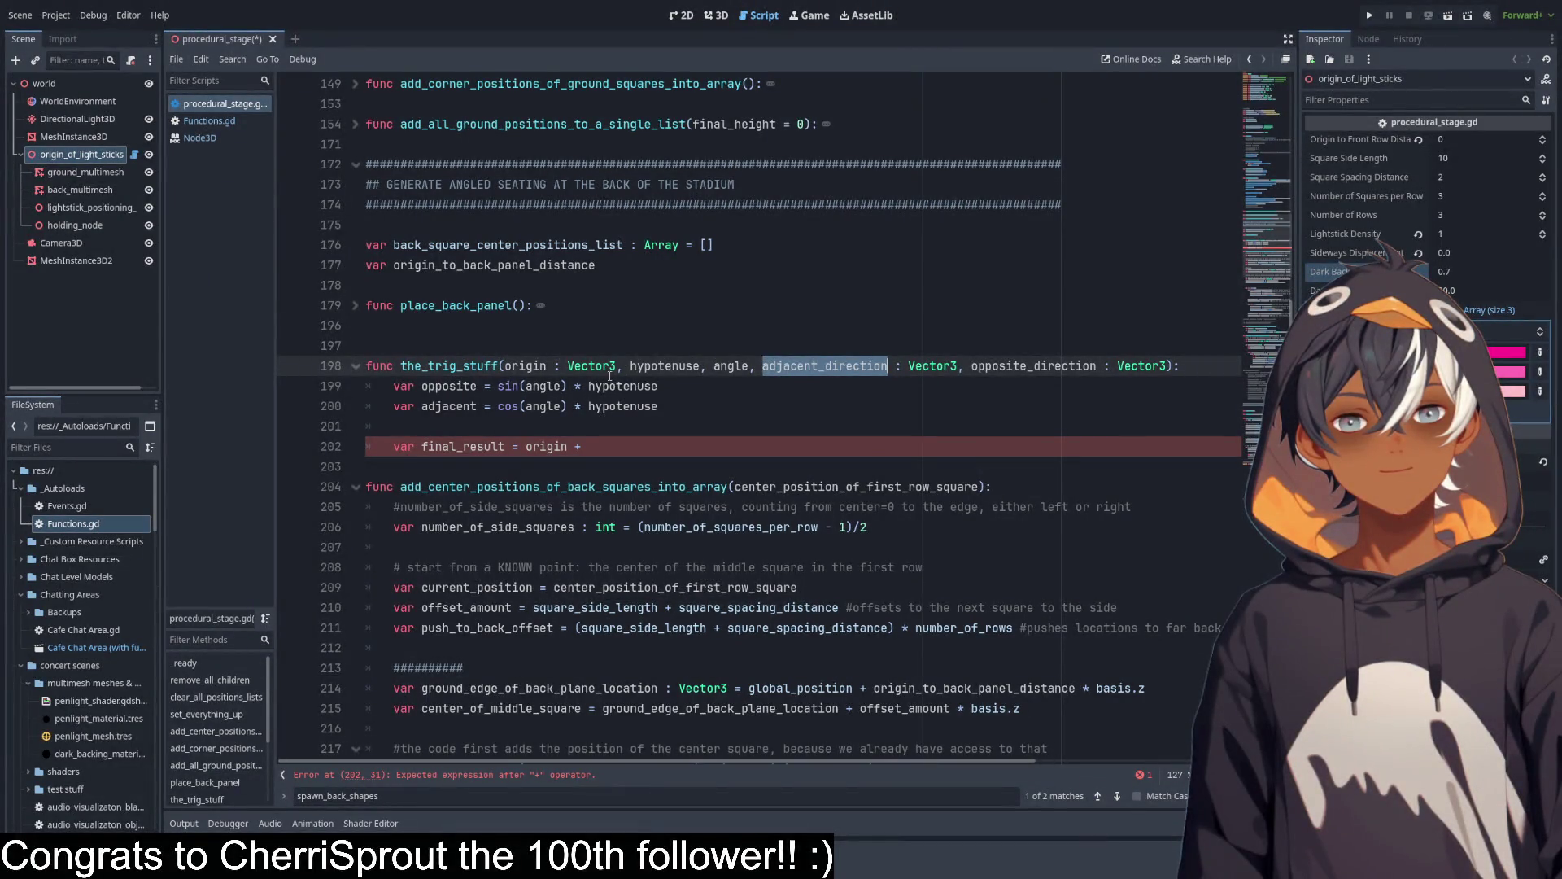
double_click(476, 385)
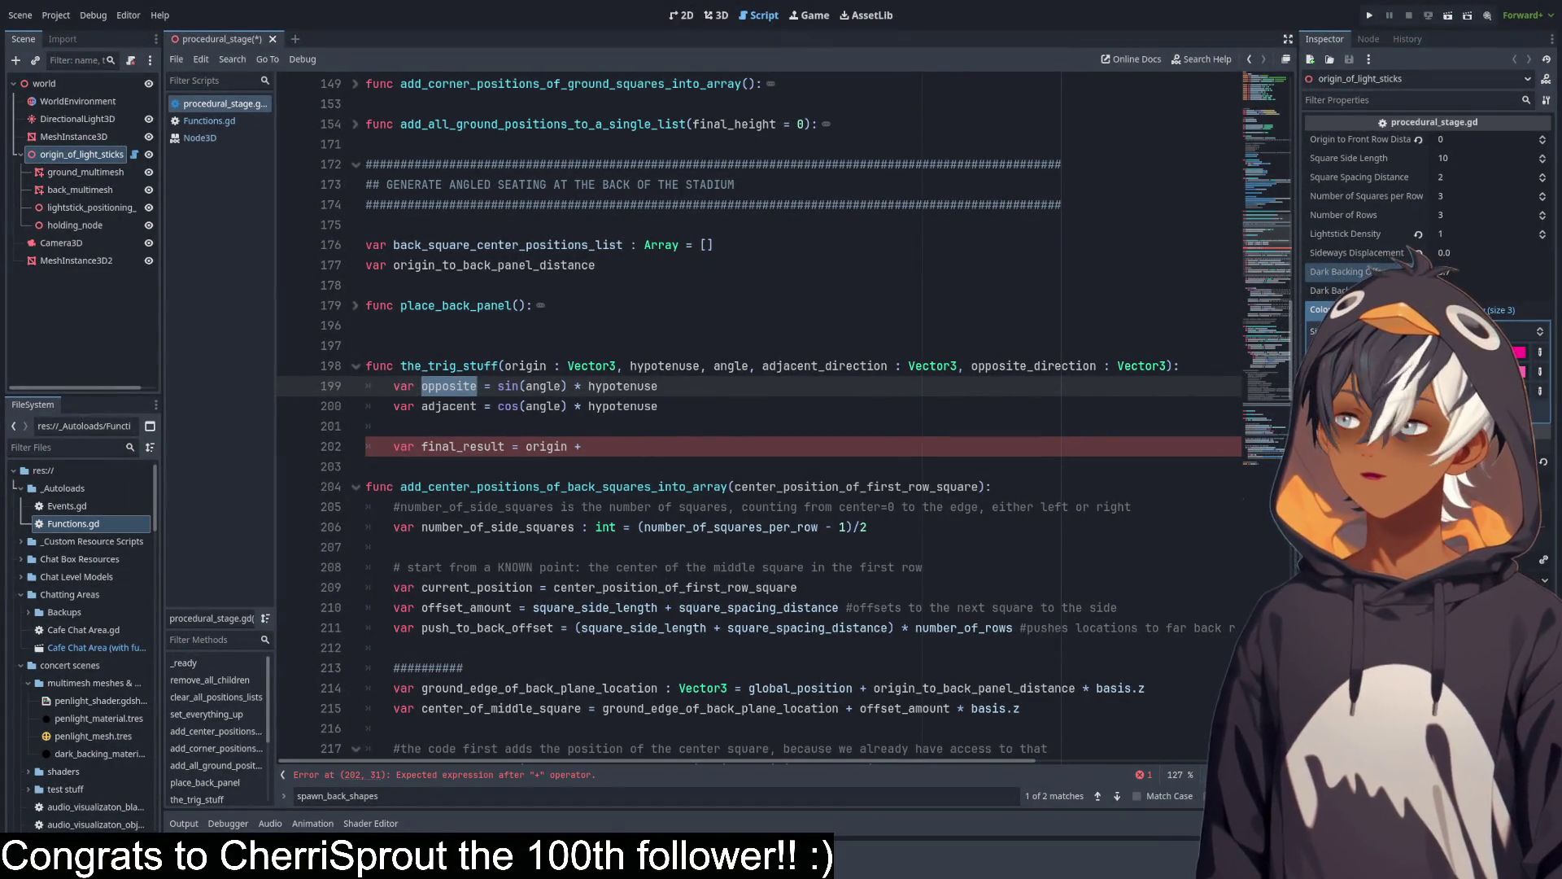
double_click(824, 365)
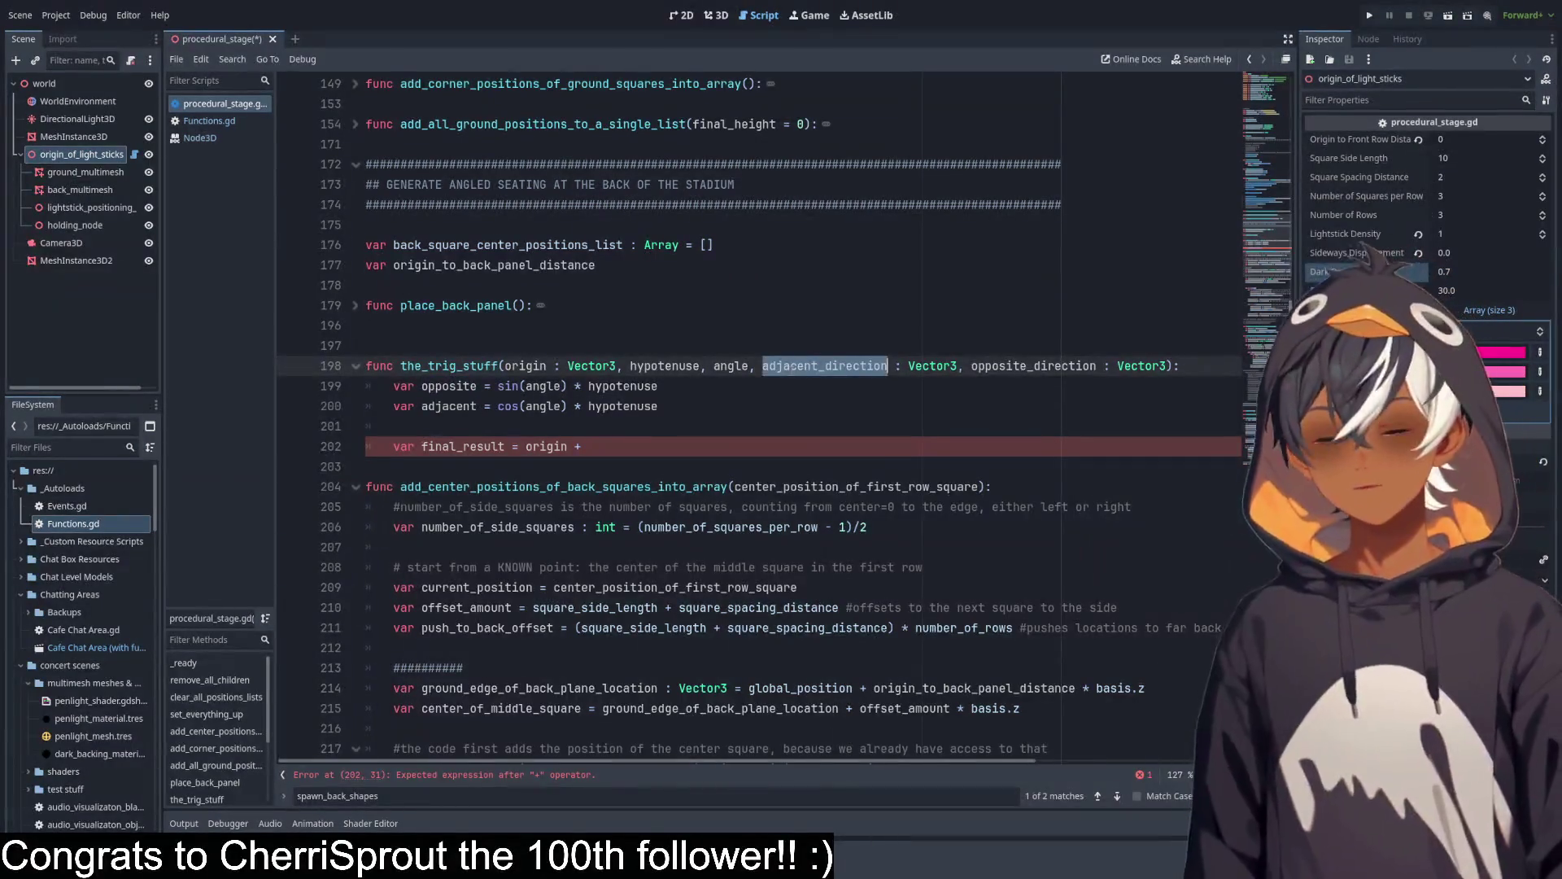
key("ctrl+c")
left_click(664, 447)
key("ctrl+v")
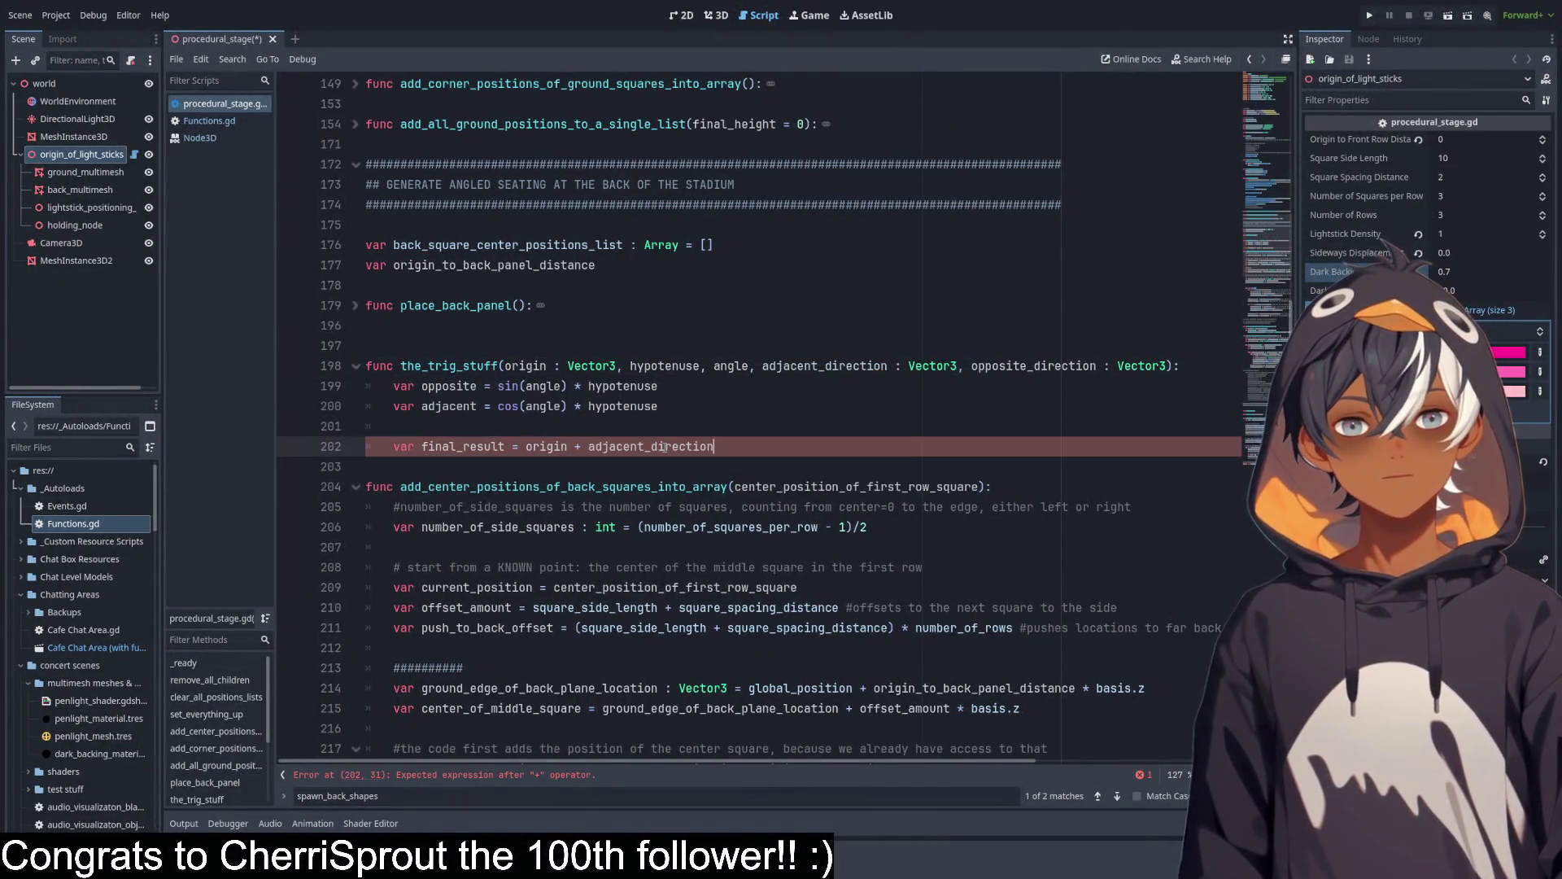
Multiply adjacent_direction by adjacent and wrap the product in parentheses.
type("*")
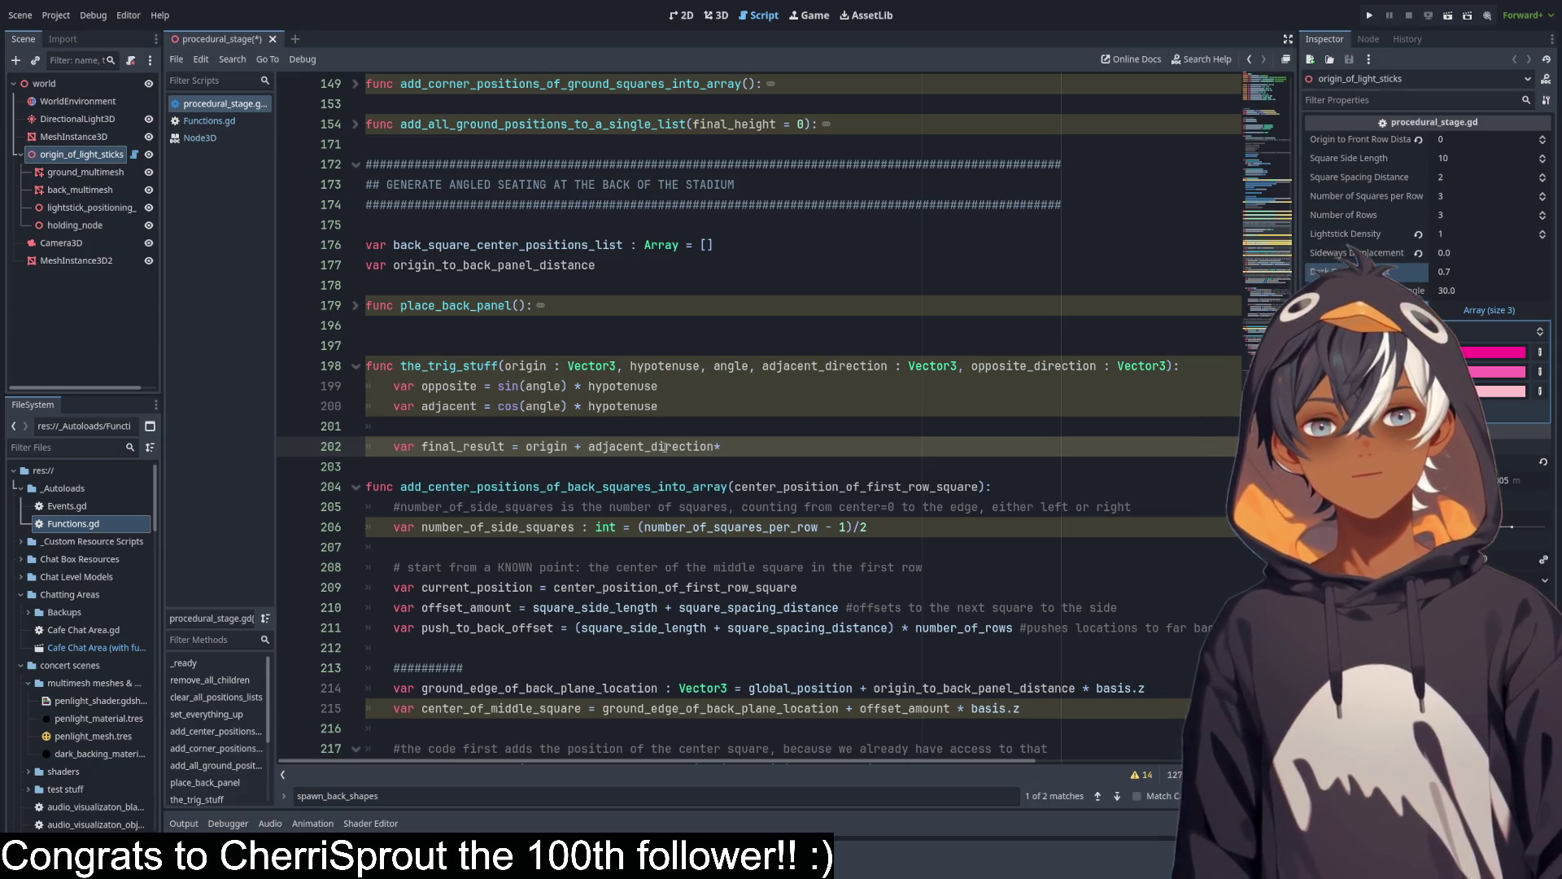
key("Left")
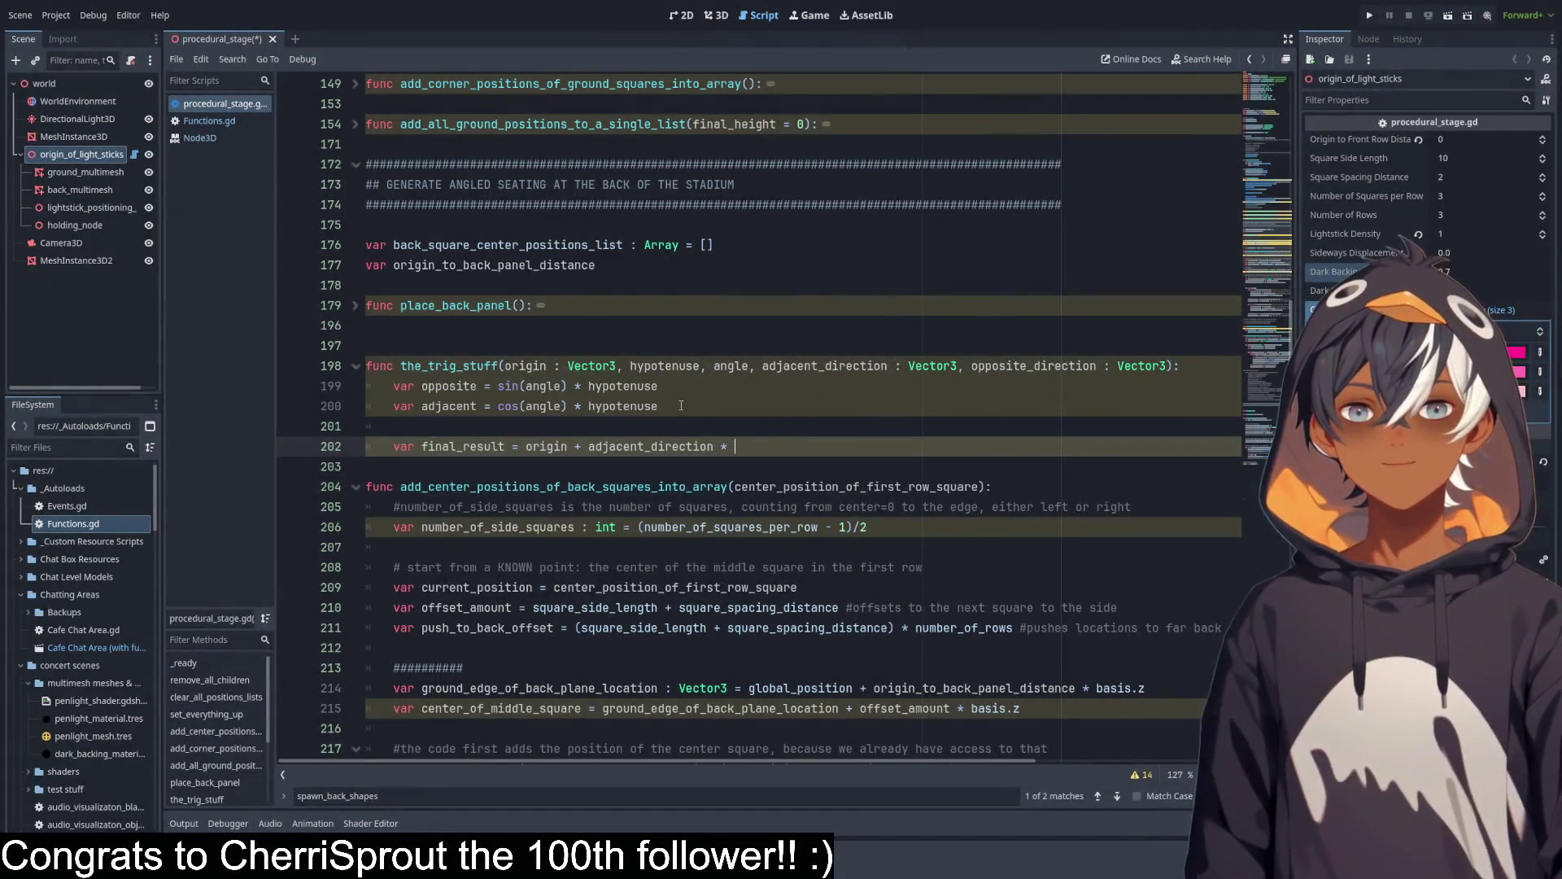
double_click(447, 405)
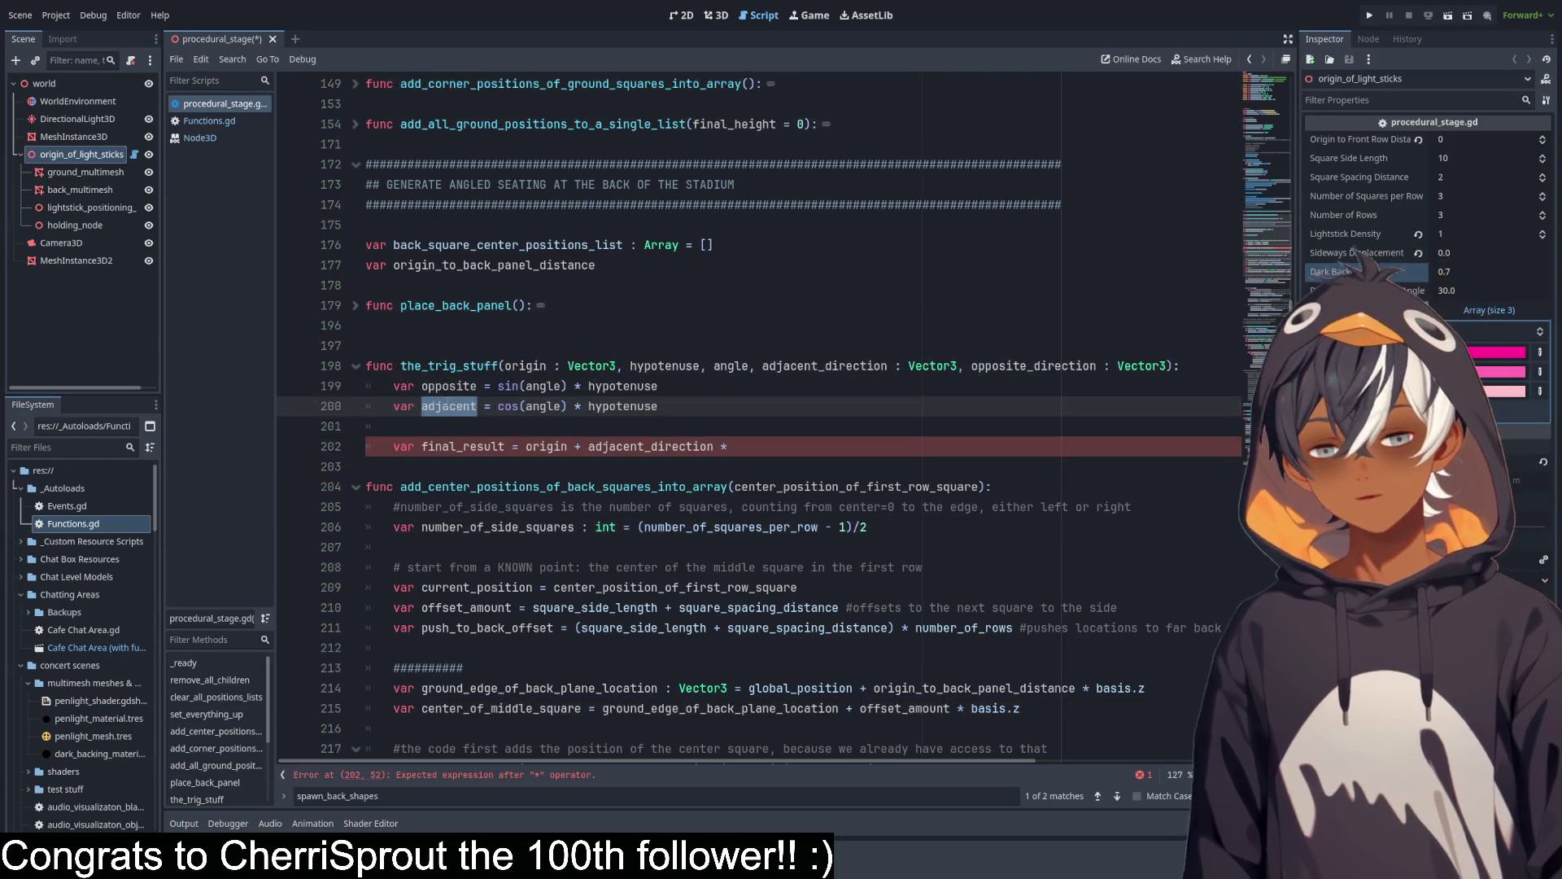
left_click(589, 446)
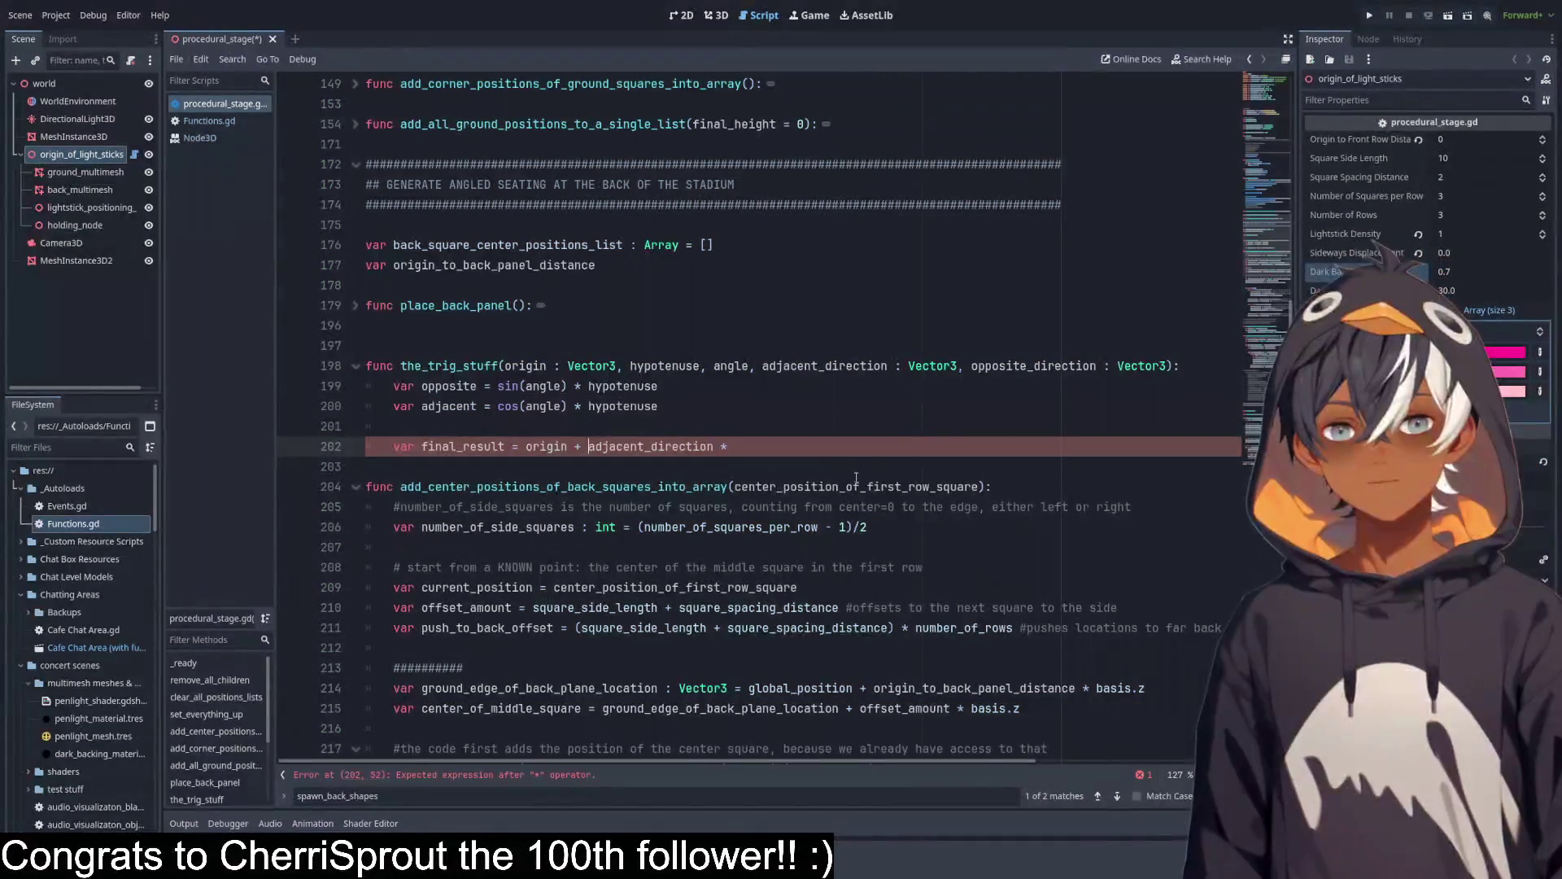
key("ctrl+v")
type("*")
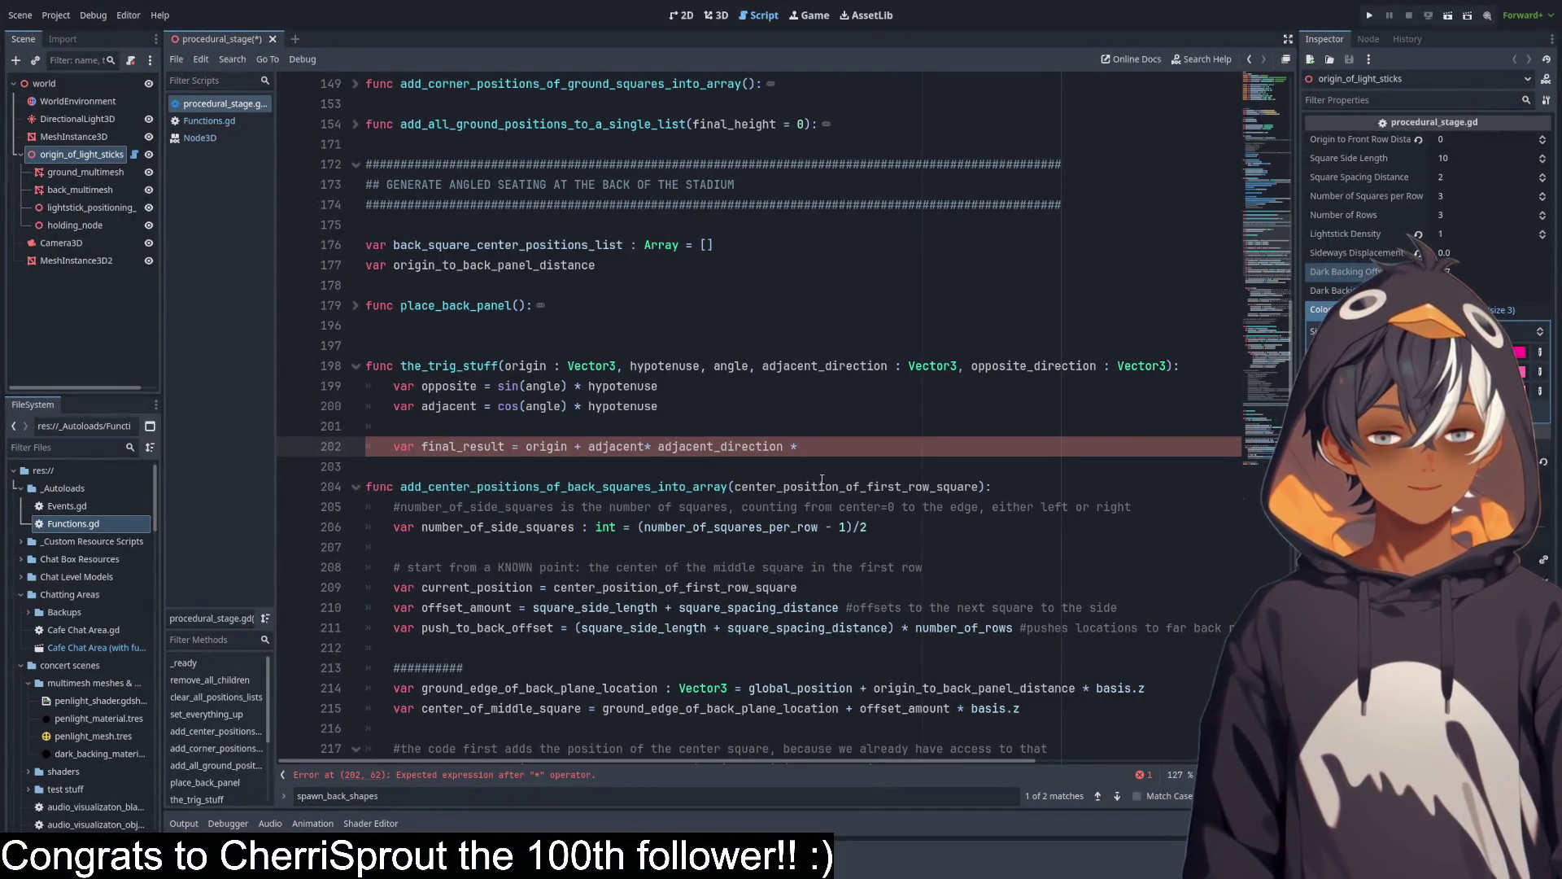
key("BackSpace")
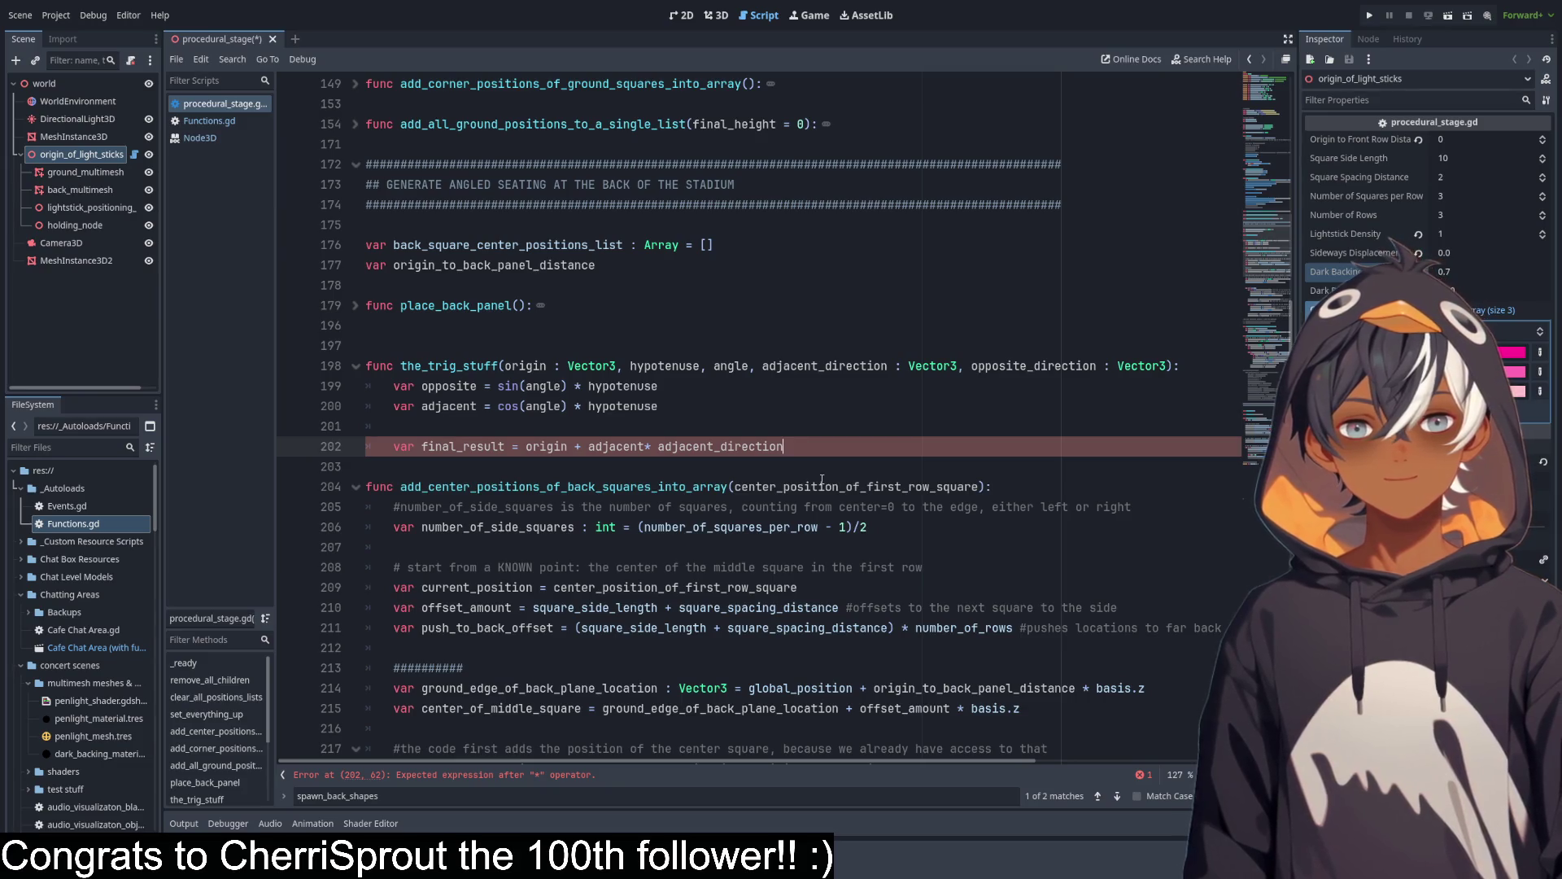
key("ctrl+Left")
key("ctrl+Left")
key("ctrl+Left")
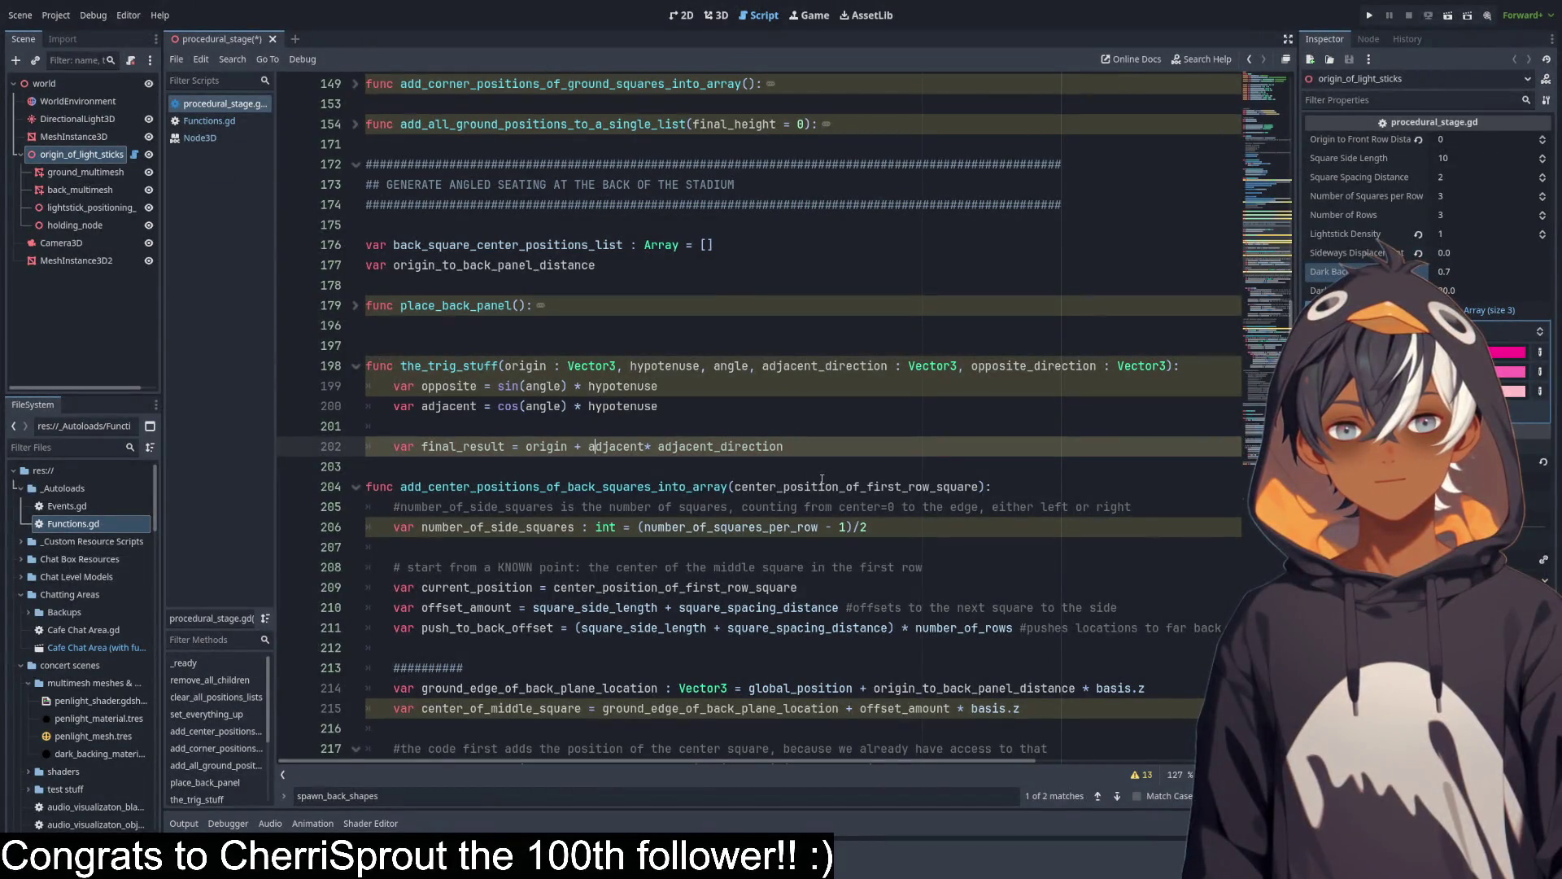
key("ctrl+Left")
type("(")
key("End")
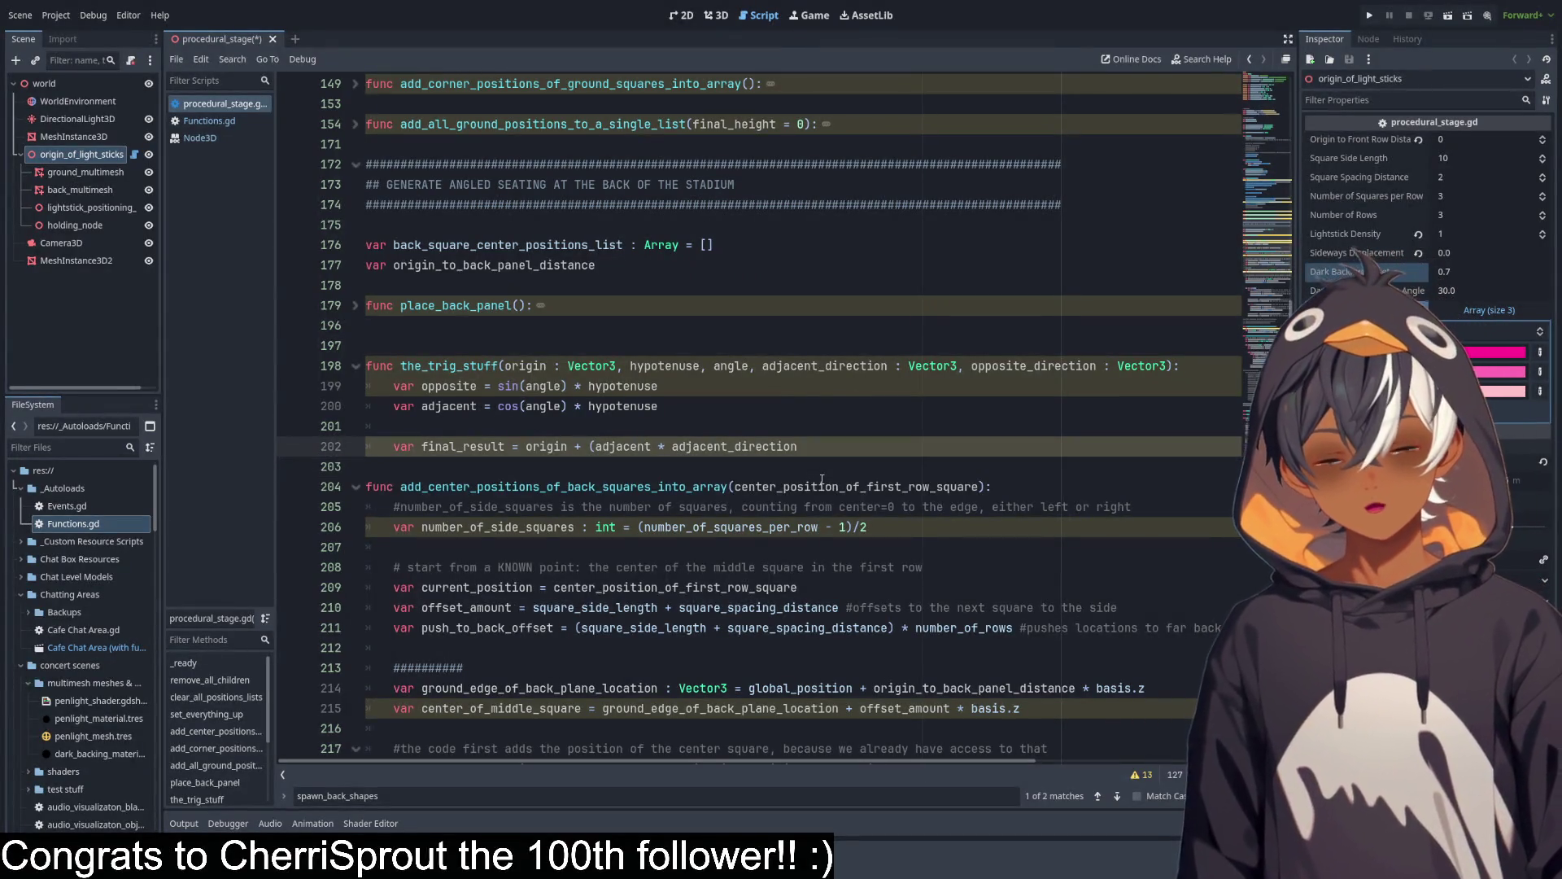
type(")")
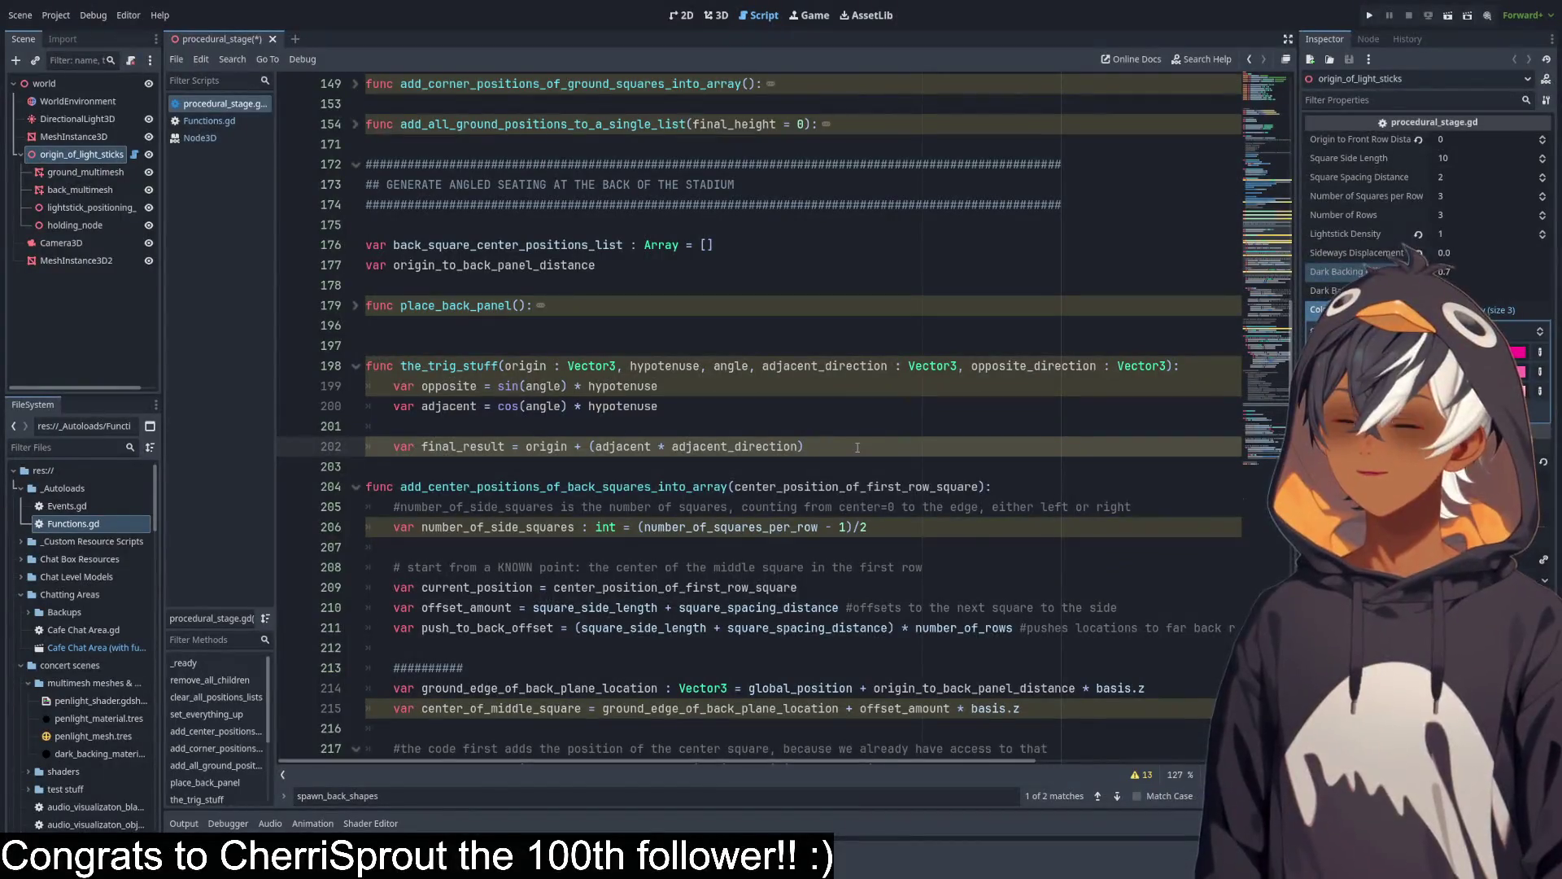
Append a copy of the added term and change its direction to opposite_direction.
left_click_drag(854, 450, 576, 448)
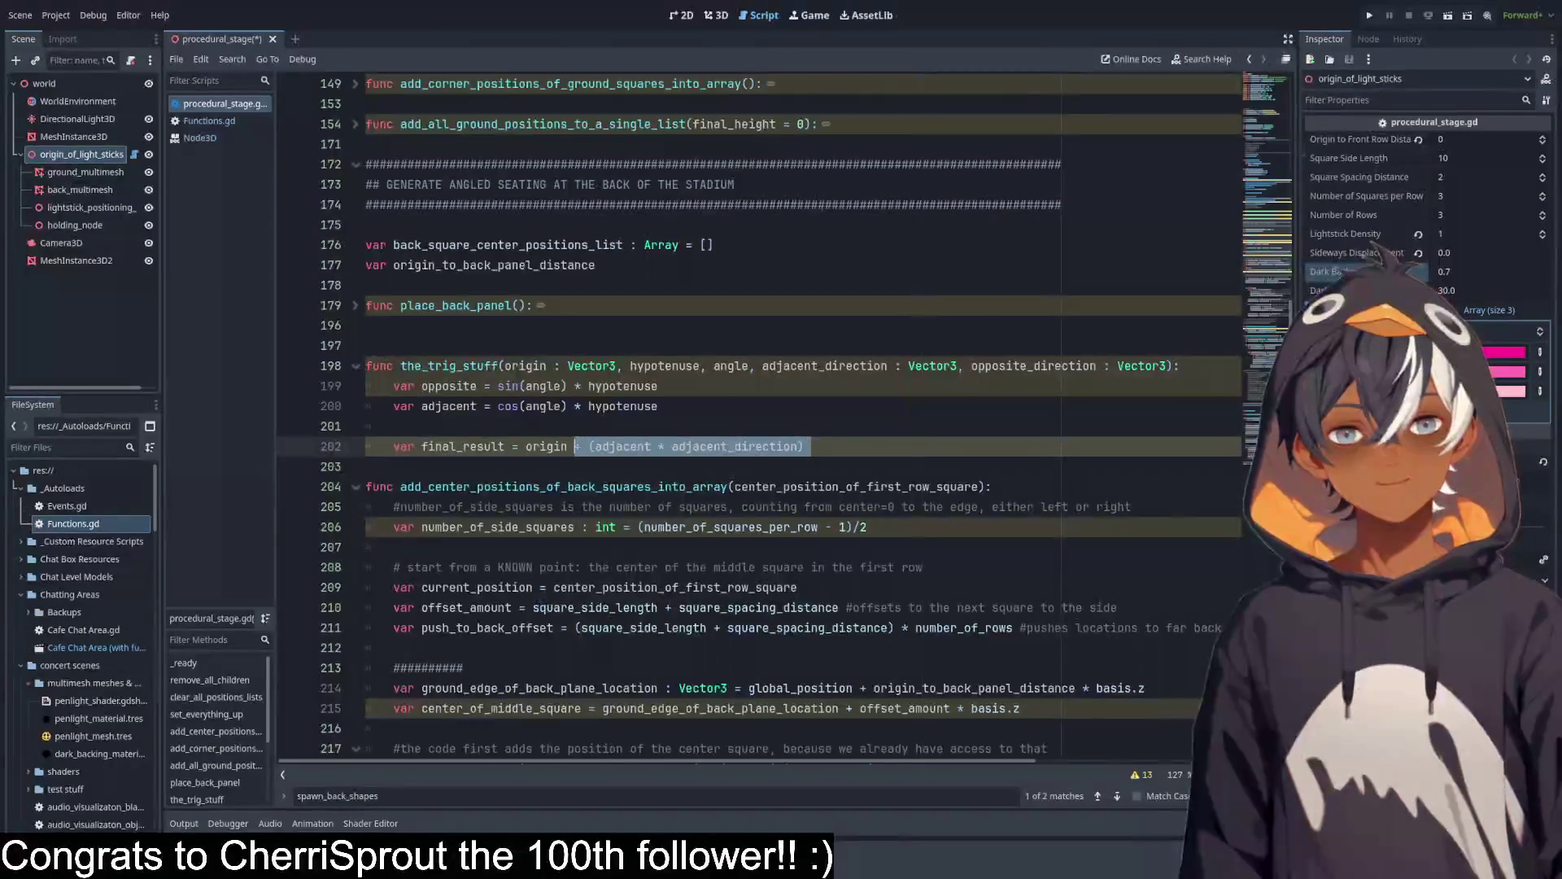
key("ctrl+c")
left_click(896, 452)
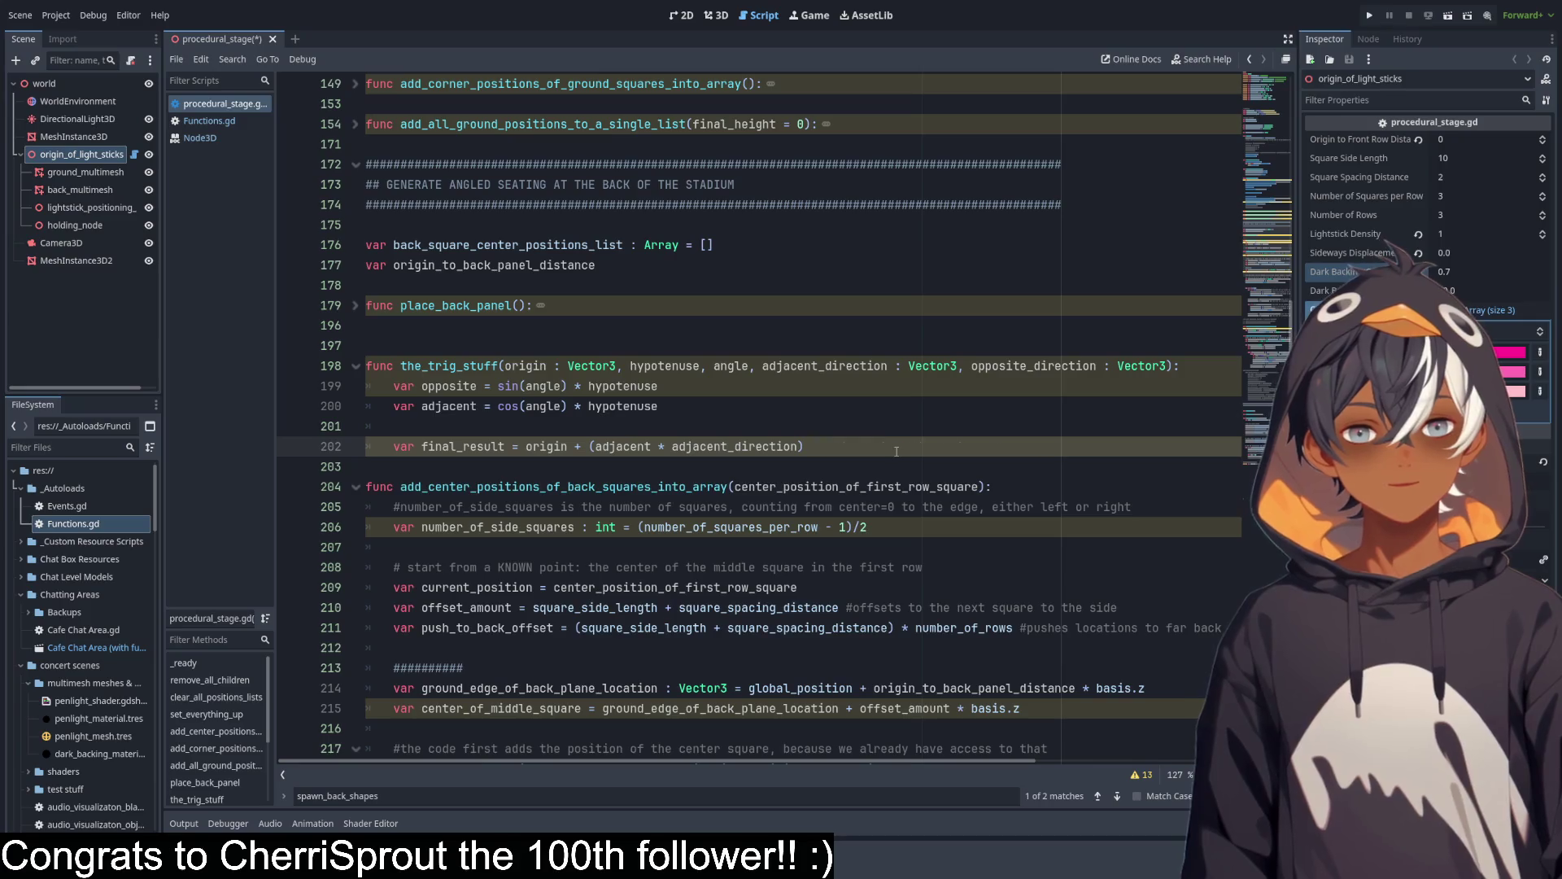
key("ctrl+v")
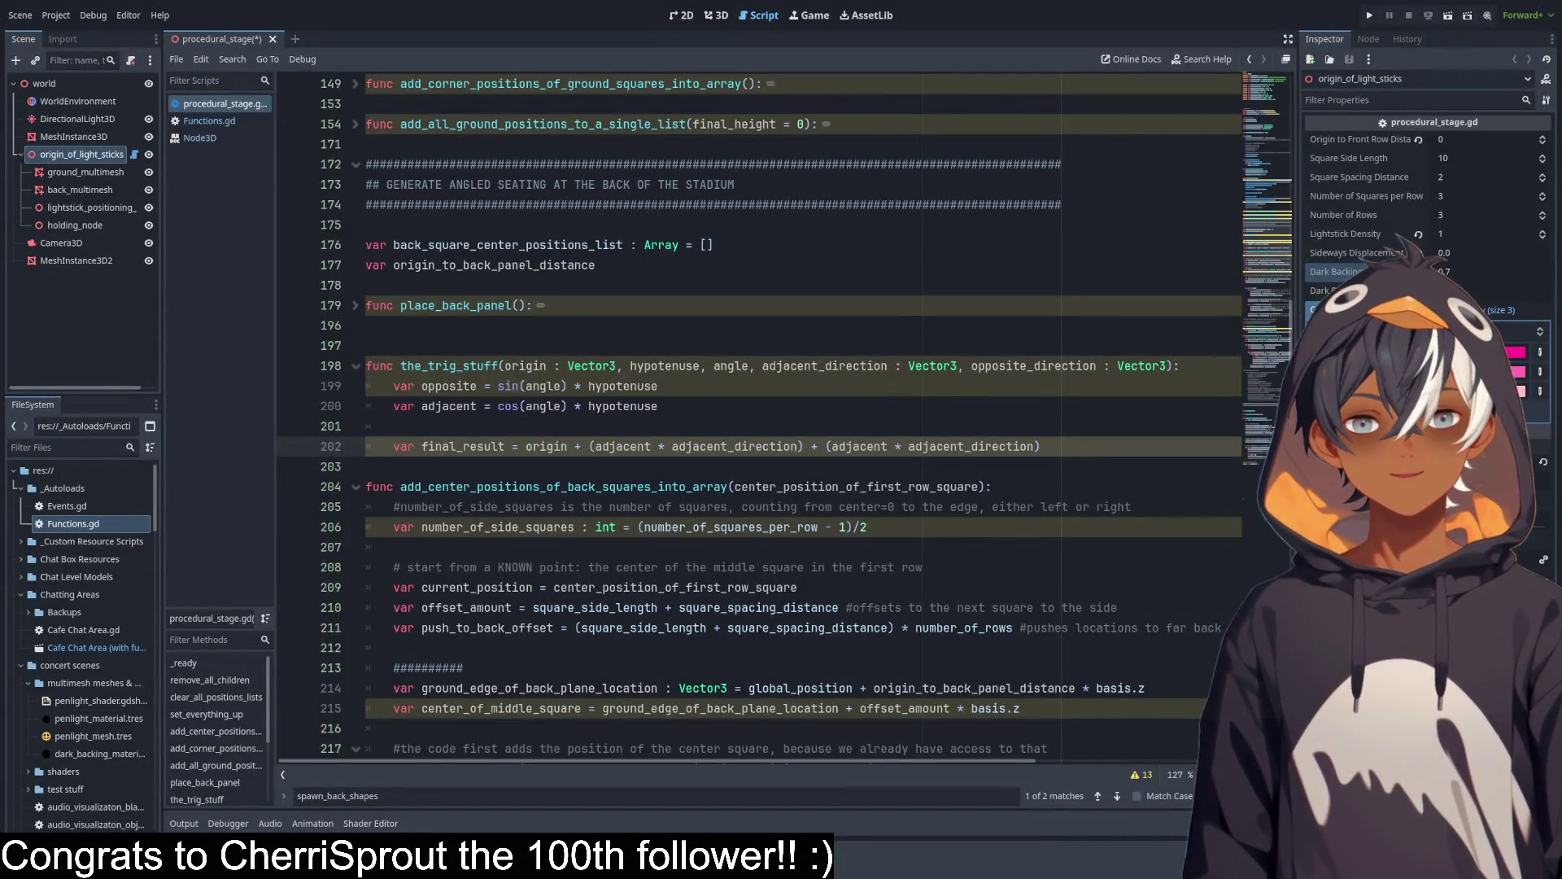
double_click(1033, 365)
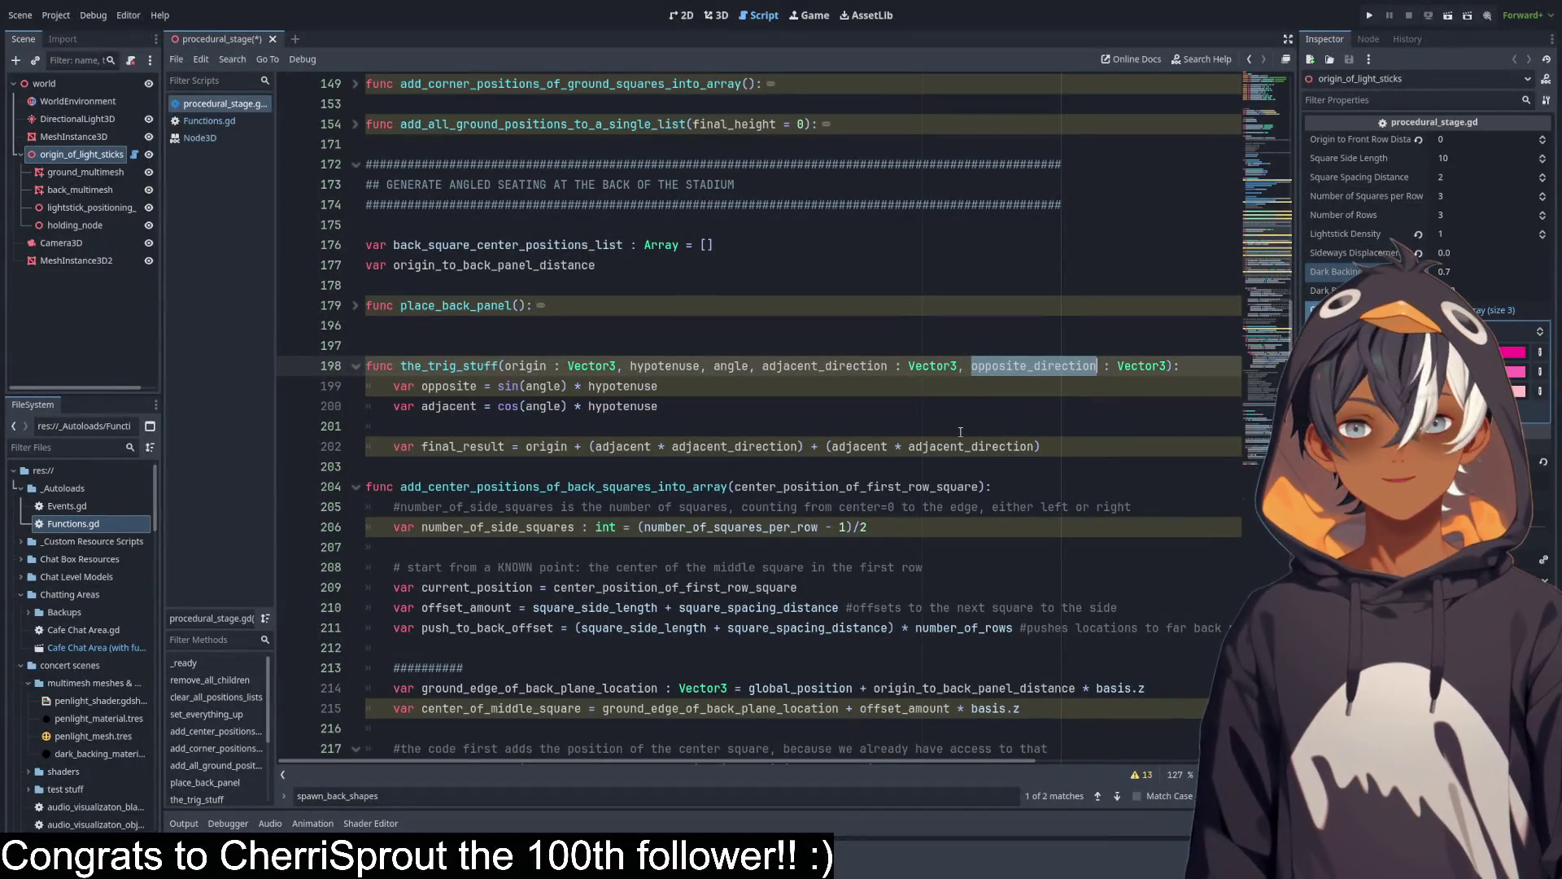
double_click(1002, 452)
key("ctrl+v")
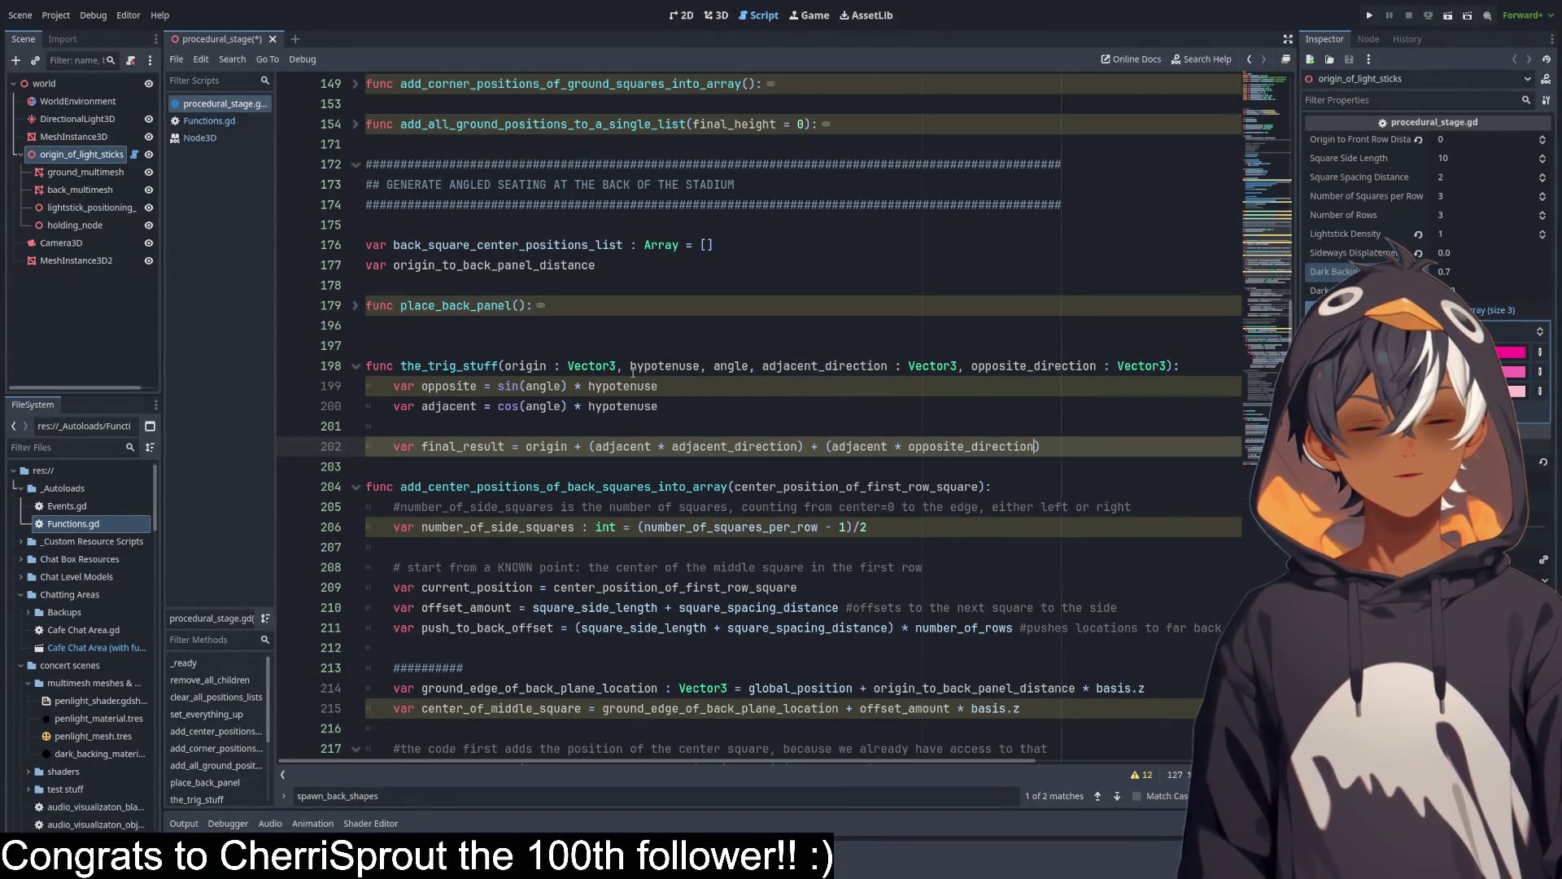
Replace the copied term's adjacent multiplier with opposite and check final_result's uses.
double_click(449, 386)
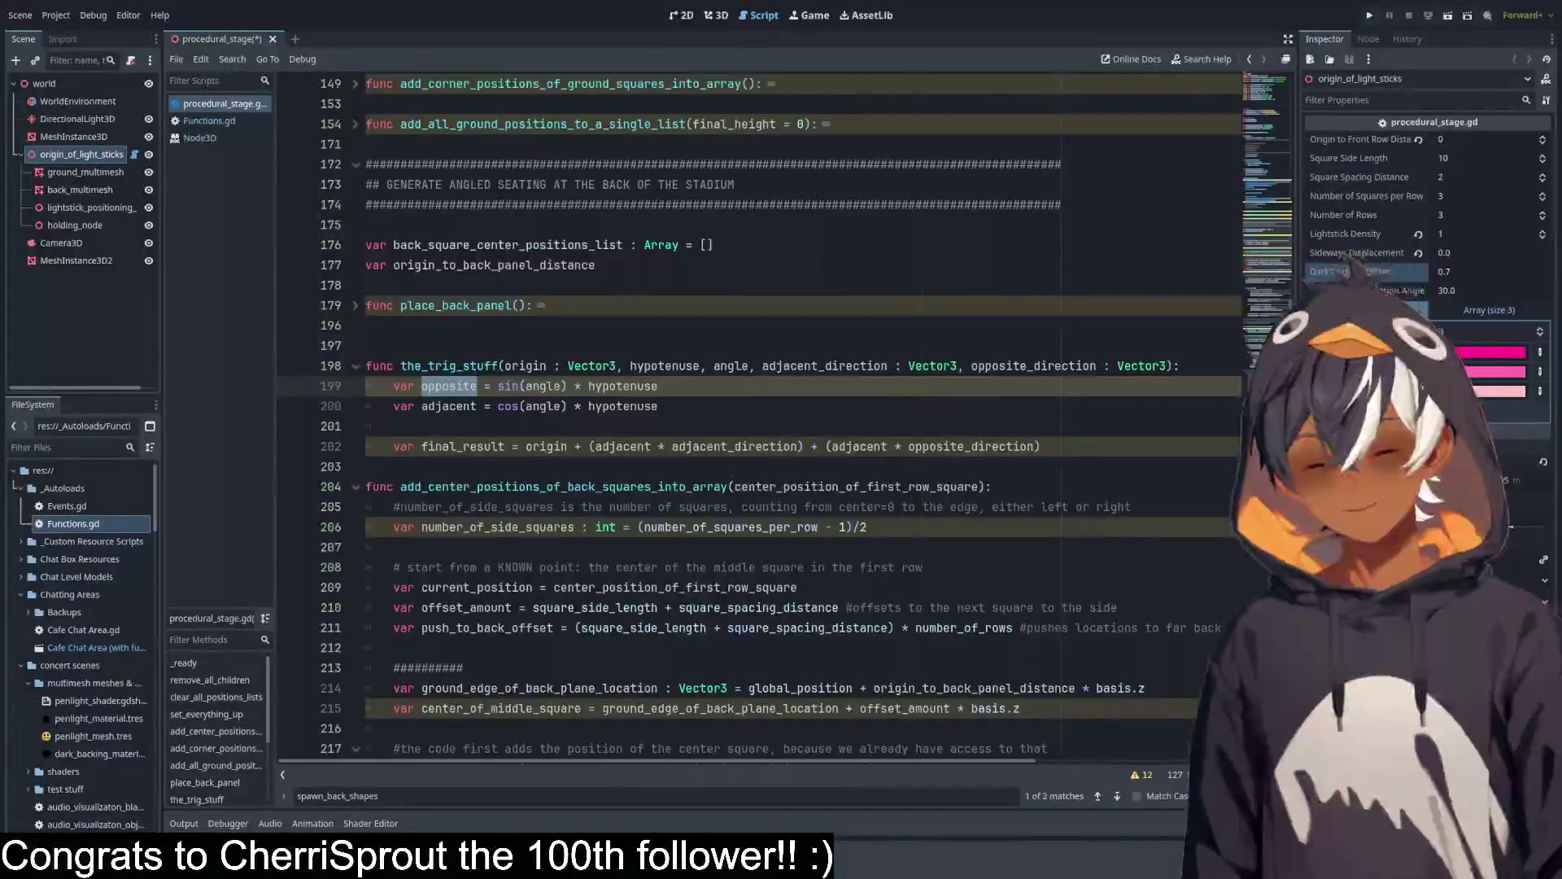
double_click(859, 446)
key("ctrl+v")
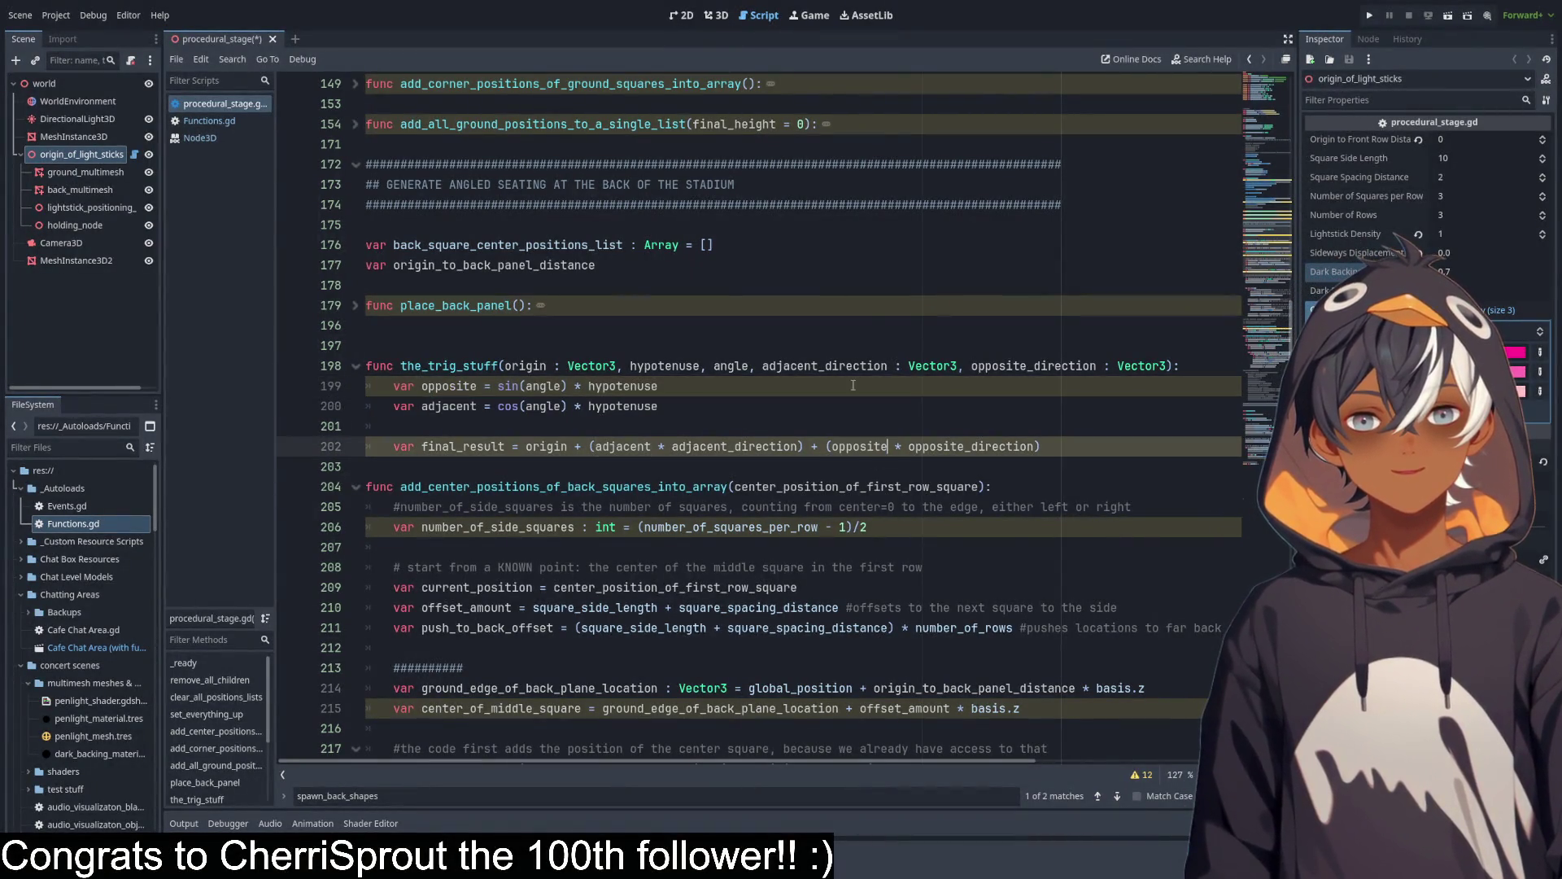
key("Up")
double_click(450, 447)
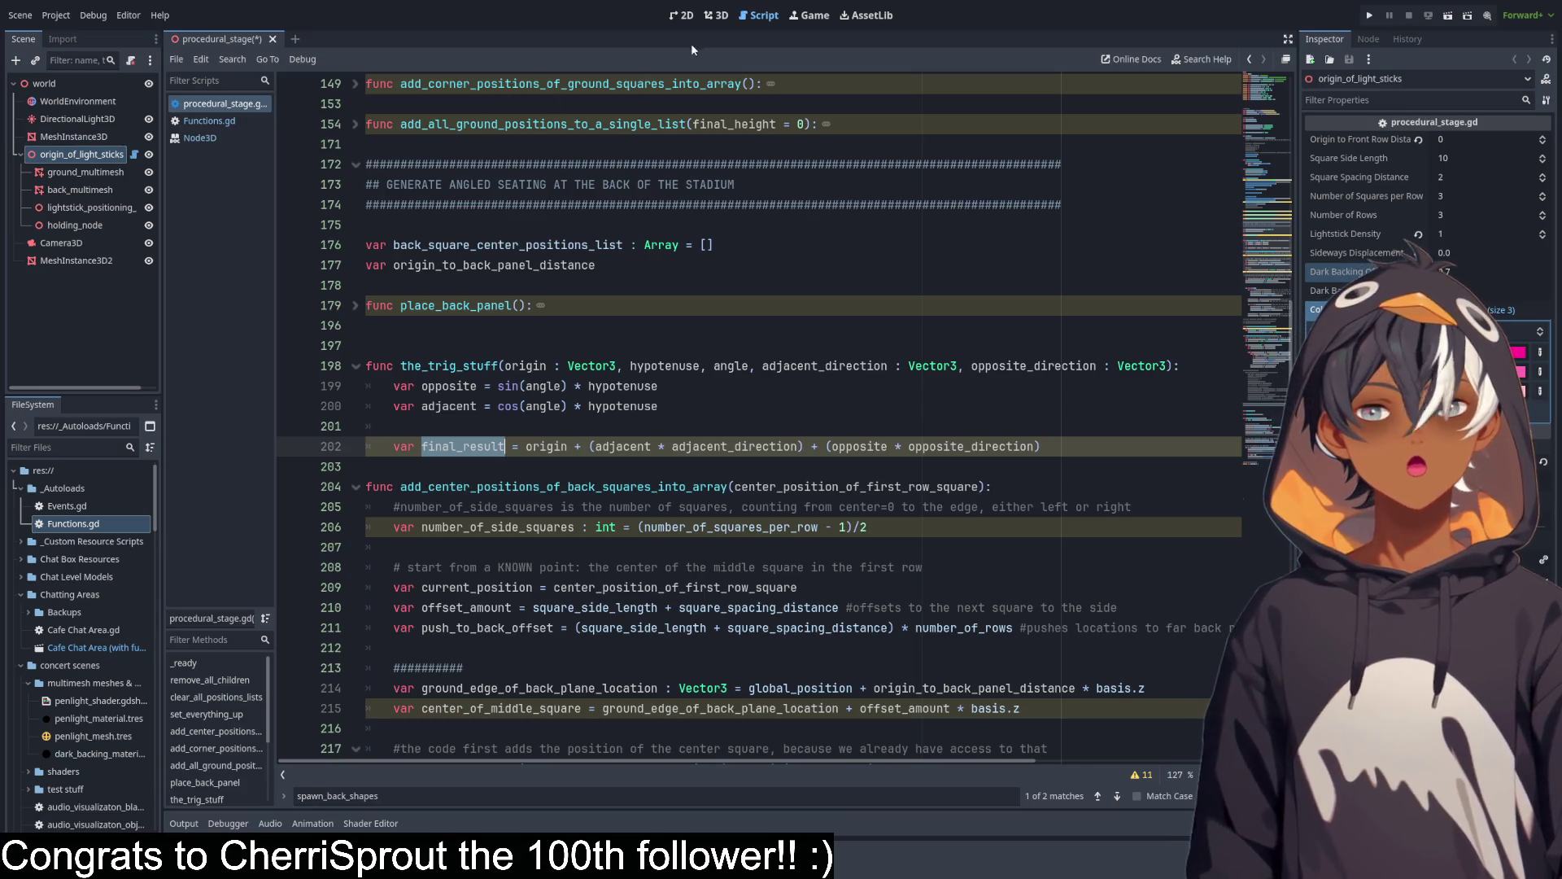
left_click(716, 15)
Orbit and zoom around the stage, nudging Dark Backing Rotation, to inspect the back panel and lightsticks.
mouse_move(627, 235)
left_mouse_down()
mouse_move(605, 233)
mouse_move(604, 275)
mouse_move(645, 311)
left_mouse_up()
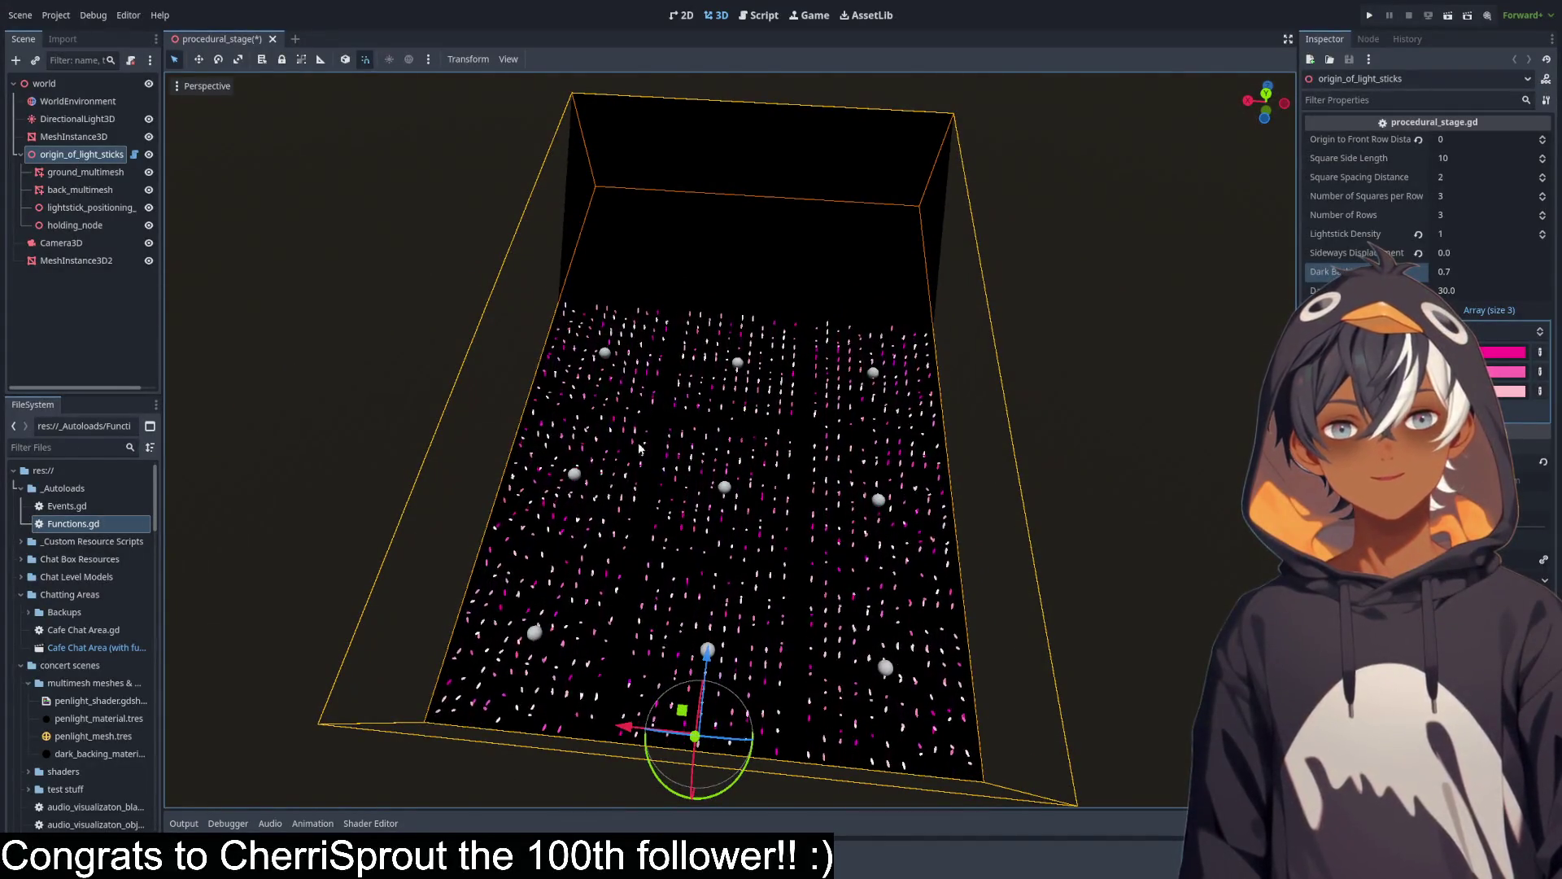
mouse_move(781, 269)
left_mouse_down()
mouse_move(777, 364)
mouse_move(706, 458)
left_mouse_up()
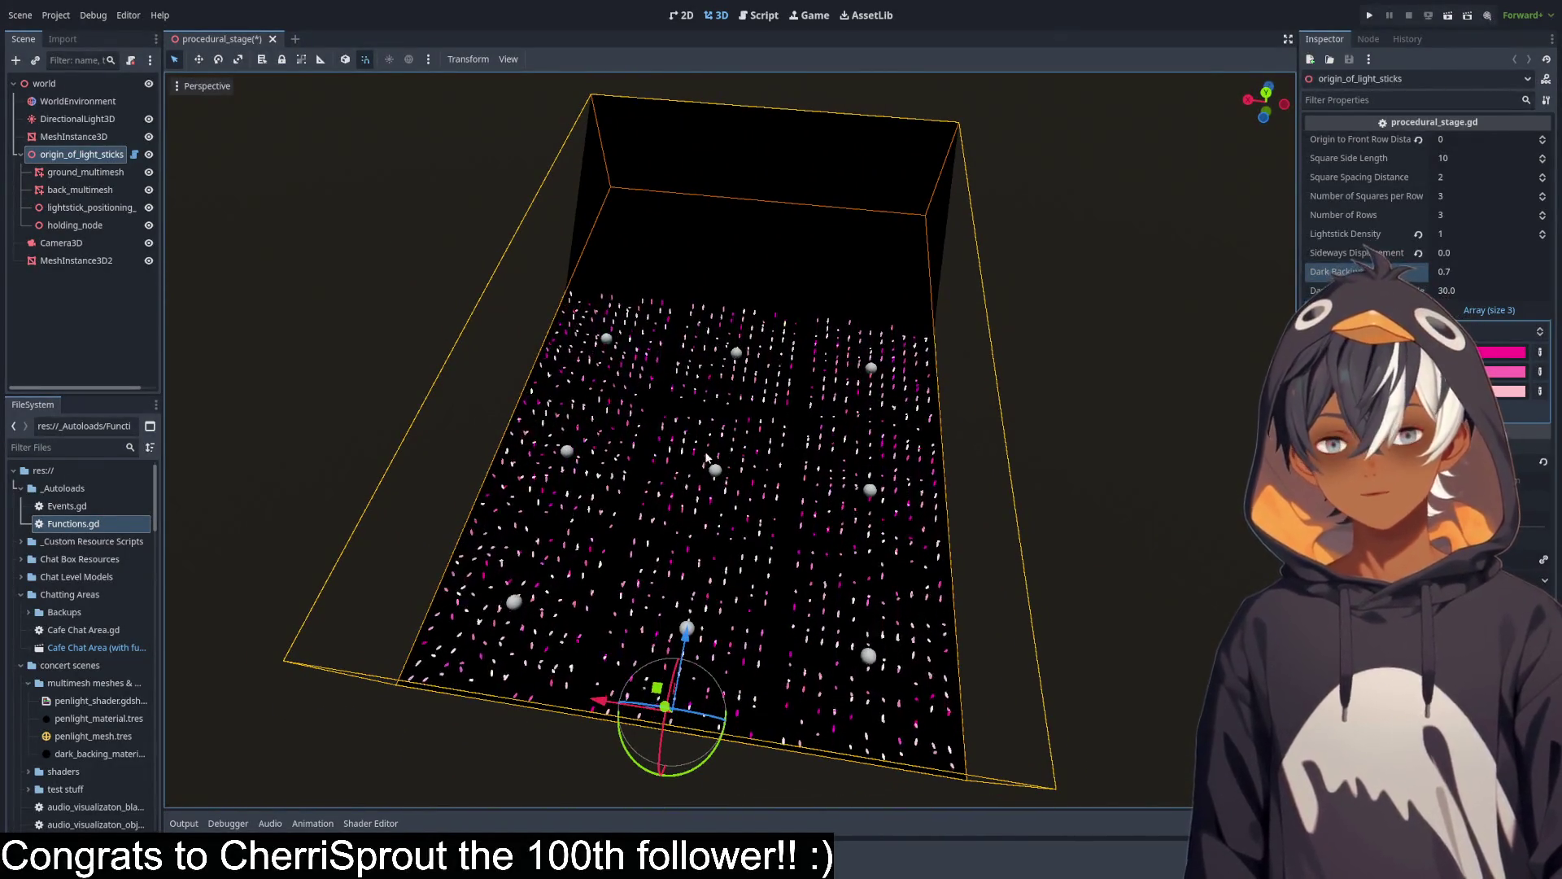
left_click_drag(881, 205, 607, 254)
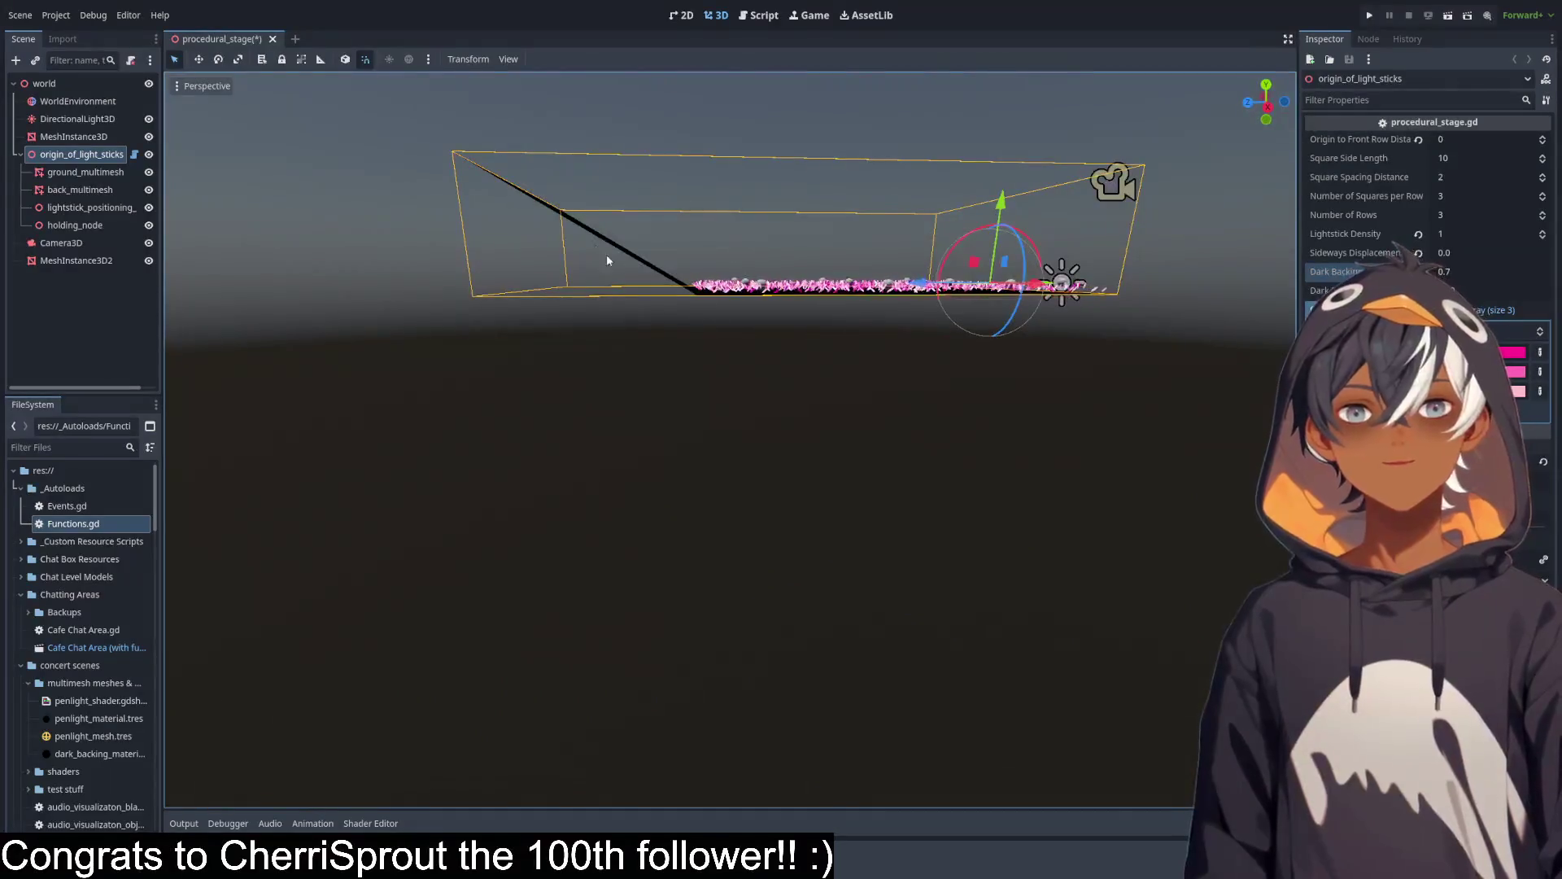
left_click_drag(1495, 290, 1547, 290)
scroll(686, 186, "up", 5)
scroll(686, 186, "up", 3)
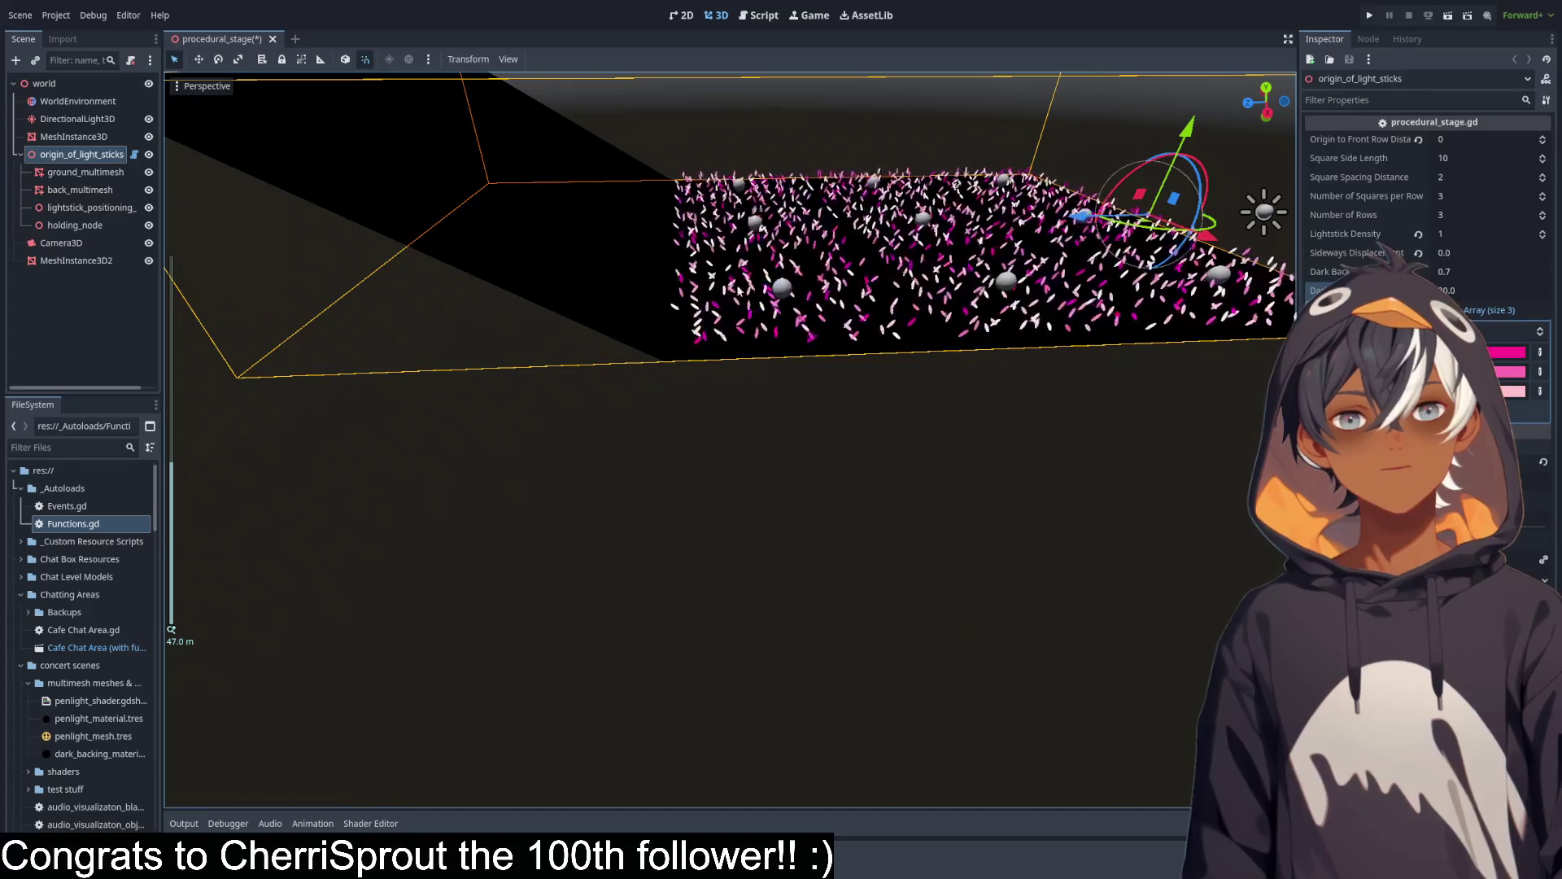
scroll(656, 288, "up", 4)
scroll(656, 288, "down", 5)
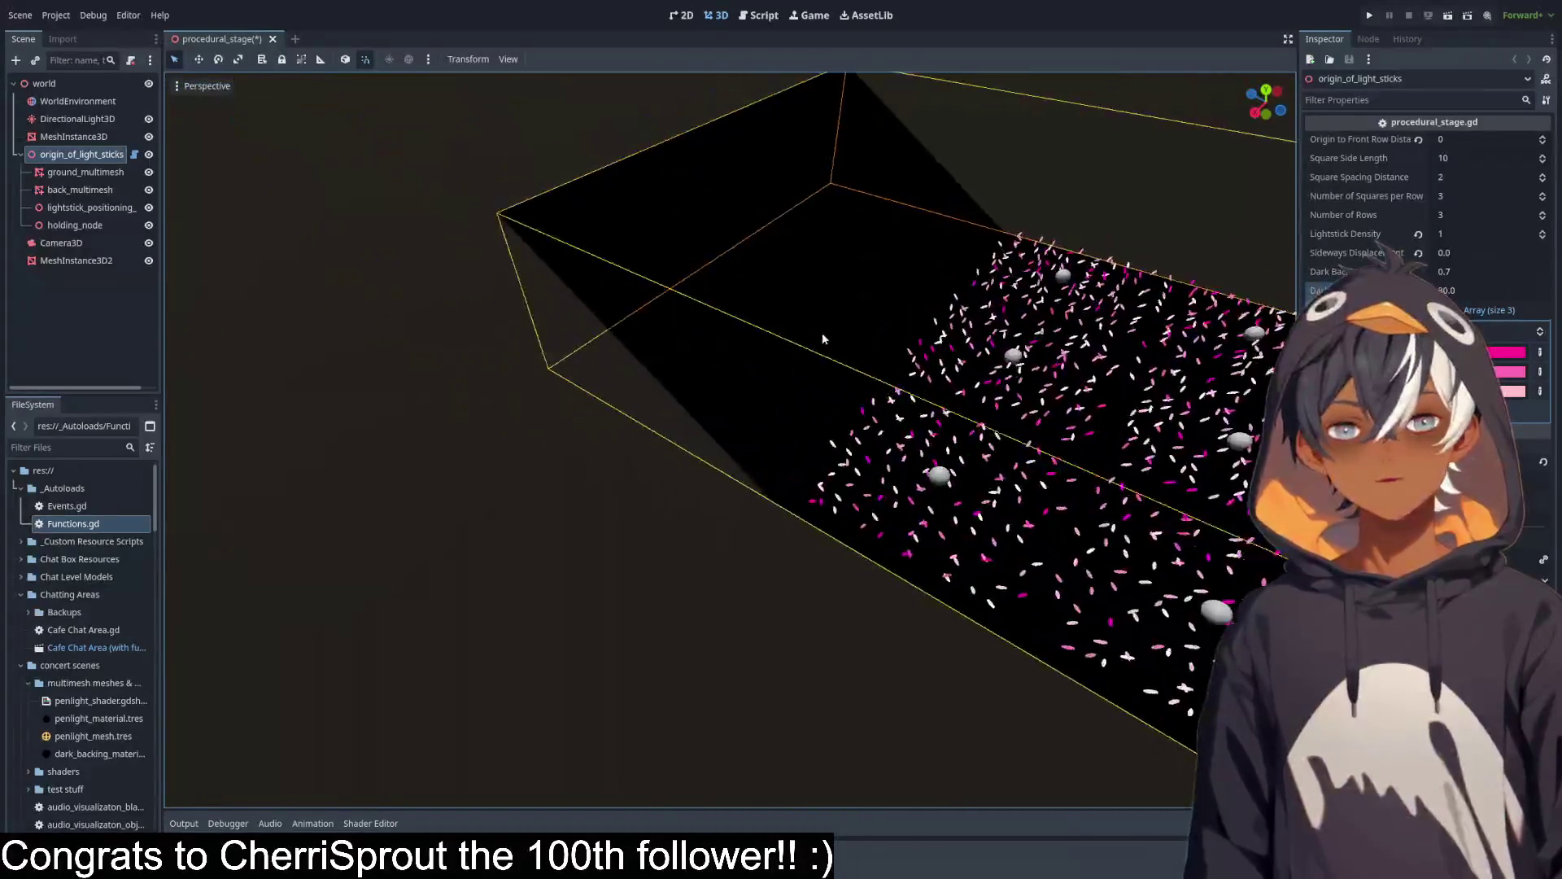
mouse_move(784, 280)
left_mouse_down()
mouse_move(813, 157)
mouse_move(928, 293)
mouse_move(900, 499)
mouse_move(717, 418)
left_mouse_up()
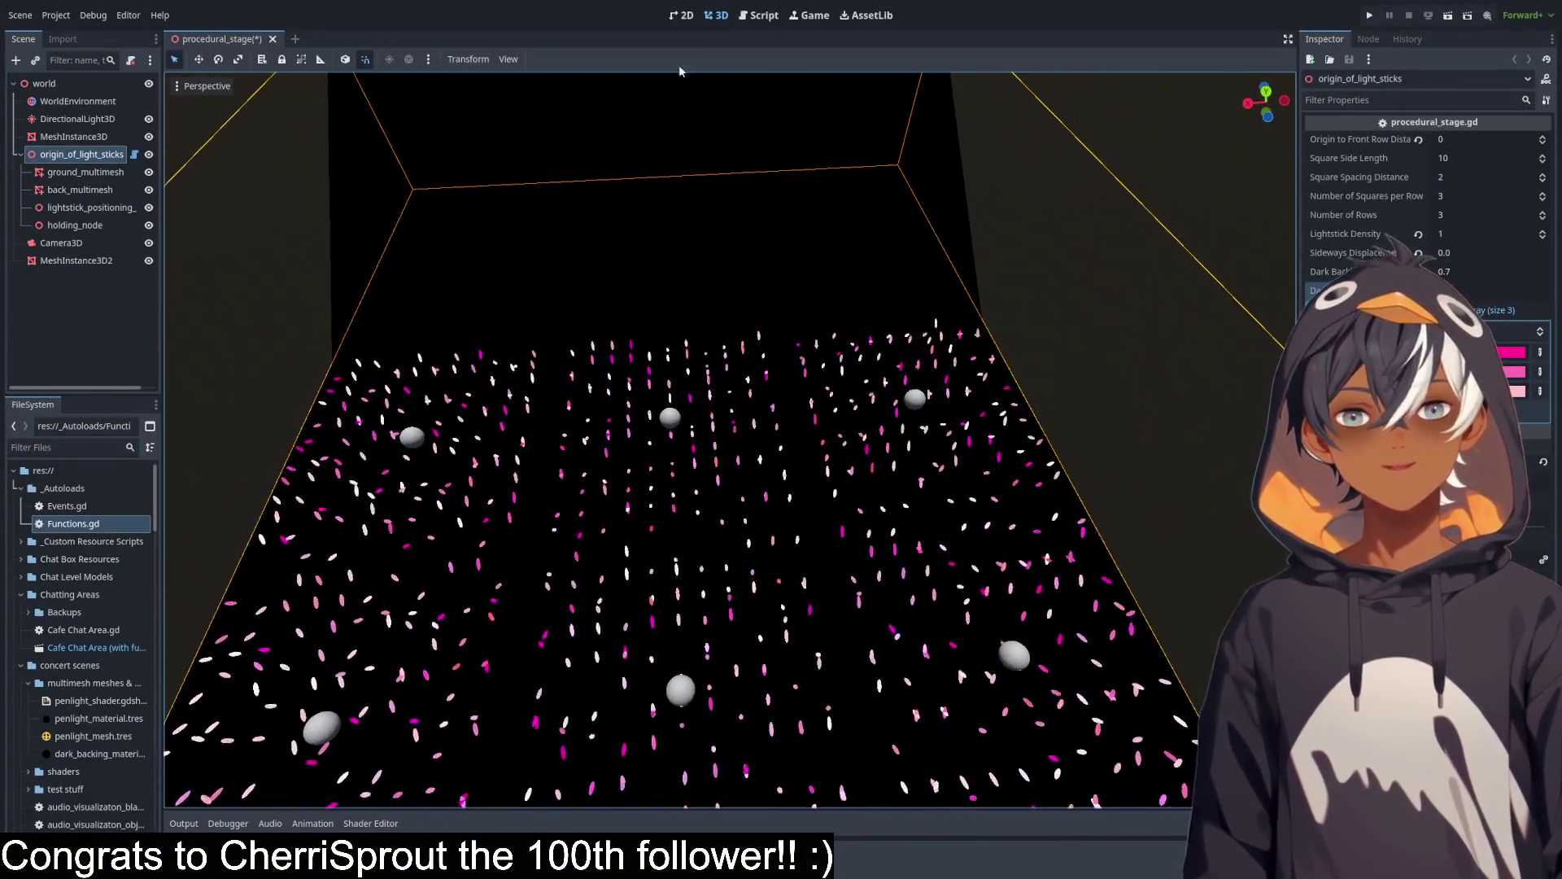
left_click(759, 15)
Delete the empty line 201 inside the_trig_stuff.
left_click(657, 426)
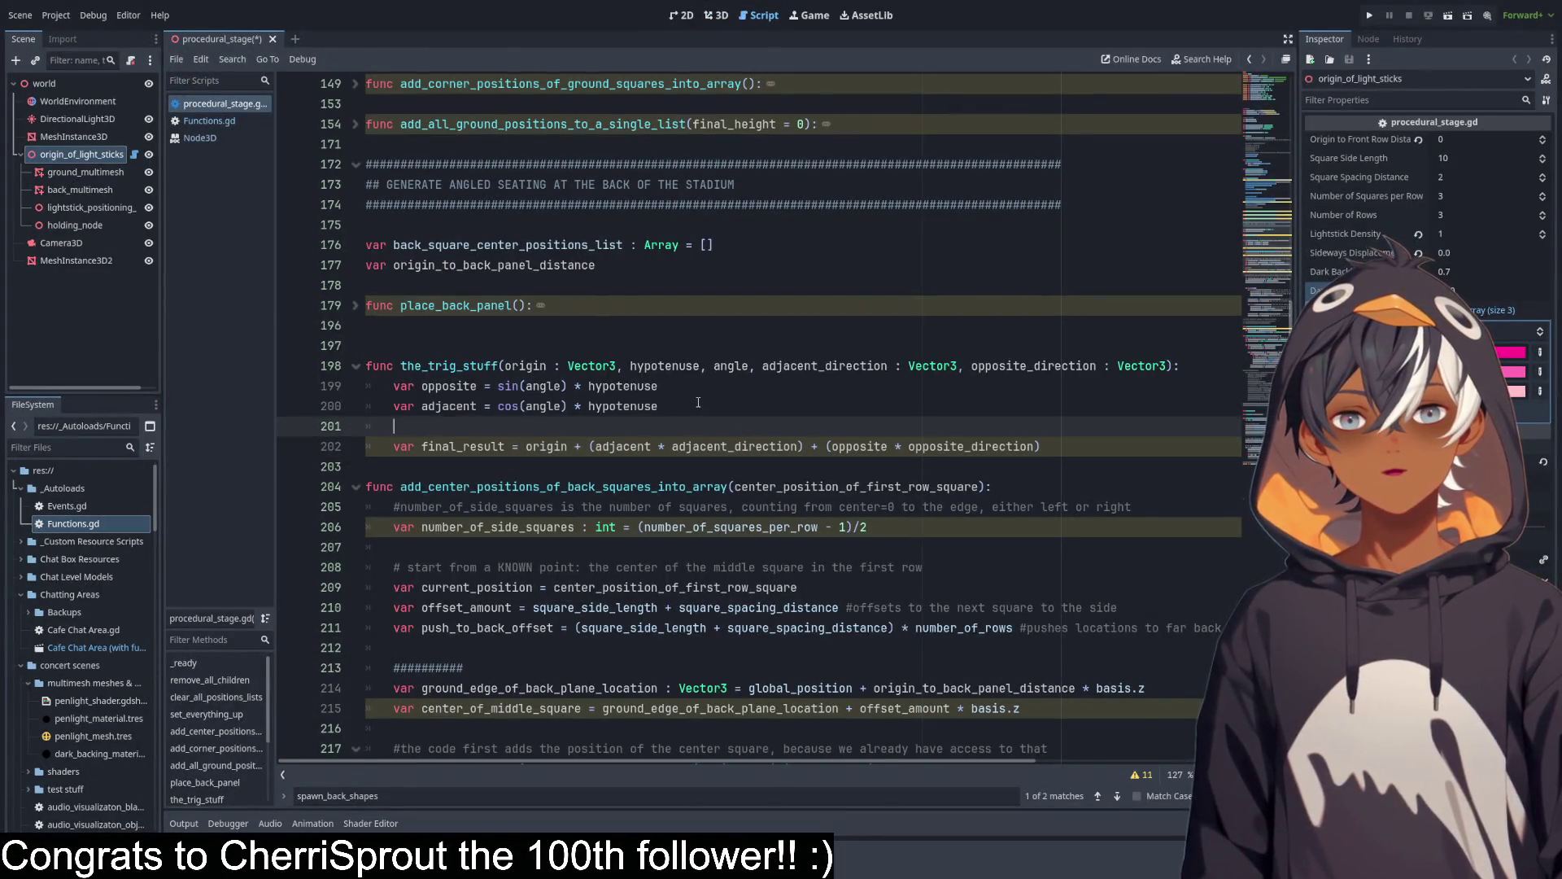
left_click_drag(1052, 447, 351, 458)
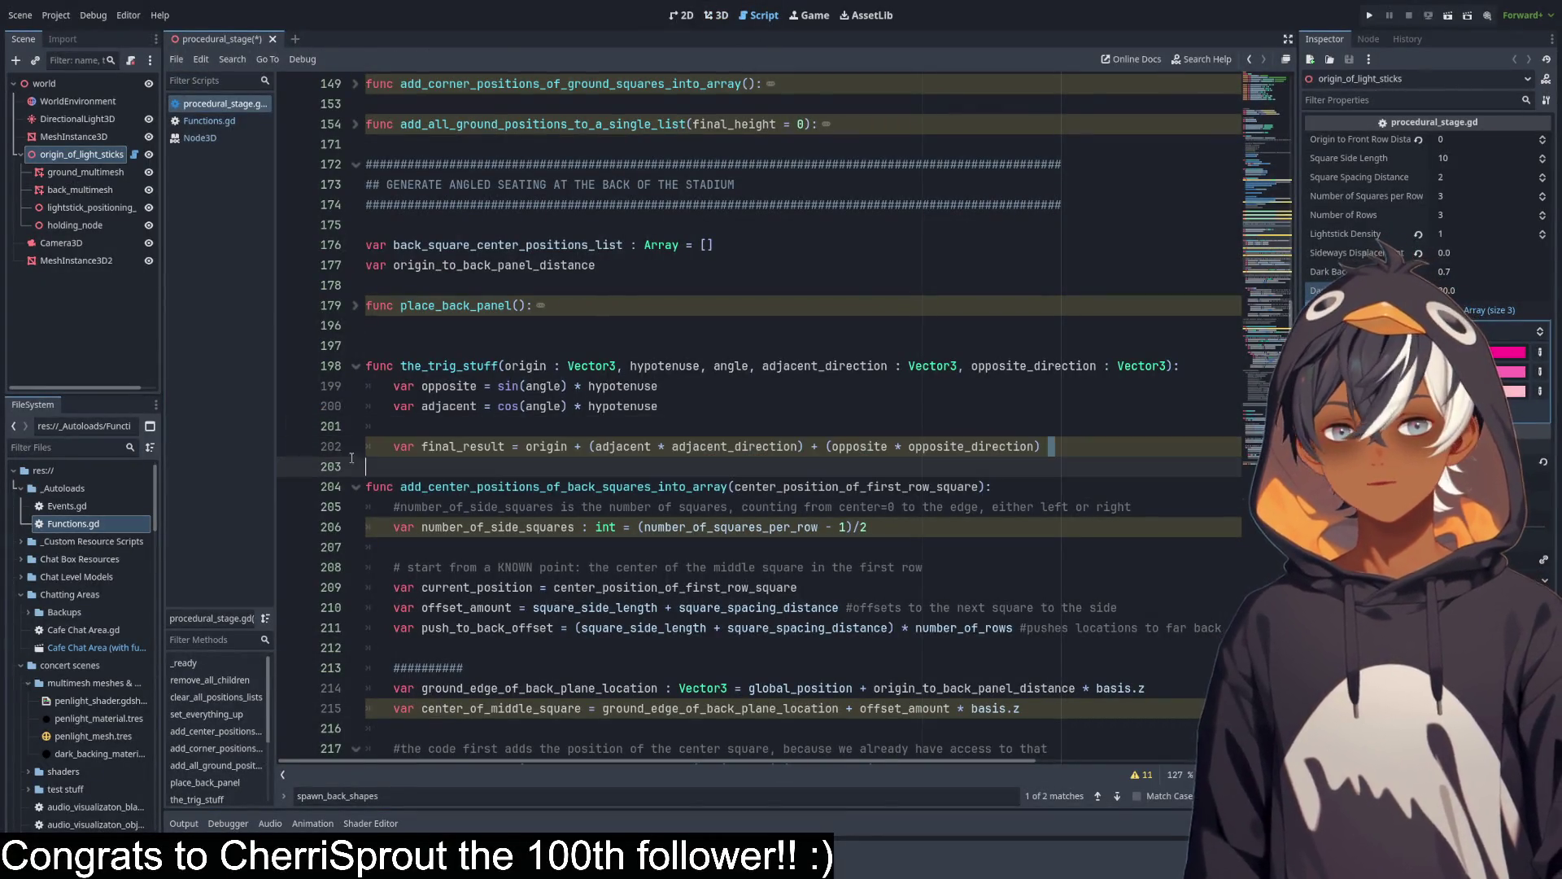
left_click(452, 432)
key("BackSpace")
key("BackSpace")
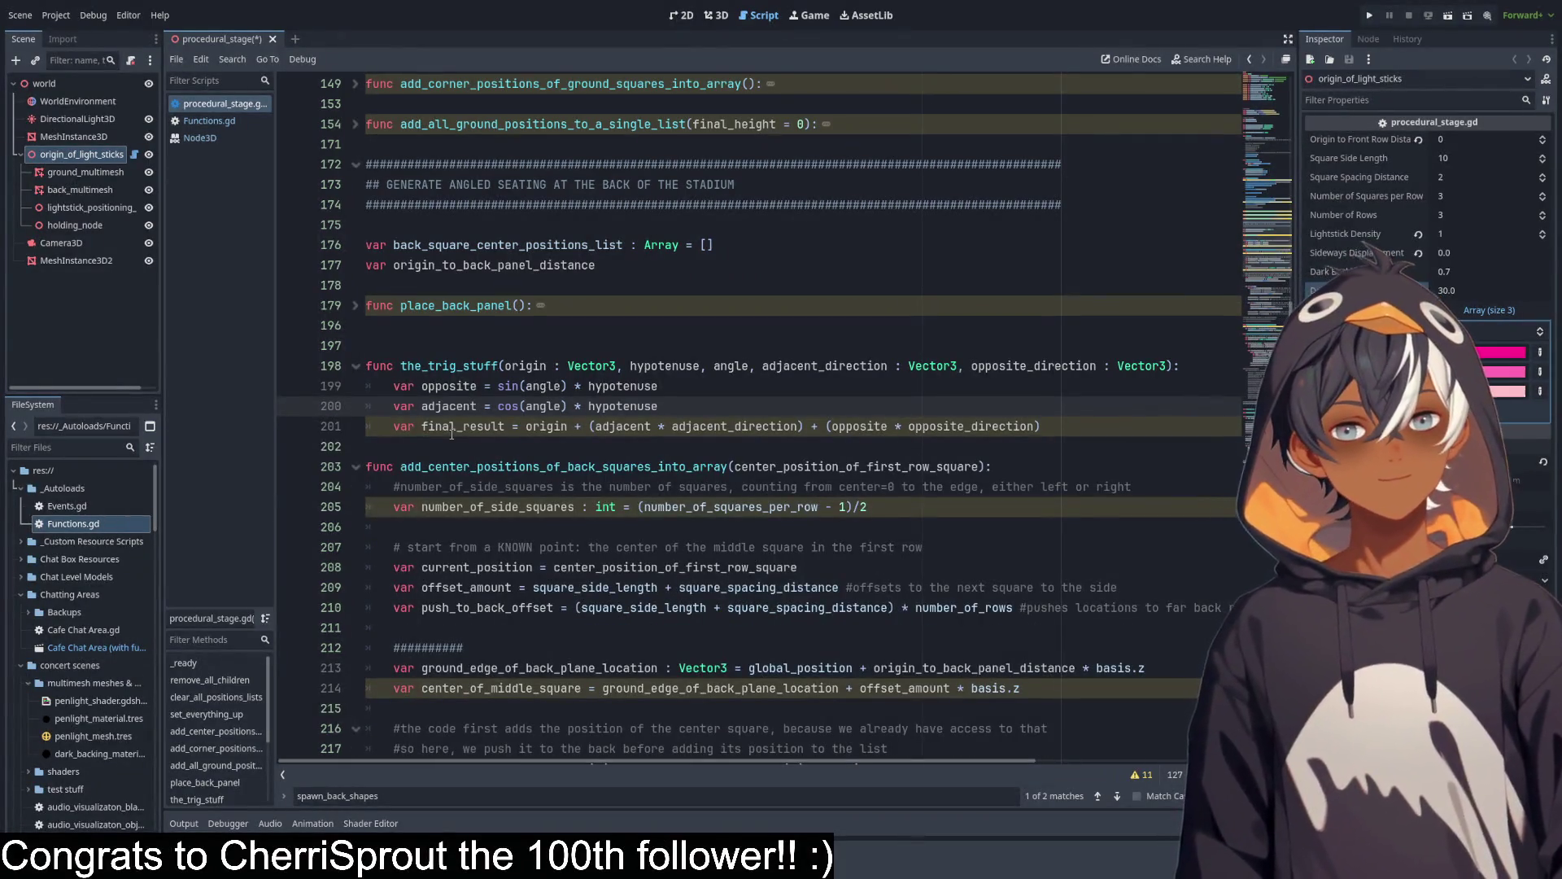
Open two blank lines below center_of_middle_square and select the the_trig_stuff signature.
scroll(639, 356, "down", 3)
scroll(499, 309, "down", 3)
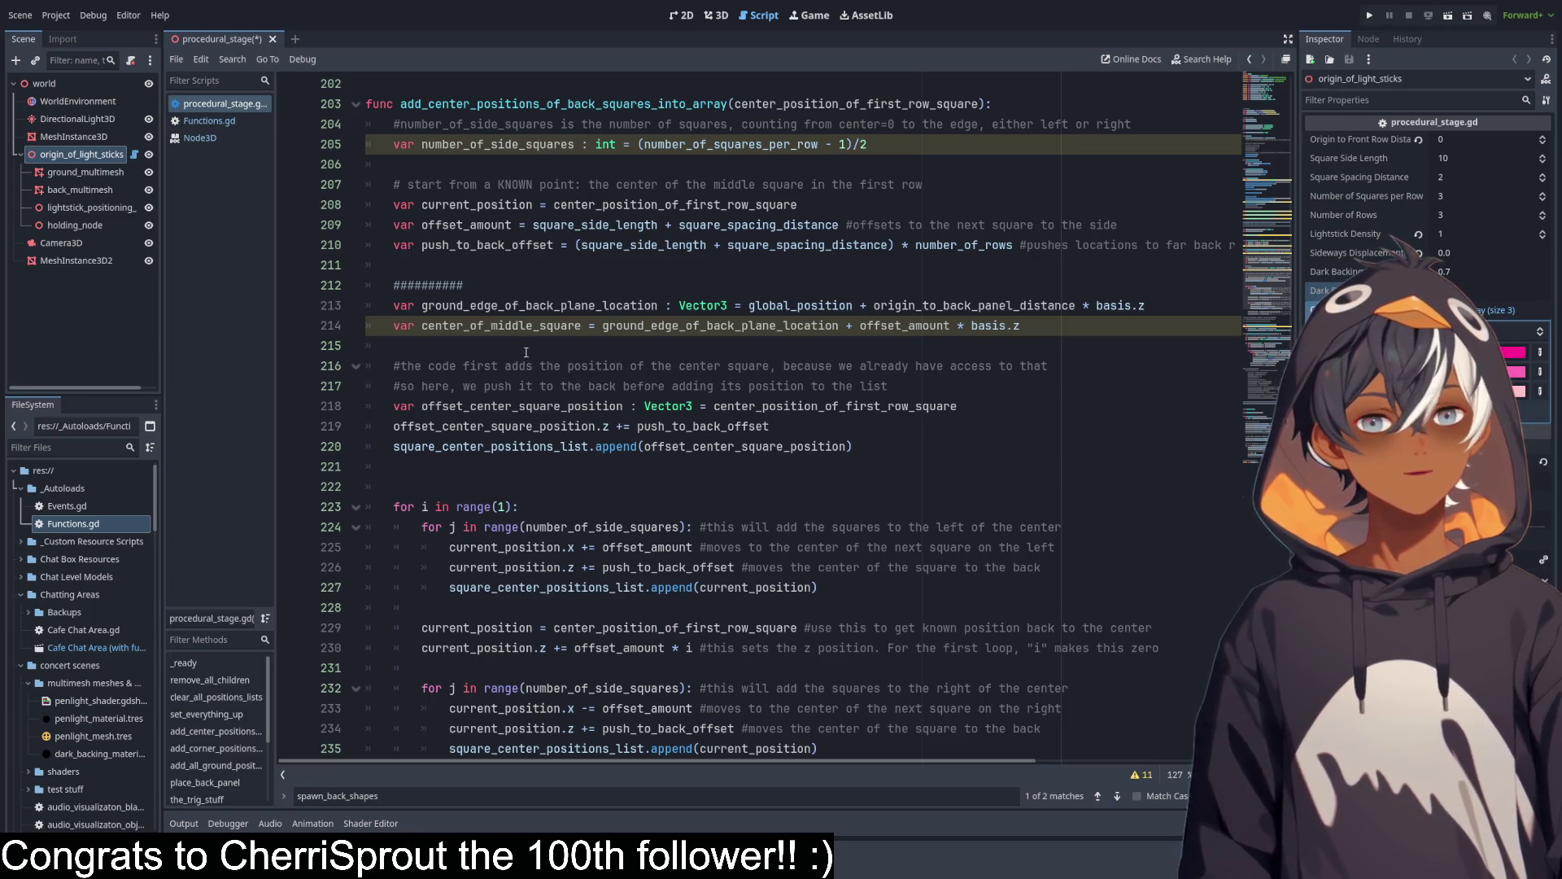
left_click(524, 346)
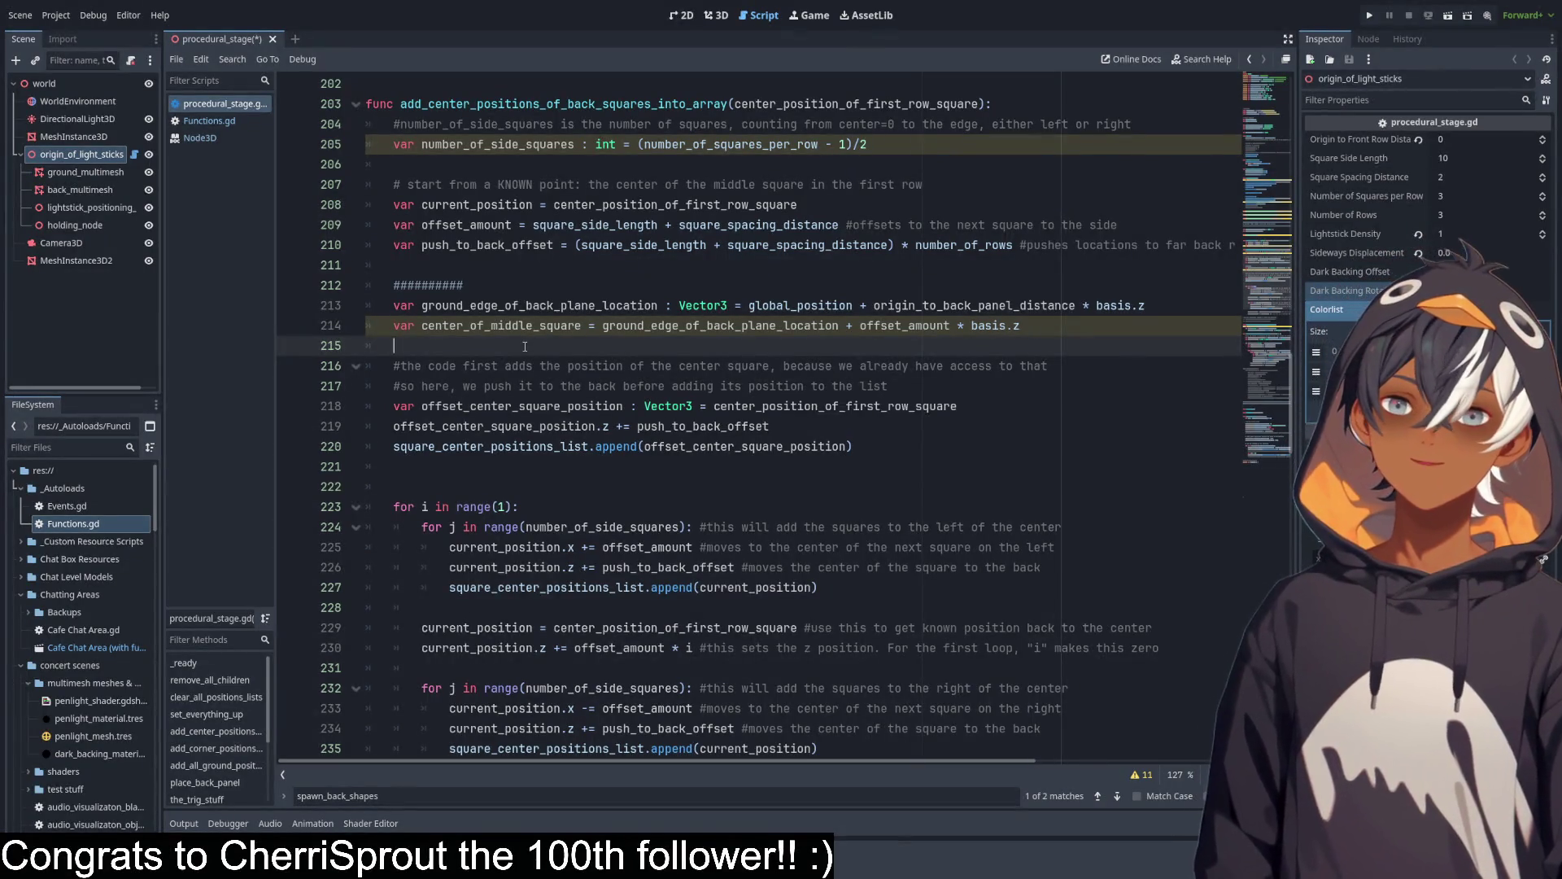
key("Return")
key("Return")
key("Up")
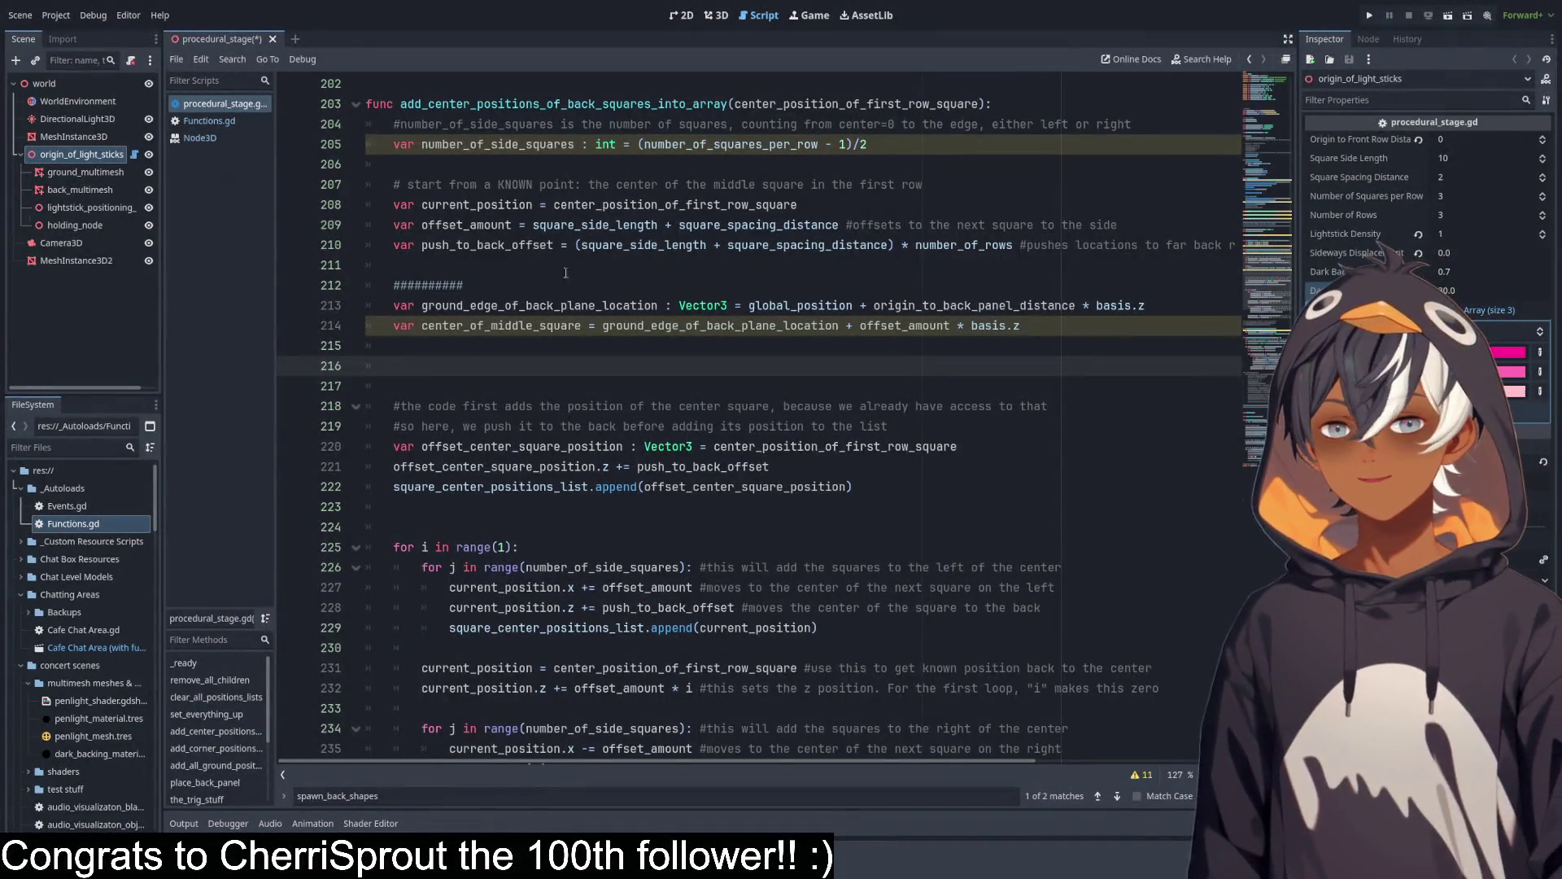
scroll(587, 177, "up", 2)
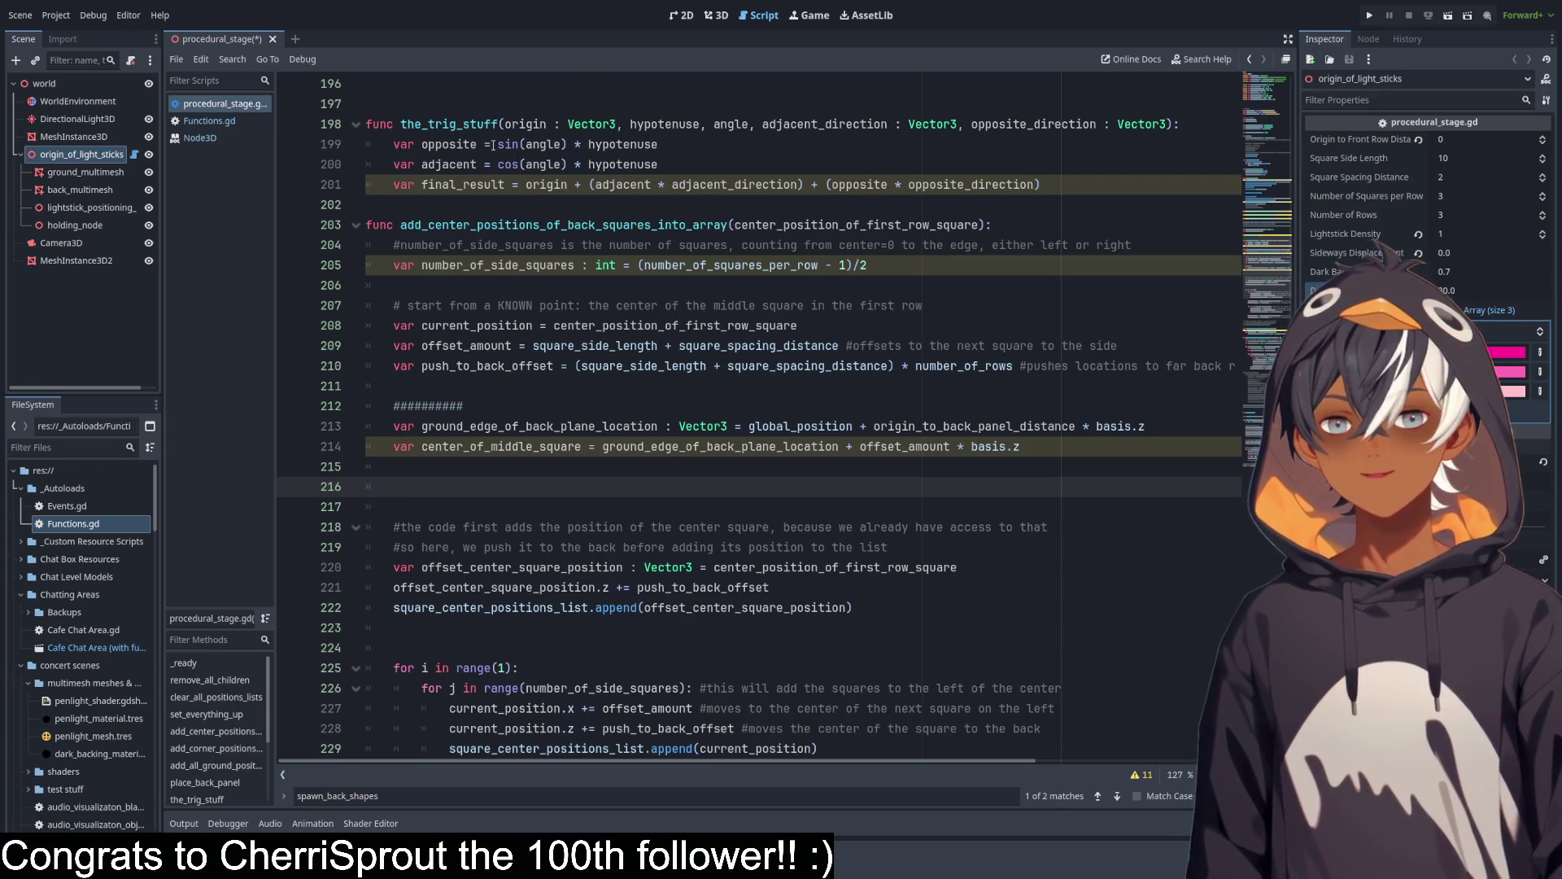
left_click_drag(401, 127, 1172, 126)
key("ctrl+c")
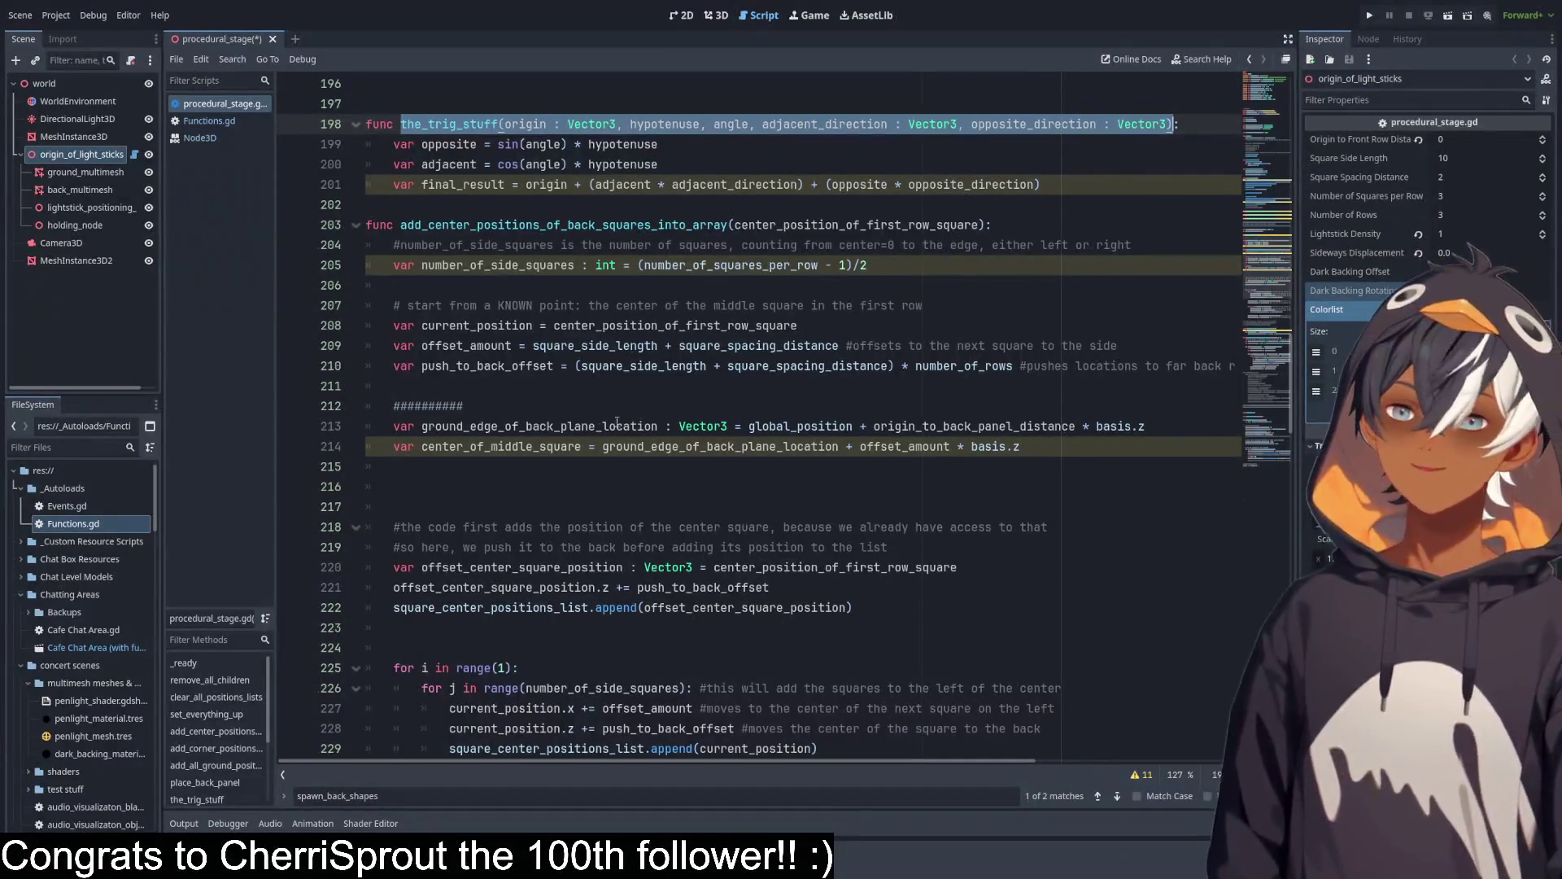
left_click(464, 486)
Paste the the_trig_stuff signature as a call on line 216 and review final_result's terms.
key("ctrl+v")
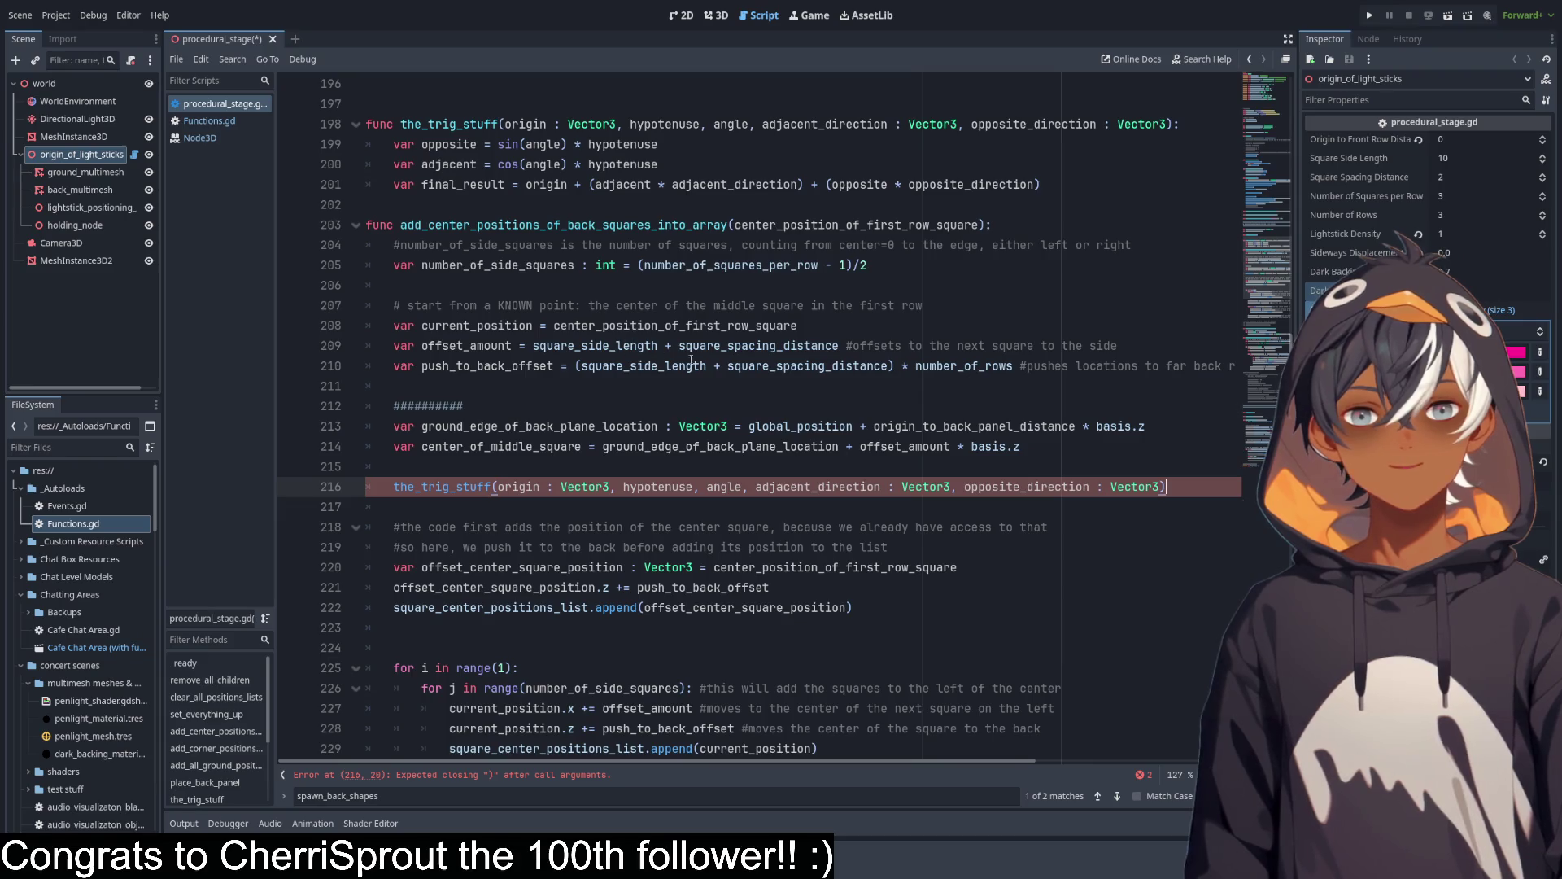
scroll(462, 387, "up", 3)
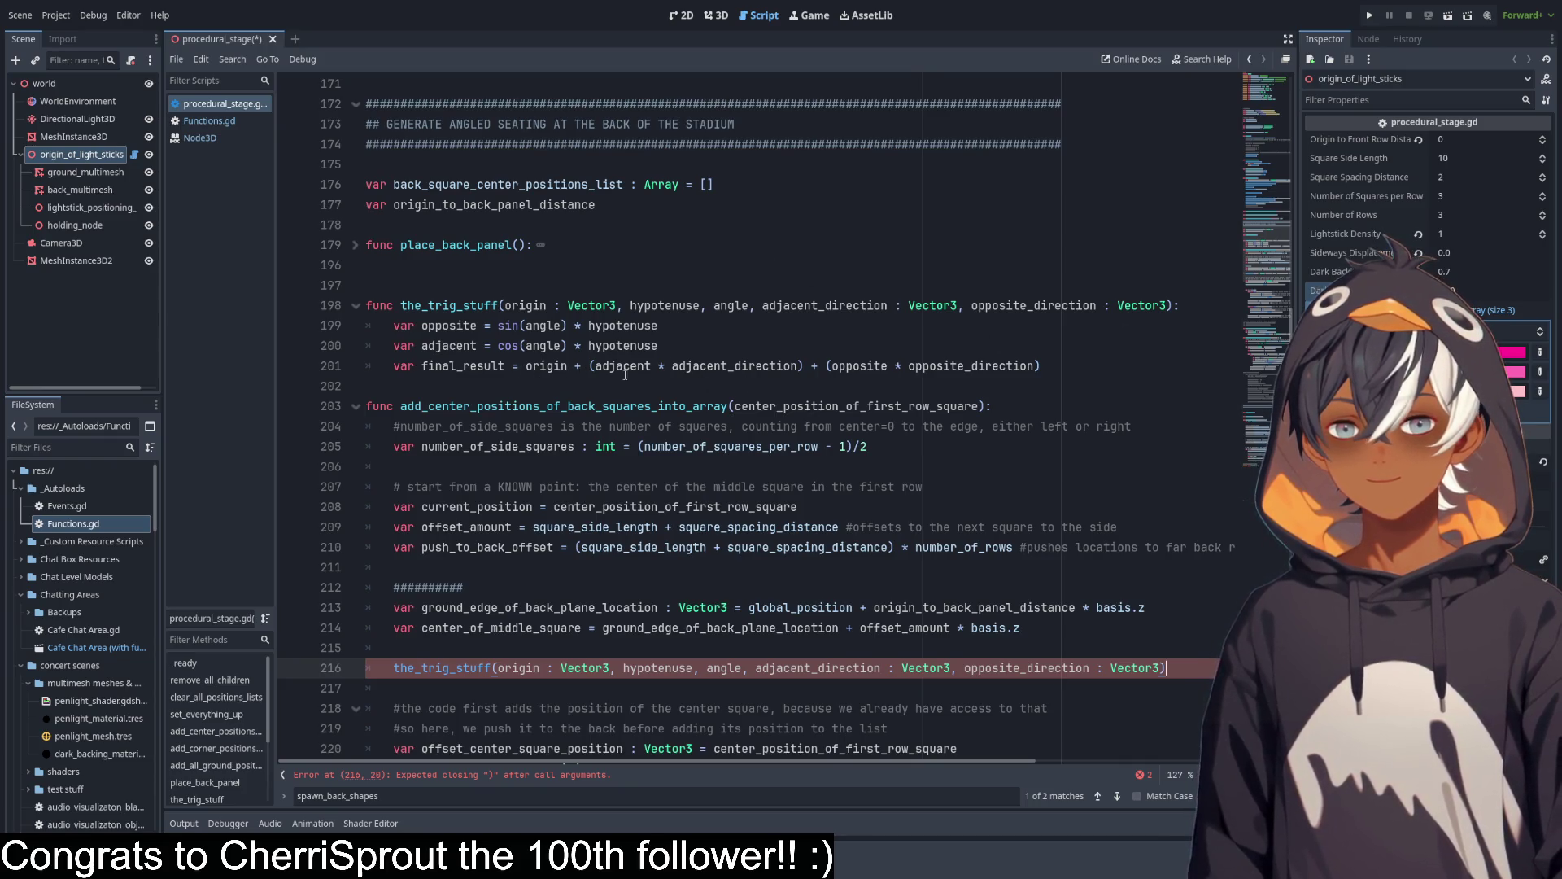
left_click(866, 366)
double_click(952, 365)
double_click(858, 365)
double_click(623, 365)
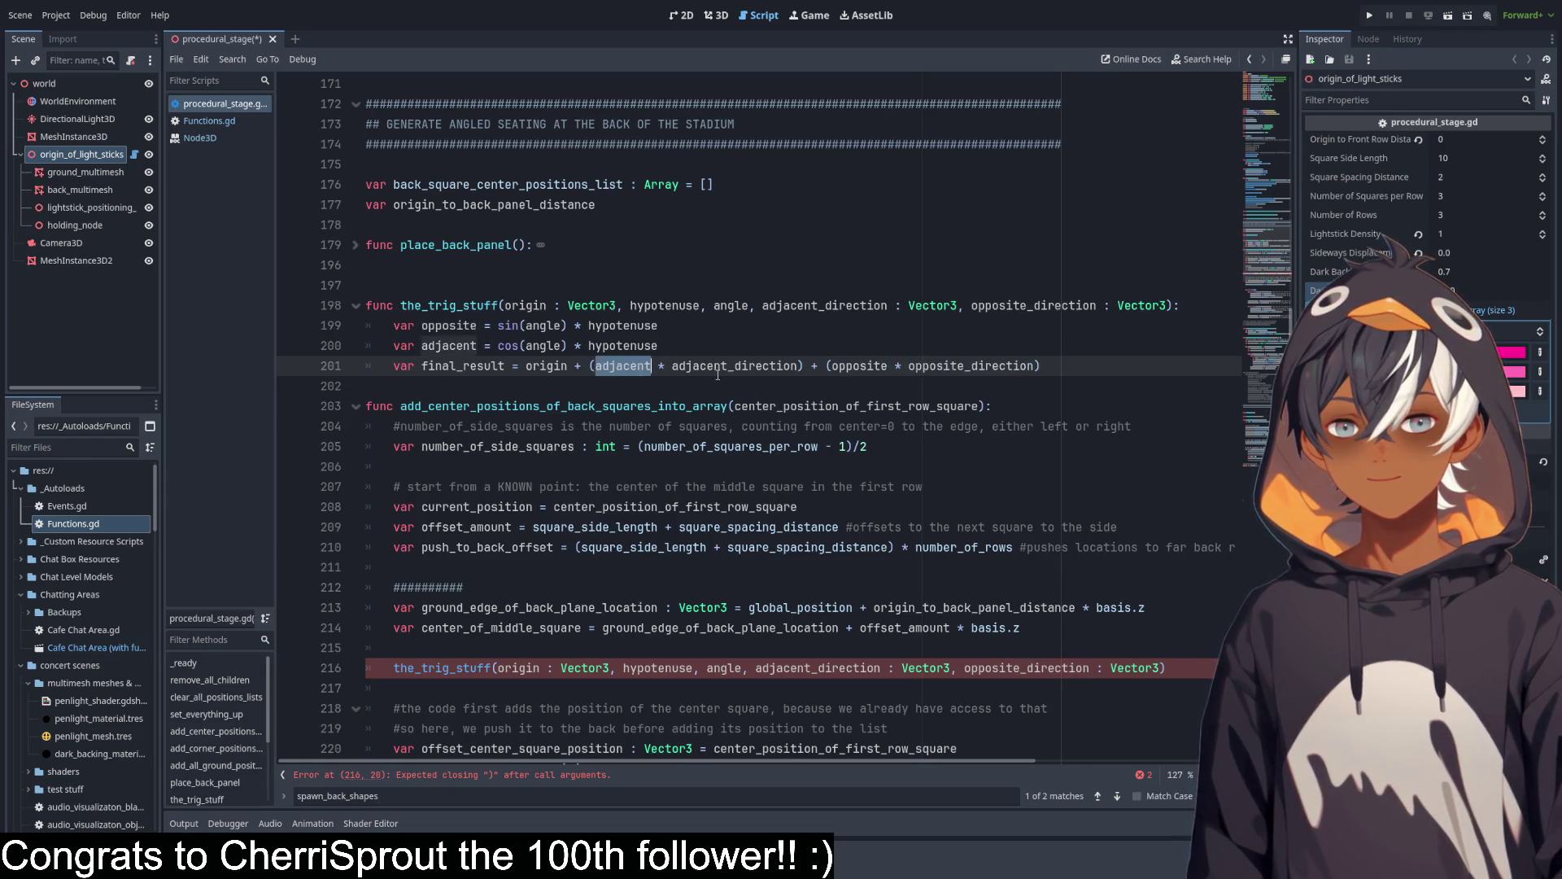
Highlight adjacent_direction and adjacent to trace where each is used in the helper.
double_click(717, 368)
double_click(624, 366)
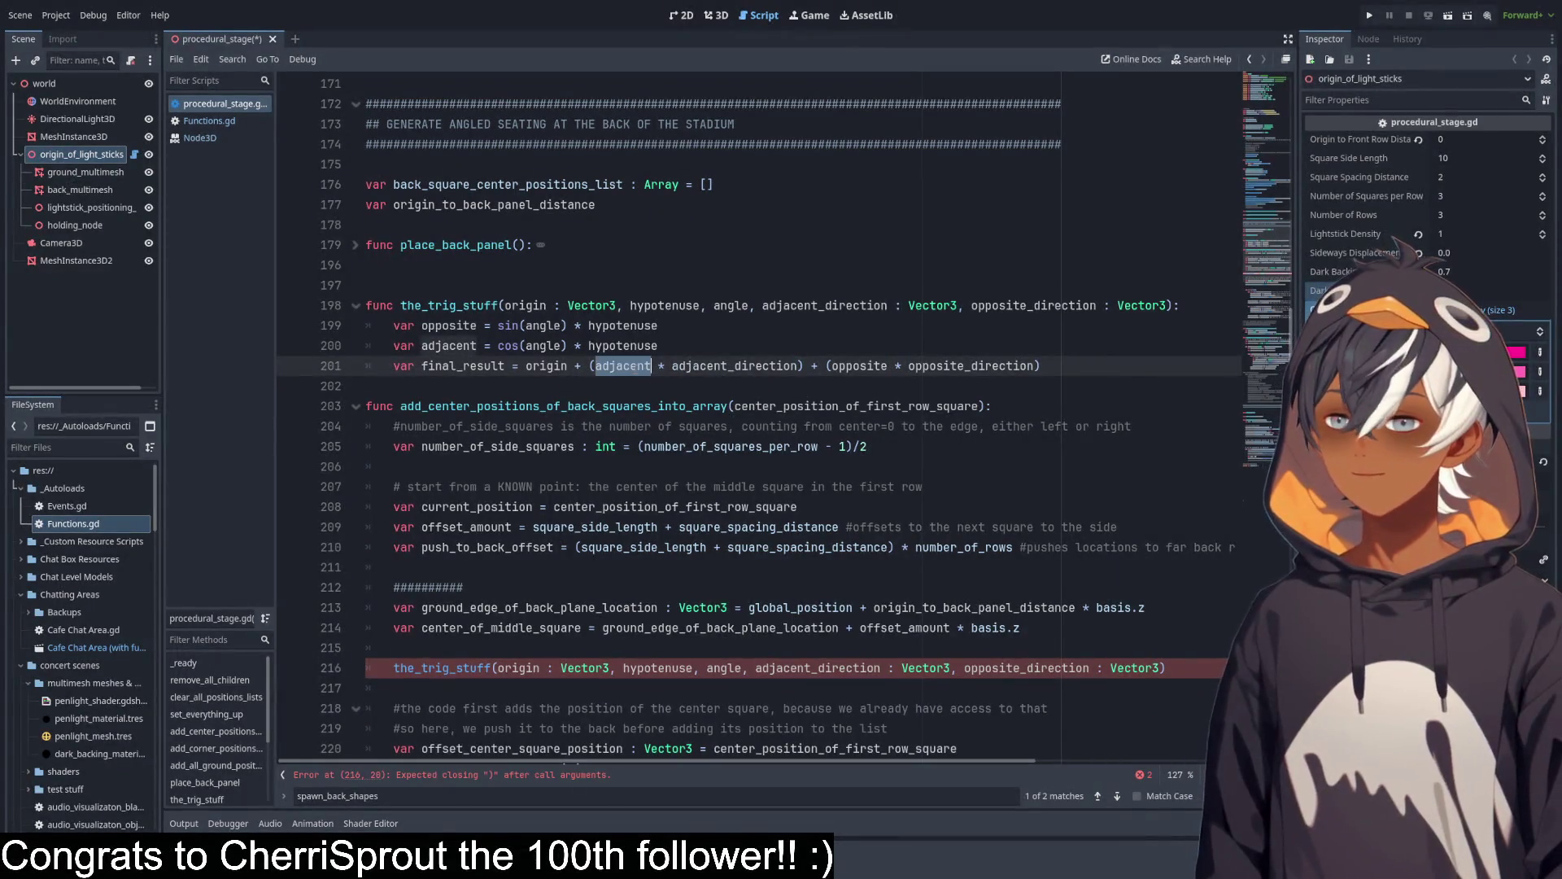
double_click(724, 365)
double_click(639, 366)
double_click(724, 365)
left_click(628, 367)
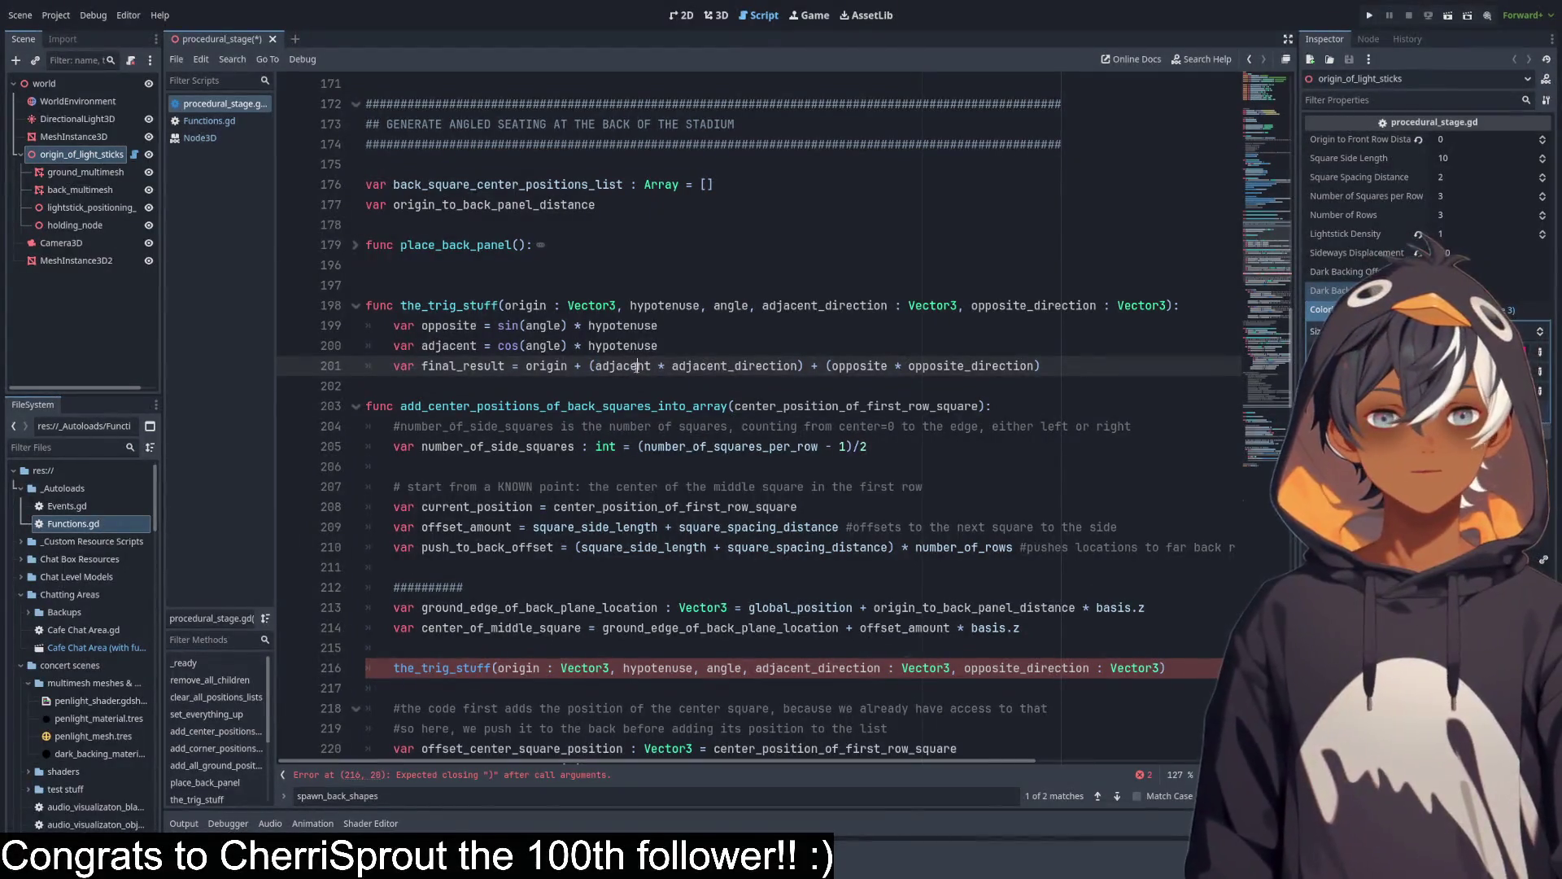
double_click(720, 368)
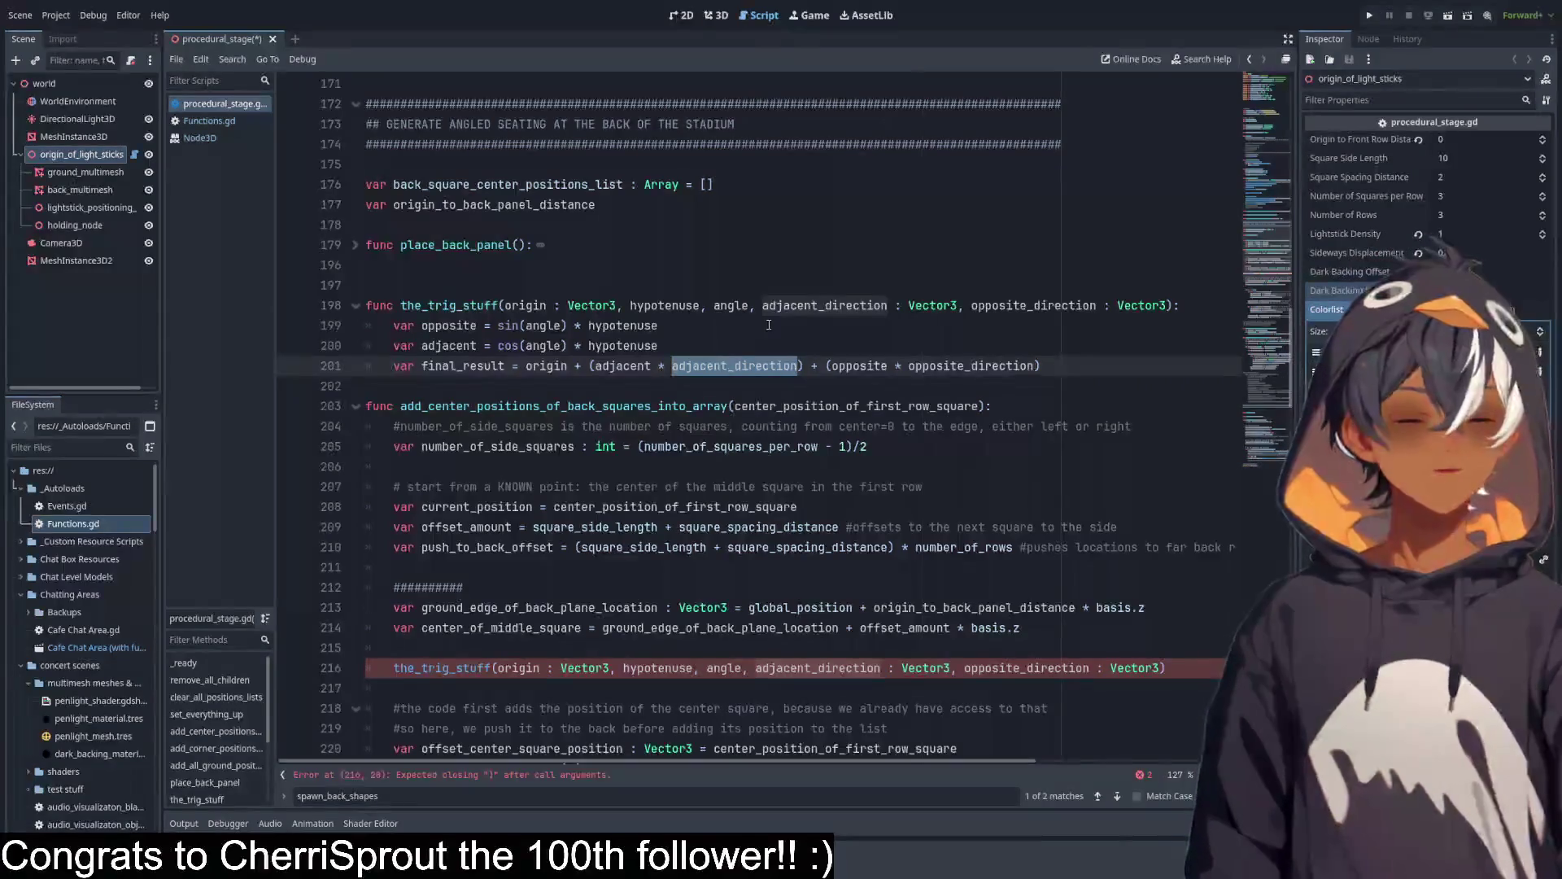
left_click(616, 366)
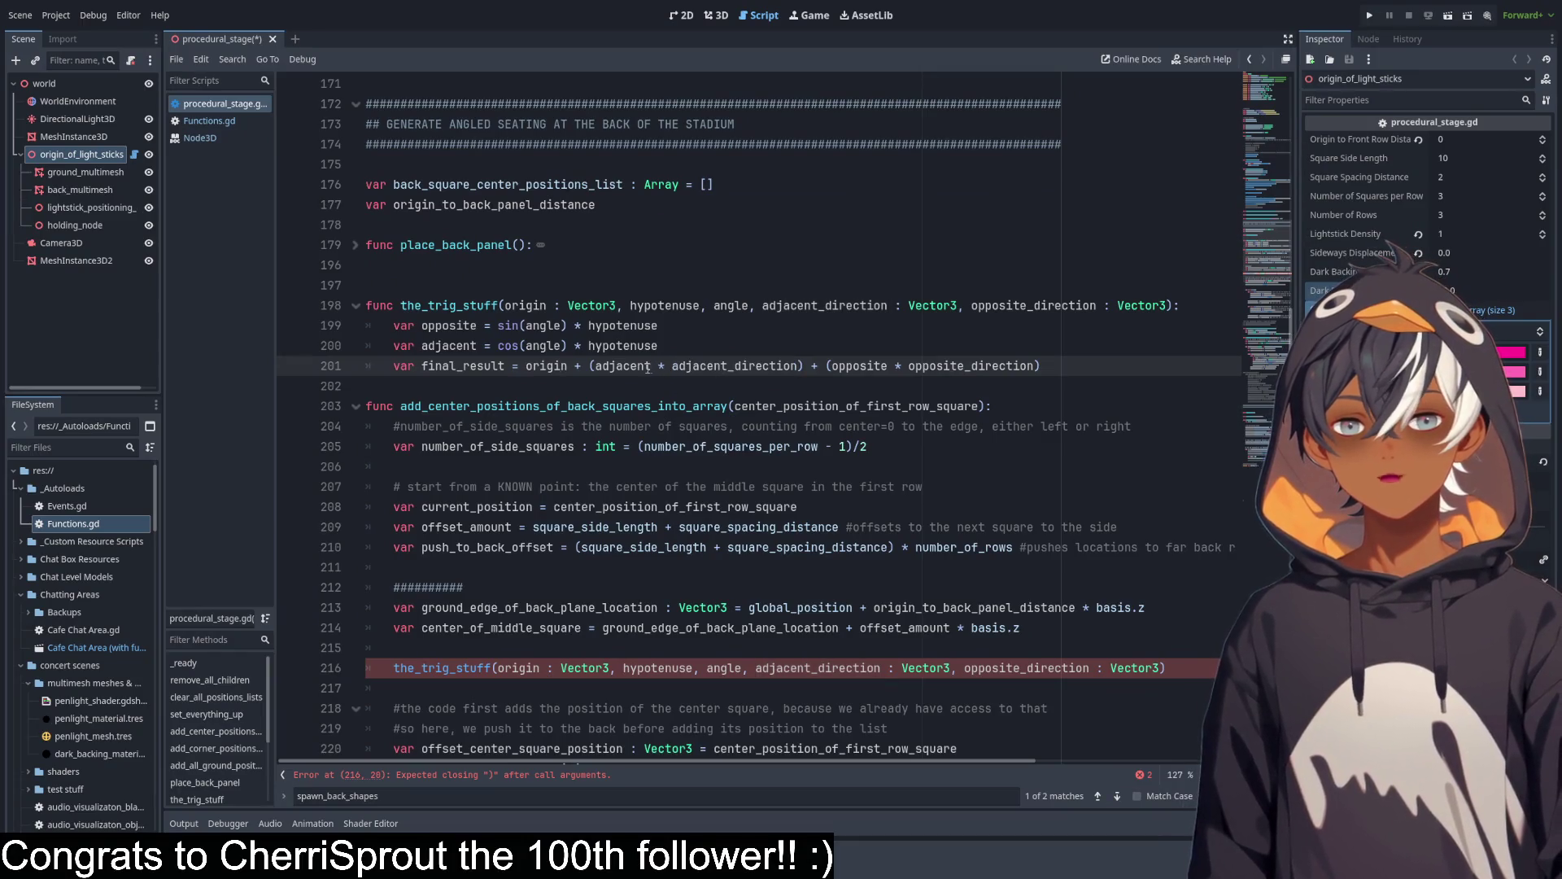
double_click(611, 367)
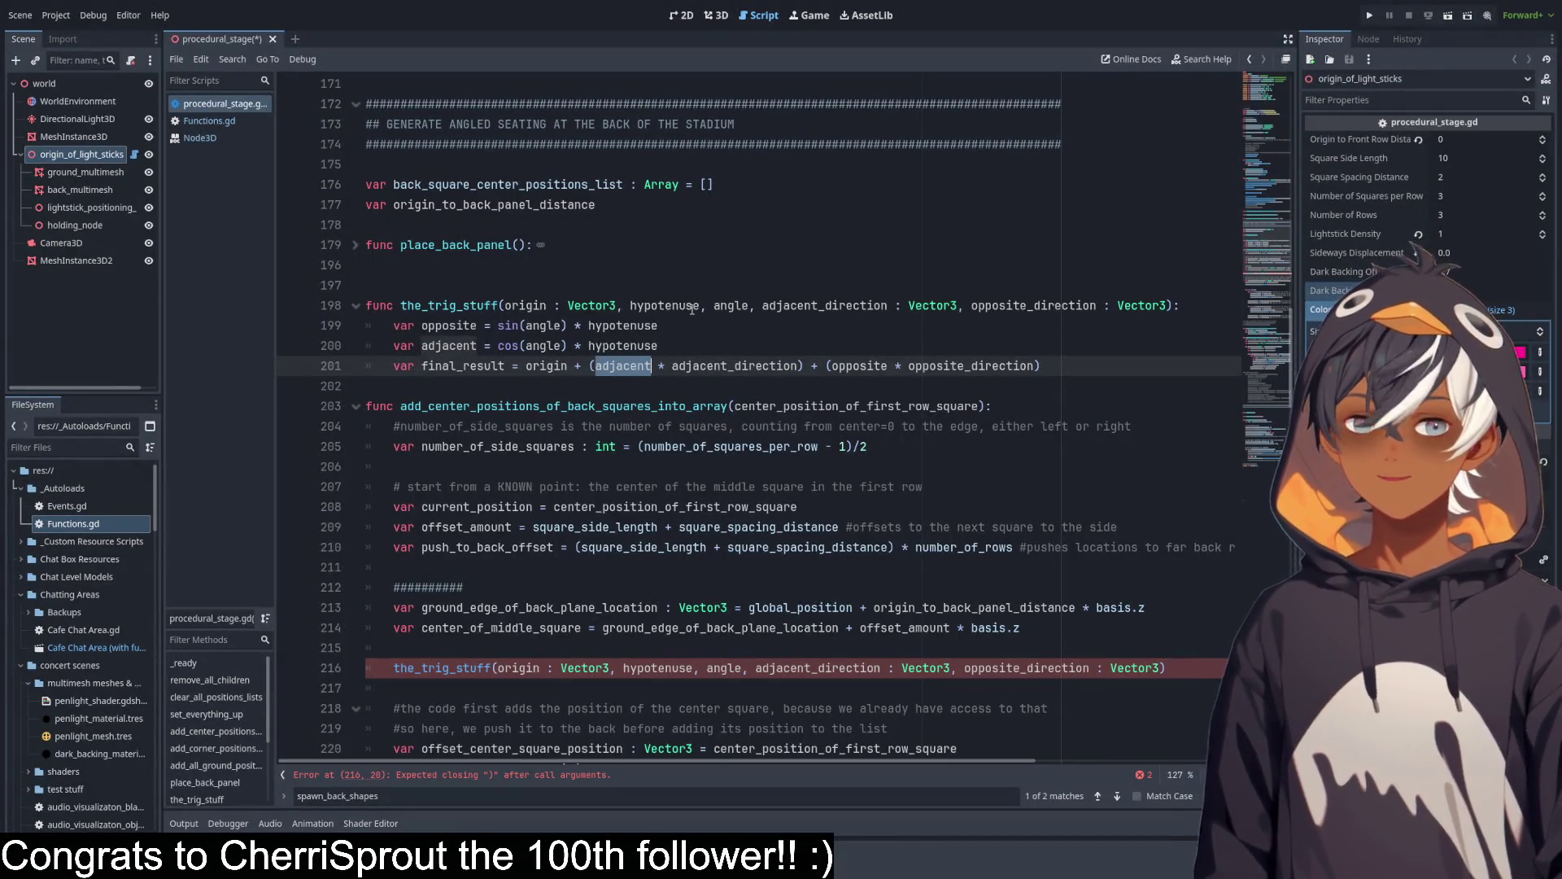
scroll(561, 340, "up", 10)
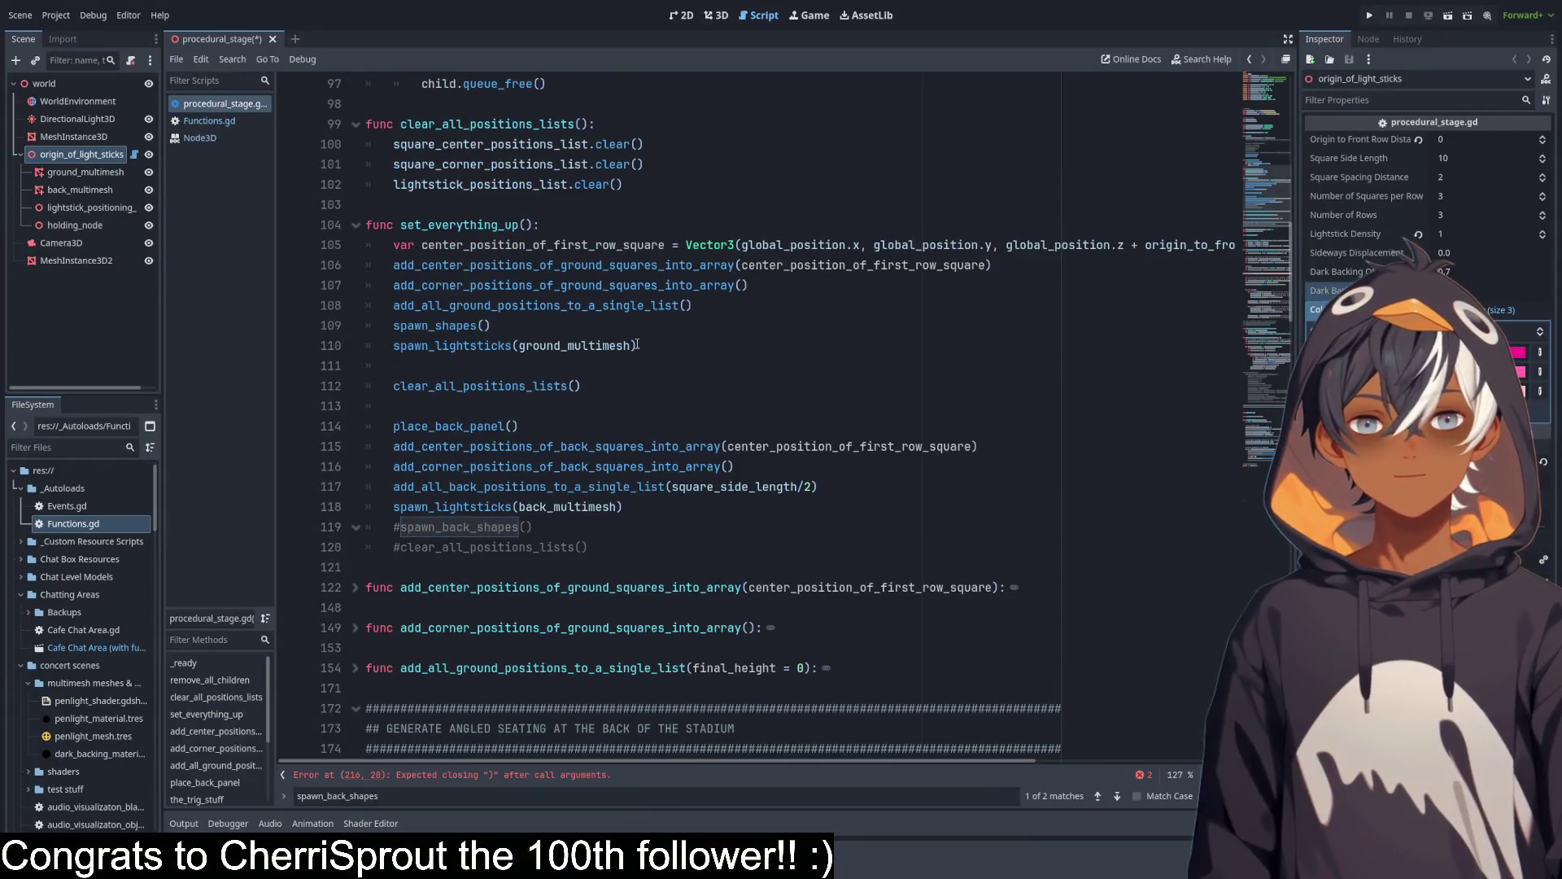
Select lines in set_everything_up to inspect the ground setup and spawn_shapes calls.
mouse_move(489, 326)
left_mouse_down()
mouse_move(883, 265)
mouse_move(748, 261)
left_mouse_up()
left_click(796, 266)
mouse_move(402, 265)
left_mouse_down()
mouse_move(863, 267)
mouse_move(692, 306)
left_mouse_up()
left_click(443, 307)
mouse_move(444, 306)
left_mouse_down()
mouse_move(659, 307)
mouse_move(540, 329)
left_mouse_up()
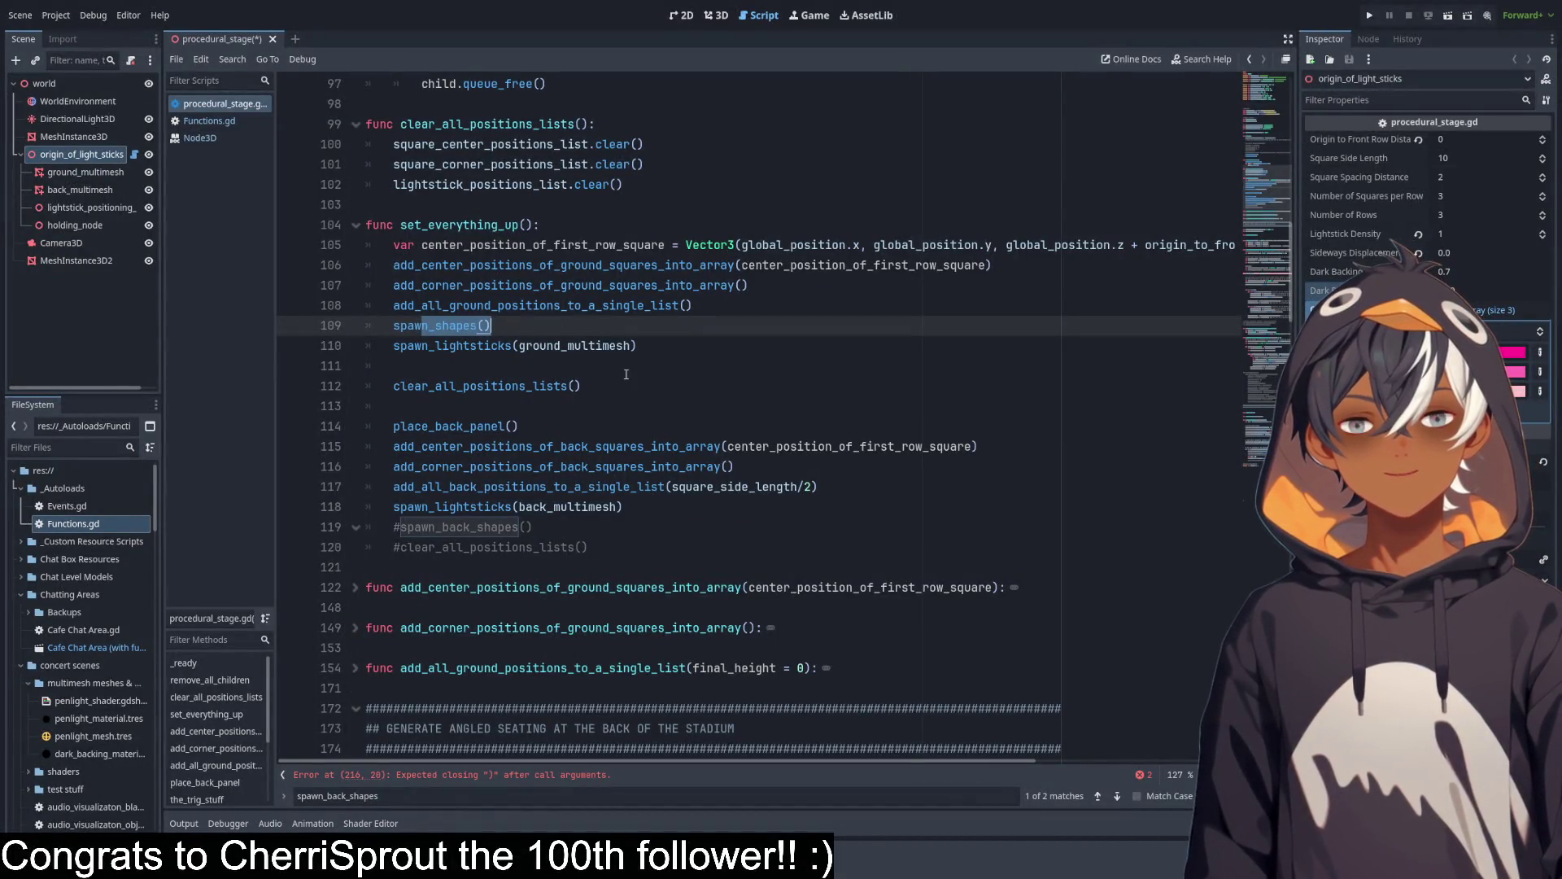
scroll(705, 486, "down", 15)
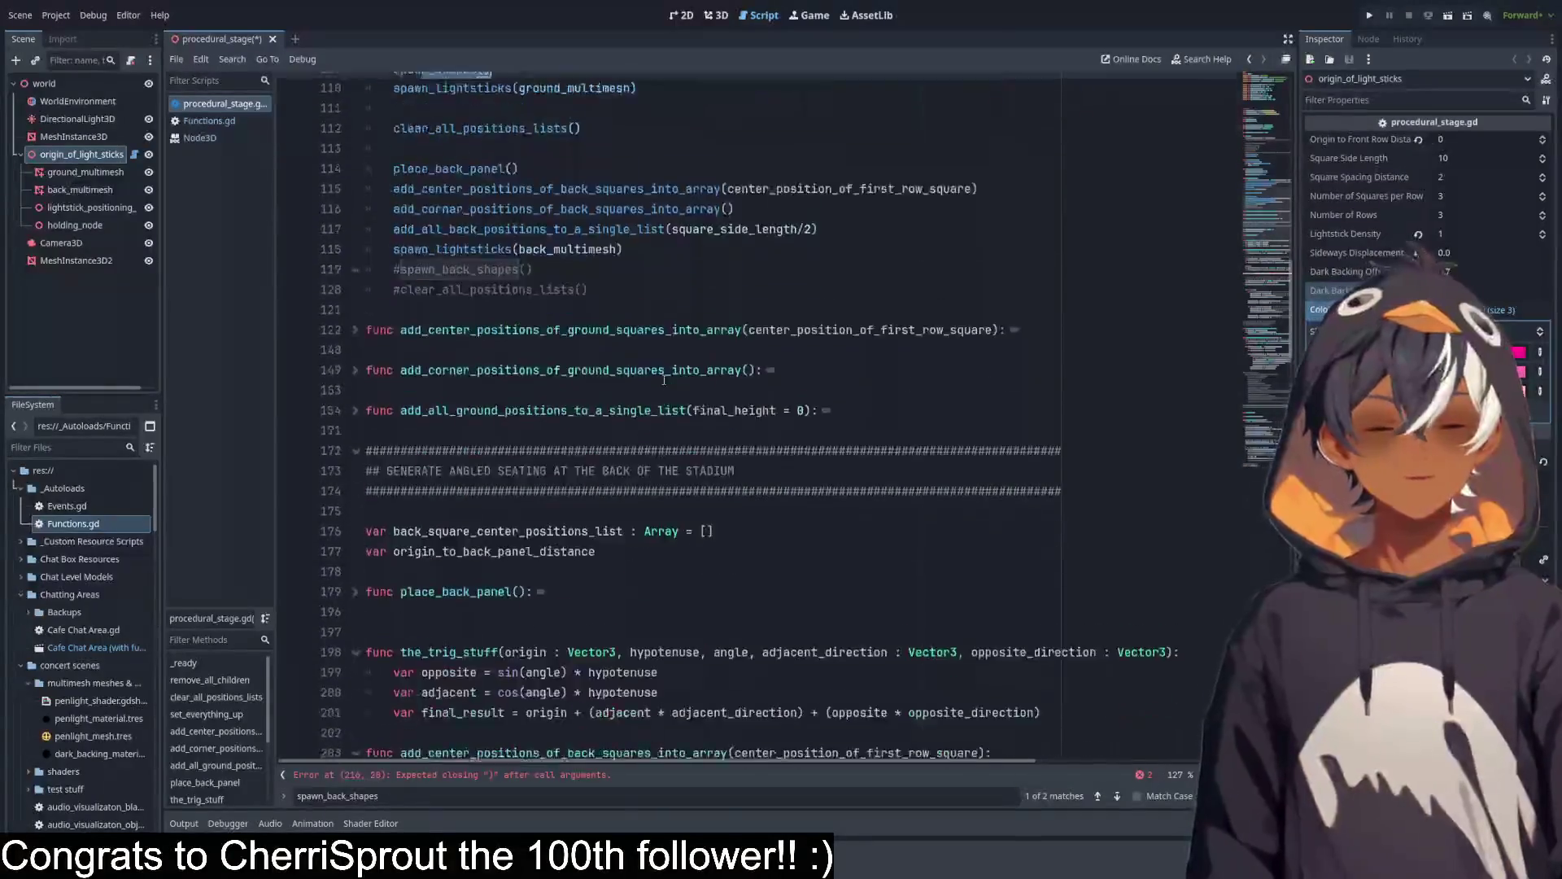
Recheck adjacent and adjacent_direction in final_result, then review the new trig call on line 216.
left_click(629, 358)
double_click(629, 358)
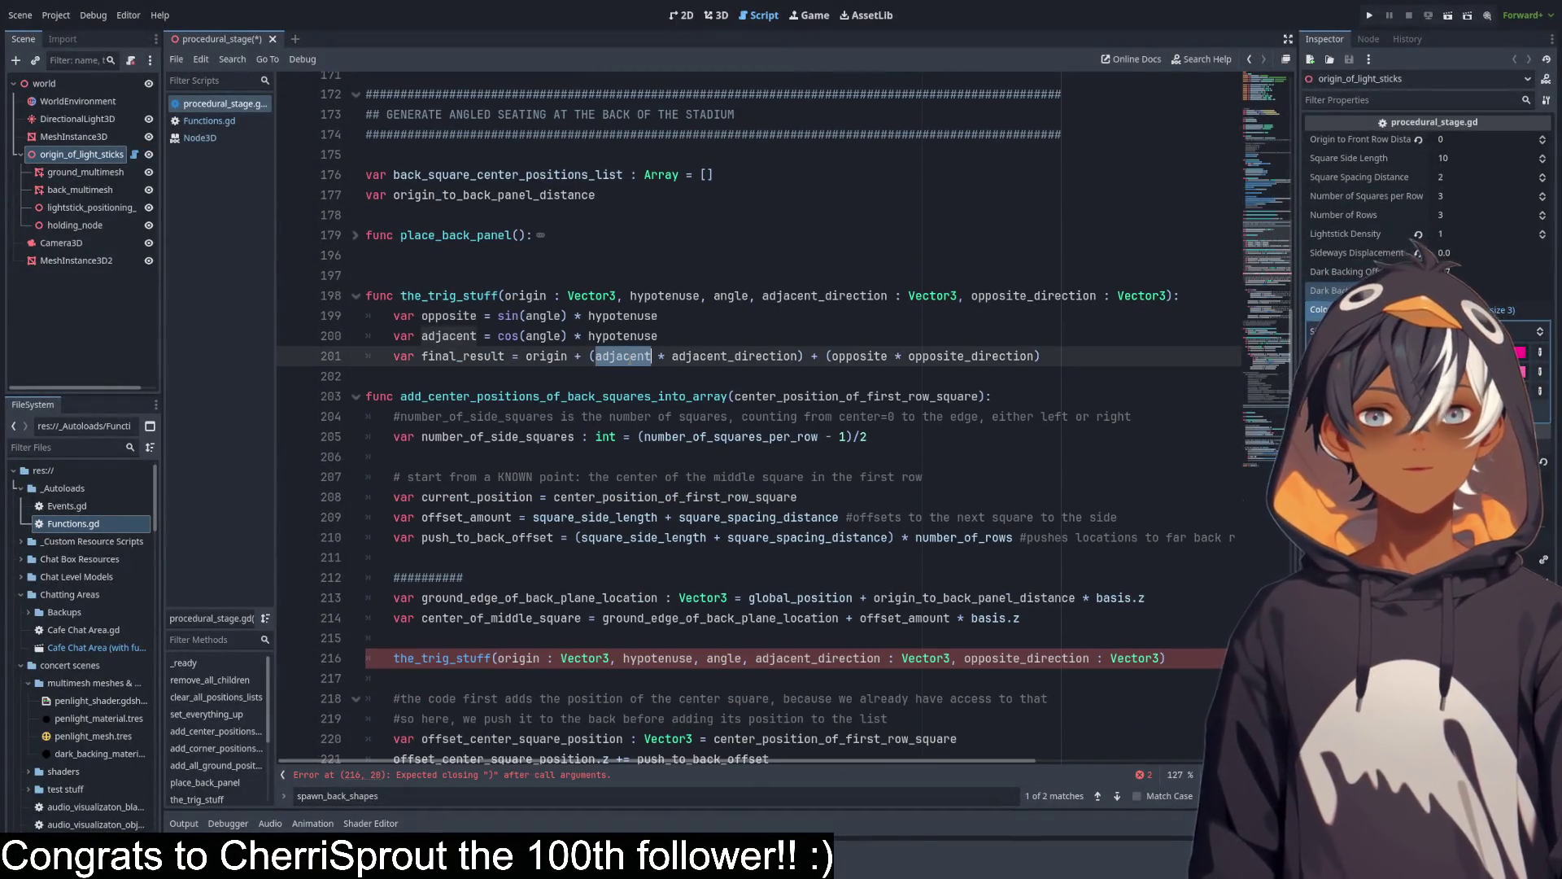
double_click(733, 356)
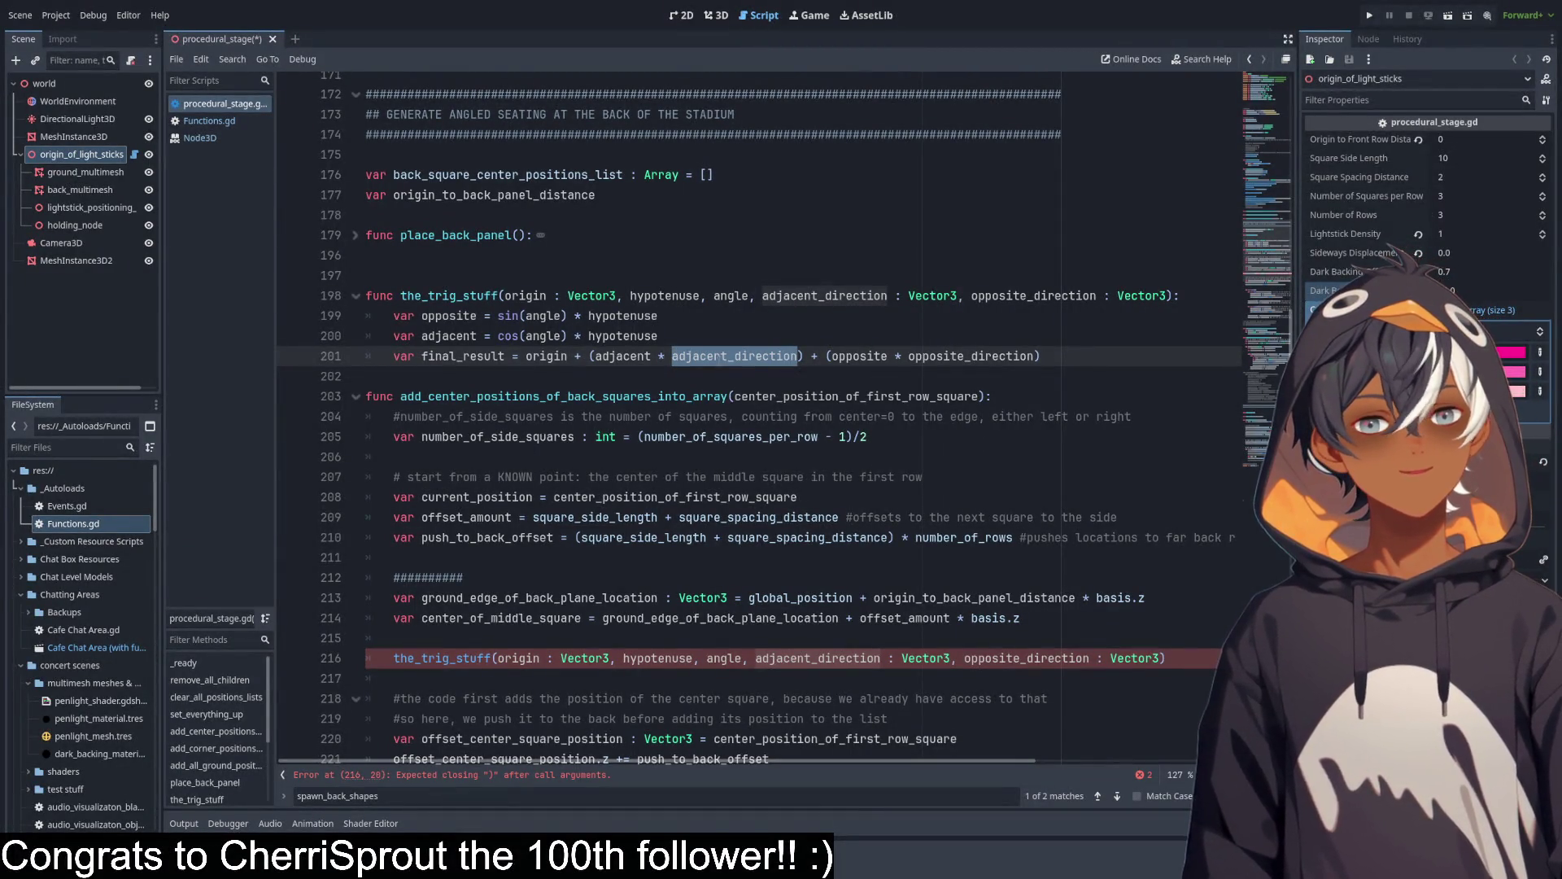
scroll(717, 356, "down", 3)
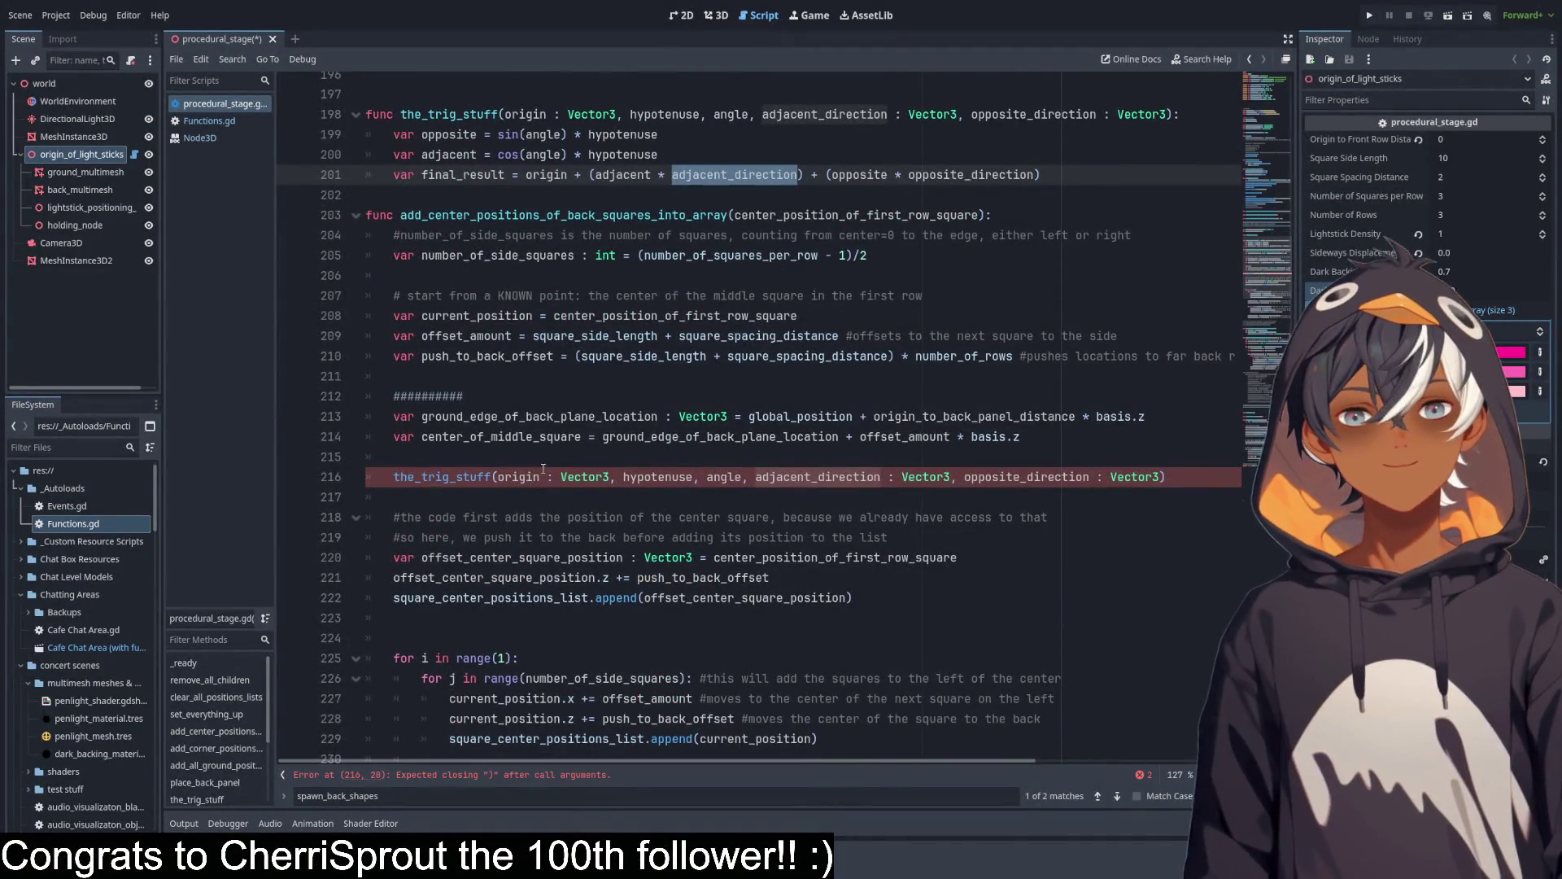
left_click(1189, 478)
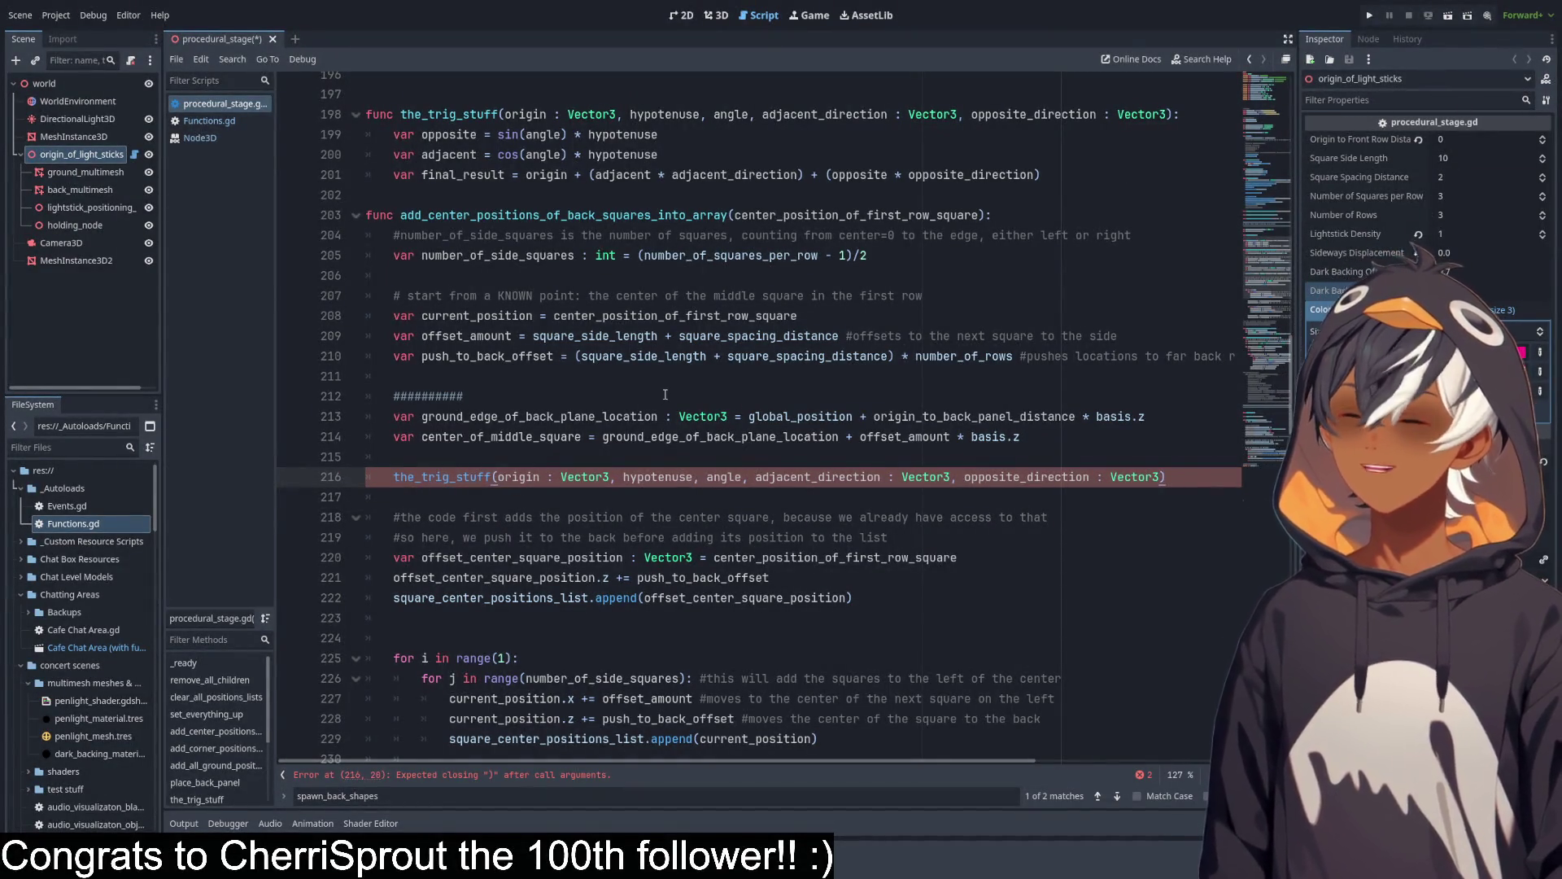
scroll(665, 395, "down", 5)
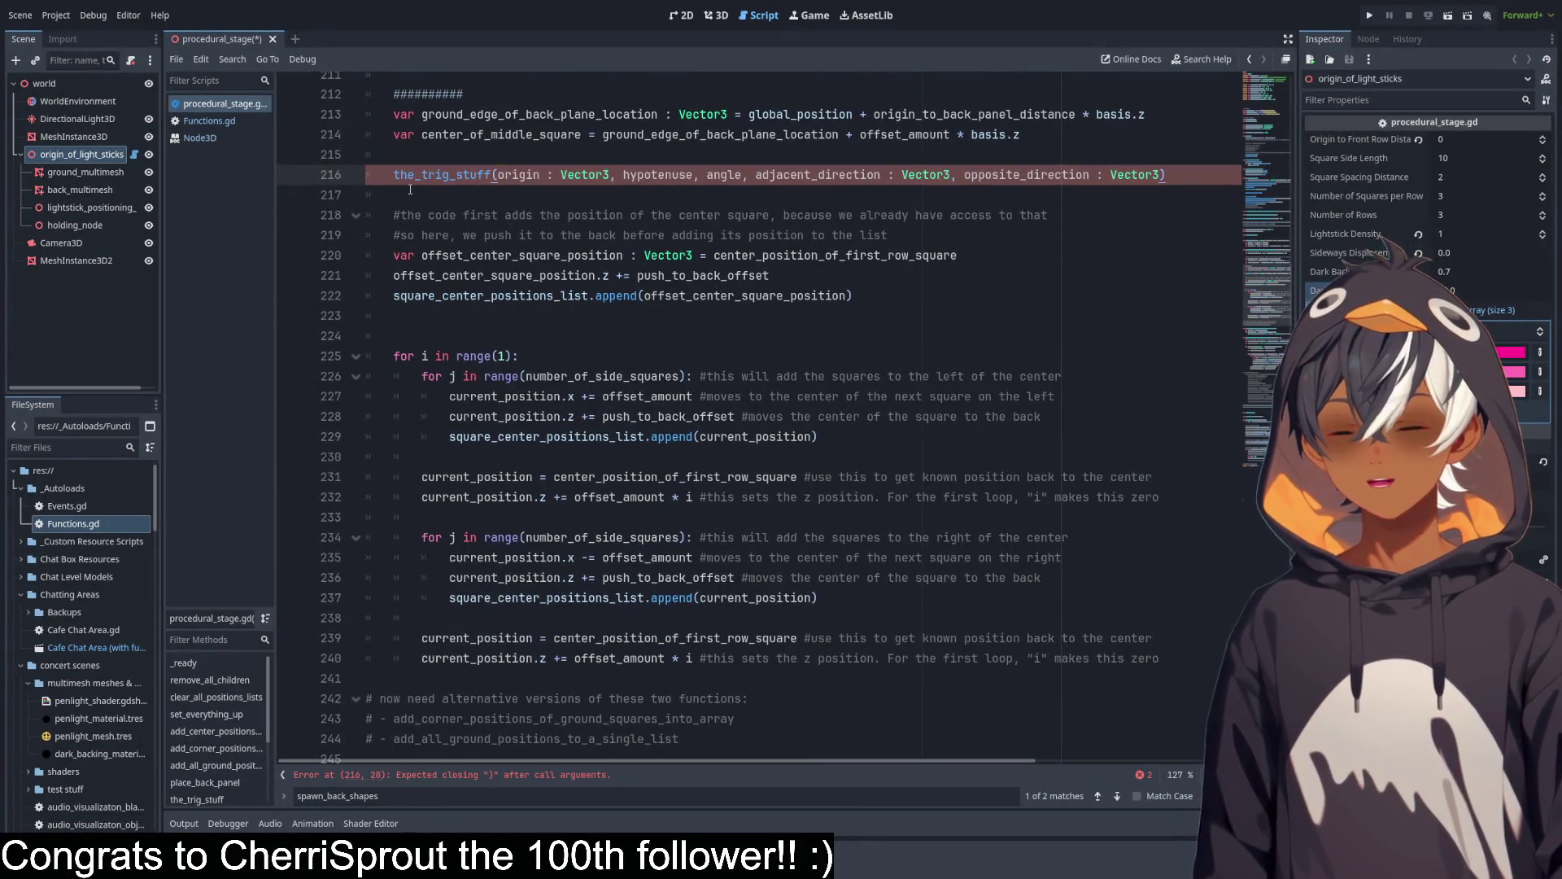
scroll(591, 206, "up", 3)
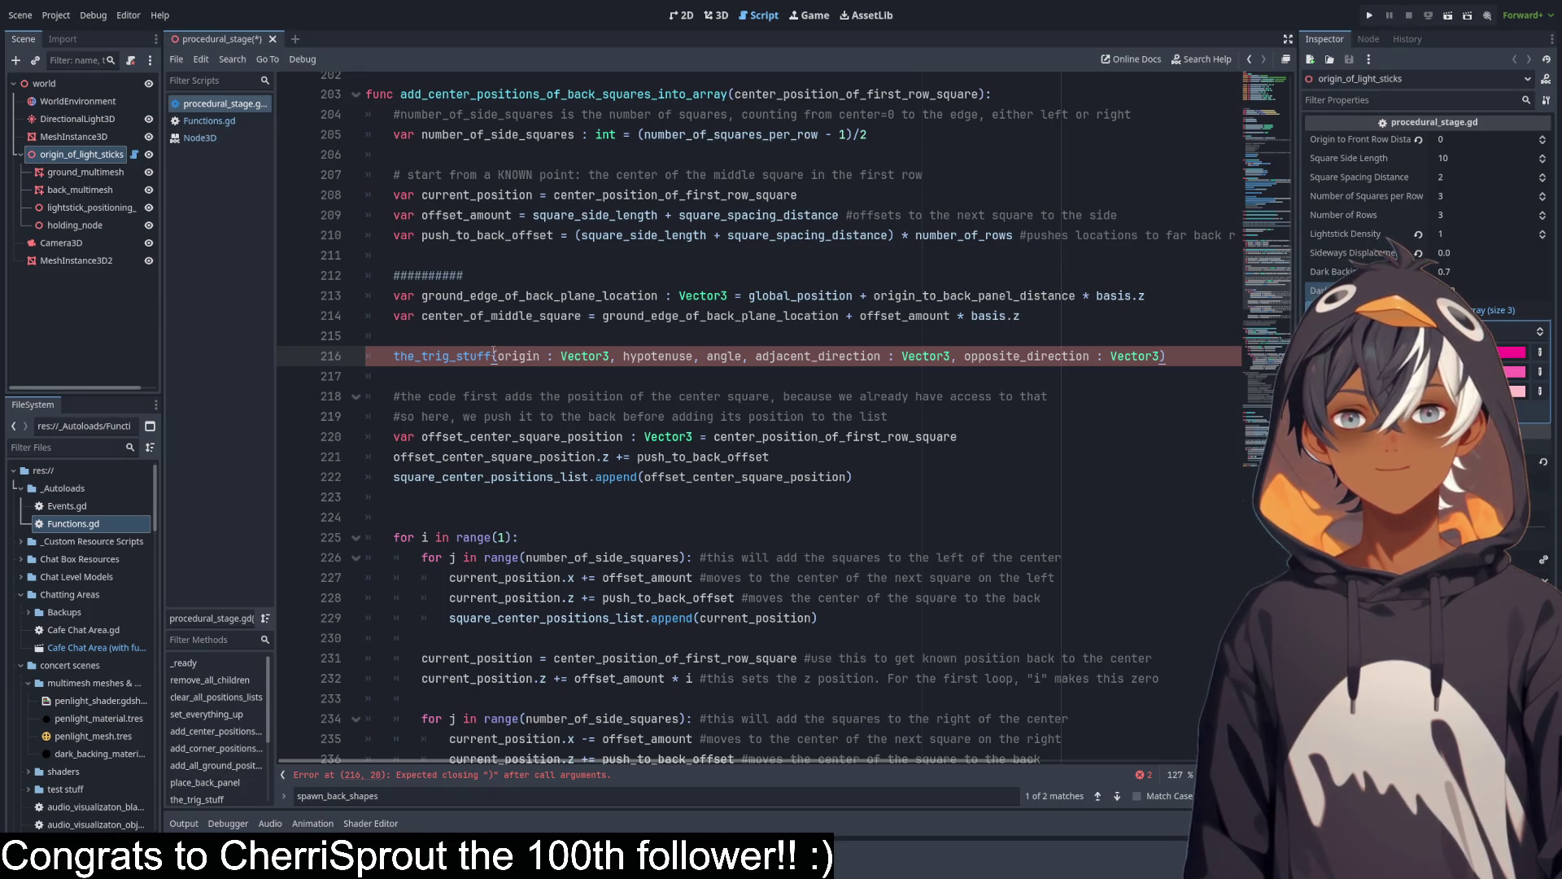
Remove the type annotation after the origin placeholder in the the_trig_stuff call on line 216.
left_click(622, 356)
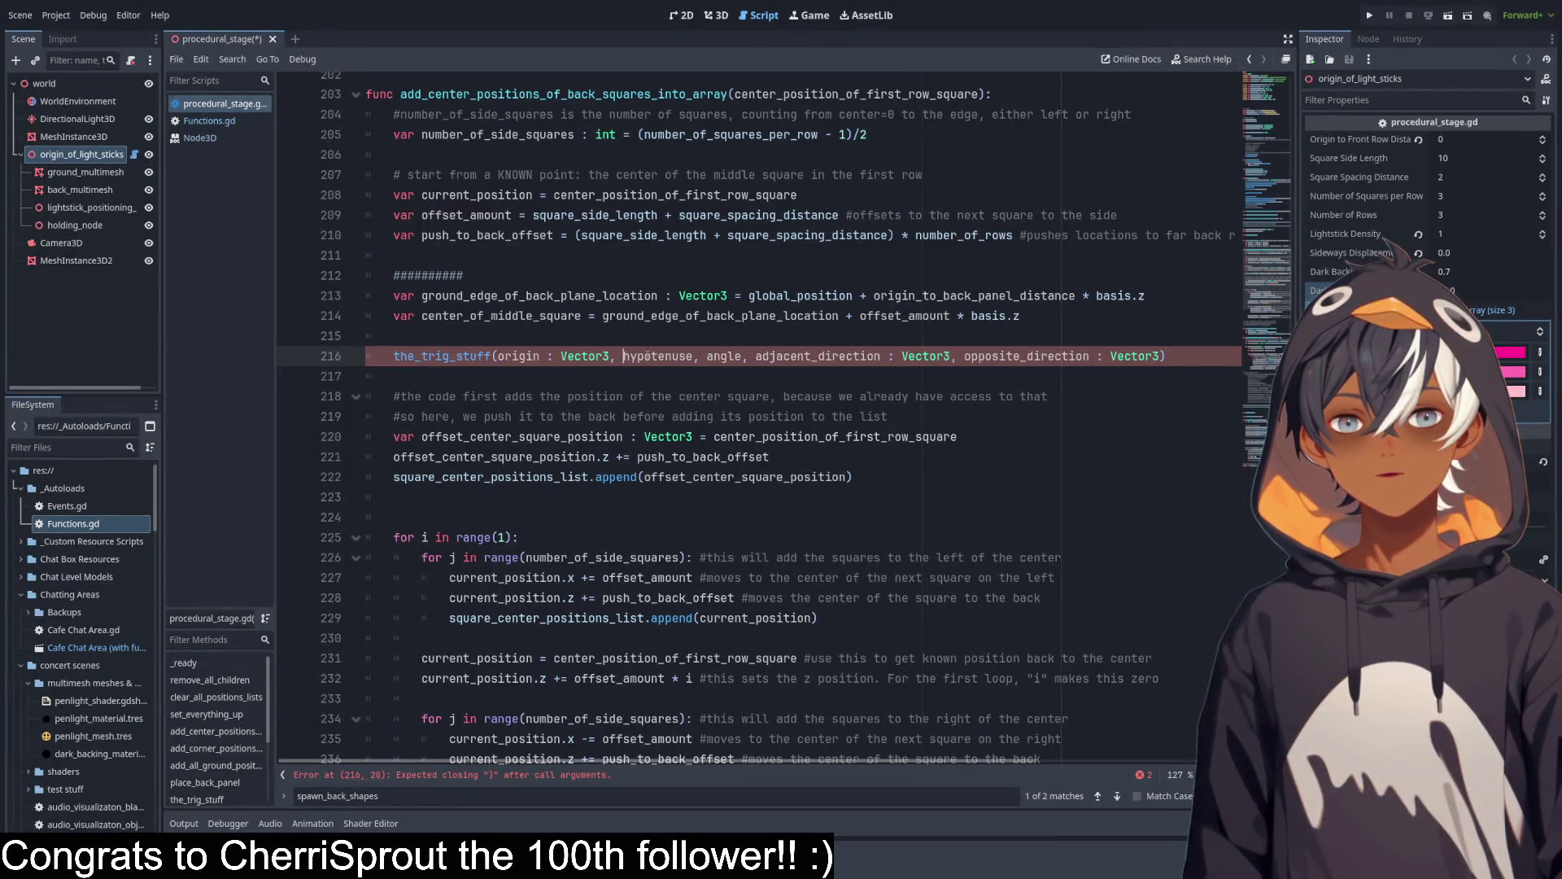
left_click_drag(612, 356, 548, 356)
key("BackSpace")
type("=")
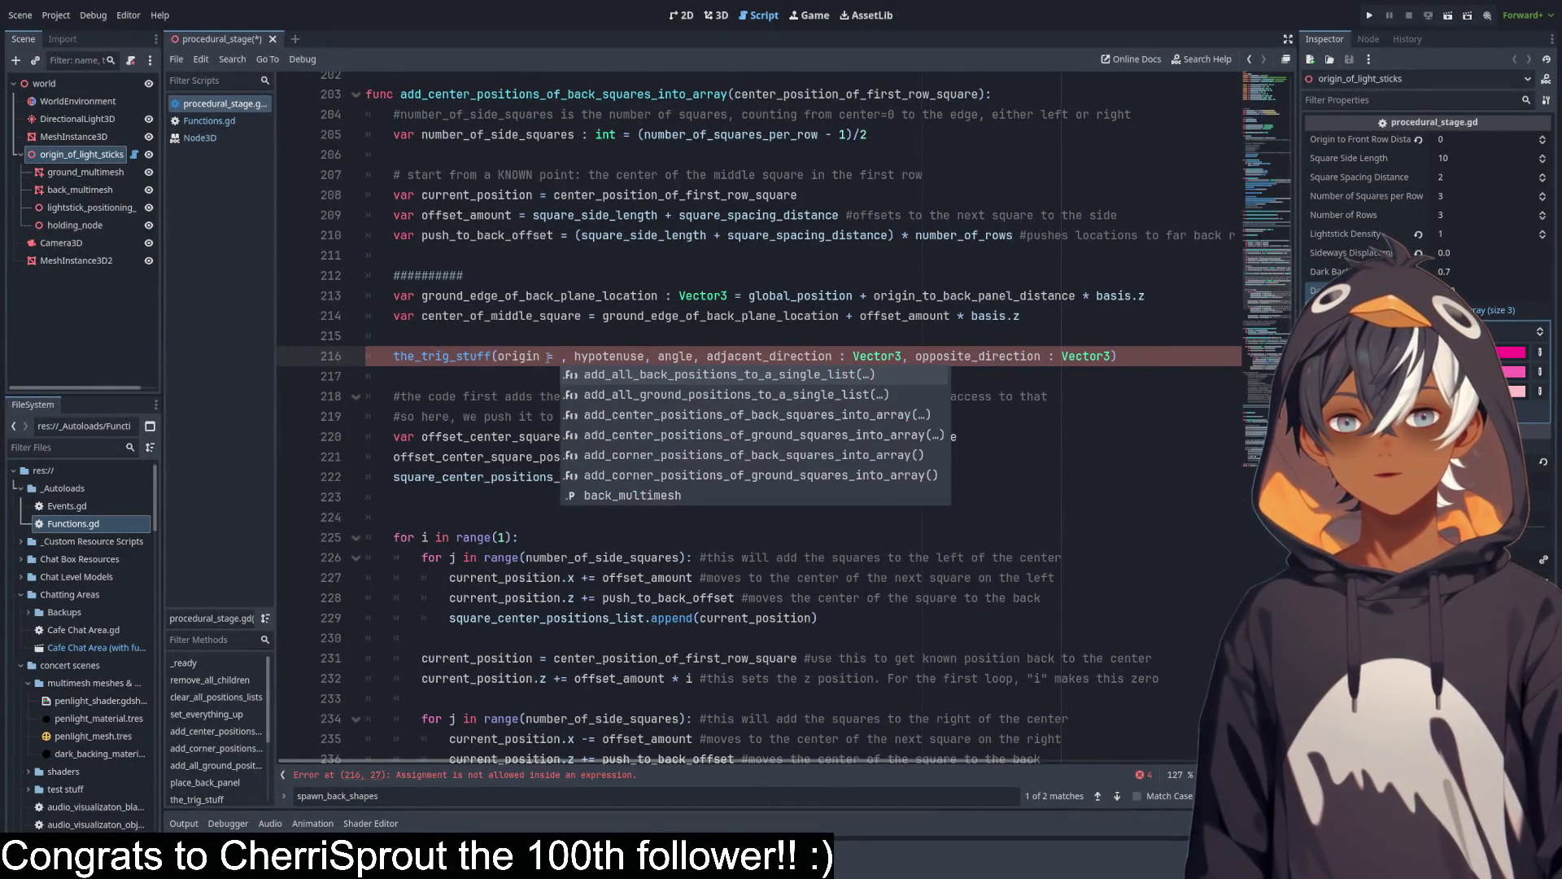
double_click(516, 355)
left_click(552, 354)
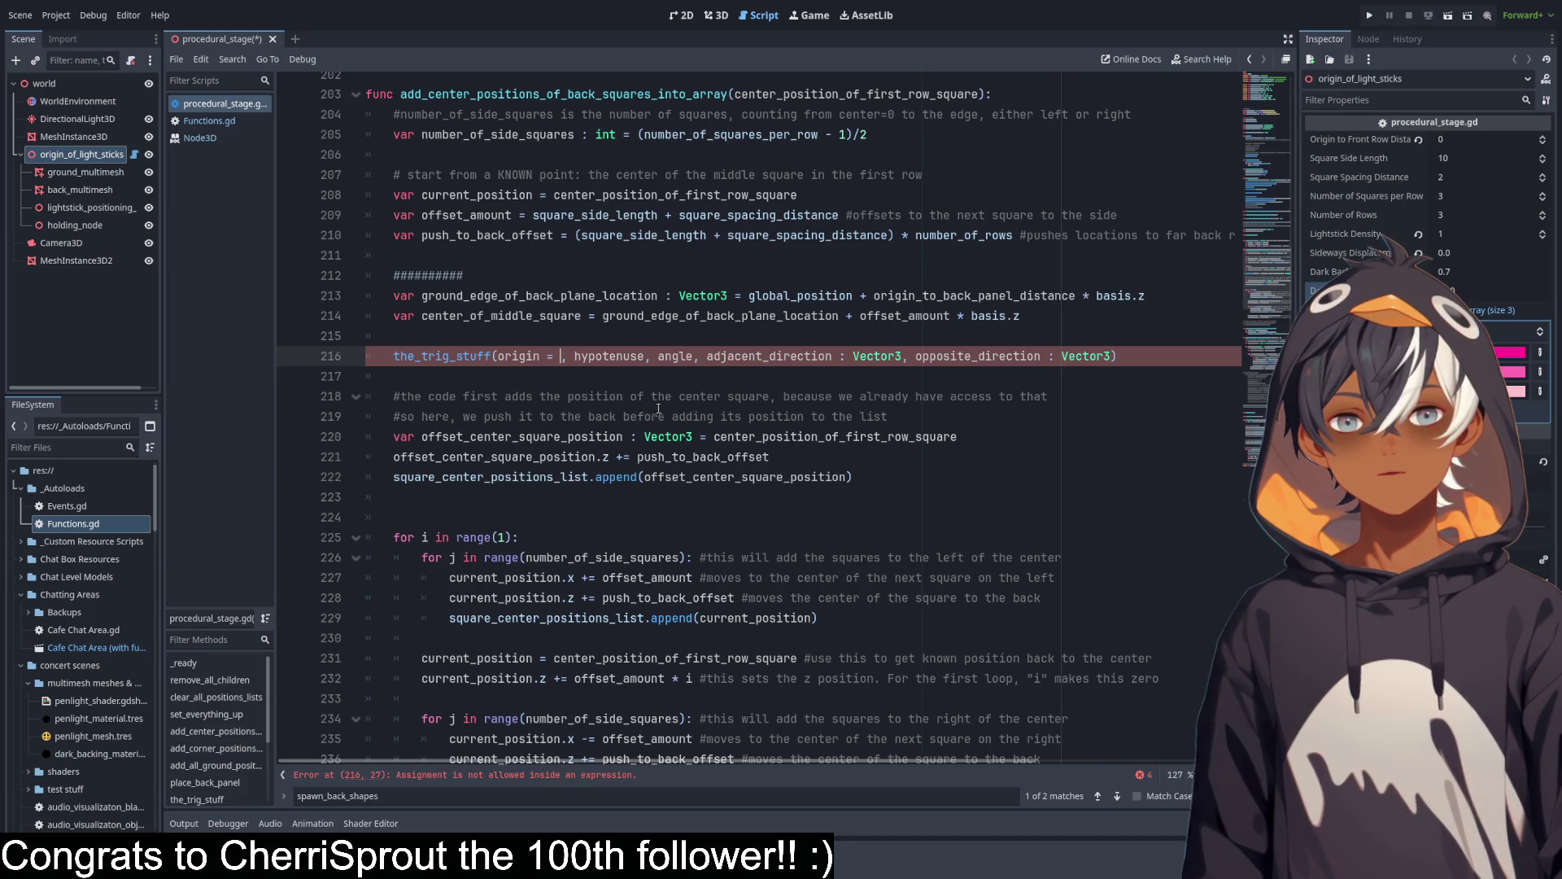
Paste ground_edge_of_back_plane_location in as the call's origin argument, keeping the call on one line.
scroll(490, 315, "up", 1)
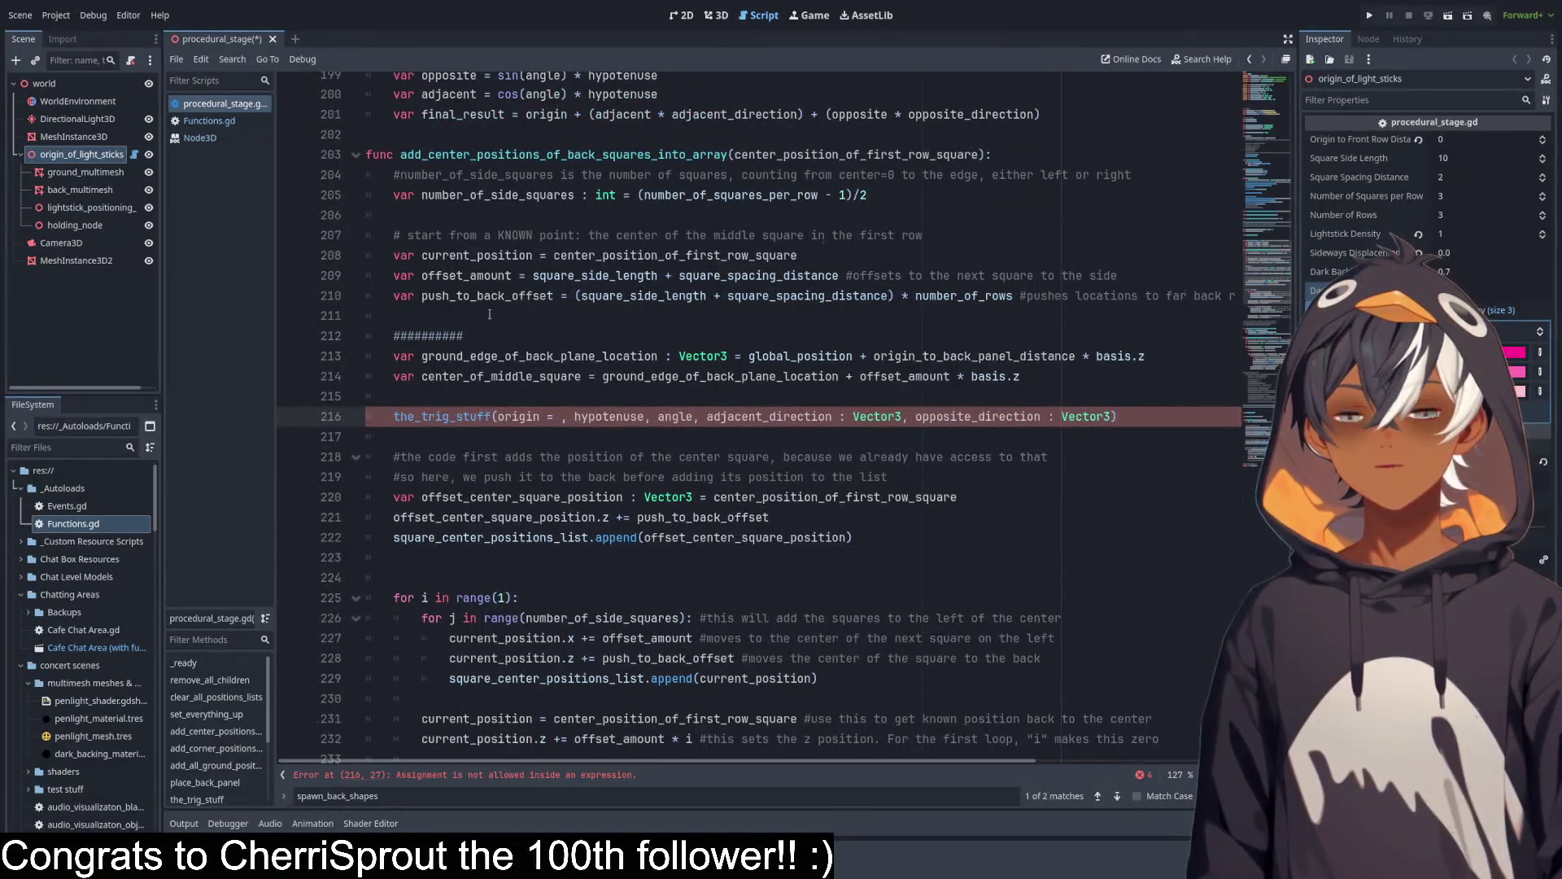
double_click(497, 376)
left_click(499, 355)
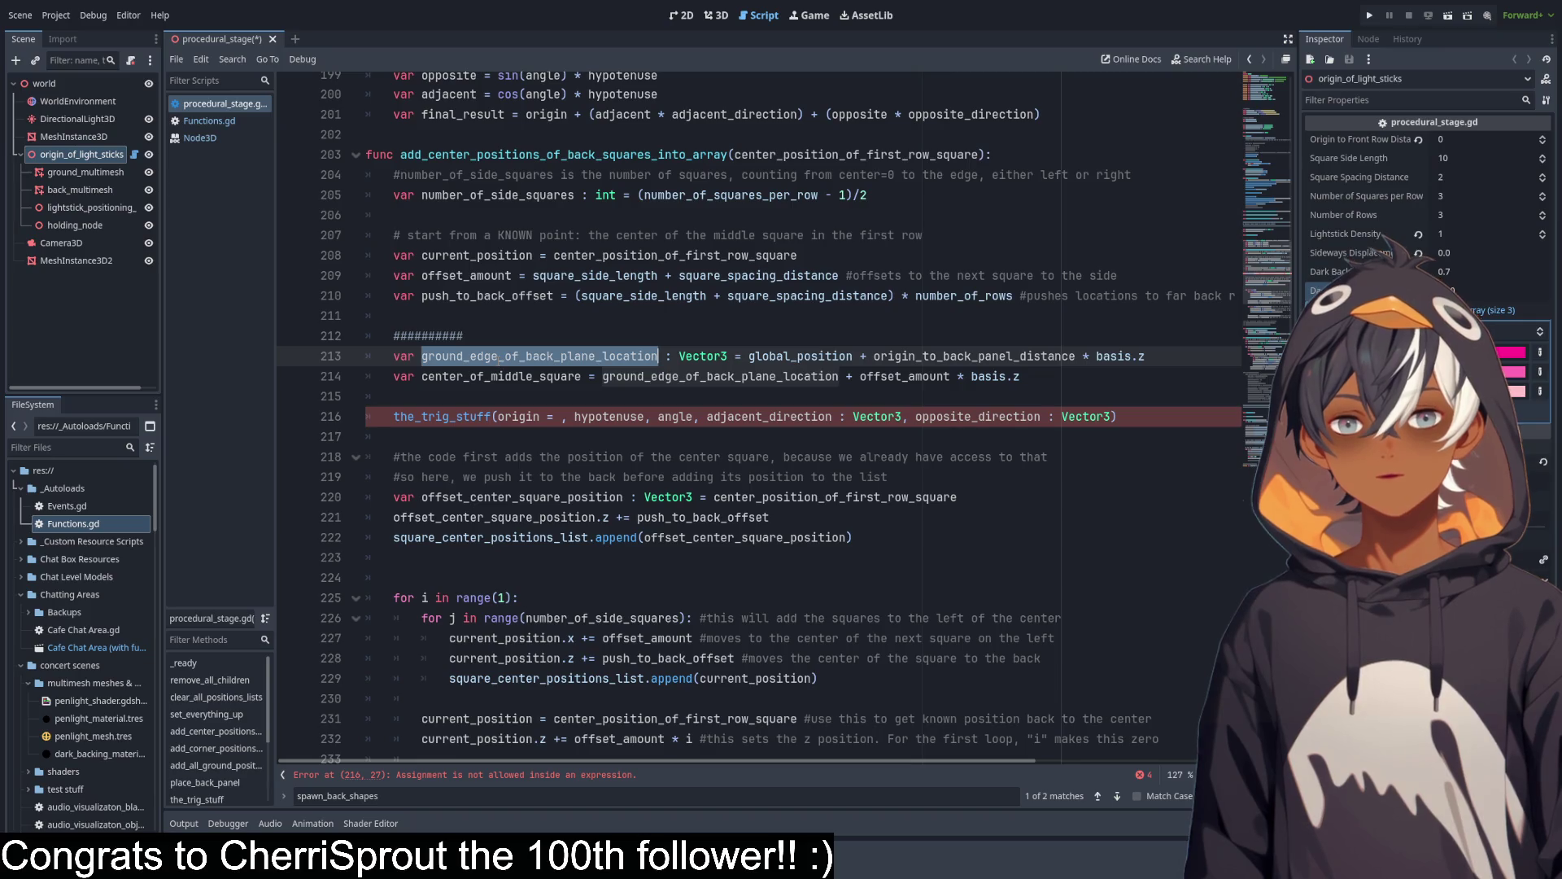
left_click(561, 415)
type("ground_edge_of_back_plane_location")
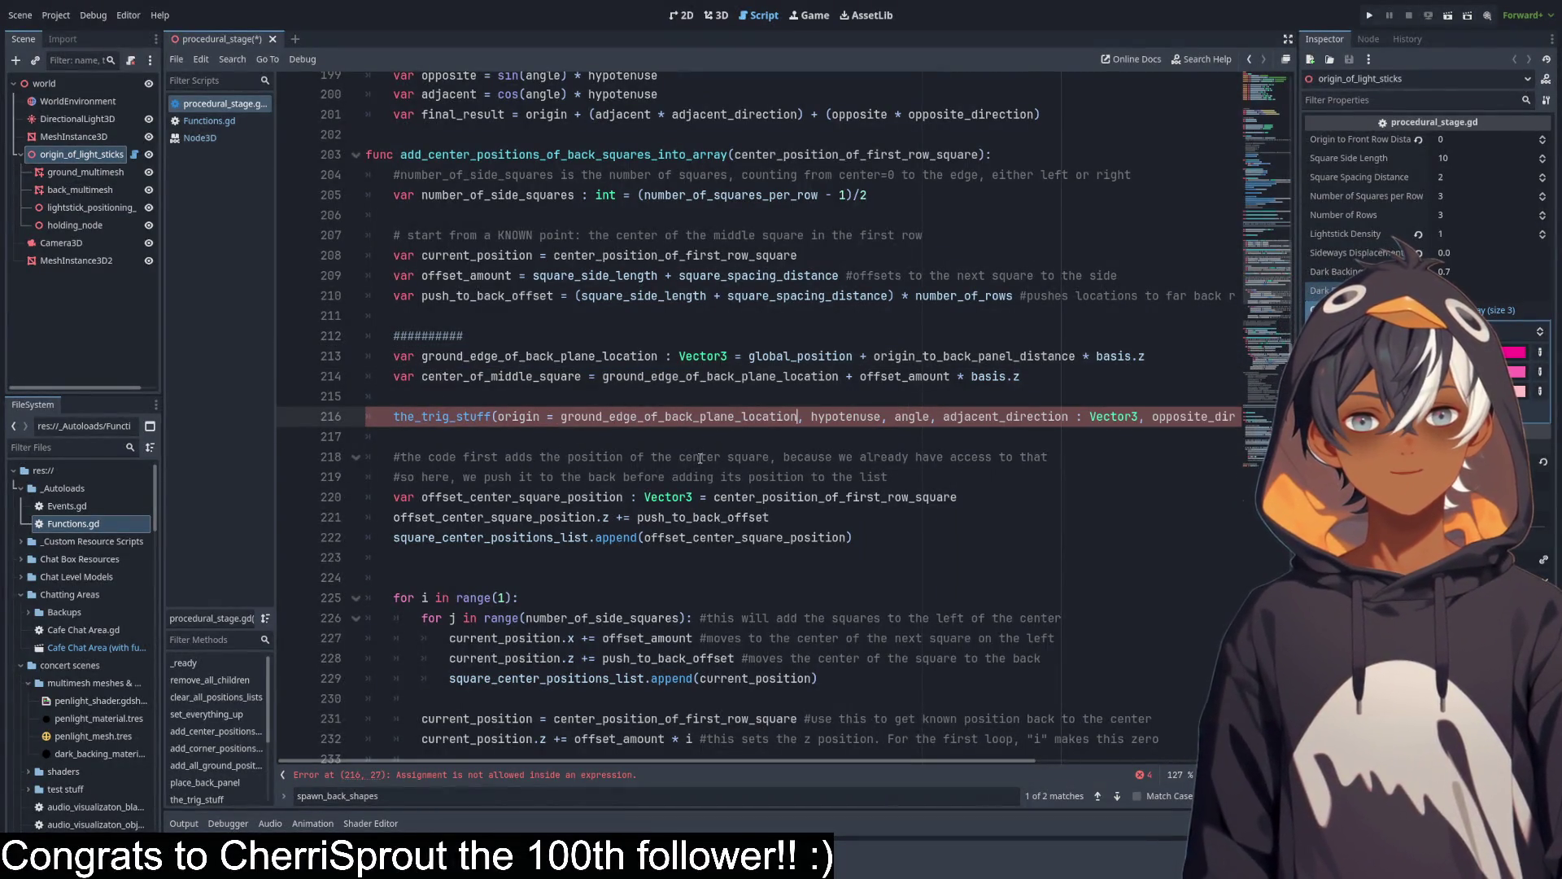
left_click_drag(798, 315, 797, 295)
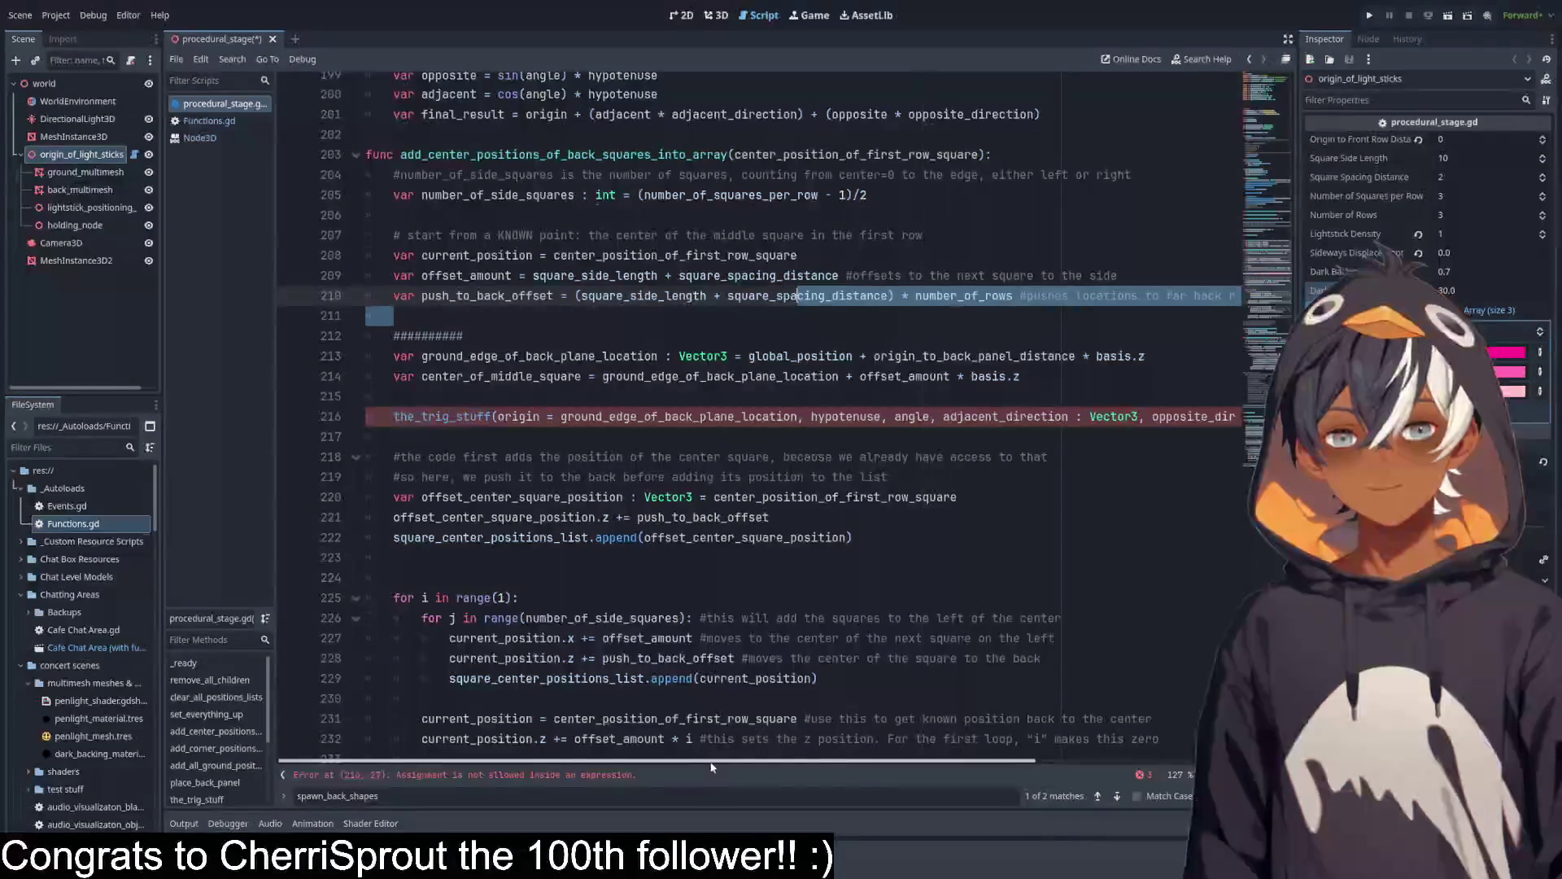
left_click(809, 416)
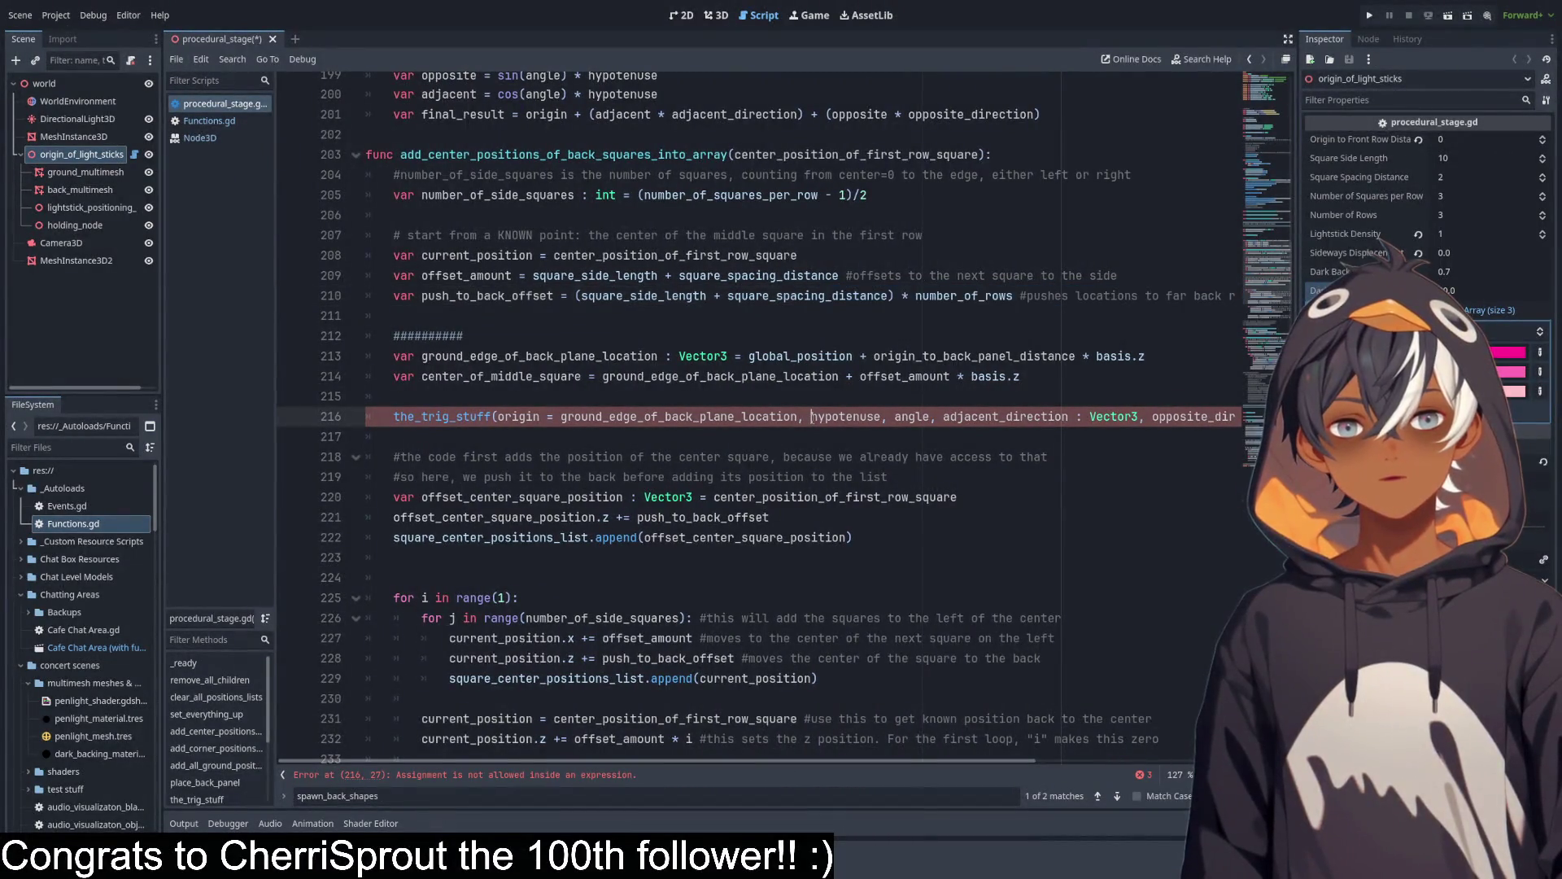
key("Return")
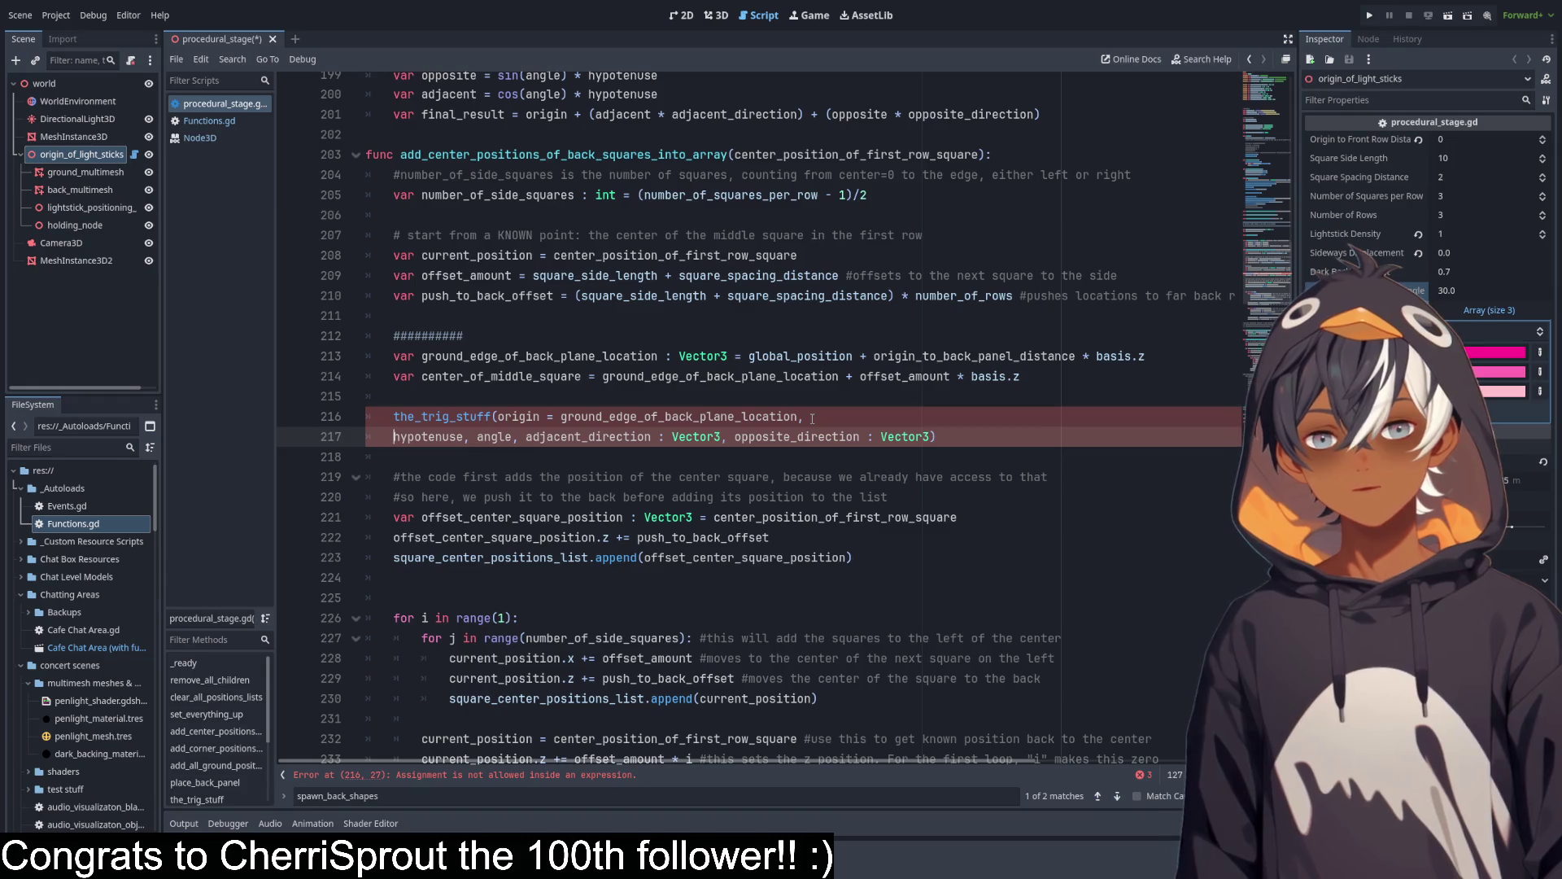
key("BackSpace")
key("BackSpace")
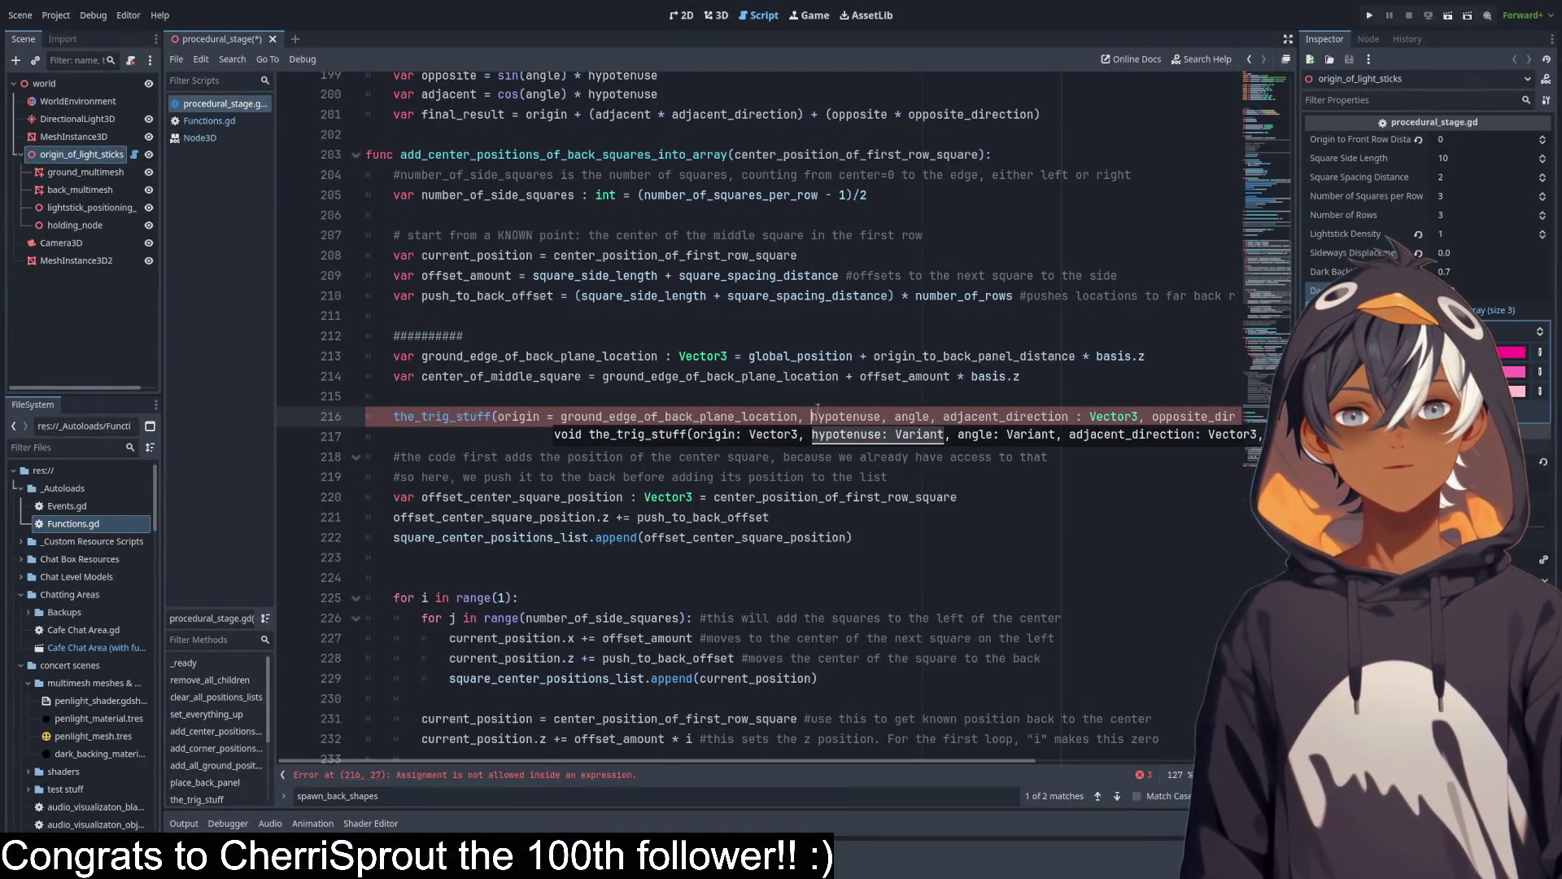
left_click(862, 477)
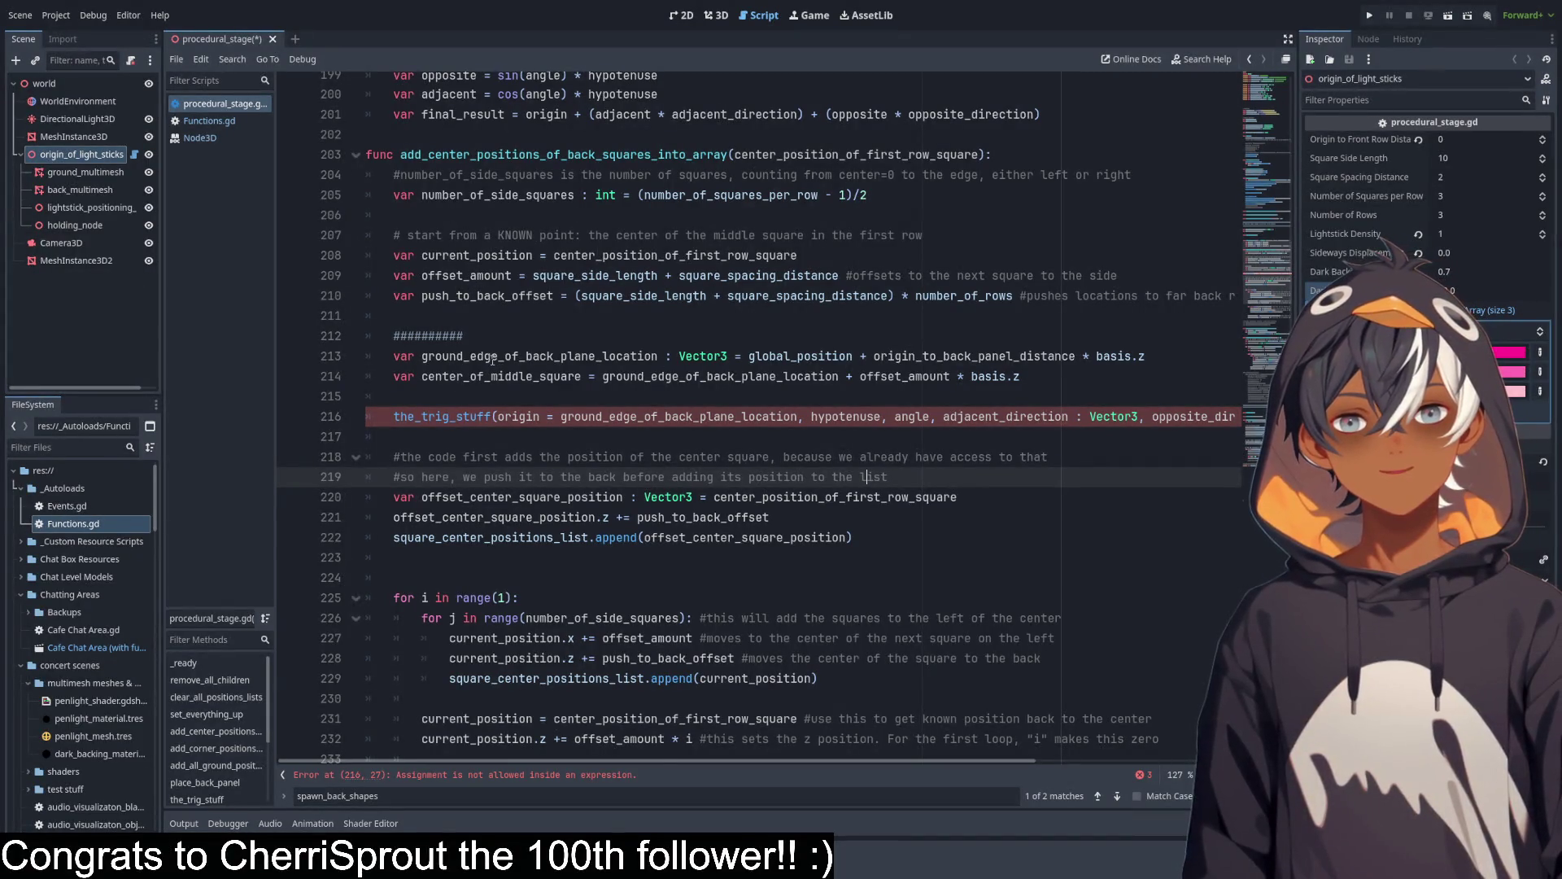
Replace the hypotenuse placeholder with offset_amount.
left_click(495, 357)
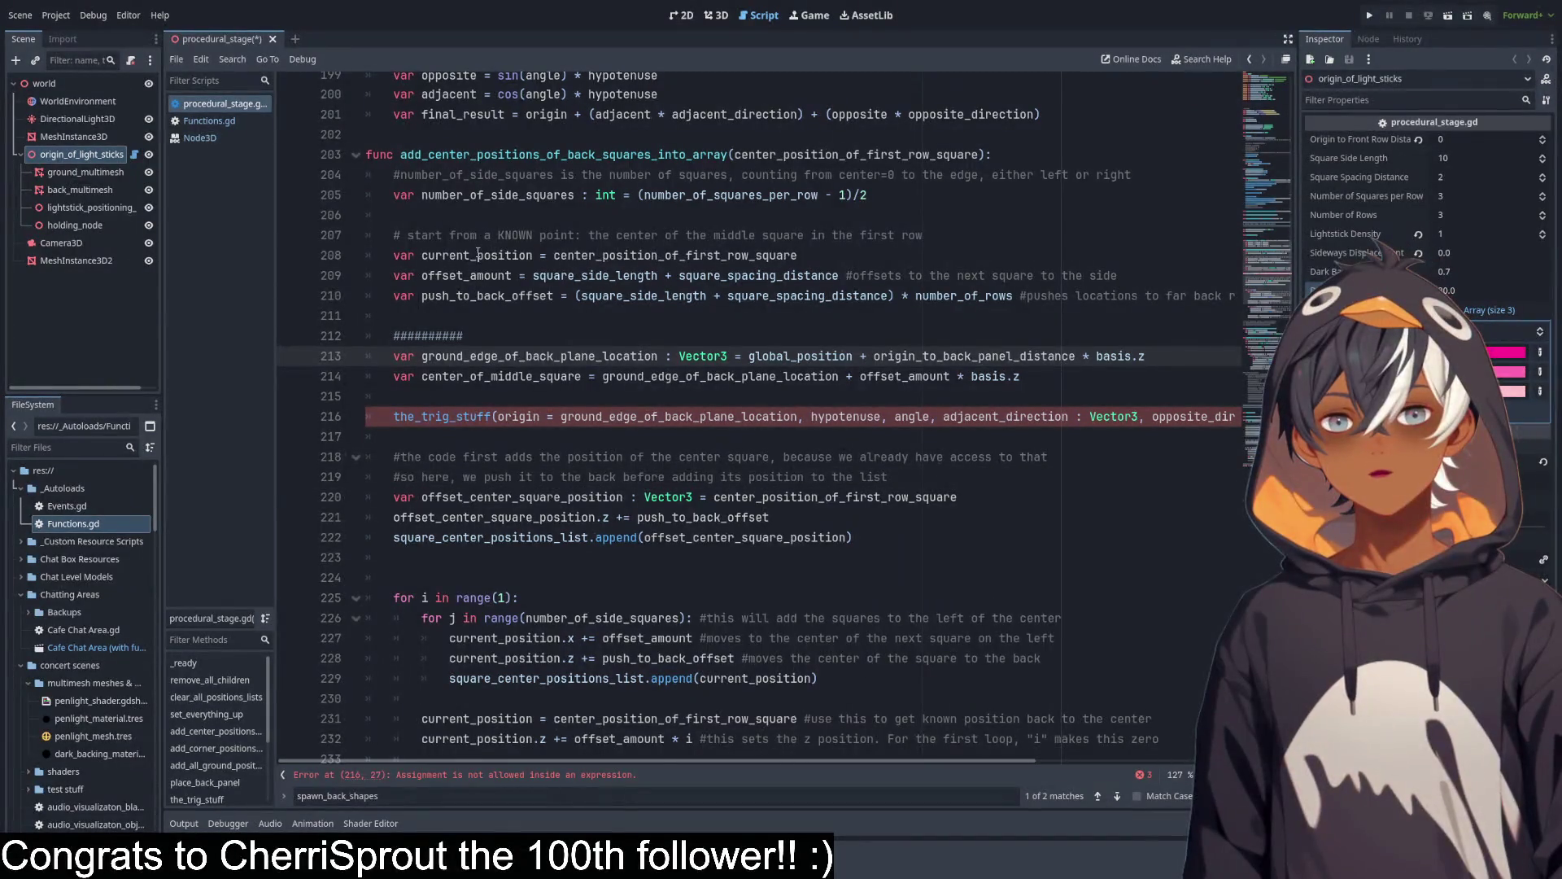
double_click(463, 274)
key("ctrl+c")
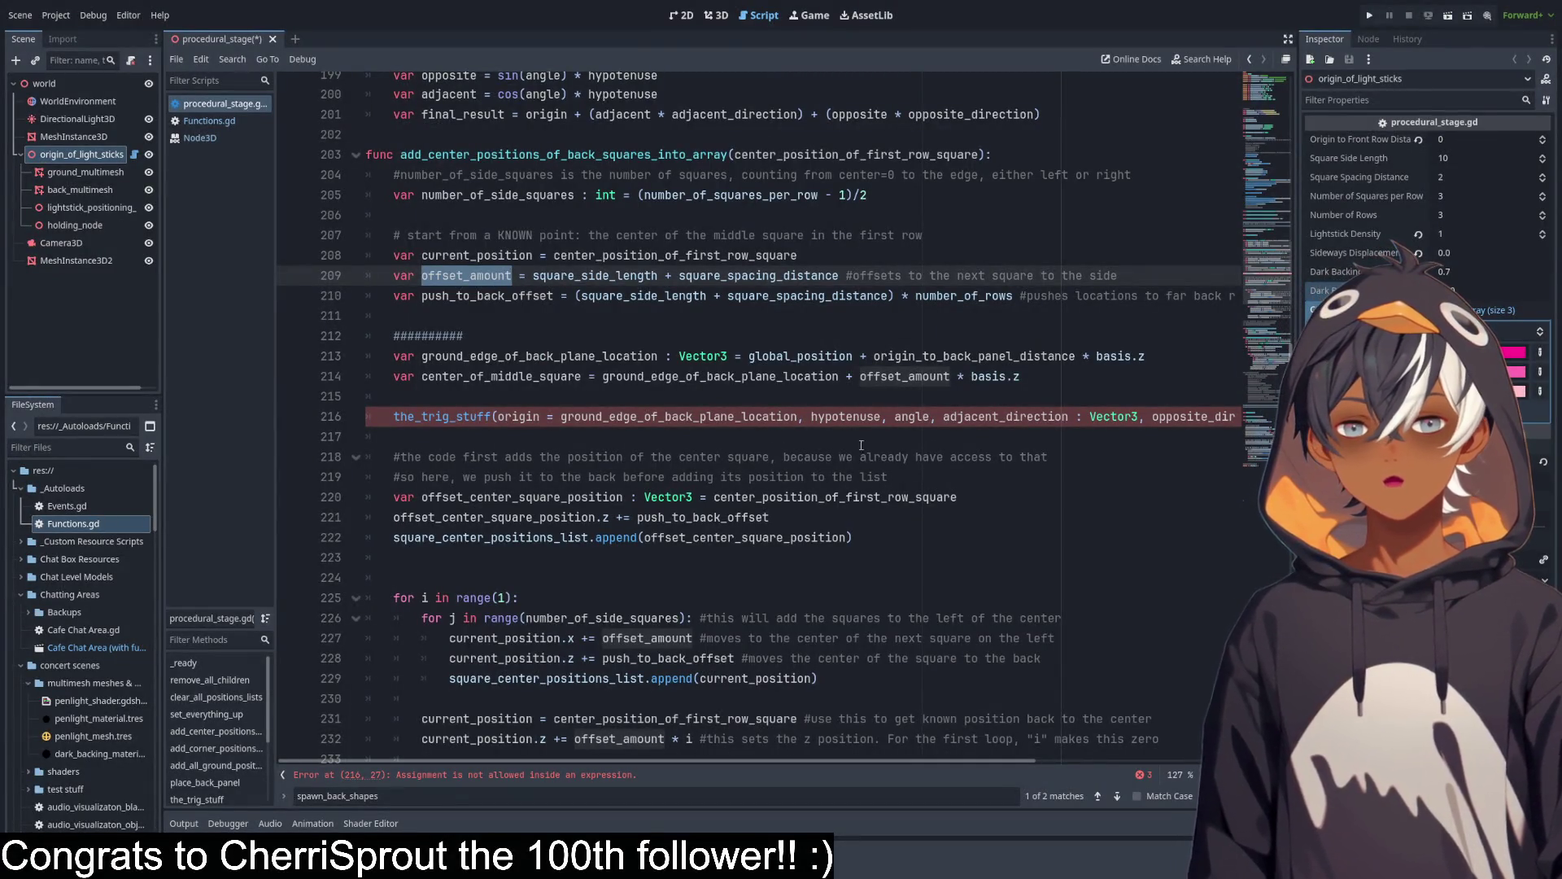
double_click(845, 416)
key("ctrl+v")
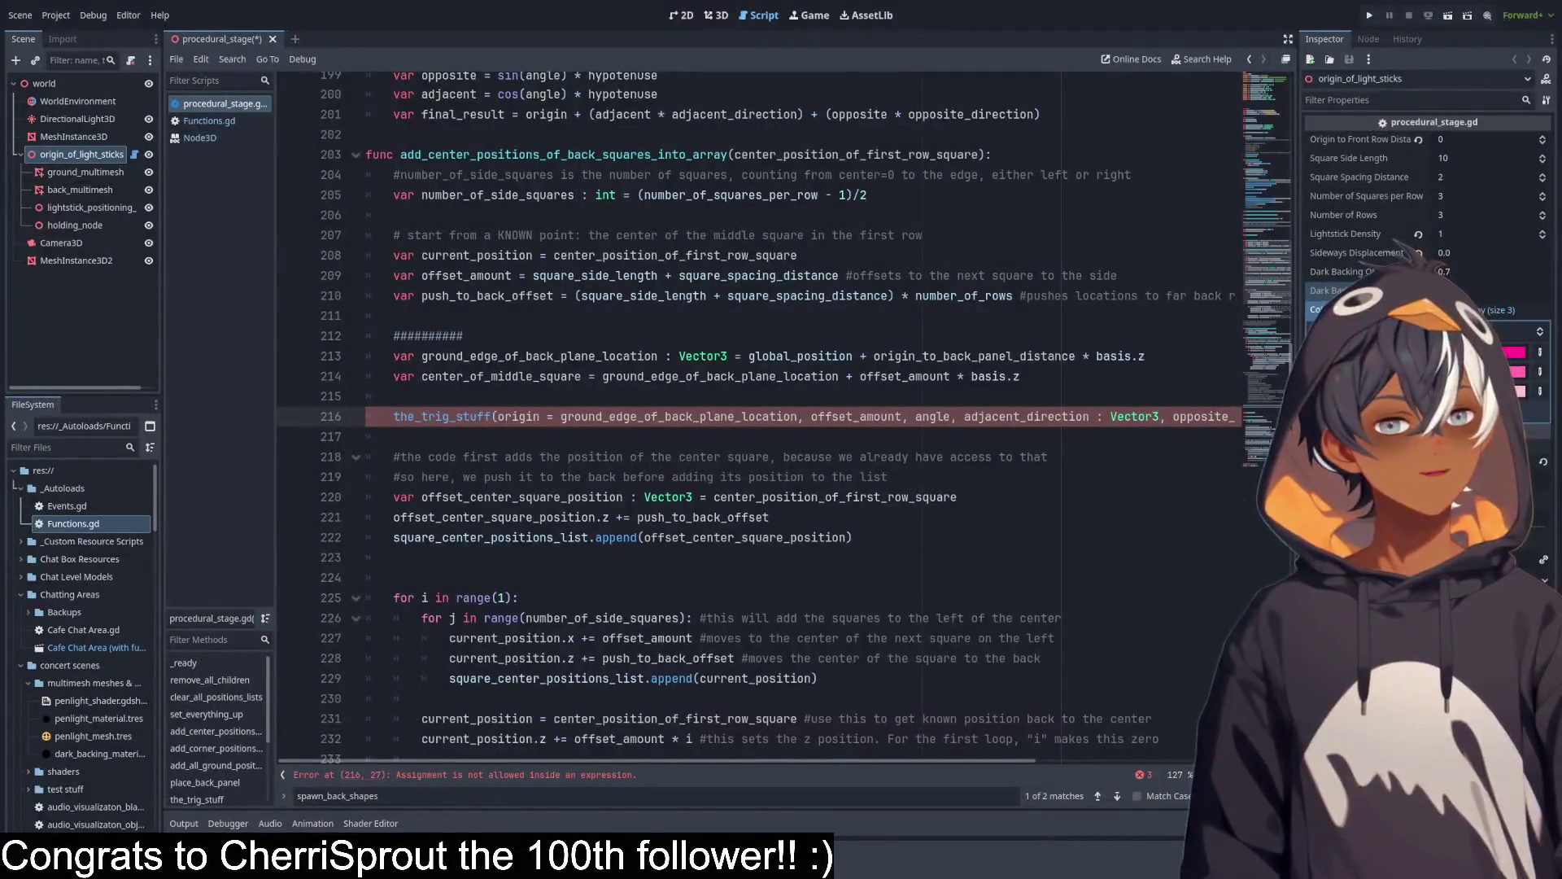
Replace the angle placeholder with dark_backing_rotation_angle via autocomplete.
double_click(932, 416)
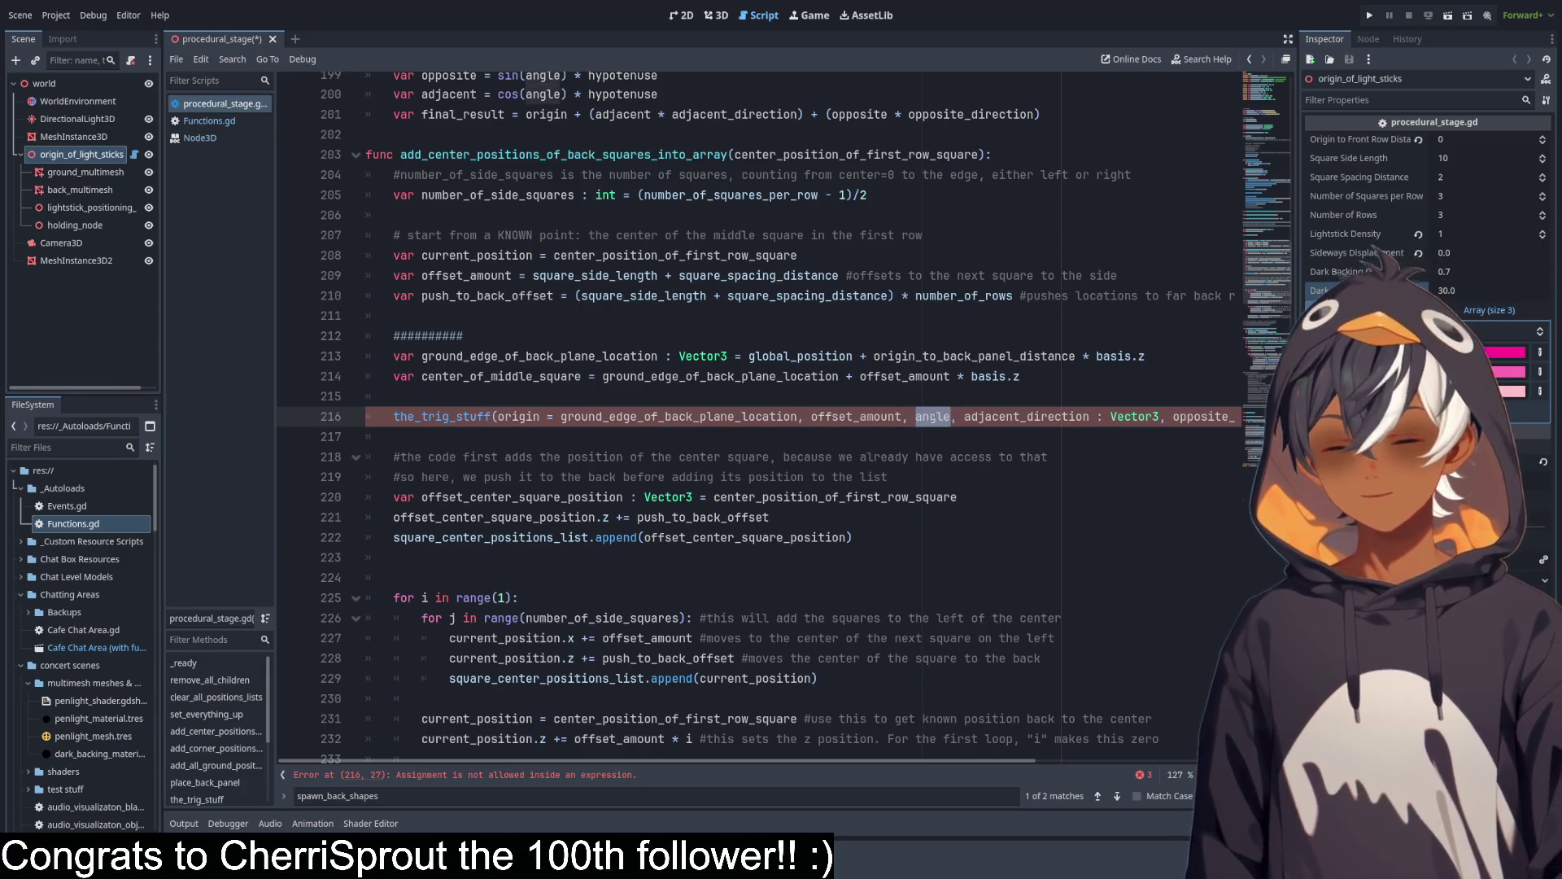
type("dark")
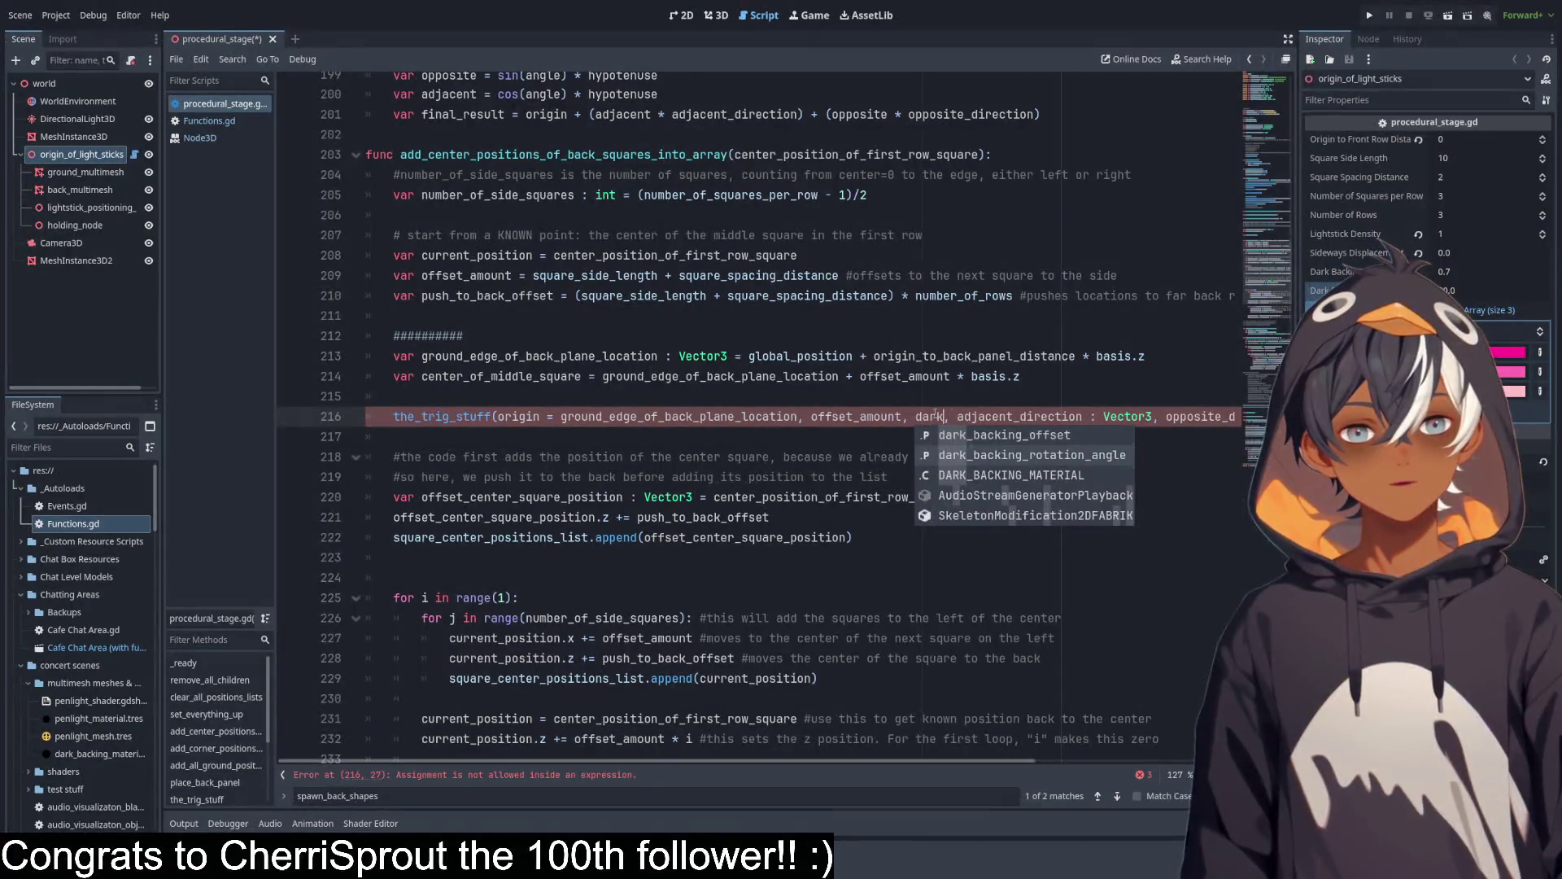
key("Down")
key("Return")
mouse_move(735, 762)
left_mouse_down()
mouse_move(1017, 744)
mouse_move(915, 735)
mouse_move(1009, 729)
left_mouse_up()
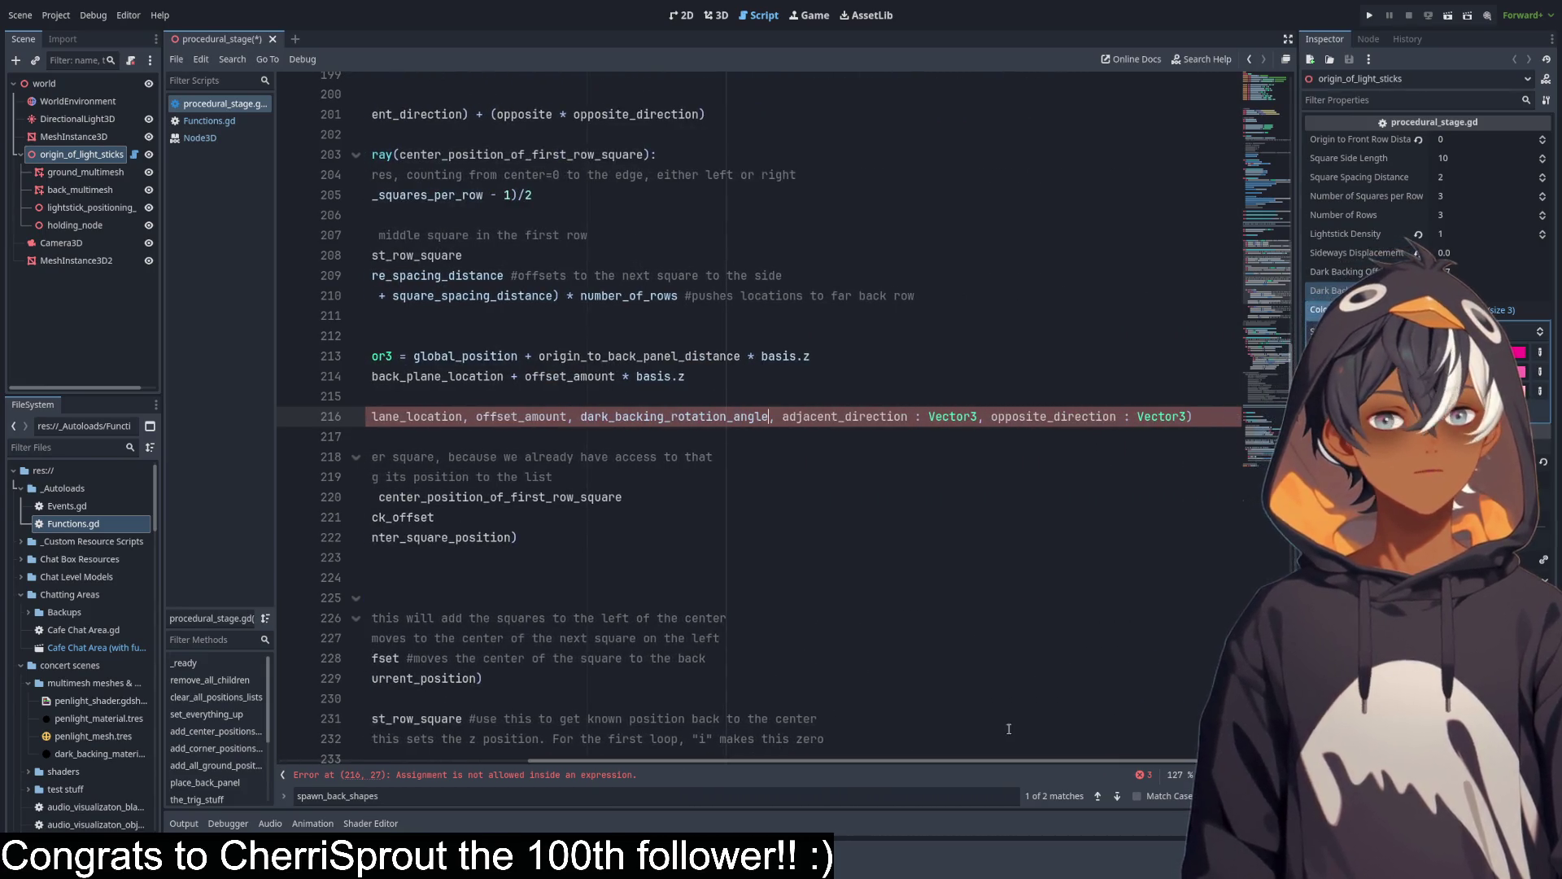
Replace the adjacent_direction and opposite_direction placeholders with basis.z and basis.y.
double_click(845, 416)
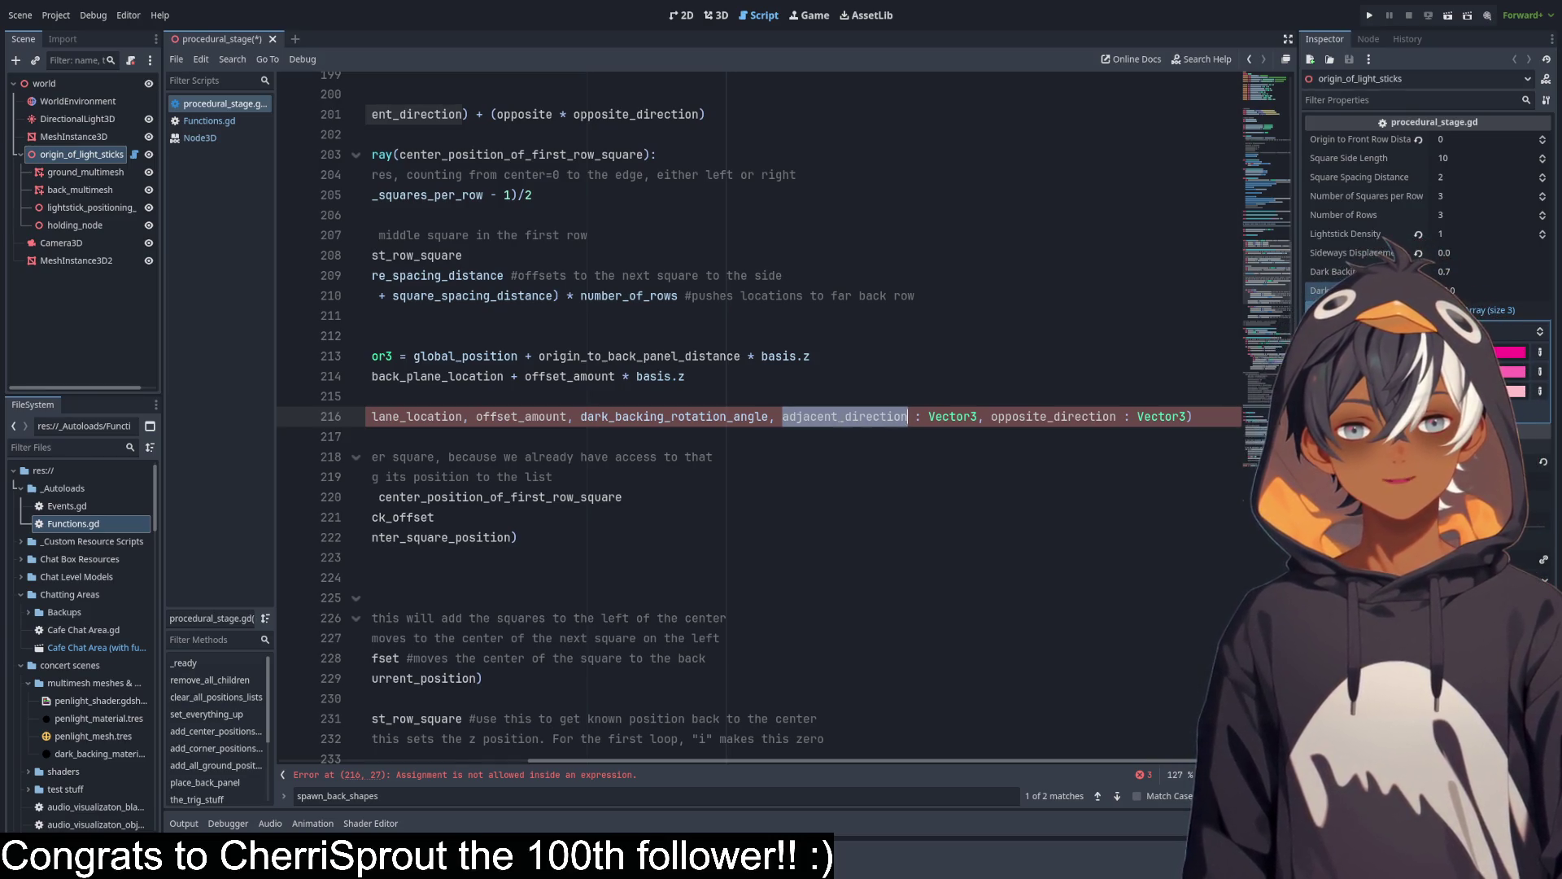
left_click(976, 416, "shift")
type("ba")
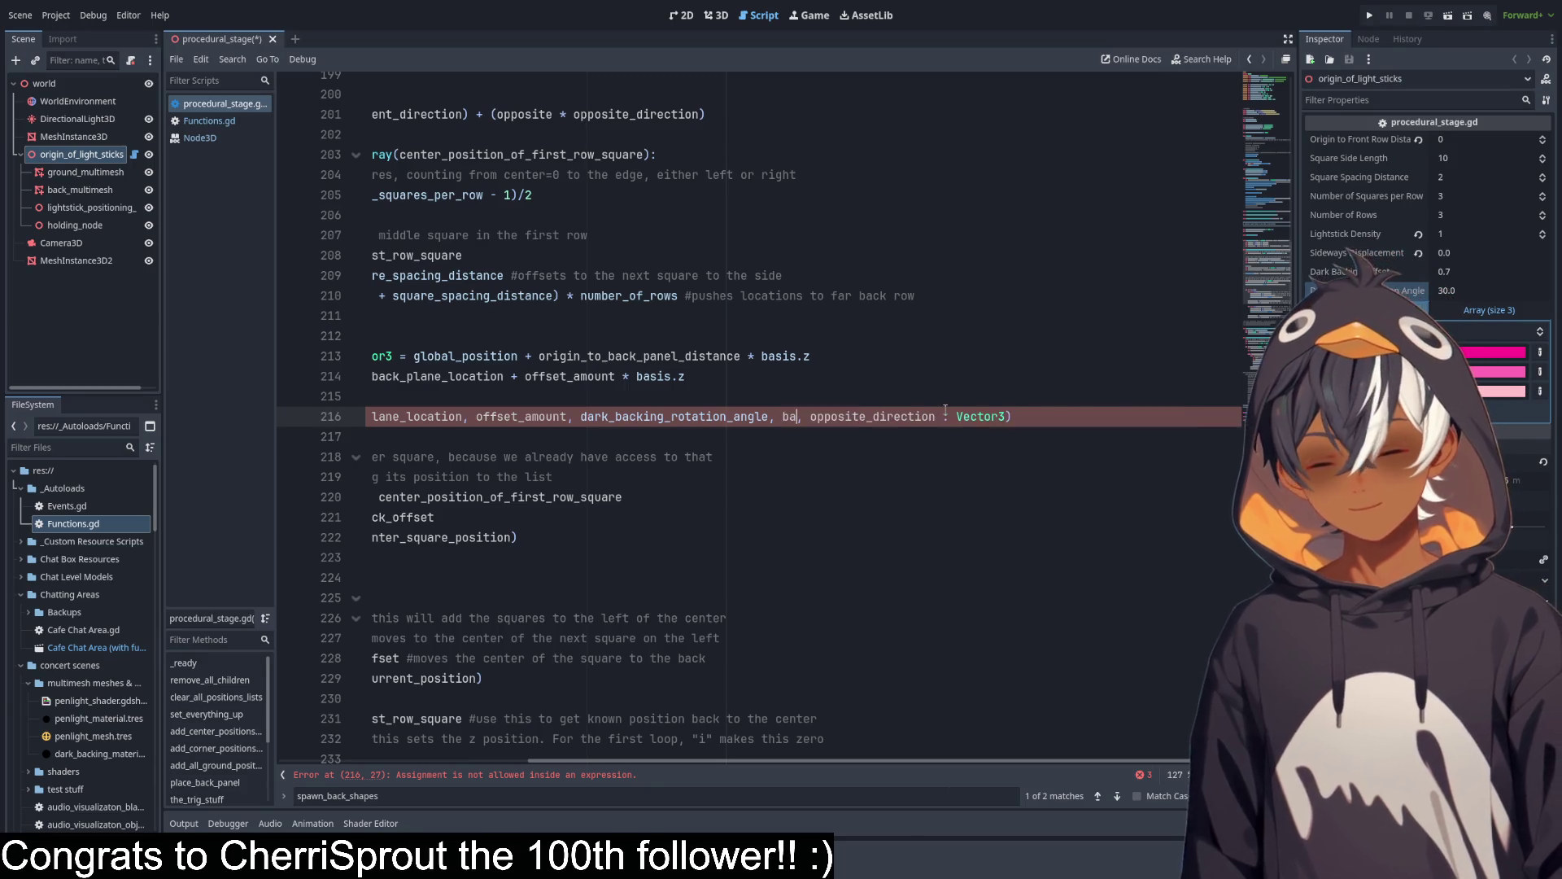
type("sis")
type(".z")
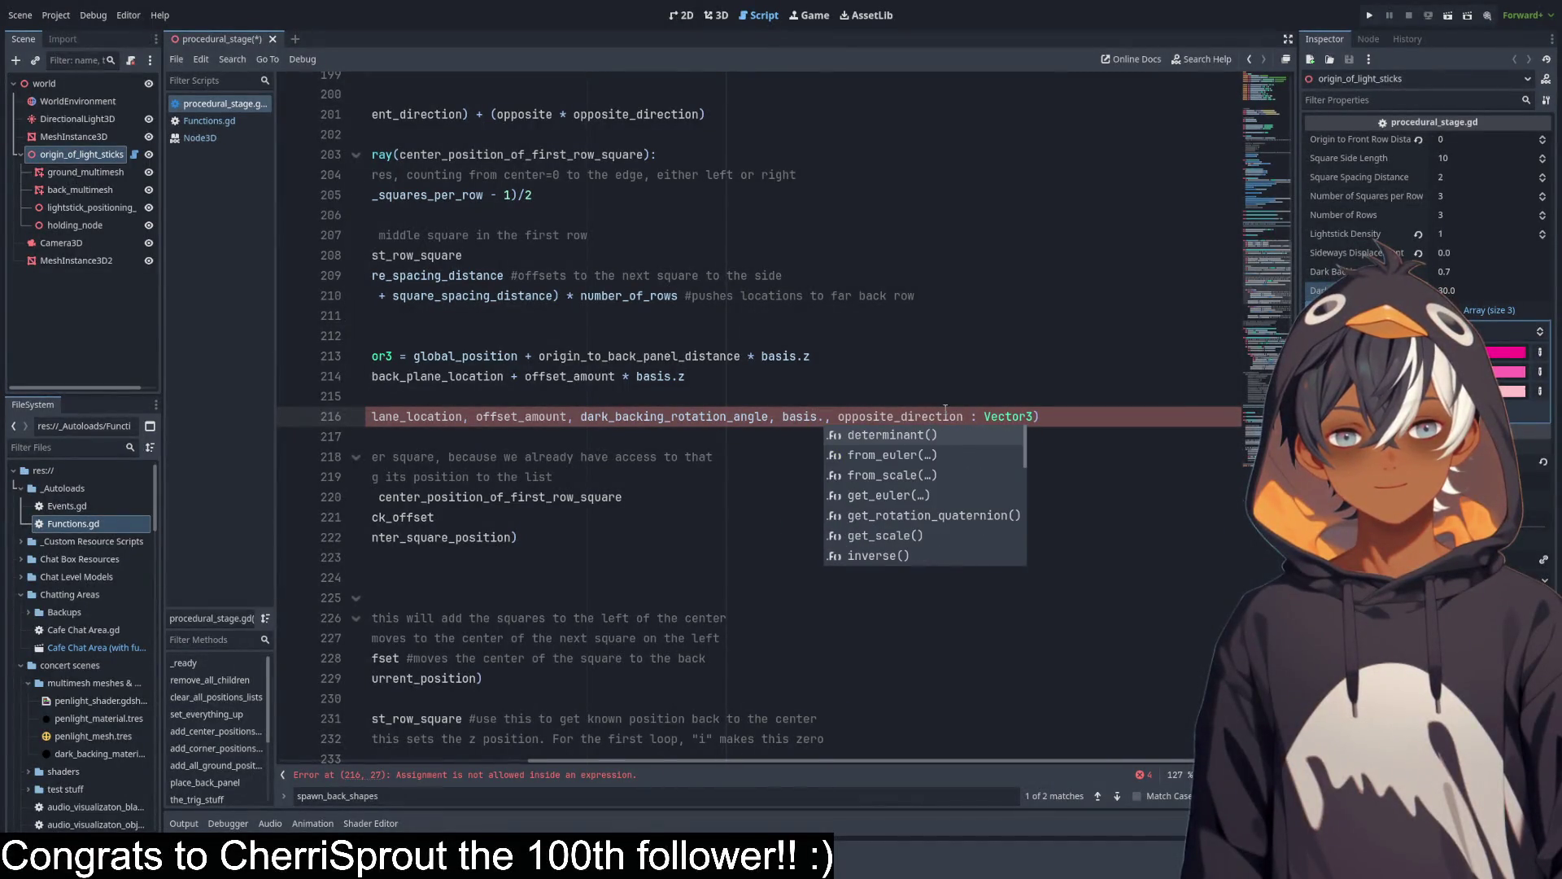
left_click_drag(845, 415, 1041, 416)
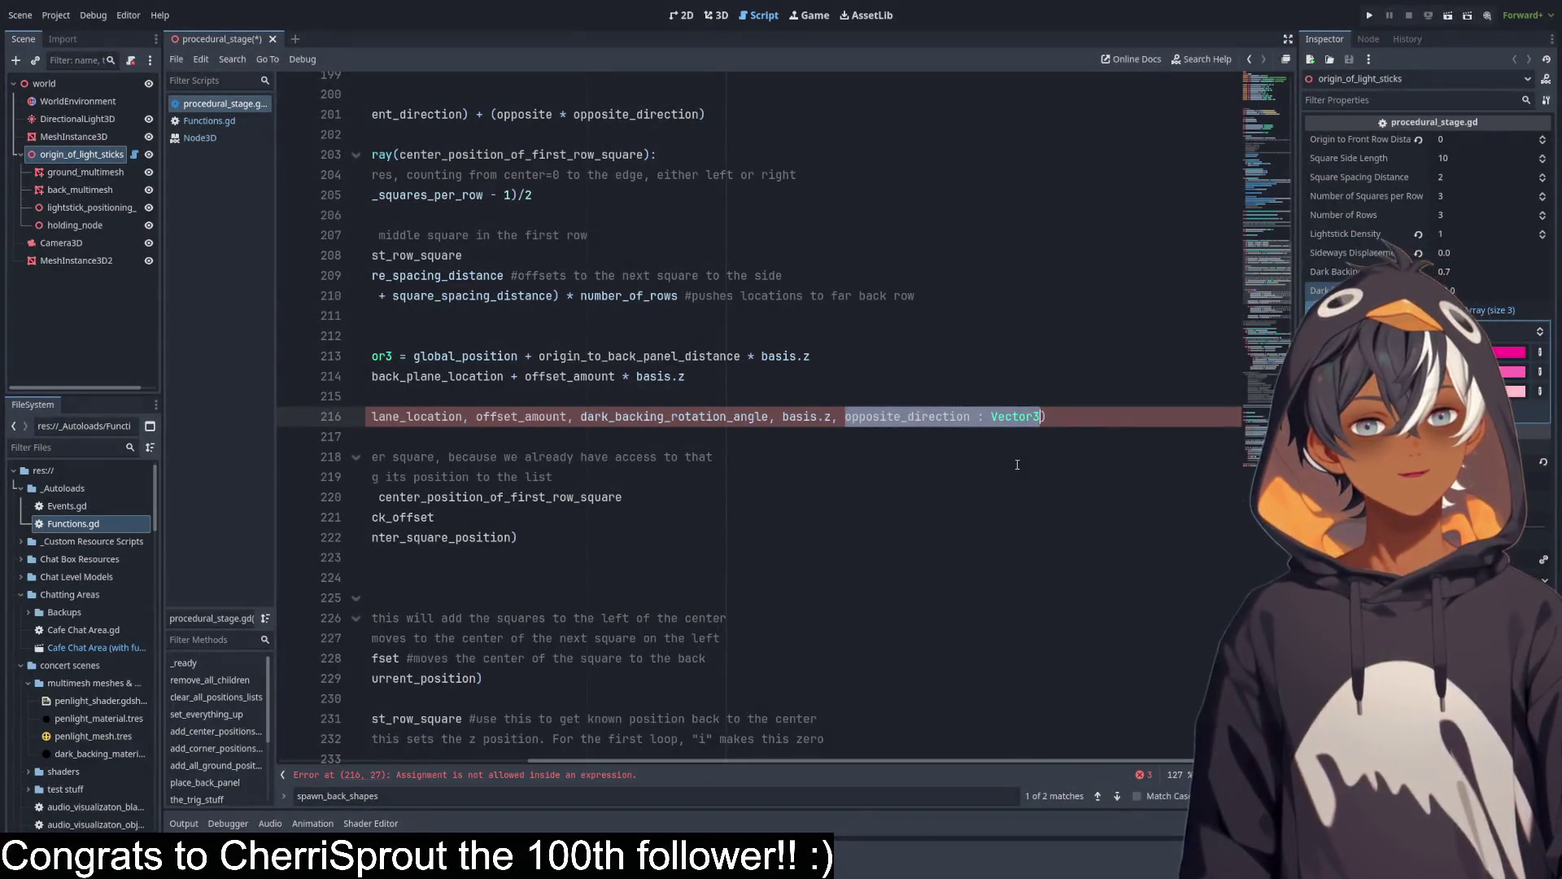
type("basis.y")
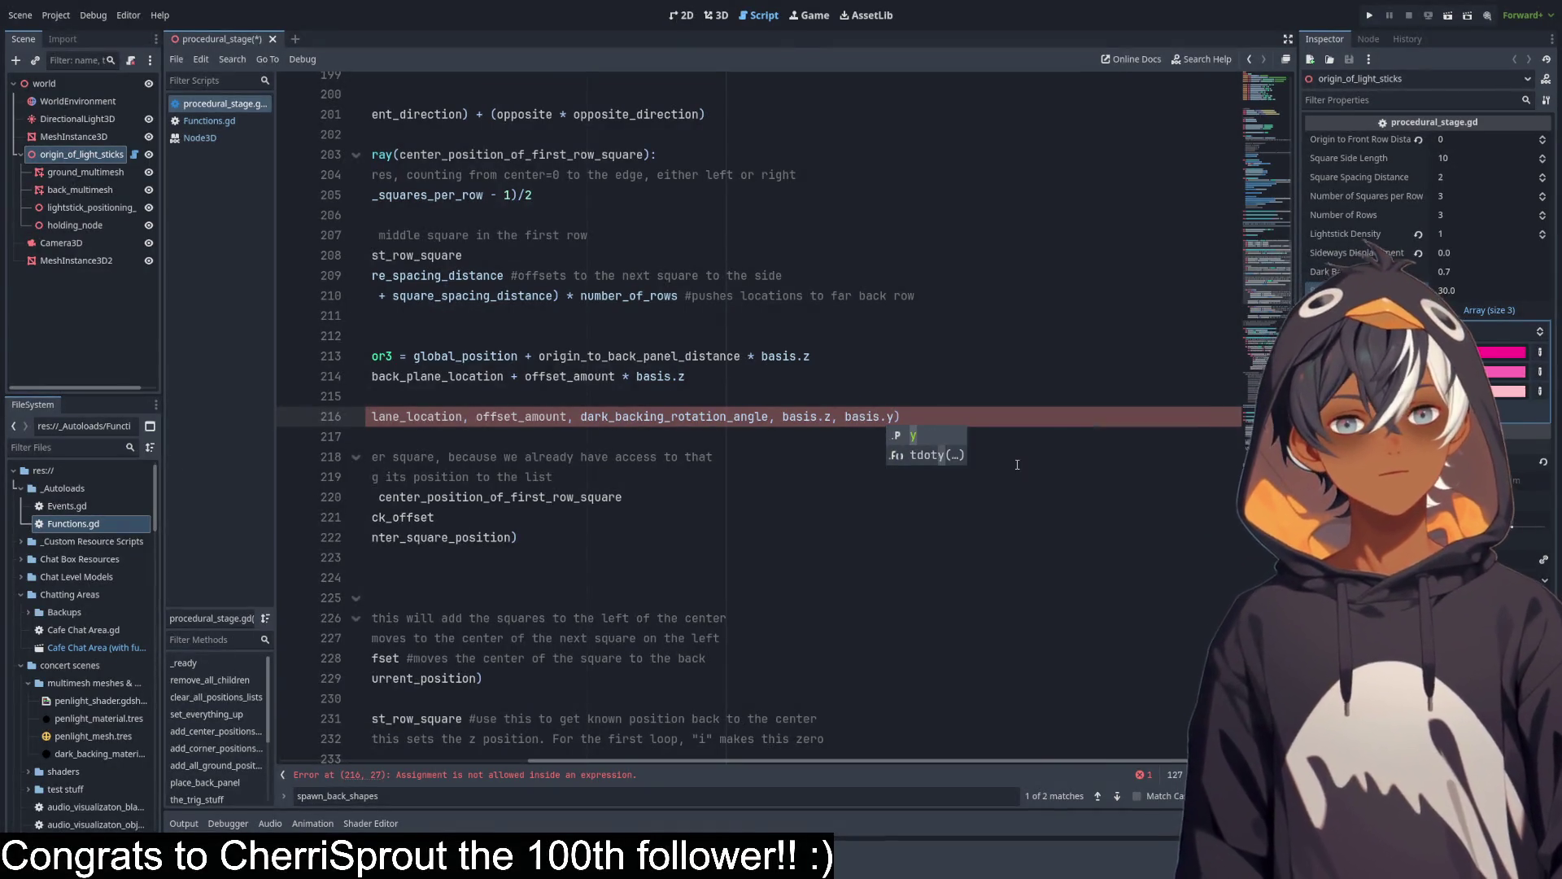
key("Home")
Delete the leftover 'origin = ' so the call's script error clears.
left_click(484, 433)
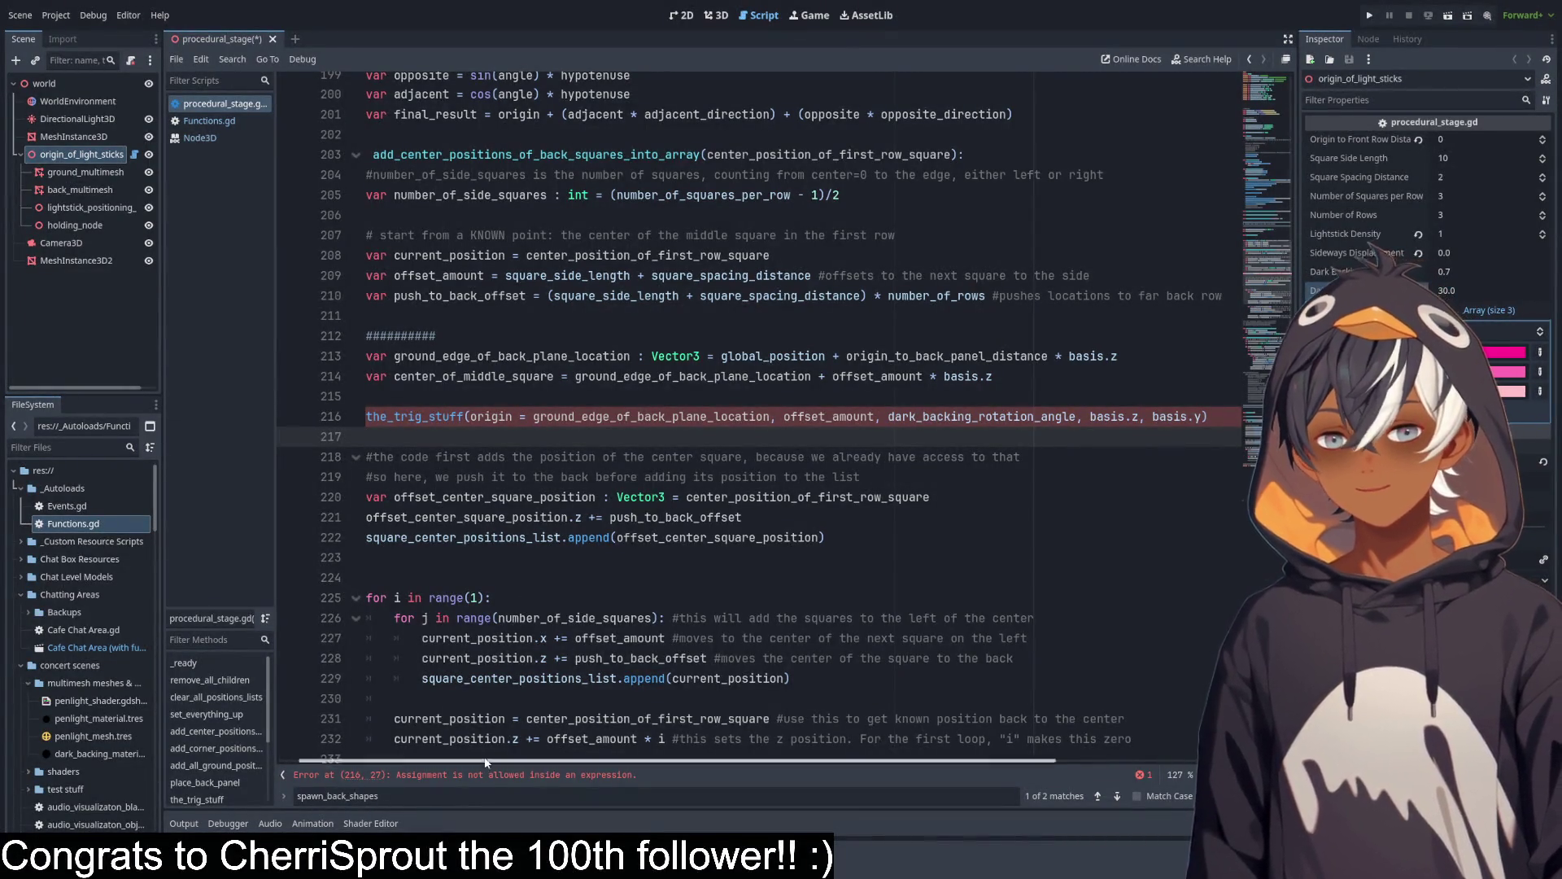
left_click_drag(533, 417, 469, 417)
key("BackSpace")
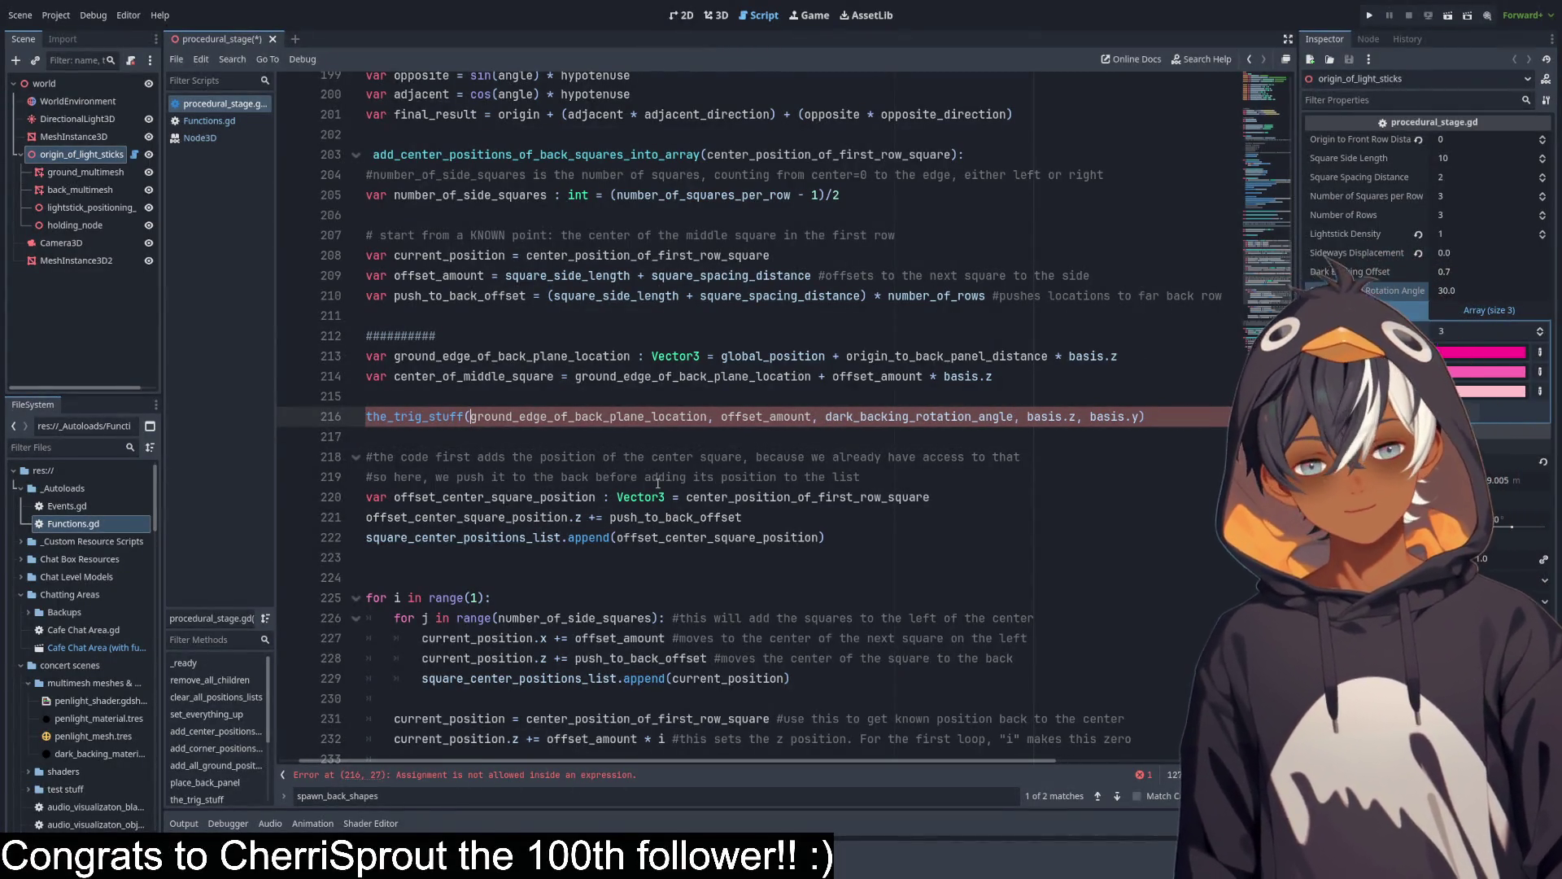
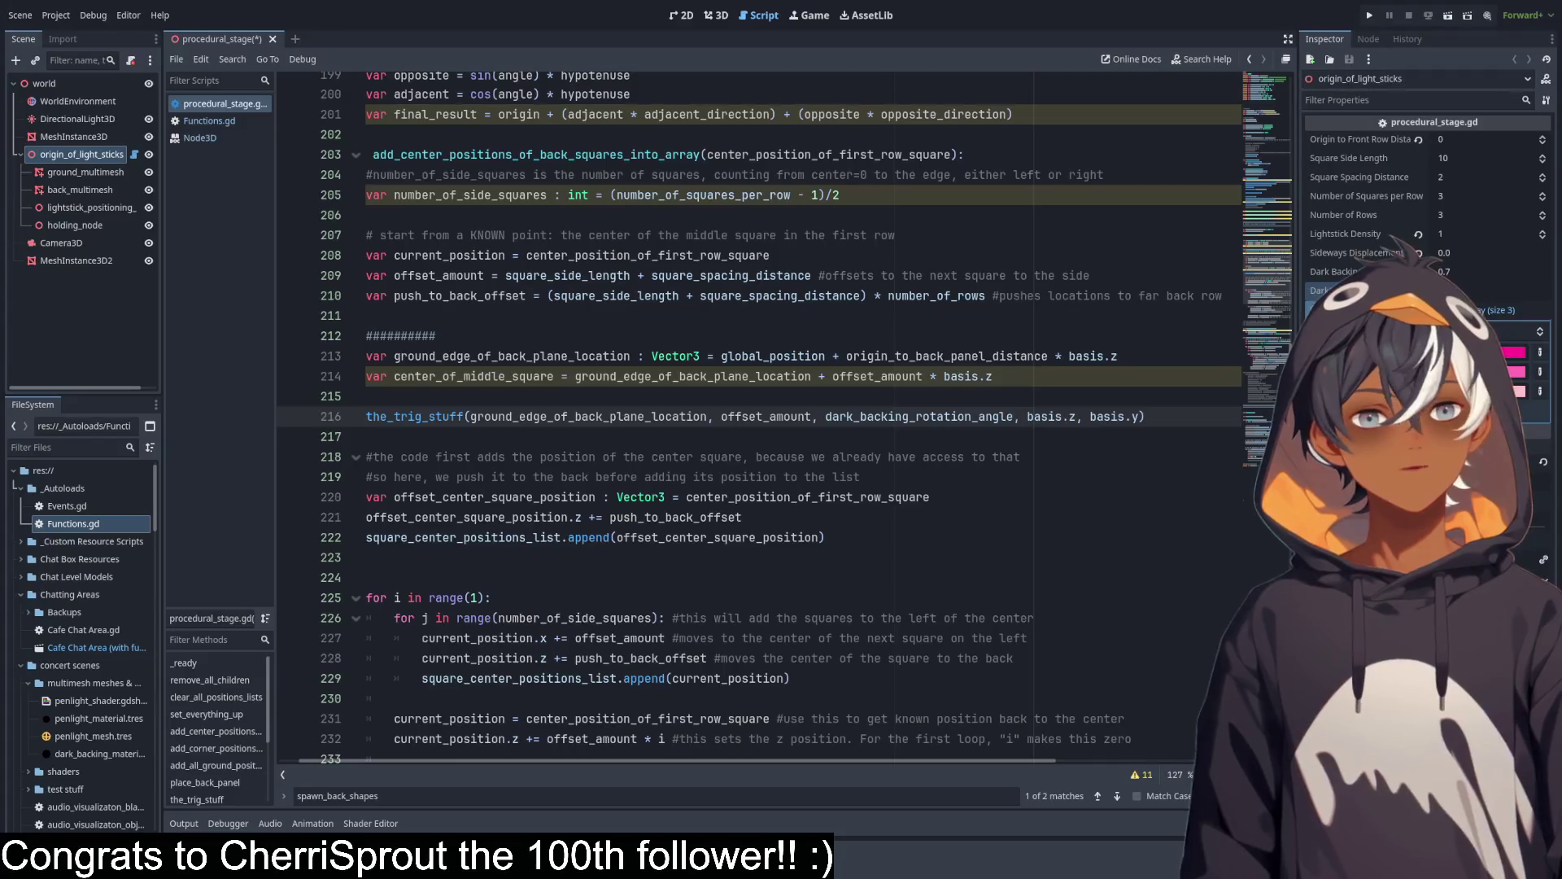
Raise Lightstick Density from 1 to 2 in the stage node's Inspector.
left_click(1030, 371)
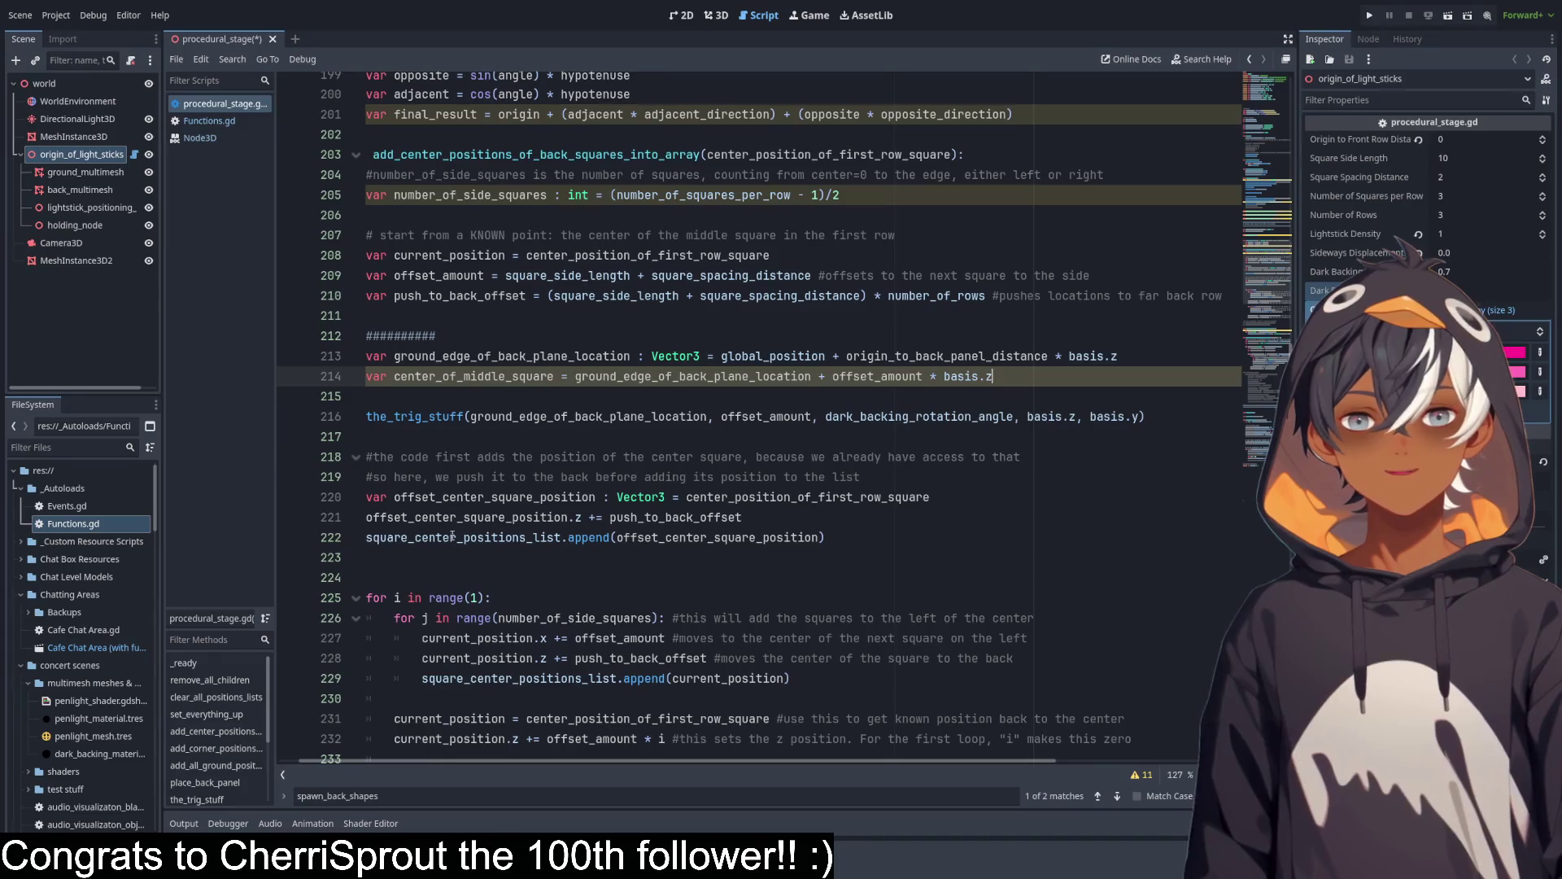
scroll(489, 419, "up", 5)
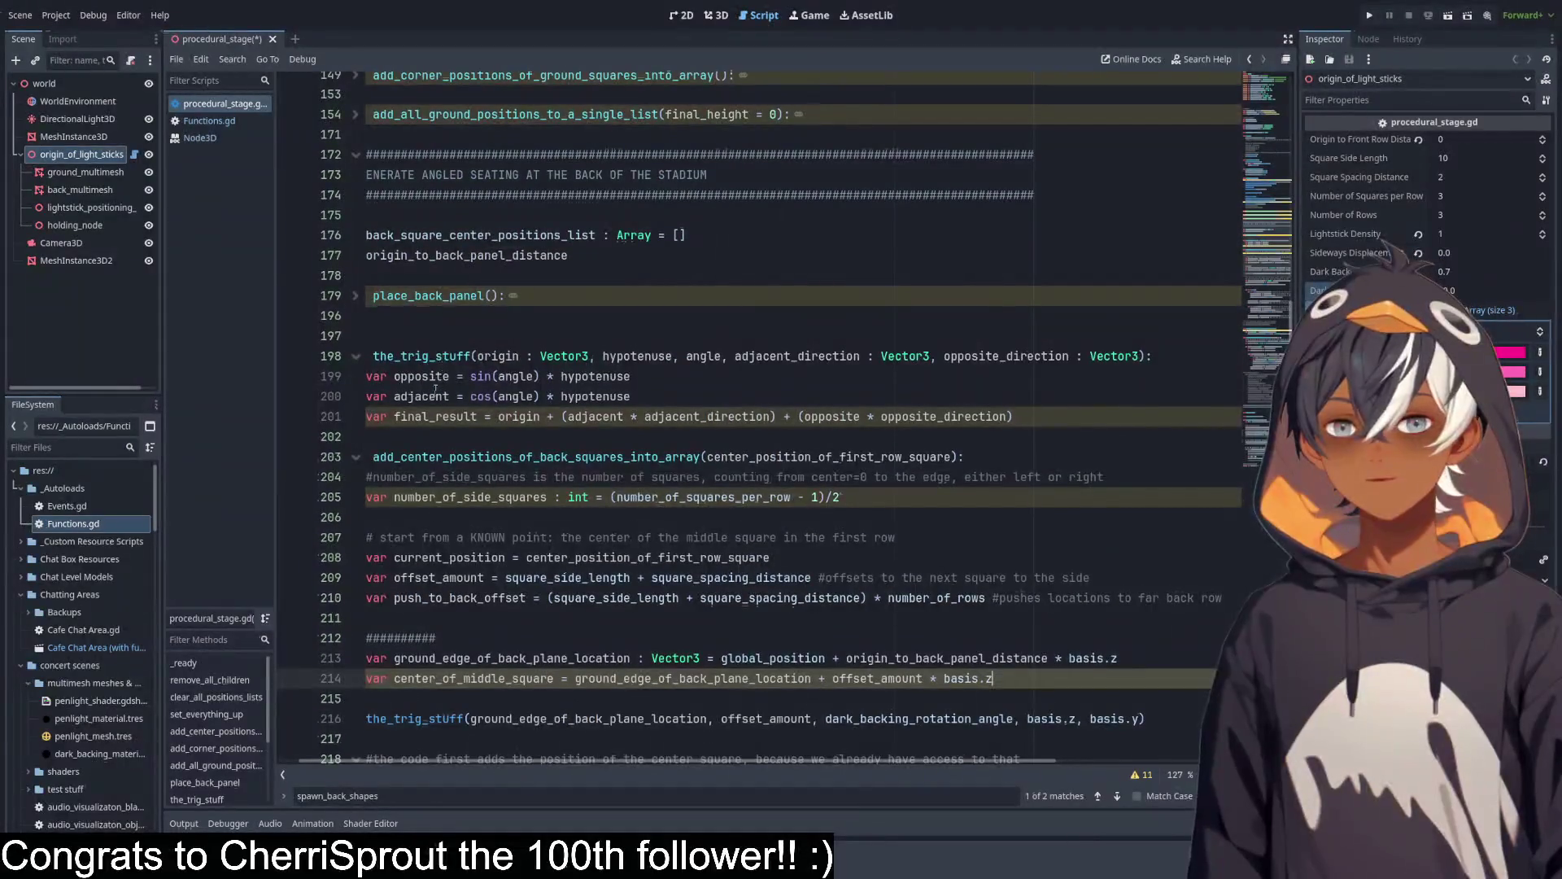
left_click_drag(407, 355, 470, 396)
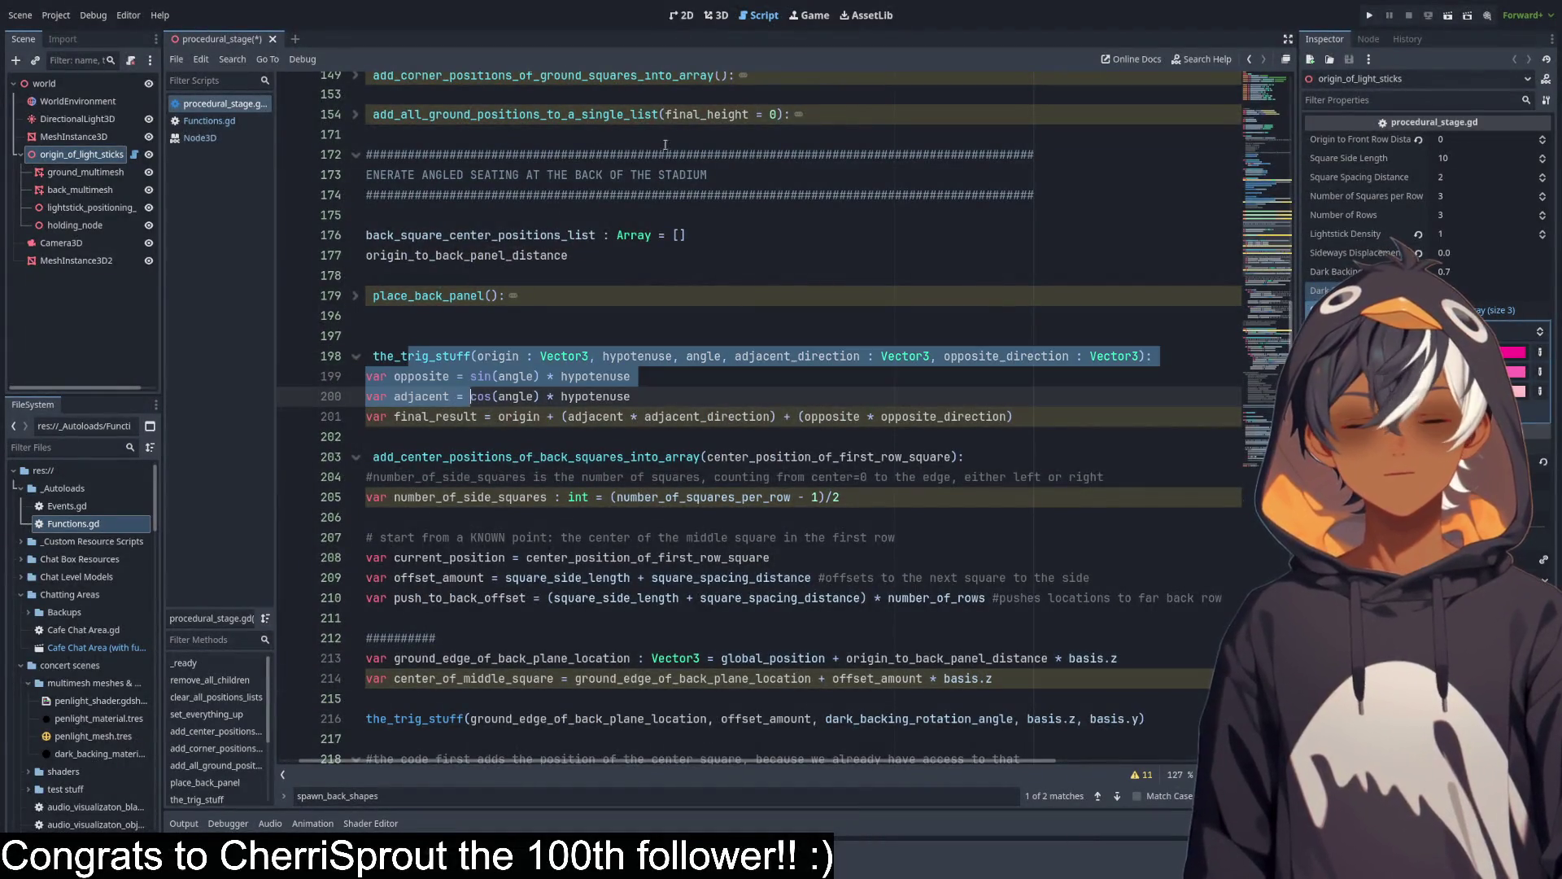
left_click(716, 14)
scroll(753, 378, "down", 5)
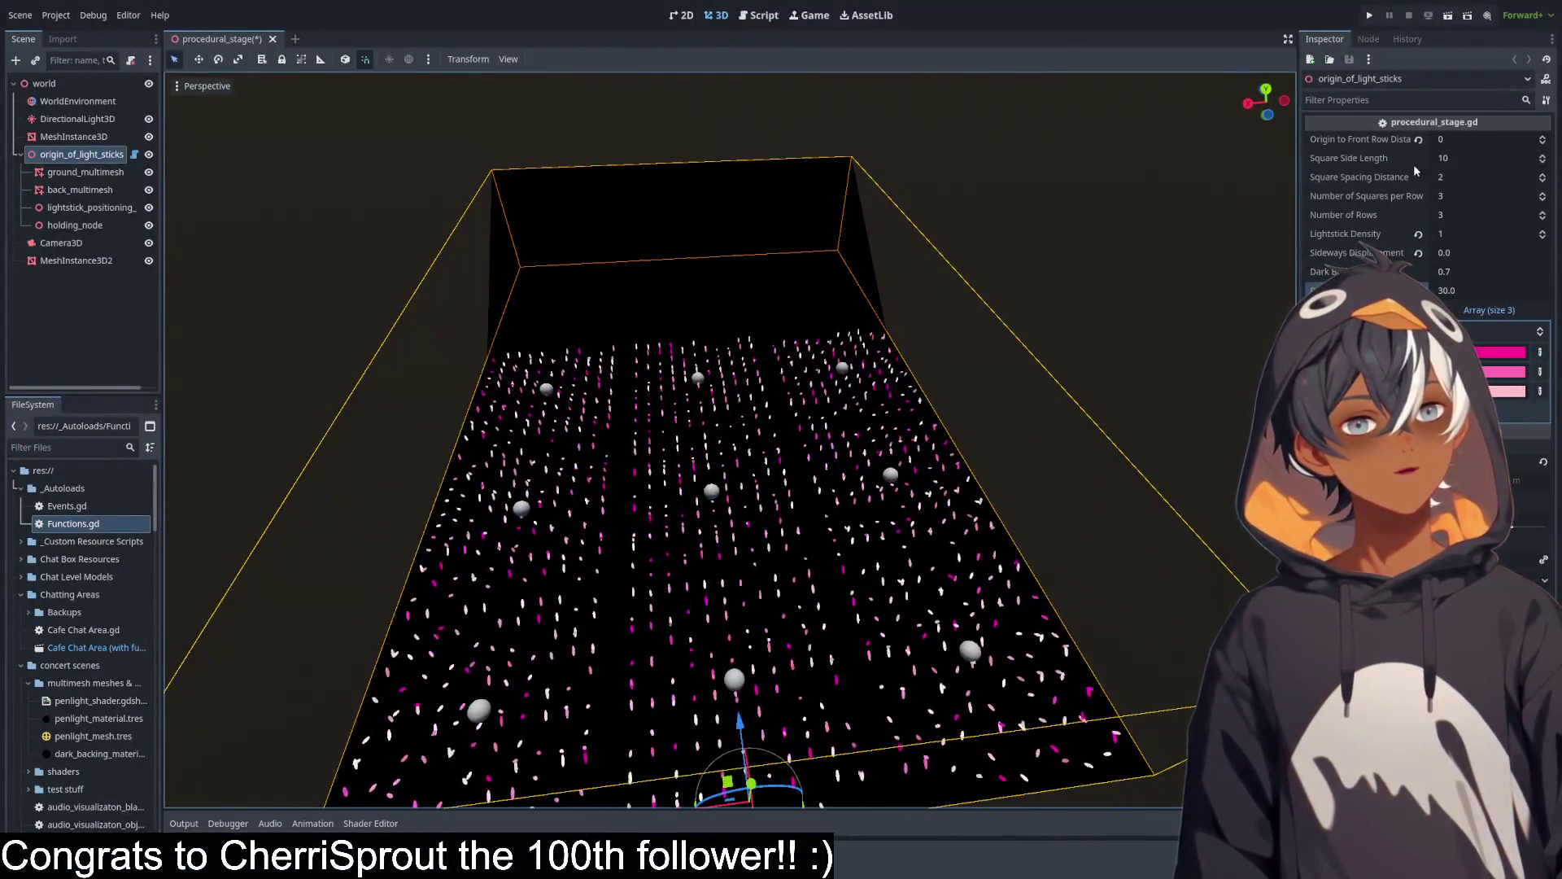
left_click(1541, 235)
Set Sideways Displacement to 1.0, inspect the scattered sticks up close, and save the scene.
left_click_drag(1266, 101, 572, 530)
scroll(572, 530, "up", 8)
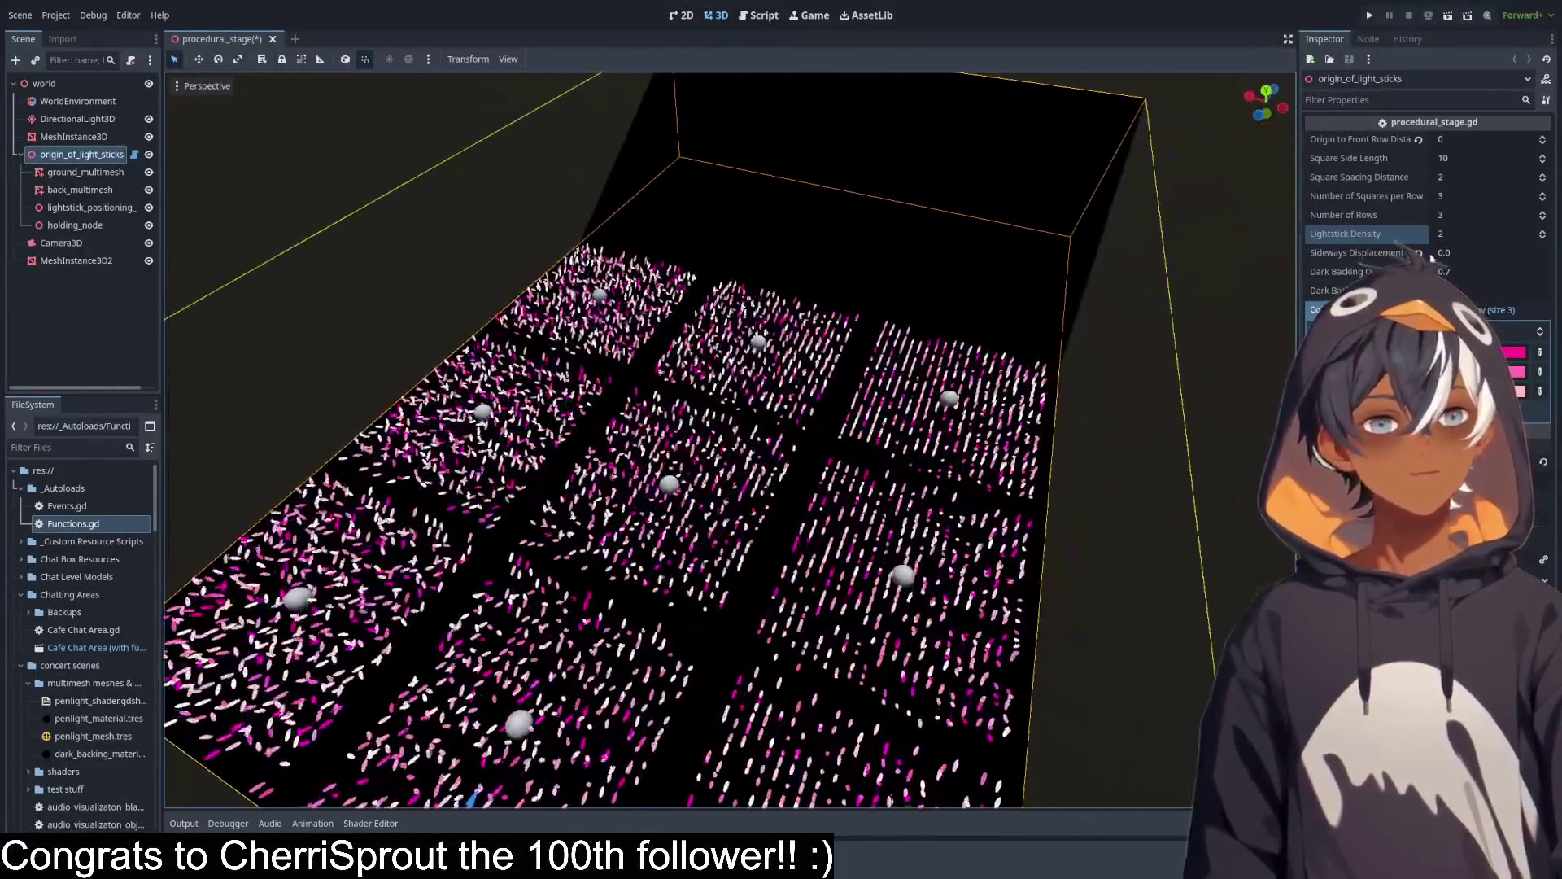
left_click_drag(1444, 252, 1456, 253)
left_click_drag(409, 498, 629, 459)
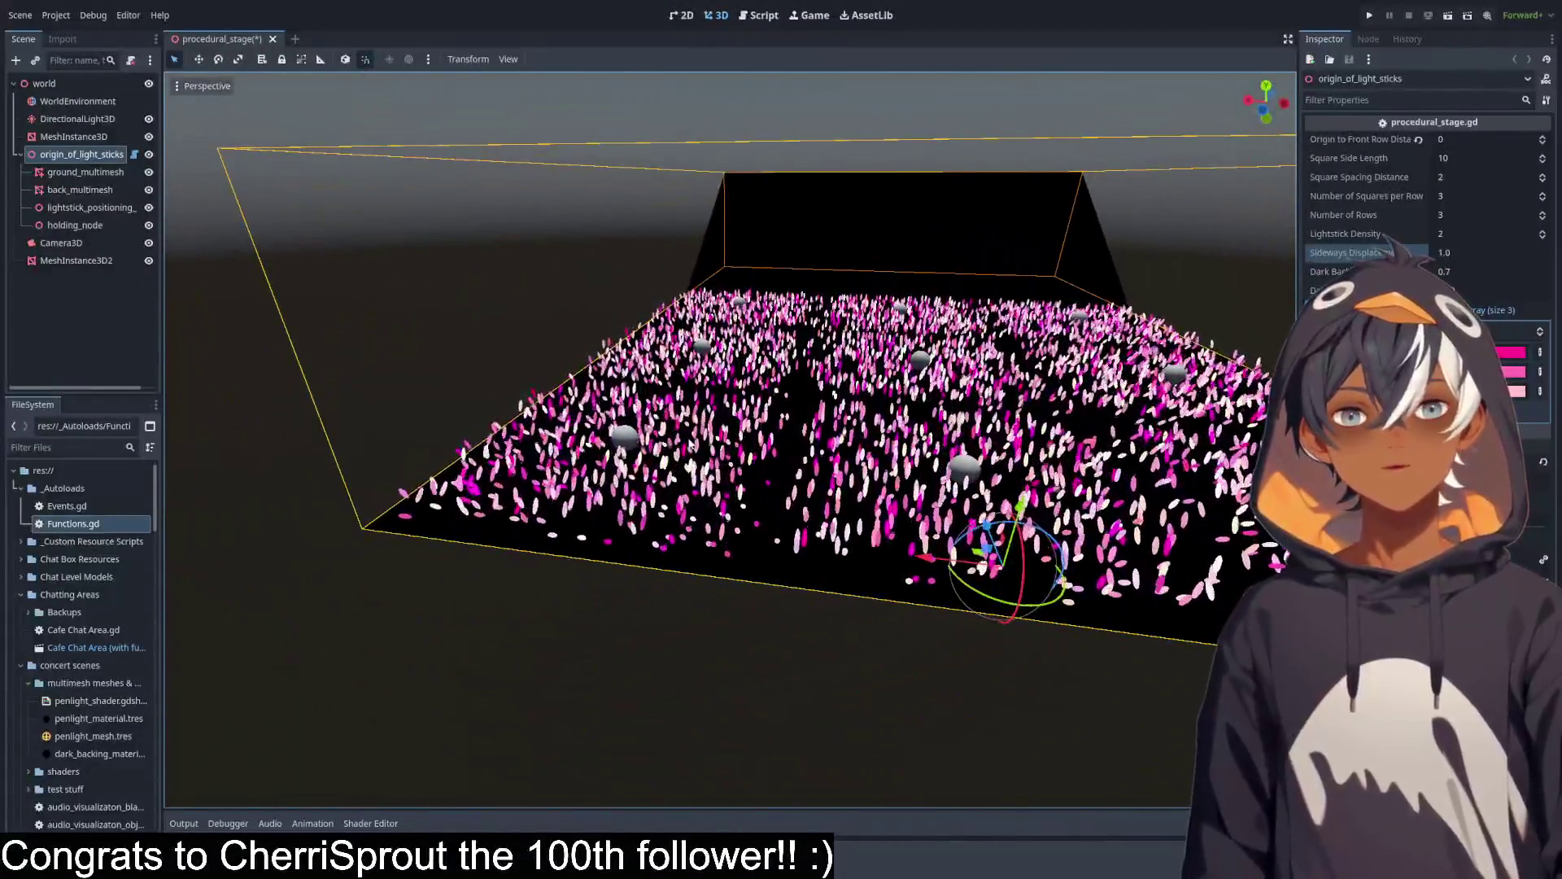
mouse_move(511, 416)
left_mouse_down()
mouse_move(423, 423)
mouse_move(723, 447)
mouse_move(1031, 523)
left_mouse_up()
scroll(723, 447, "up", 2)
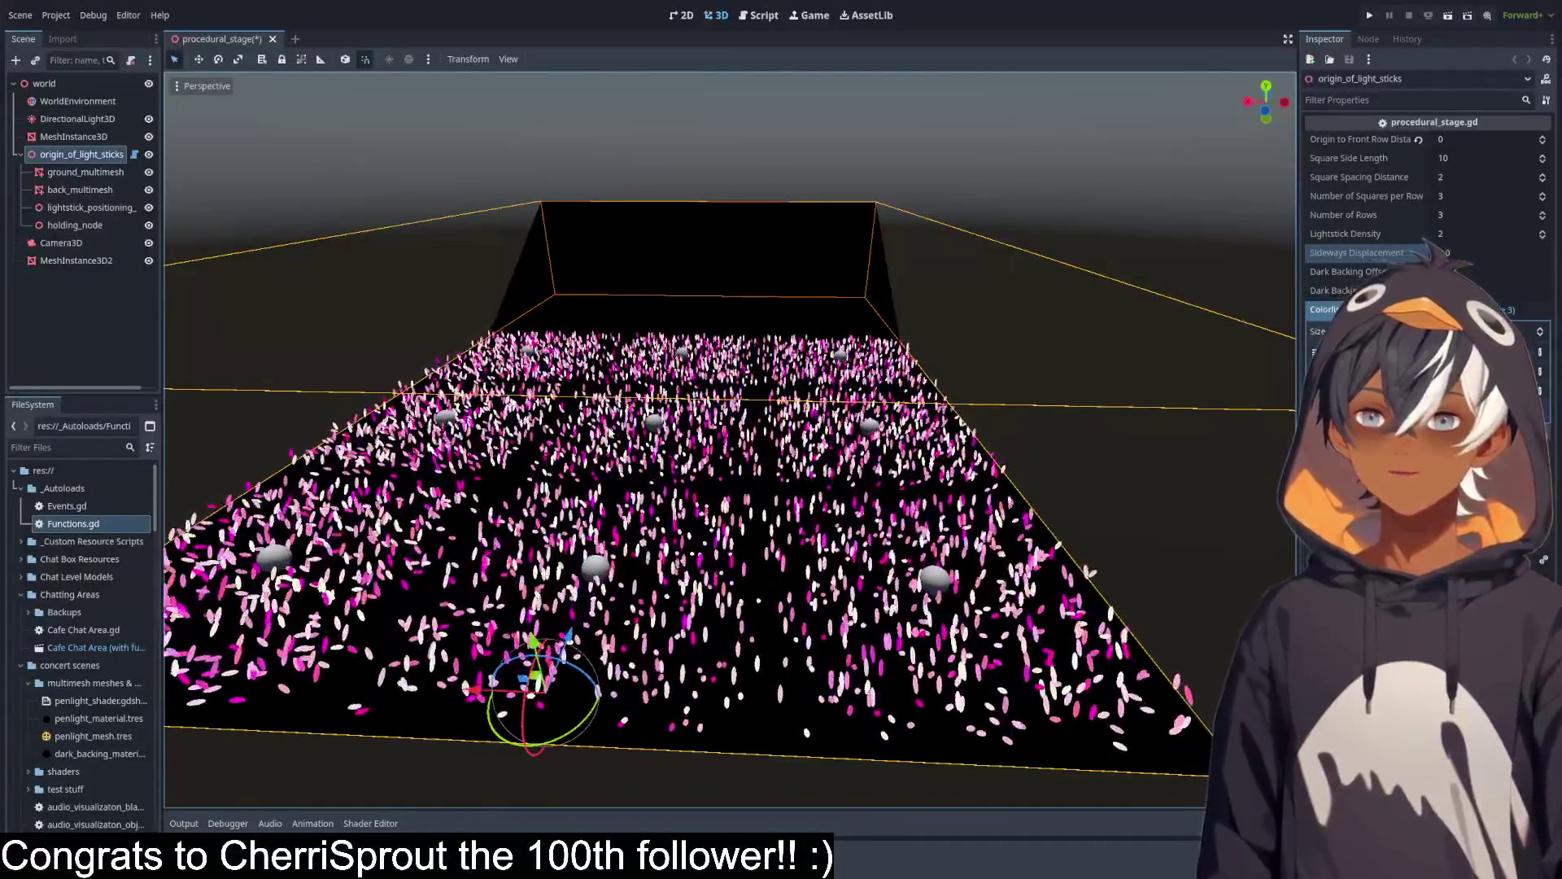
key("ctrl+s")
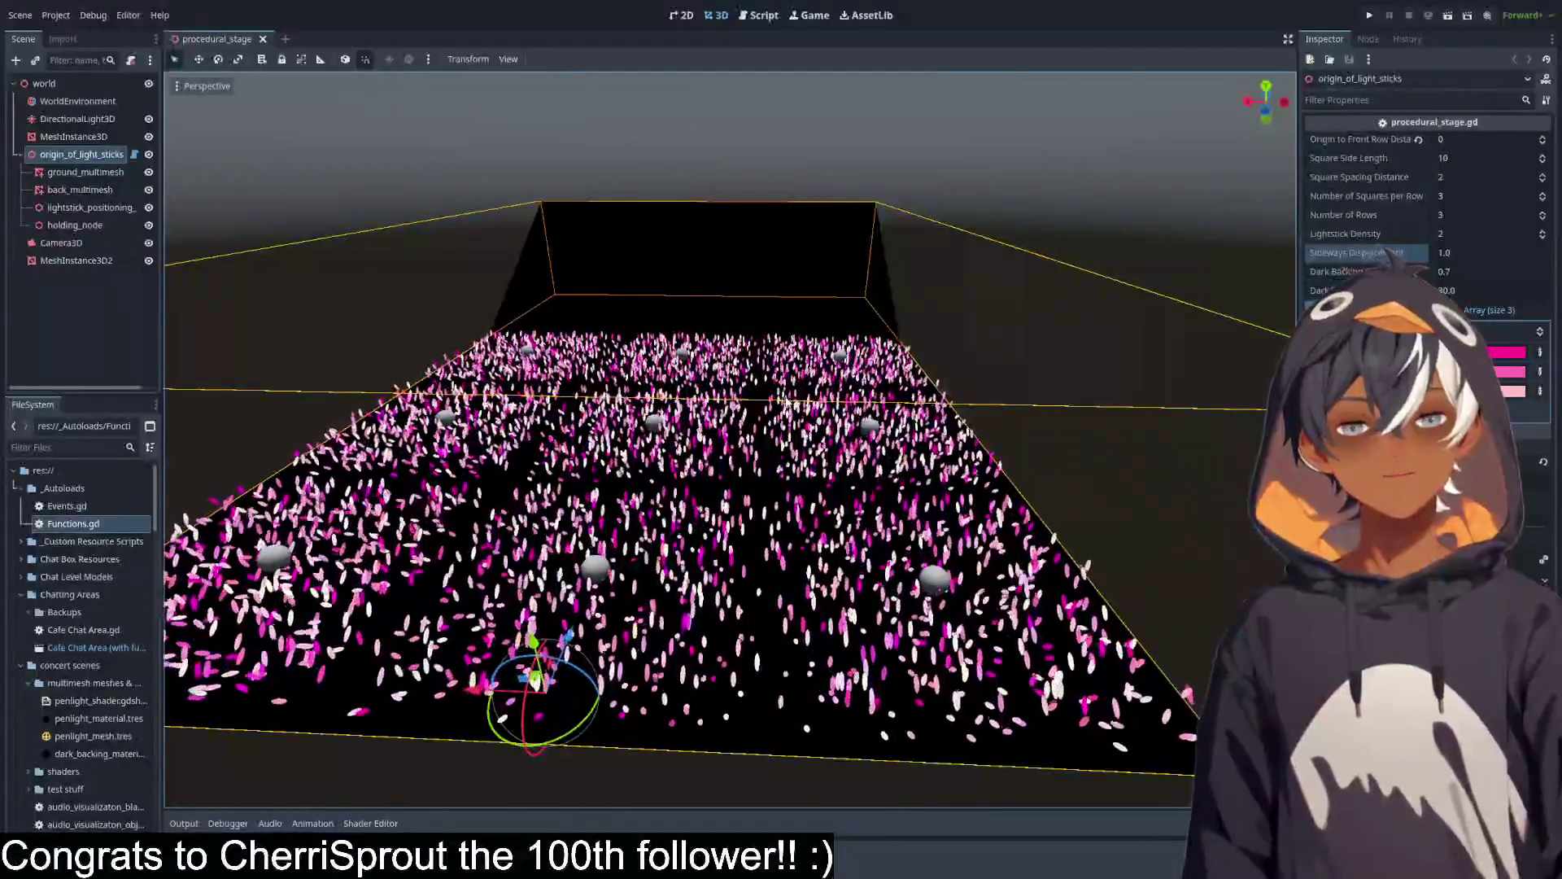
left_click(754, 15)
Add 'return final_result' after the final_result calculation in the_trig_stuff.
left_click(500, 418)
scroll(569, 407, "down", 5)
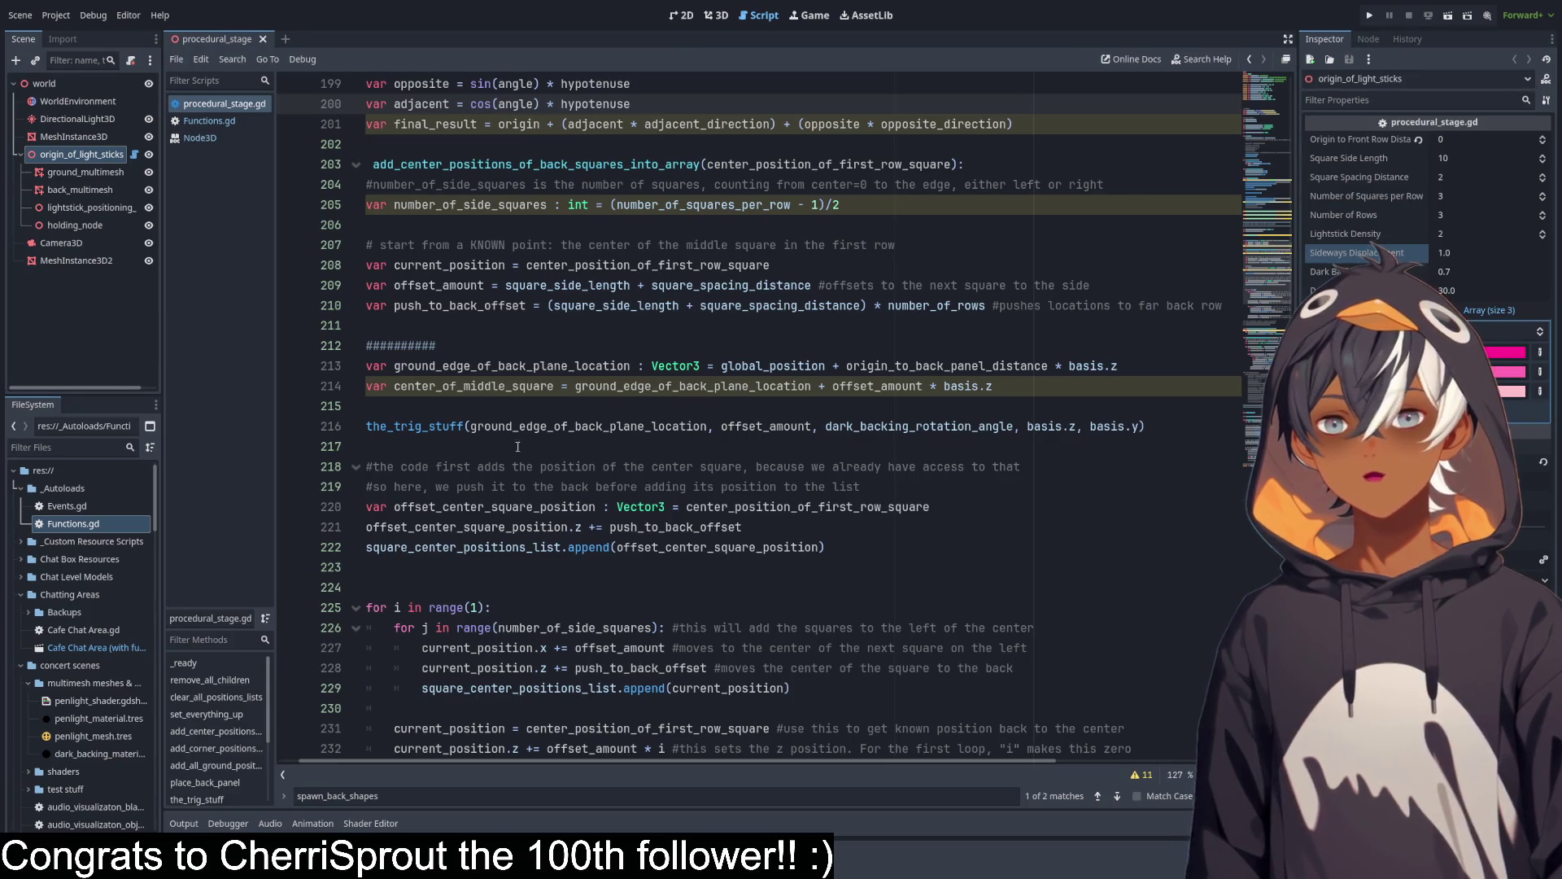
double_click(444, 426)
key("shift+End")
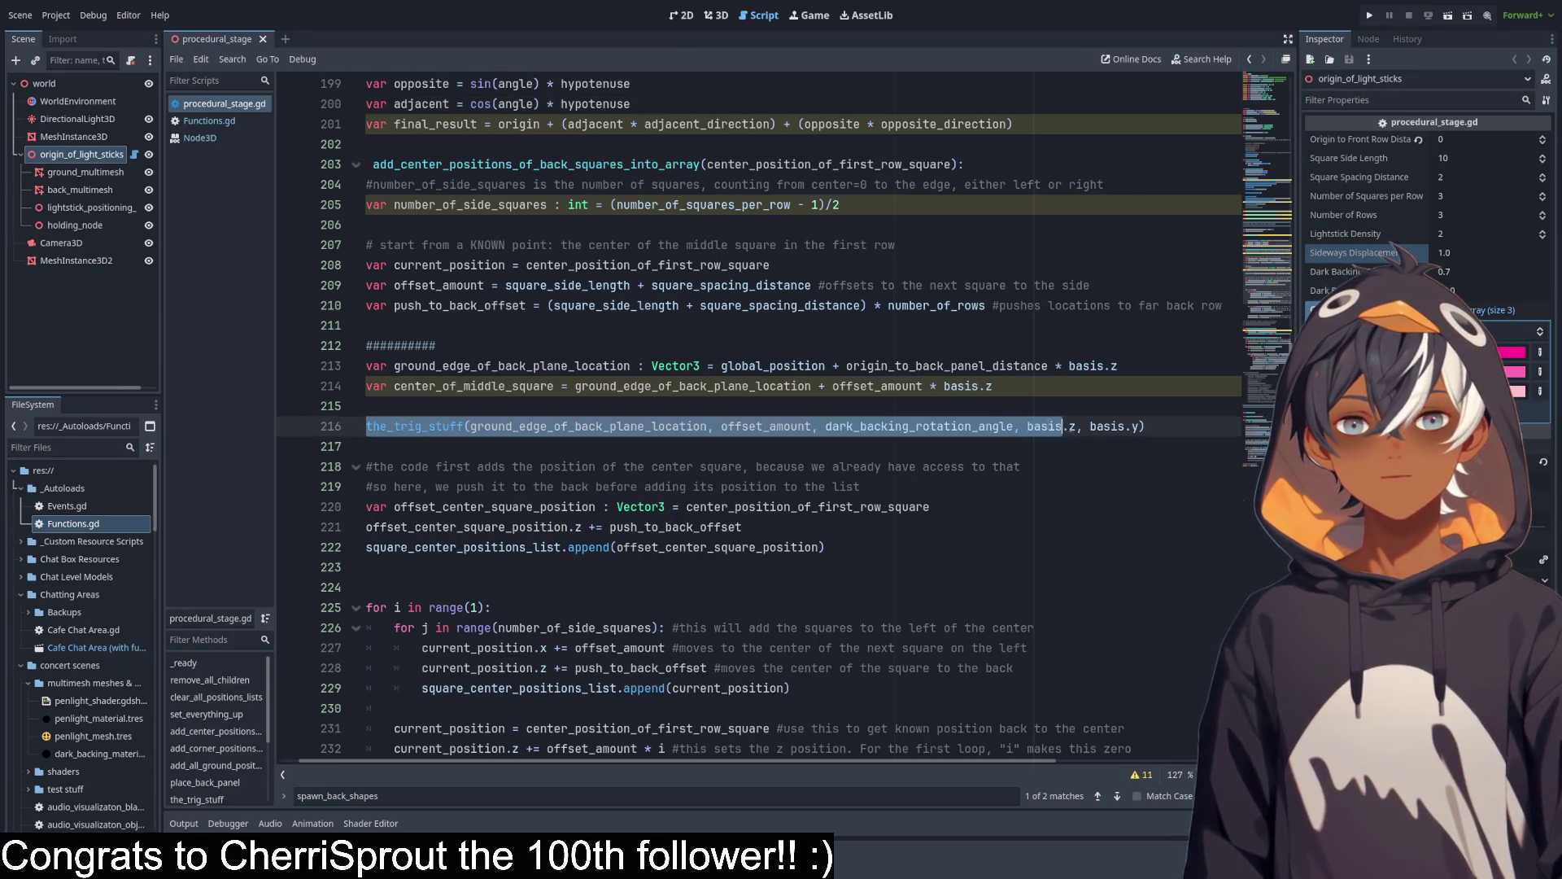
scroll(391, 415, "up", 2)
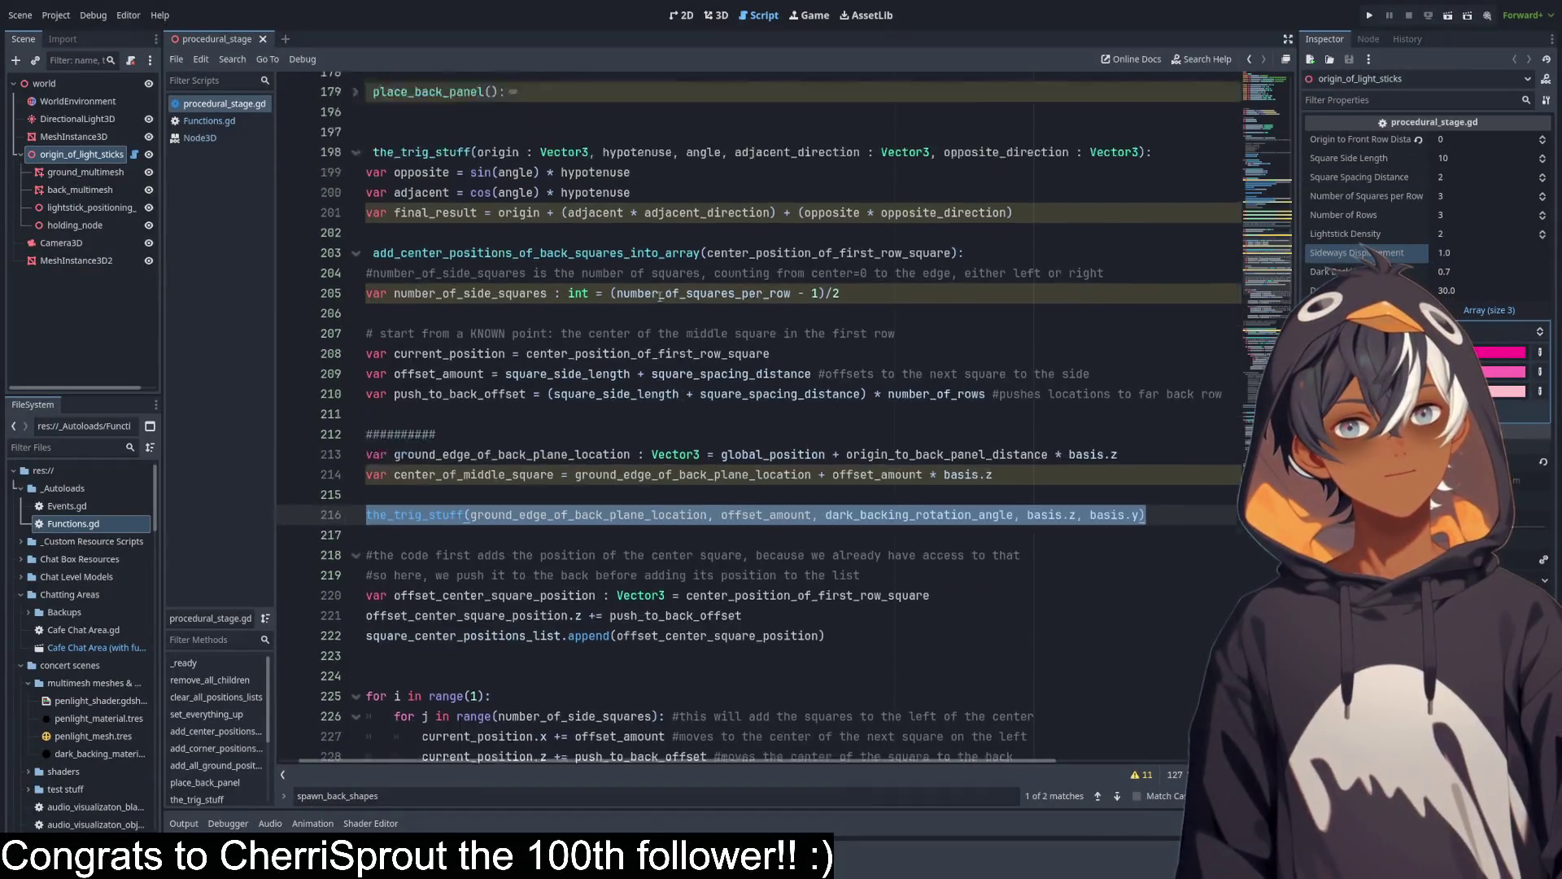
left_click(1033, 251)
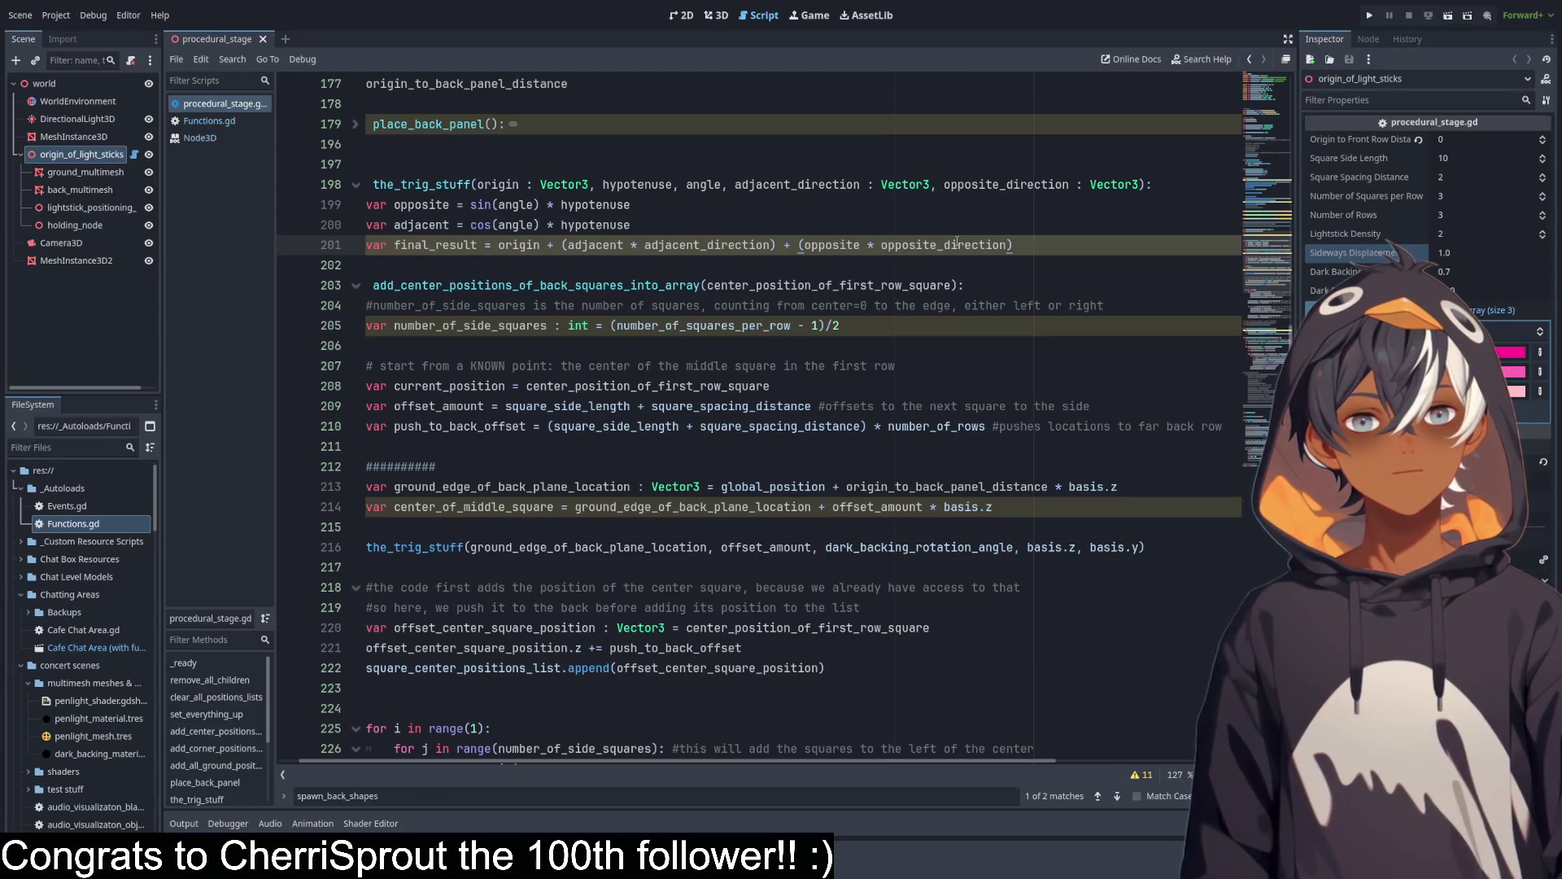
key("Return")
type("ret")
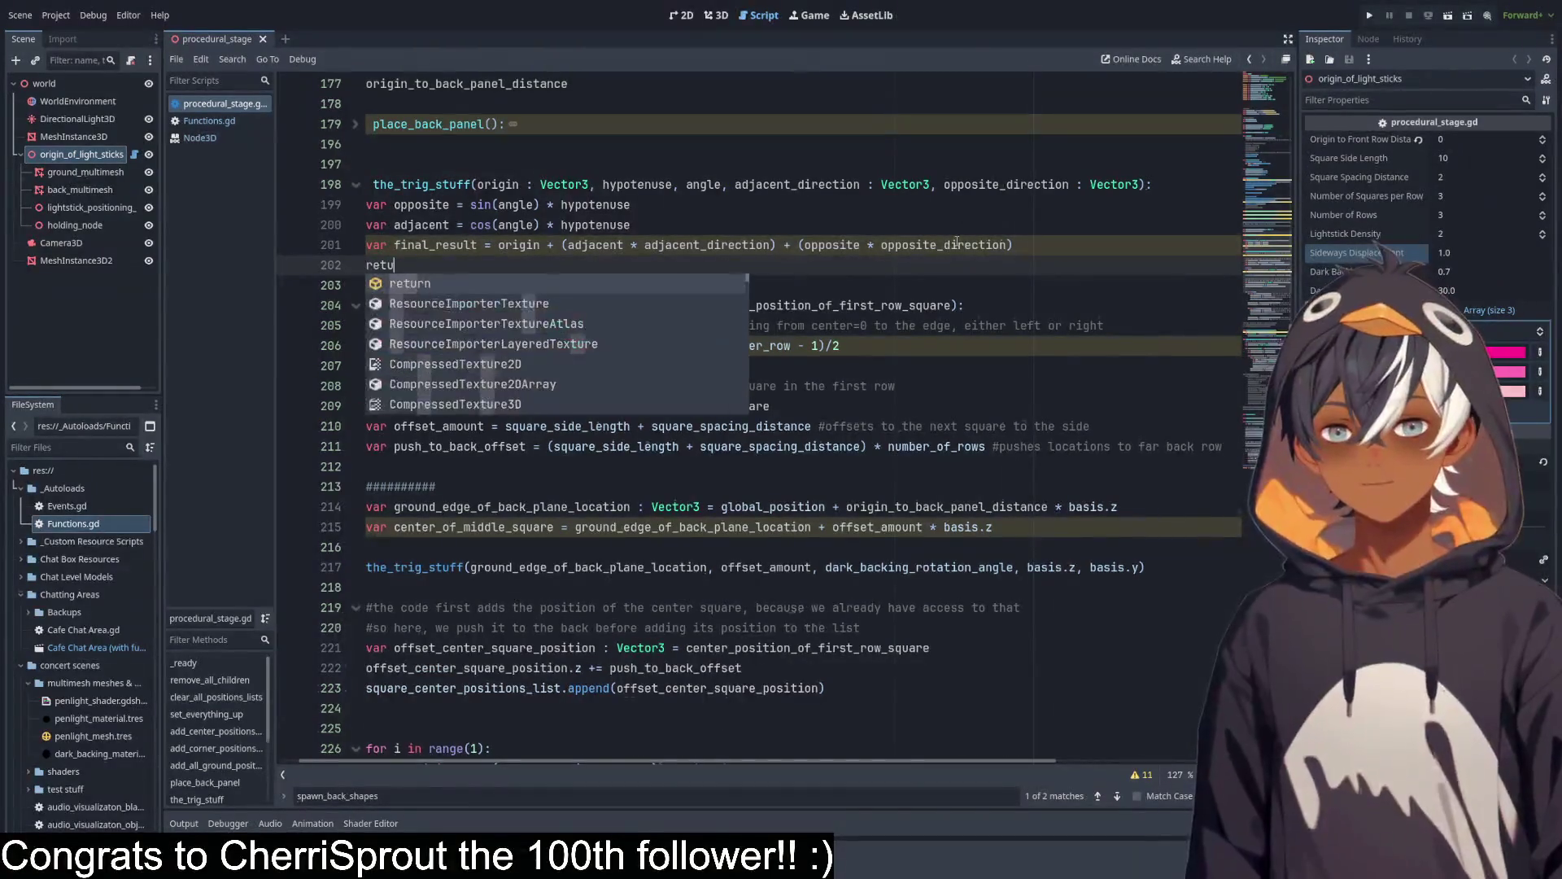
key("Return")
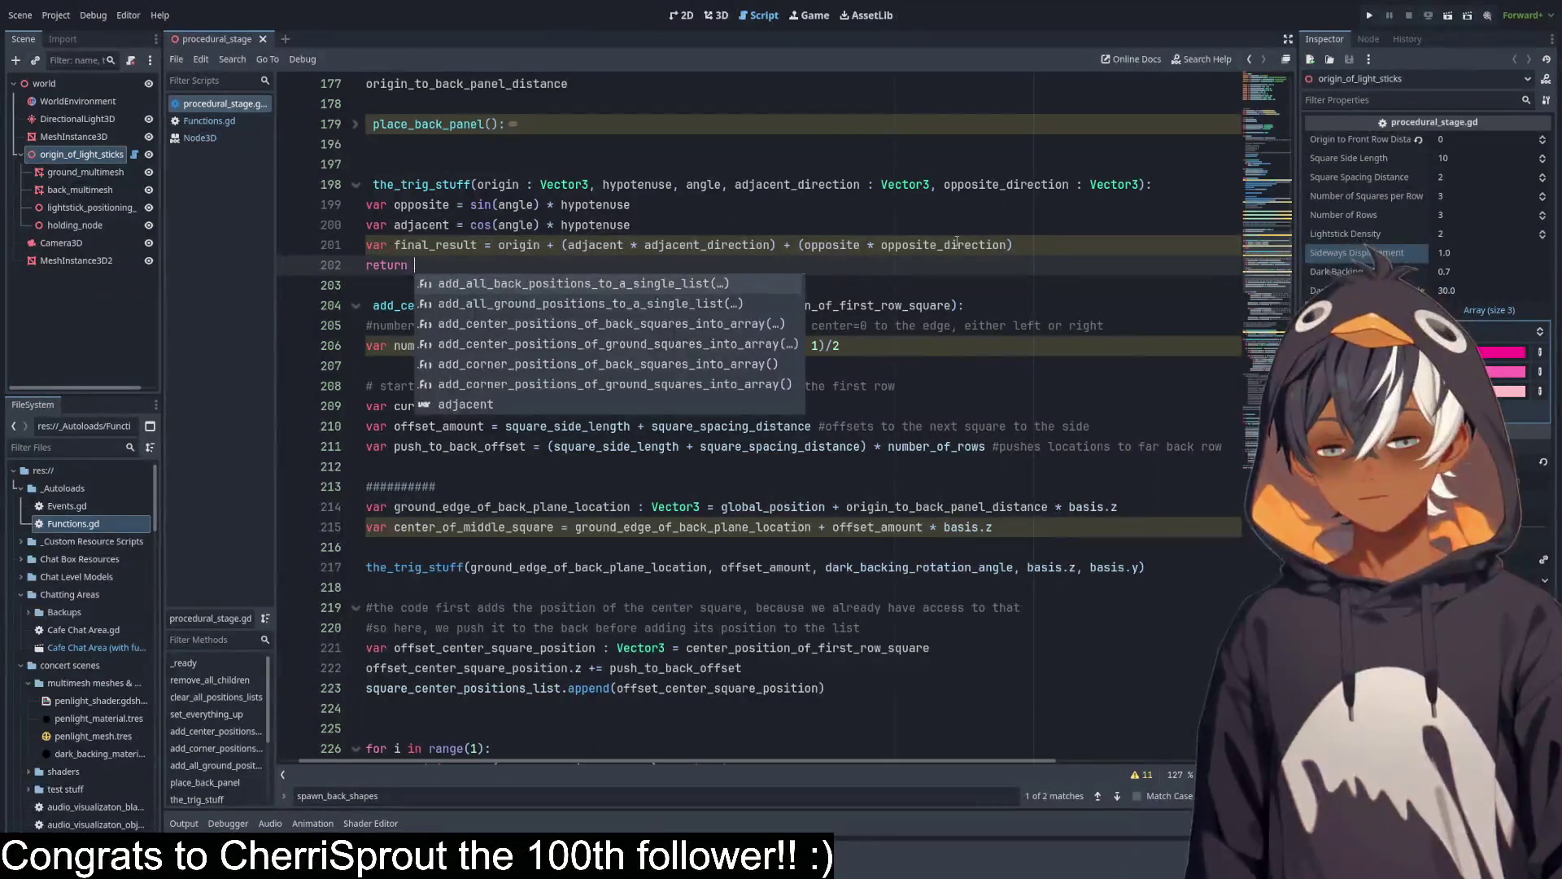
type("fina")
key("Return")
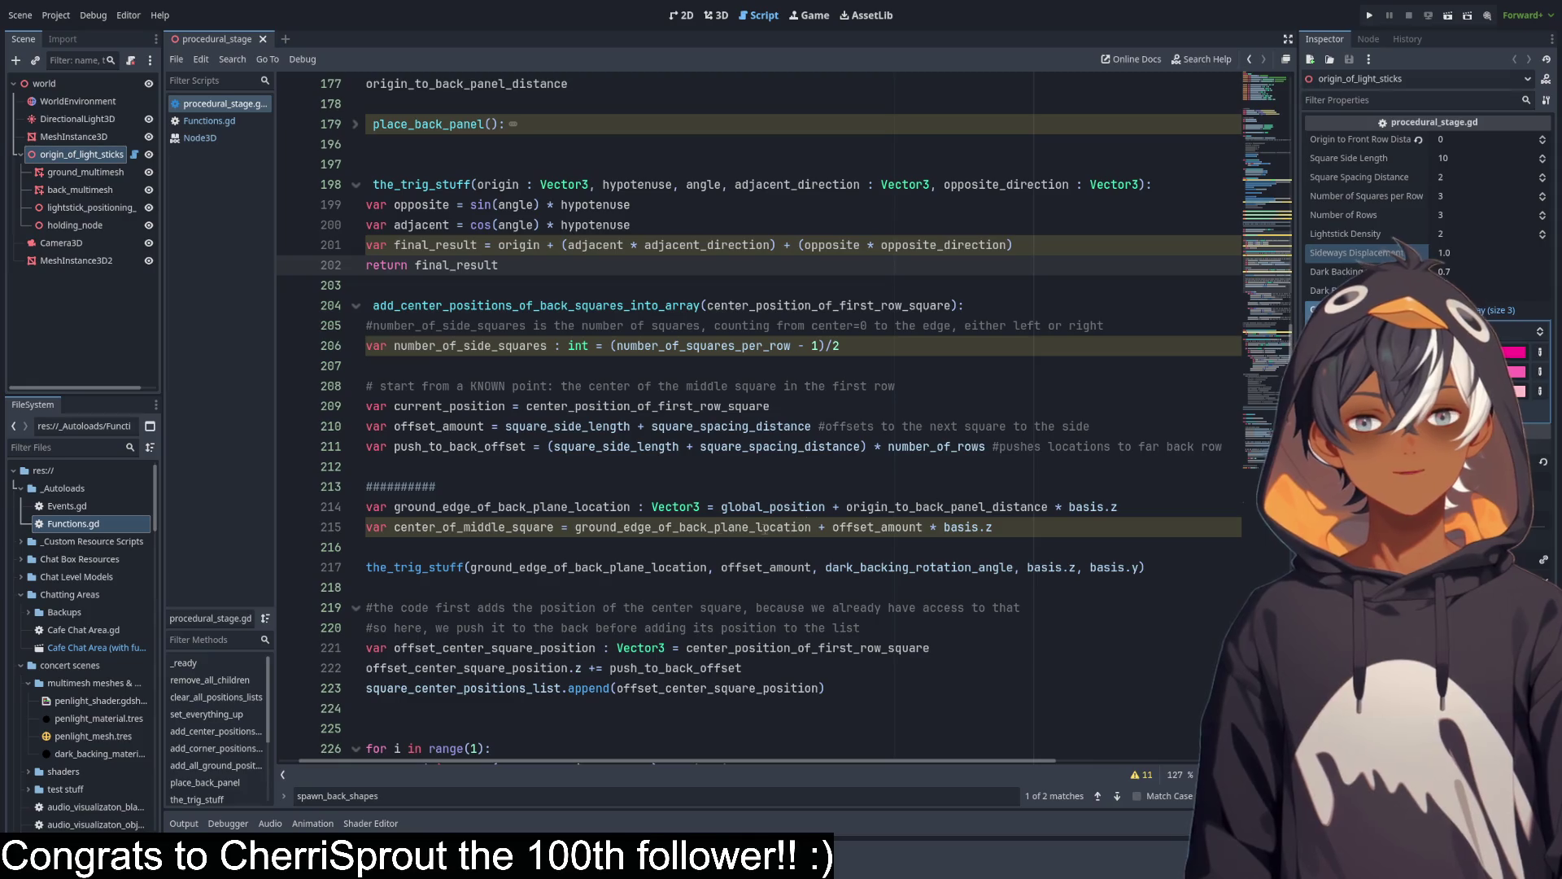
Delete the ########## separator line and insert a blank line before the the_trig_stuff call.
scroll(452, 559, "down", 3)
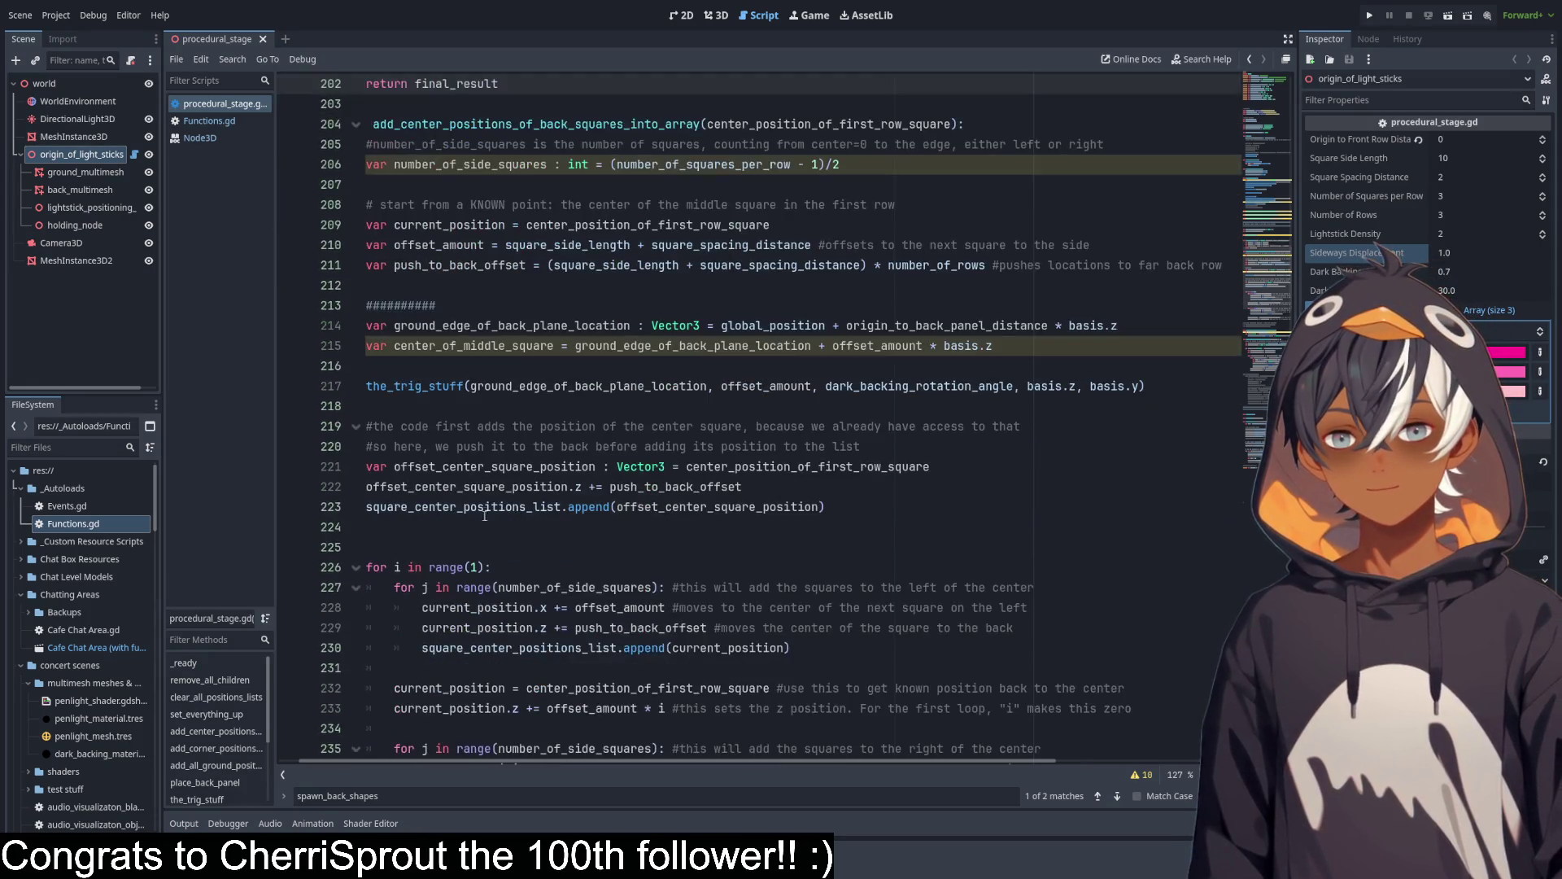
left_click(439, 368)
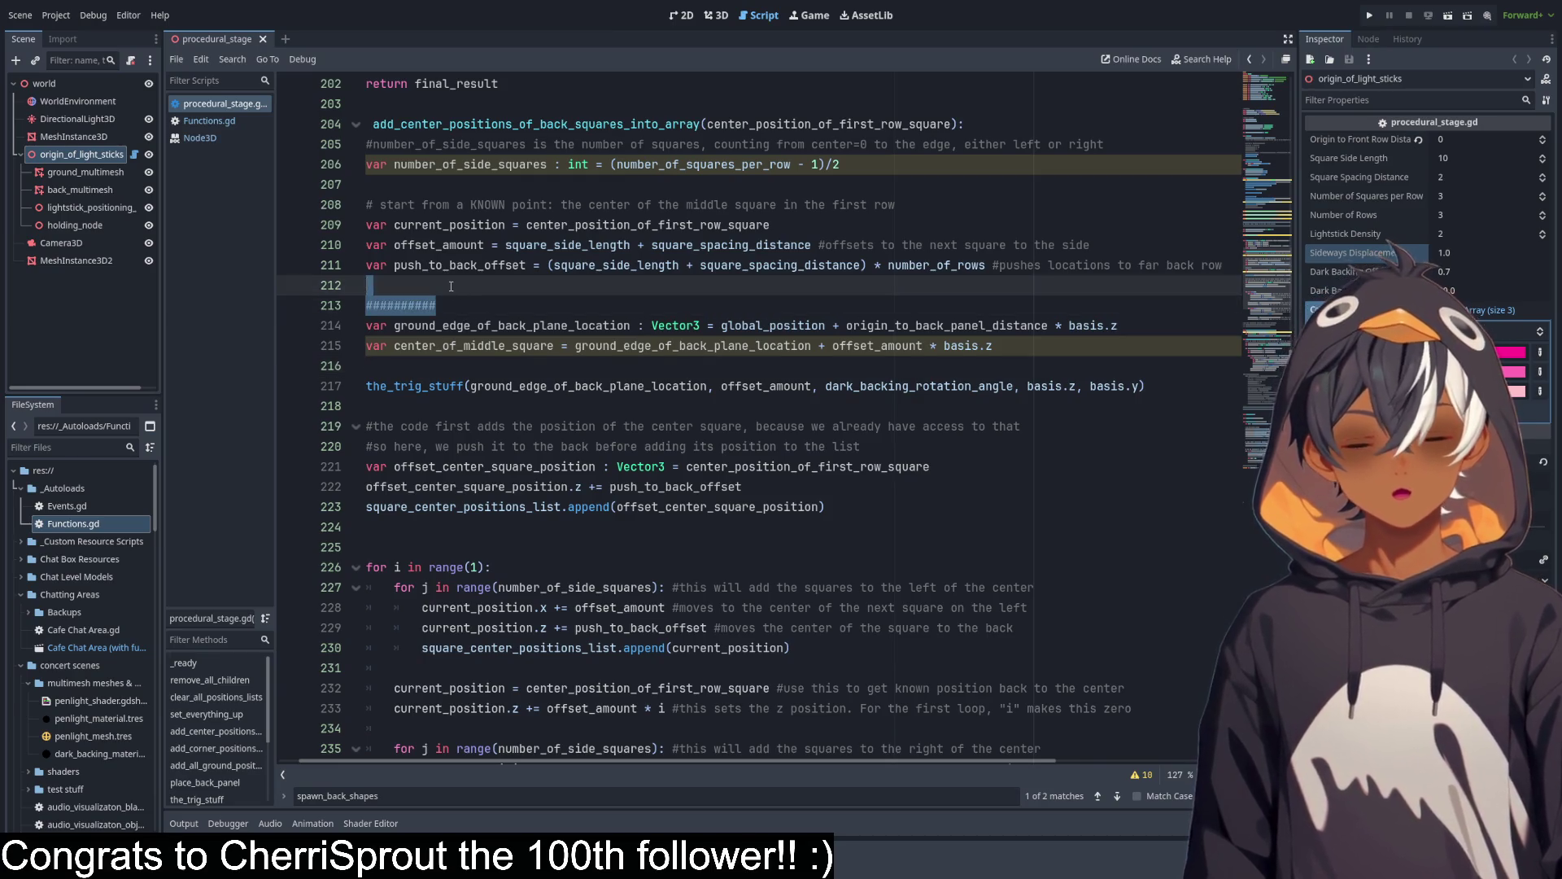
key("BackSpace")
left_click(470, 343)
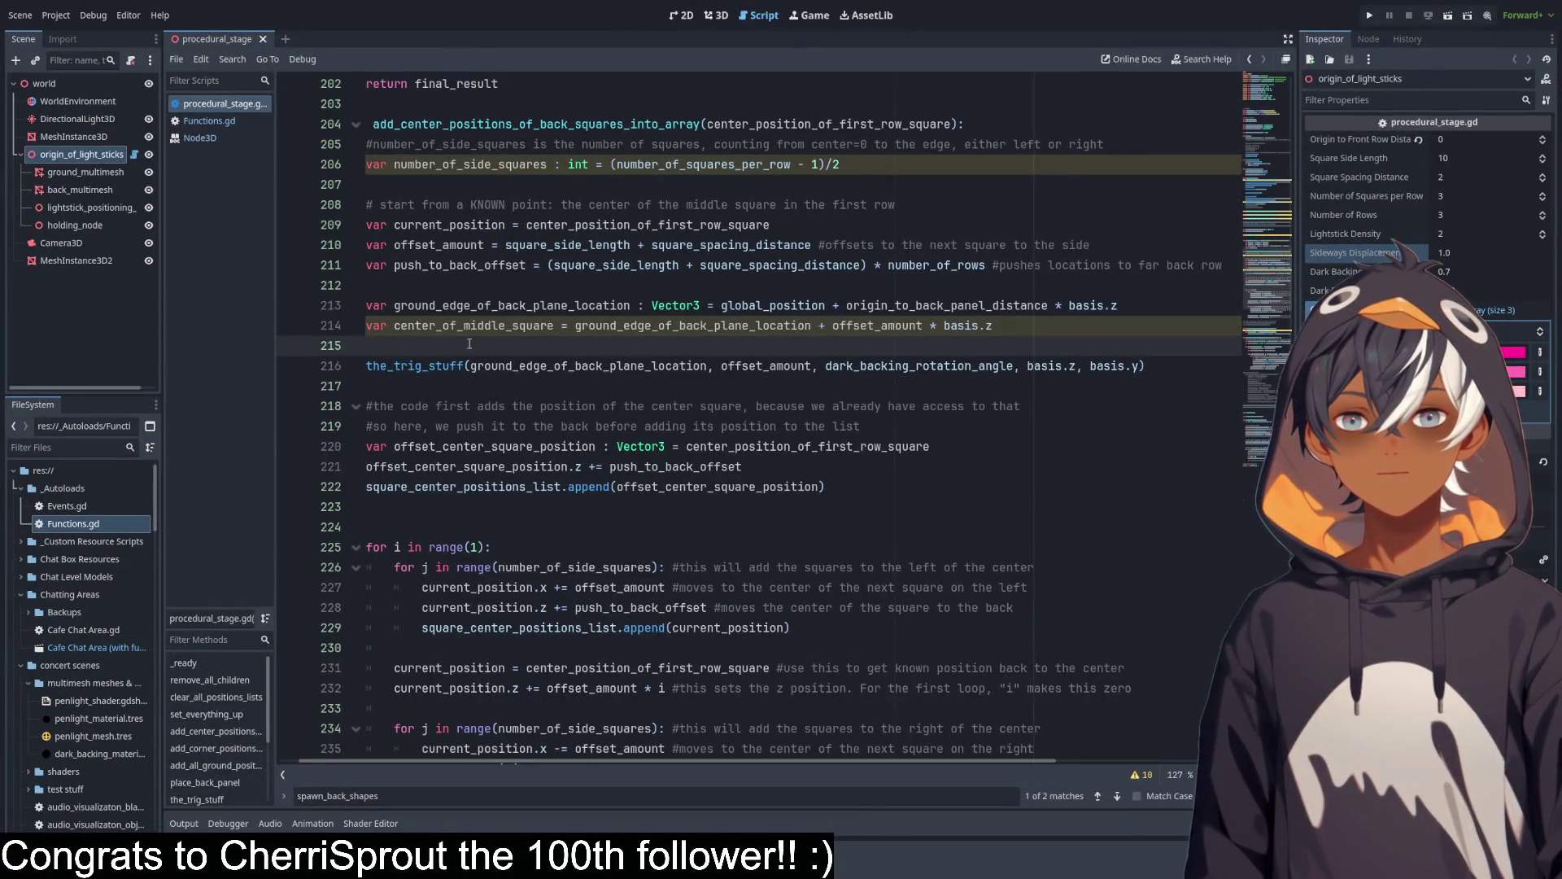
key("Return")
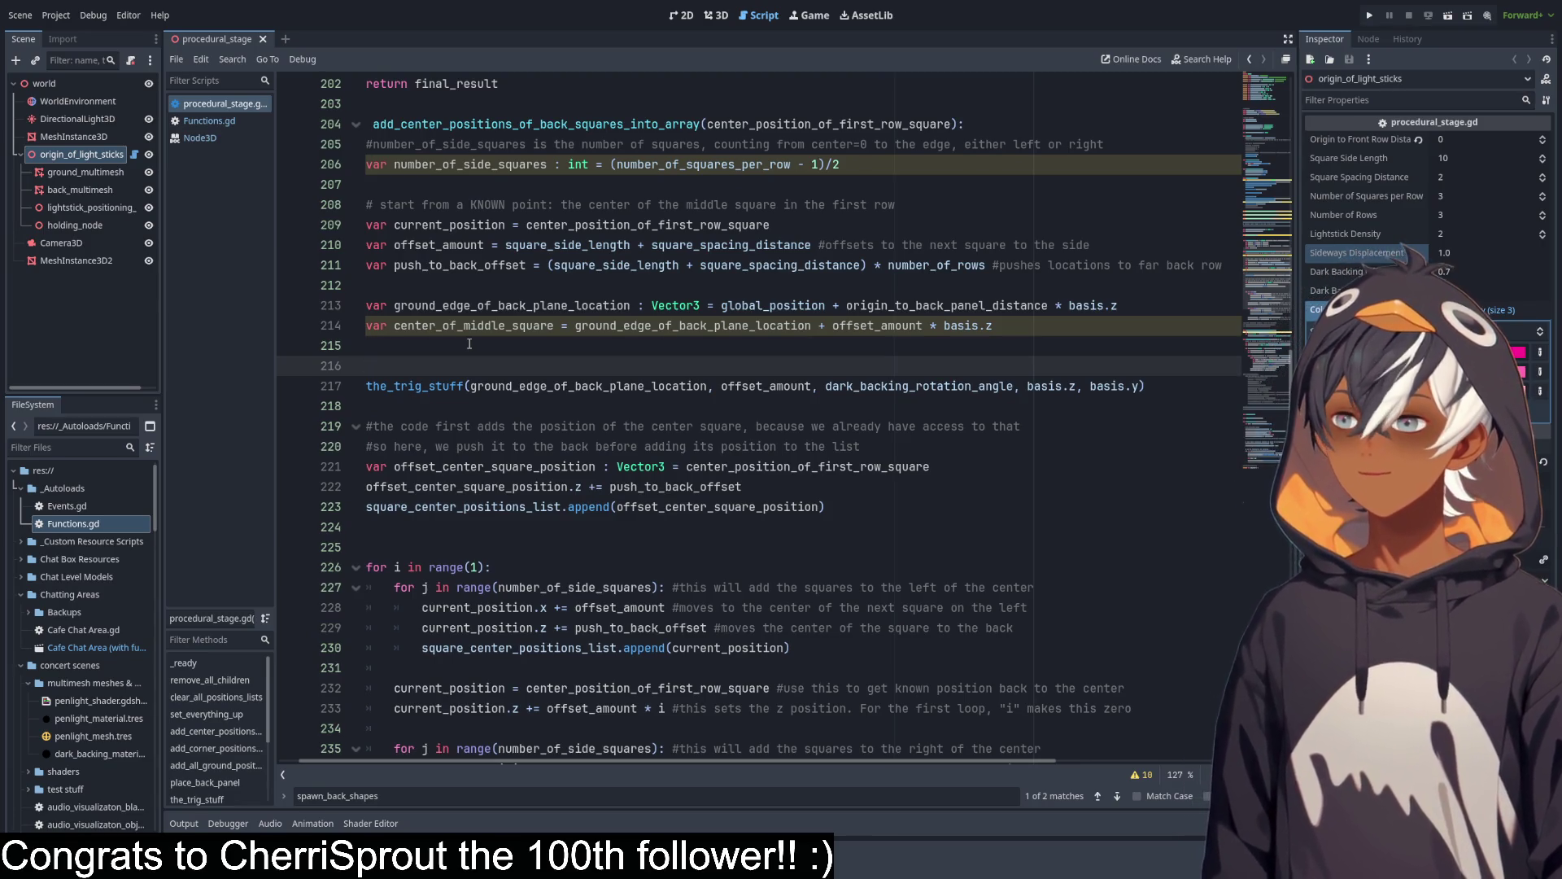
Declare 'var the_location : Vector3' and assign it the the_trig_stuff call result, followed by a blank line.
type("var")
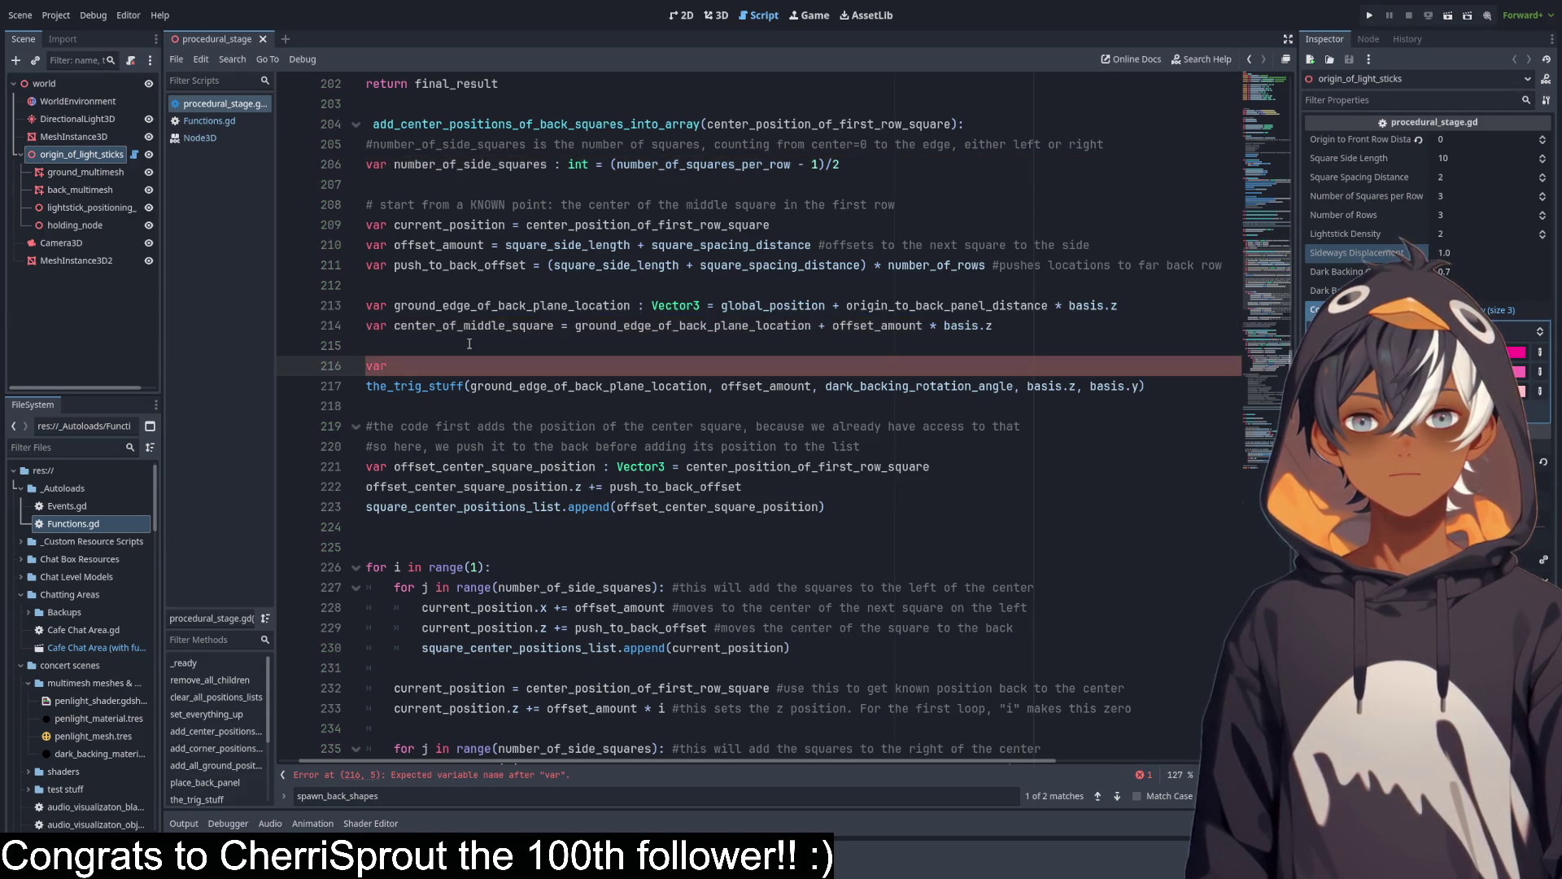
type(" the_")
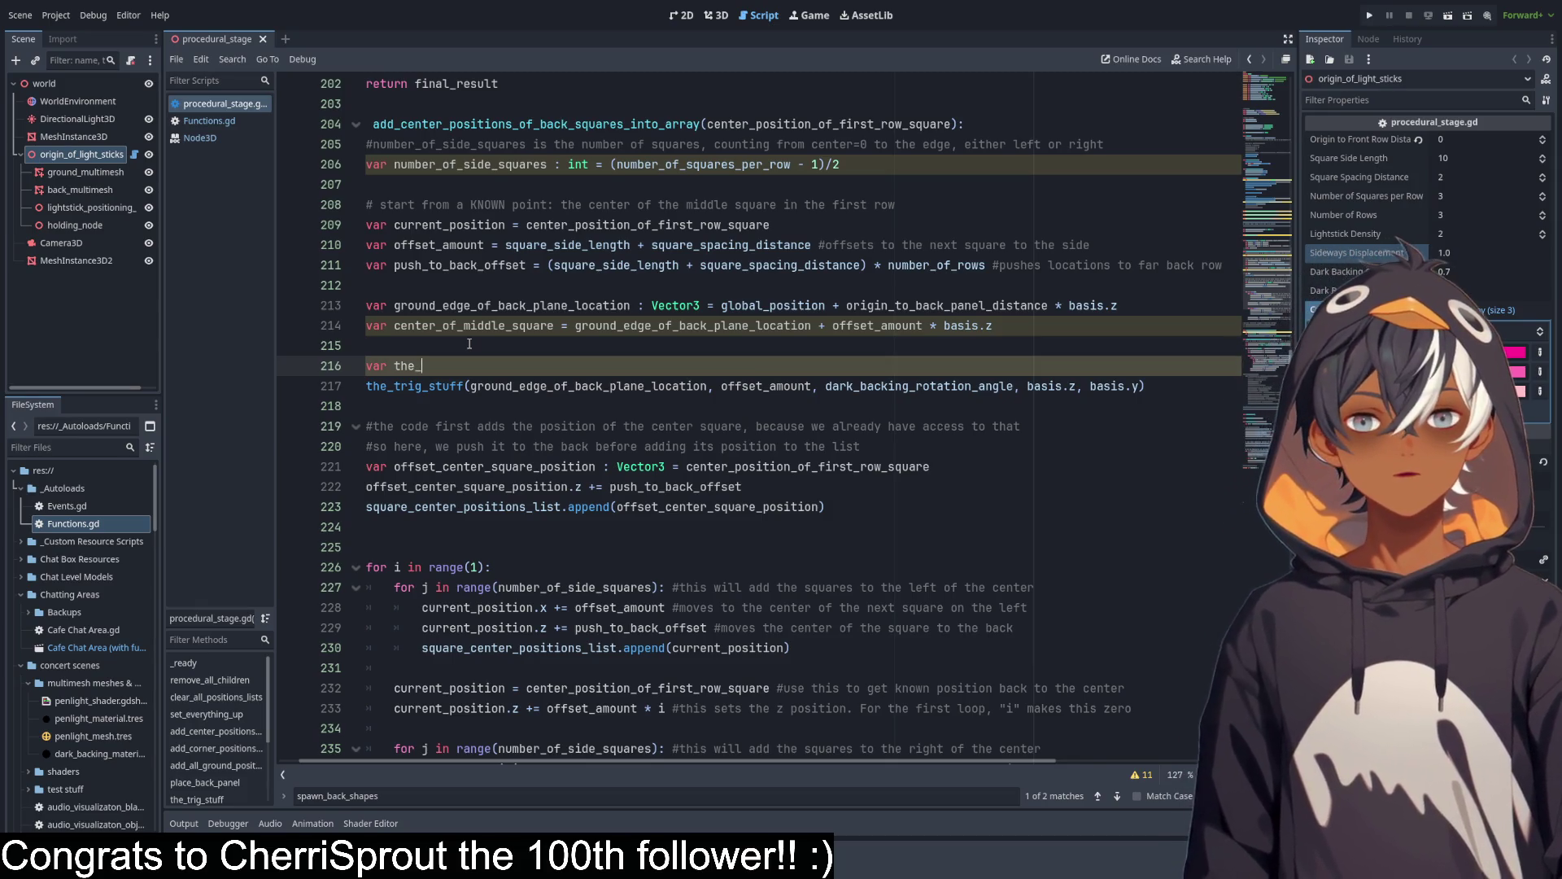
type("location")
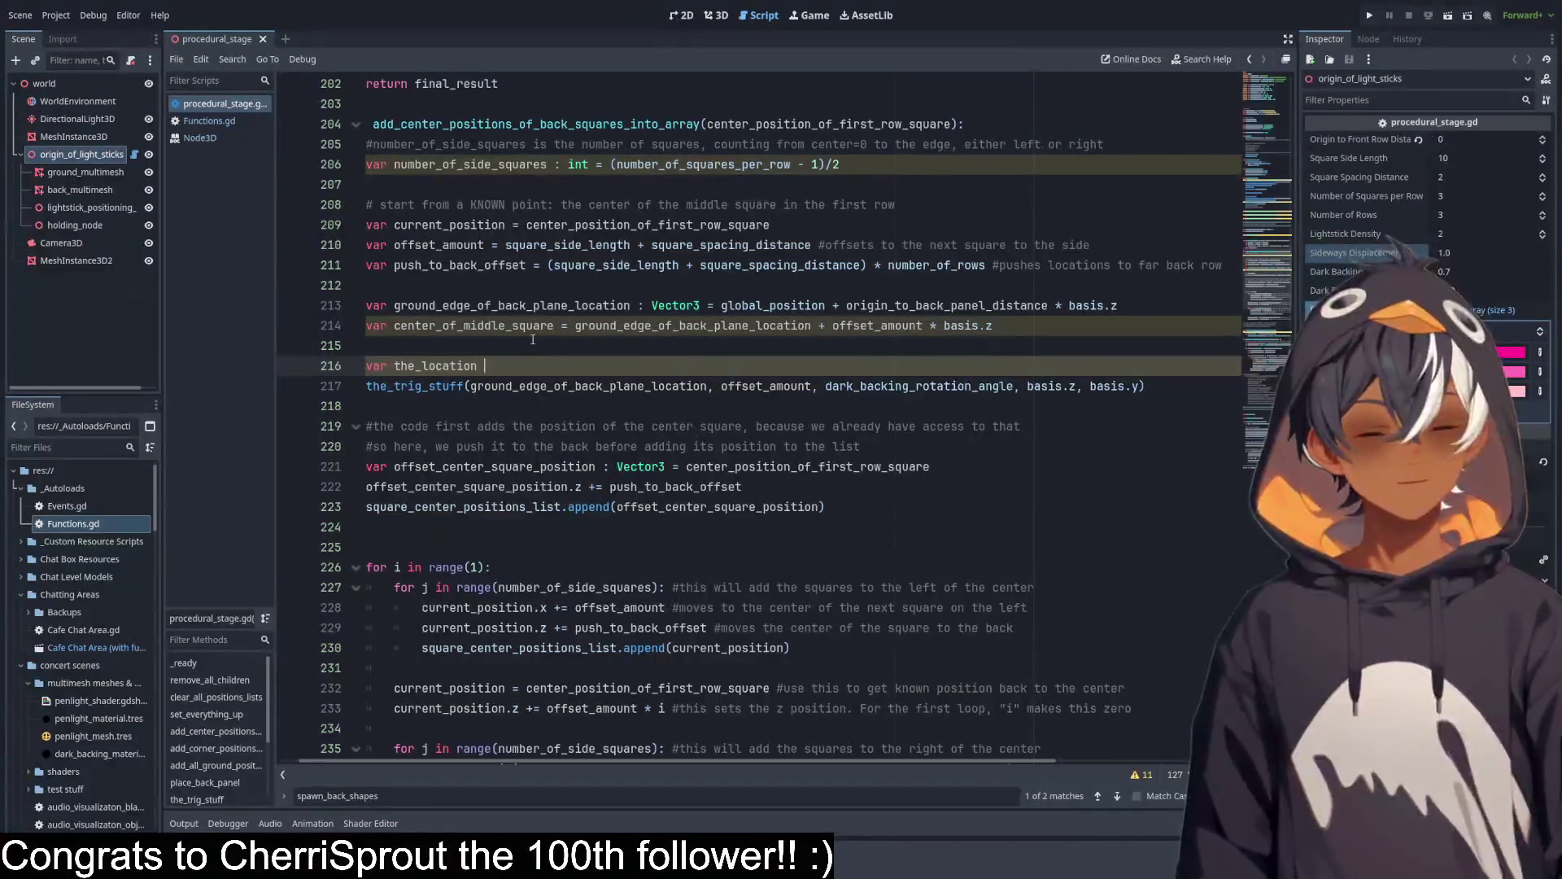
type("ctor")
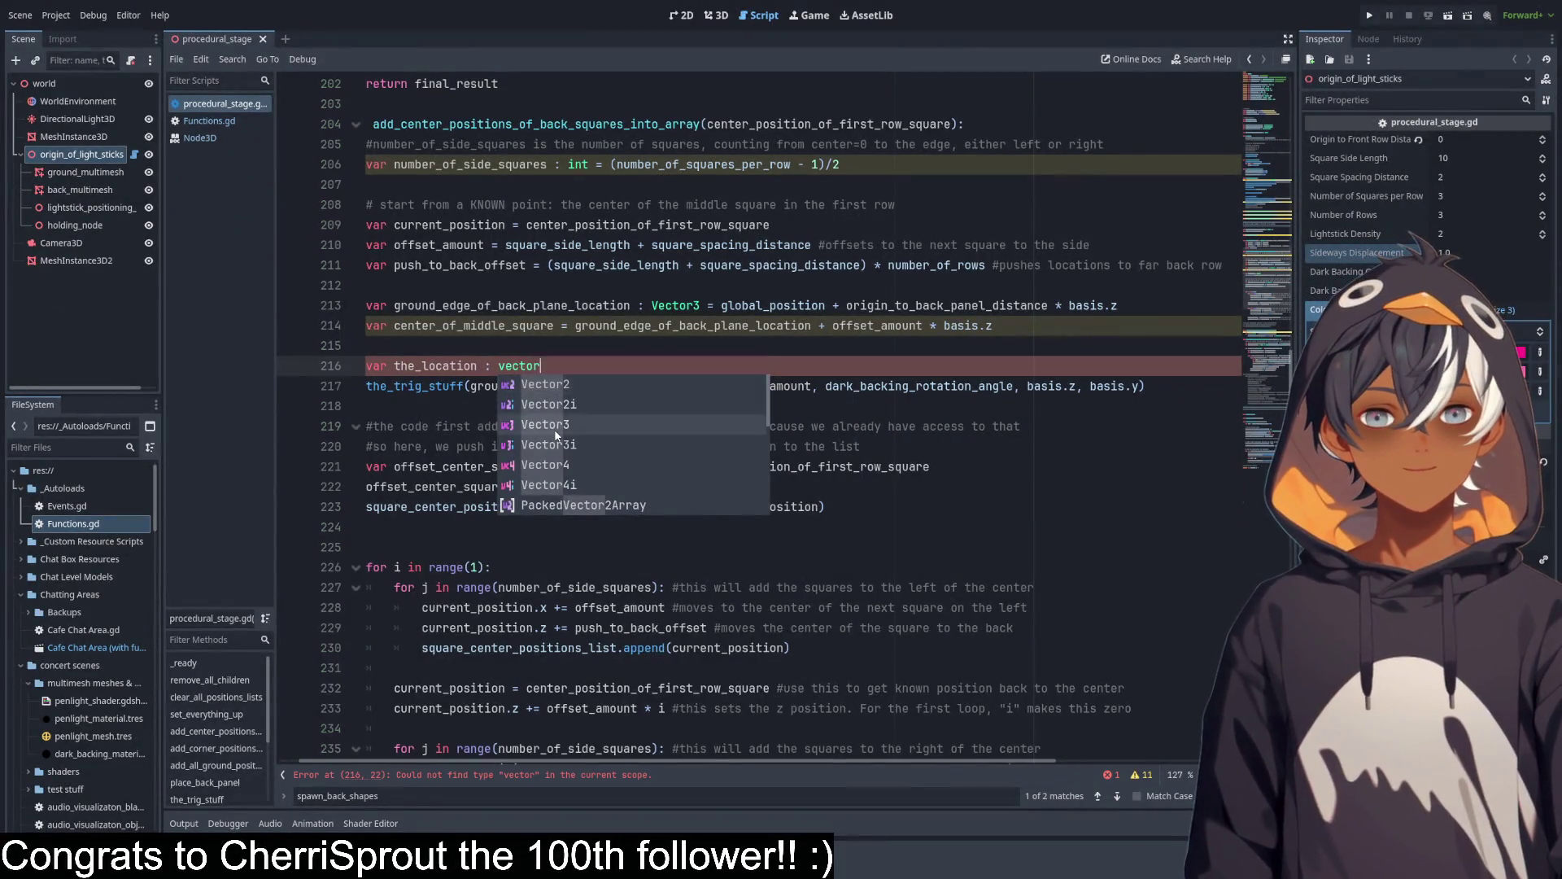
left_click(554, 428)
double_click(450, 366)
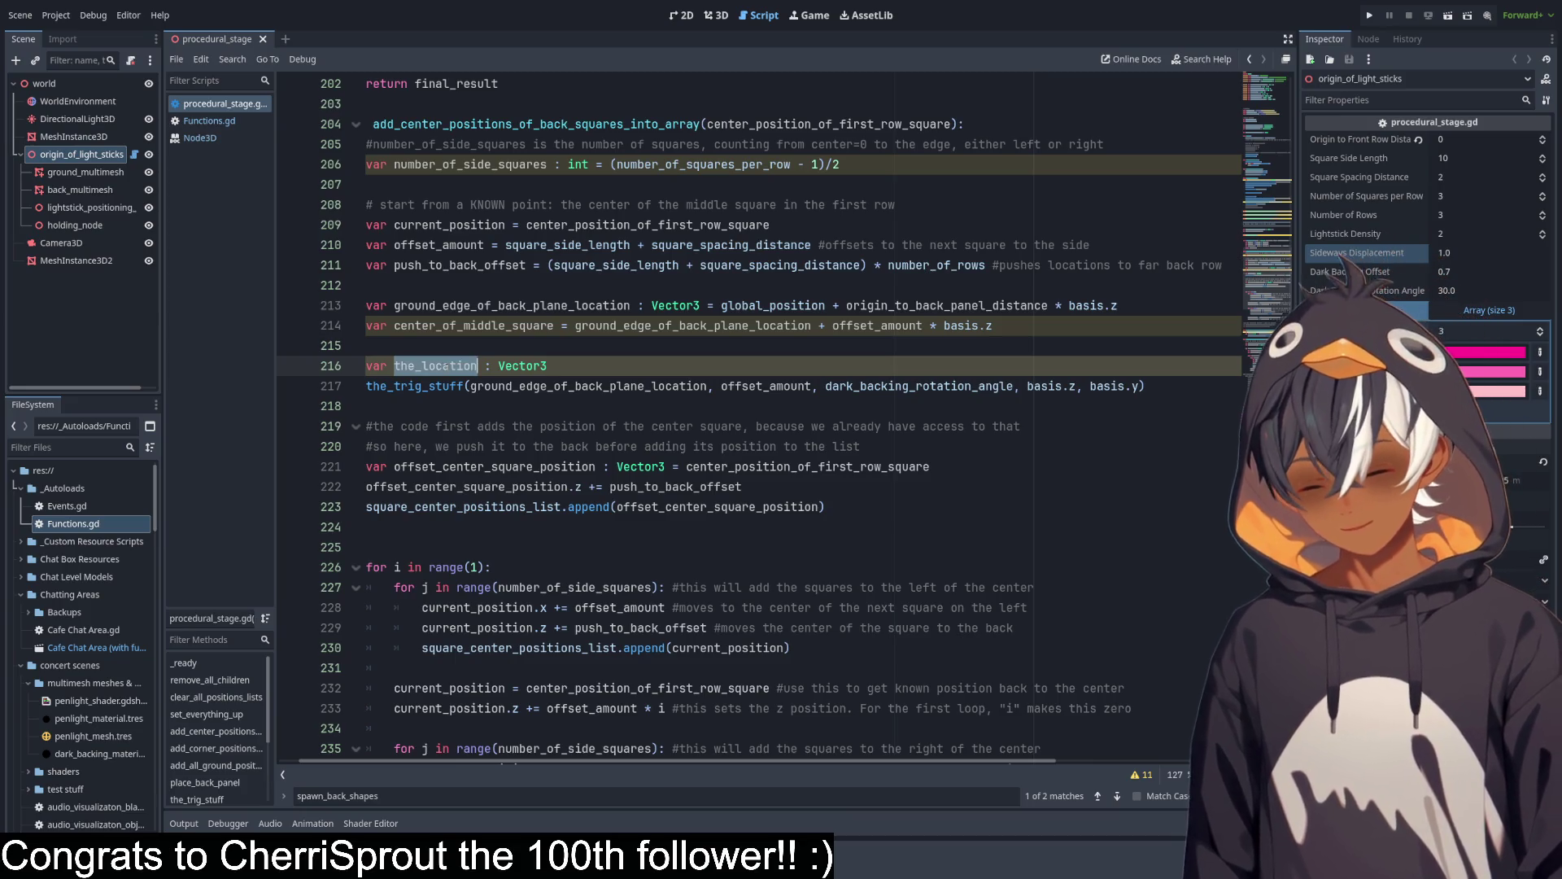
key("ctrl+c")
left_click(371, 387)
key("ctrl+v")
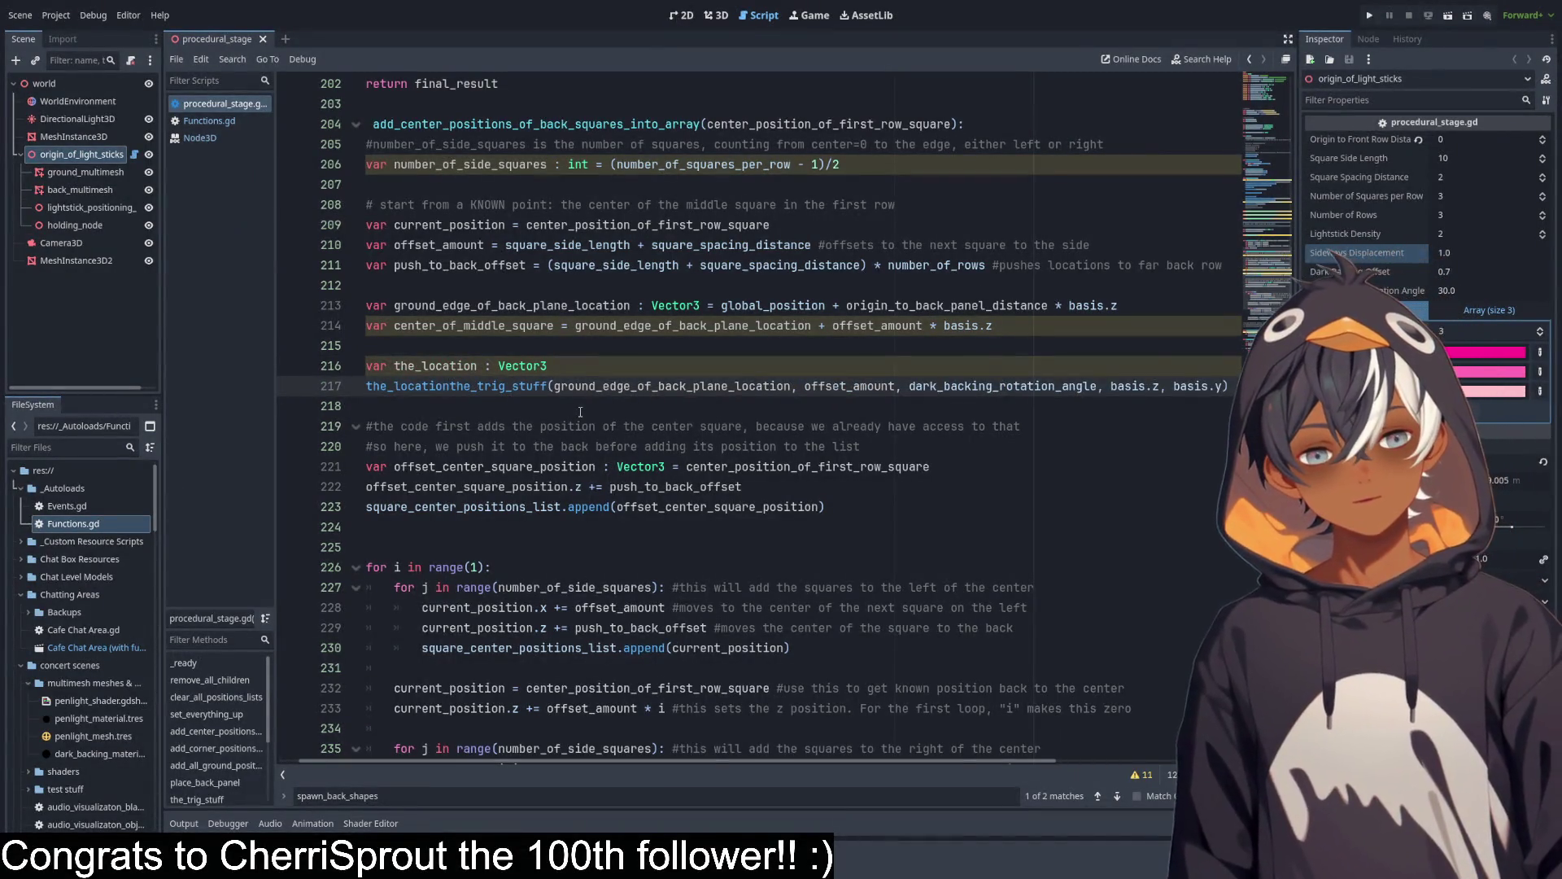
type("=")
left_click(403, 412)
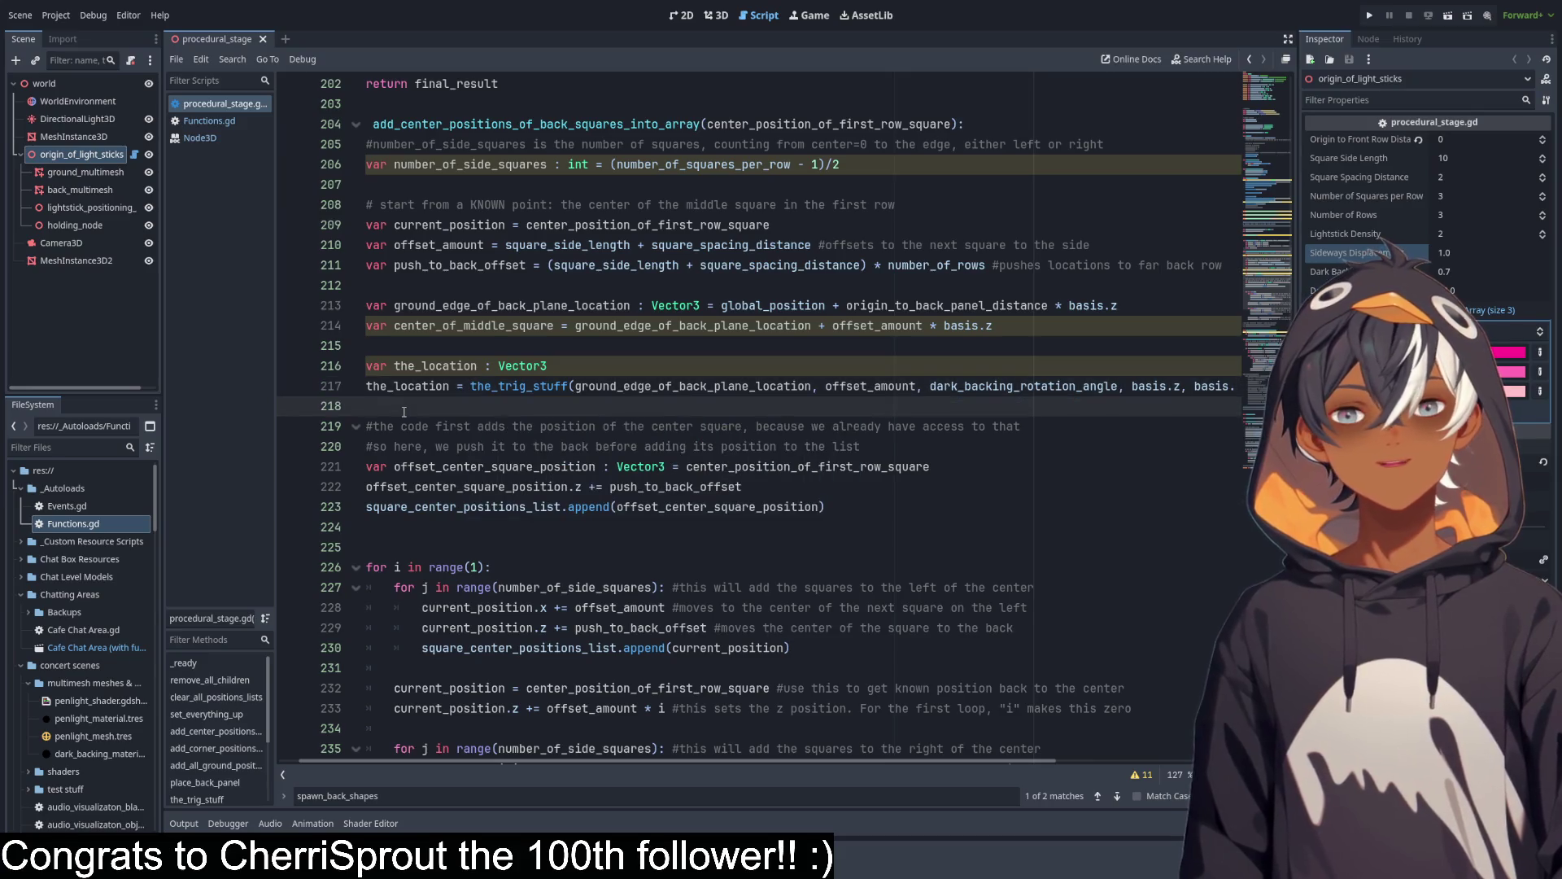
key("Return")
scroll(459, 388, "down", 13)
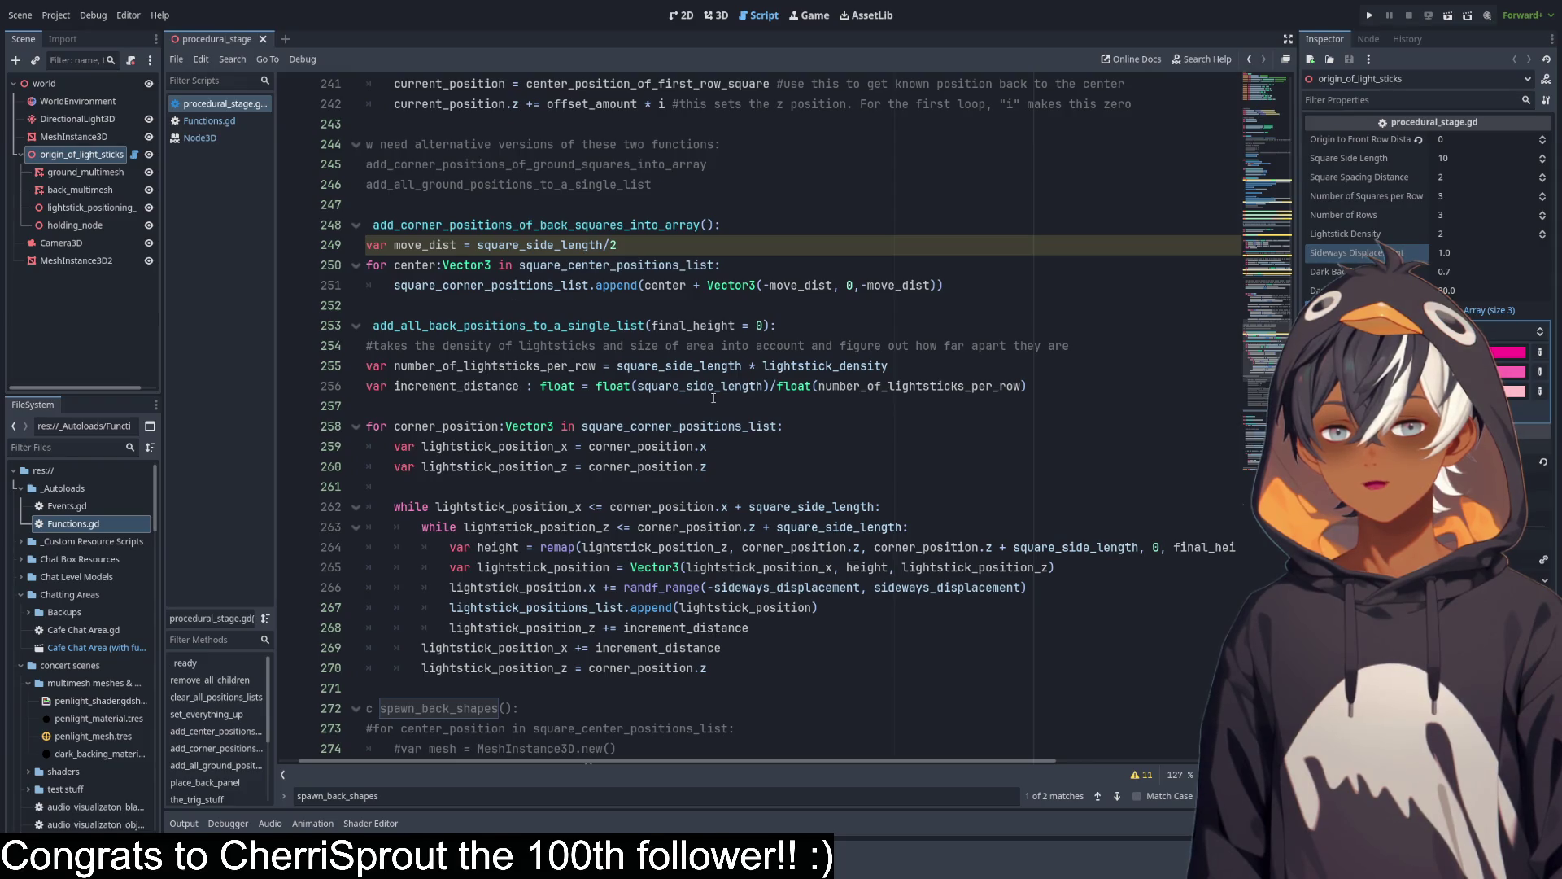
Add a 'func spawn_sphere(location, diameter):' signature above spawn_shapes.
scroll(714, 397, "down", 12)
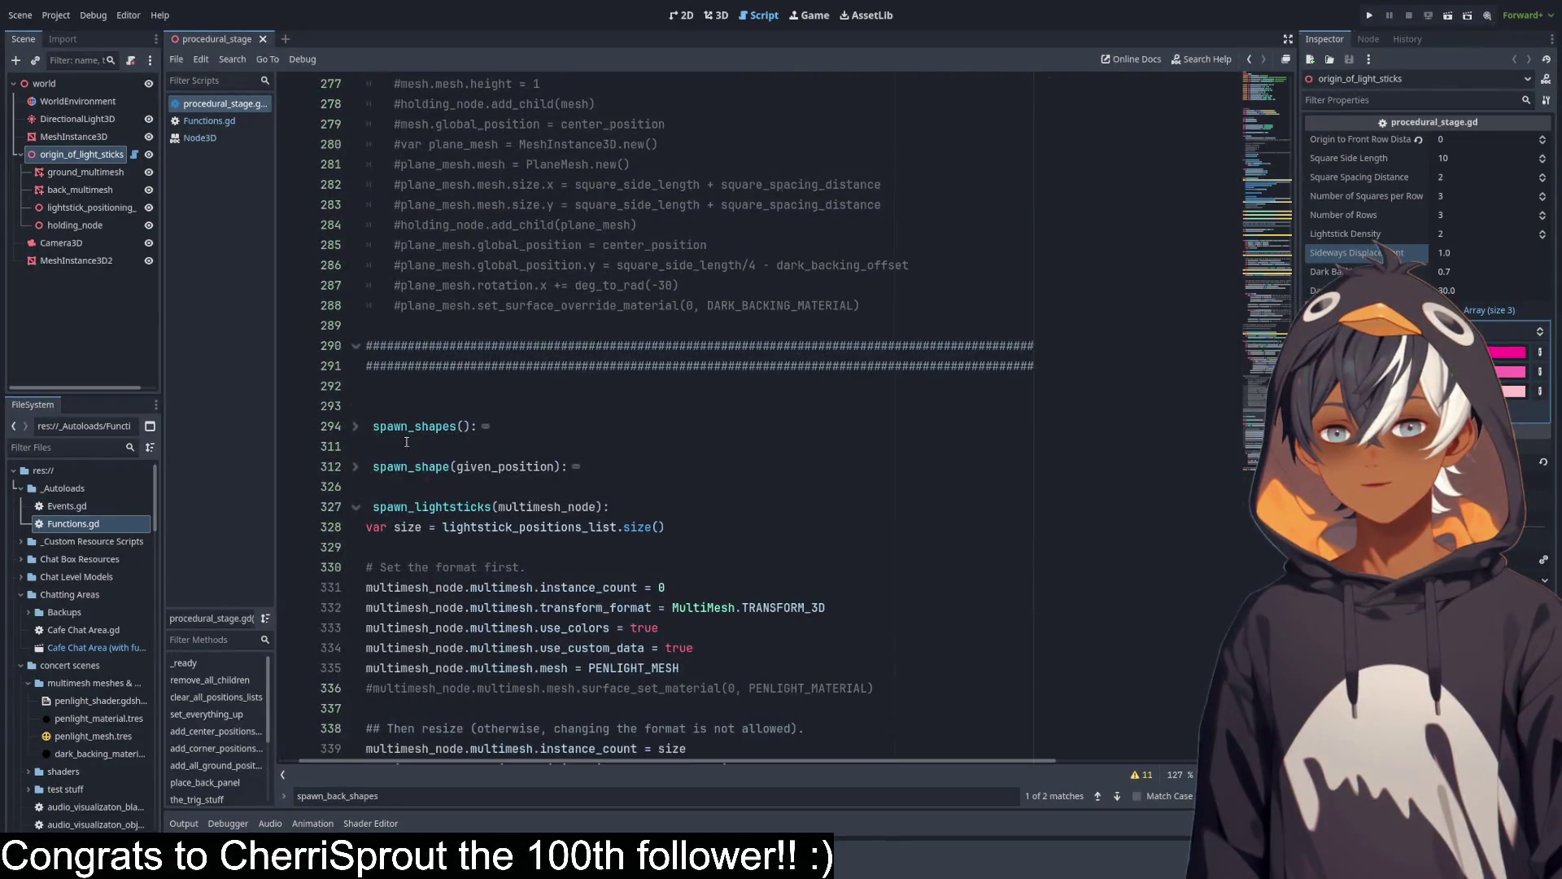
left_click(358, 430)
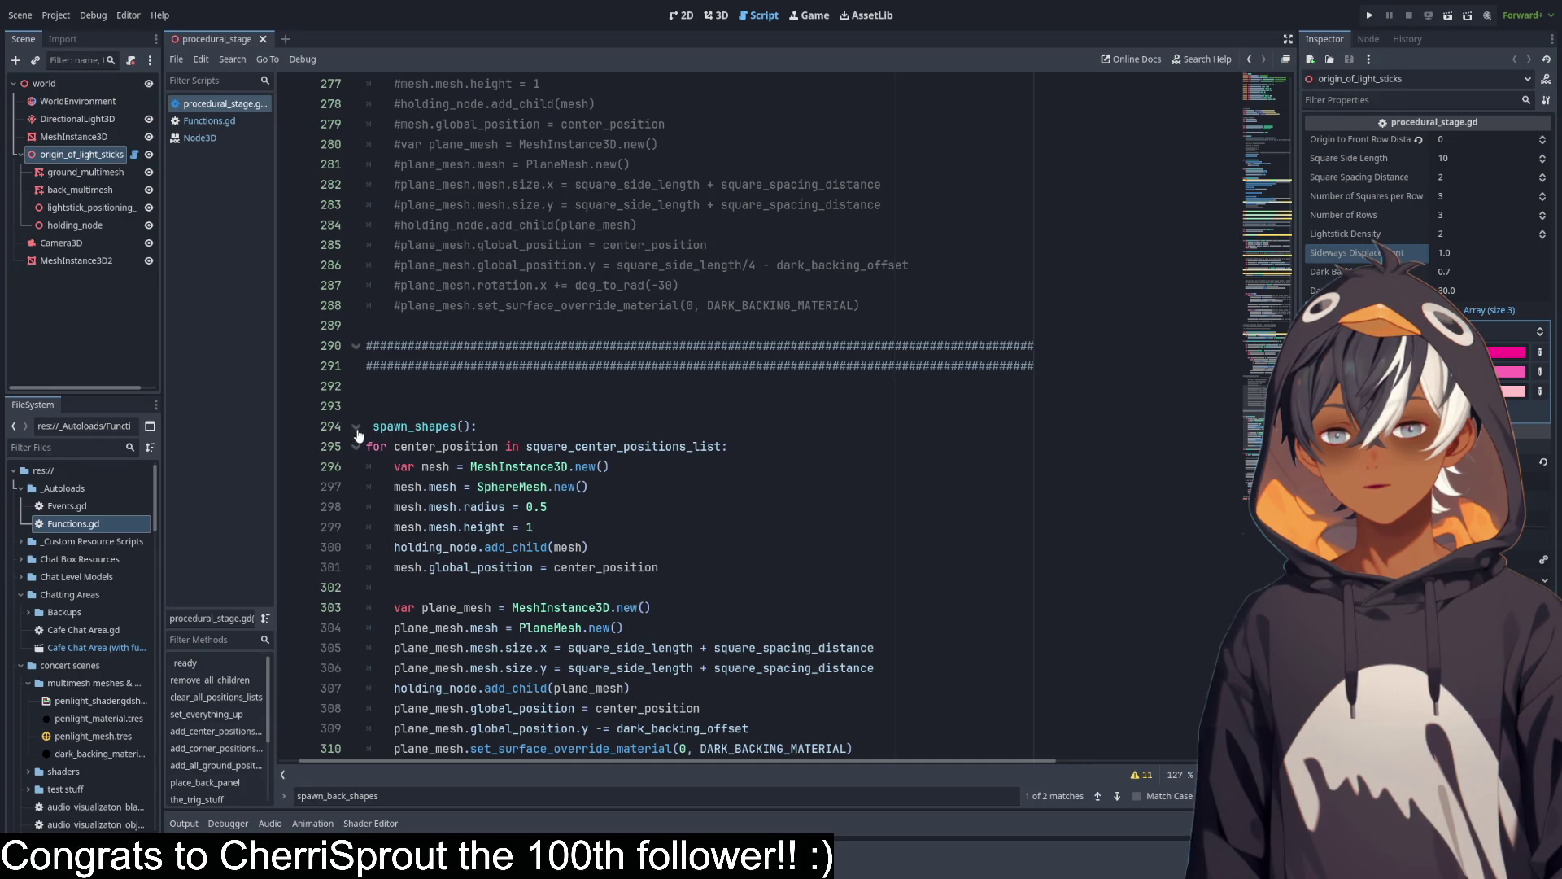
scroll(492, 427, "down", 4)
left_click(484, 164)
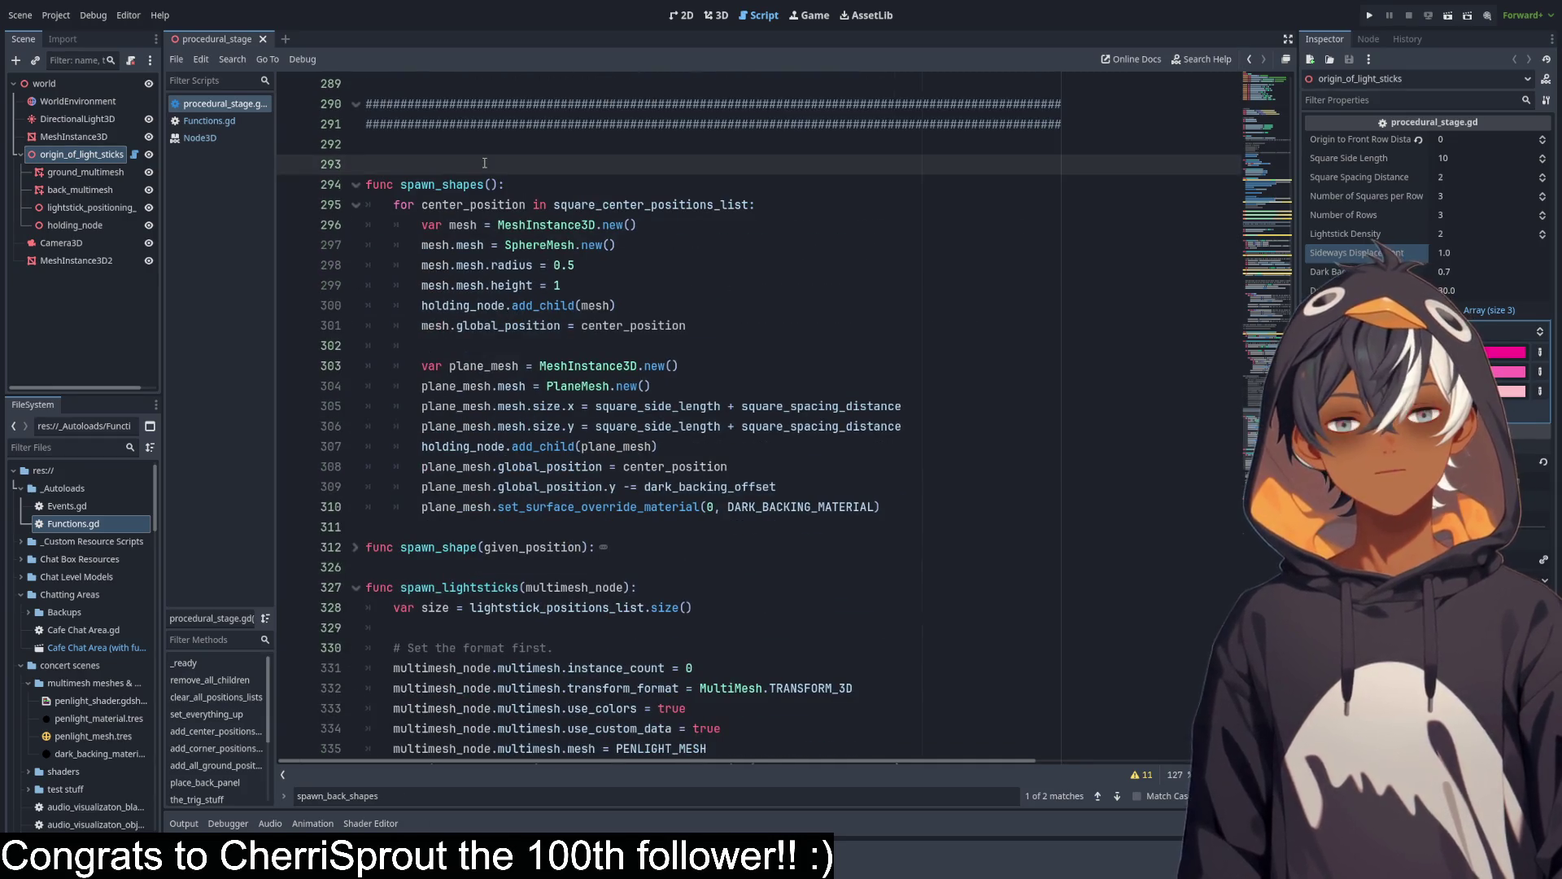
key("Return")
type("func s")
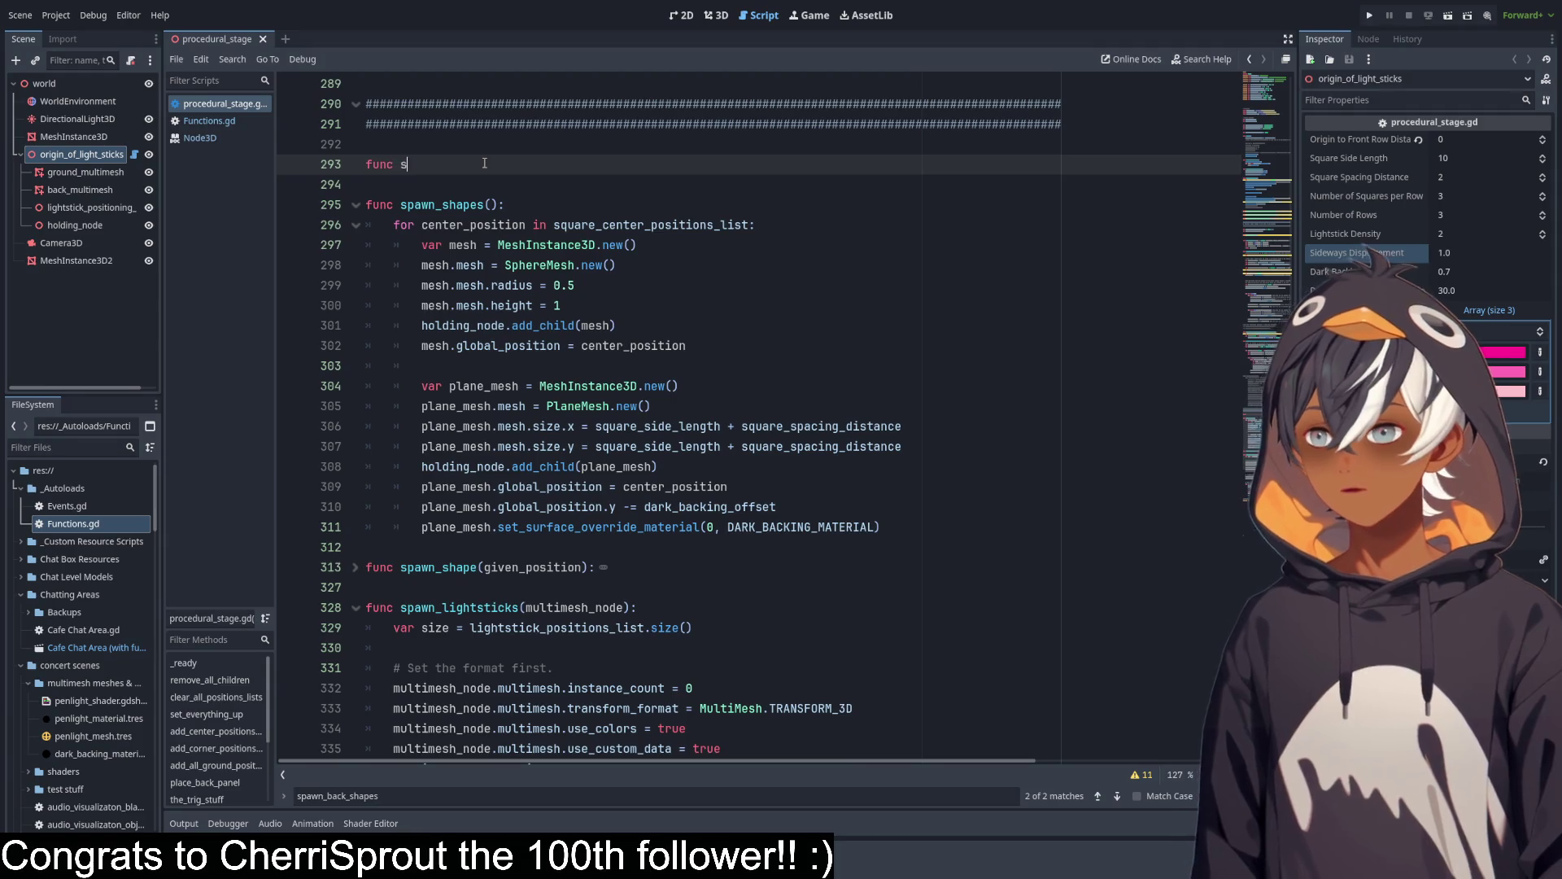
type("pawn_")
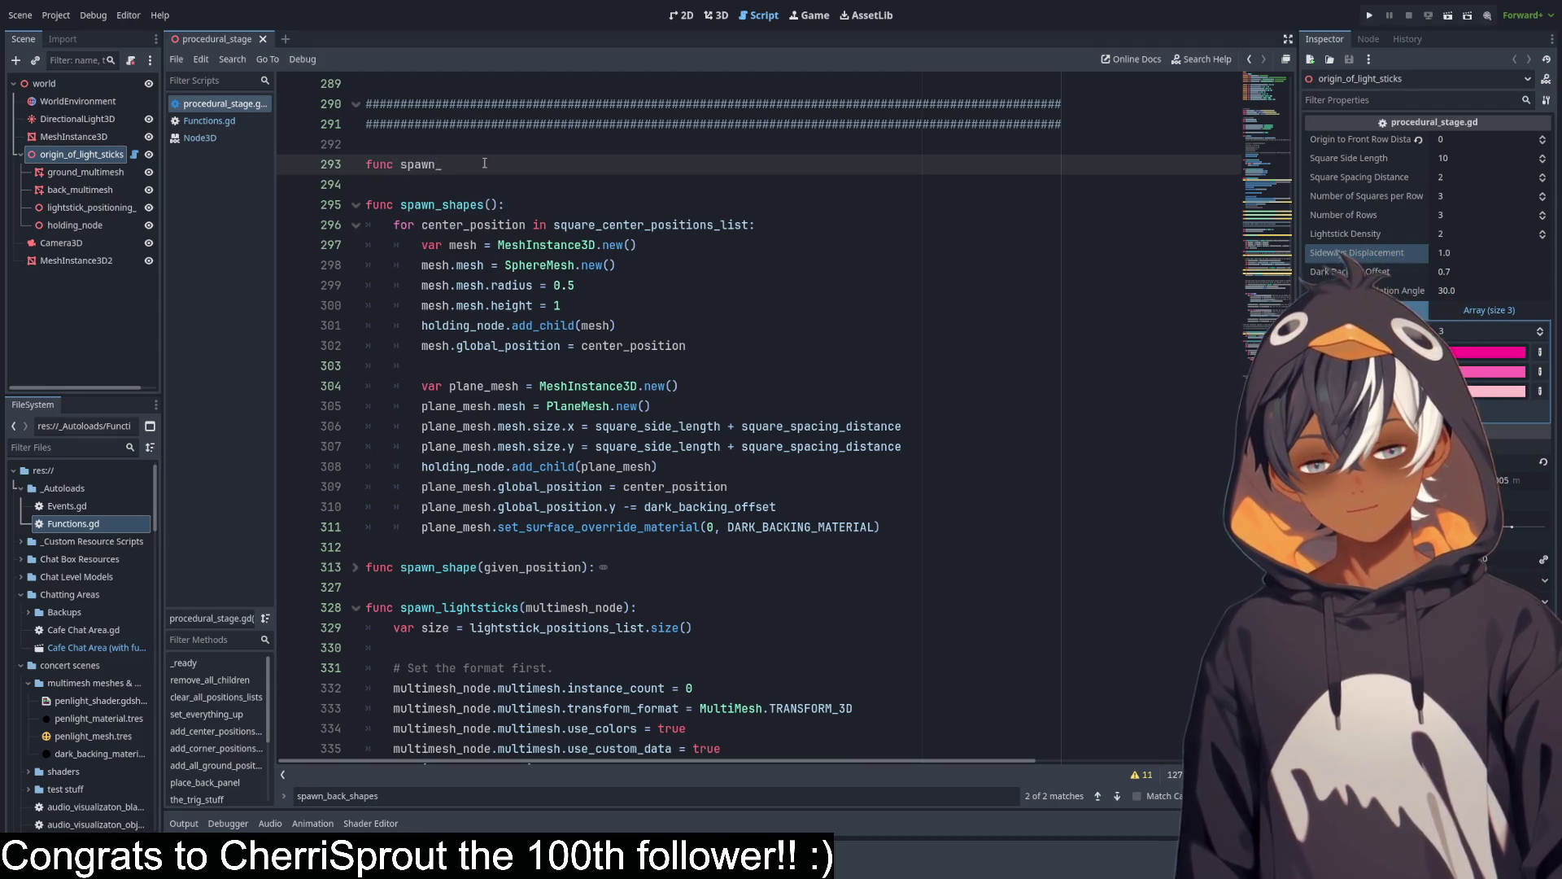
type("sphere")
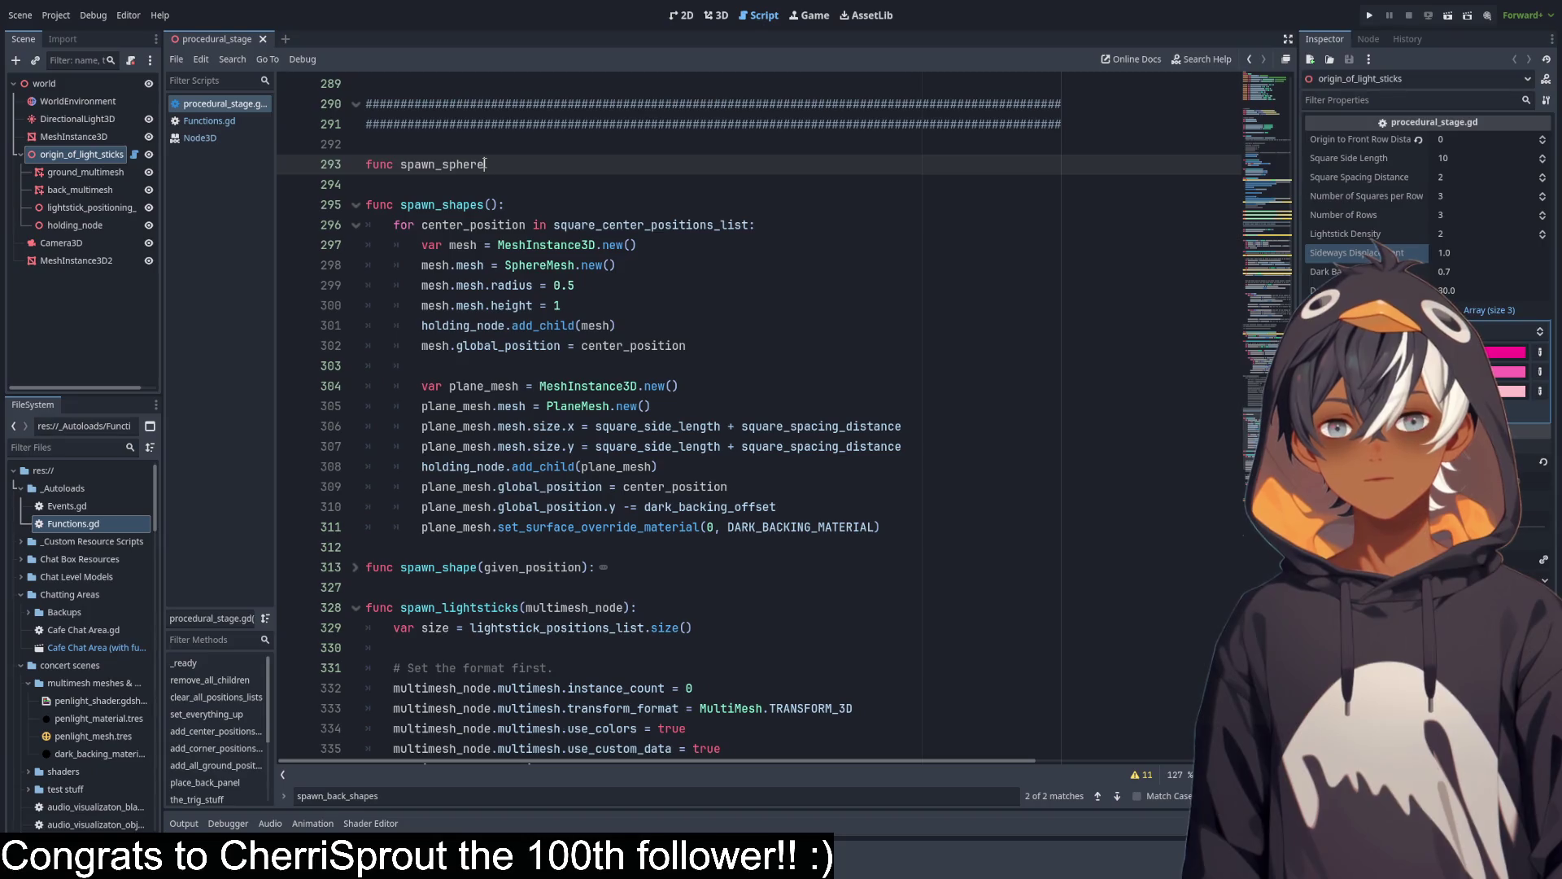
type("()")
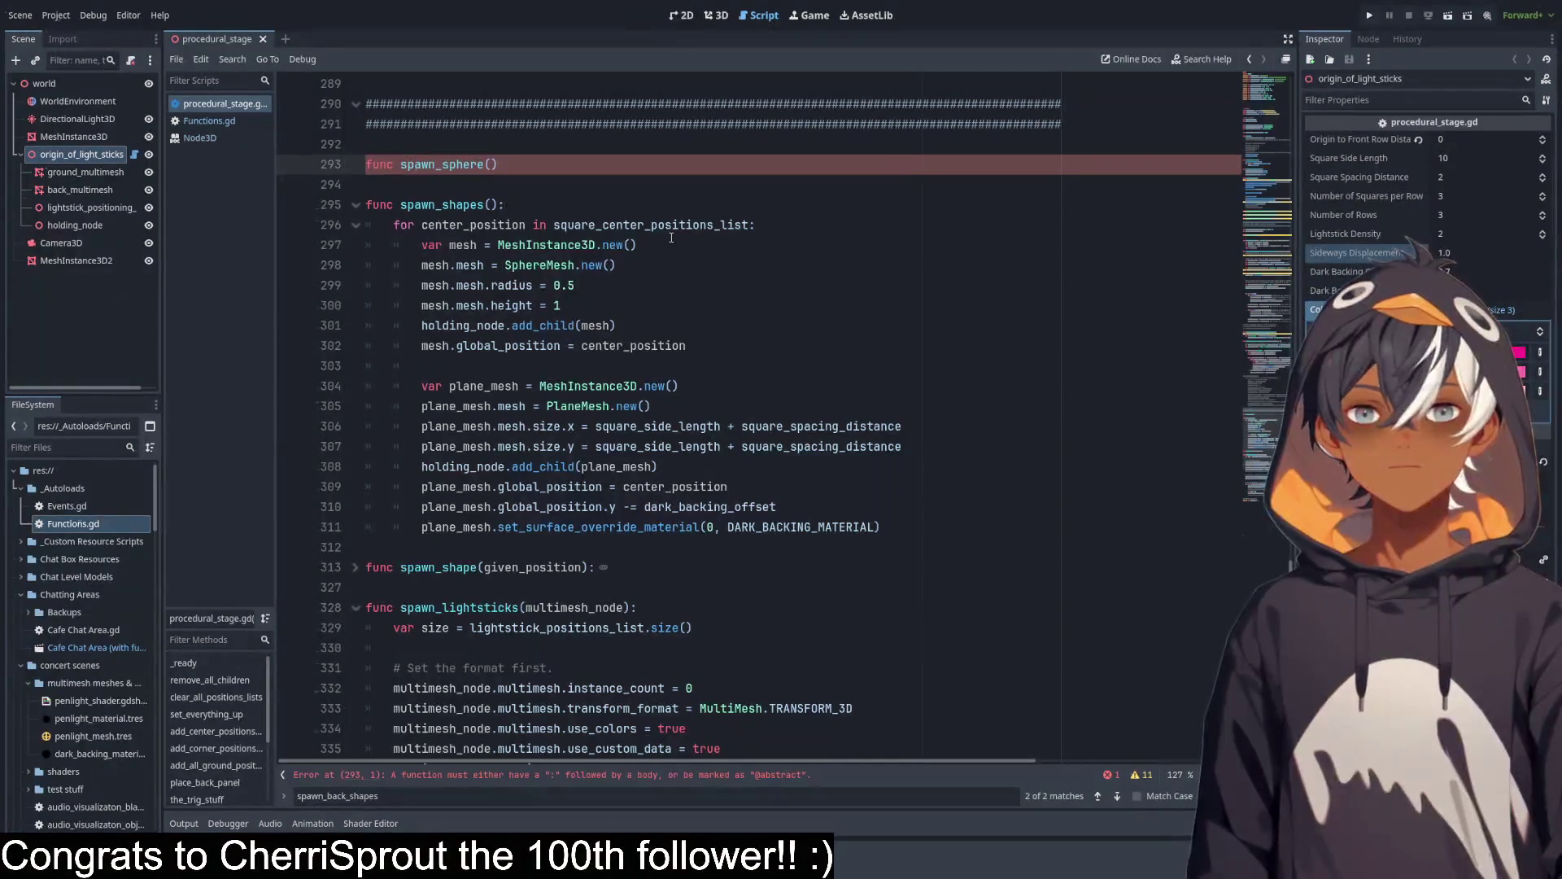
type("location, ")
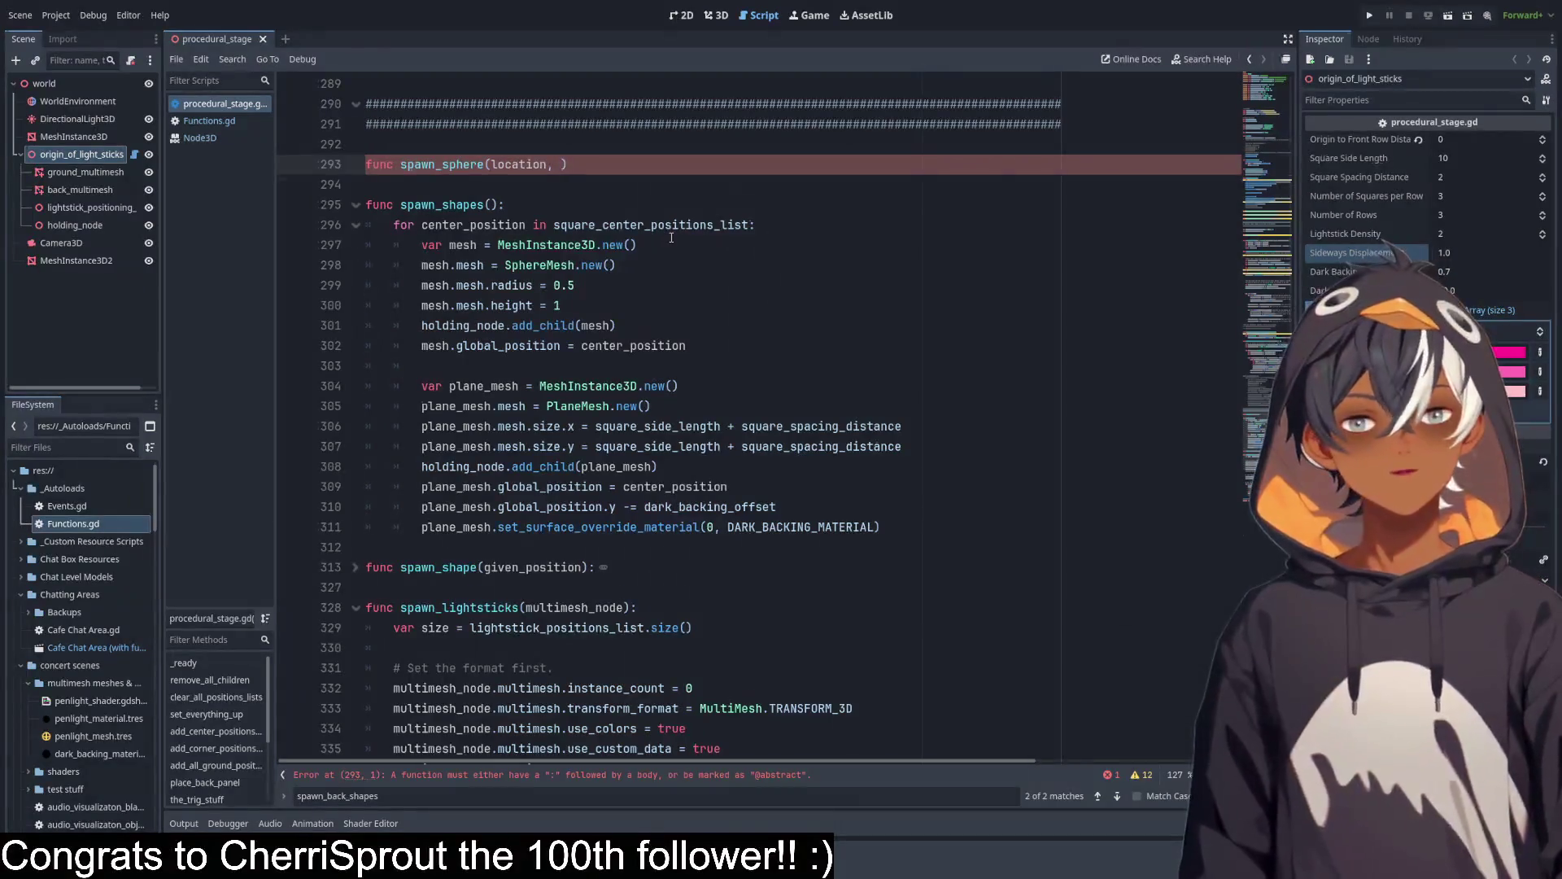
type("radi")
key("BackSpace")
key("BackSpace")
key("BackSpace")
type("diameter")
left_click(697, 170)
type(":")
key("Return")
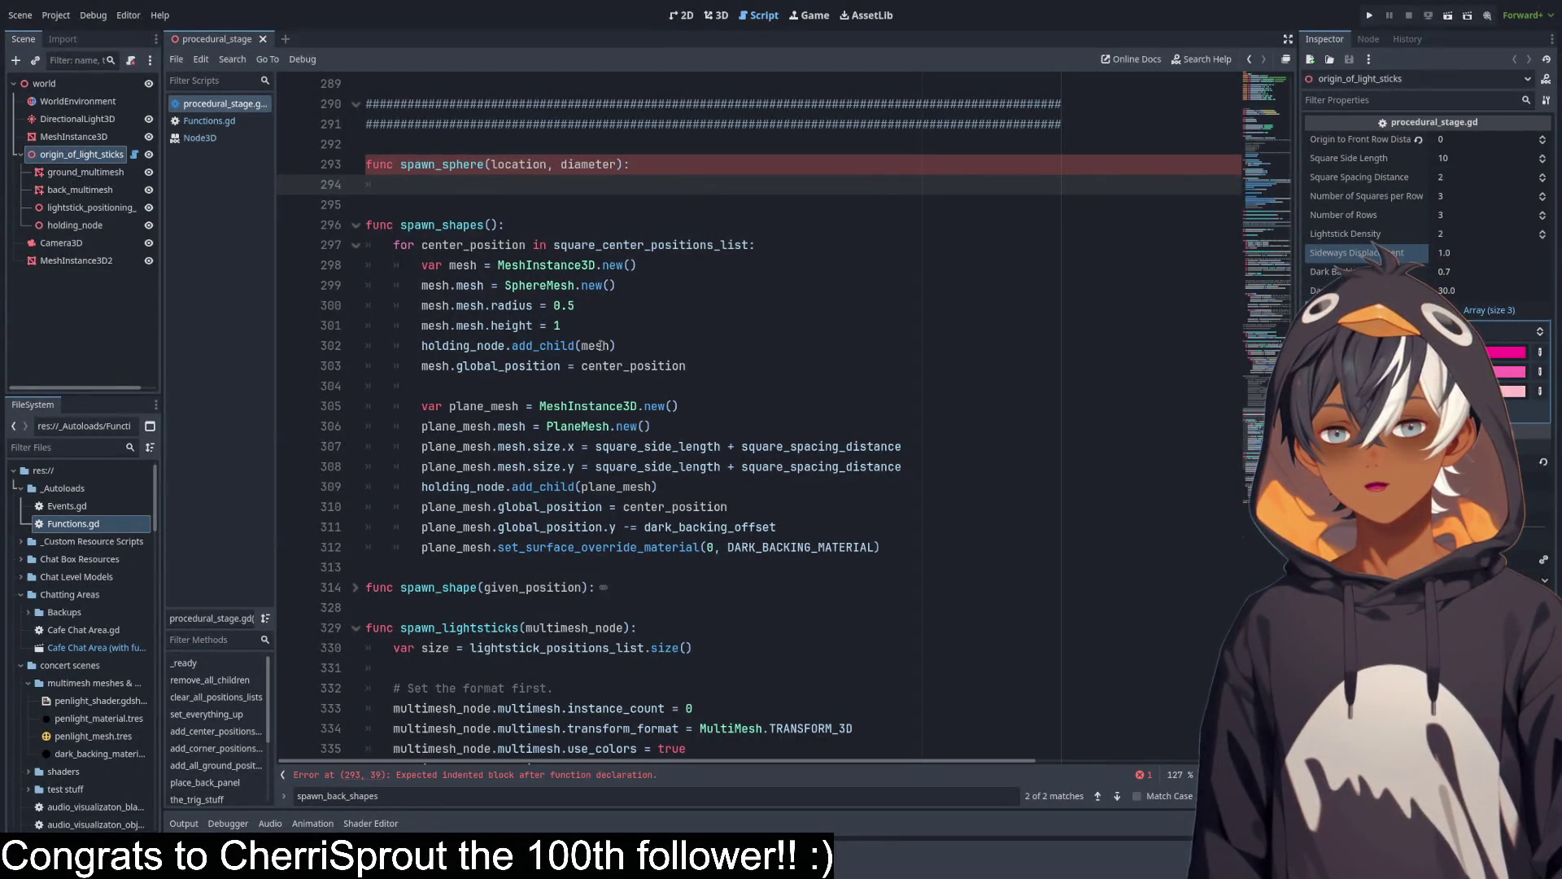
Copy the six sphere-creation lines from spawn_shapes into spawn_sphere's body, unindented one level.
left_click_drag(483, 269, 481, 350)
left_click(487, 427)
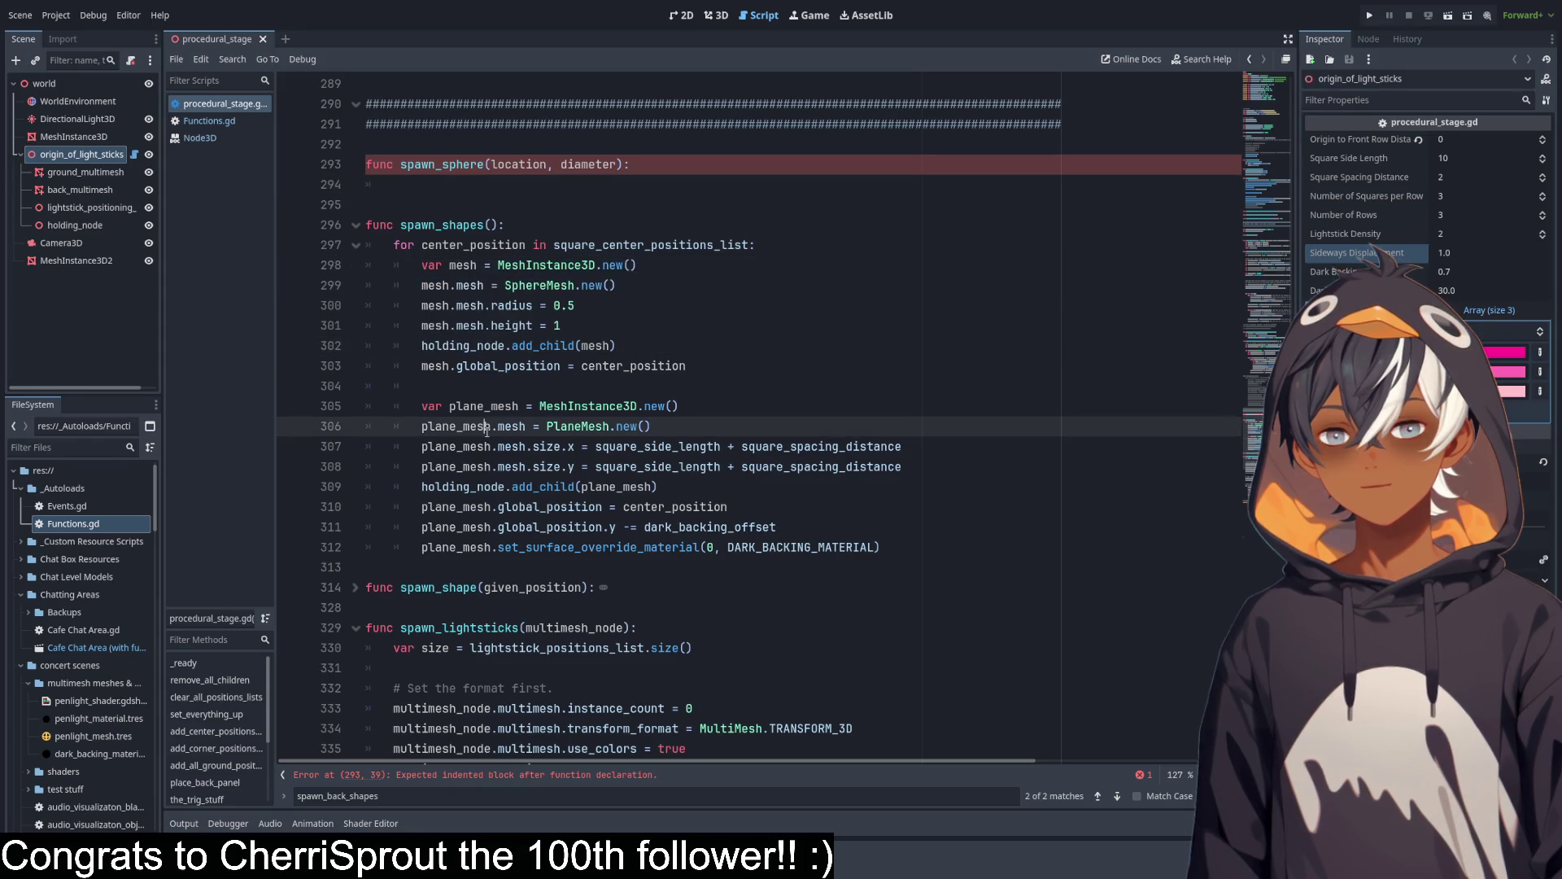
mouse_move(733, 370)
left_mouse_down()
mouse_move(504, 348)
mouse_move(349, 270)
mouse_move(323, 277)
left_mouse_up()
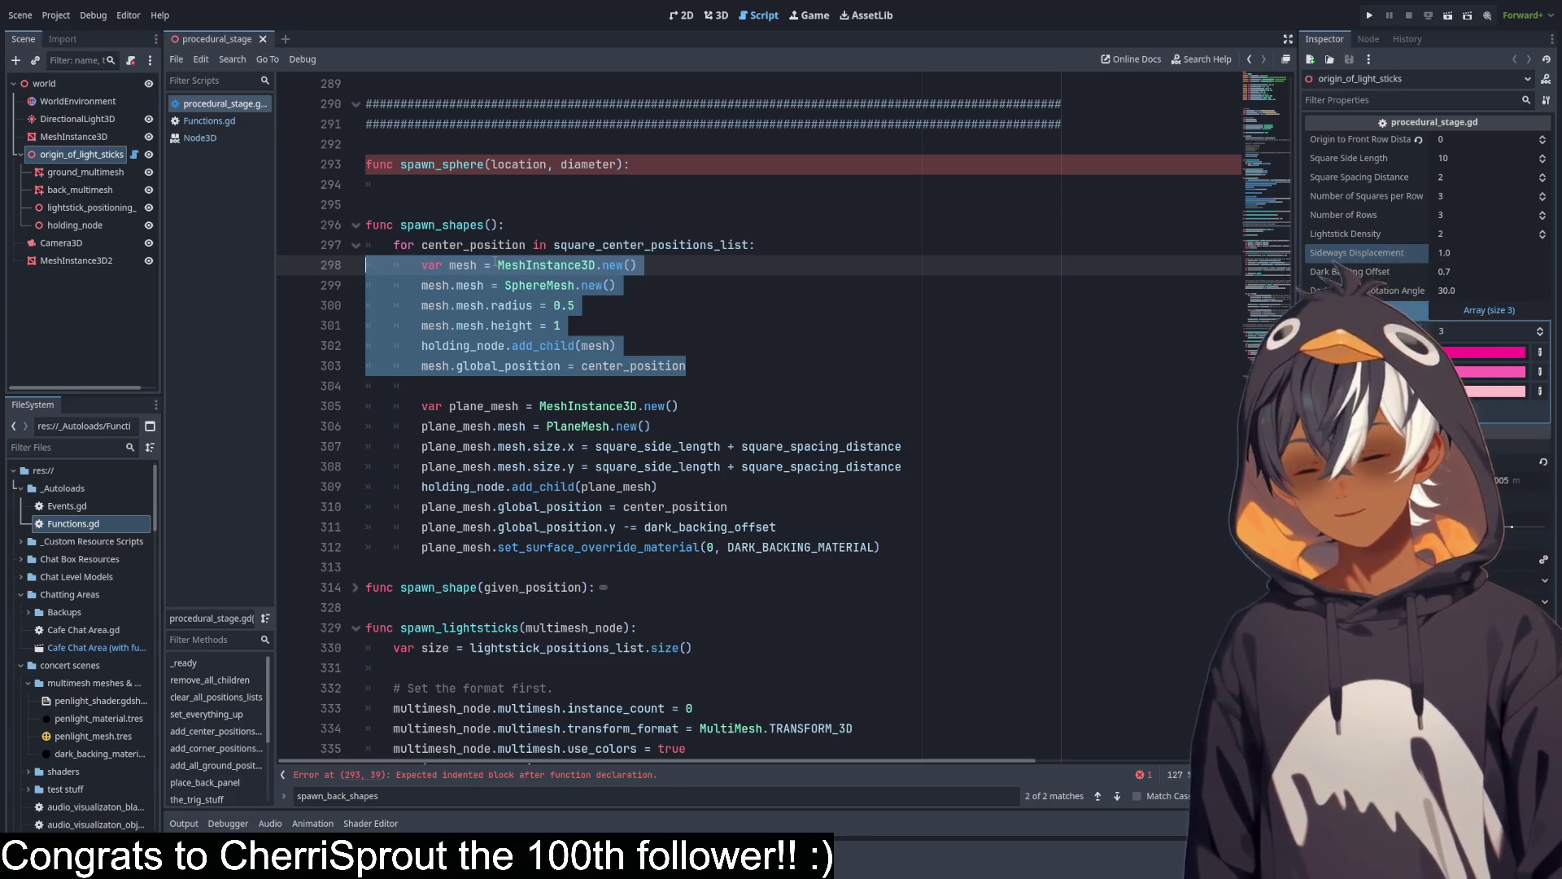
key("ctrl+c")
left_click(488, 185)
key("ctrl+v")
mouse_move(686, 285)
left_mouse_down()
mouse_move(533, 184)
mouse_move(422, 185)
left_mouse_up()
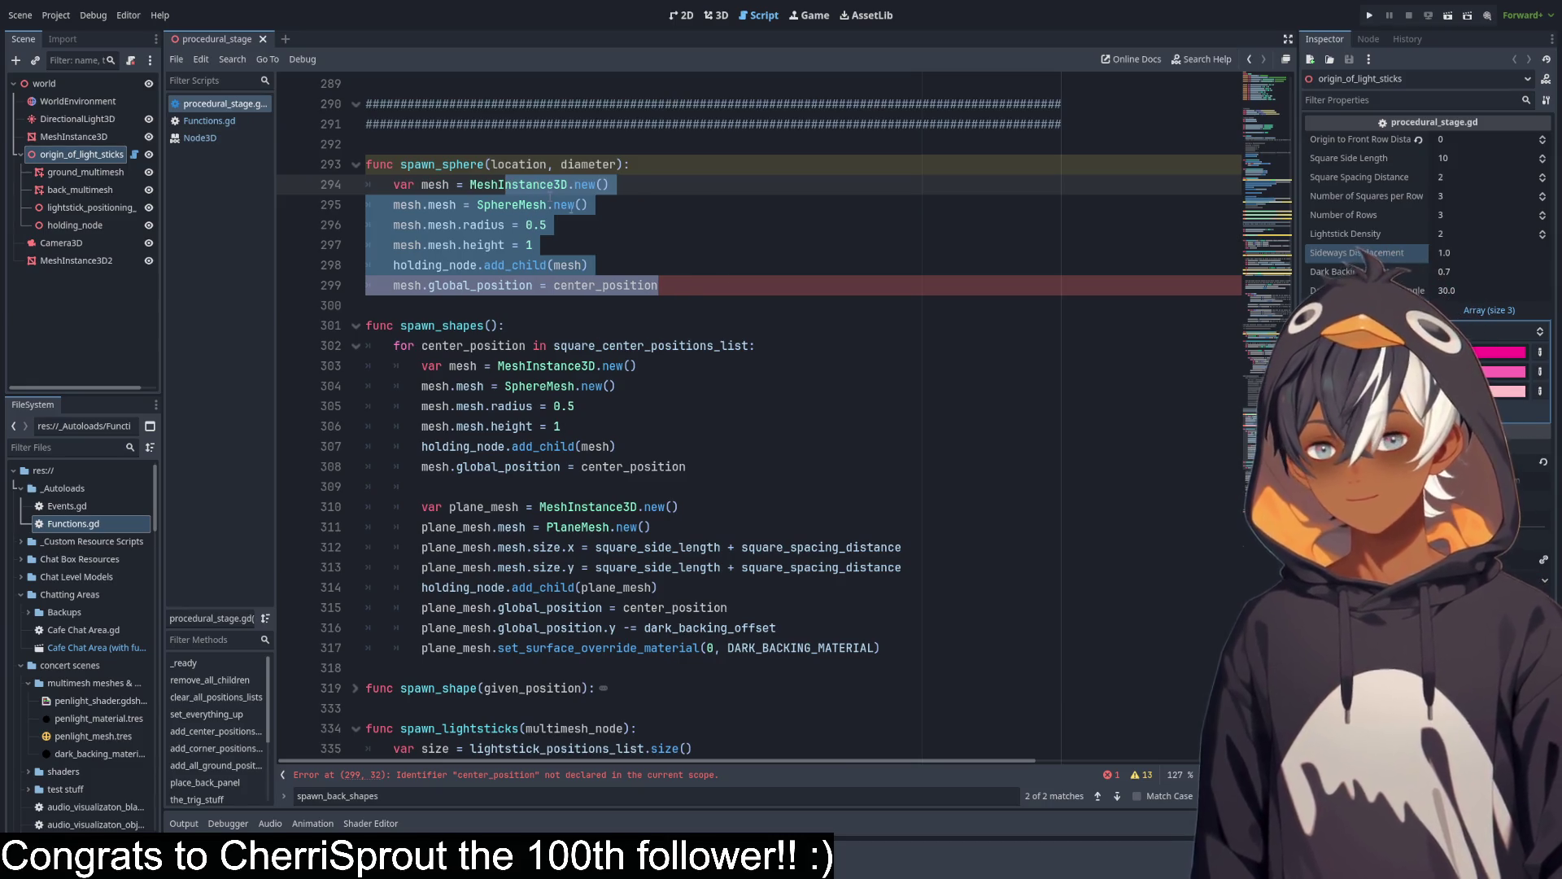
key("shift+Tab")
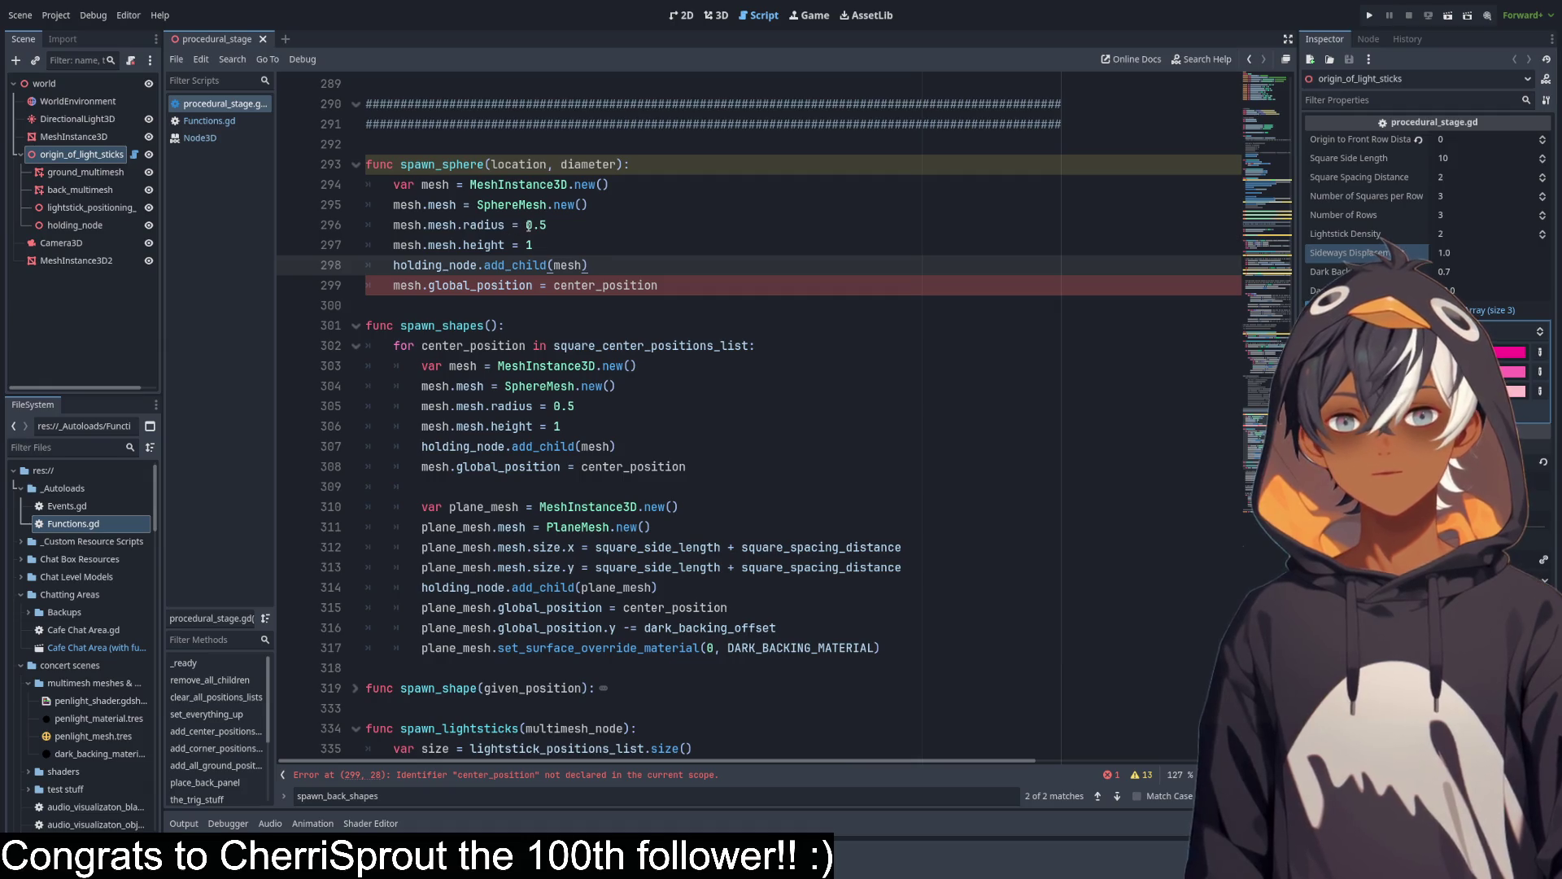
Make the sphere radius diameter/2 and its height diameter.
left_click_drag(526, 225, 559, 227)
type("dia")
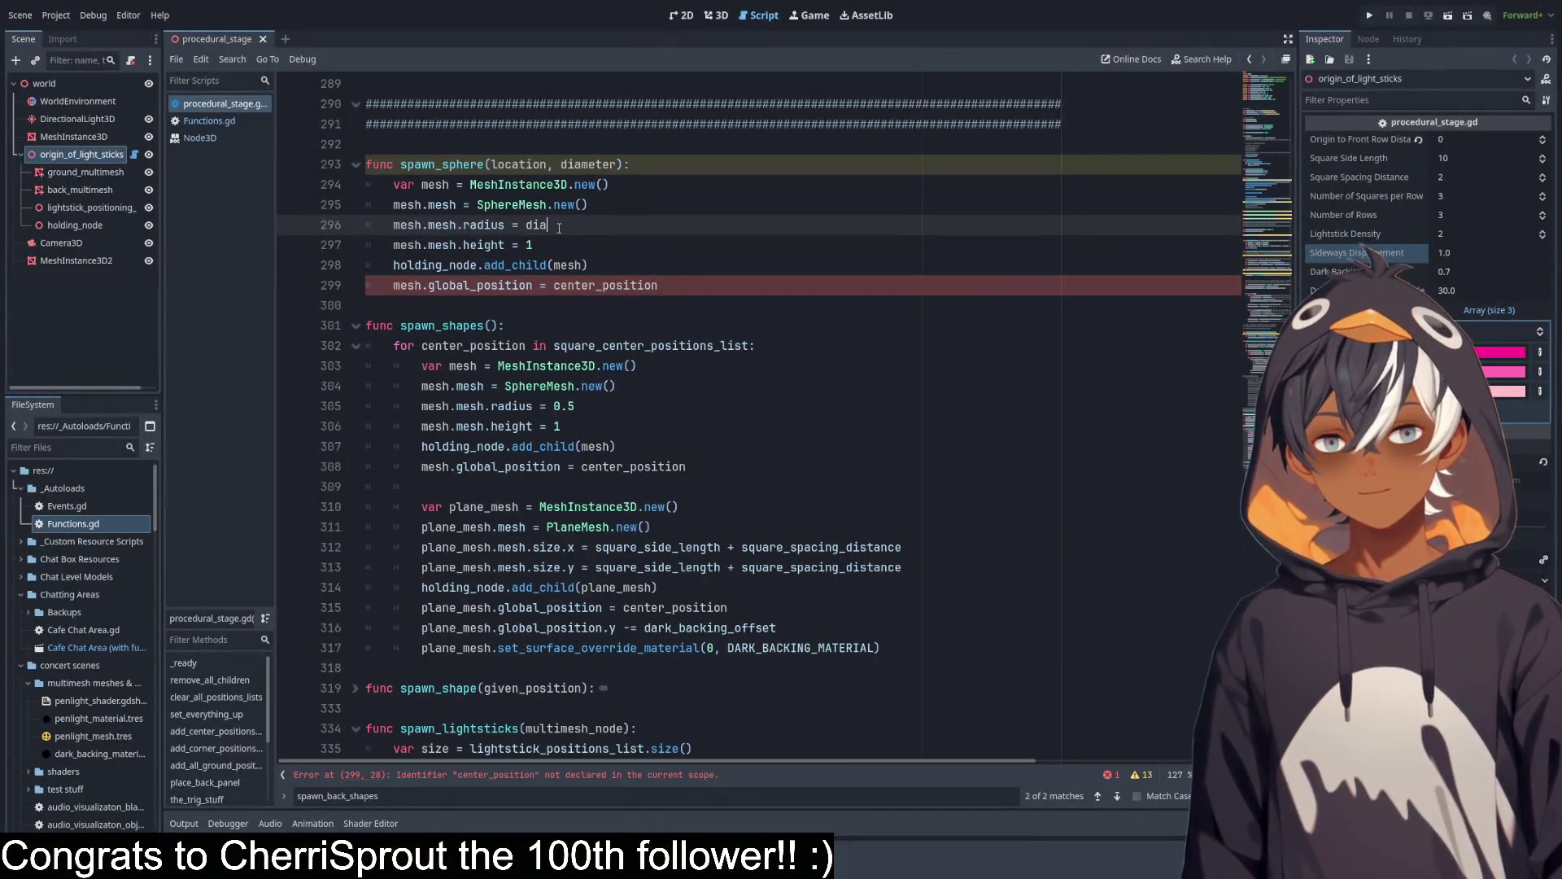
type("meter/")
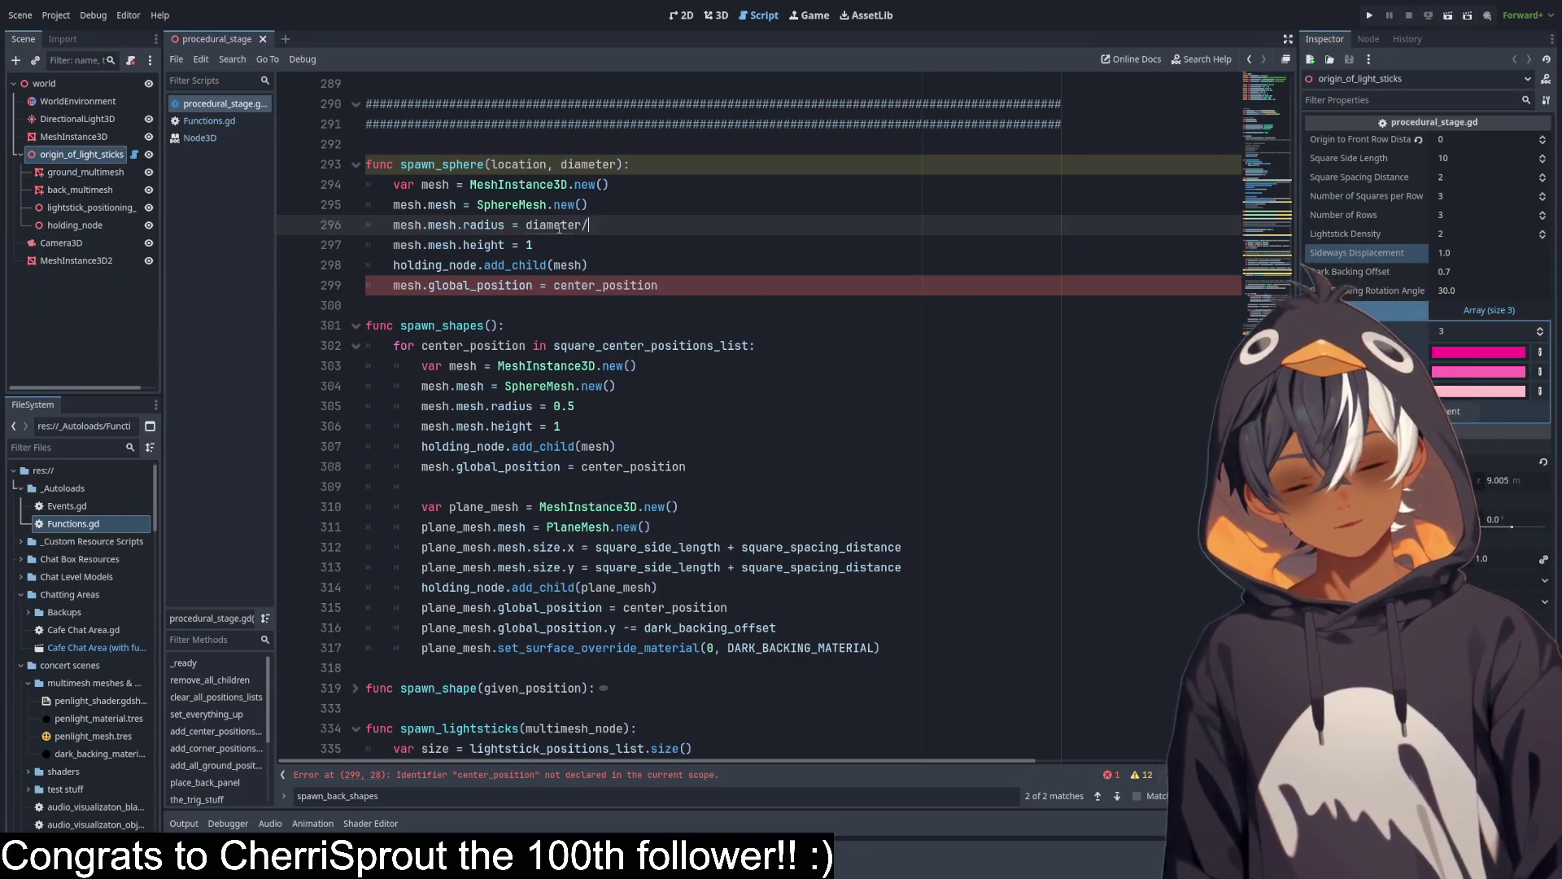
key("Up")
key("Up")
key("Up")
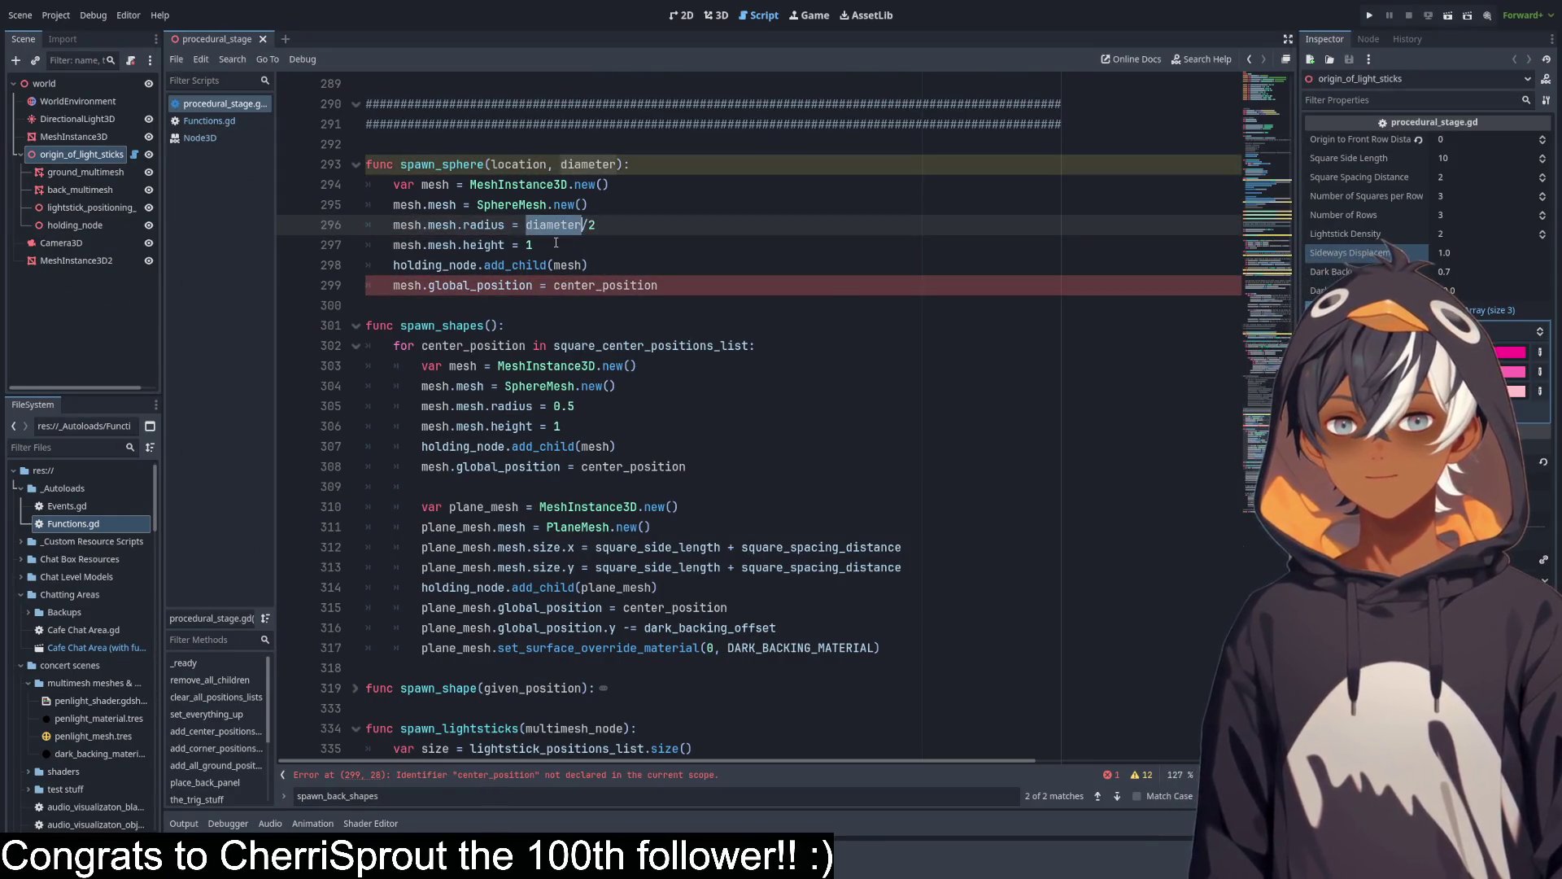
double_click(529, 243)
key("ctrl+v")
left_click(642, 266)
Rename the location parameter to mesh_position and use it in place of center_position.
double_click(511, 166)
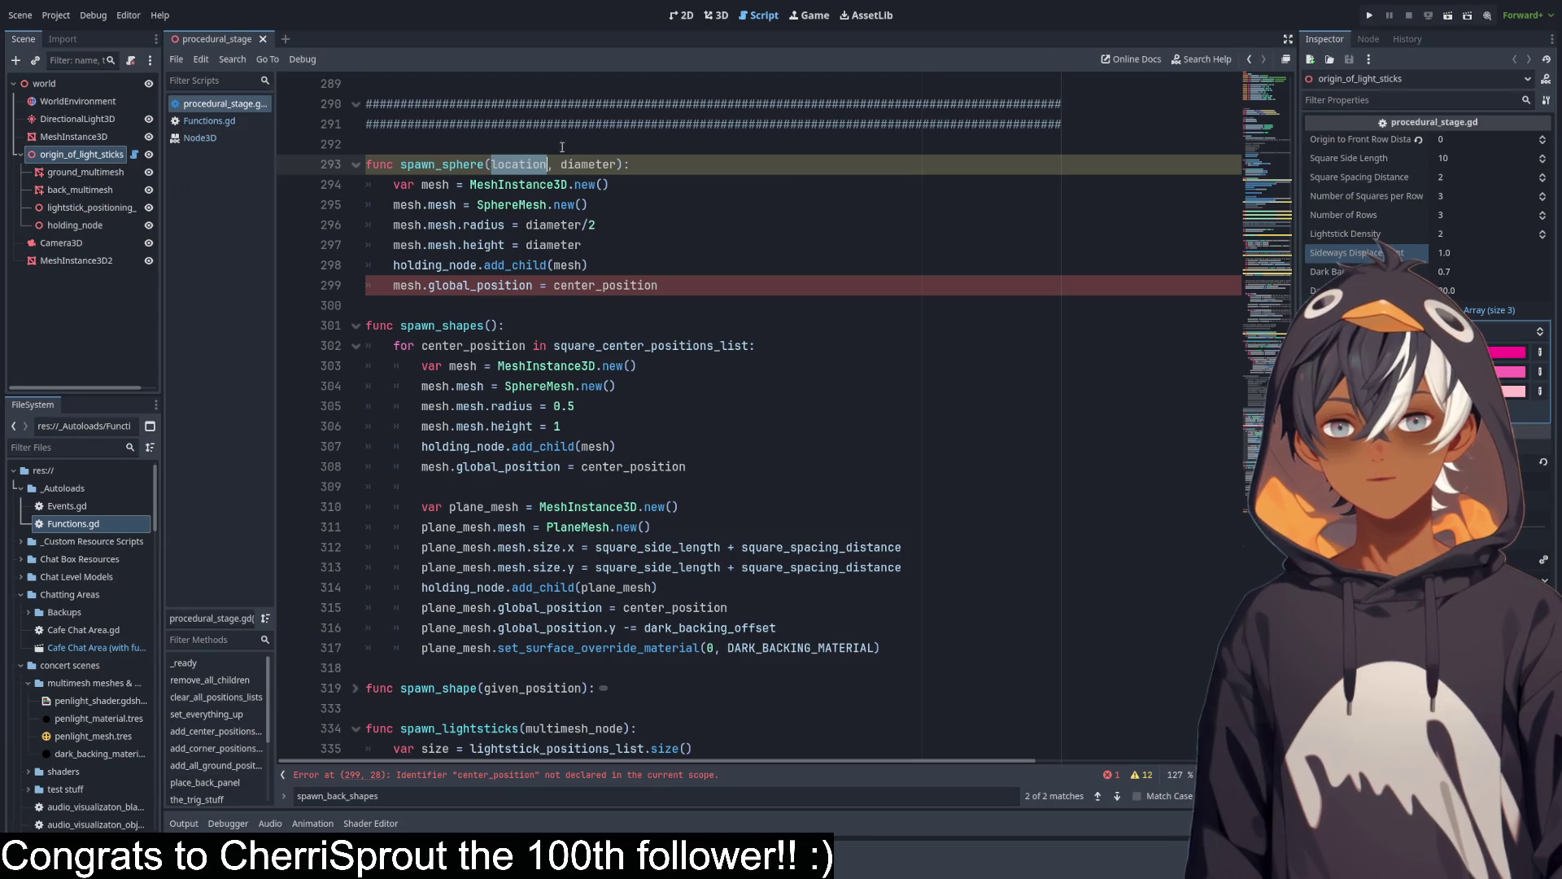
double_click(453, 286)
double_click(575, 286)
key("ctrl+v")
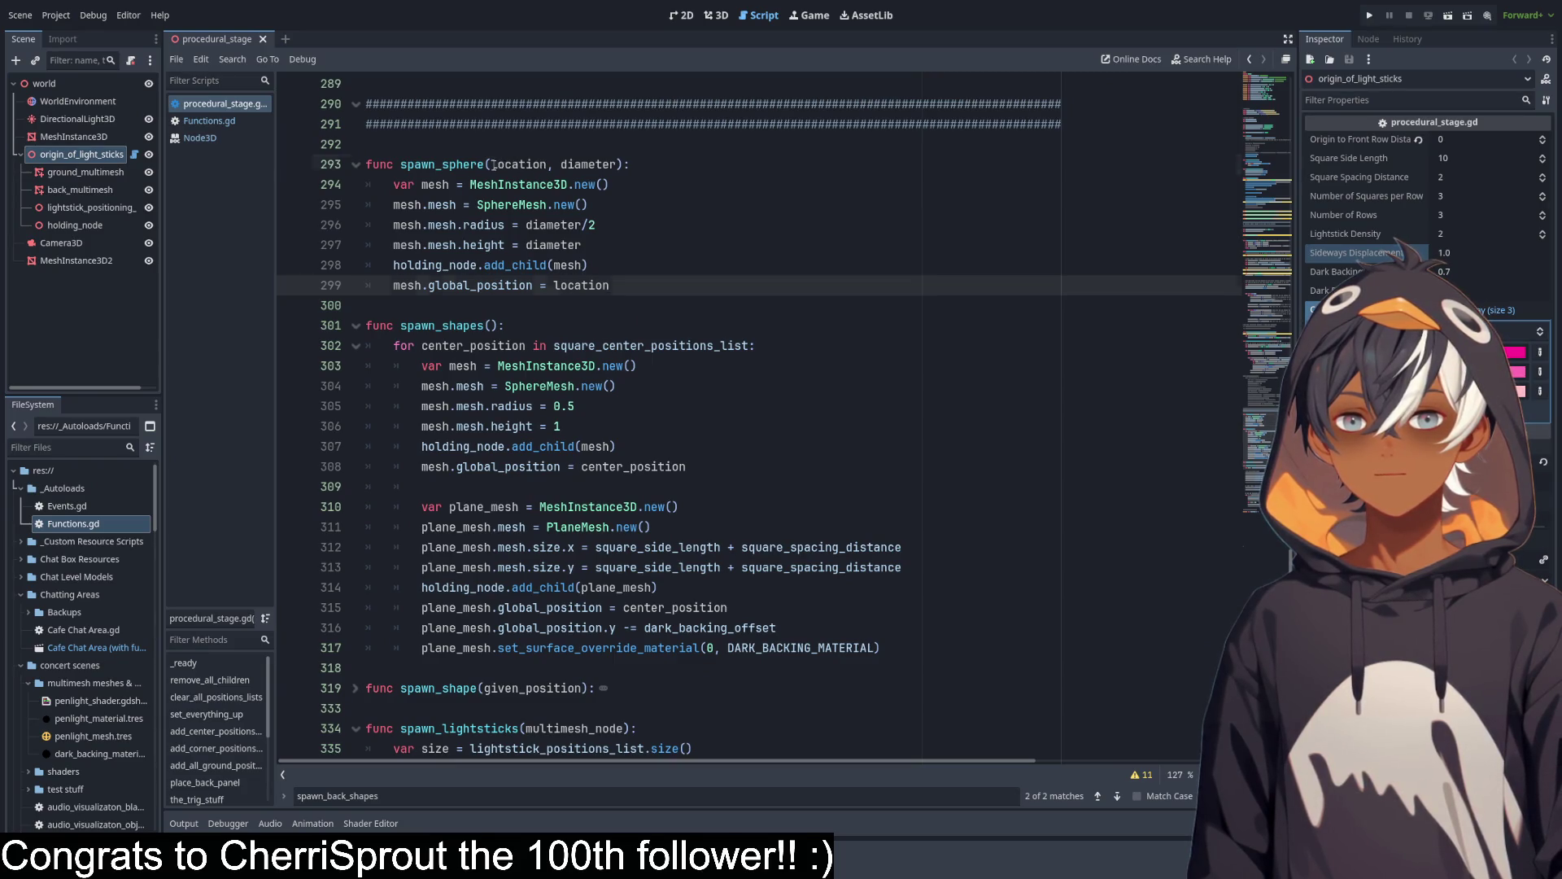
left_click(493, 164)
type("sphere")
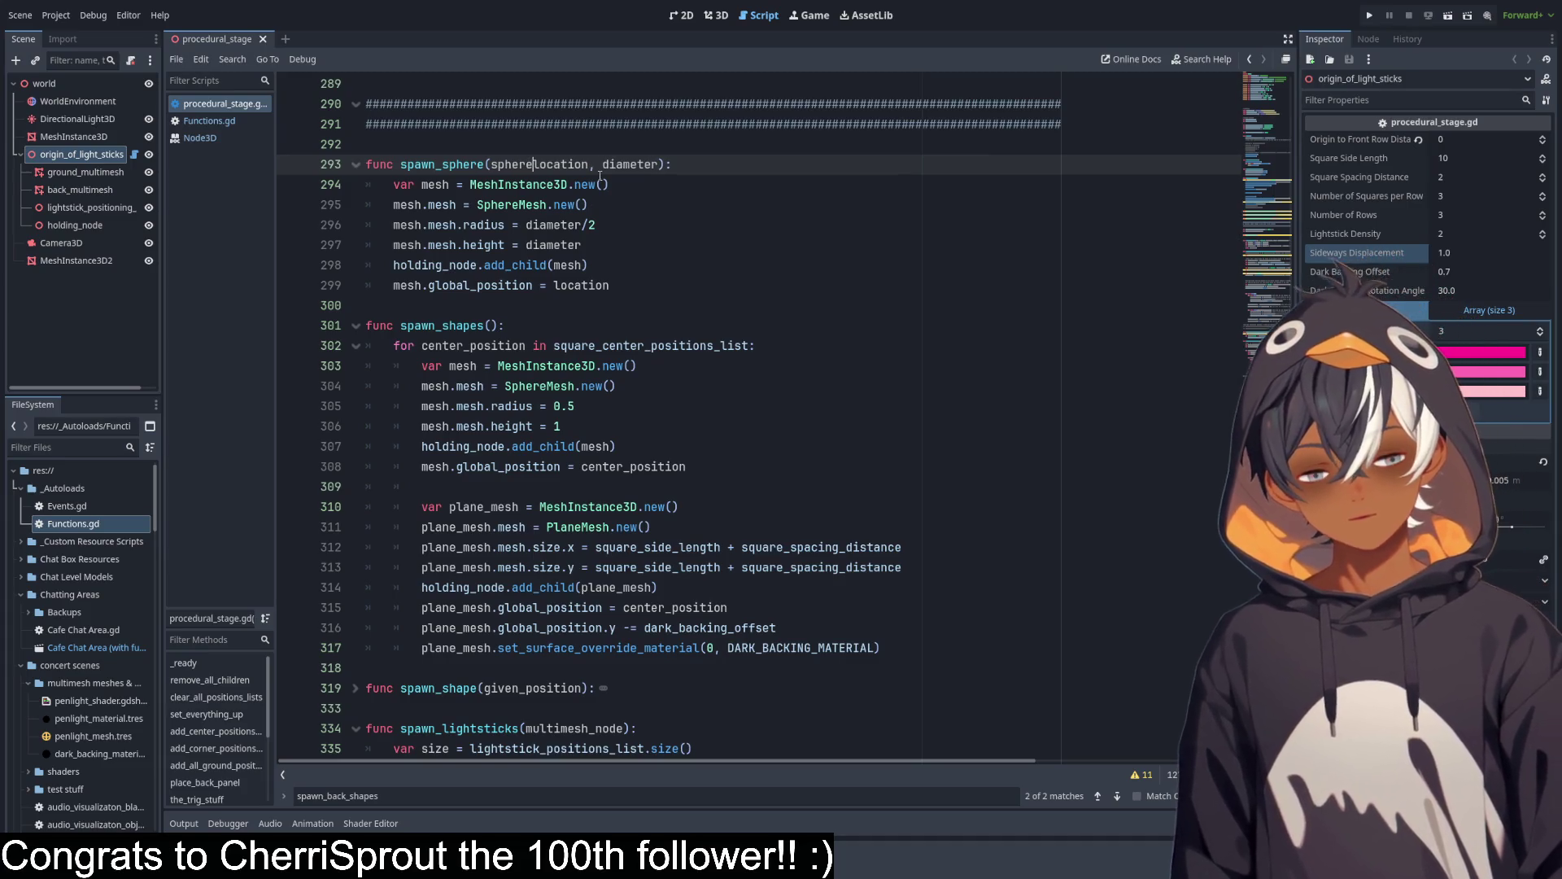
key("BackSpace")
key("BackSpace")
key("BackSpace")
type("mesh")
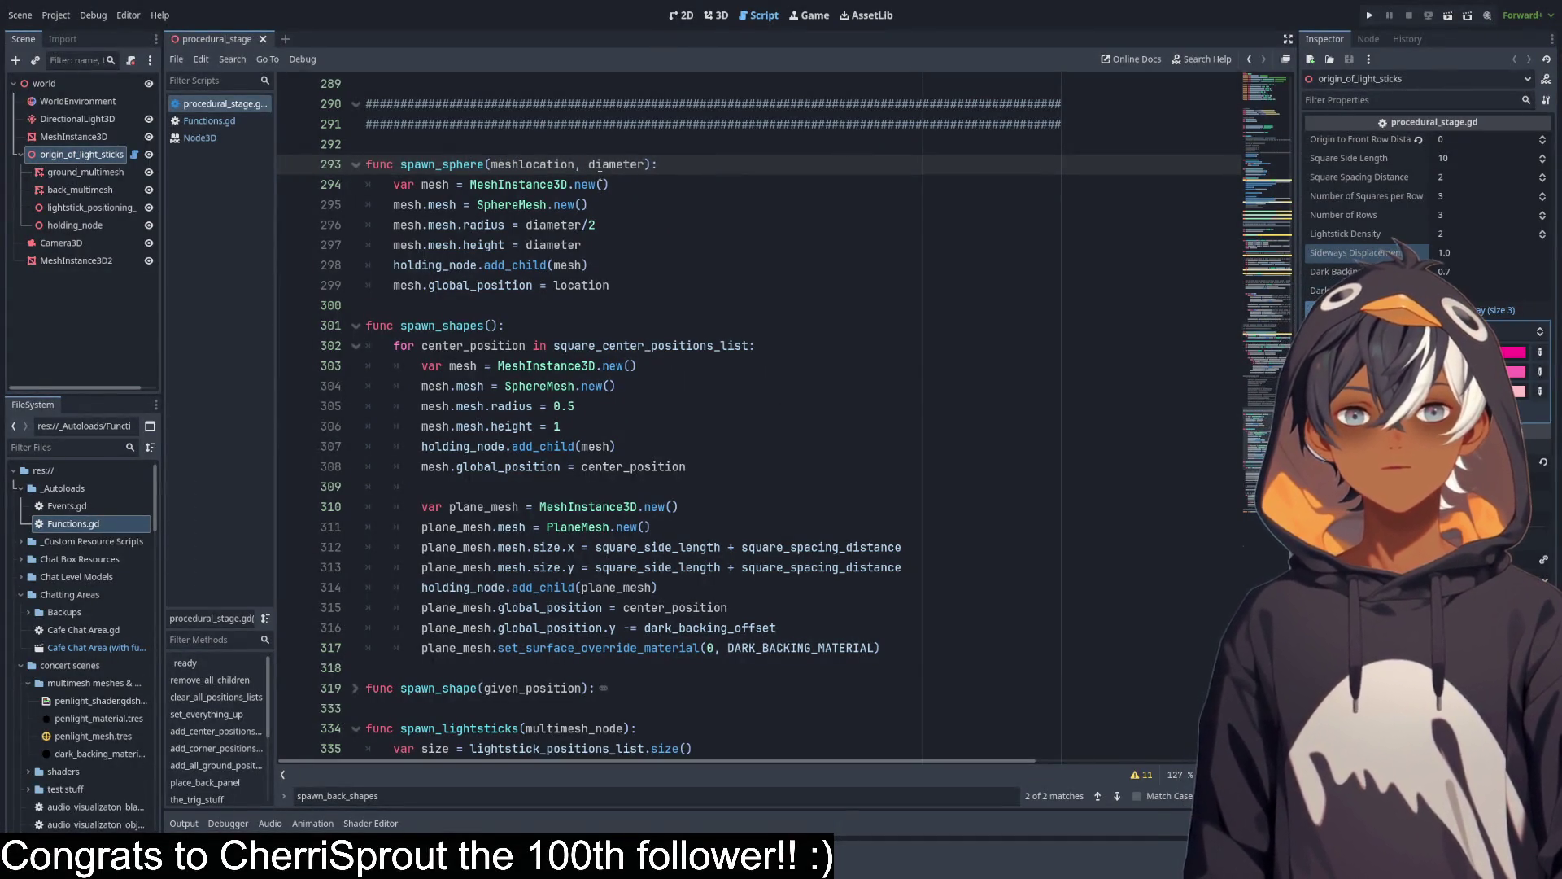
type("_")
key("BackSpace")
key("BackSpace")
key("BackSpace")
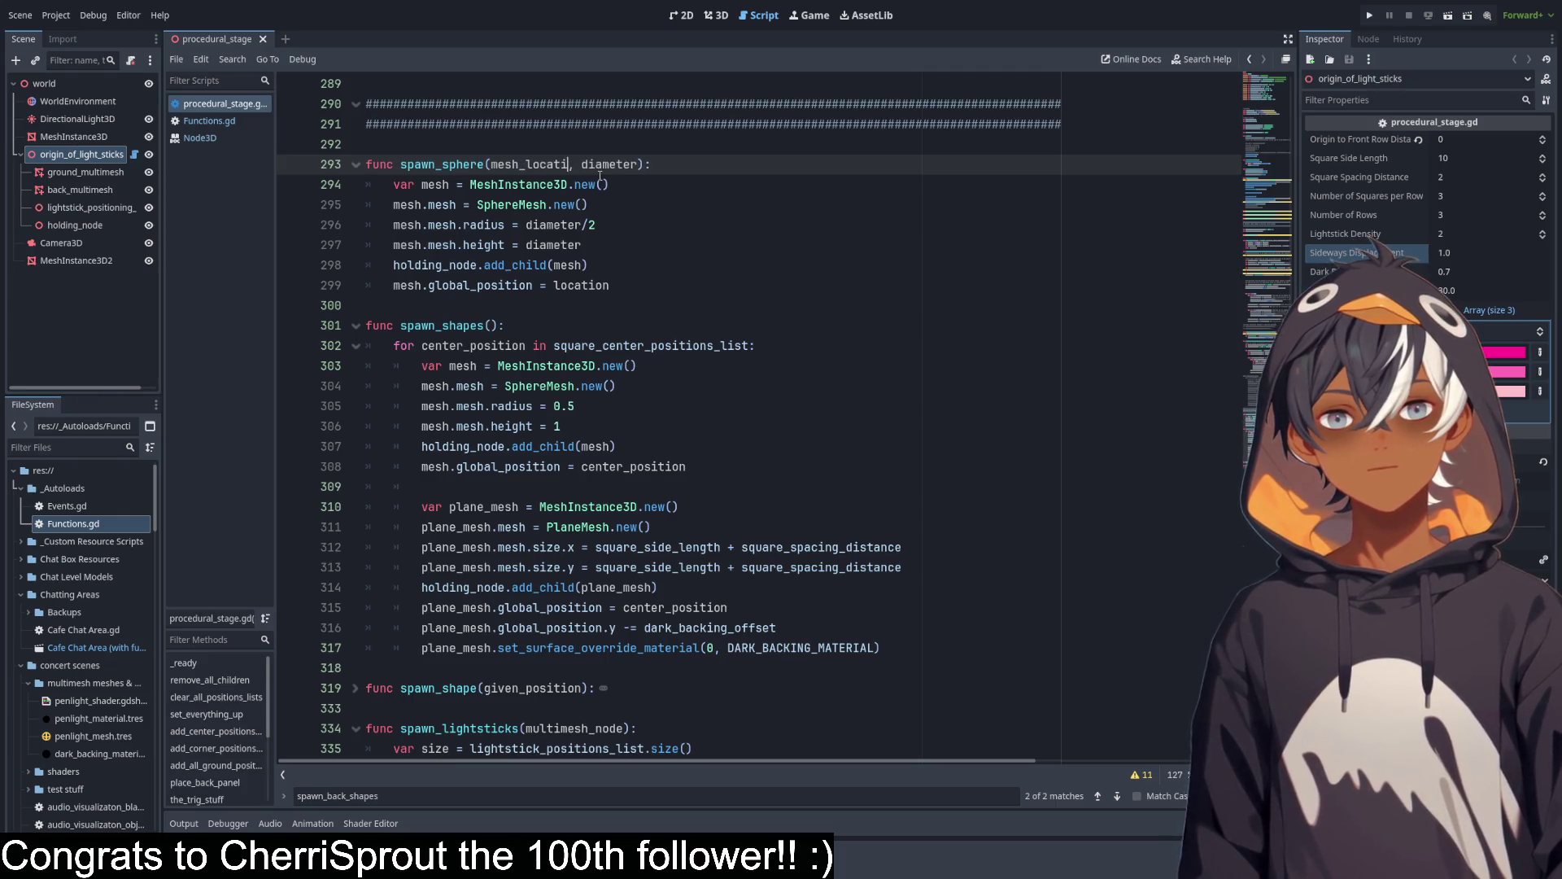
type("position")
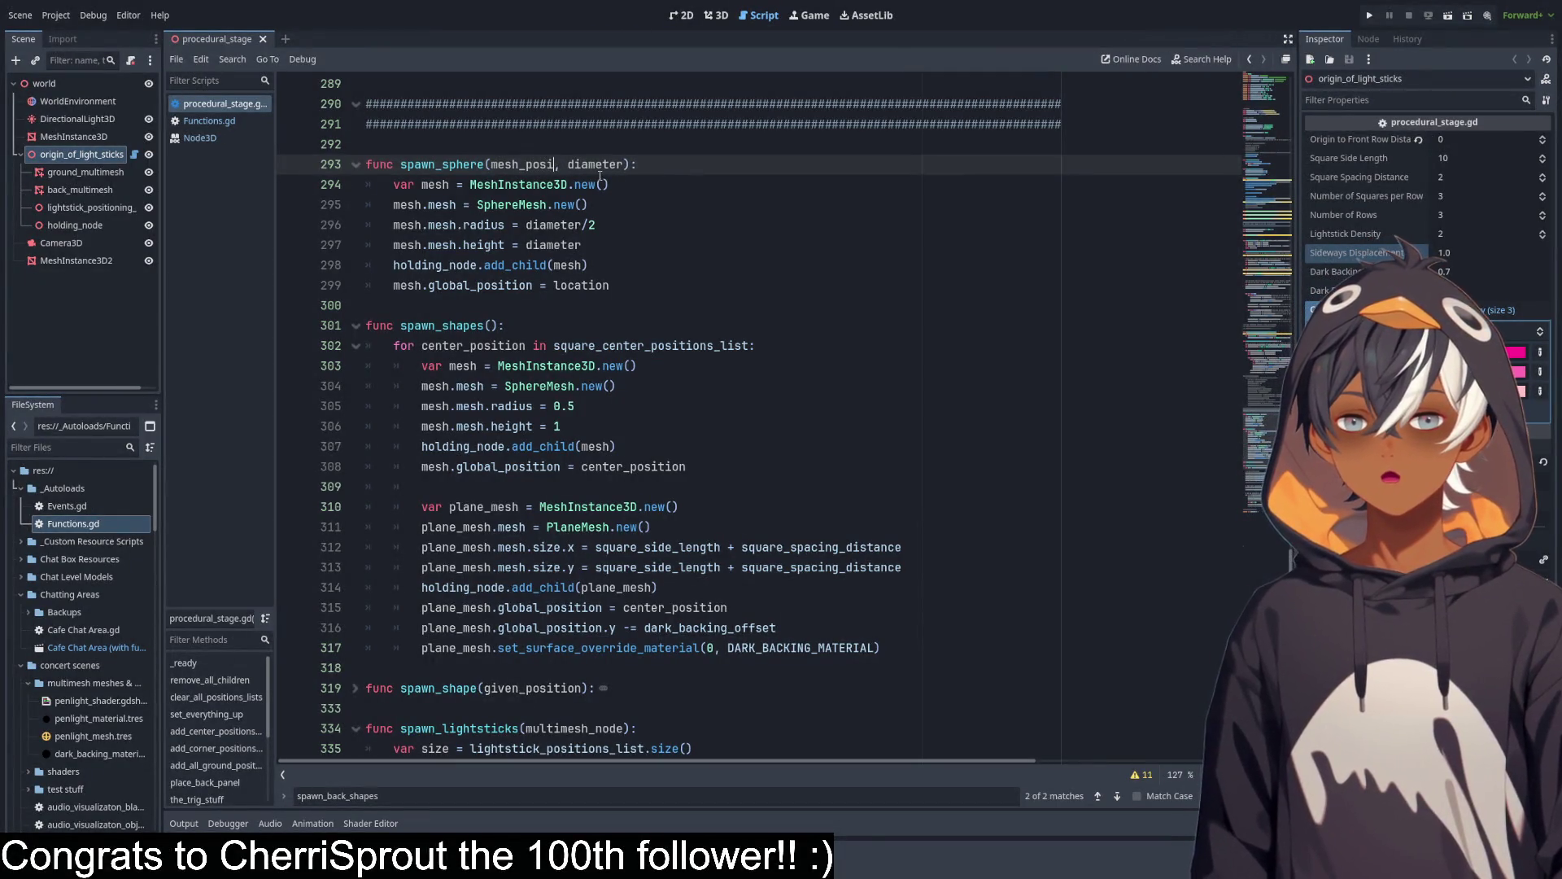
double_click(520, 164)
key("ctrl+c")
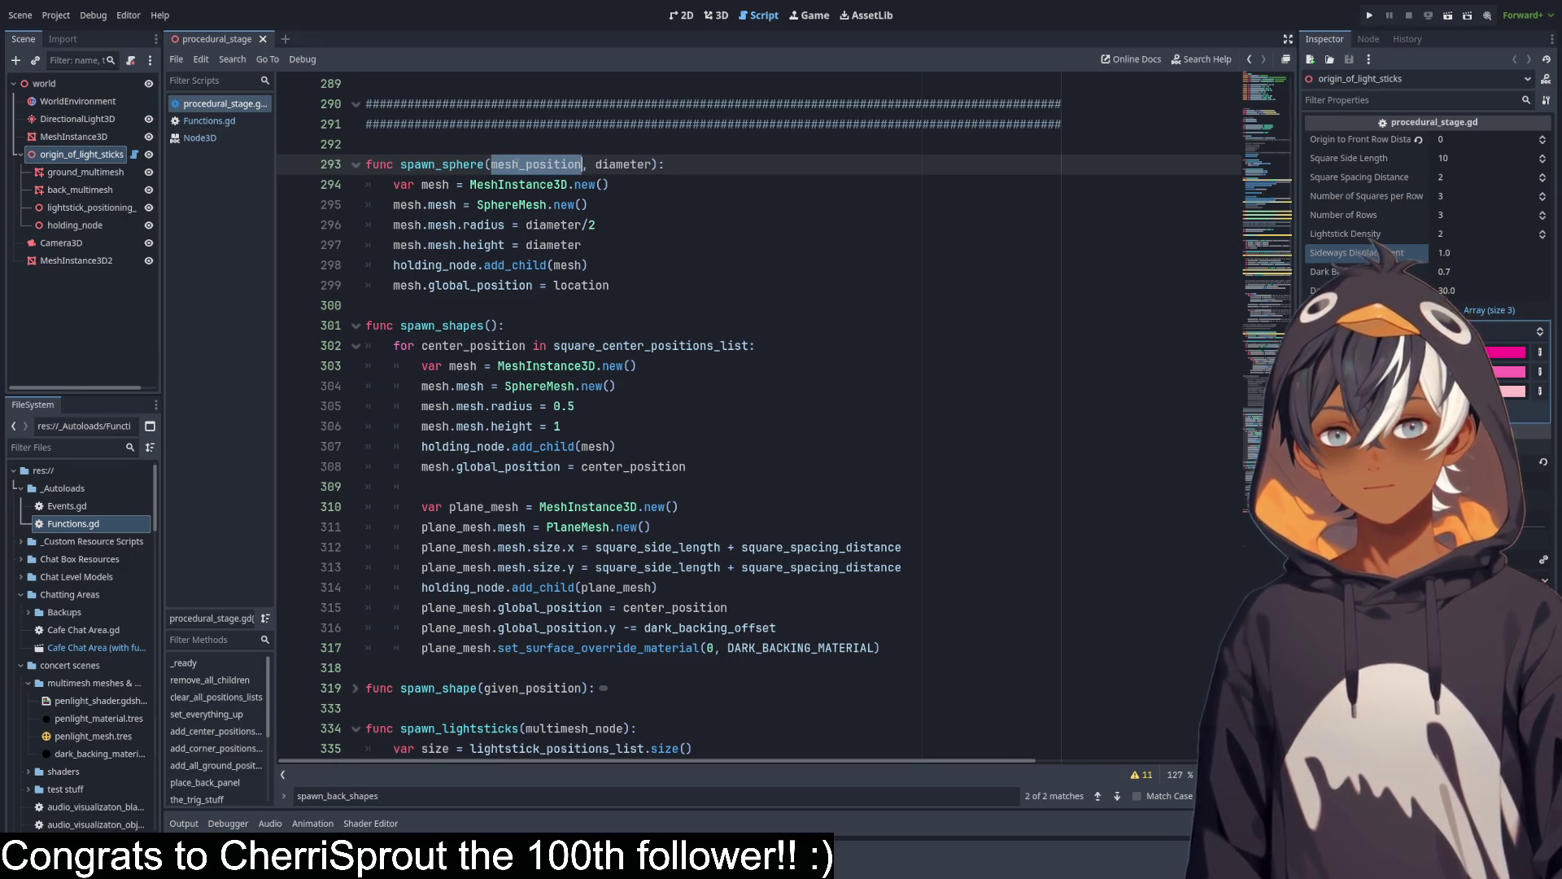
double_click(583, 285)
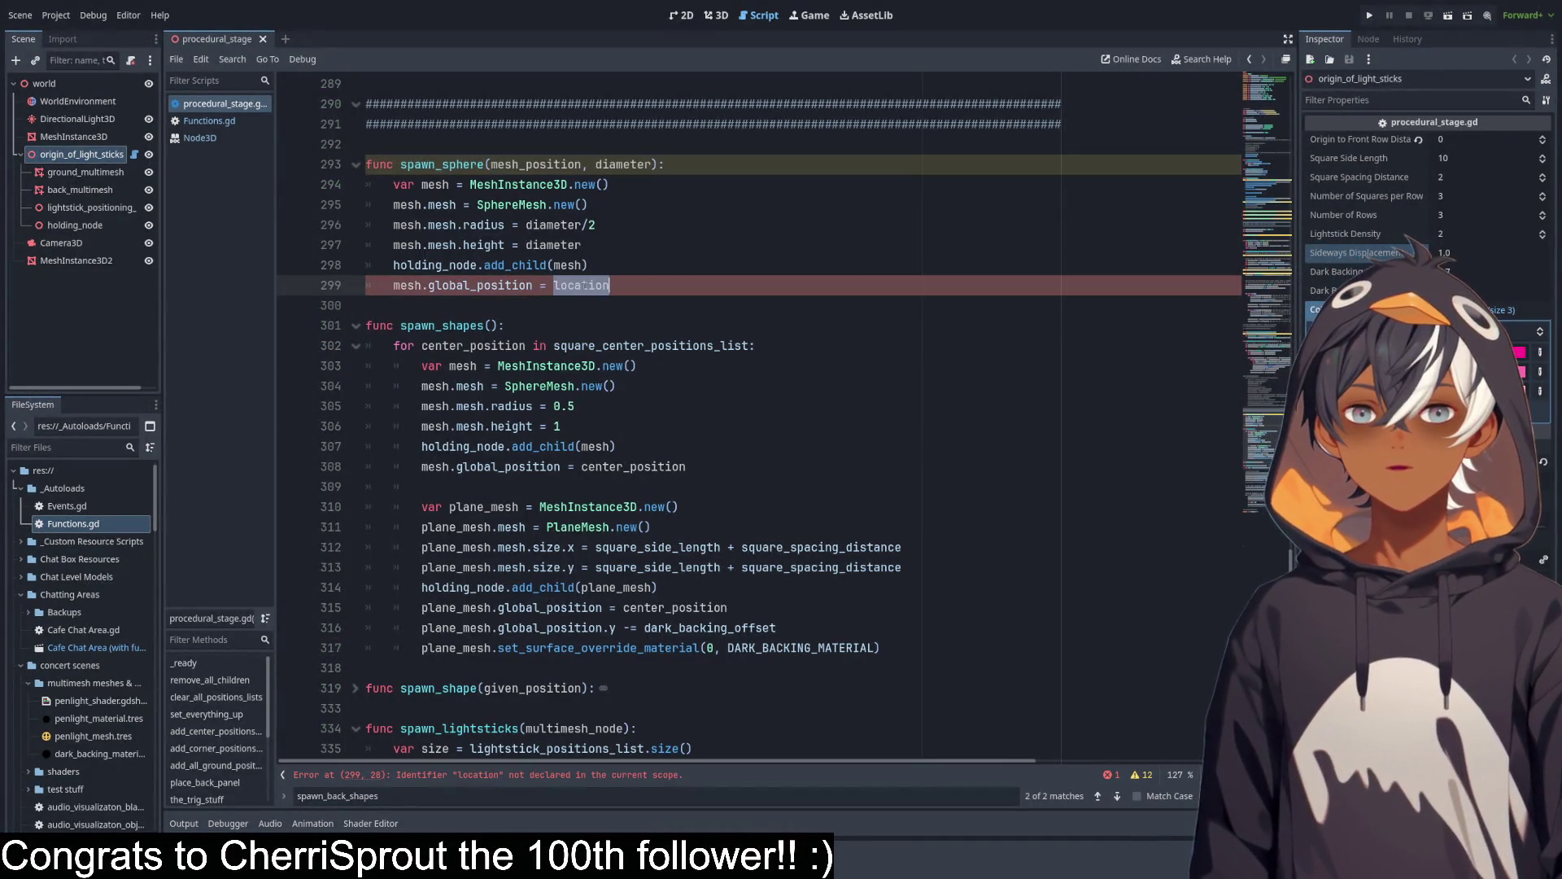
key("ctrl+v")
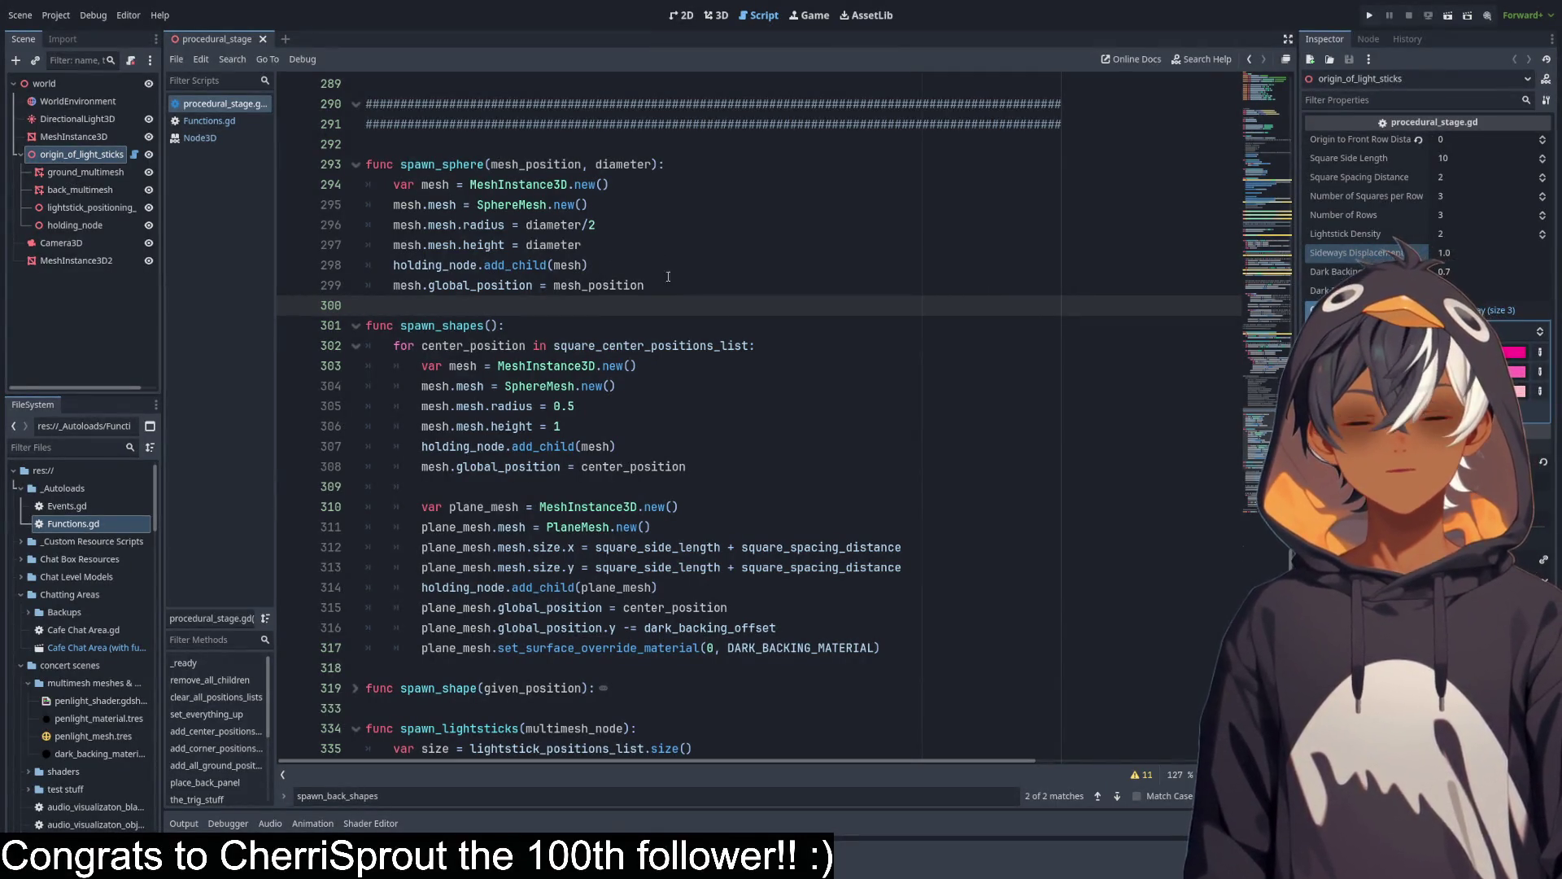
left_click_drag(401, 164, 661, 165)
key("ctrl+c")
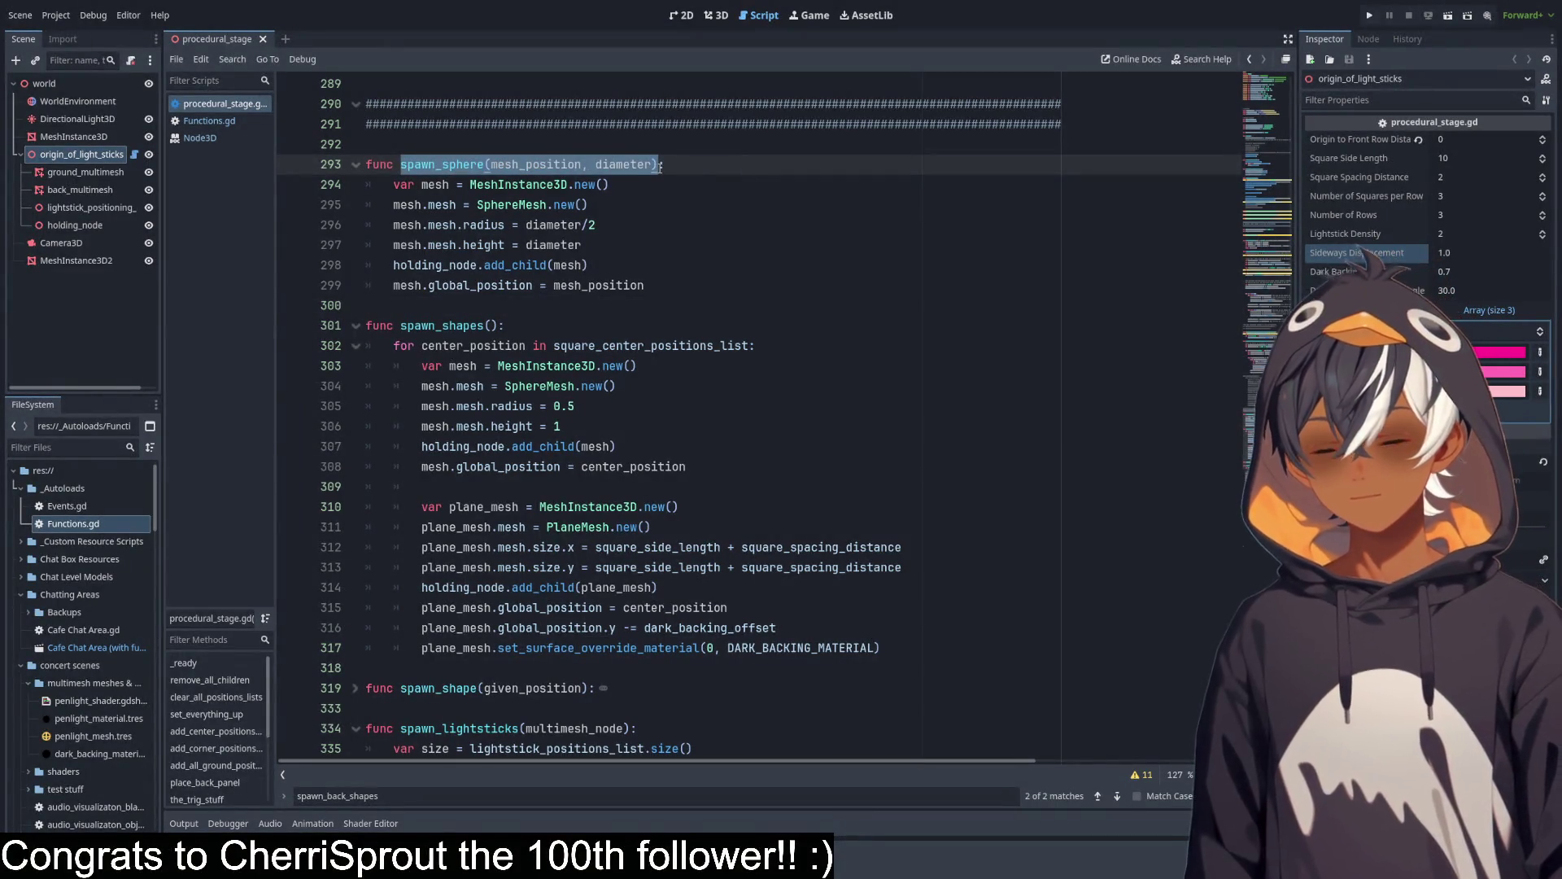
Paste a spawn_sphere(mesh_position, diameter) call onto line 218, below the the_trig_stuff assignment.
scroll(661, 165, "up", 15)
left_click(660, 162)
scroll(659, 361, "up", 7)
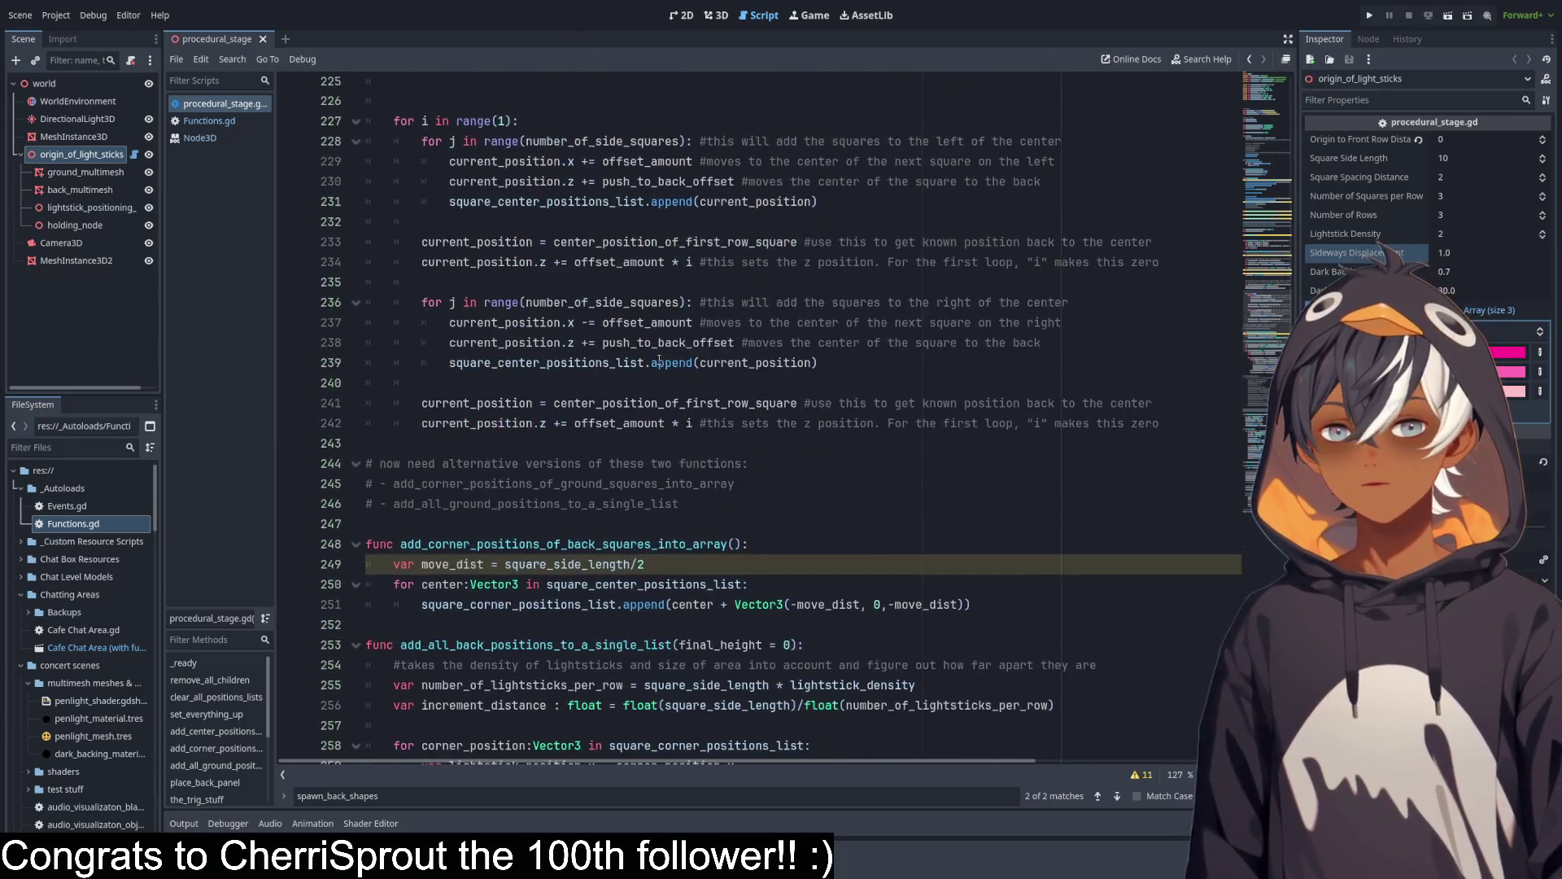
scroll(578, 263, "up", 5)
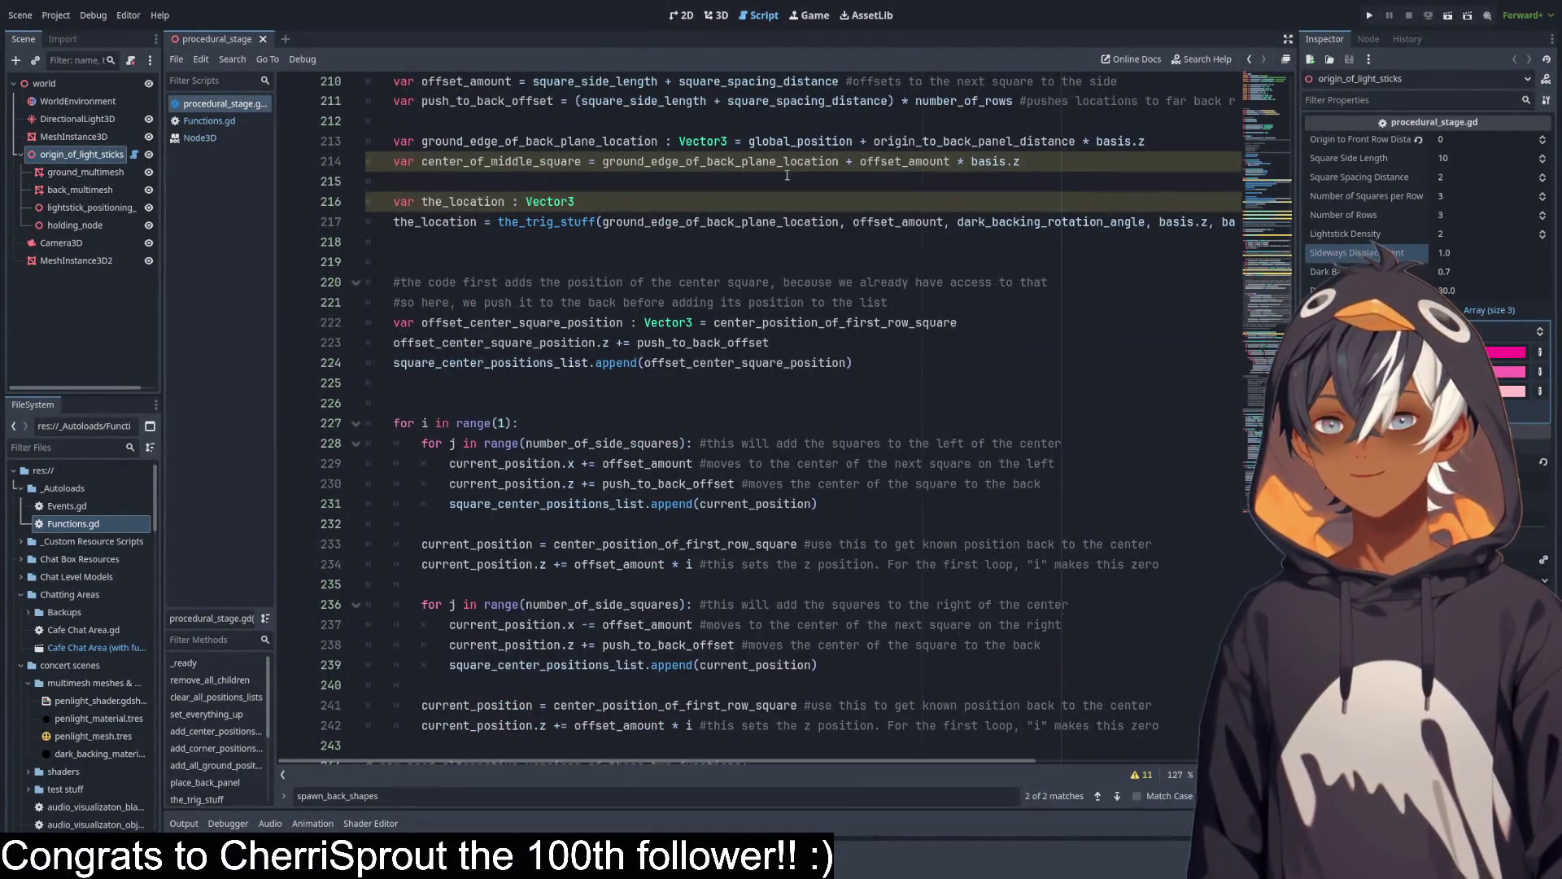
scroll(472, 212, "up", 2)
left_click(602, 322)
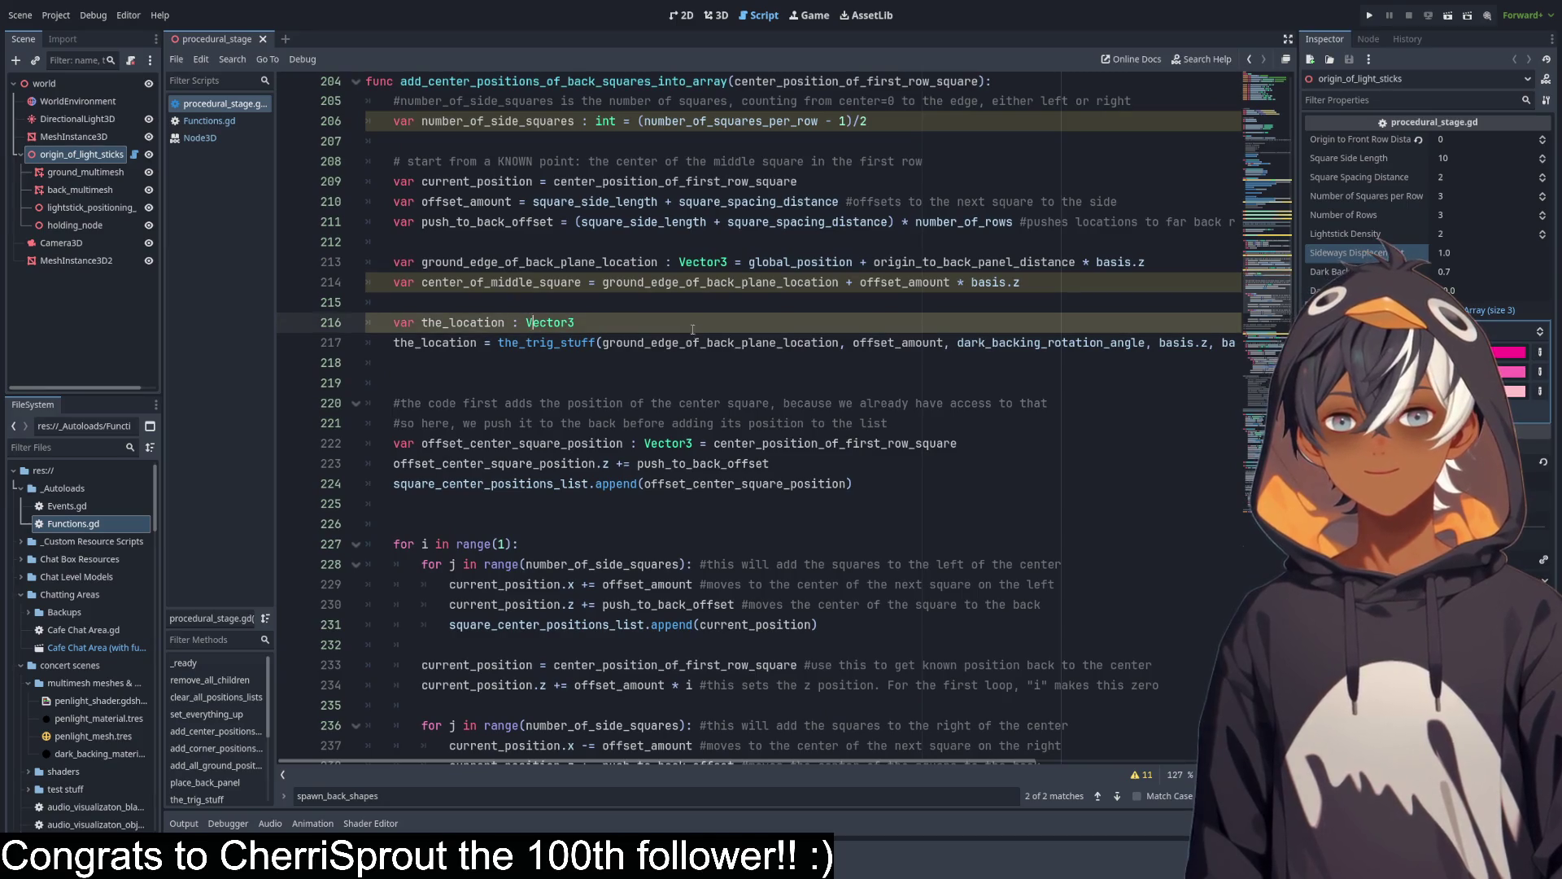
scroll(685, 763, "right", 2)
scroll(685, 763, "left", 2)
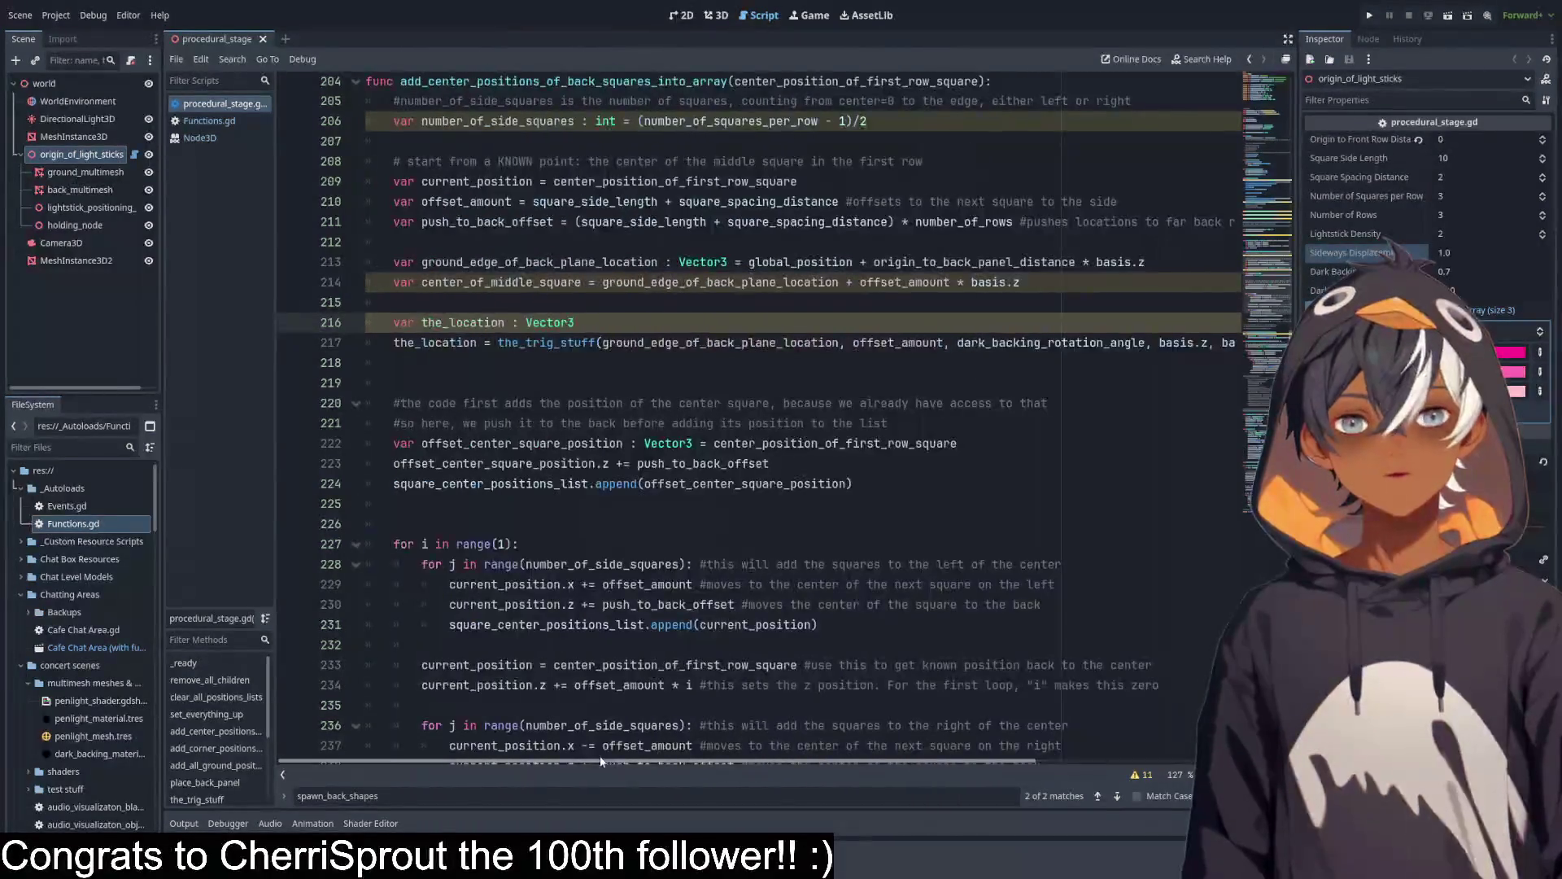
left_click(442, 361)
key("ctrl+v")
Change the call's arguments to the_location and 1, then view the stage in 3D.
double_click(442, 341)
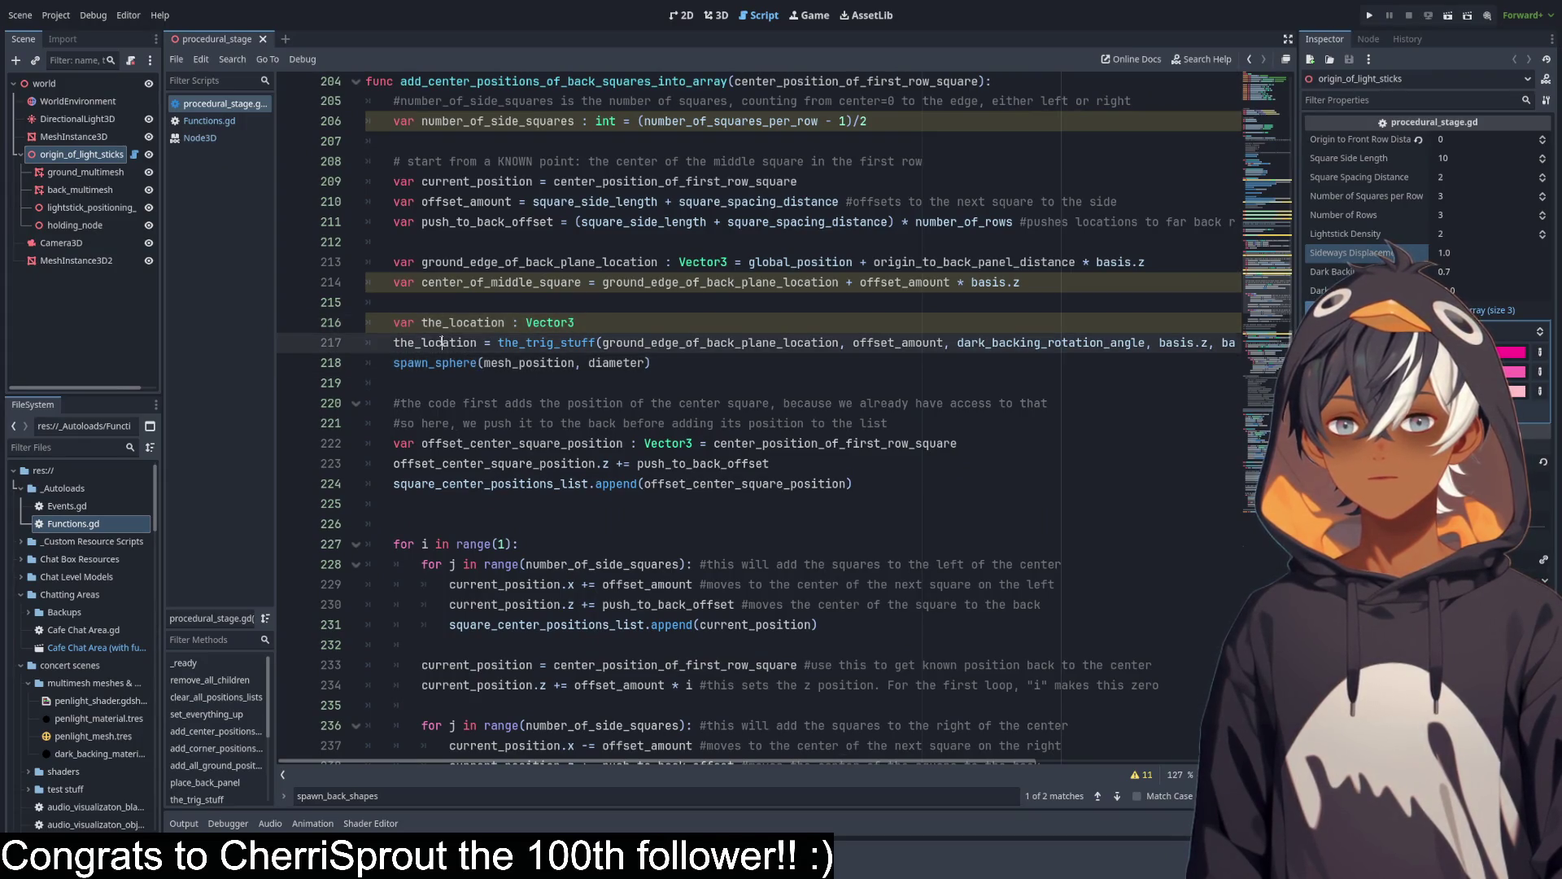
key("ctrl+c")
double_click(529, 362)
key("ctrl+v")
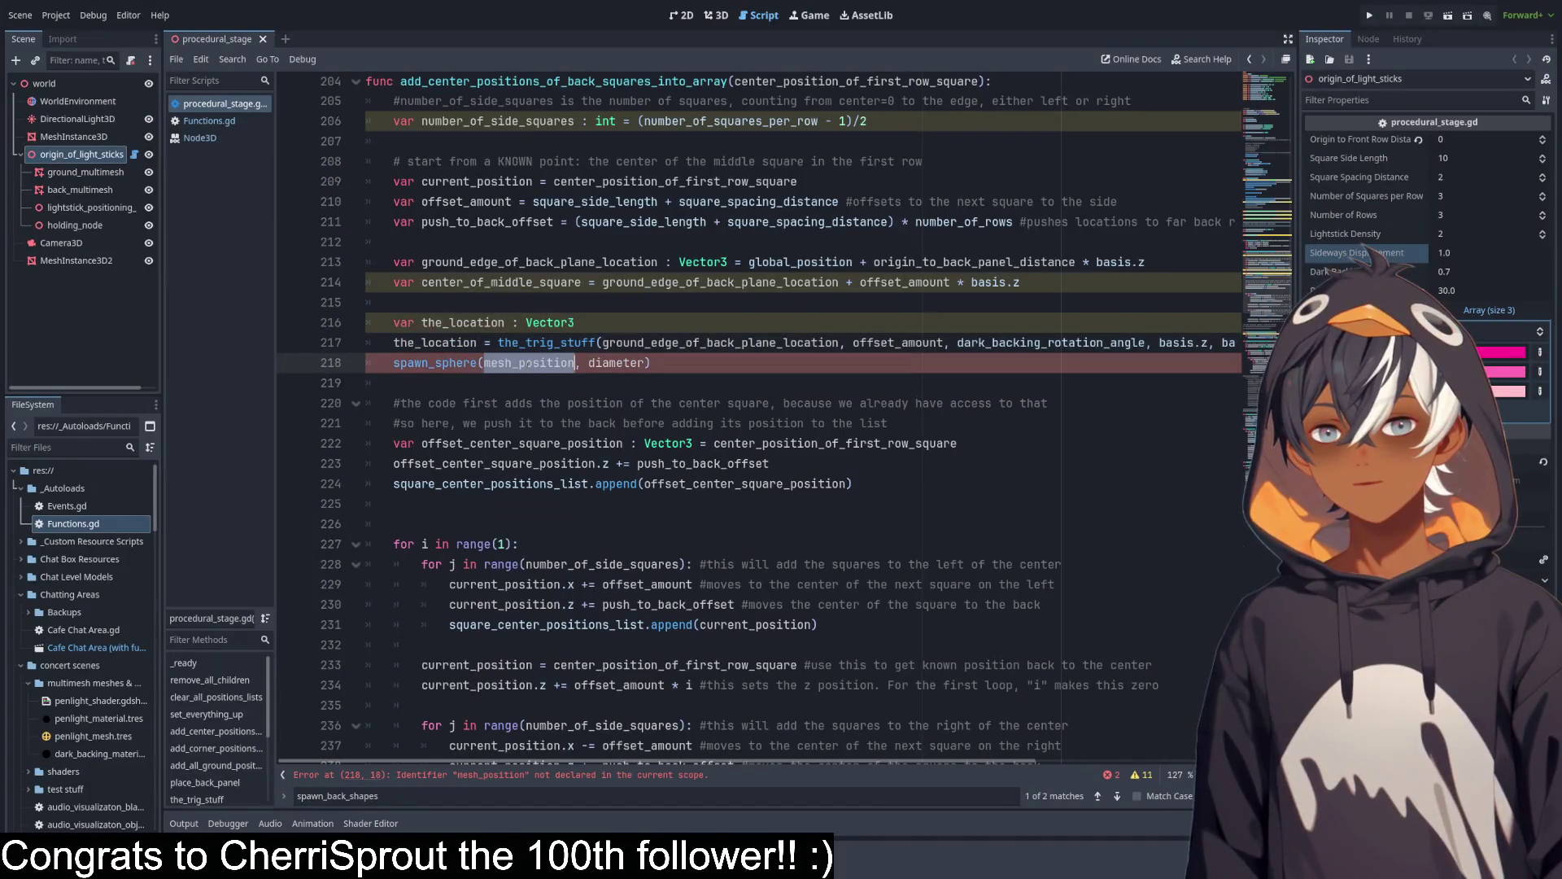
double_click(610, 362)
type("1")
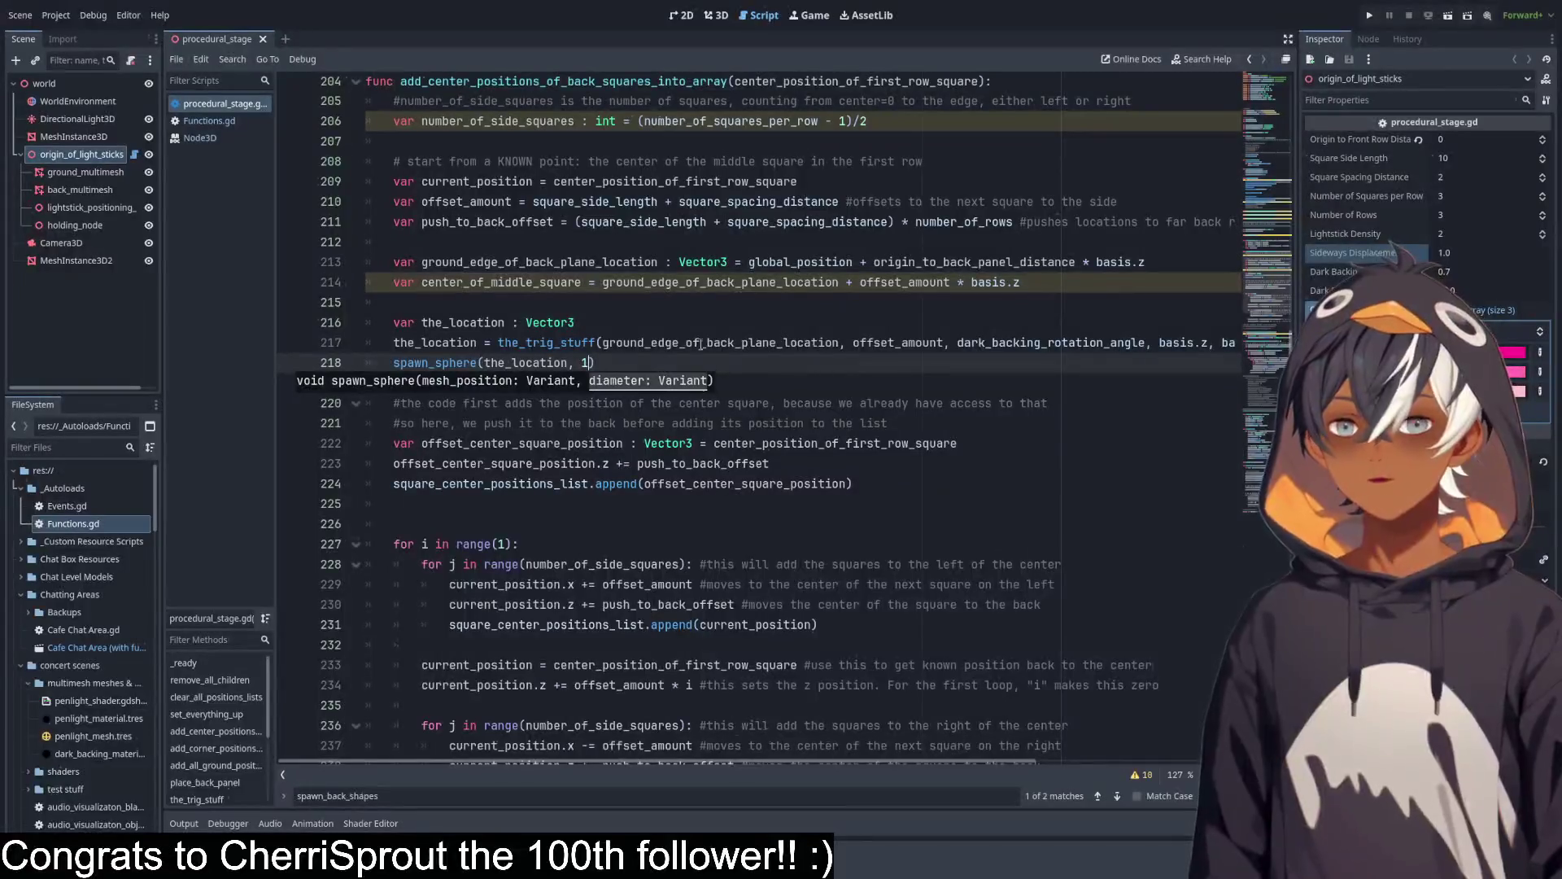
scroll(699, 346, "down", 5)
left_click(1273, 258)
mouse_move(1273, 259)
left_mouse_down()
mouse_move(1231, 368)
mouse_move(1230, 122)
left_mouse_up()
left_click(715, 14)
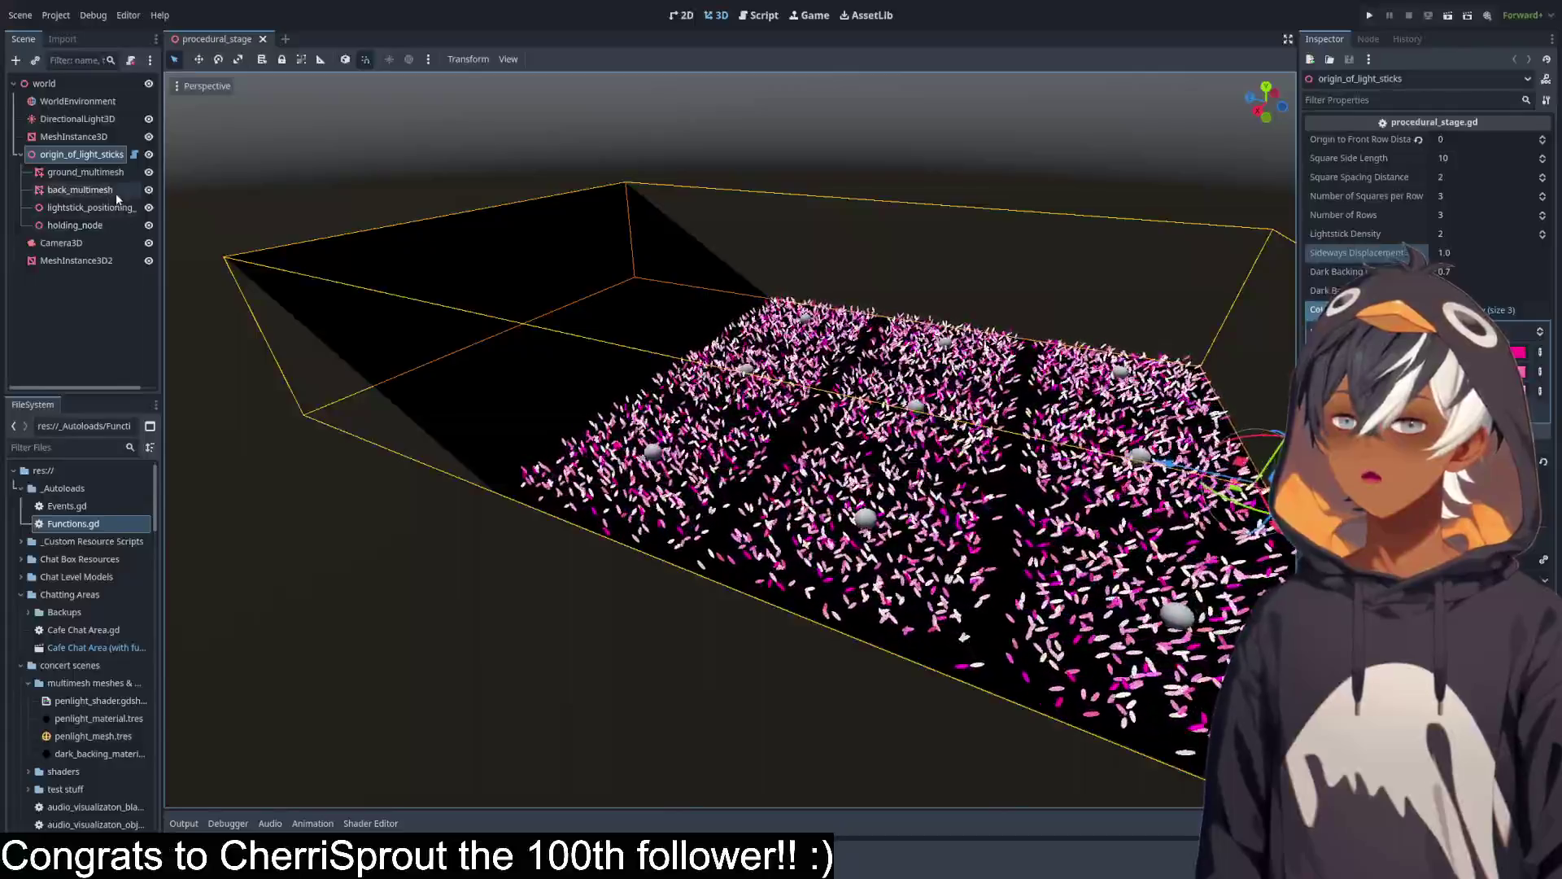
Hide back_multimesh in the Scene tree, save the scene, and return to procedural_stage.gd.
left_click(149, 190)
key("ctrl+s")
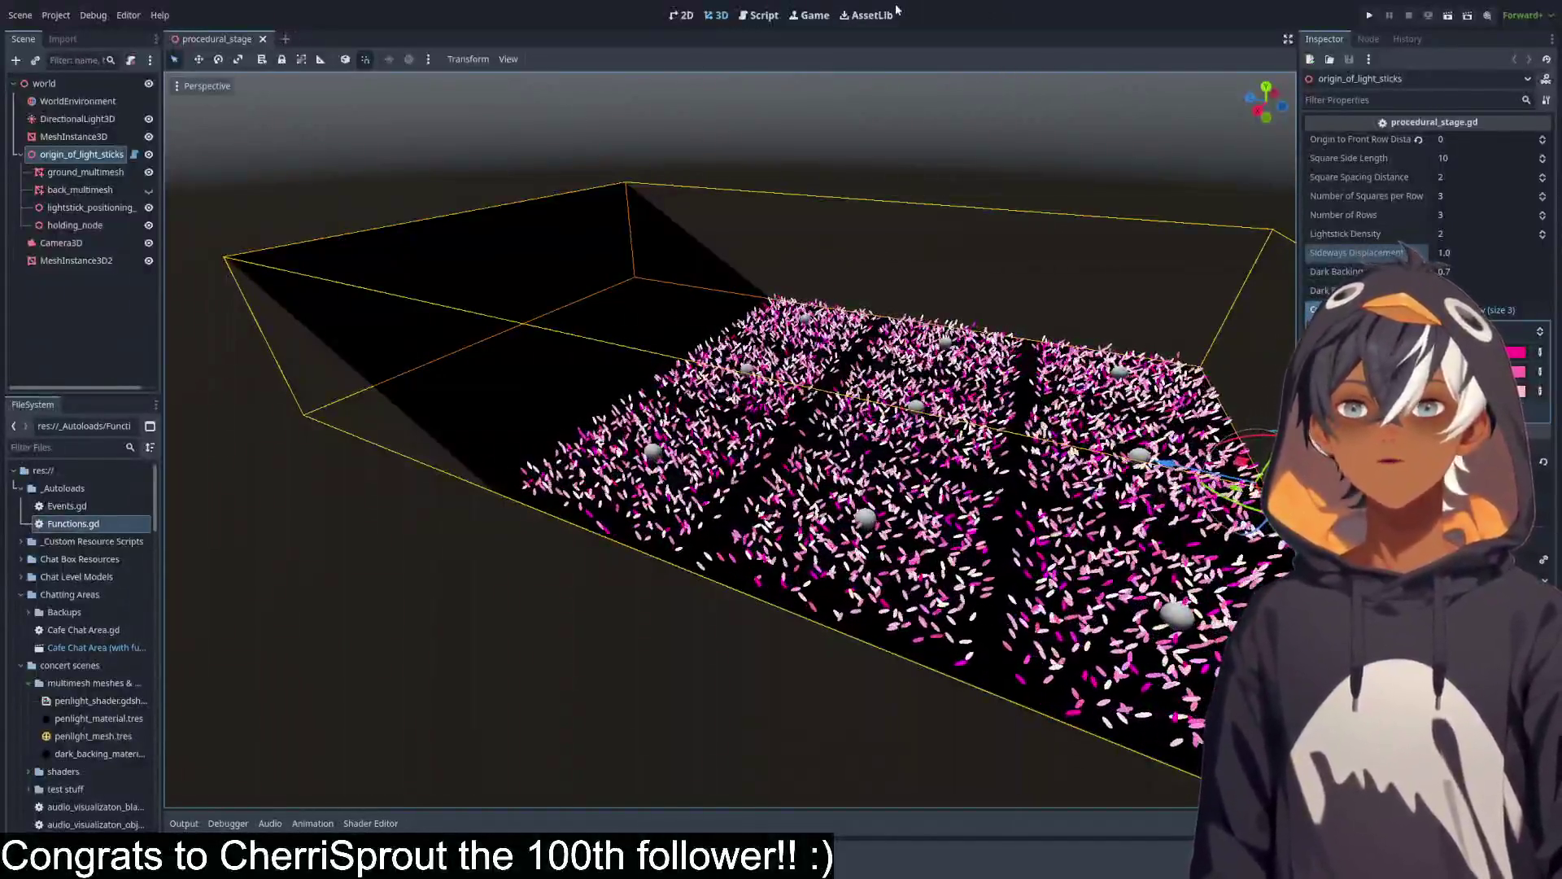
left_click(747, 17)
scroll(536, 301, "down", 15)
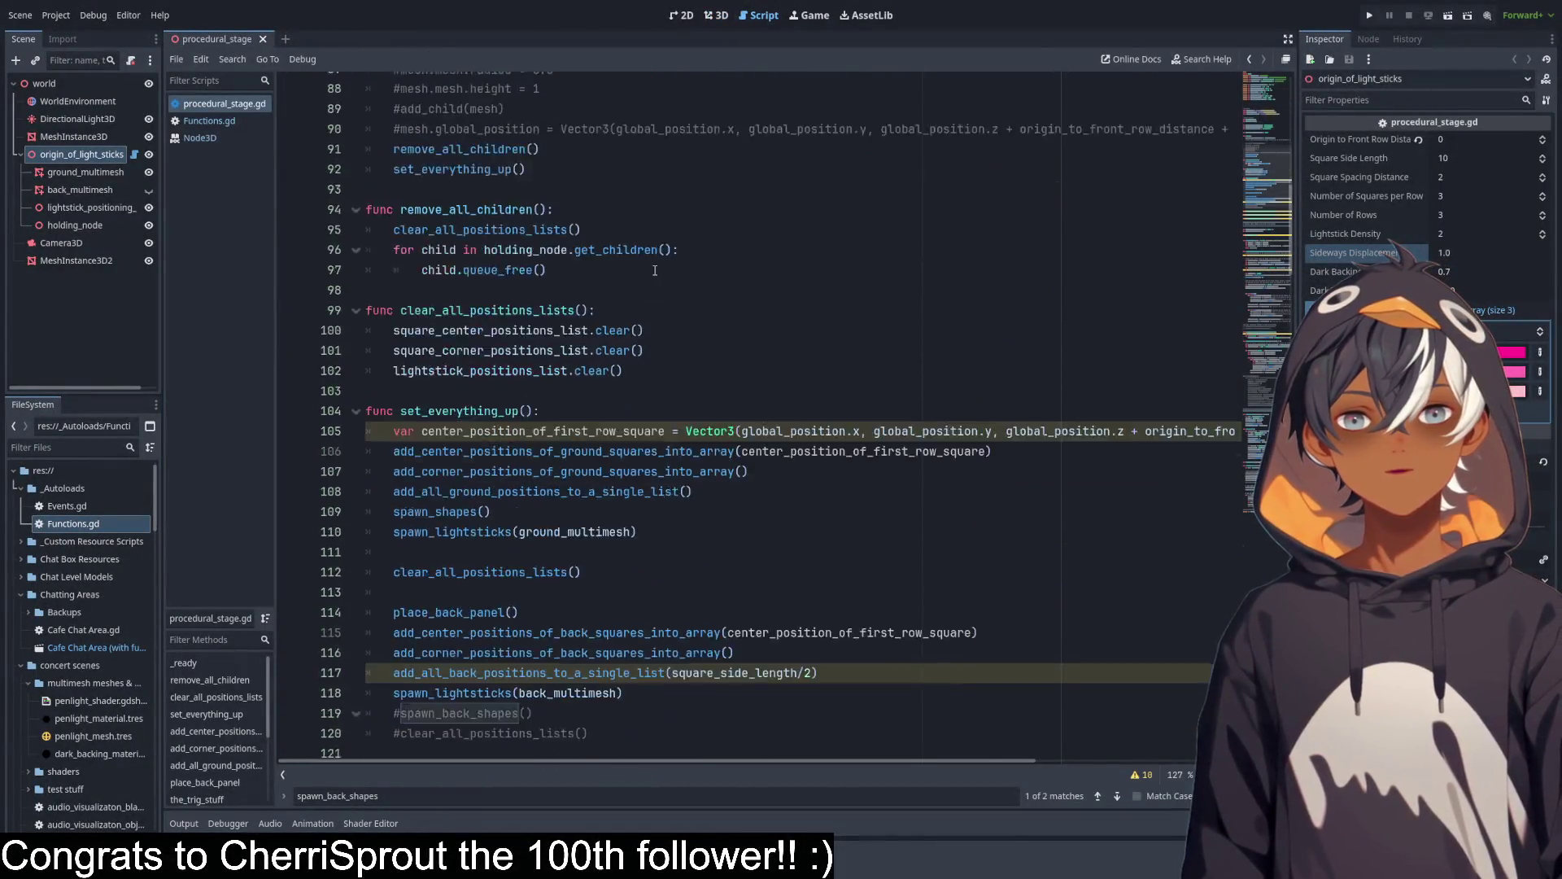
Check the add_all_back_positions_to_a_single_list, spawn_lightsticks(back_multimesh) and commented spawn_back_shapes lines, then view 3D.
left_click(453, 366)
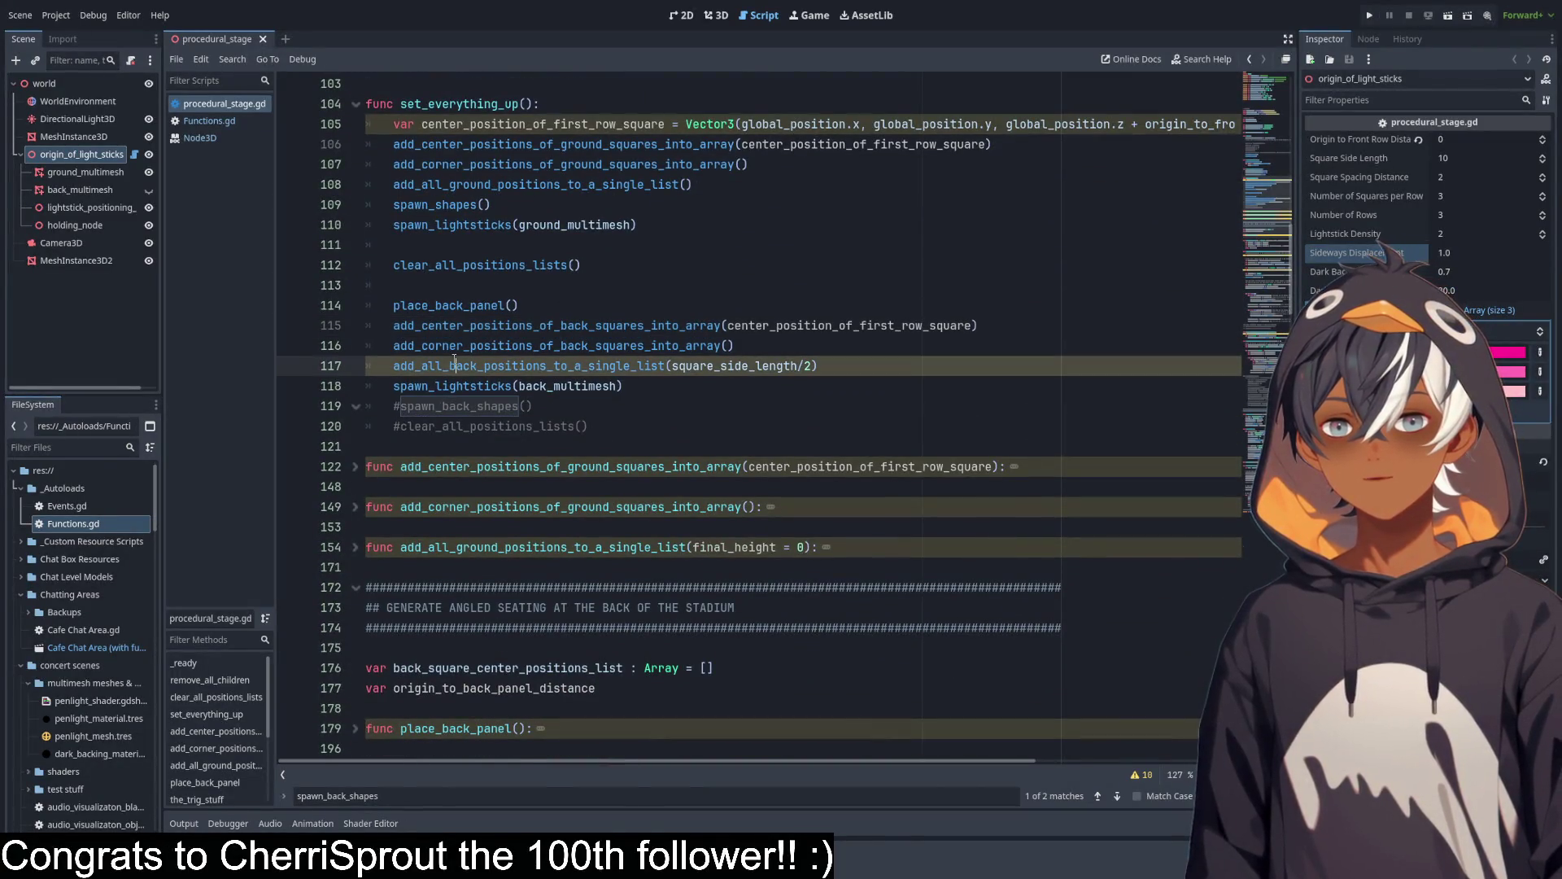
left_click(752, 383)
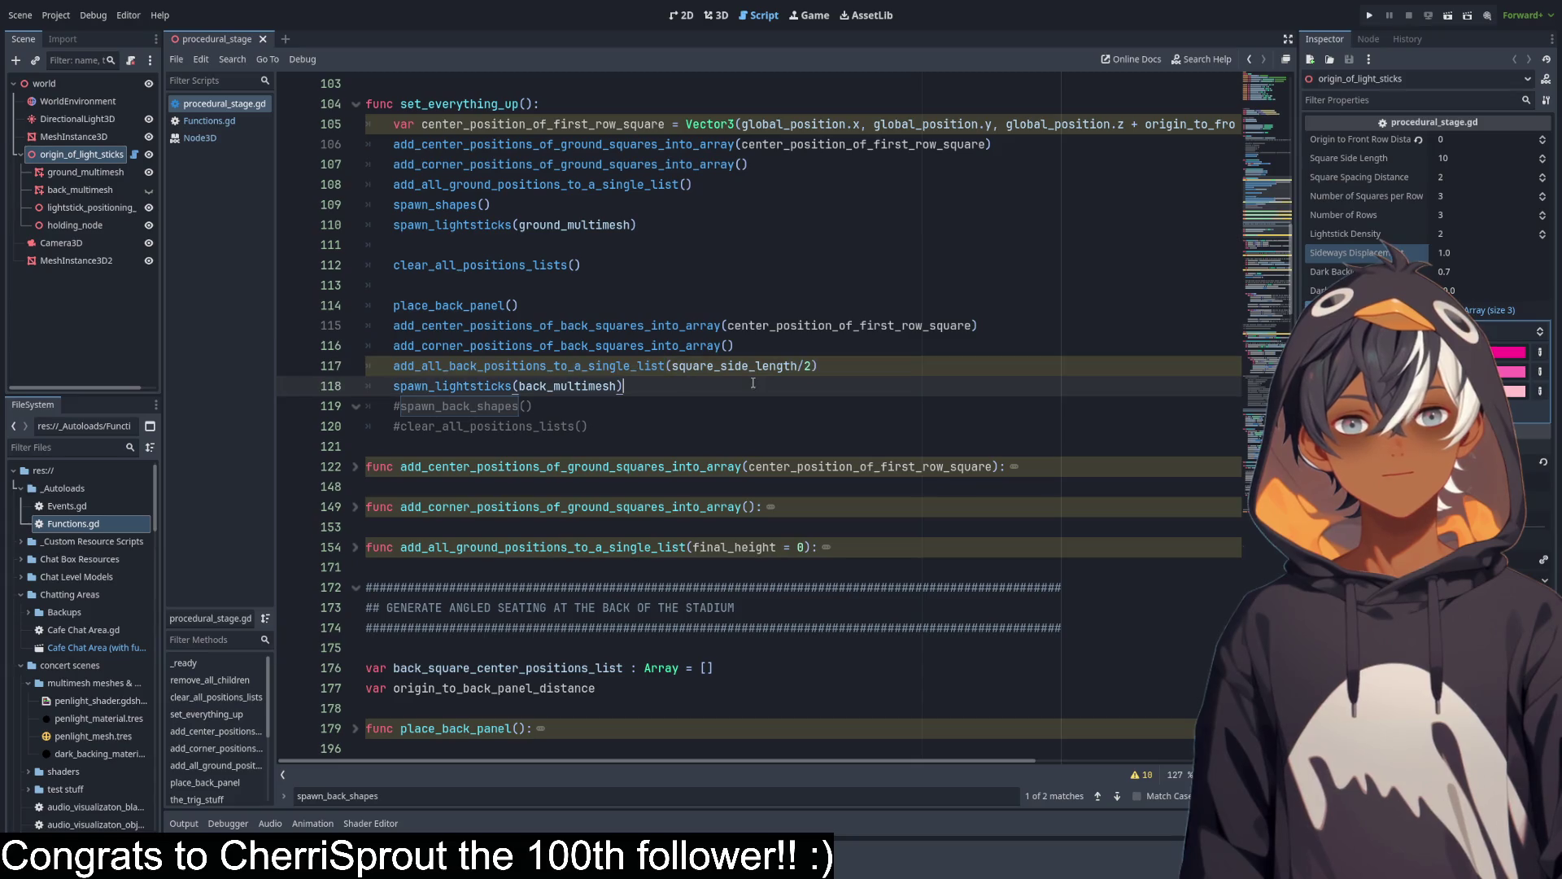
left_click(496, 408)
key("End")
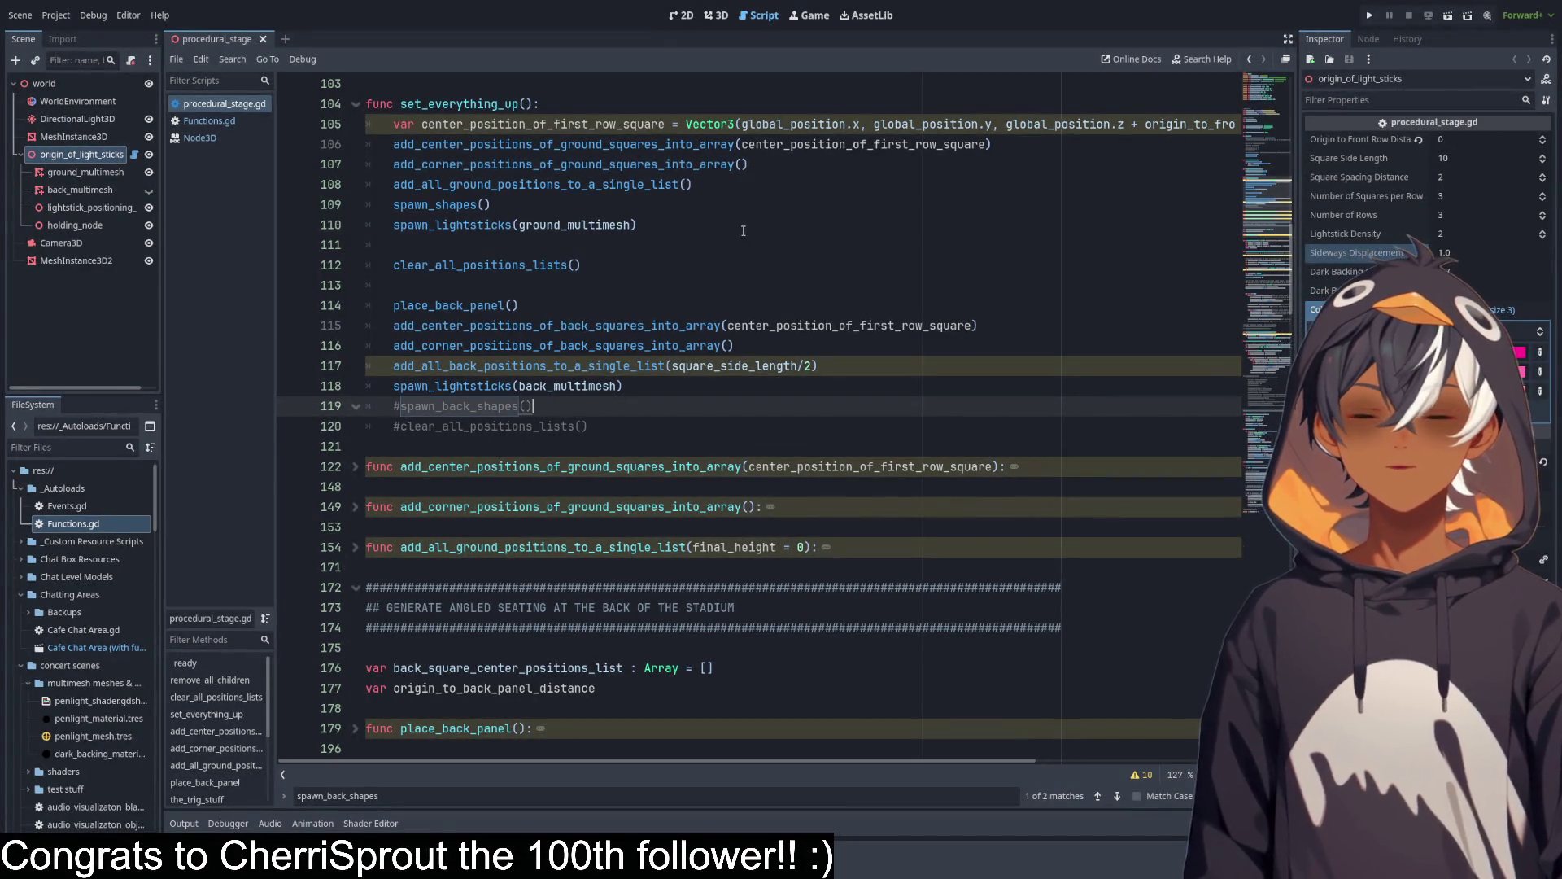
left_click(726, 21)
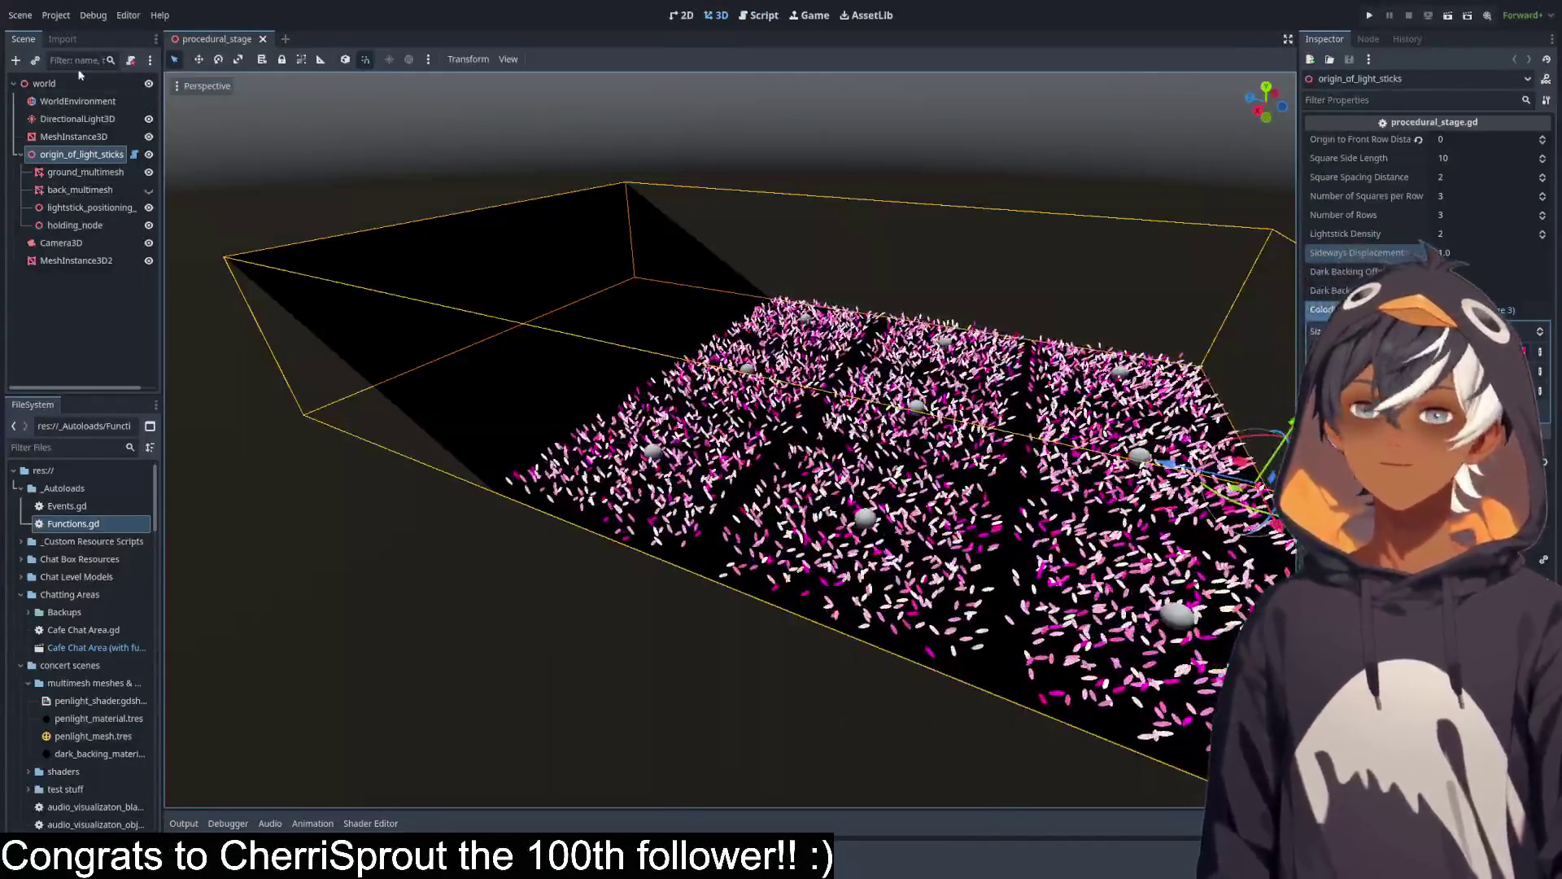
Orbit the 3D viewport to see the lightstick stage from below, then return to the script.
mouse_move(594, 338)
left_mouse_down()
mouse_move(613, 339)
mouse_move(558, 299)
mouse_move(598, 223)
mouse_move(758, 203)
mouse_move(651, 379)
mouse_move(790, 291)
mouse_move(796, 136)
left_mouse_up()
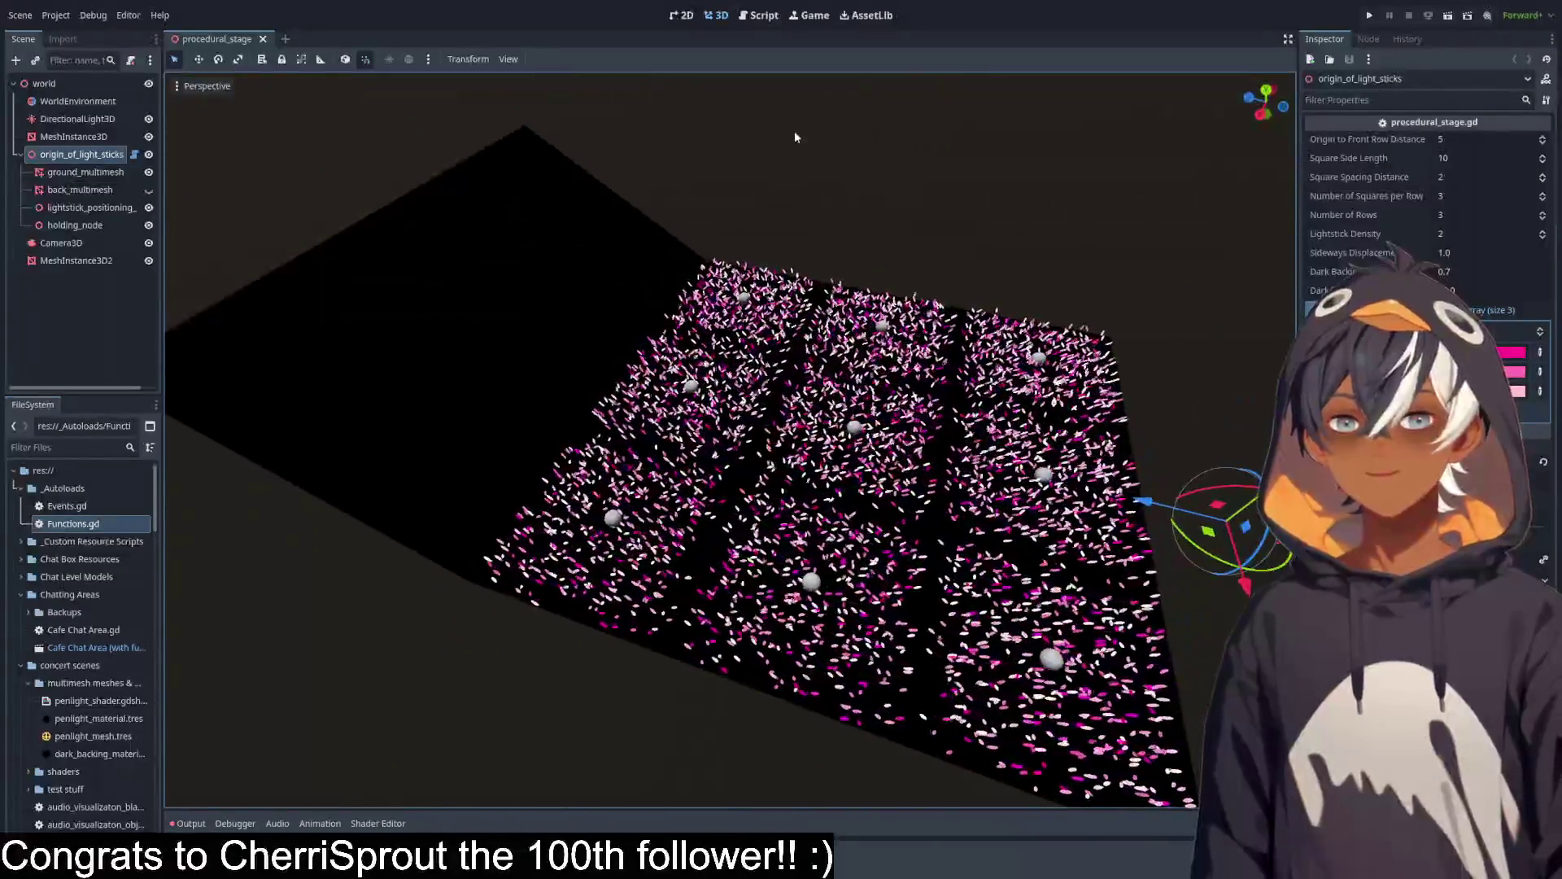
left_click(759, 15)
scroll(673, 284, "down", 4)
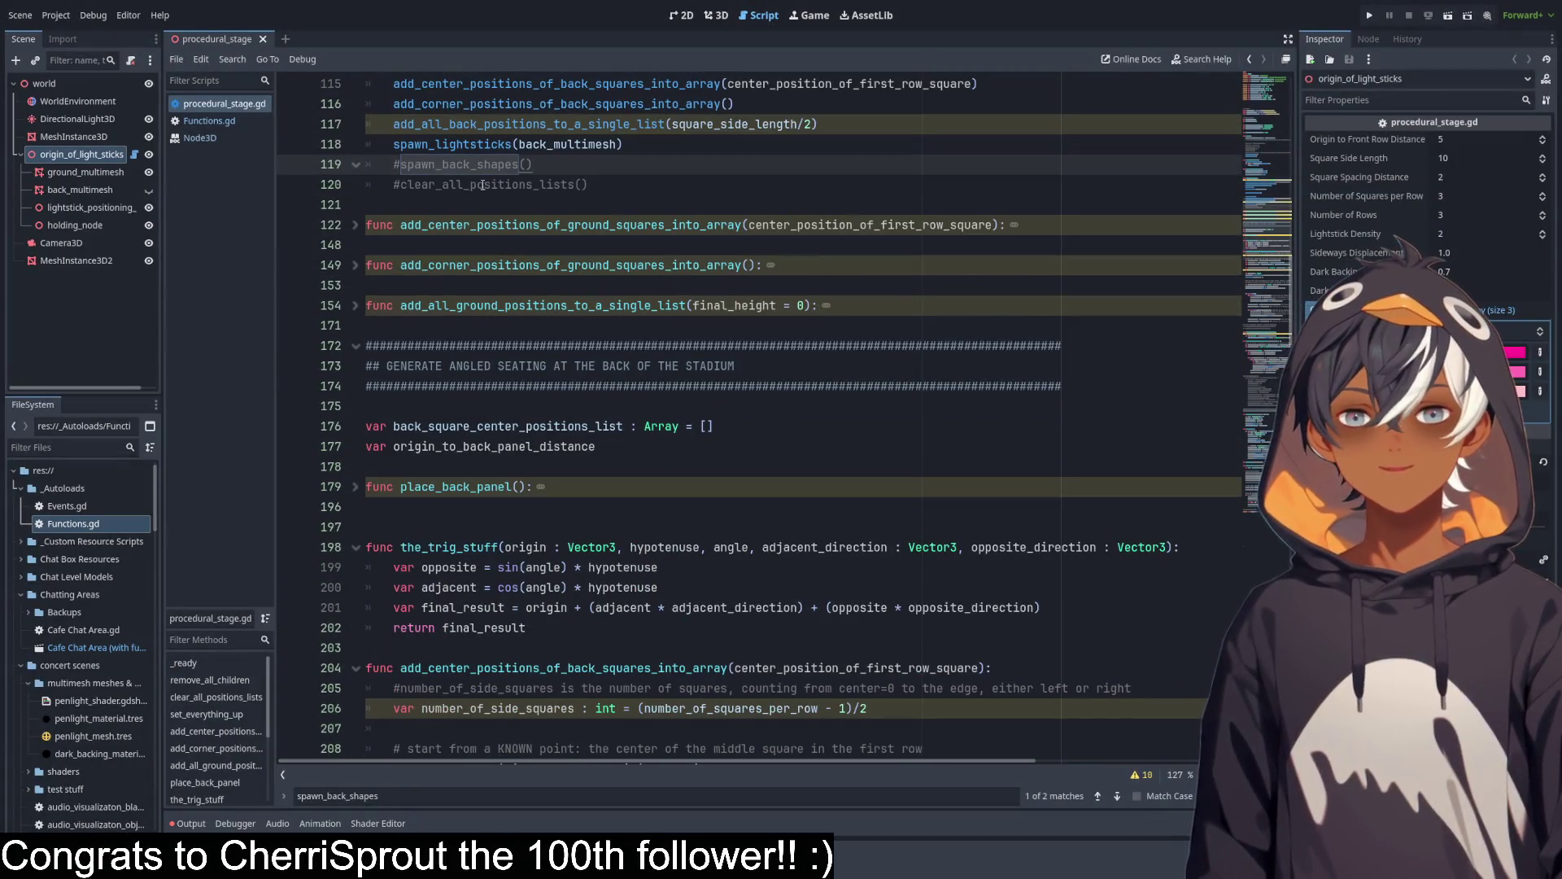
Trace the_location from the spawn_sphere call to mesh_position's use on line 299.
scroll(482, 185, "down", 20)
scroll(590, 232, "down", 15)
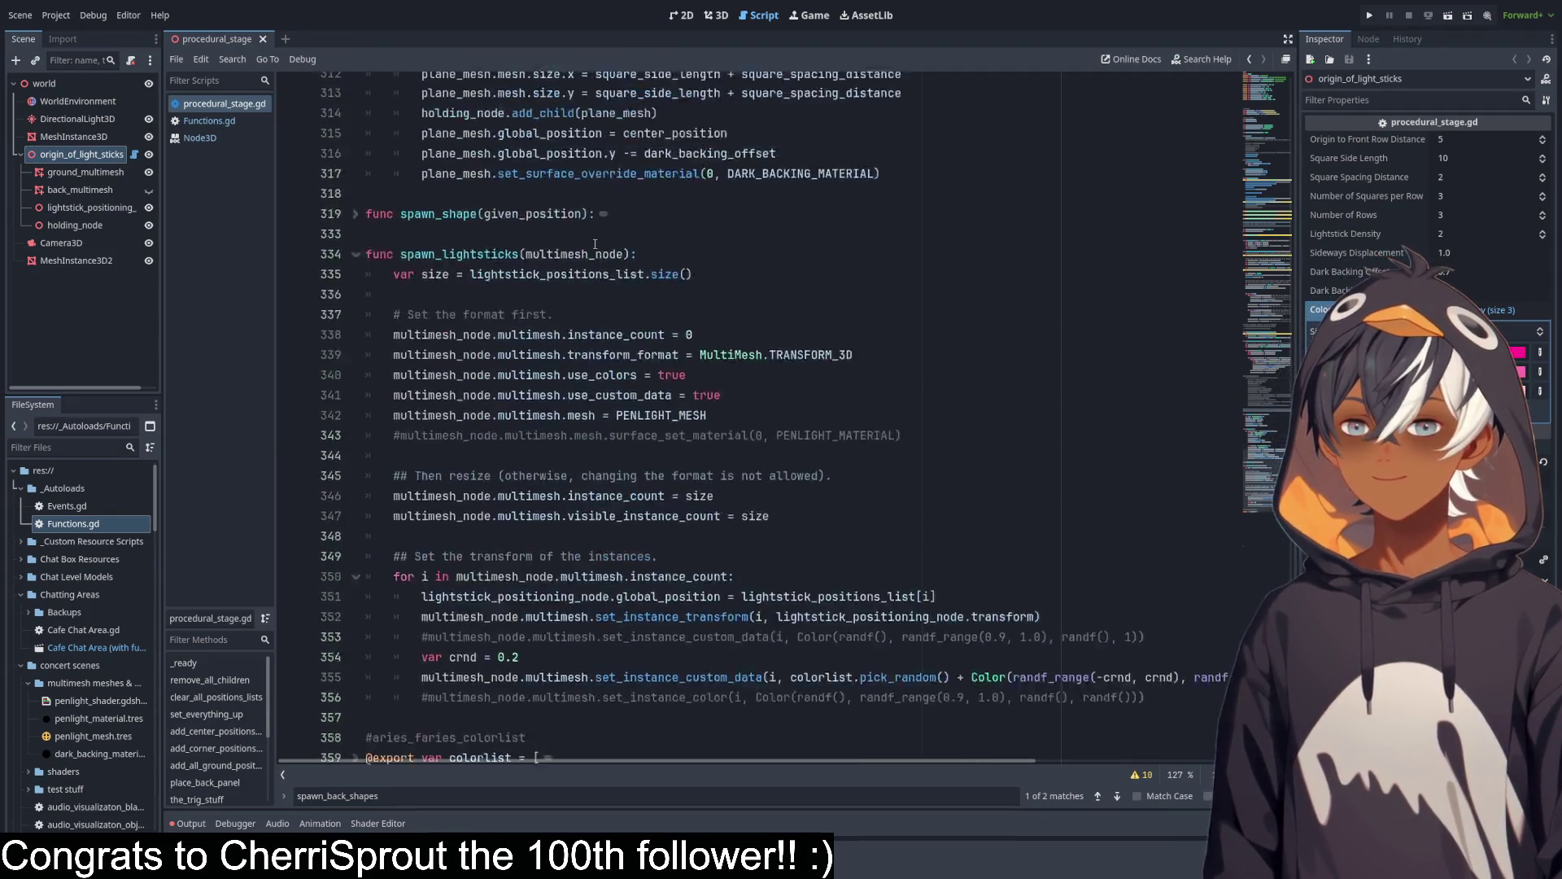
scroll(598, 248, "up", 20)
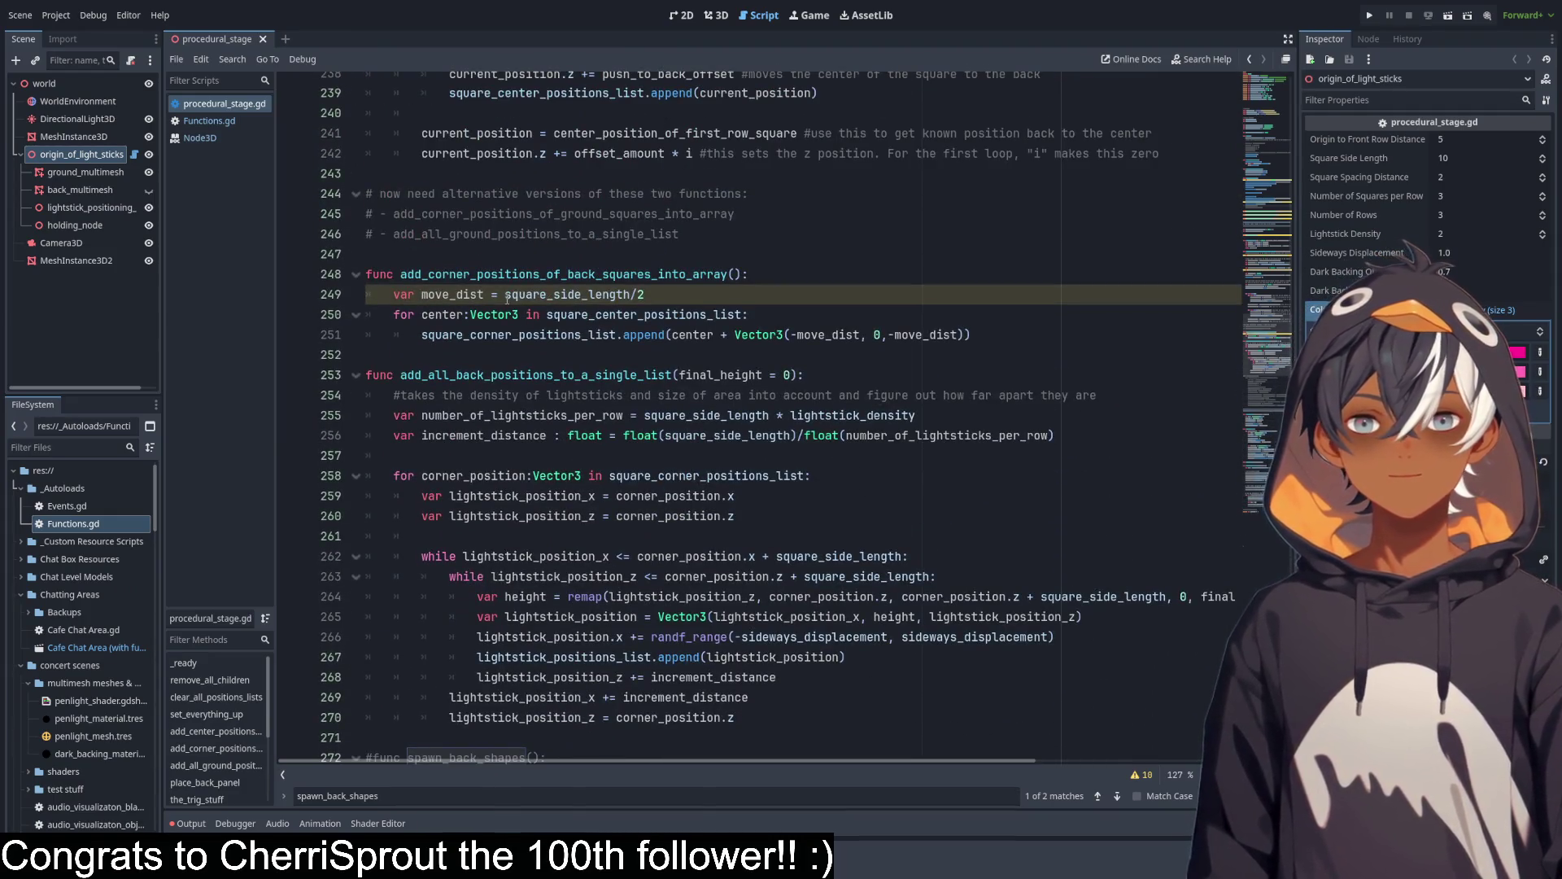
scroll(676, 289, "up", 10)
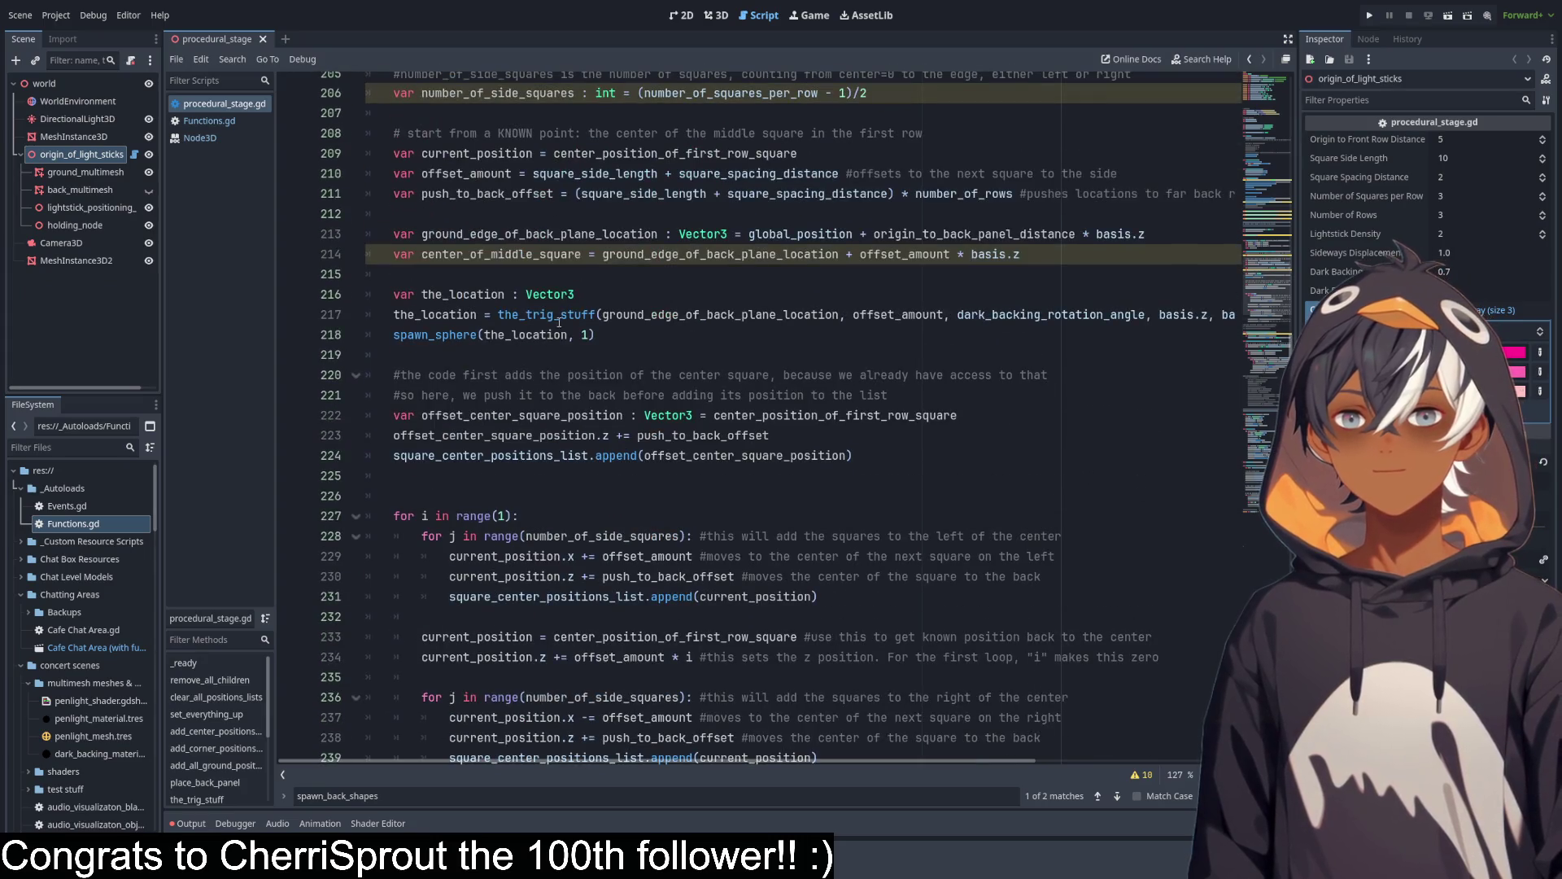
double_click(514, 334)
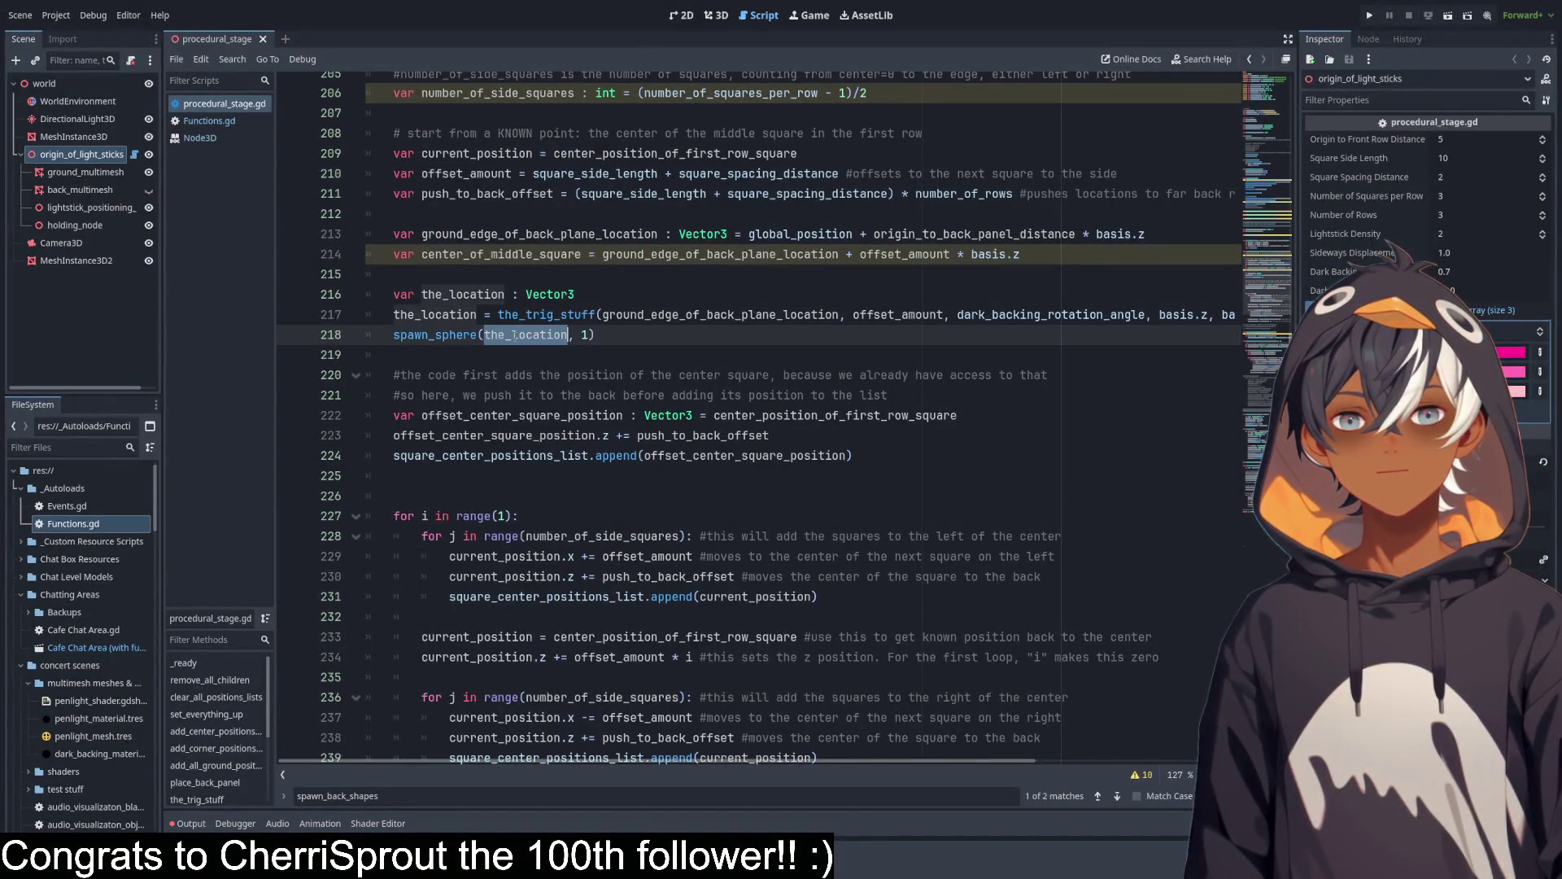
scroll(636, 336, "down", 9)
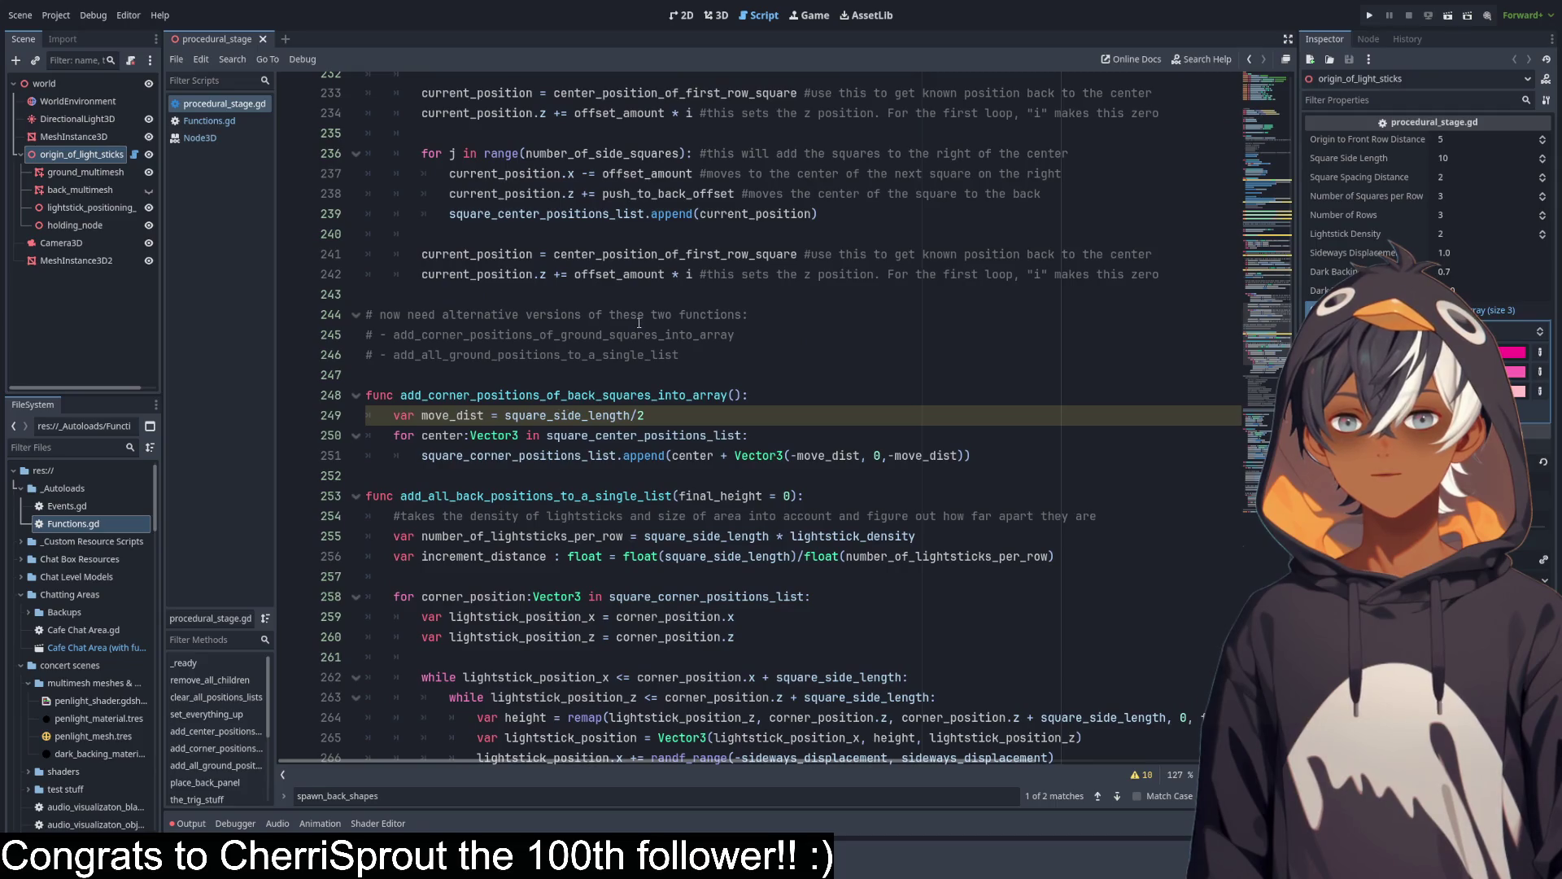
scroll(639, 323, "up", 6)
scroll(639, 323, "down", 11)
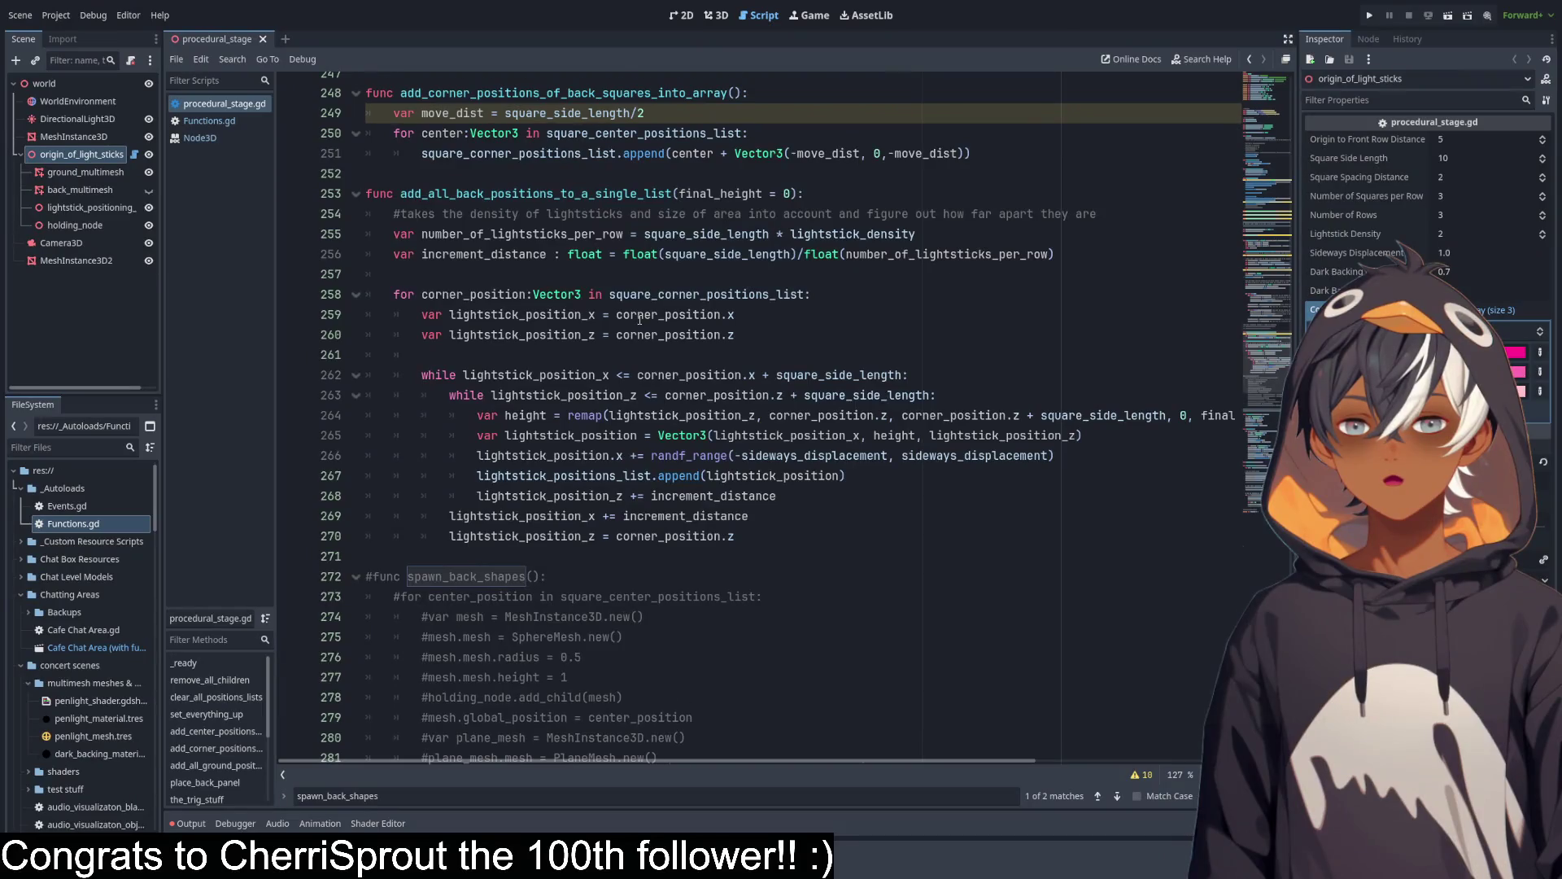
scroll(639, 320, "down", 7)
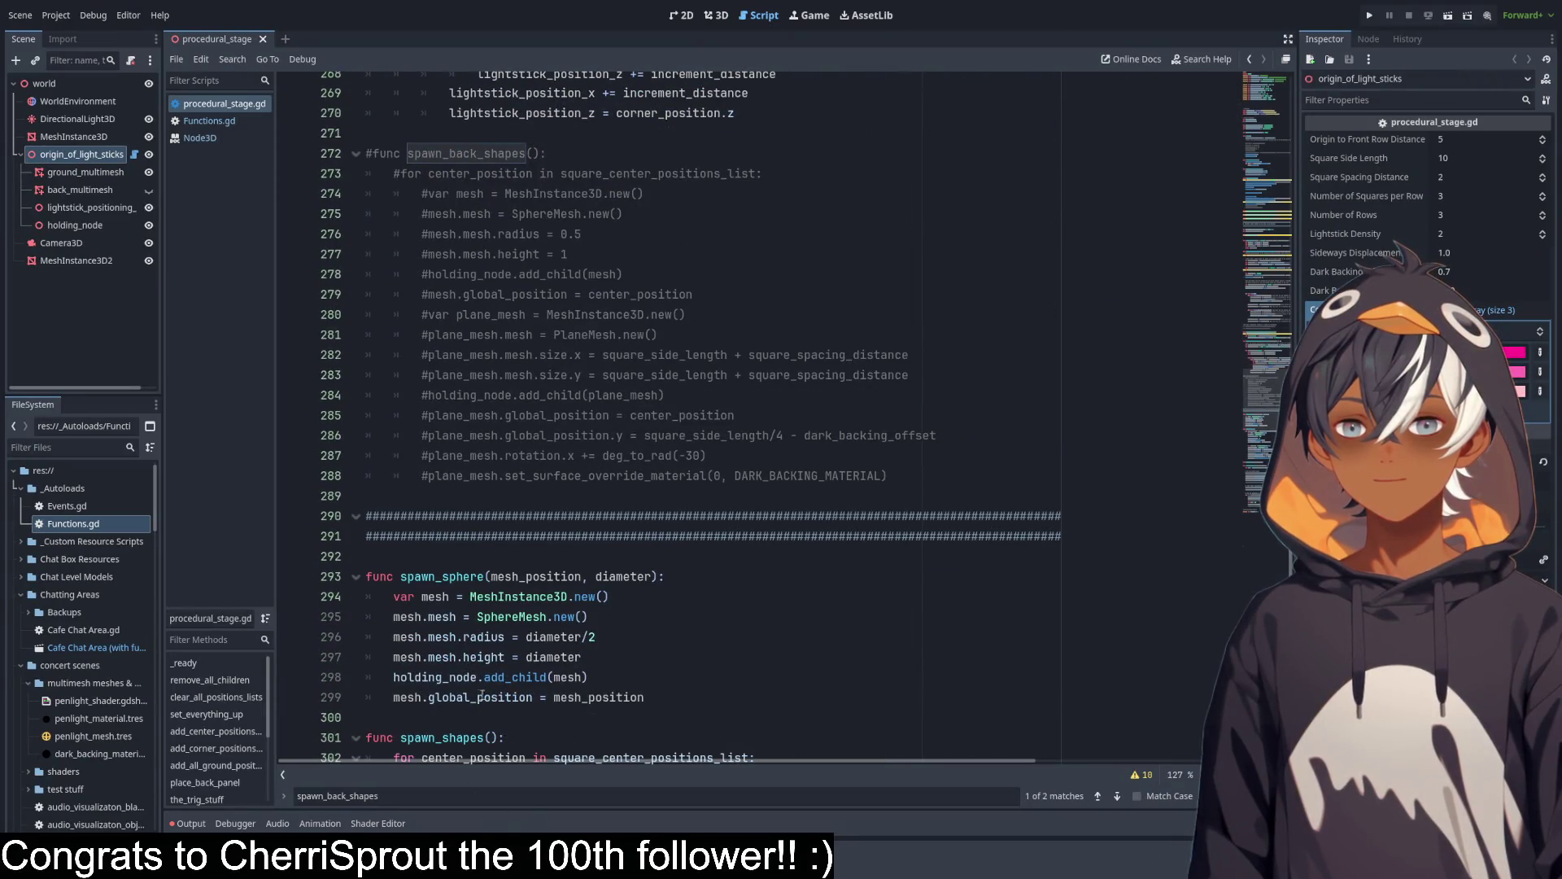
double_click(480, 696)
double_click(589, 698)
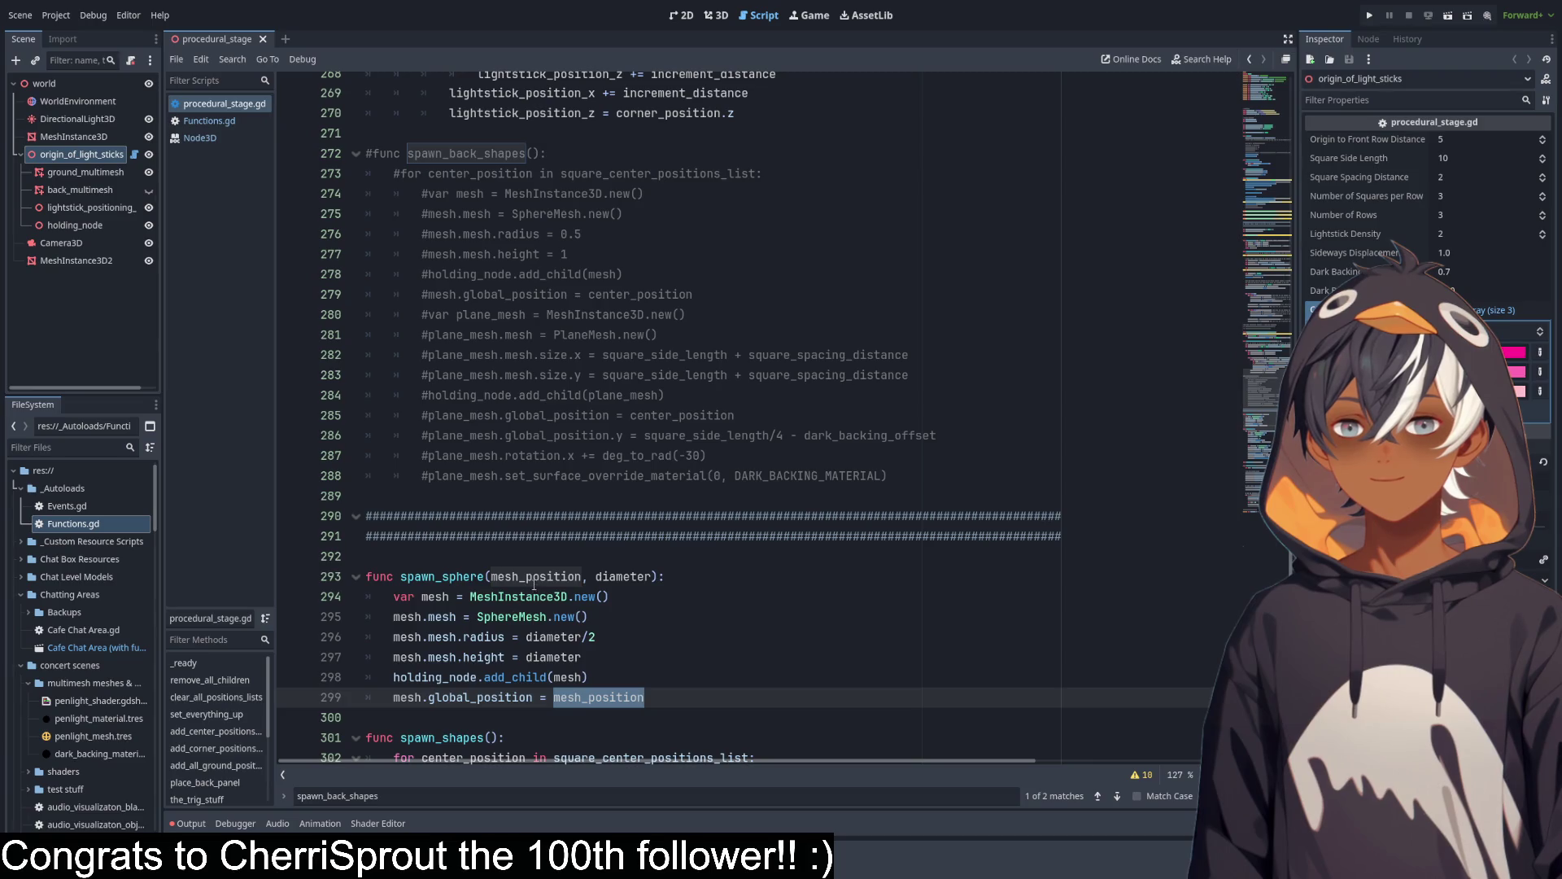
Add ': Vector3' after mesh_position in the spawn_sphere signature using autocomplete.
left_click(581, 576)
type(": vector")
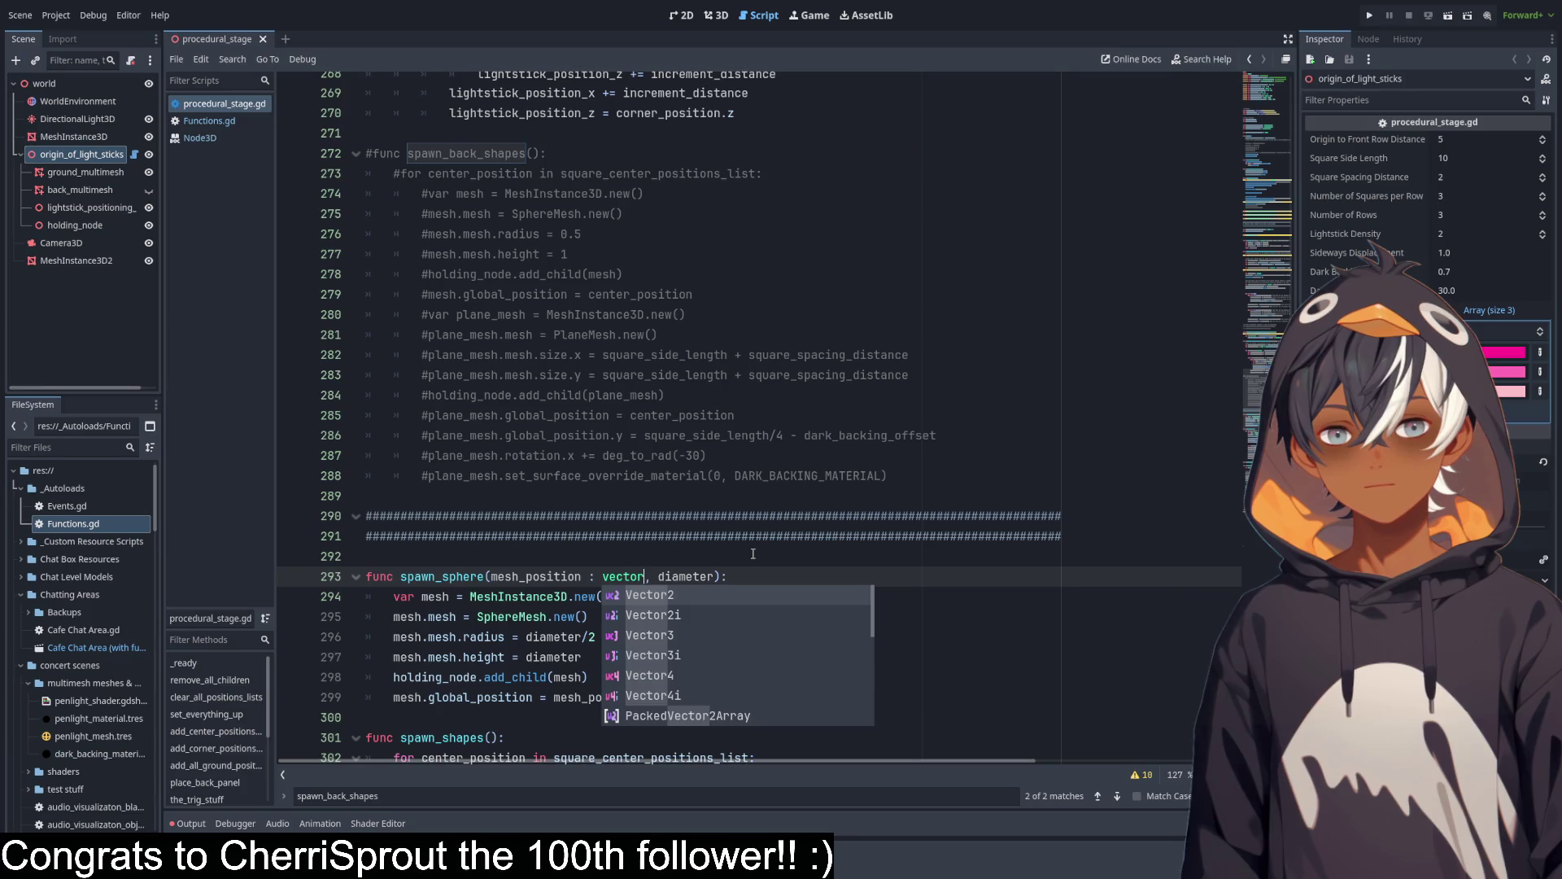
key("Down")
key("Down")
key("Return")
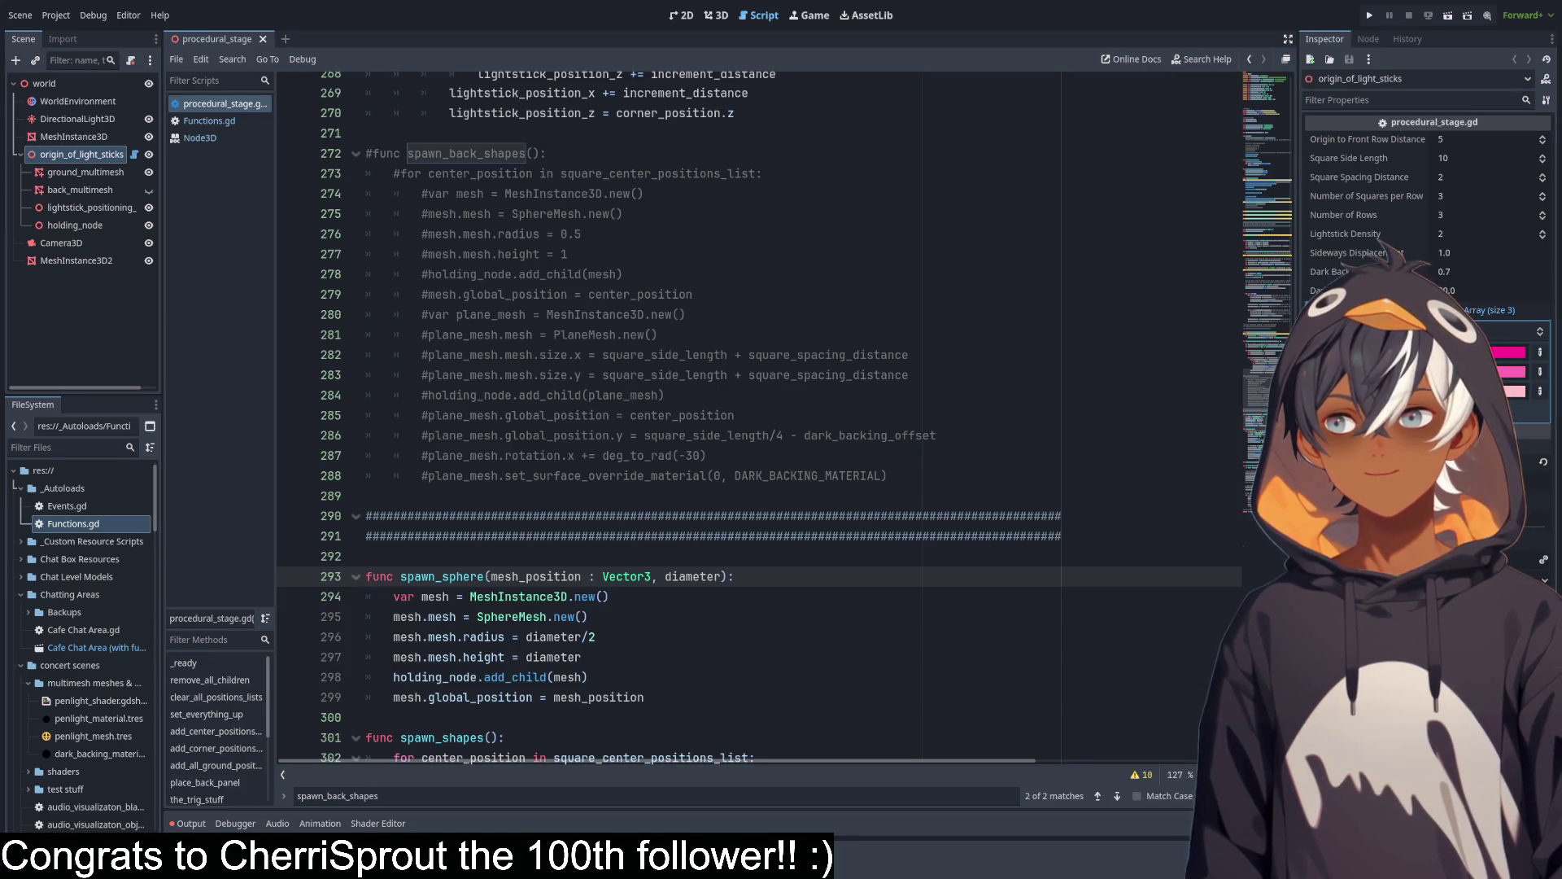
scroll(567, 575, "down", 1)
left_click(573, 584)
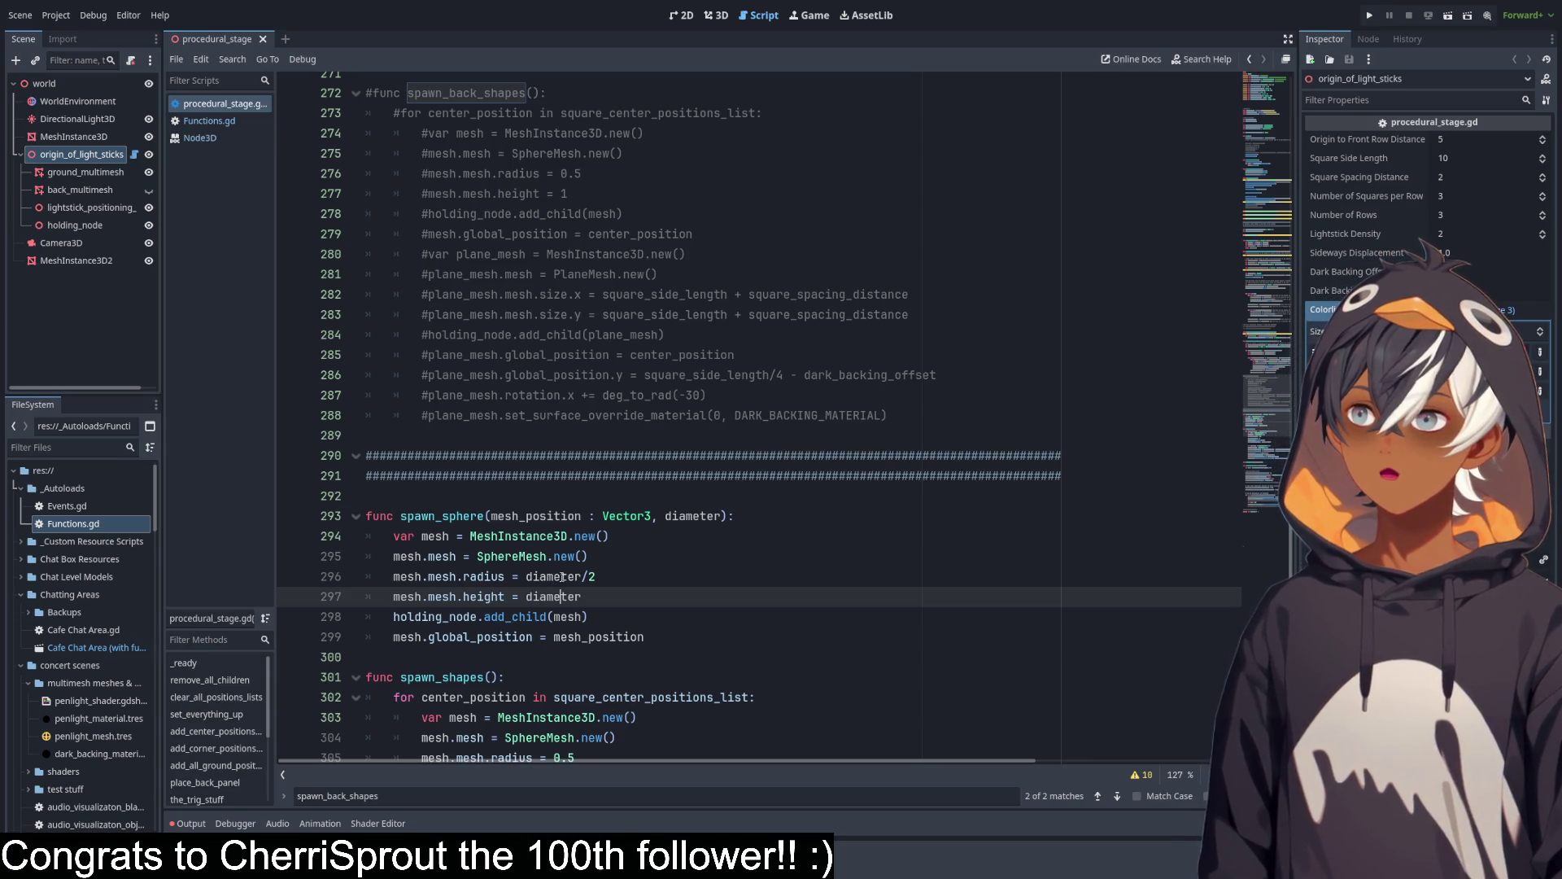
Select the the_location declaration on line 216, just above the breakpoint line 217.
scroll(699, 535, "up", 10)
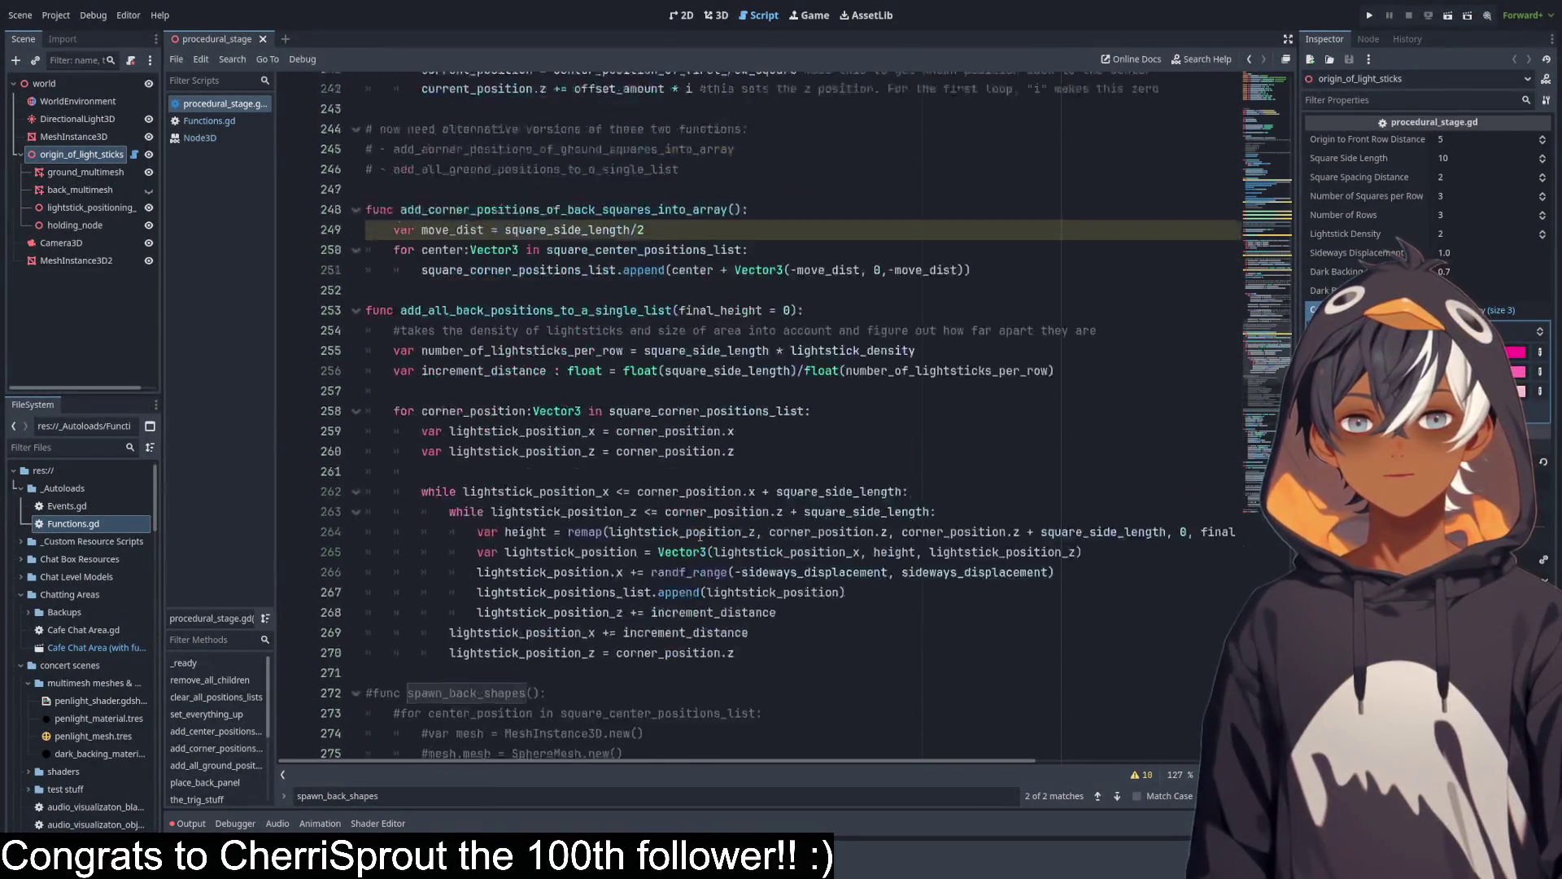
scroll(700, 534, "up", 13)
left_click(452, 356)
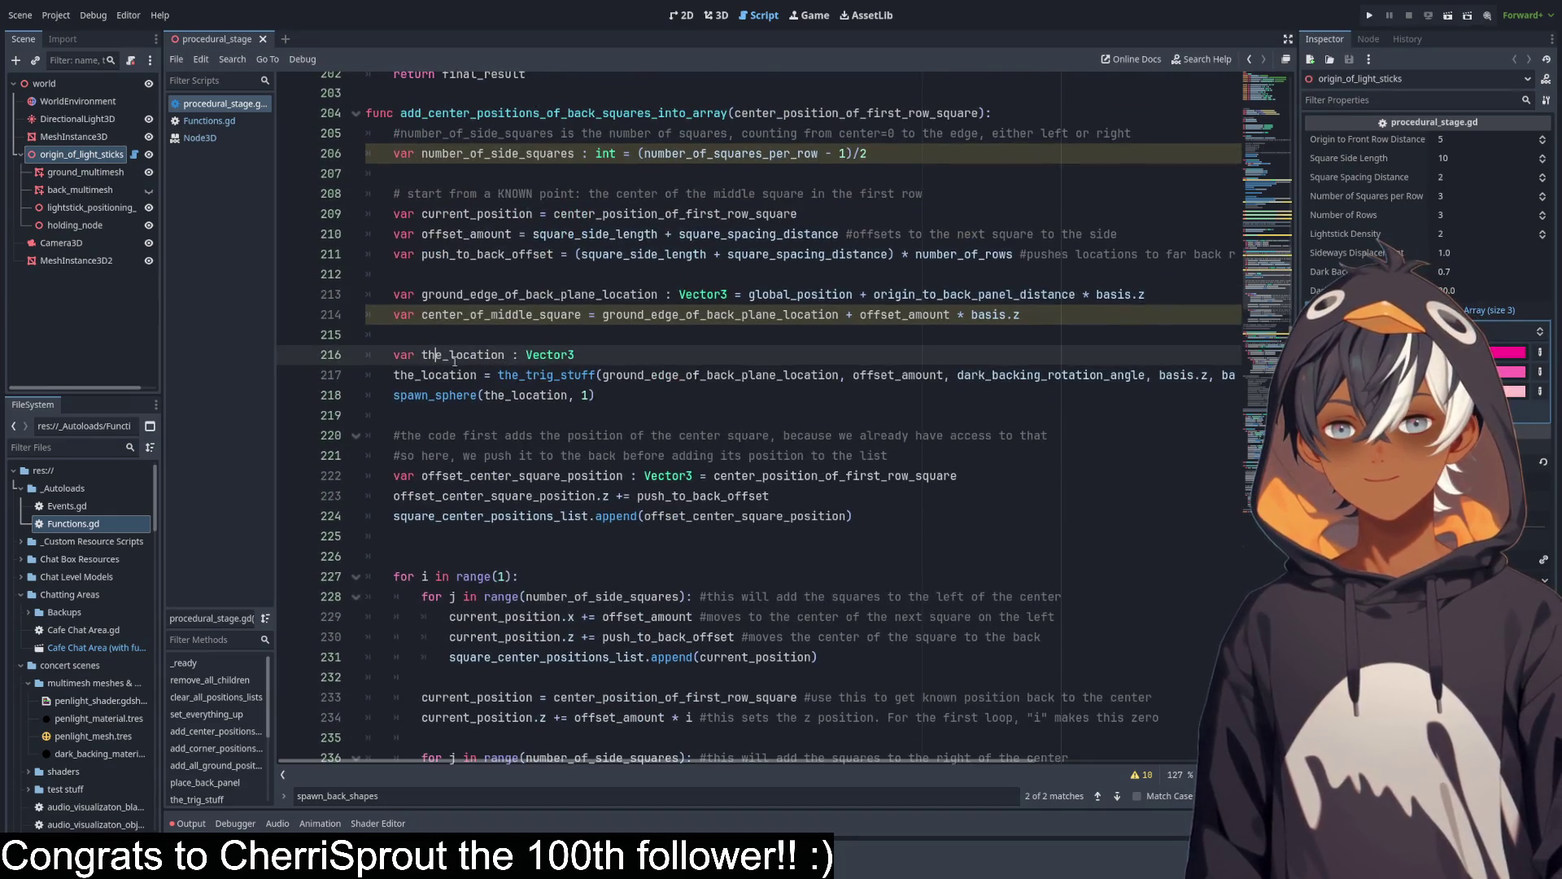
double_click(469, 355)
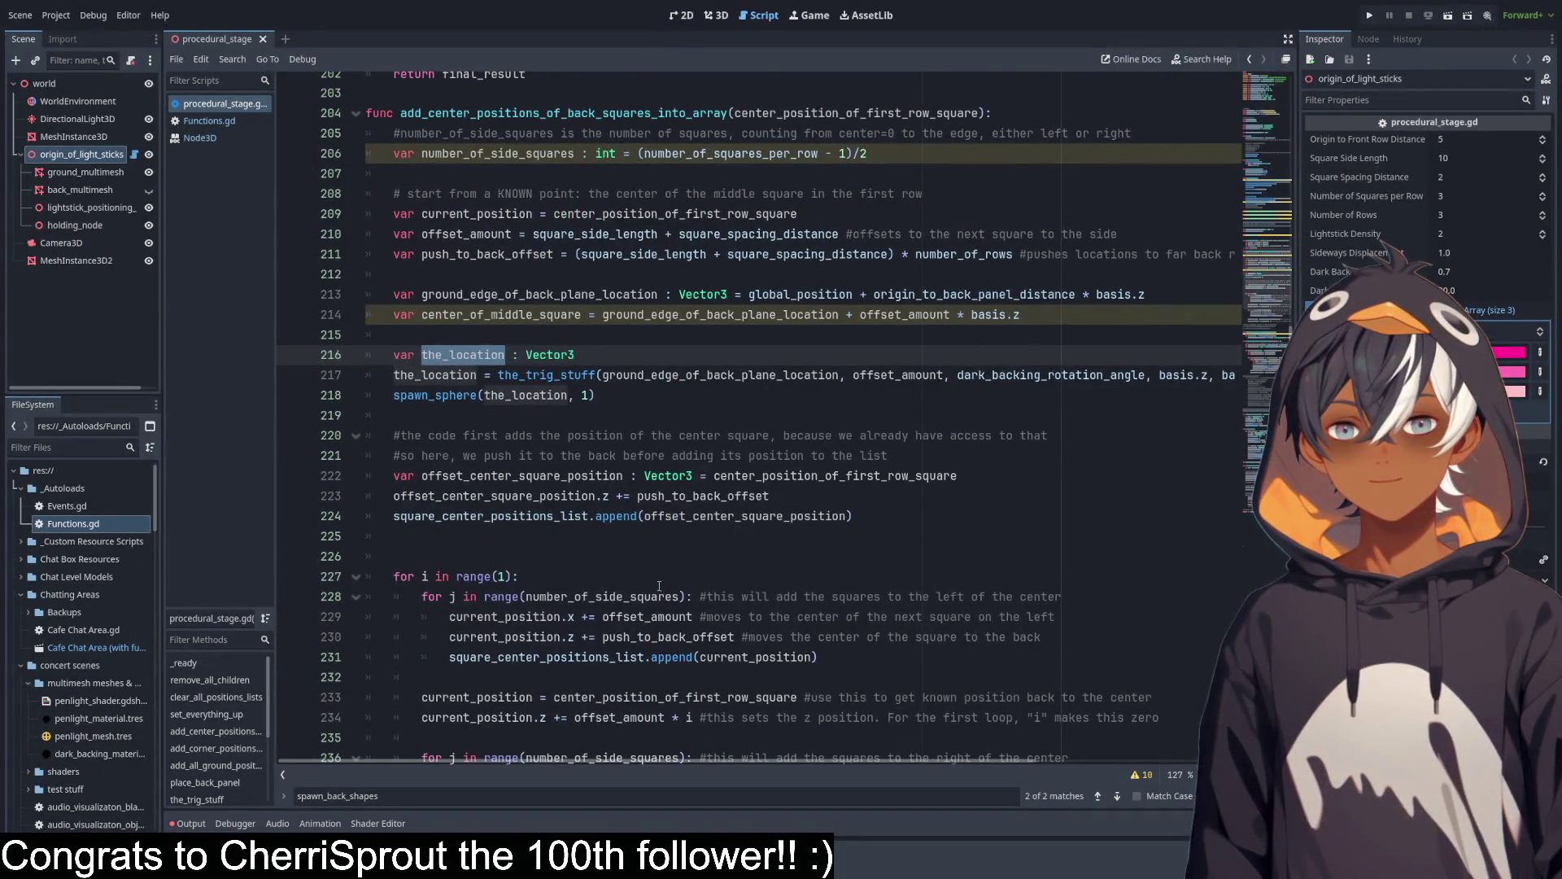
scroll(862, 764, "right", 5)
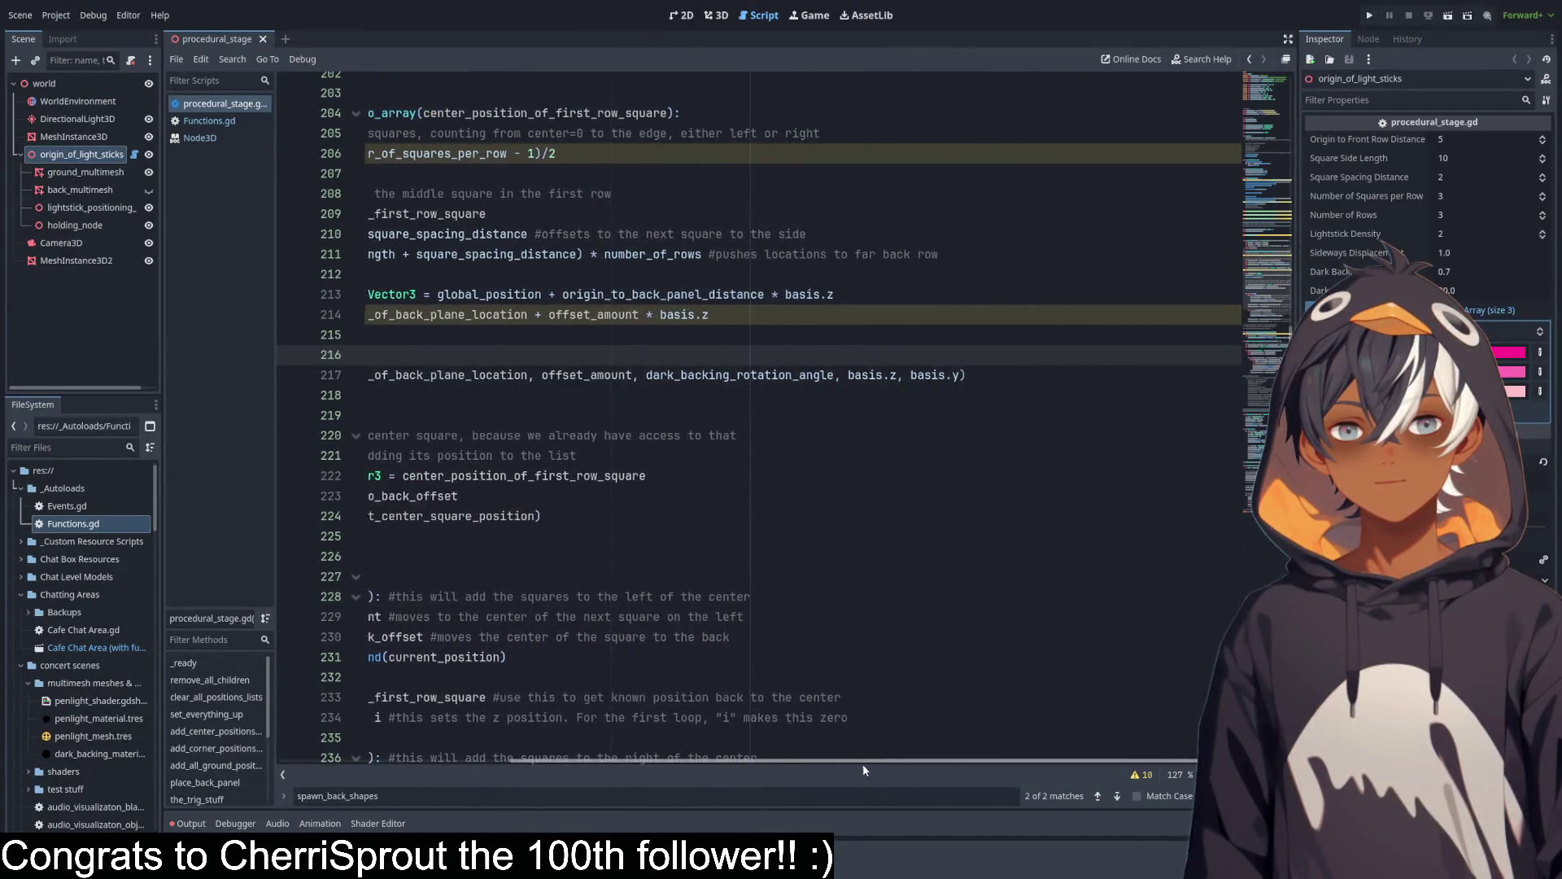
scroll(747, 779, "left", 5)
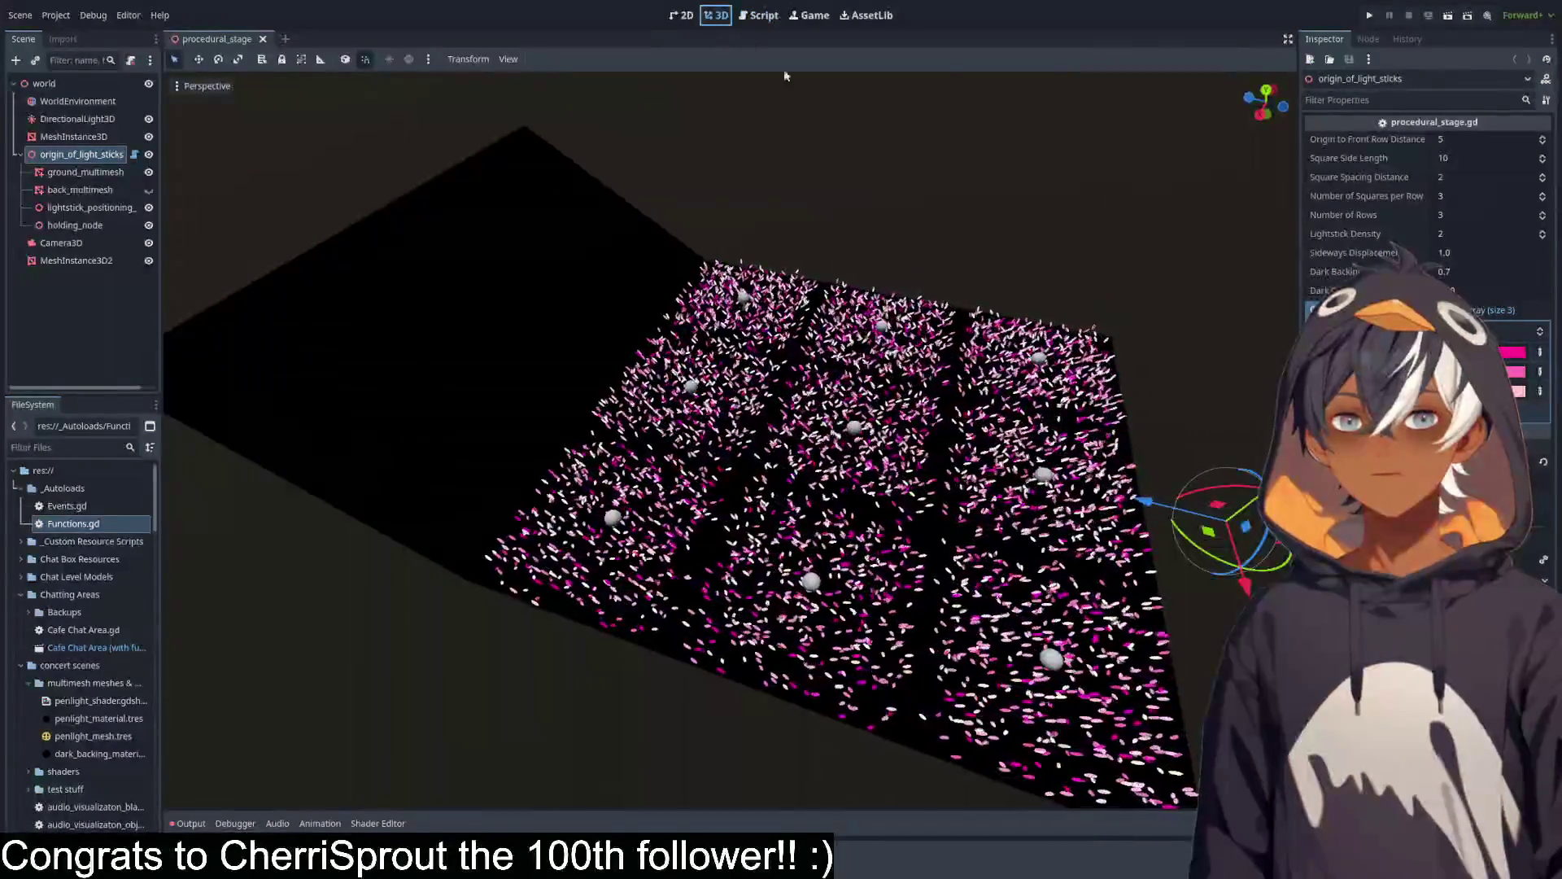
Return from the 3D lightstick field to procedural_stage.gd, showing spawn_sphere(the_location, 1) below line 217.
left_click(716, 15)
scroll(618, 259, "down", 6)
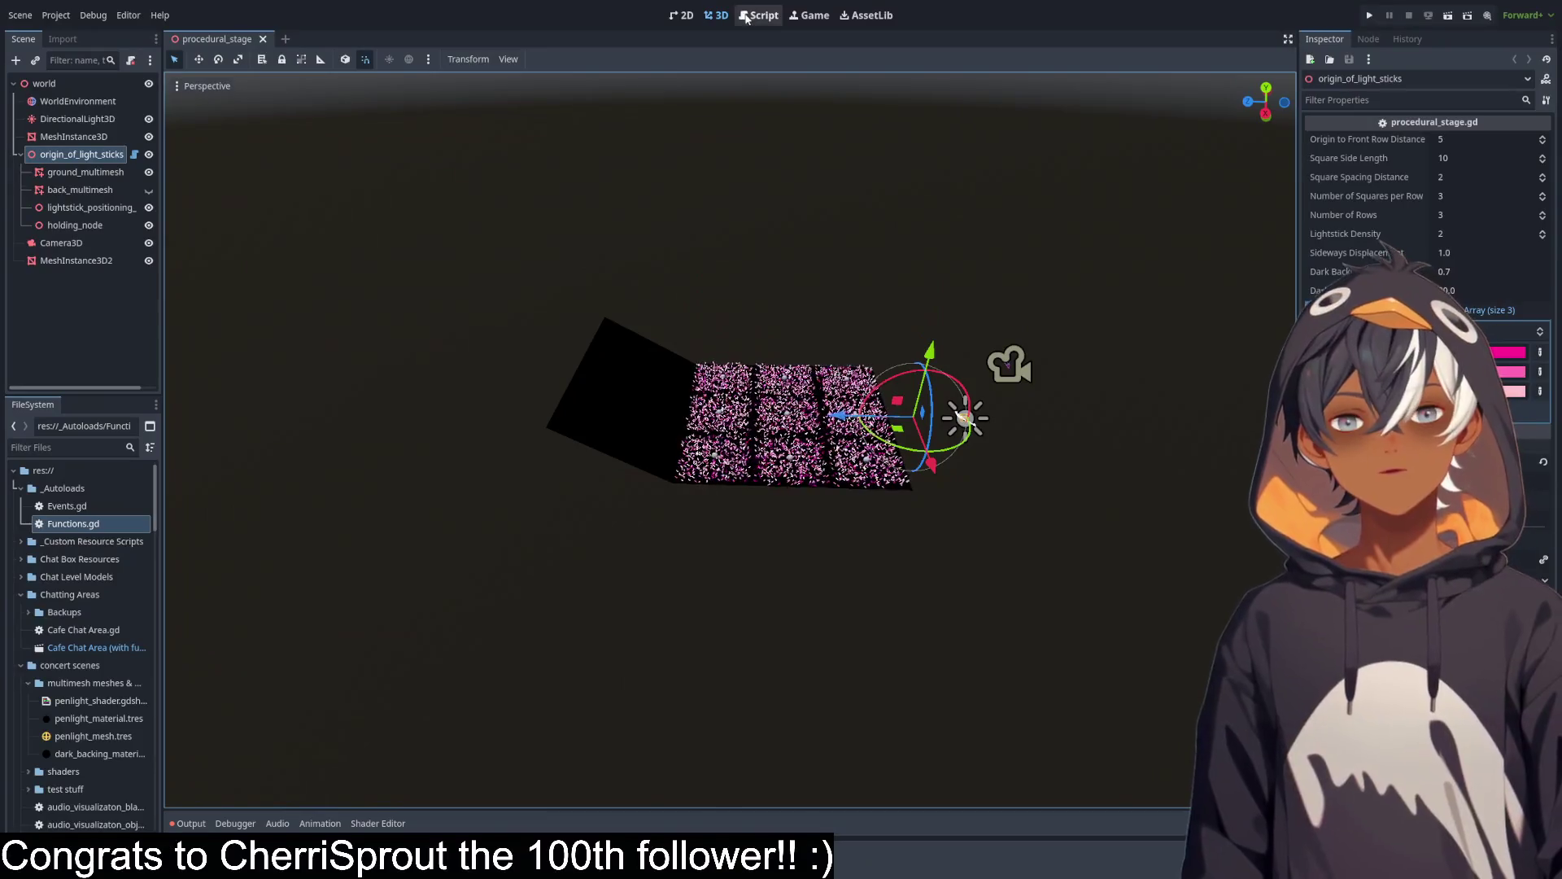
scroll(735, 404, "up", 5)
scroll(736, 404, "up", 3)
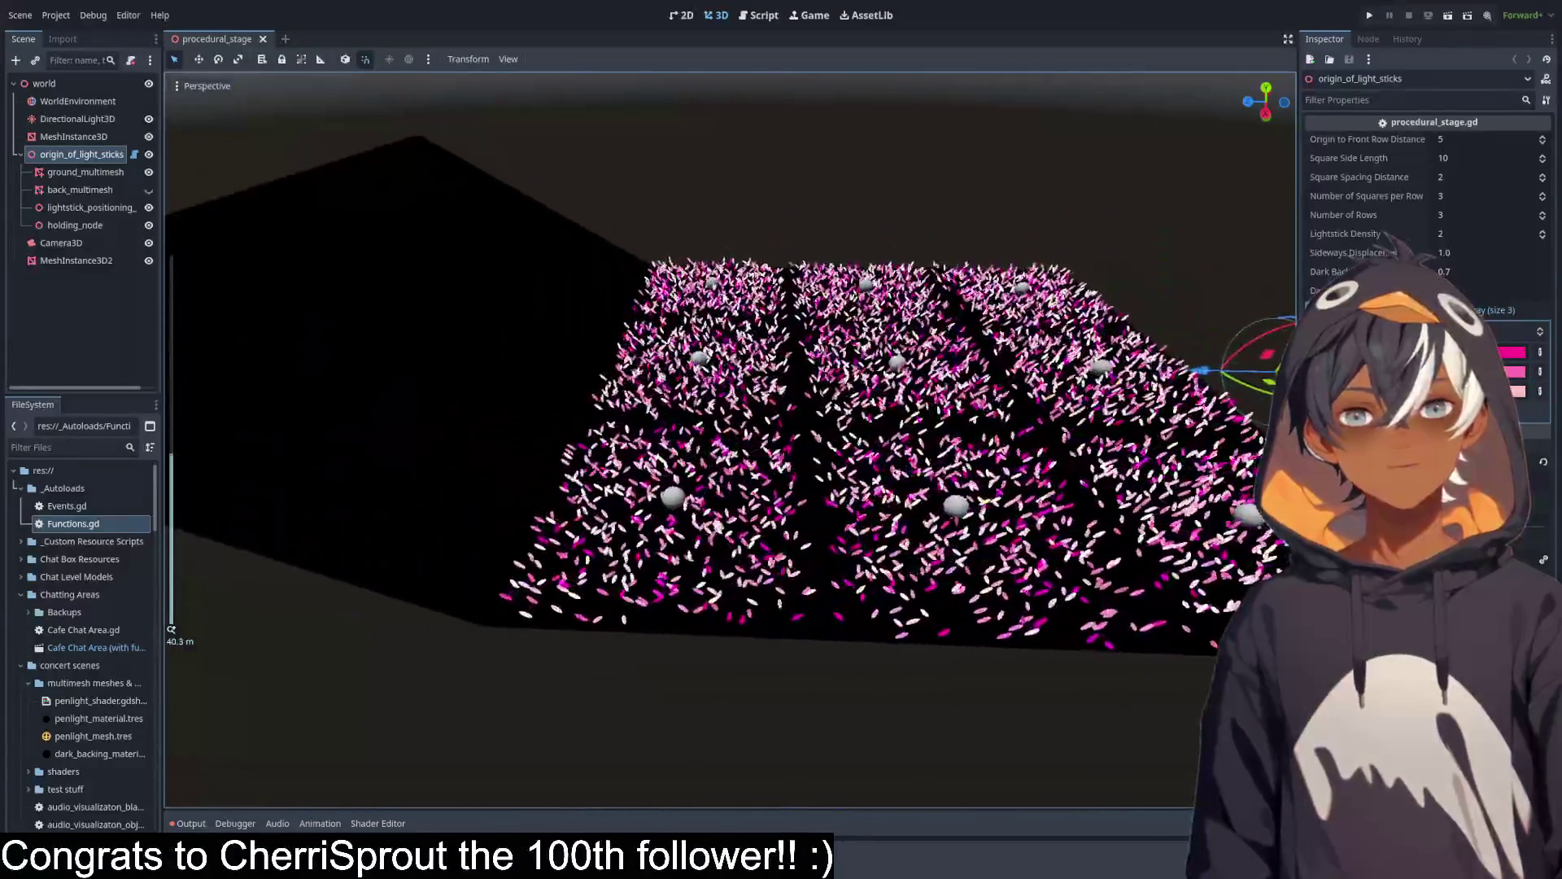
key("ctrl+F3")
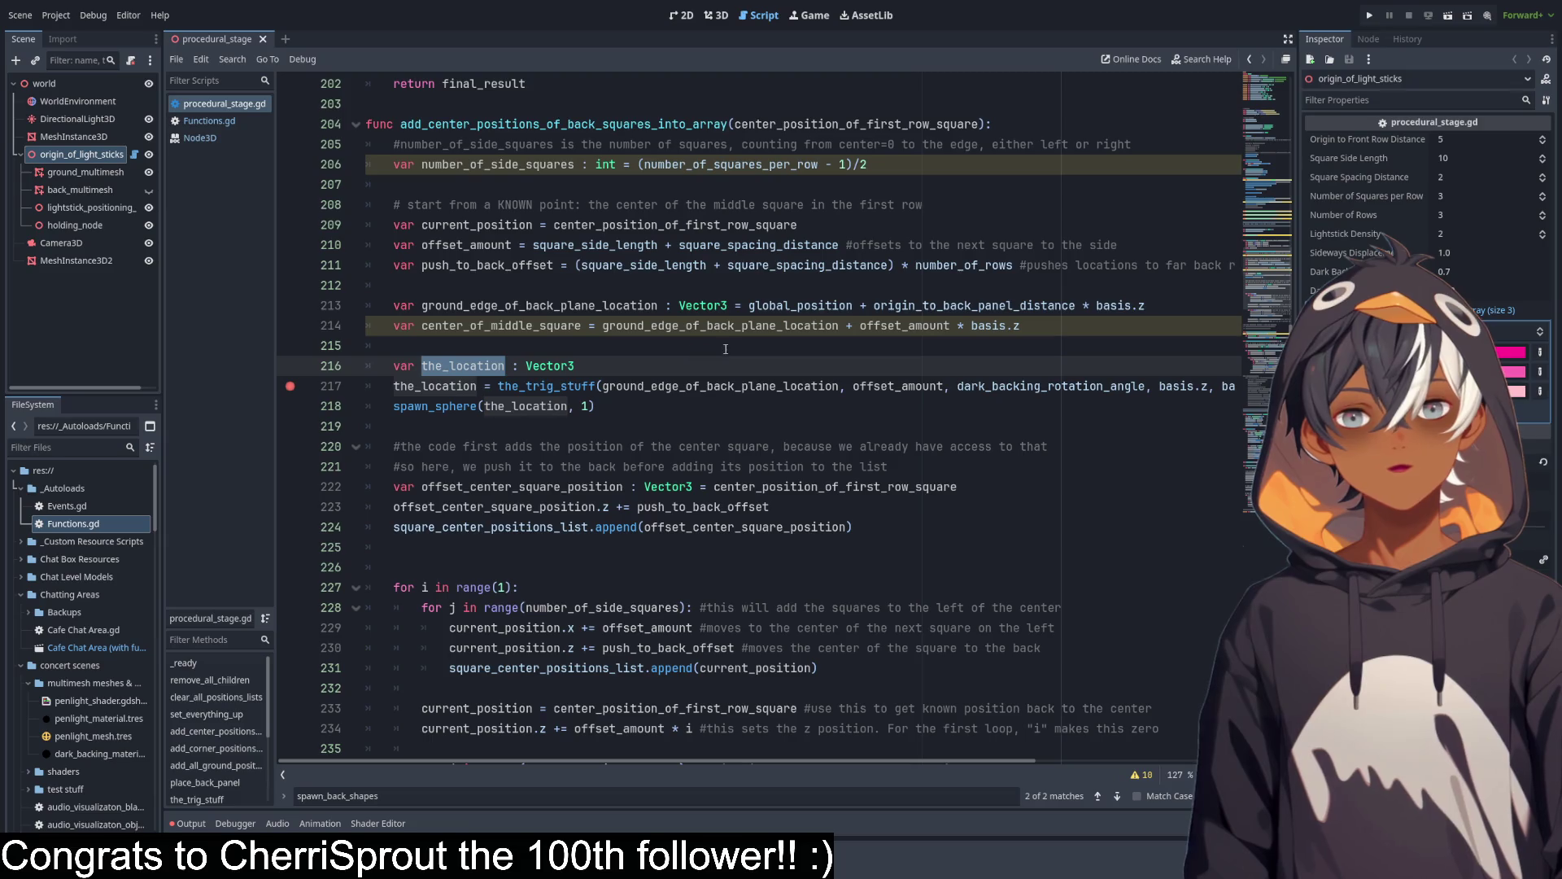
Review the the_trig_stuff call and spawn_sphere(the_location, 1) on lines 217–218.
scroll(724, 348, "down", 5)
scroll(596, 305, "up", 15)
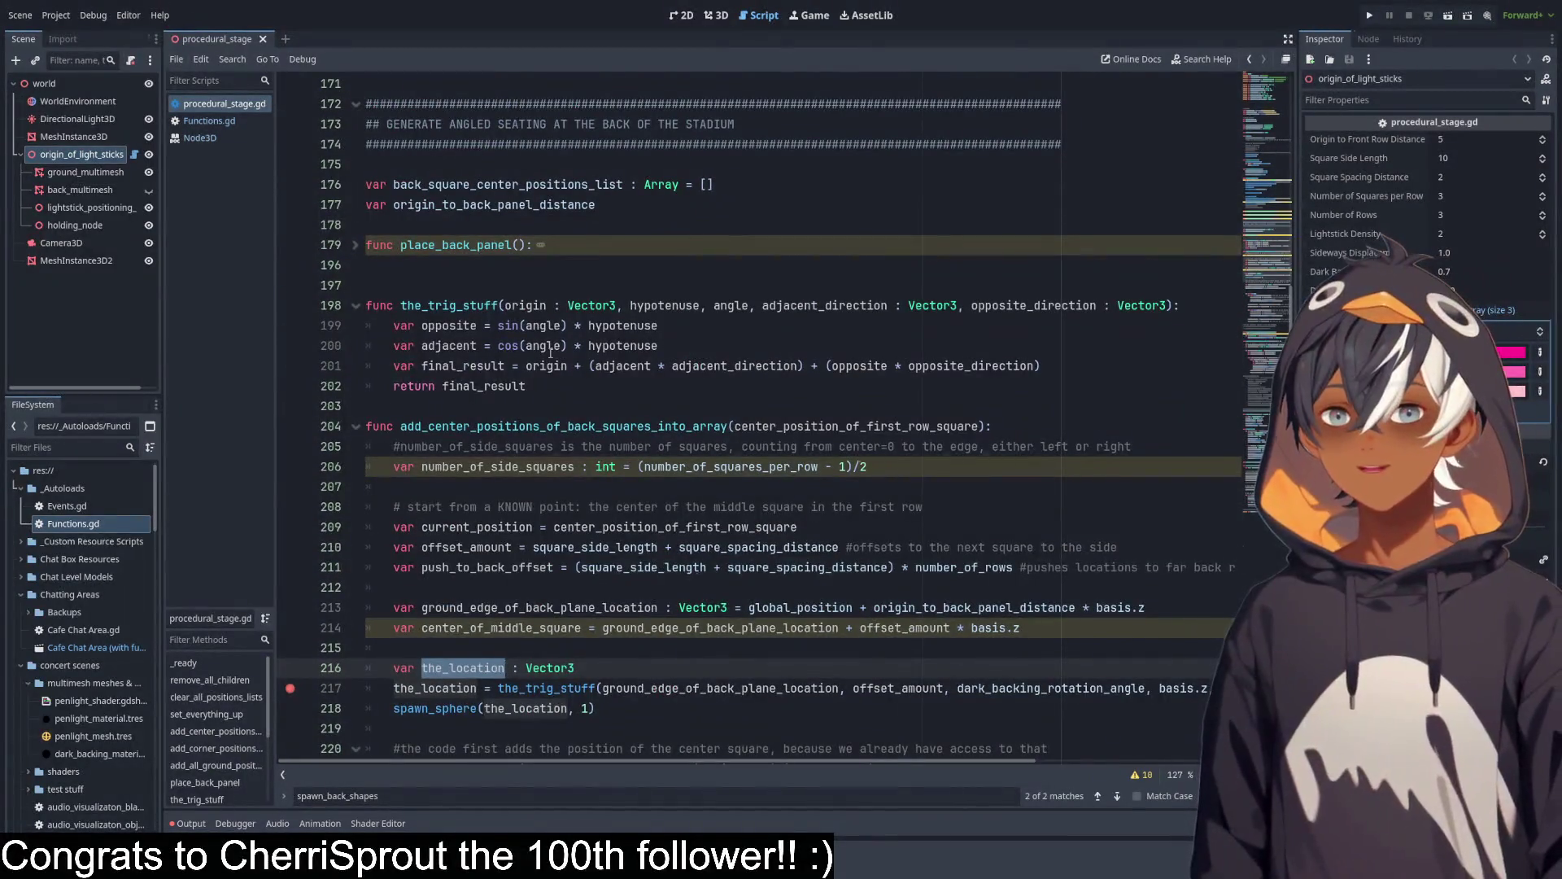
left_click(545, 330)
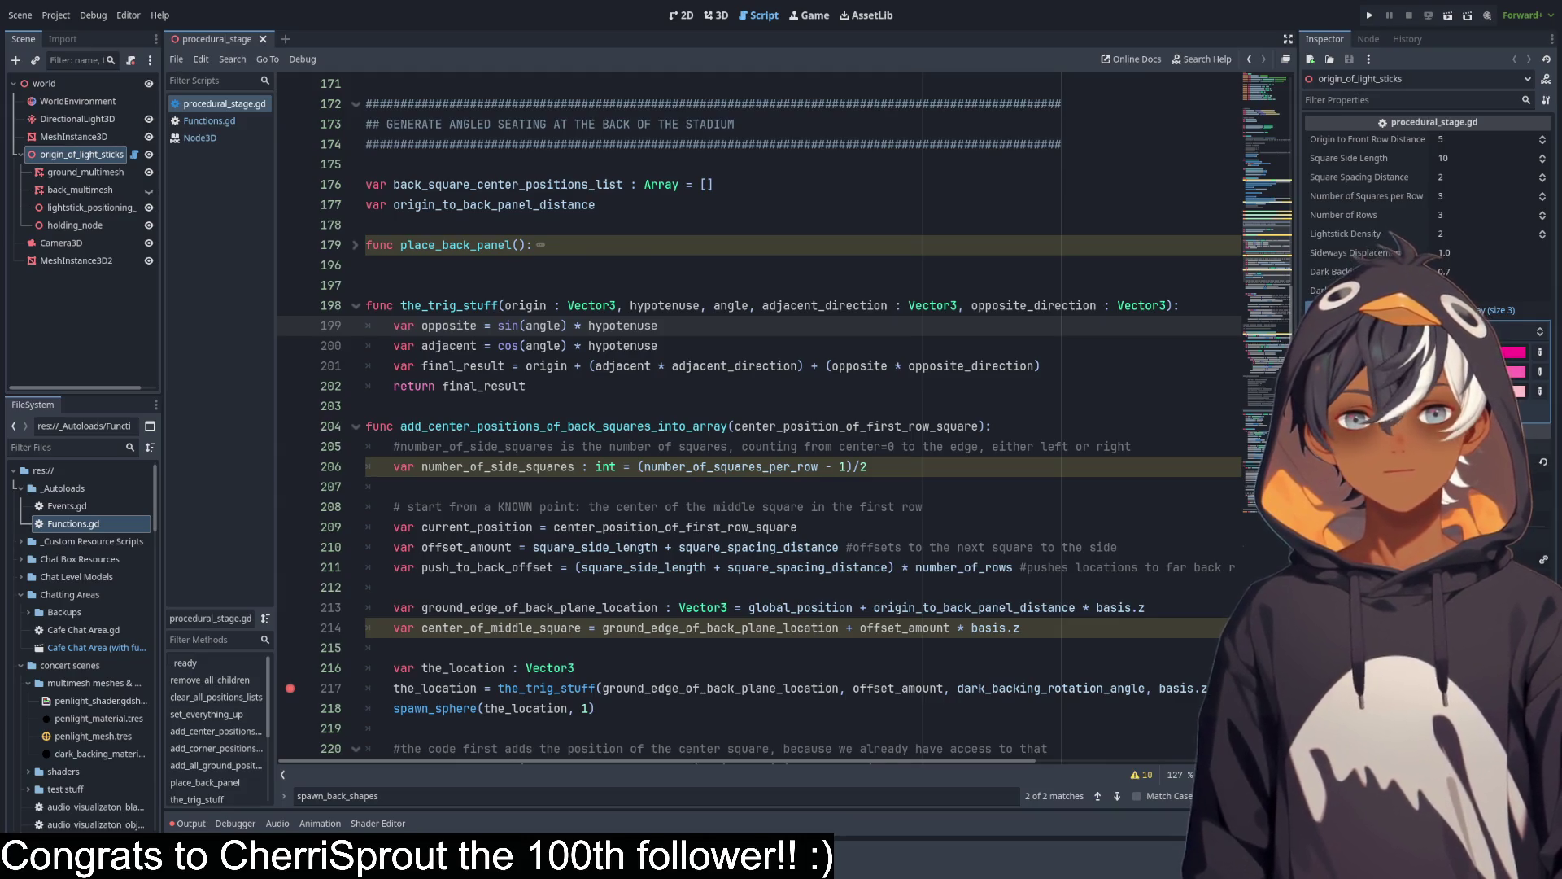
scroll(454, 202, "down", 15)
scroll(454, 202, "up", 3)
scroll(454, 202, "up", 6)
scroll(444, 350, "down", 4)
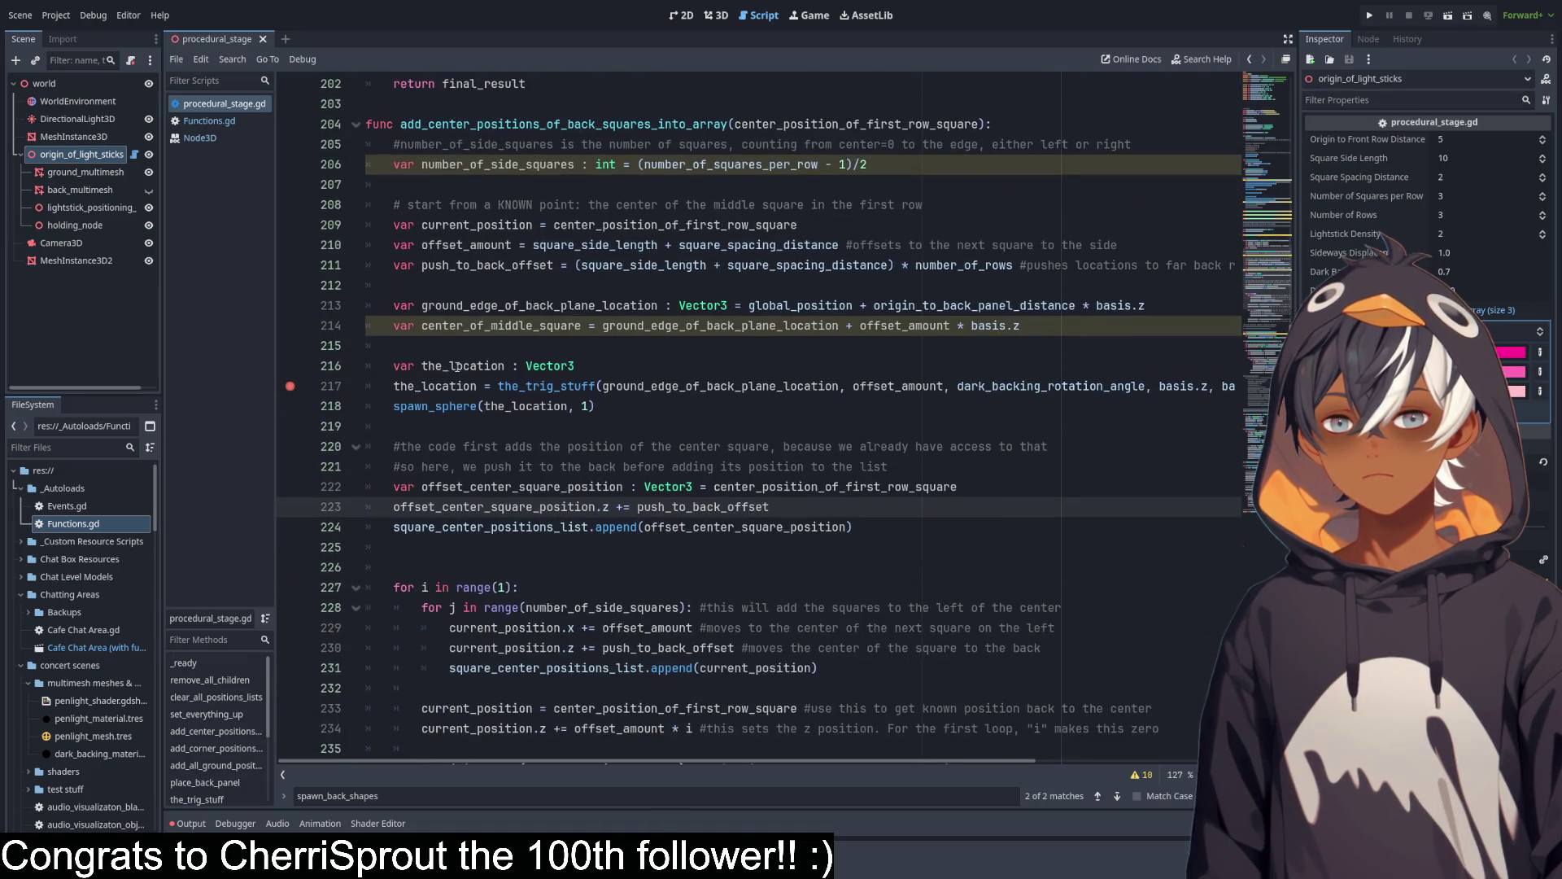
scroll(456, 367, "up", 2)
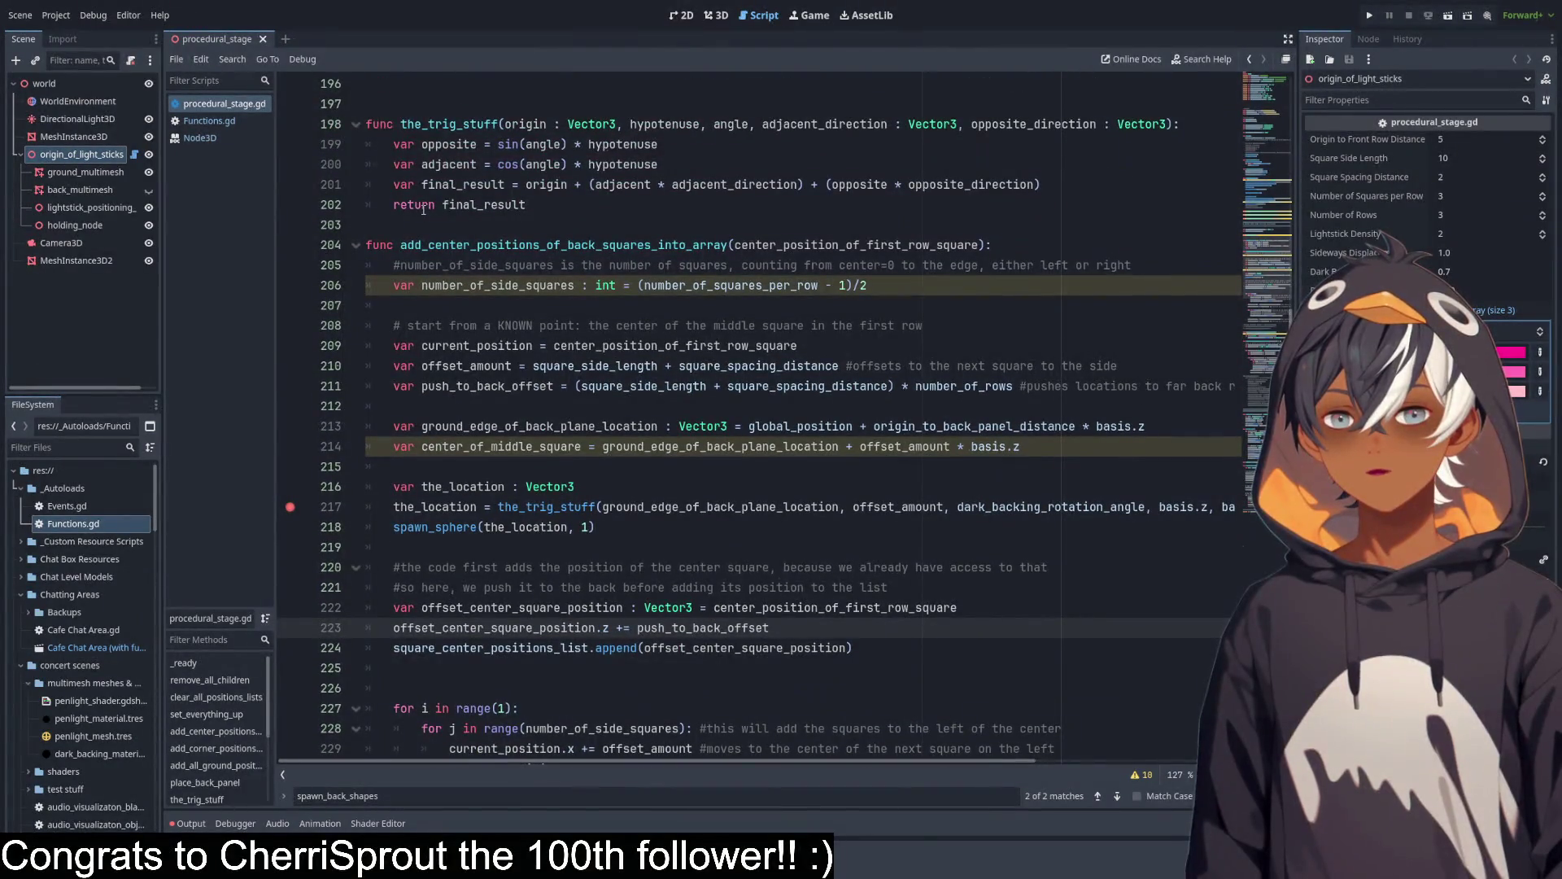
scroll(423, 381, "down", 3)
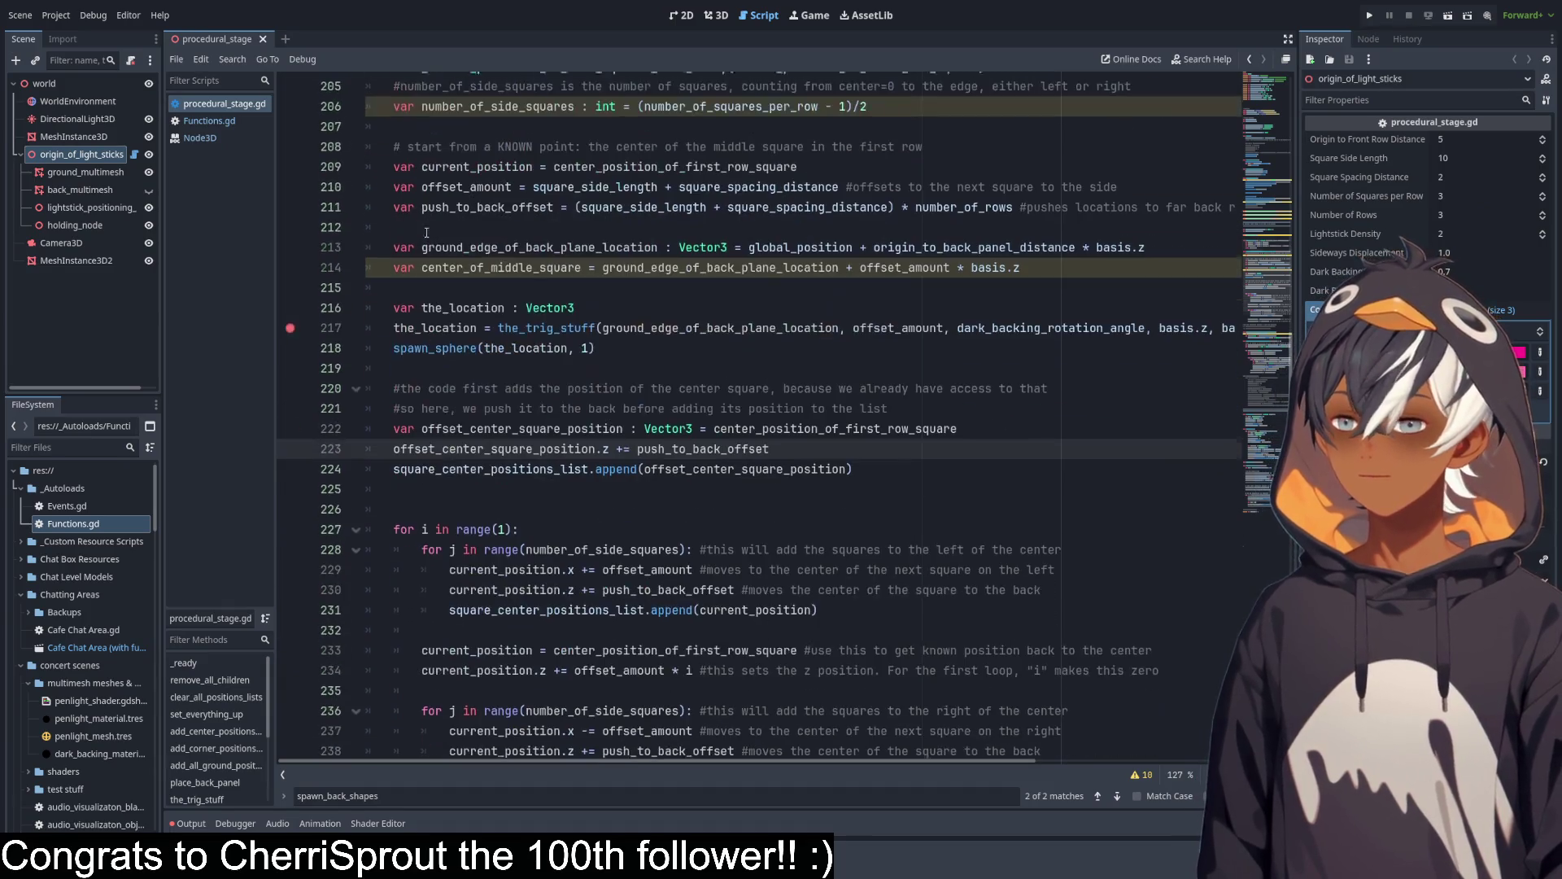
double_click(426, 346)
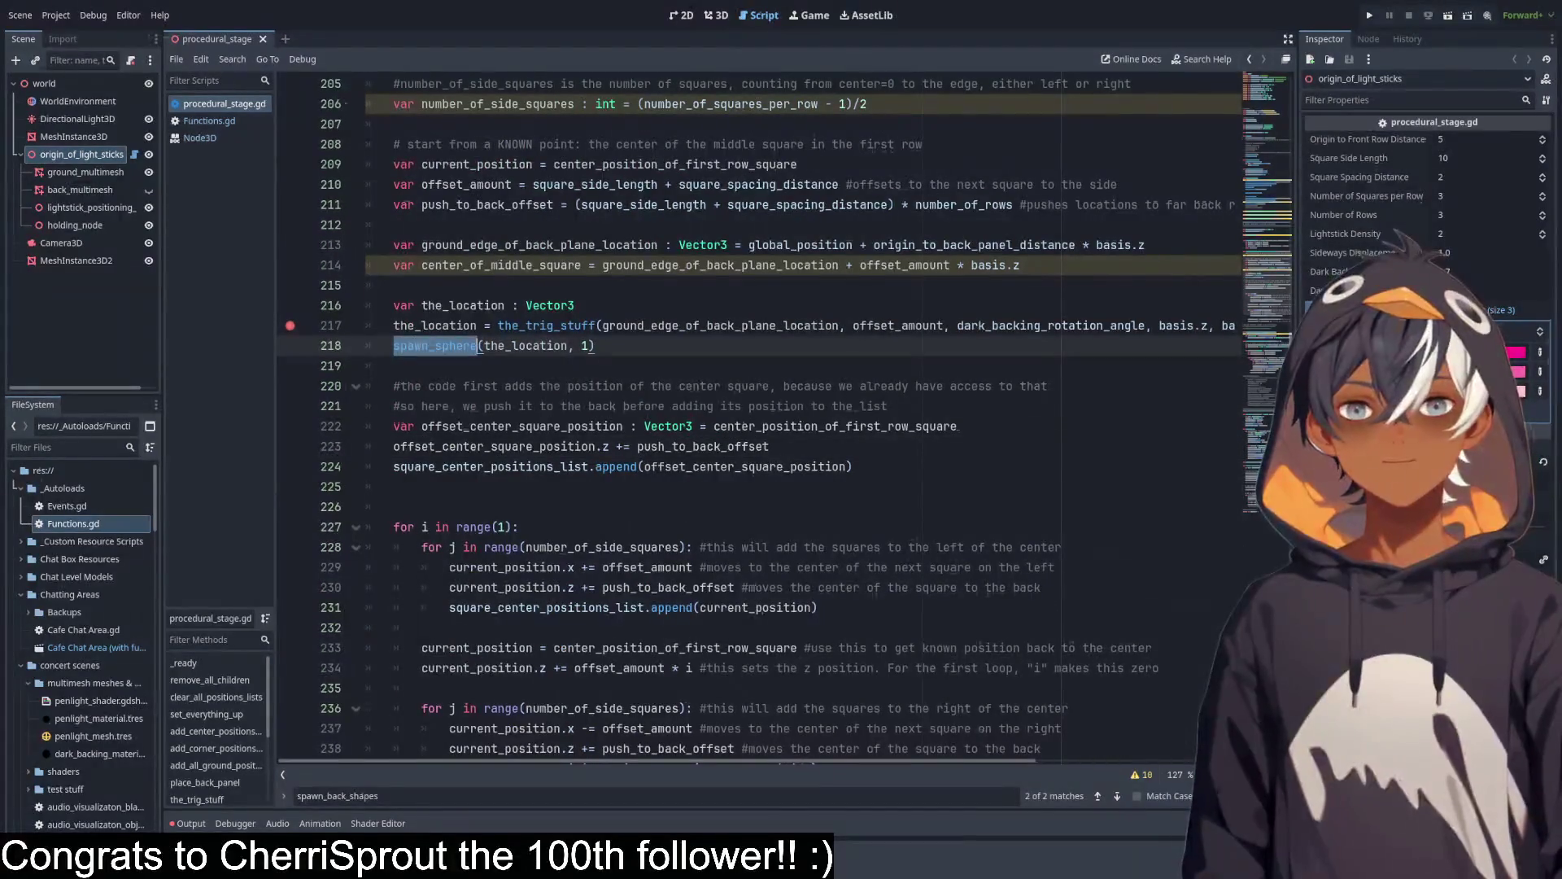
left_click(444, 324)
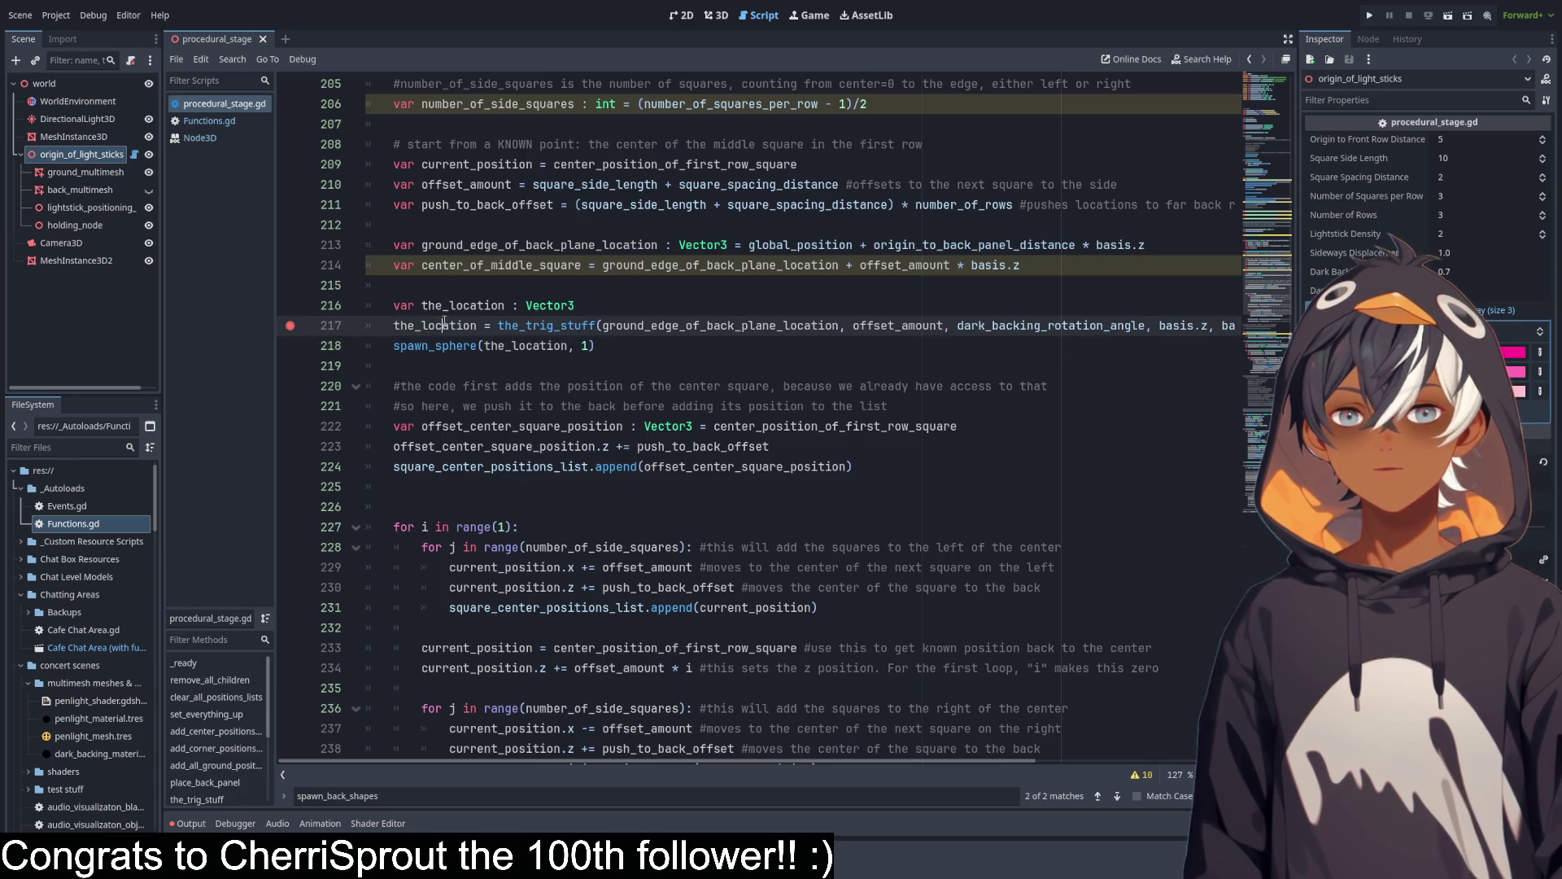
double_click(545, 325)
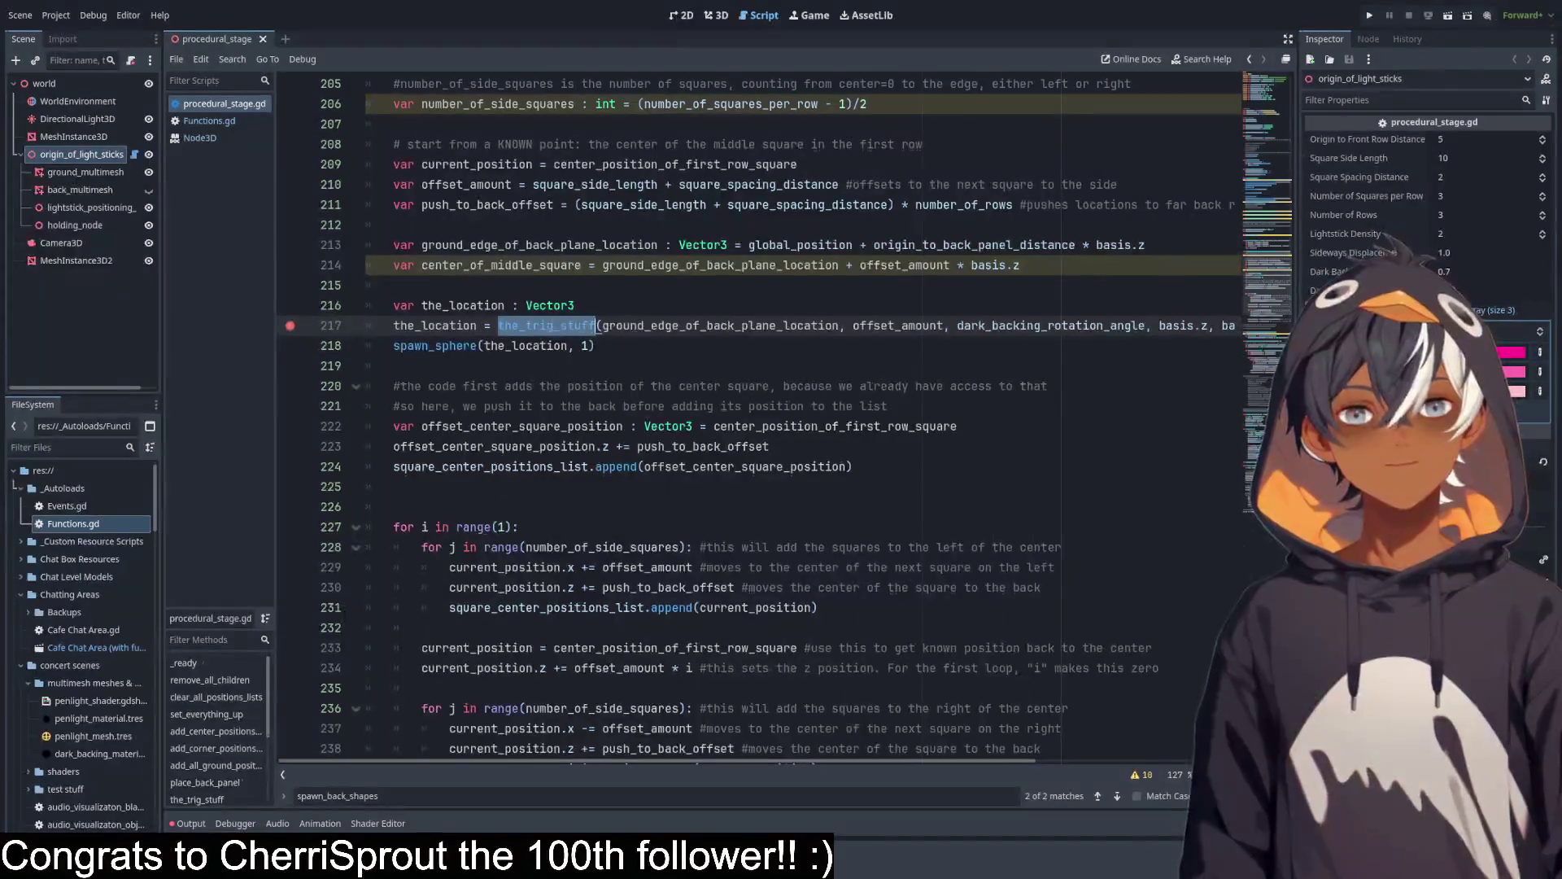
scroll(488, 261, "up", 3)
Give final_result on line 201 the explicit type Vector3 using autocomplete.
left_click_drag(549, 209, 409, 204)
left_click(506, 184)
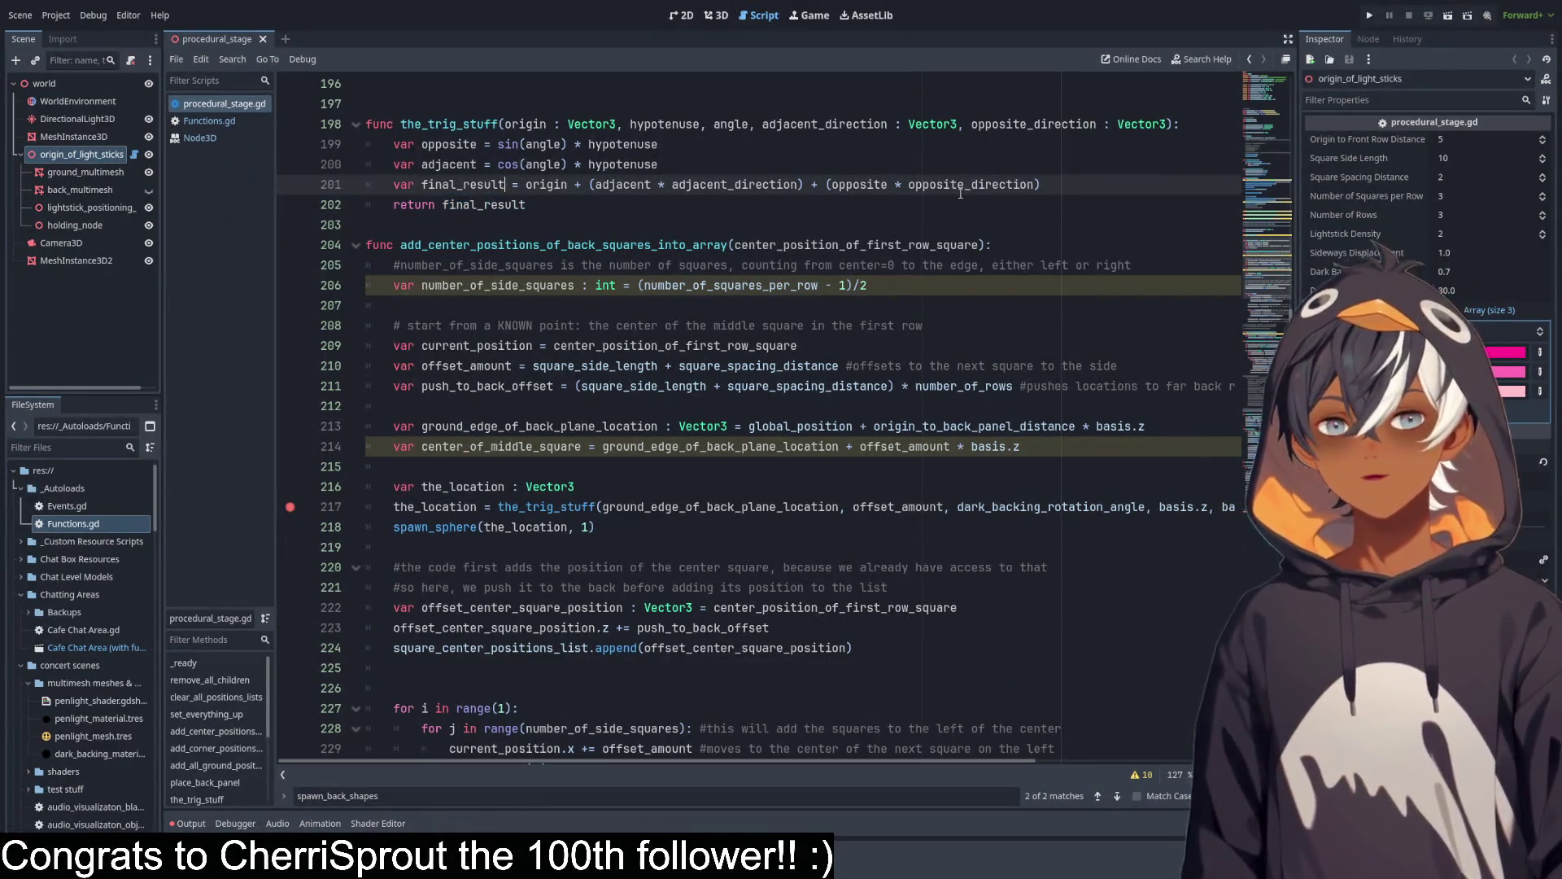
type(": vec")
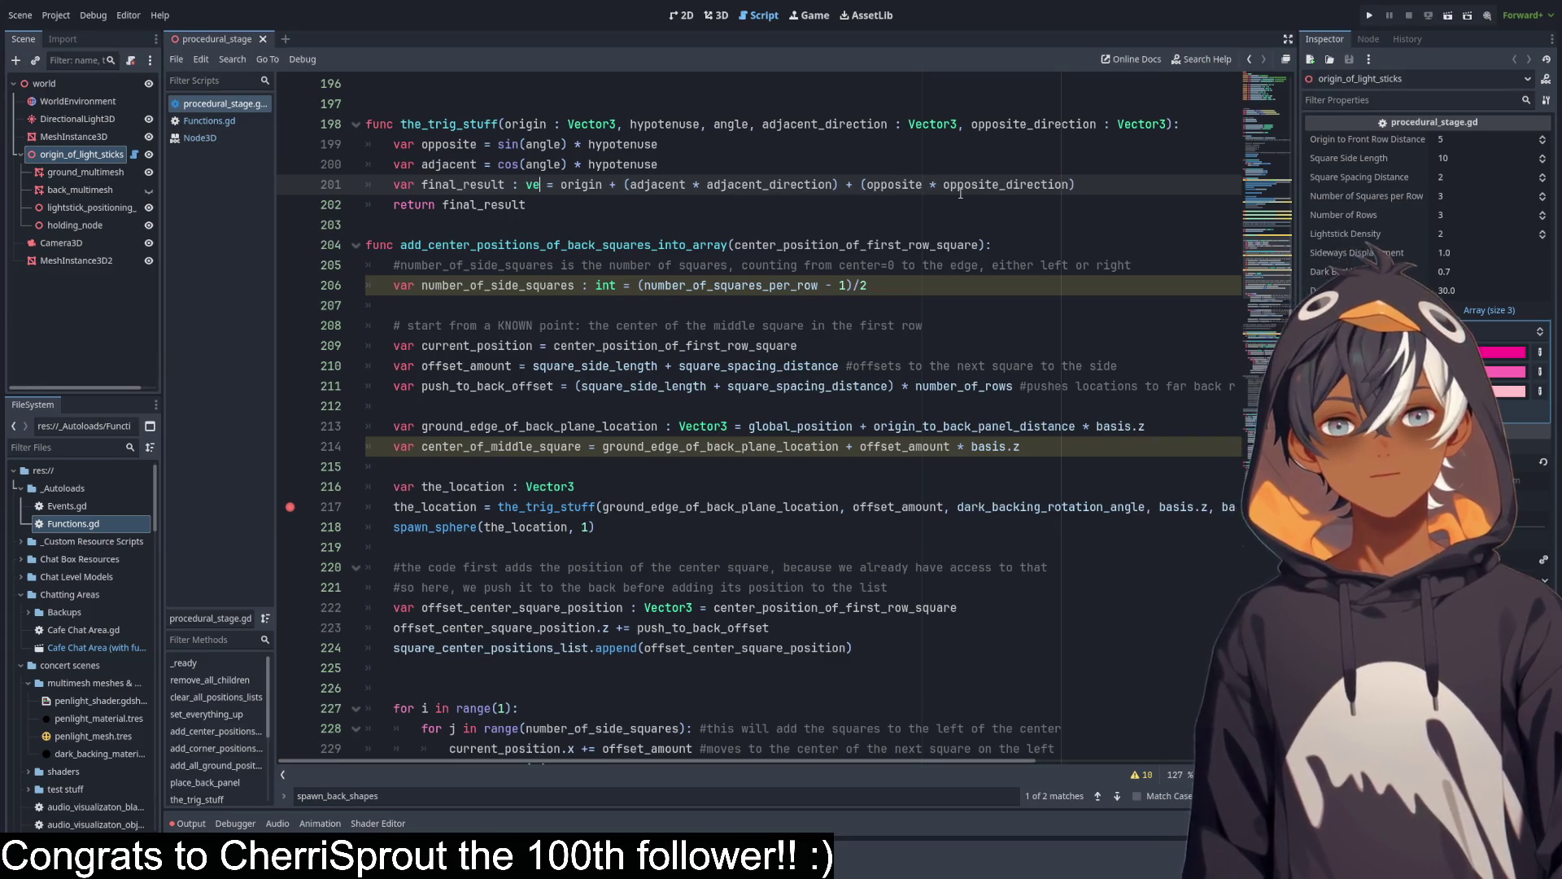
key("Return")
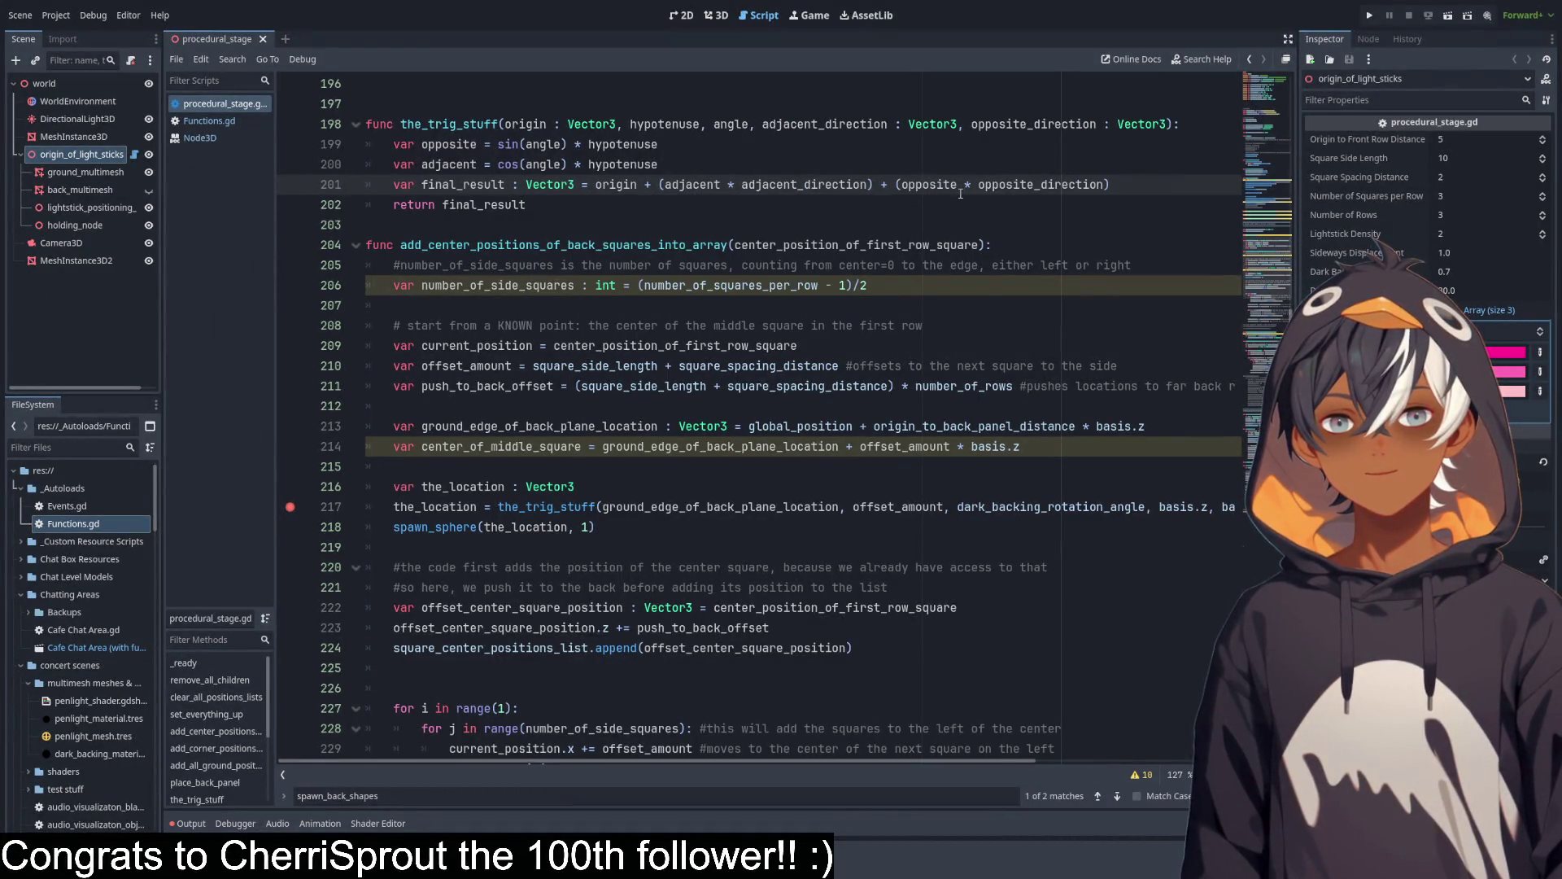
Undo the accidental text move into line 200 and reselect final_result : Vector3.
left_click(598, 205)
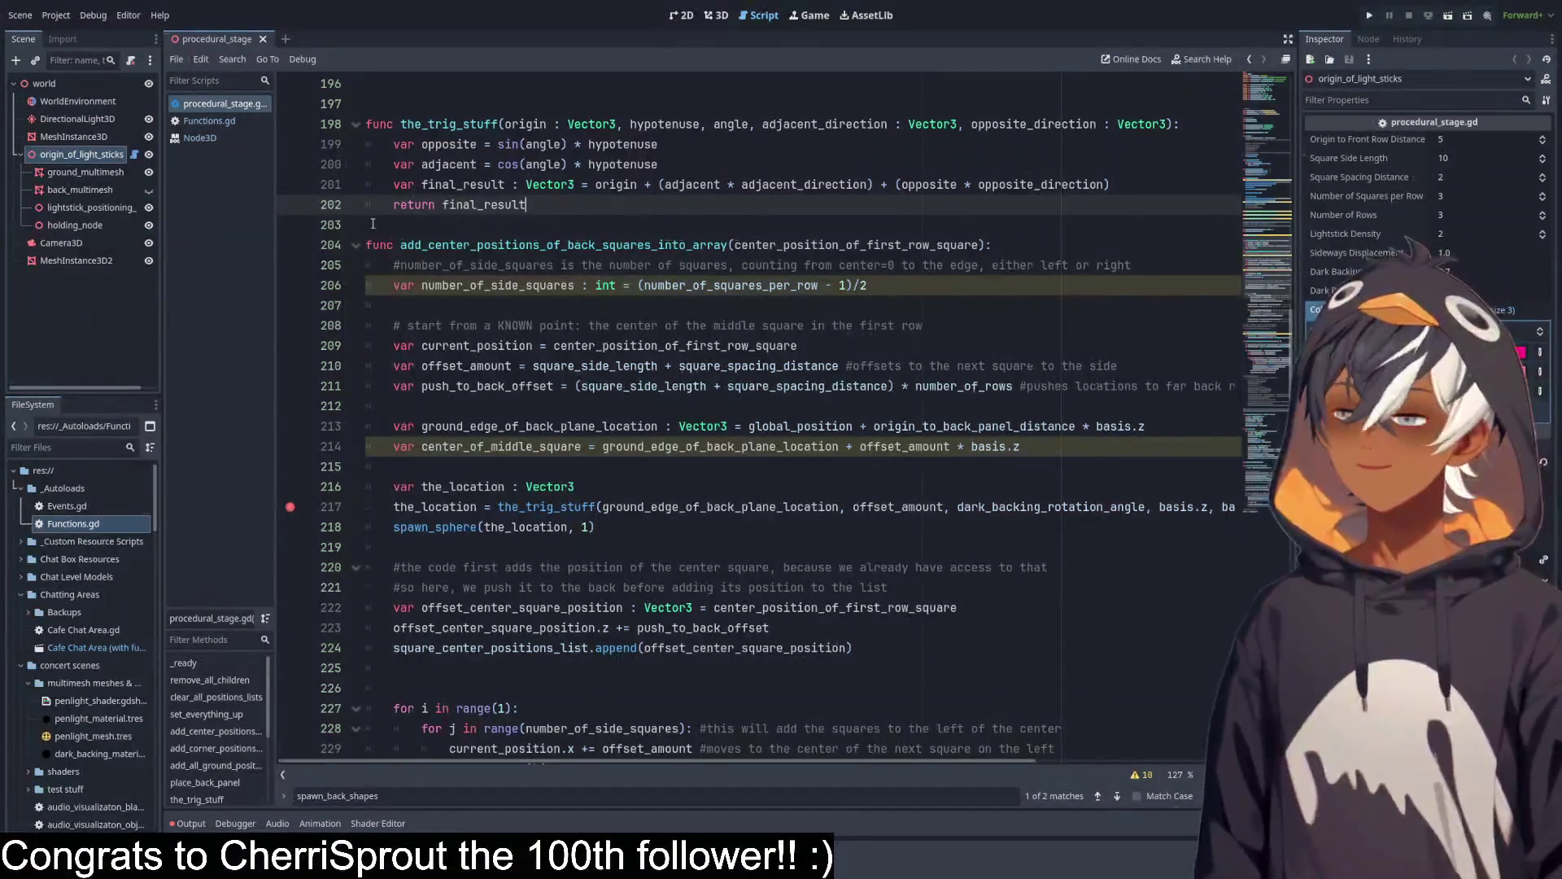
left_click_drag(485, 184, 651, 184)
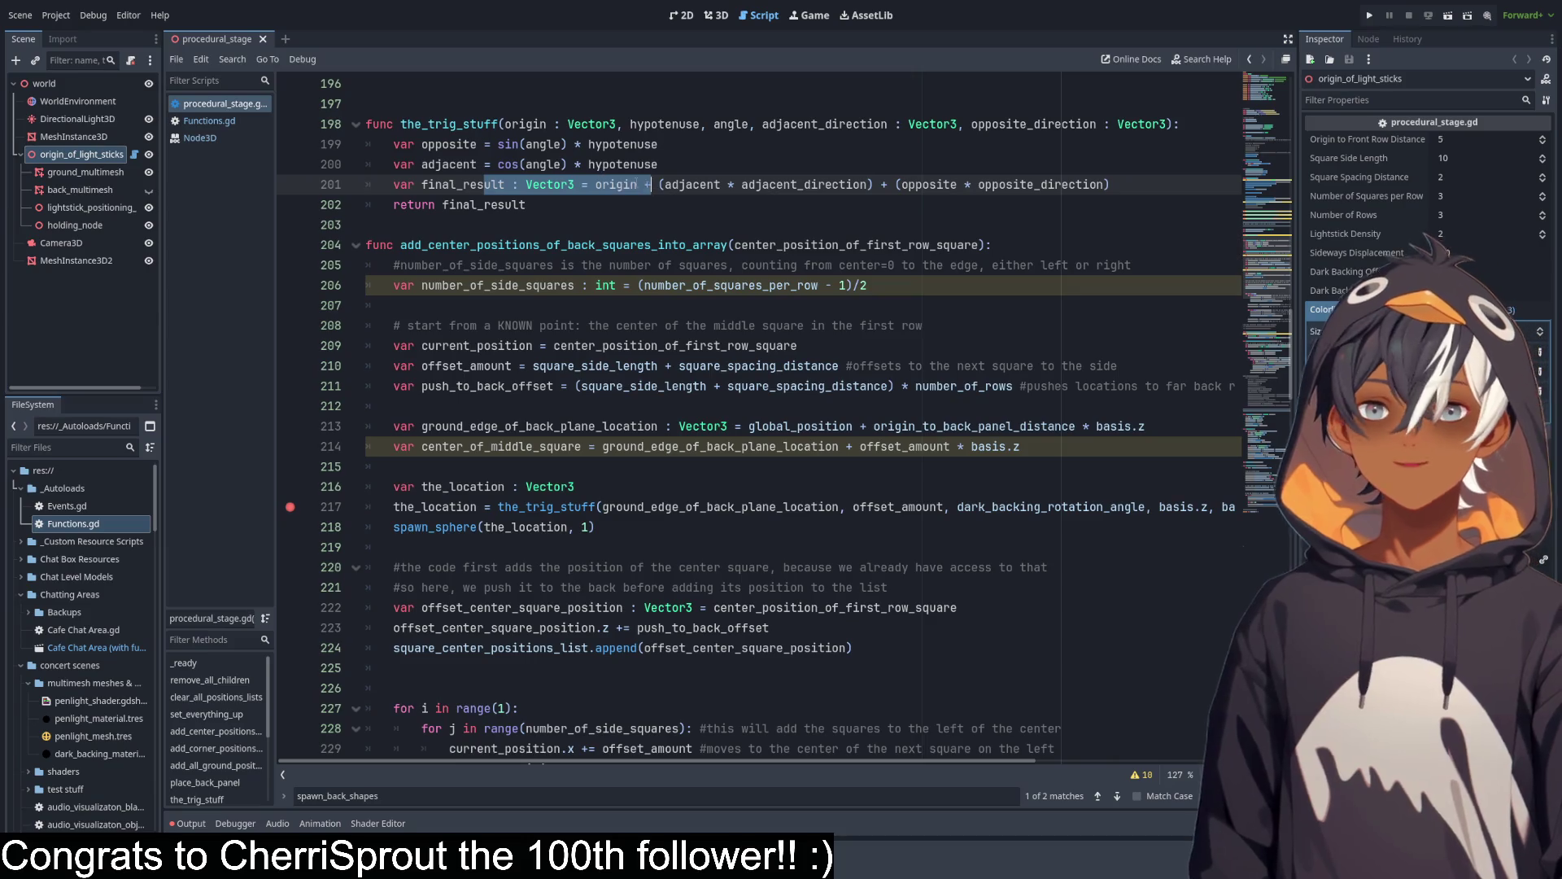
left_click_drag(490, 184, 715, 184)
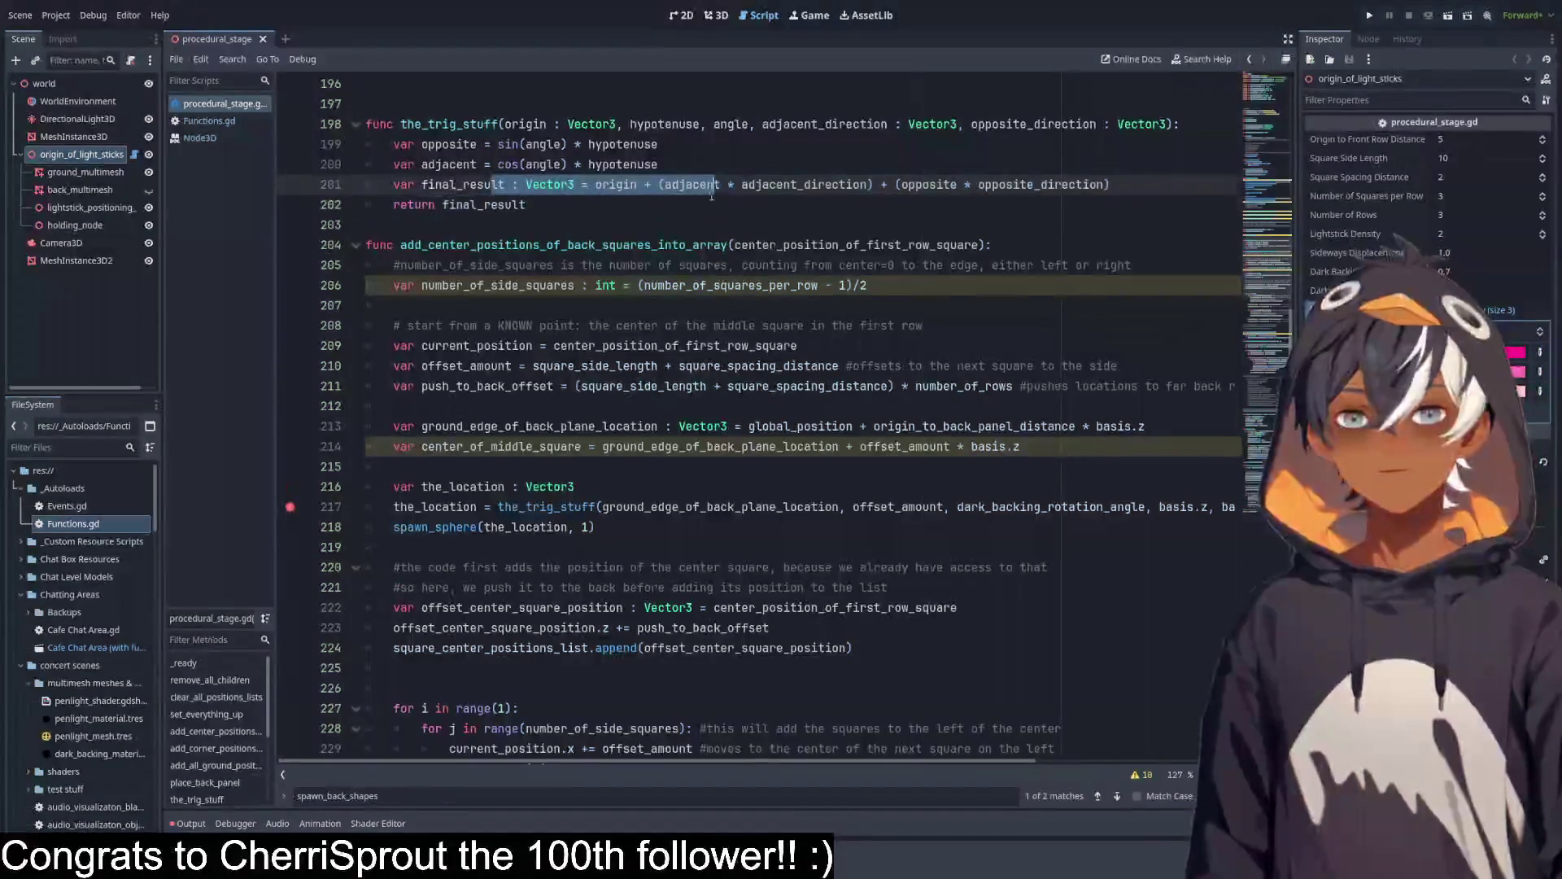
left_click_drag(619, 184, 596, 163)
key("ctrl+z")
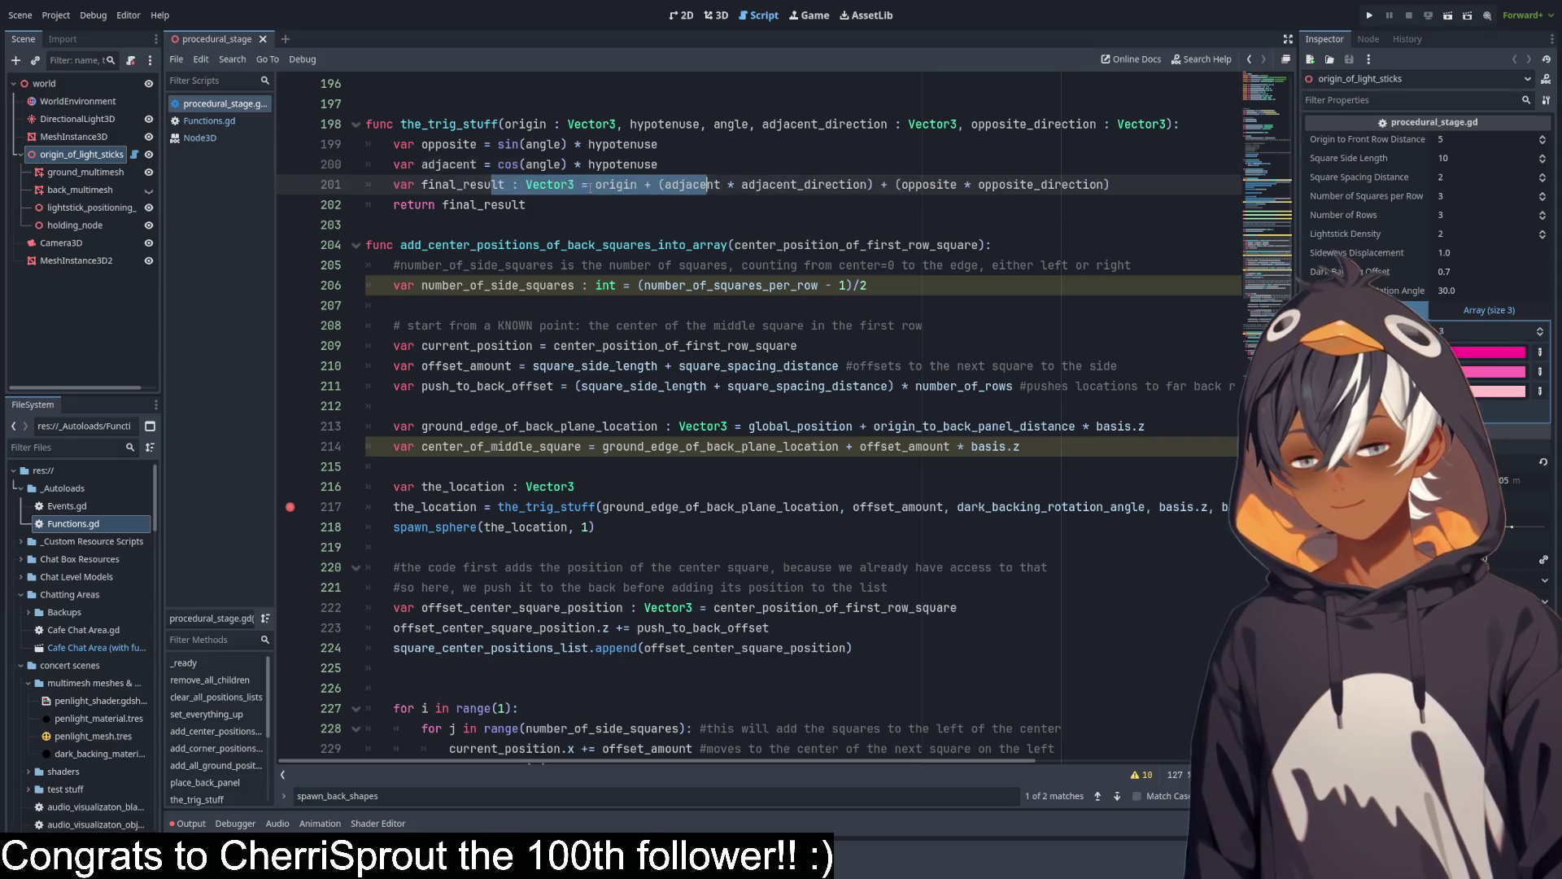
left_click(566, 203)
mouse_move(587, 186)
left_mouse_down()
mouse_move(370, 124)
mouse_move(509, 124)
mouse_move(483, 124)
mouse_move(626, 152)
left_mouse_up()
left_click_drag(421, 184, 576, 184)
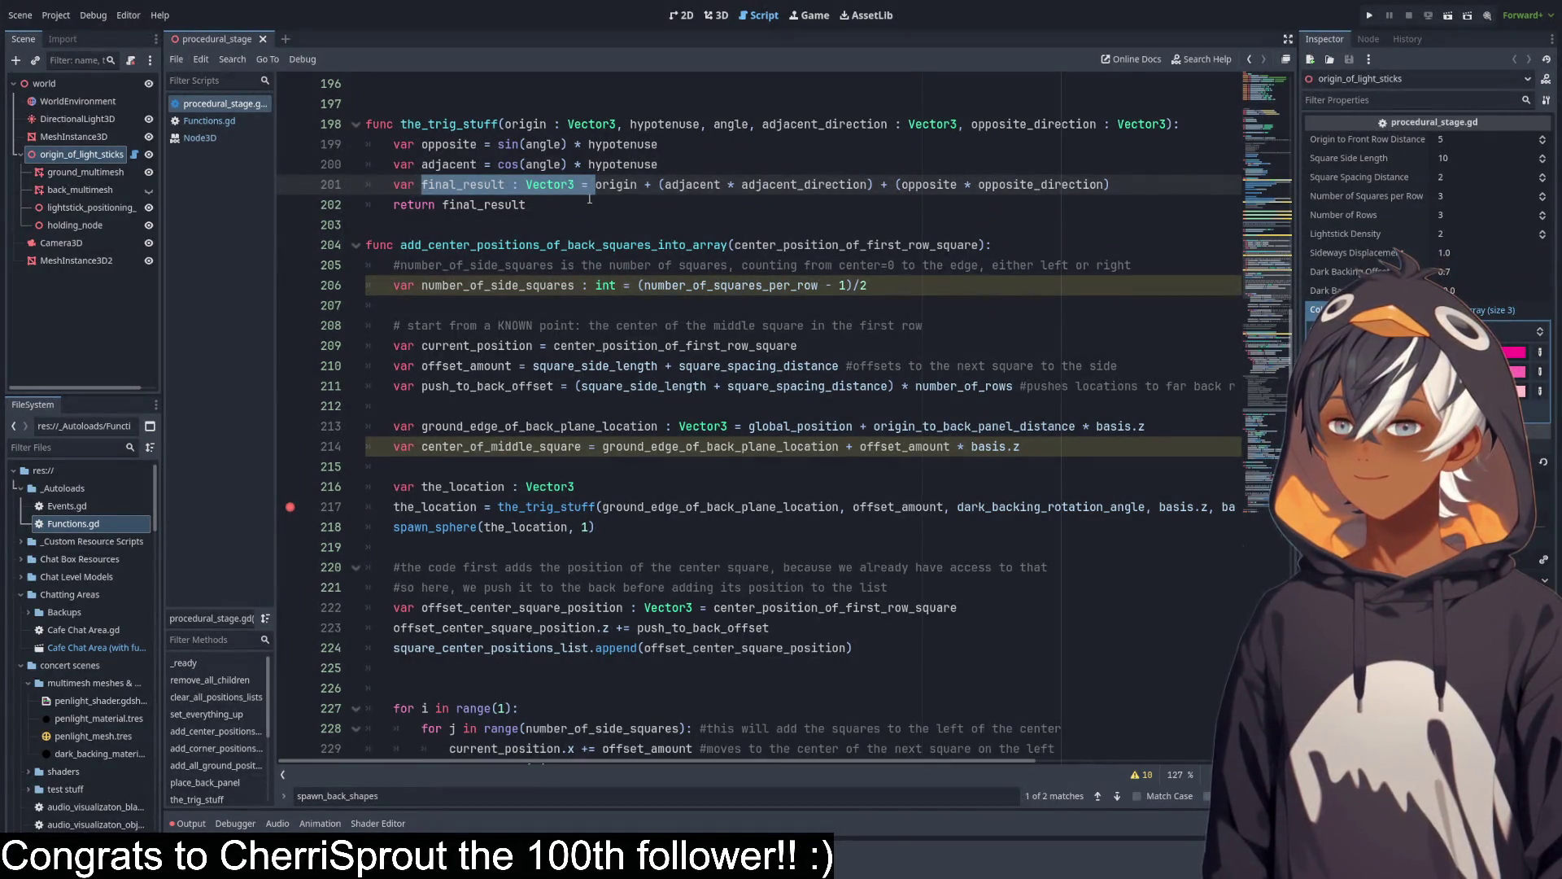
scroll(590, 214, "down", 20)
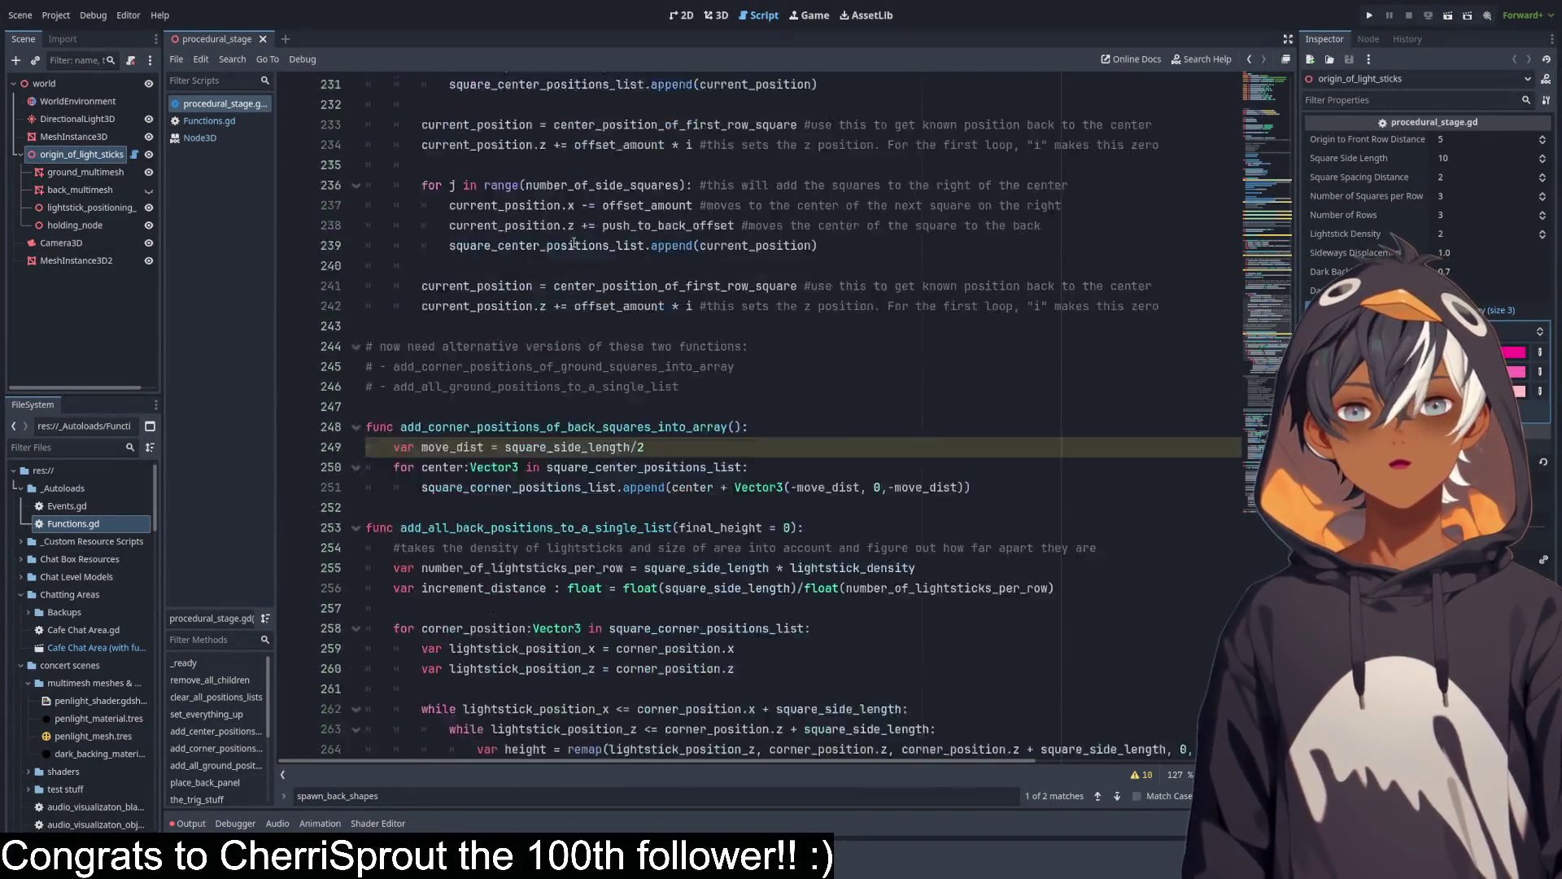
scroll(571, 232, "down", 4)
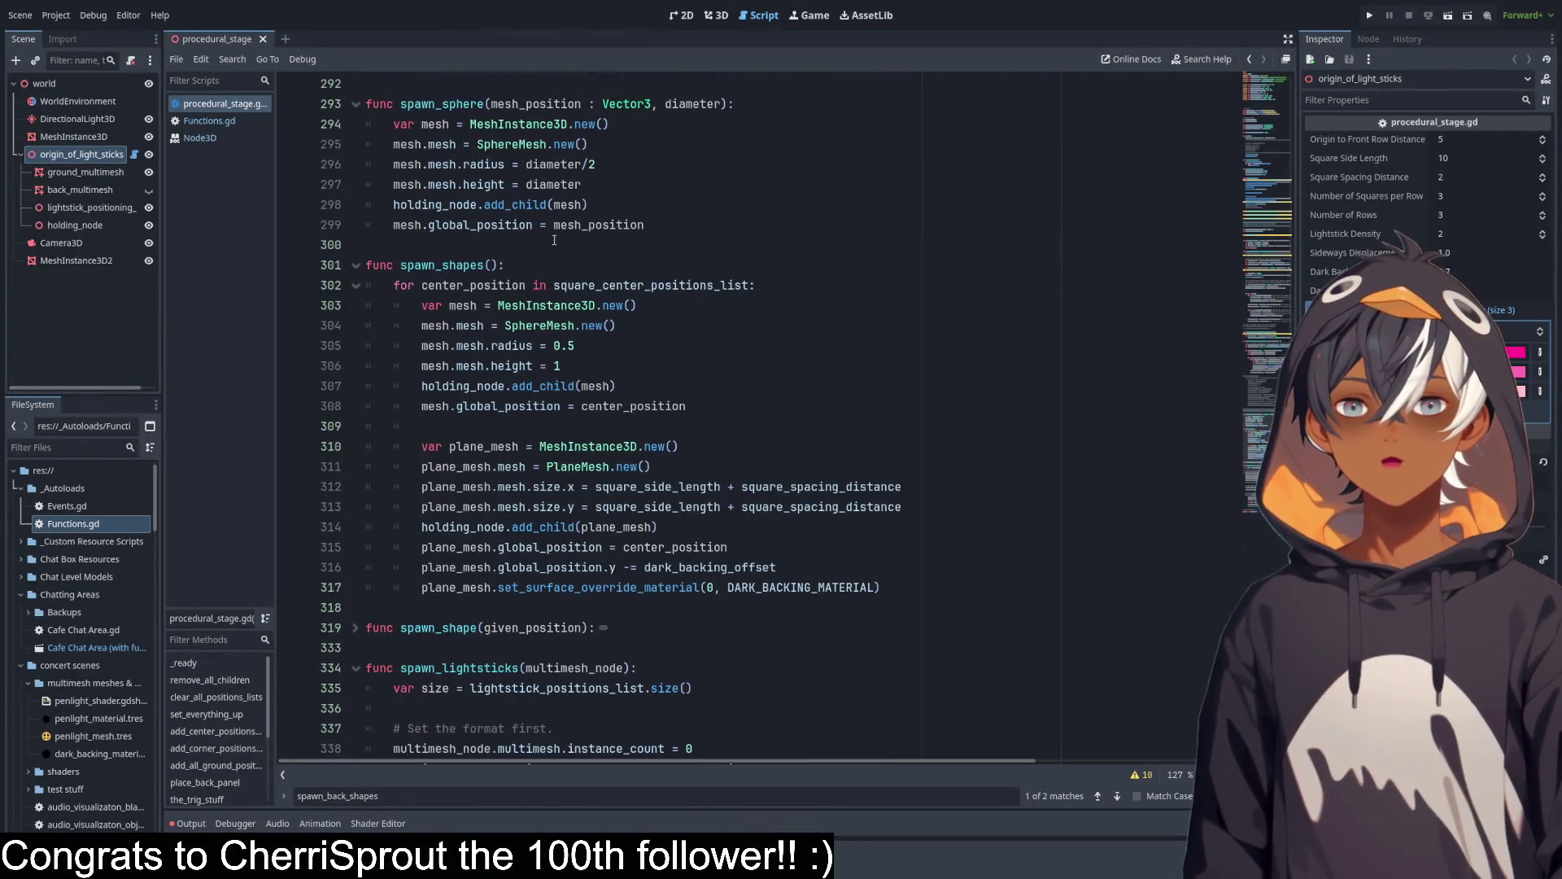
left_click(606, 207)
left_click_drag(429, 224, 644, 225)
scroll(735, 196, "up", 1)
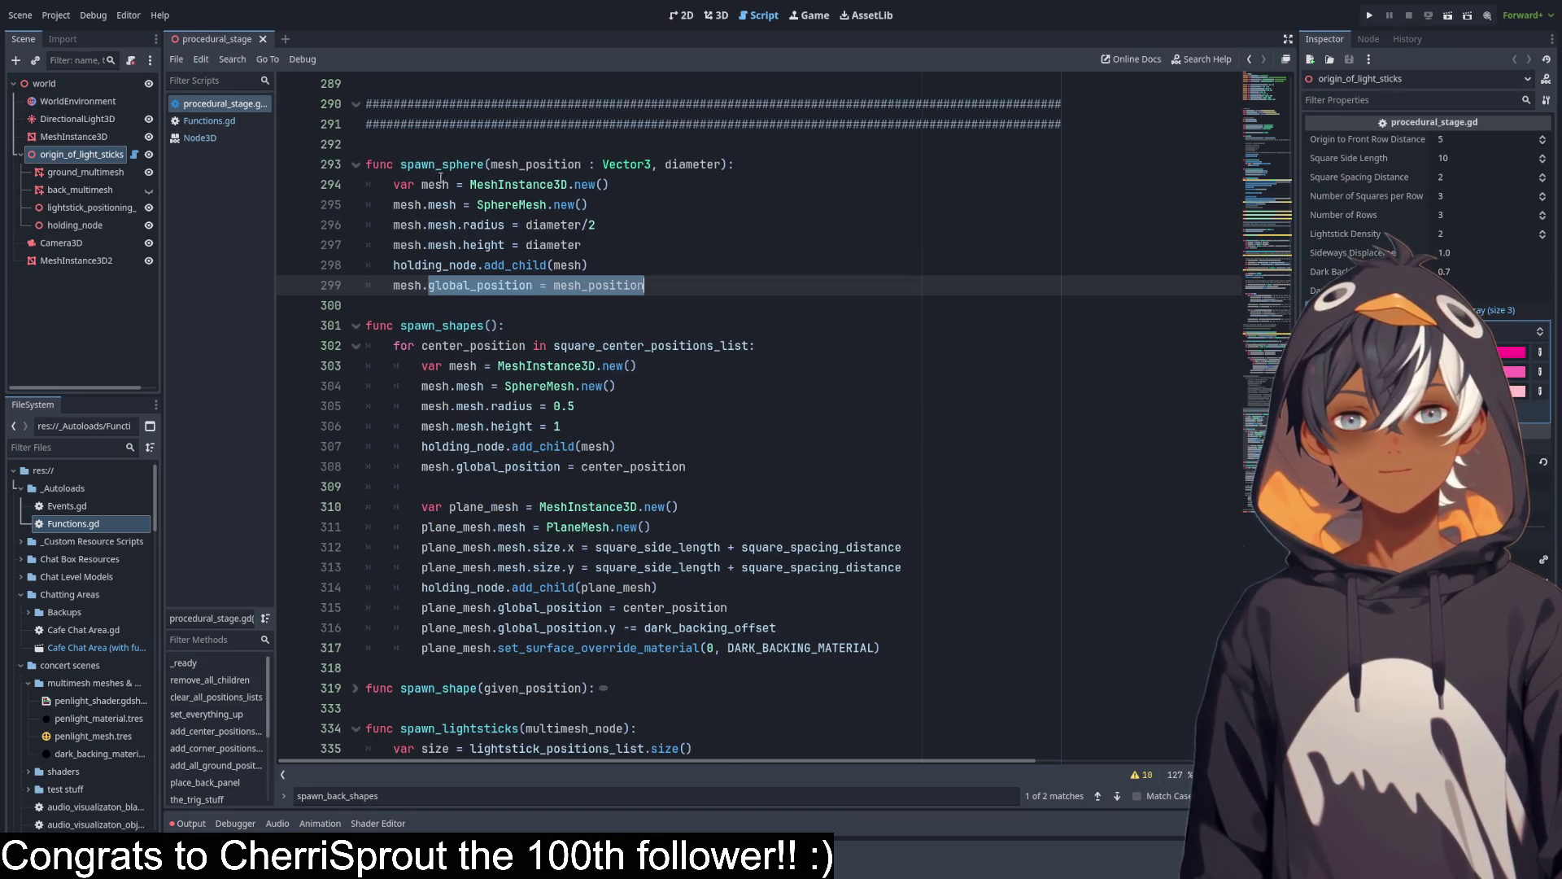
left_click_drag(412, 186, 610, 185)
double_click(537, 164)
double_click(690, 164)
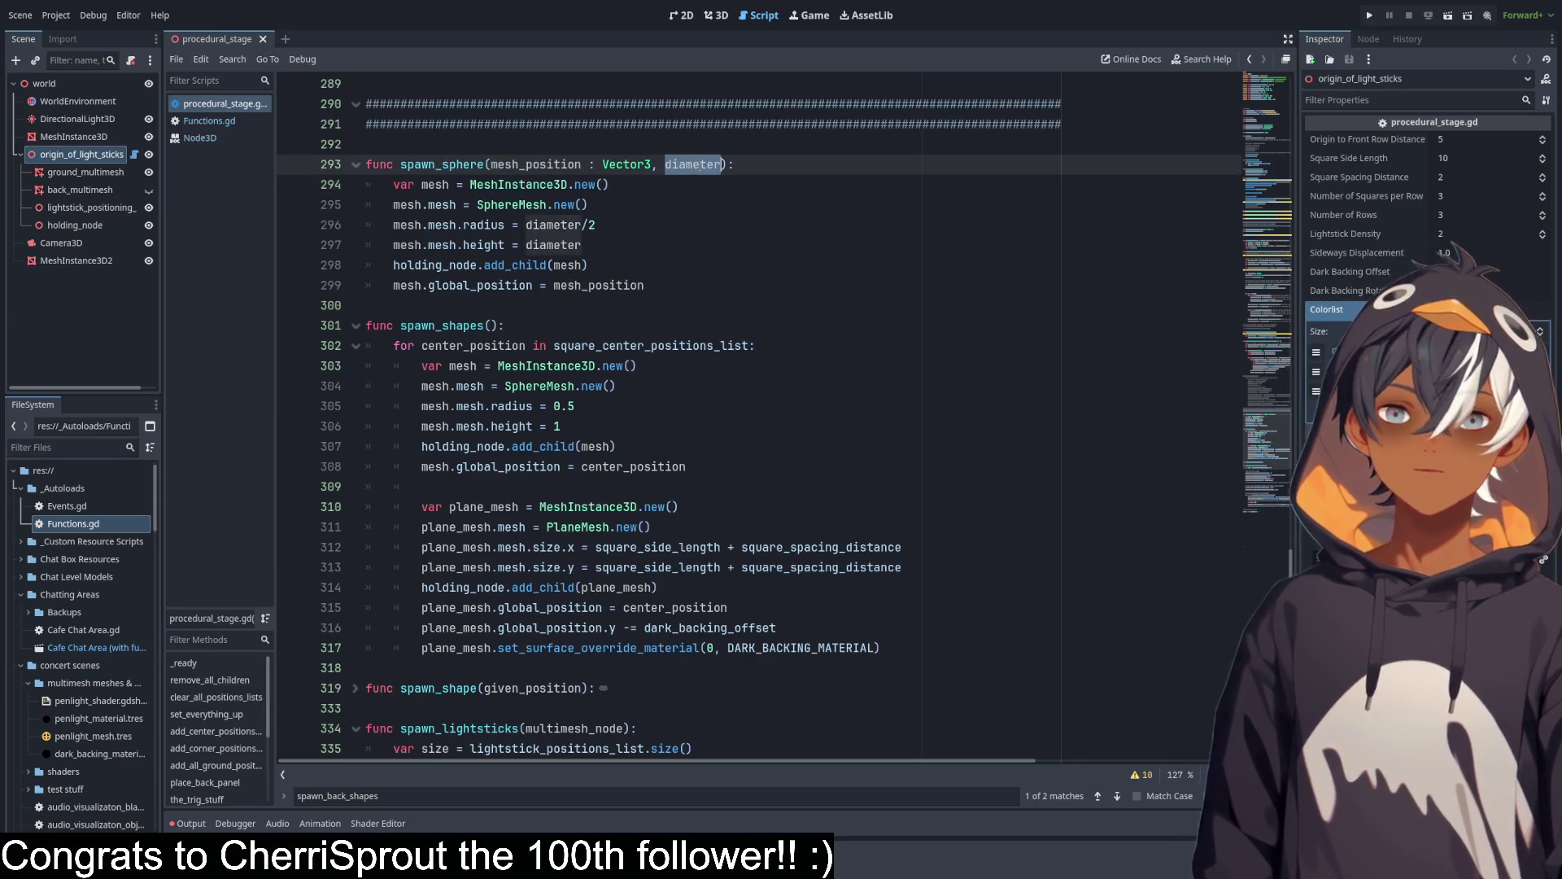
left_click_drag(583, 245, 366, 184)
left_click_drag(394, 265, 634, 267)
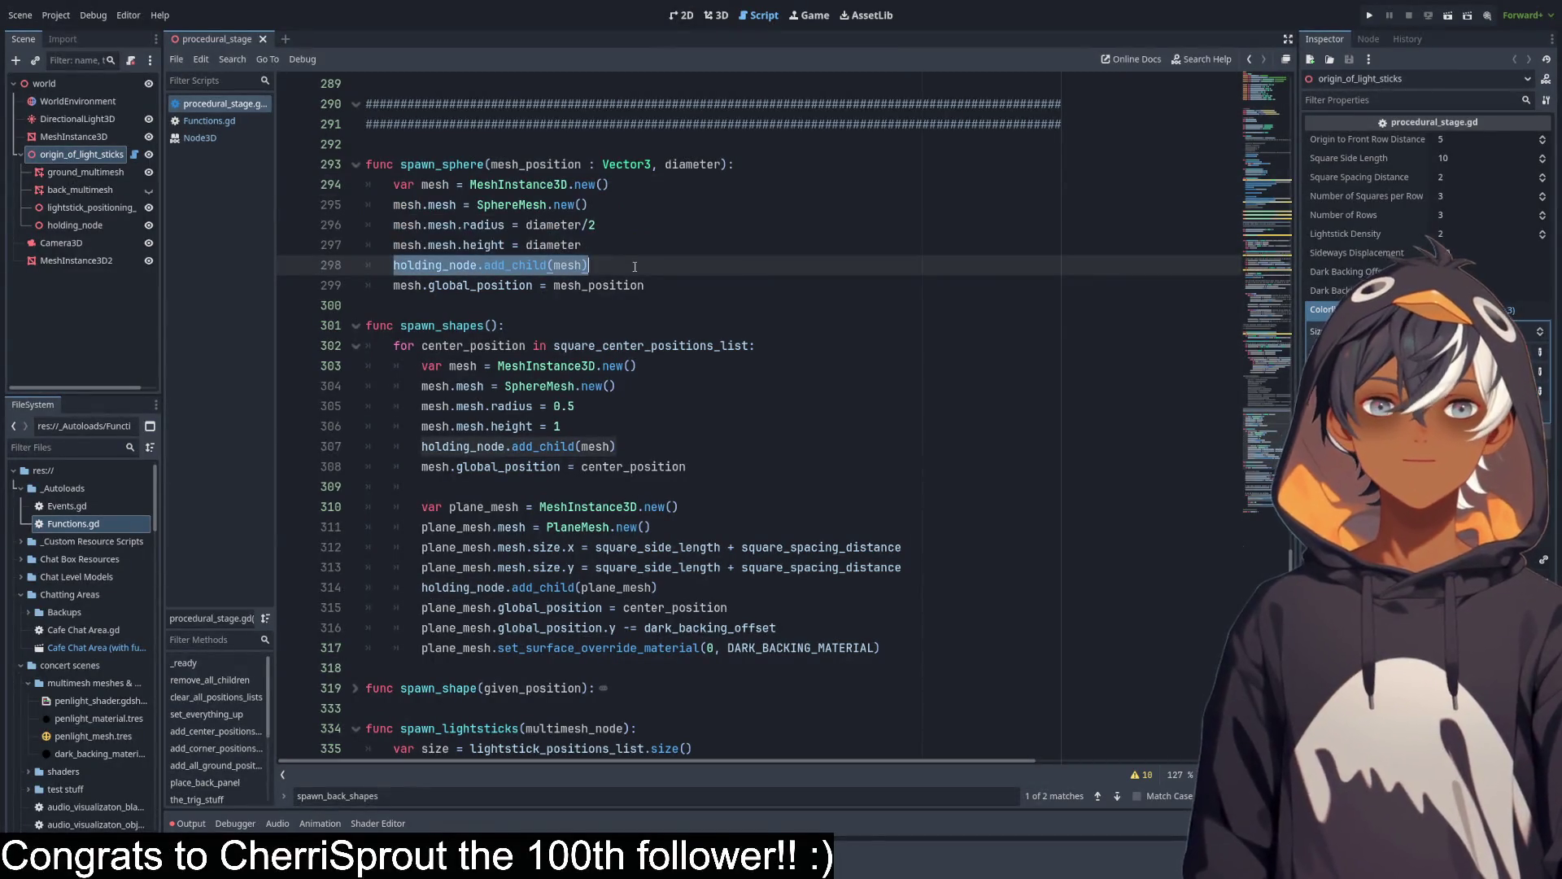
left_click_drag(424, 291, 717, 275)
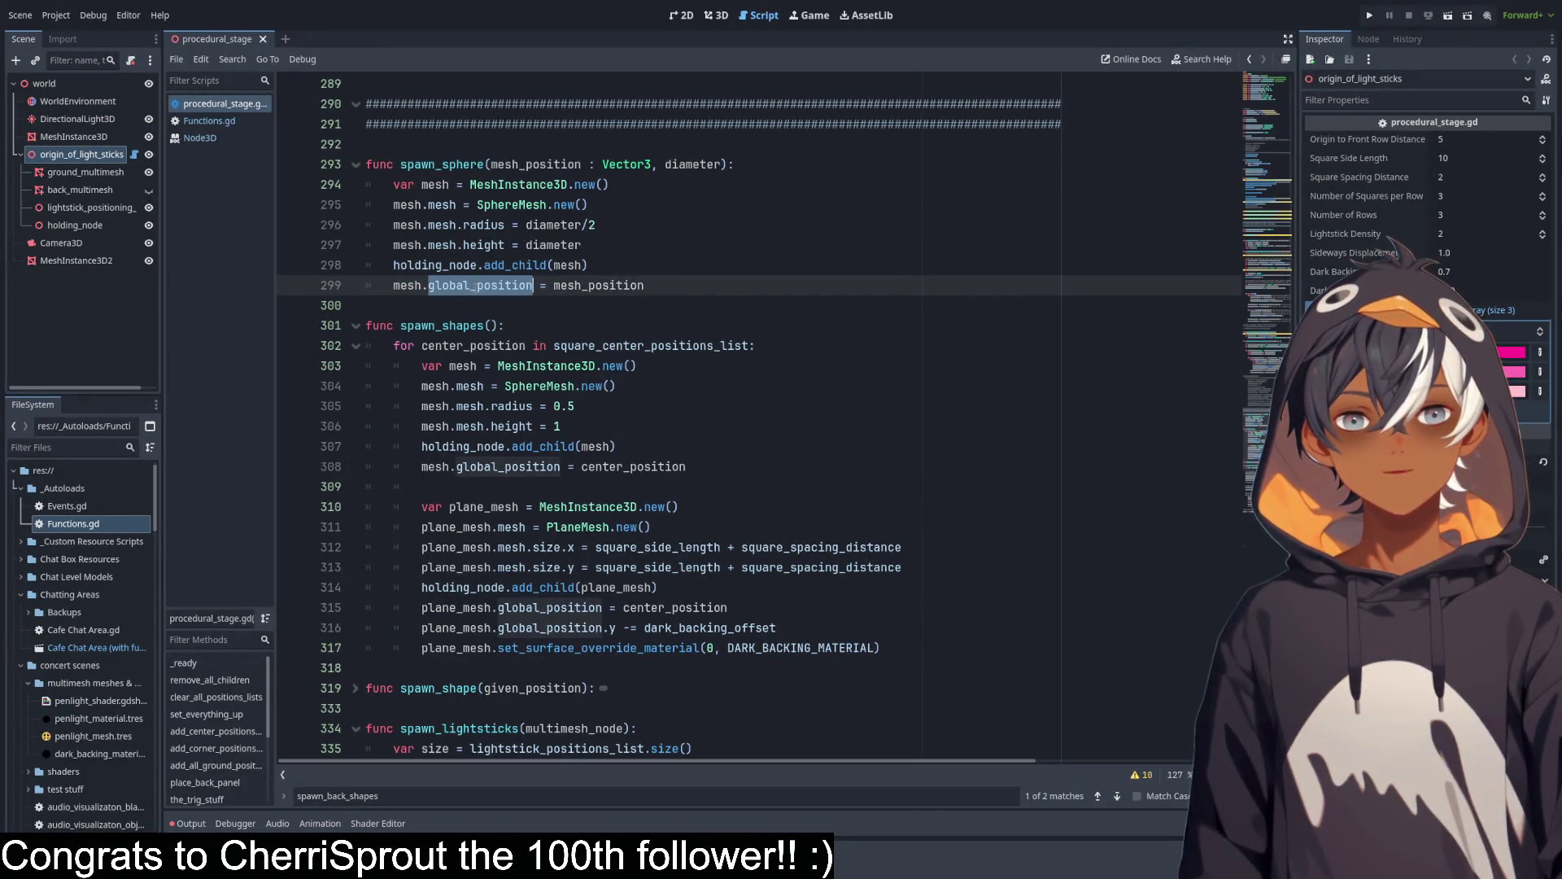
double_click(598, 286)
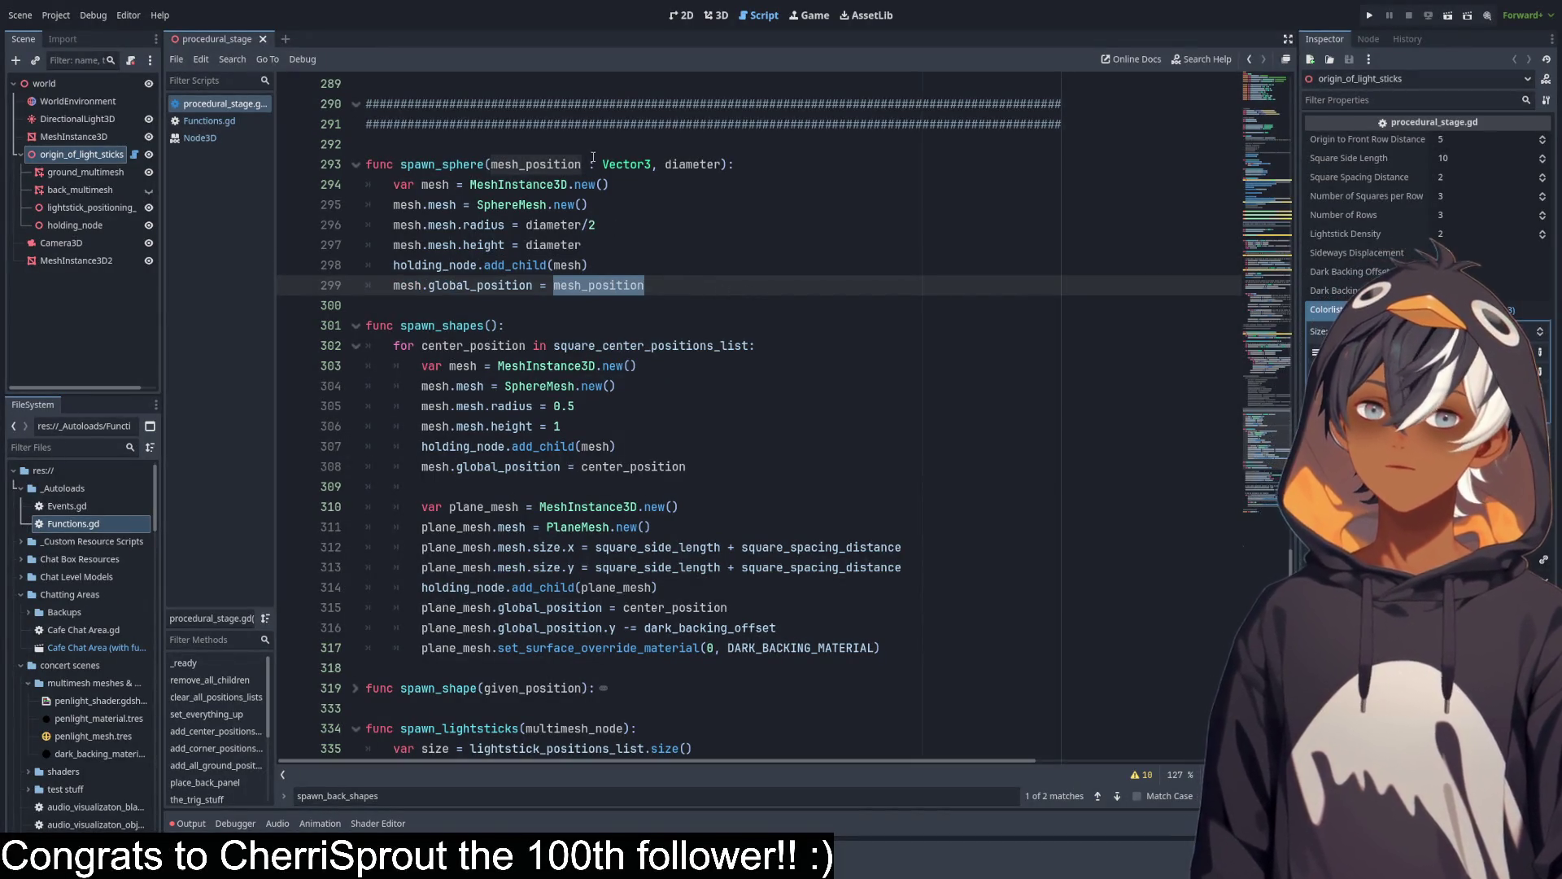
scroll(629, 186, "up", 7)
left_click_drag(525, 588, 655, 587)
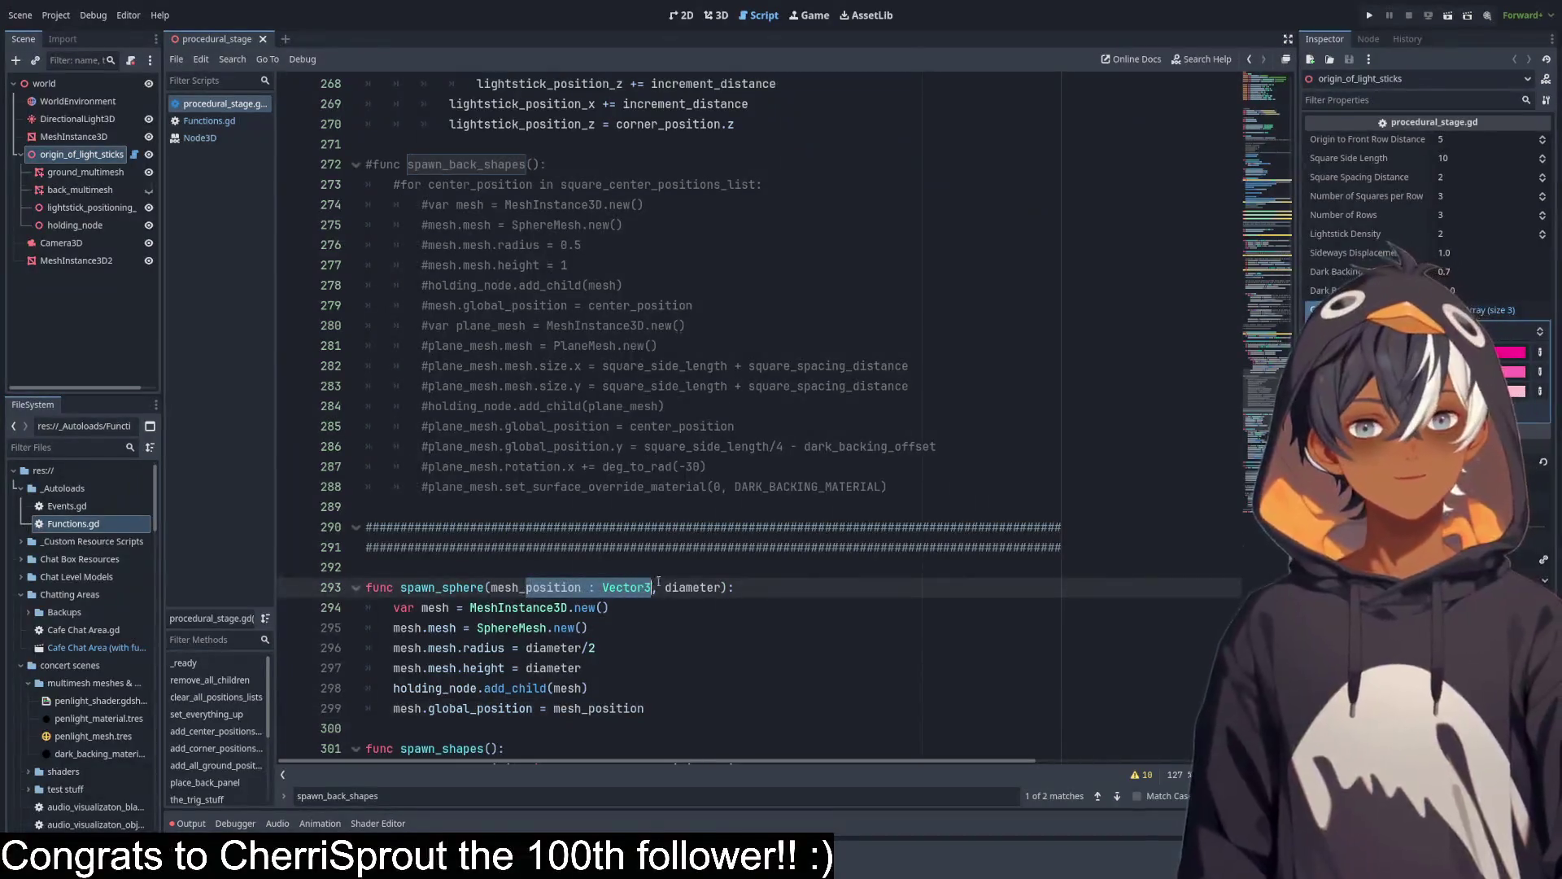
scroll(762, 300, "up", 20)
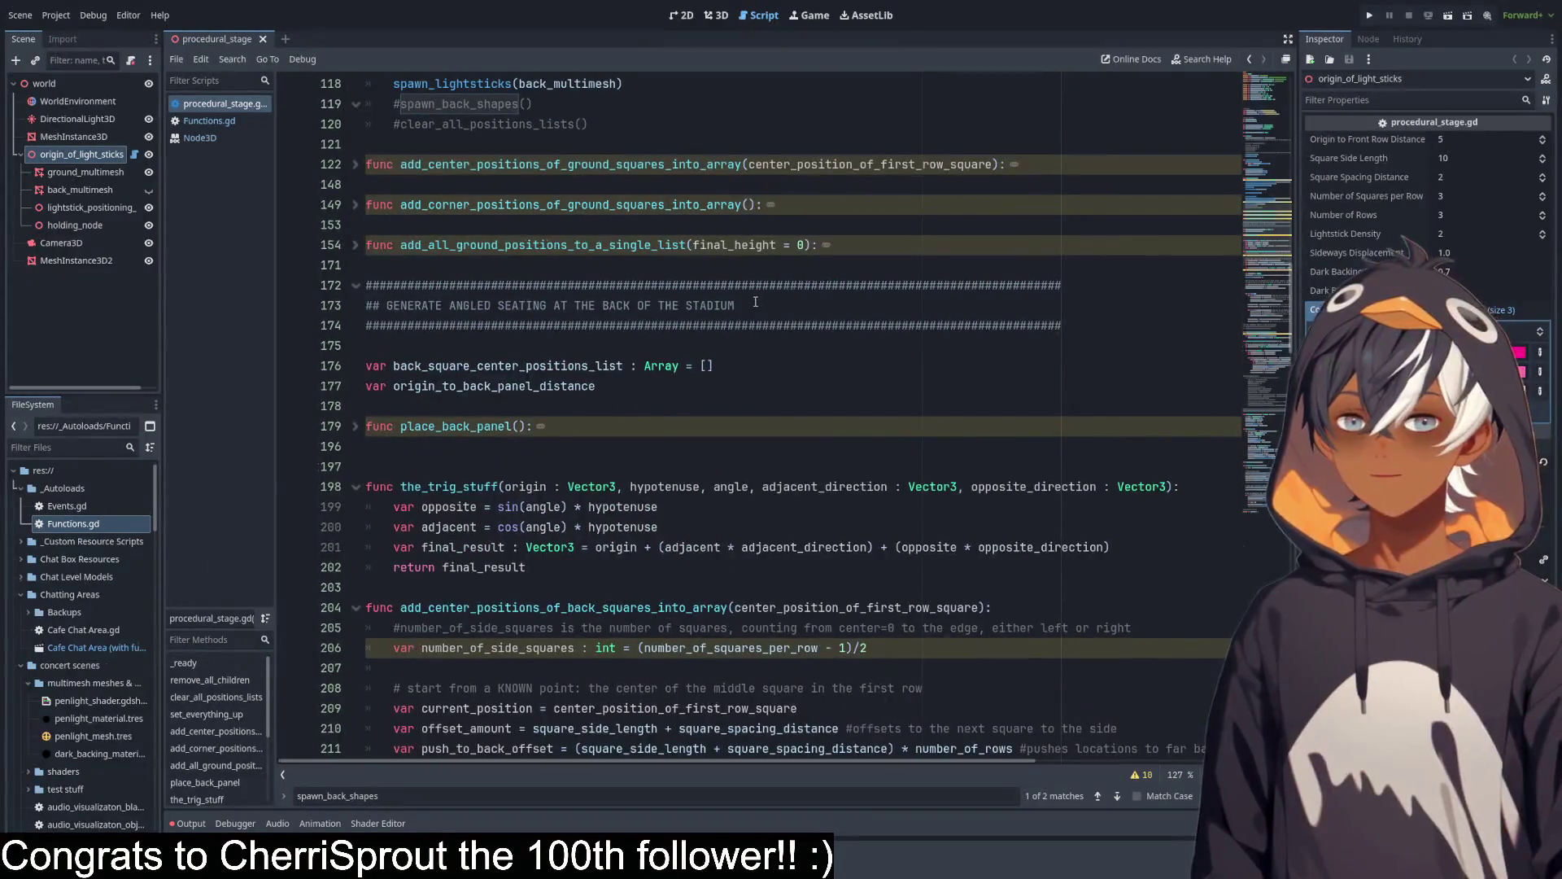
Insert angle = deg_to_rad(angle) as the first line of the_trig_stuff, then show the 3D stage.
scroll(755, 302, "down", 6)
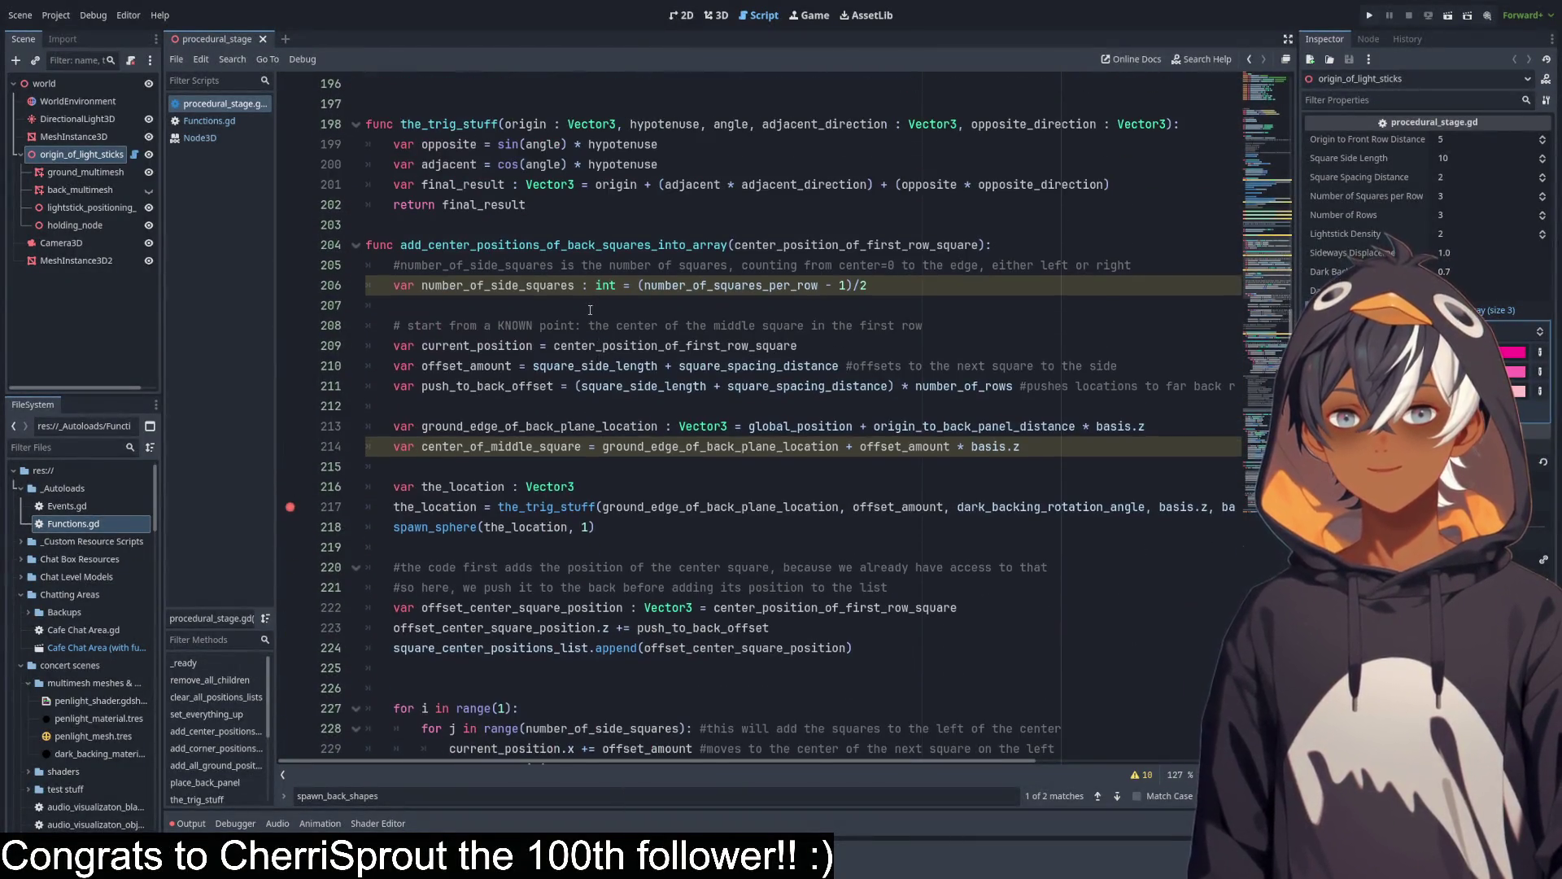
scroll(590, 310, "up", 3)
left_click(524, 325)
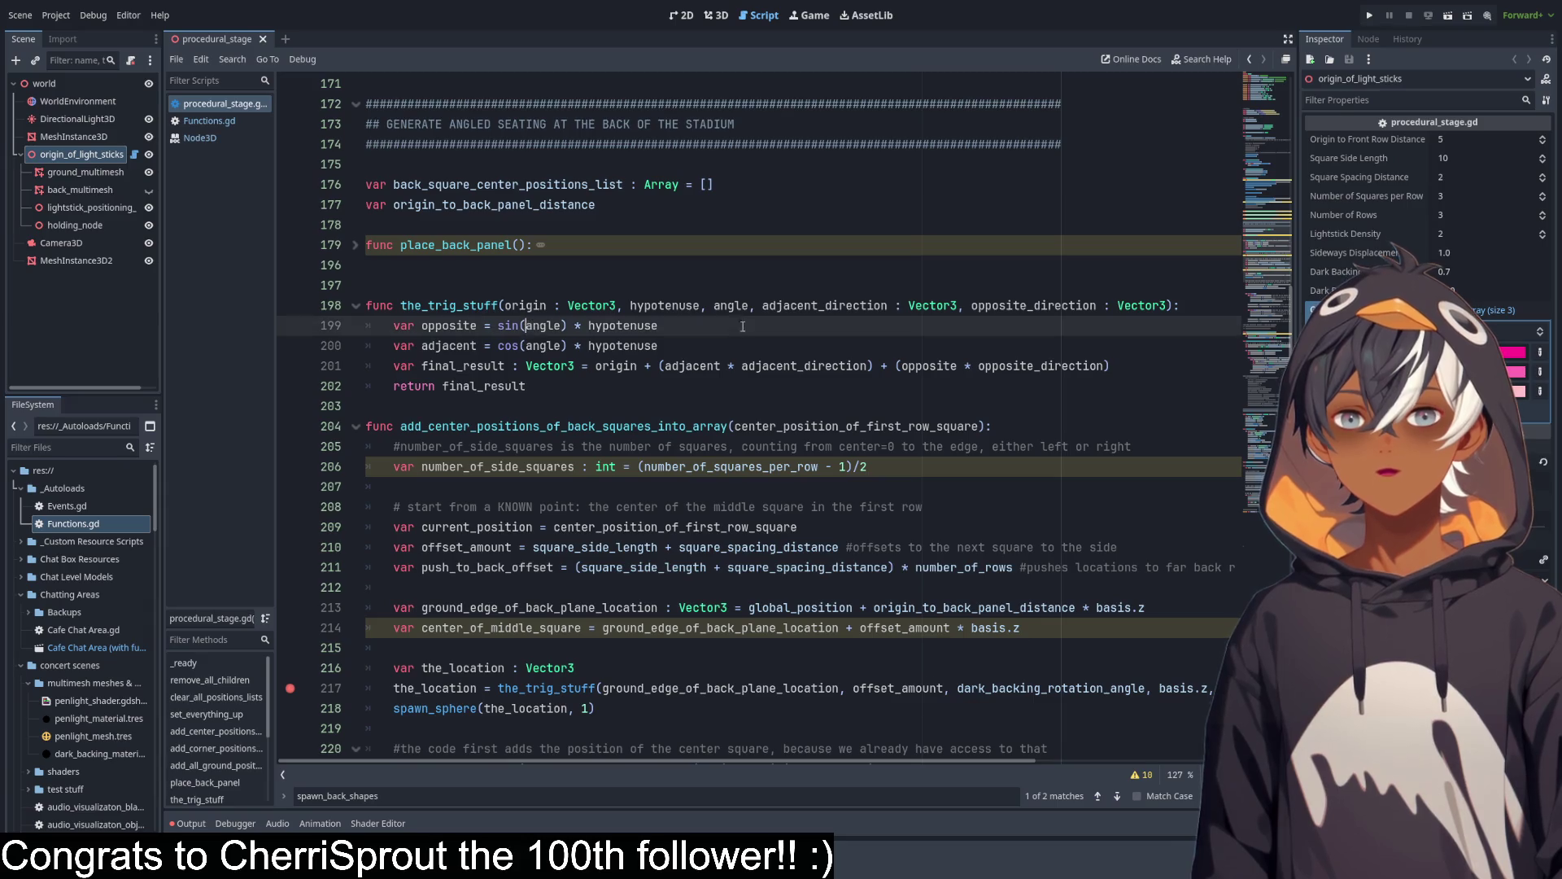
left_click(1192, 305)
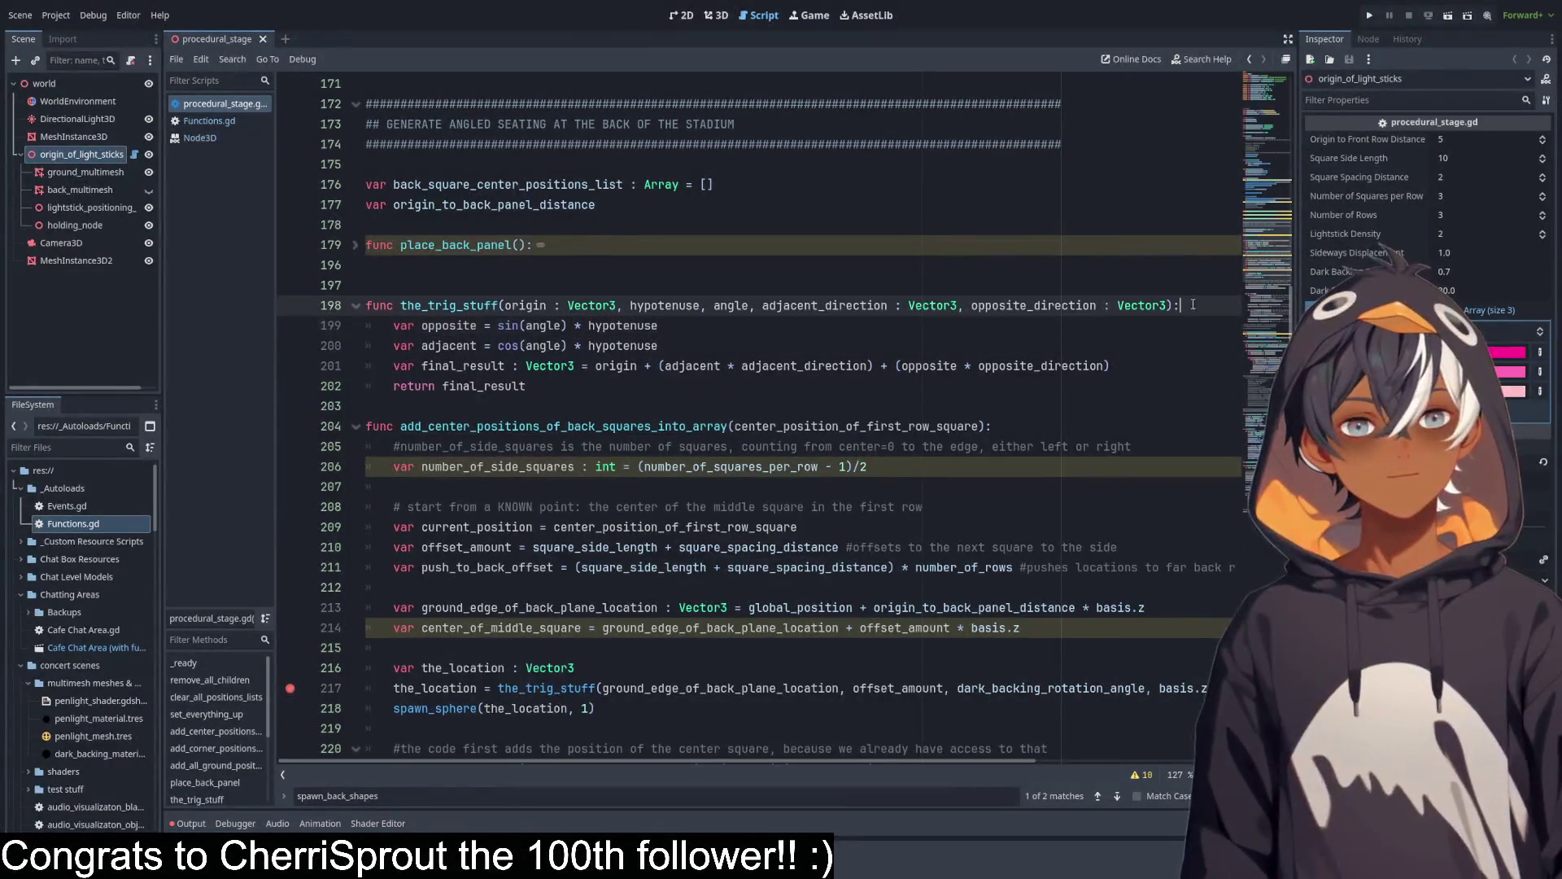
key("Return")
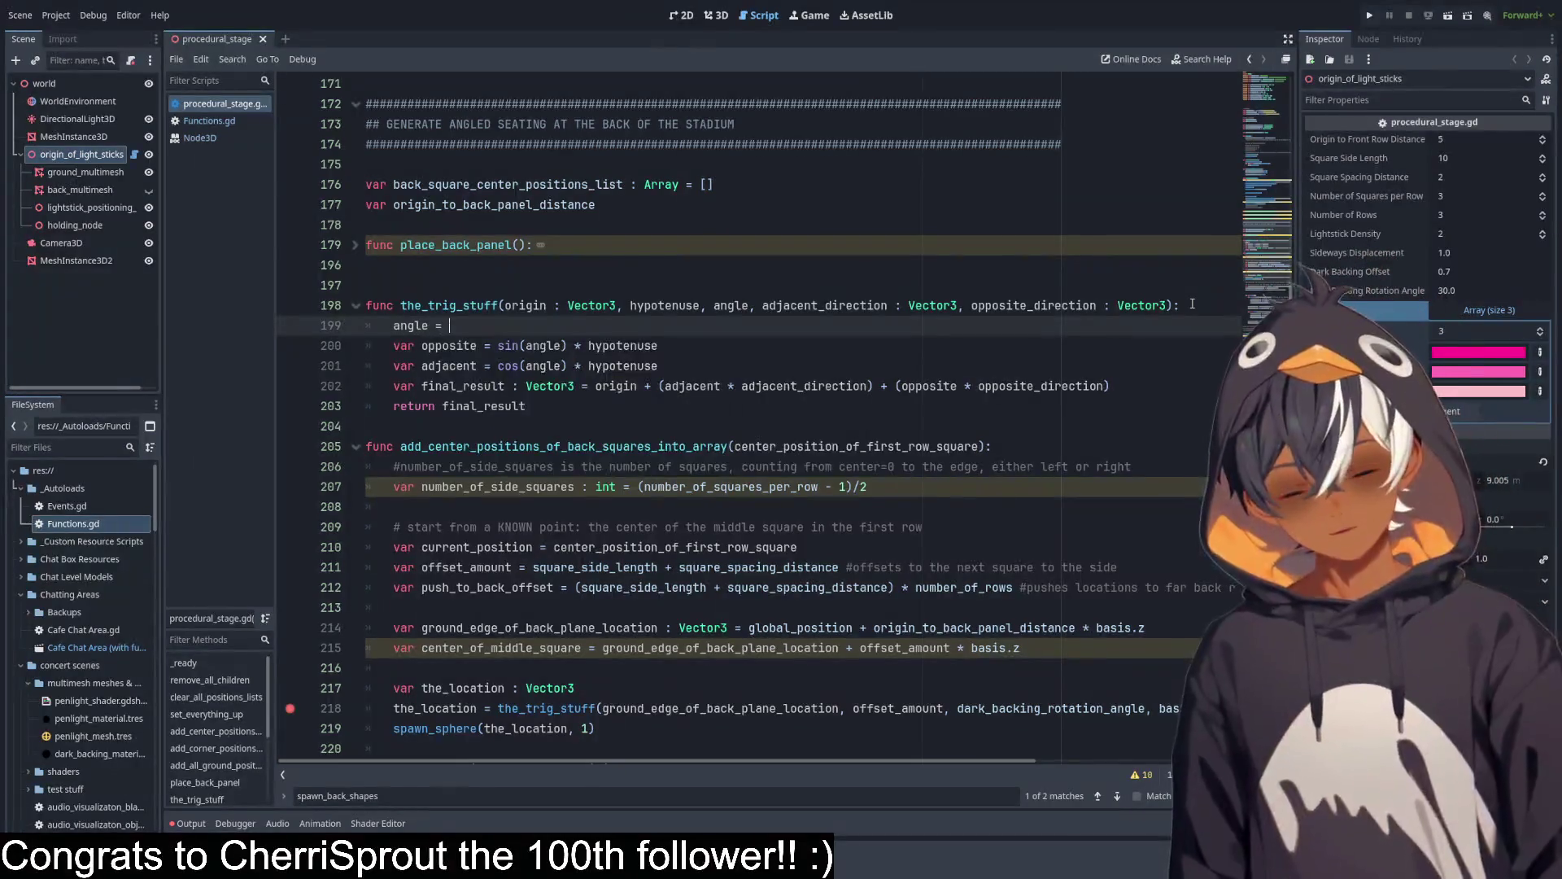
type("deg")
key("Return")
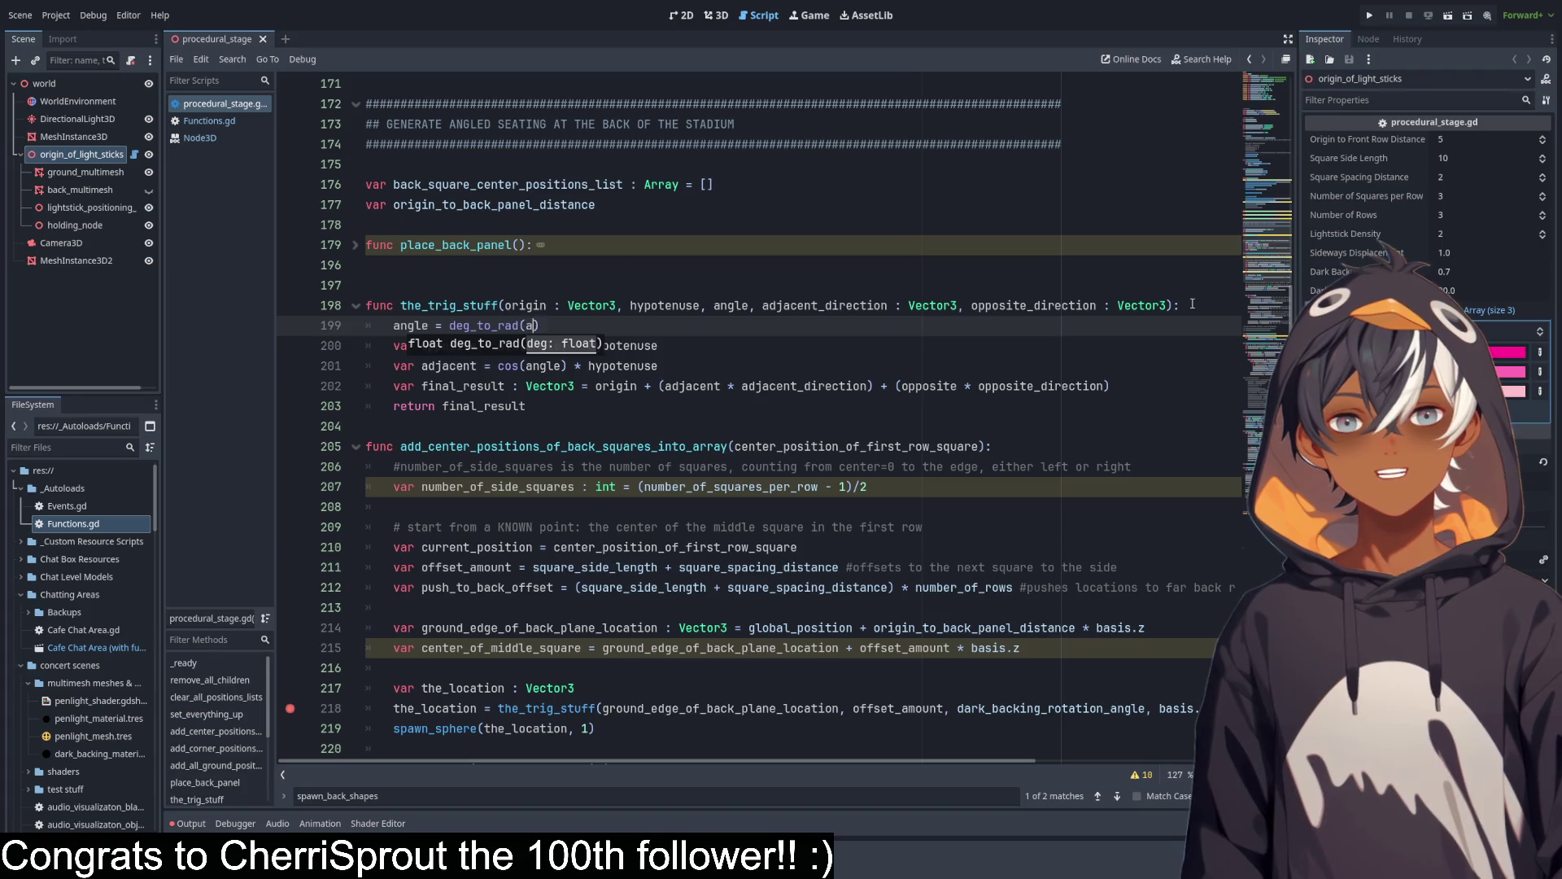
left_click(723, 269)
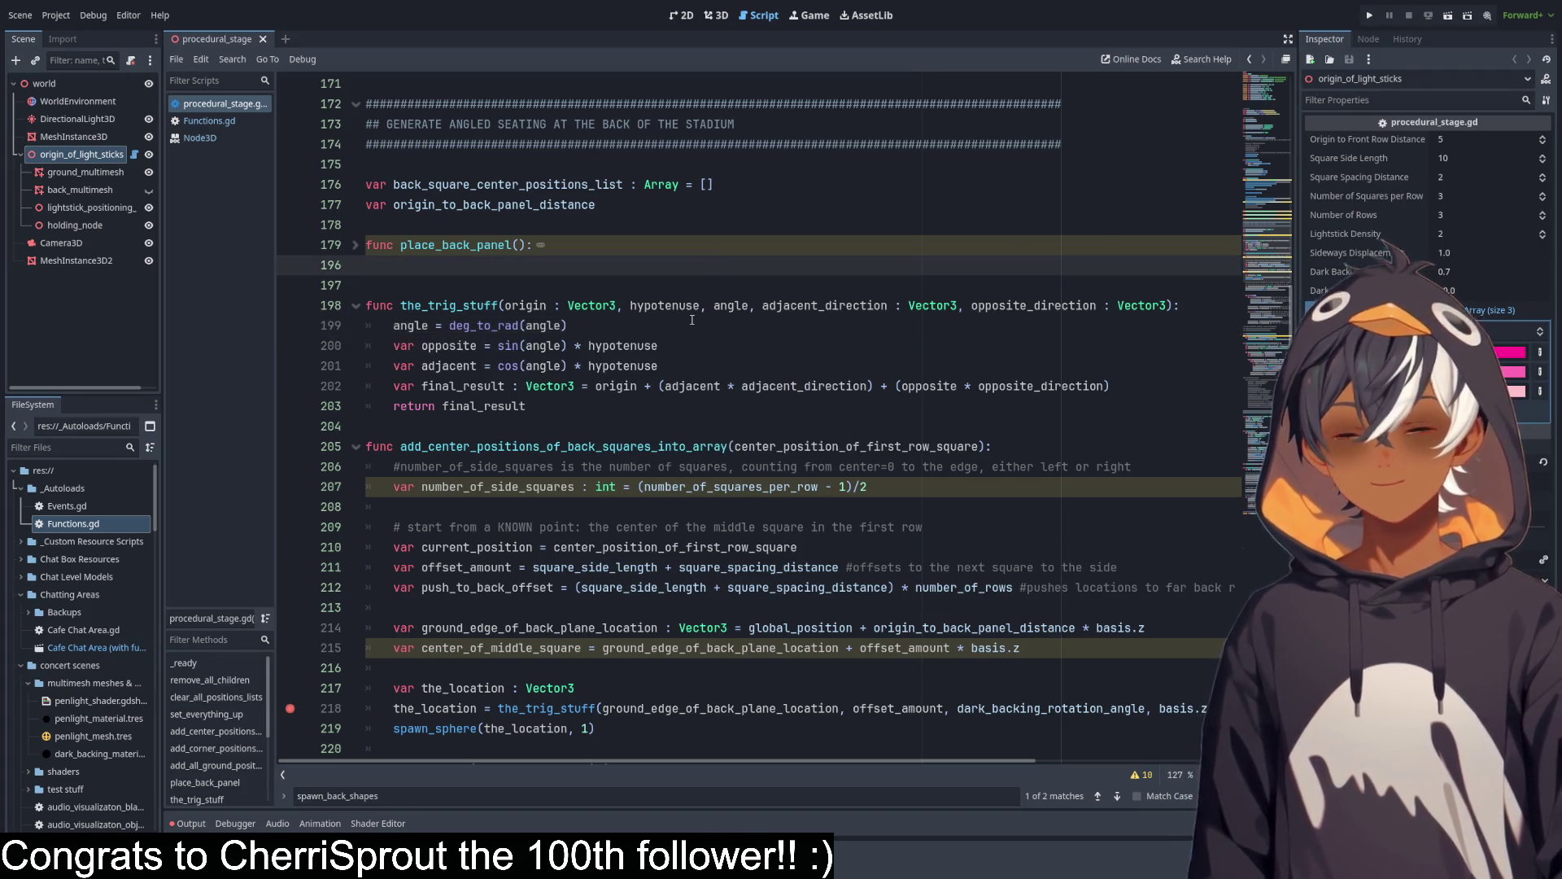
key("ctrl+F2")
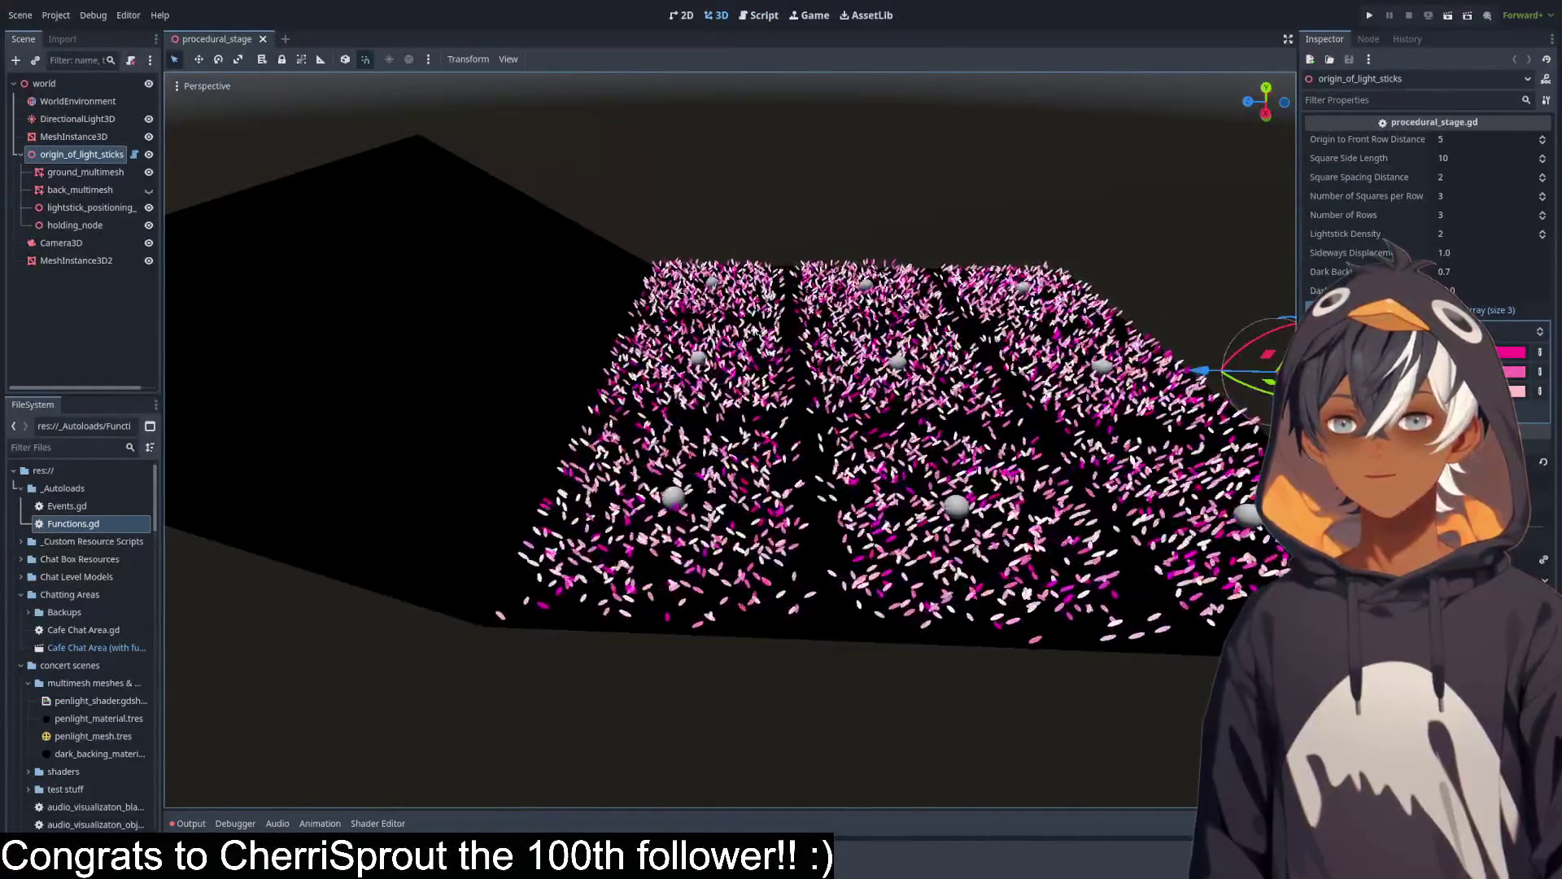
left_click_drag(732, 366, 798, 263)
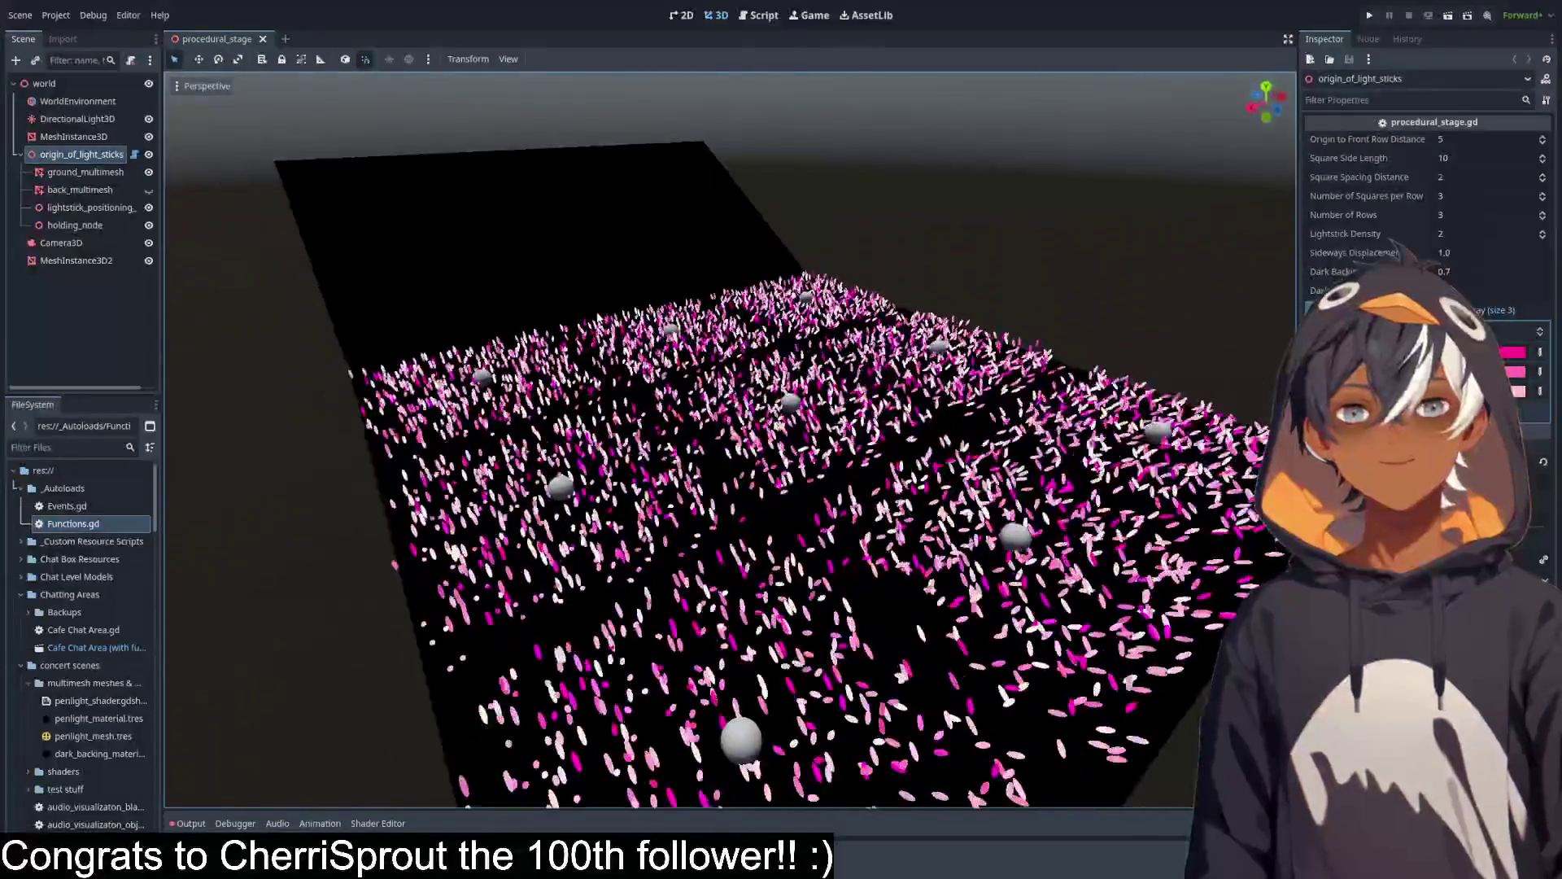
scroll(598, 318, "down", 3)
left_click_drag(598, 317, 574, 368)
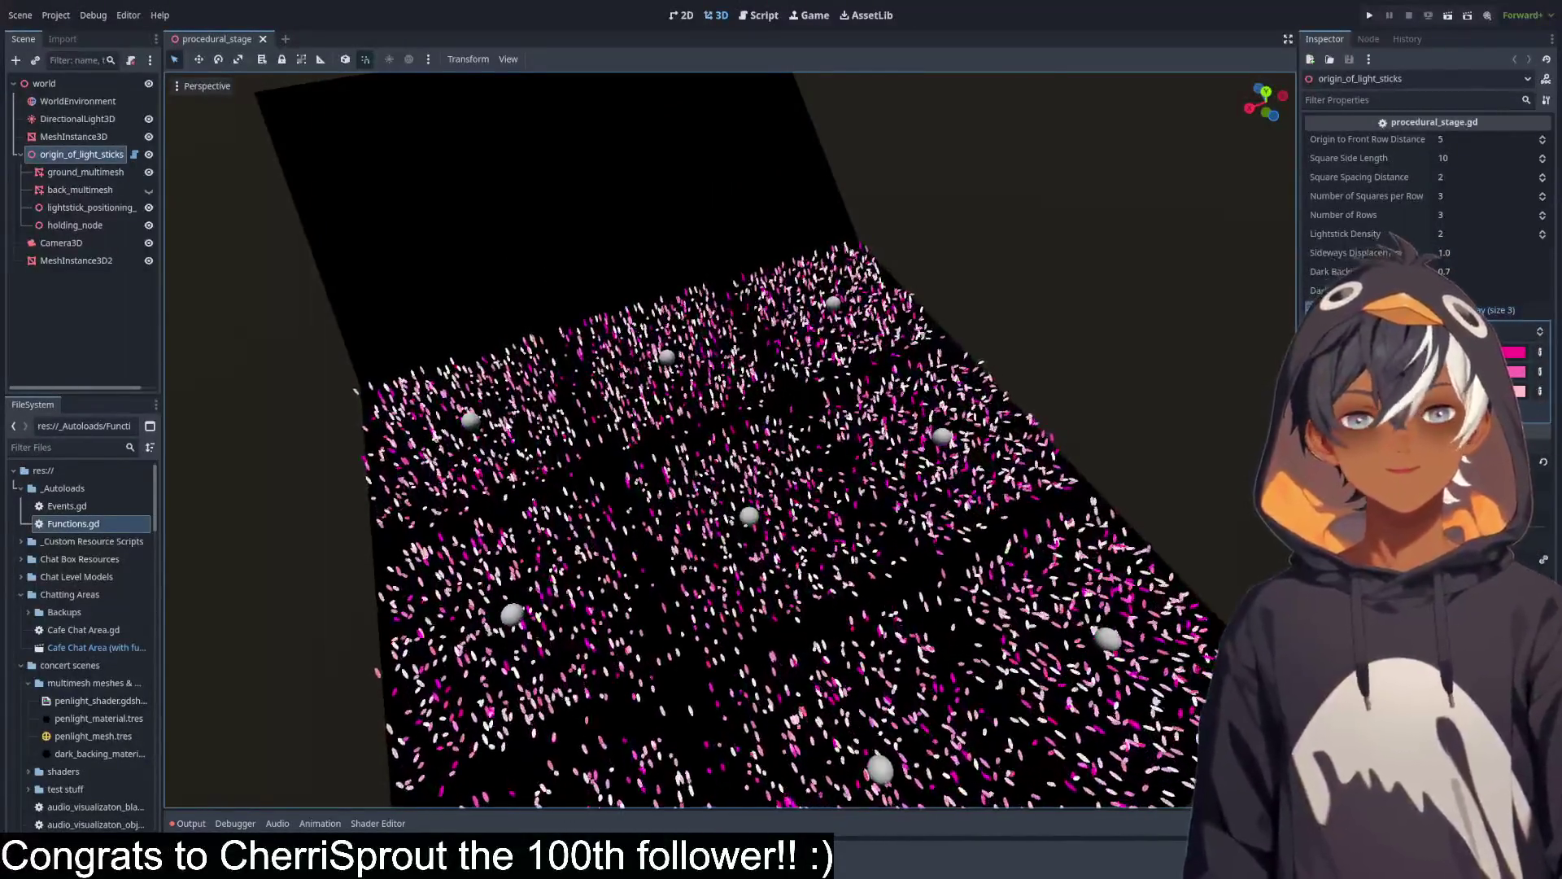
mouse_move(355, 391)
left_mouse_down()
mouse_move(1171, 793)
mouse_move(1220, 569)
mouse_move(1192, 667)
mouse_move(643, 414)
left_mouse_up()
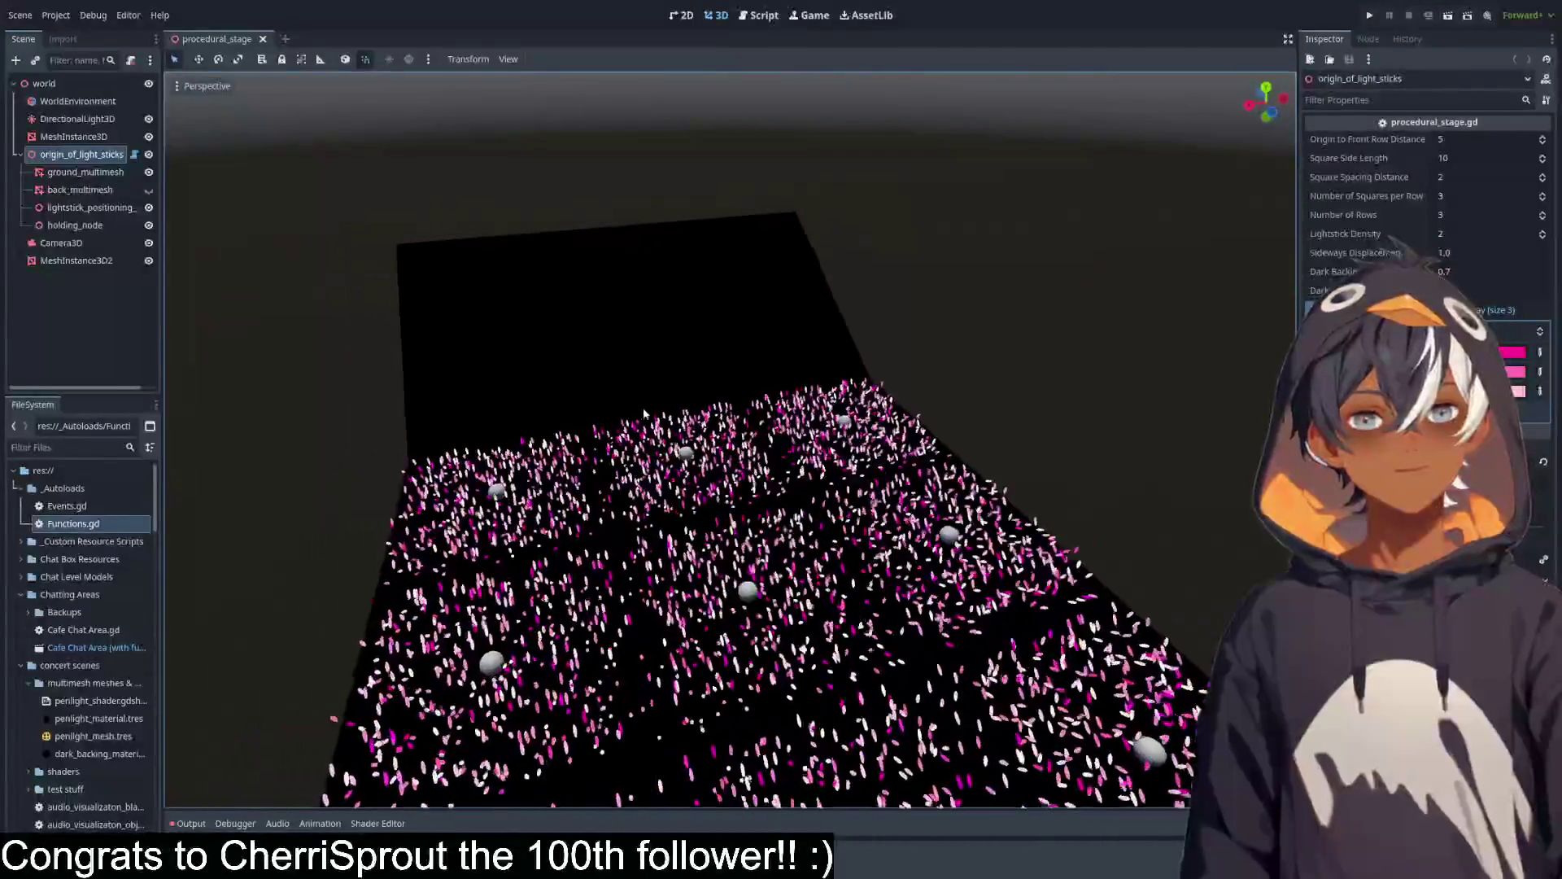
mouse_move(558, 377)
left_mouse_down()
mouse_move(765, 334)
mouse_move(748, 335)
left_mouse_up()
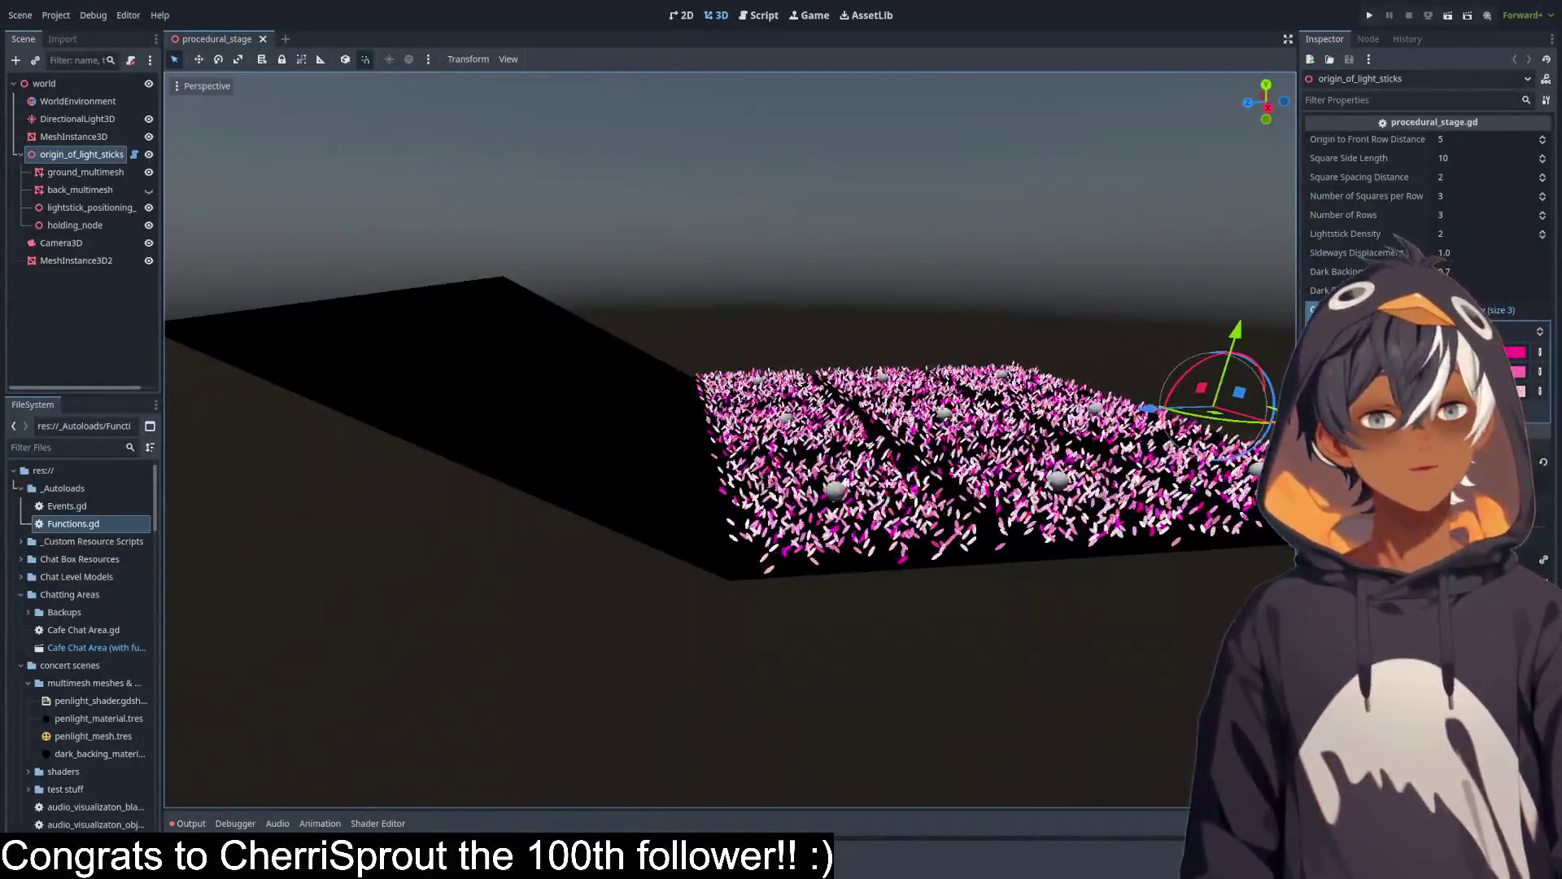
mouse_move(794, 343)
left_mouse_down()
mouse_move(785, 366)
mouse_move(756, 355)
left_mouse_up()
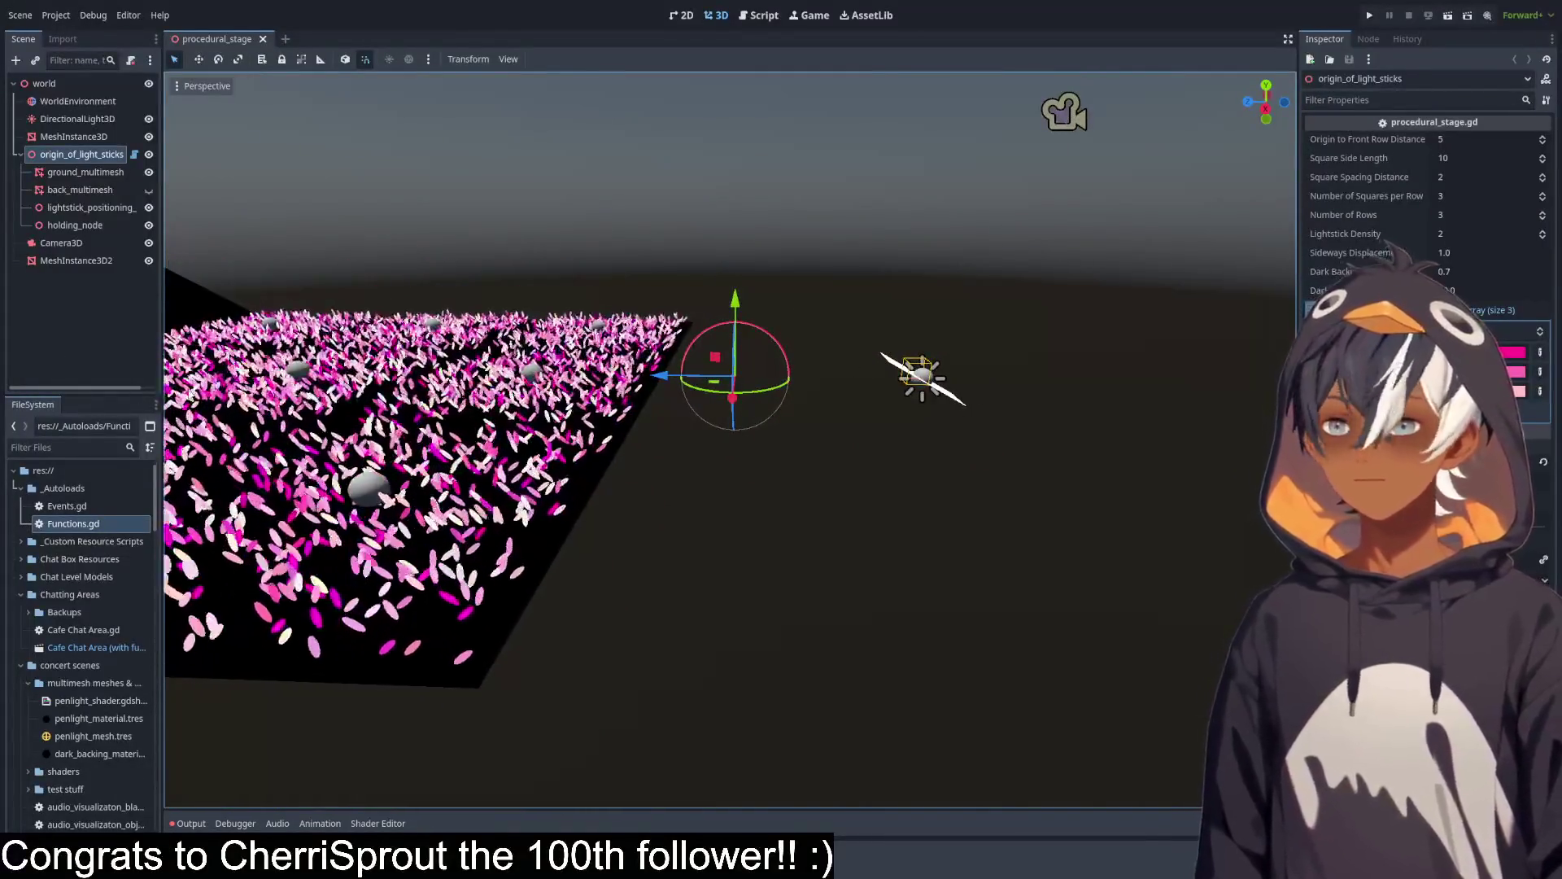
Hide the MeshInstance3D test sphere and MeshInstance3D2 plane, leaving the lightstick stage visible.
left_click(76, 261)
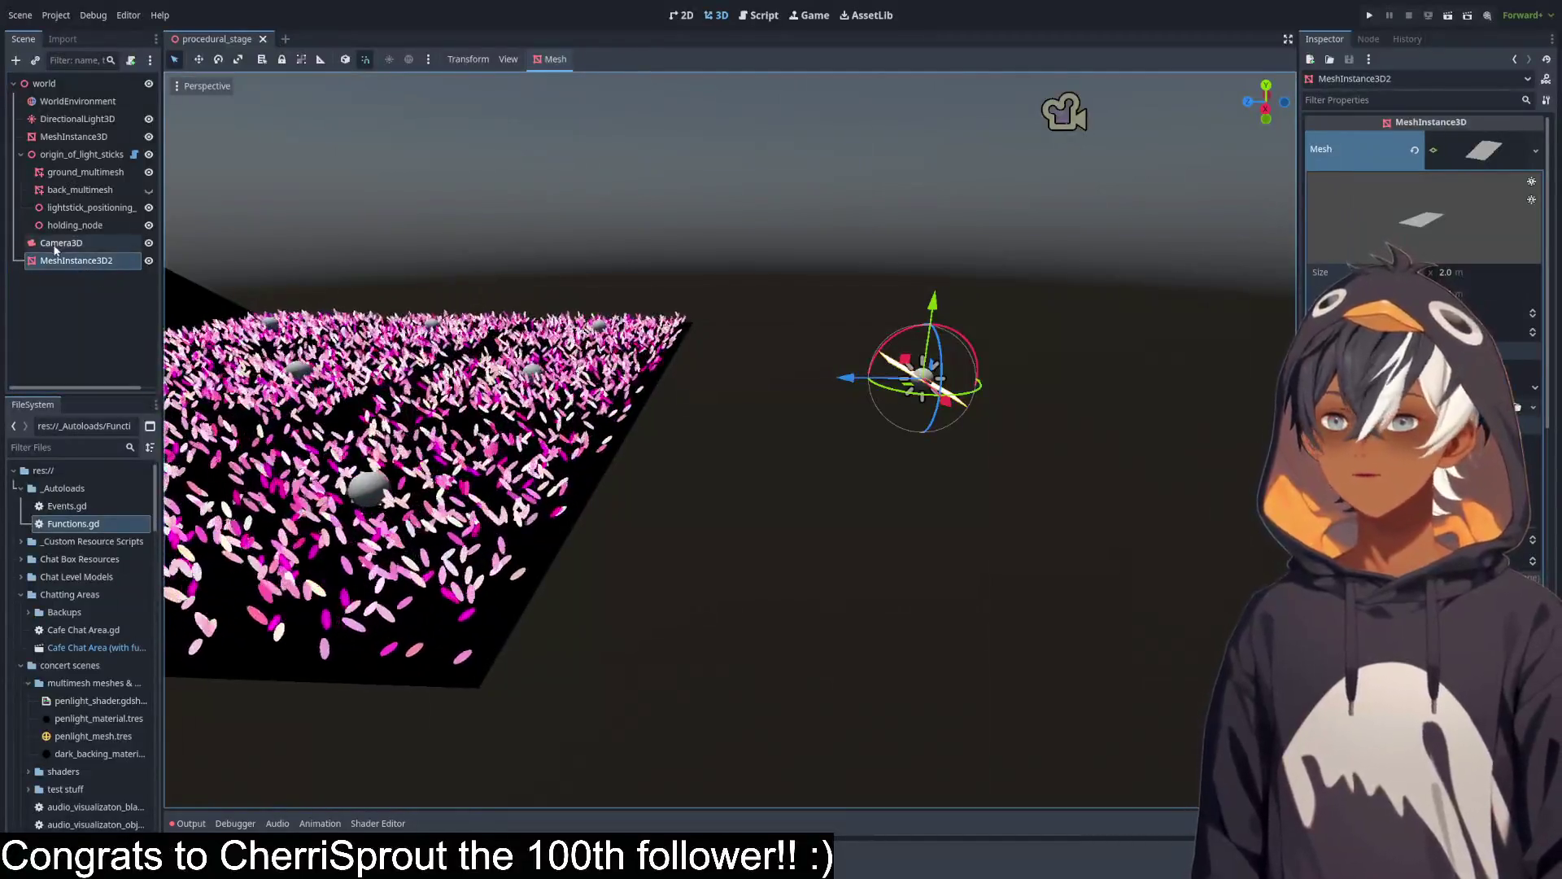
key("f")
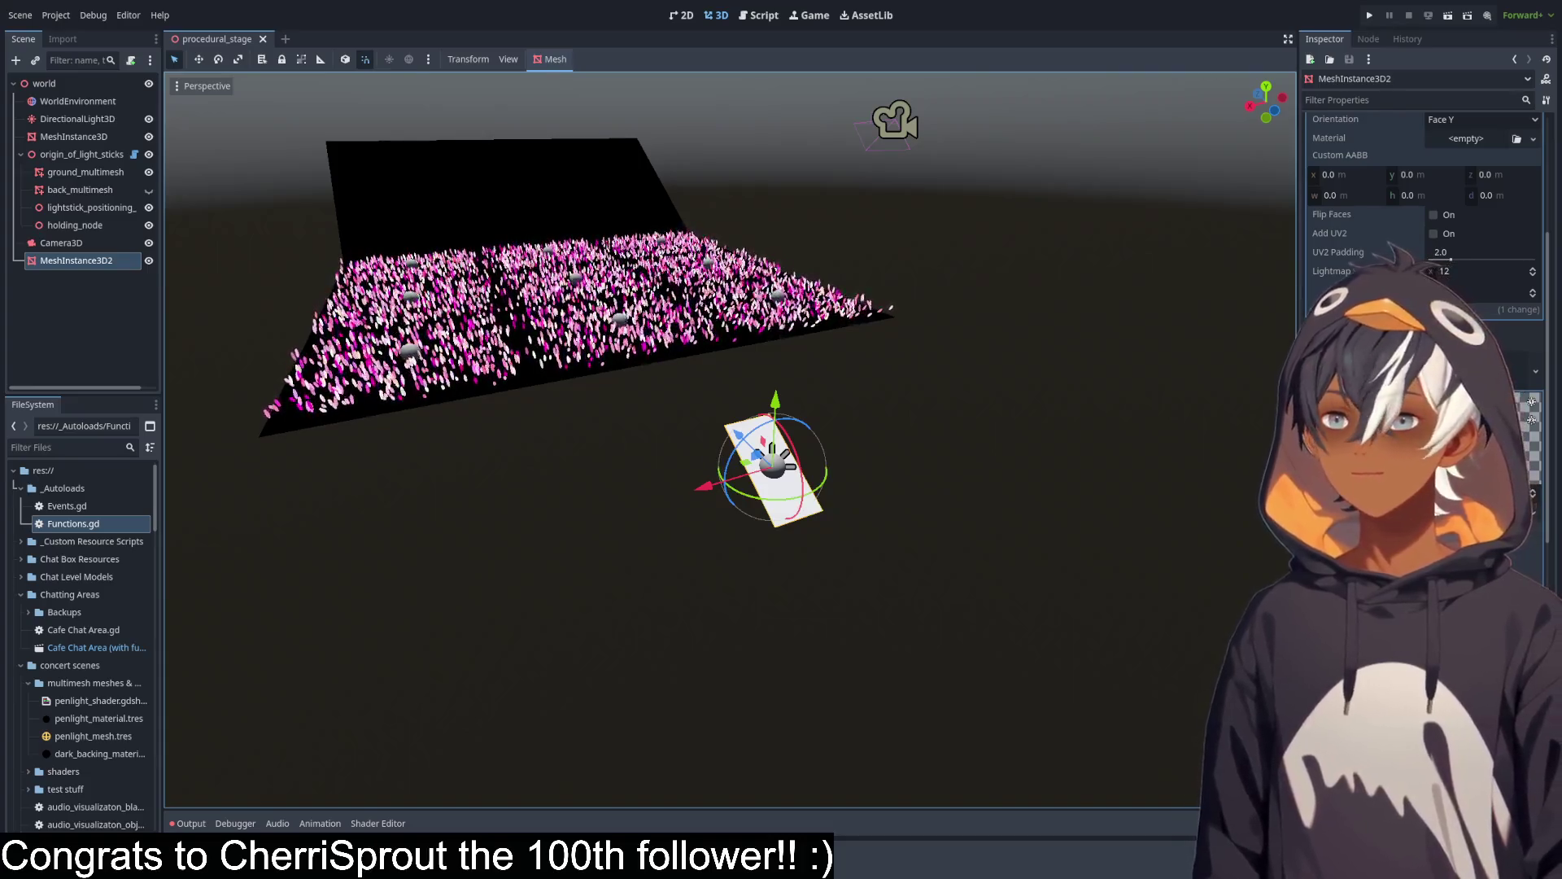
left_click(111, 140)
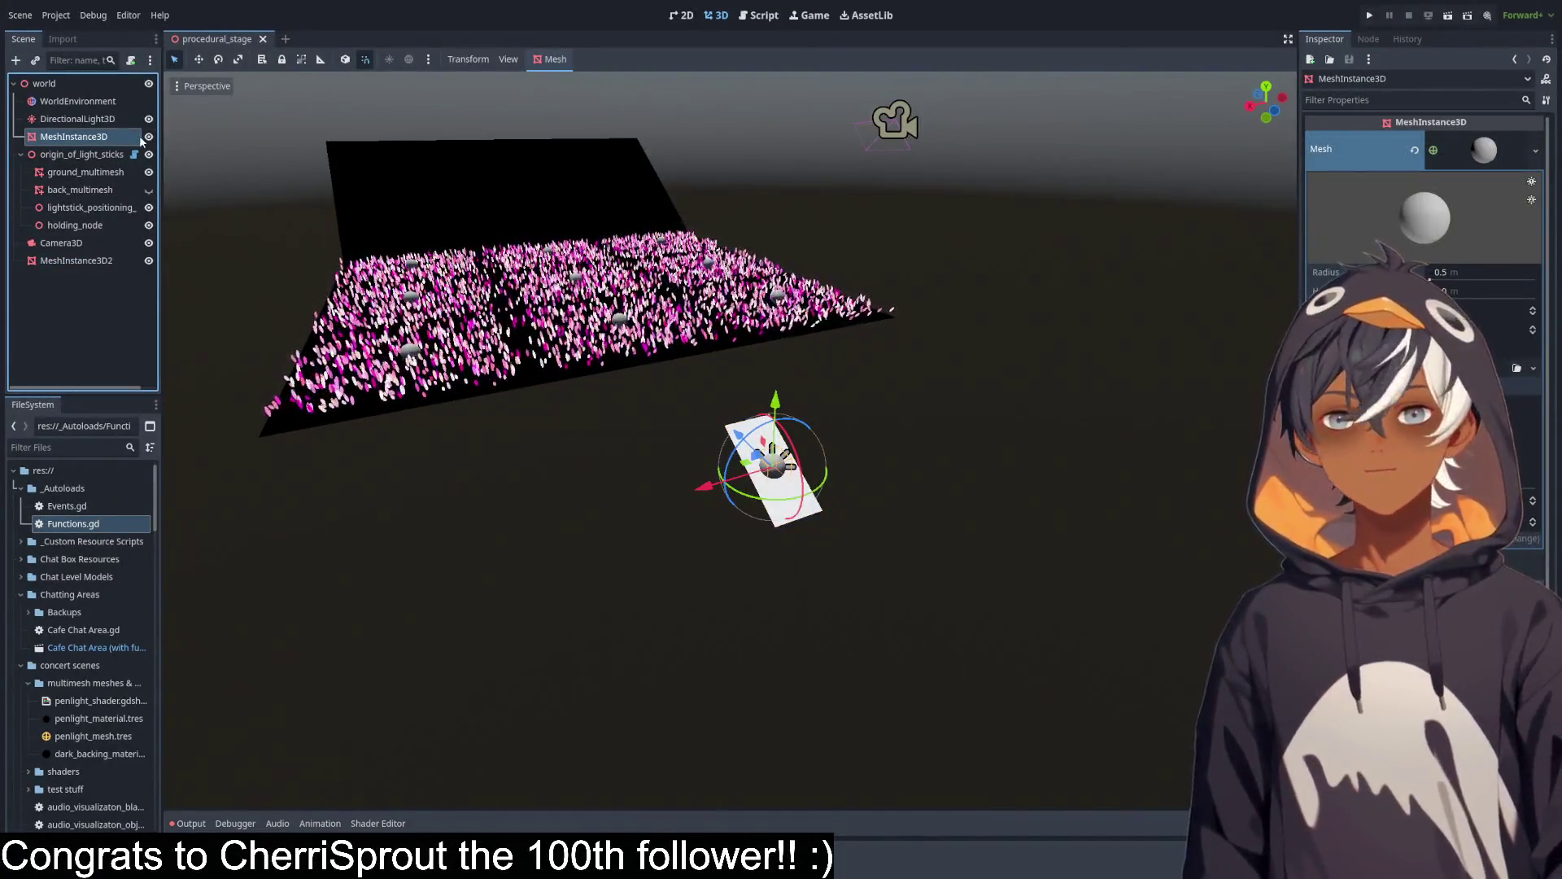
left_click(82, 155)
left_click(114, 136)
left_click(149, 137)
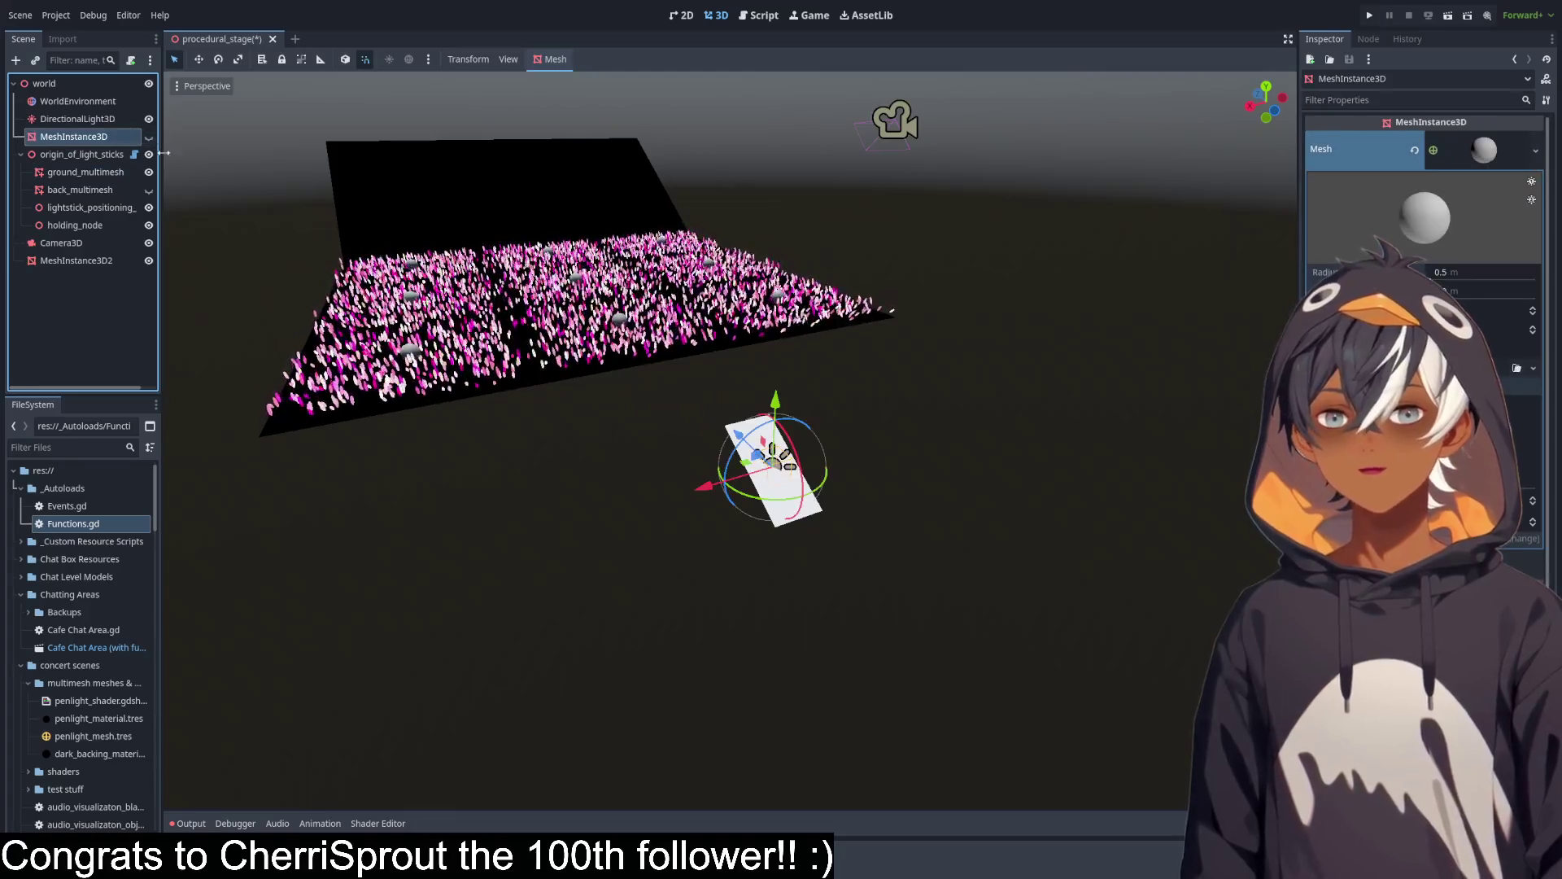
left_click(148, 261)
mouse_move(690, 369)
left_mouse_down()
mouse_move(842, 413)
mouse_move(654, 358)
mouse_move(1196, 217)
mouse_move(789, 217)
mouse_move(478, 371)
left_mouse_up()
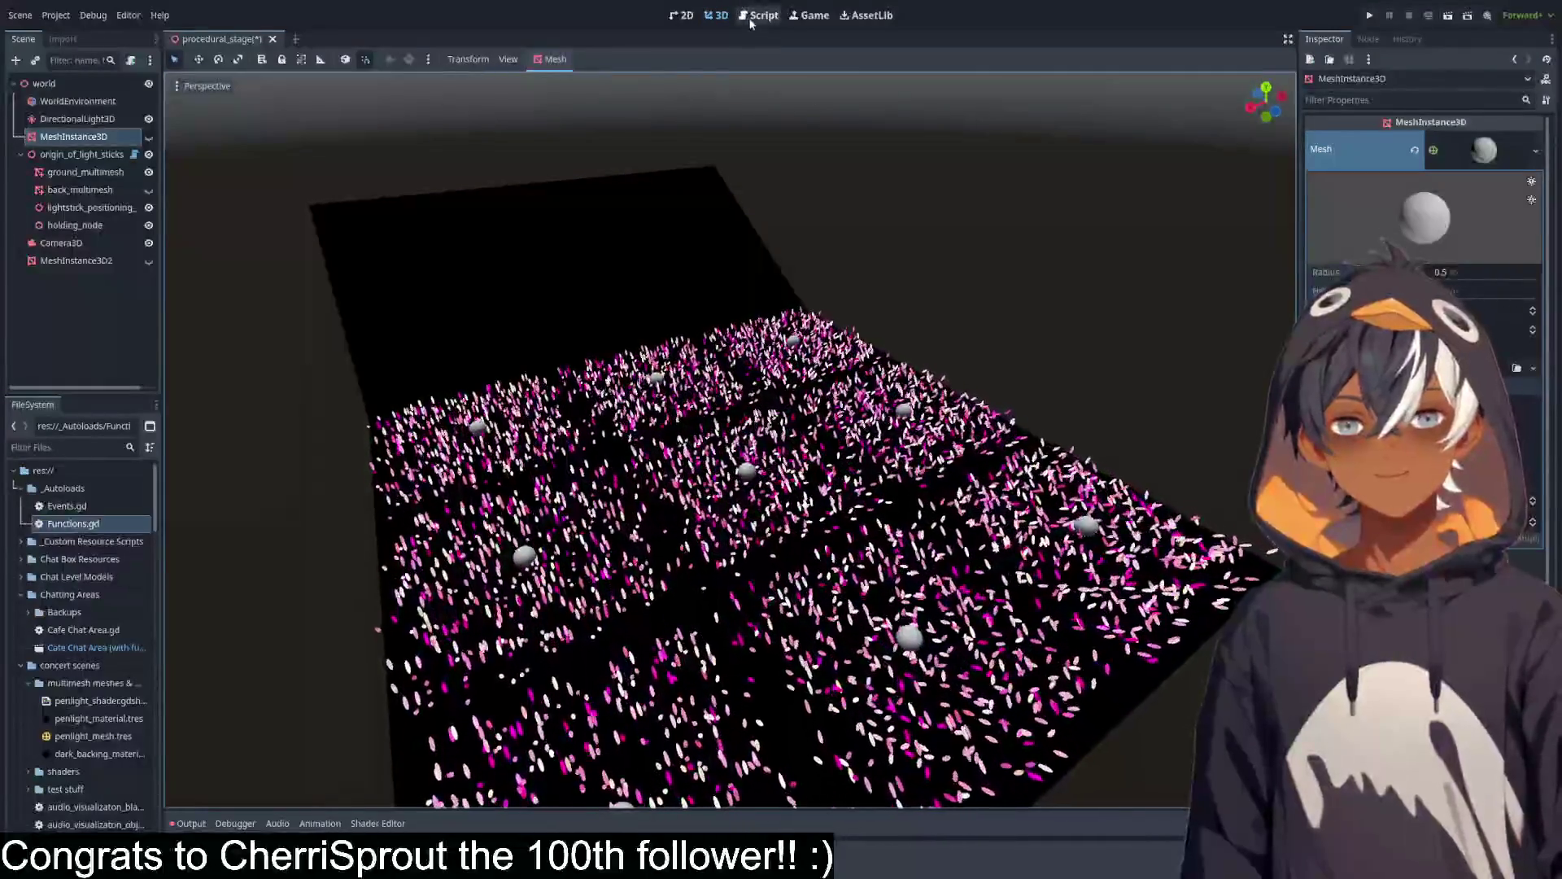
Save procedural_stage.gd and check the lightstick field in the 3D view.
left_click(742, 15)
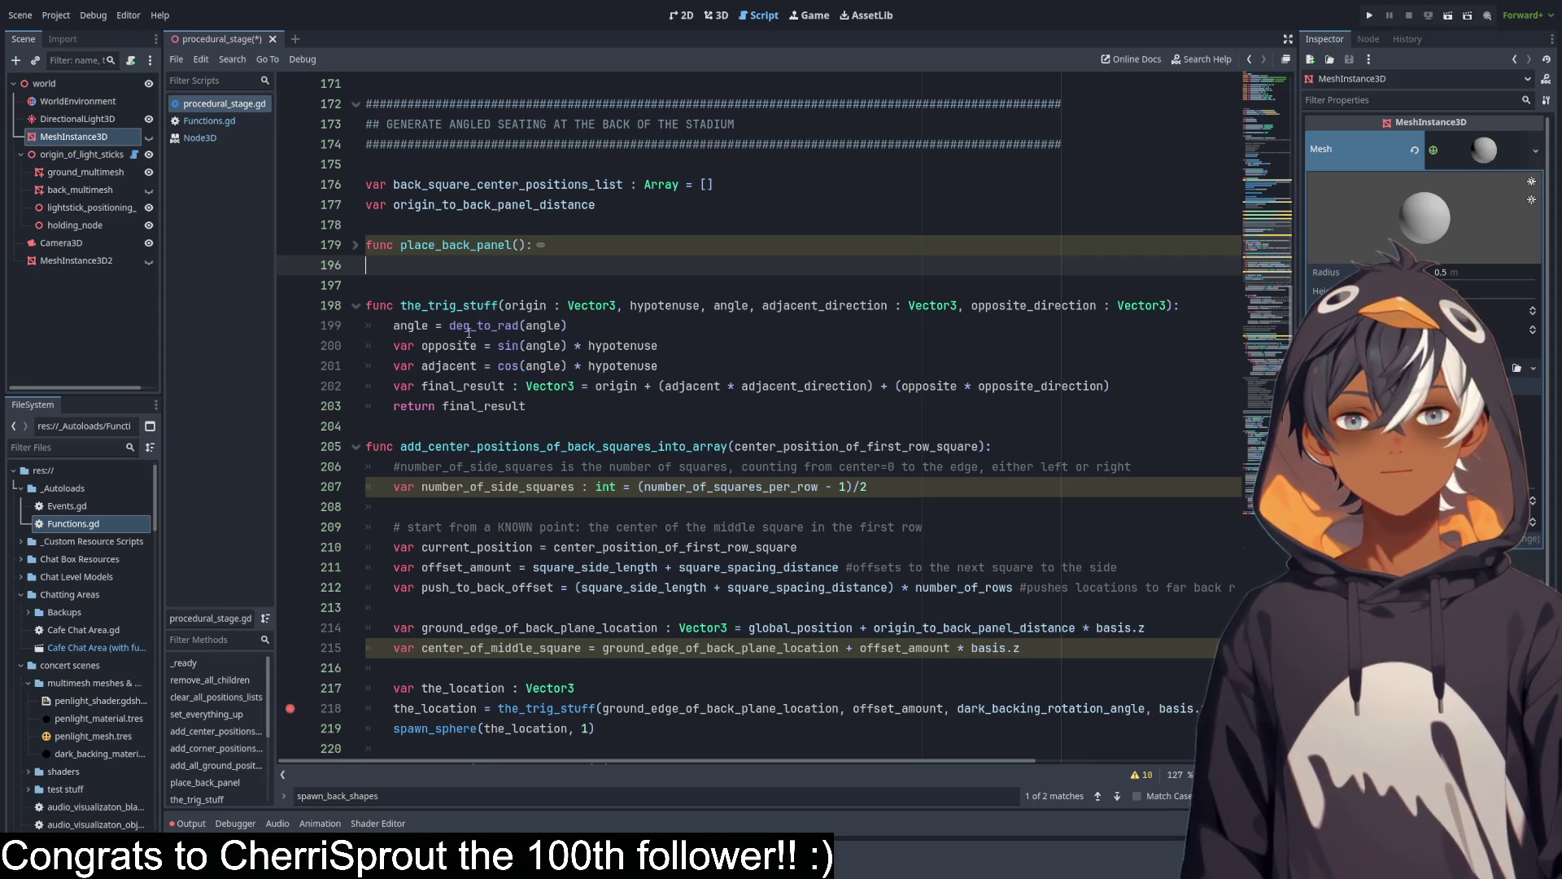
scroll(437, 308, "down", 2)
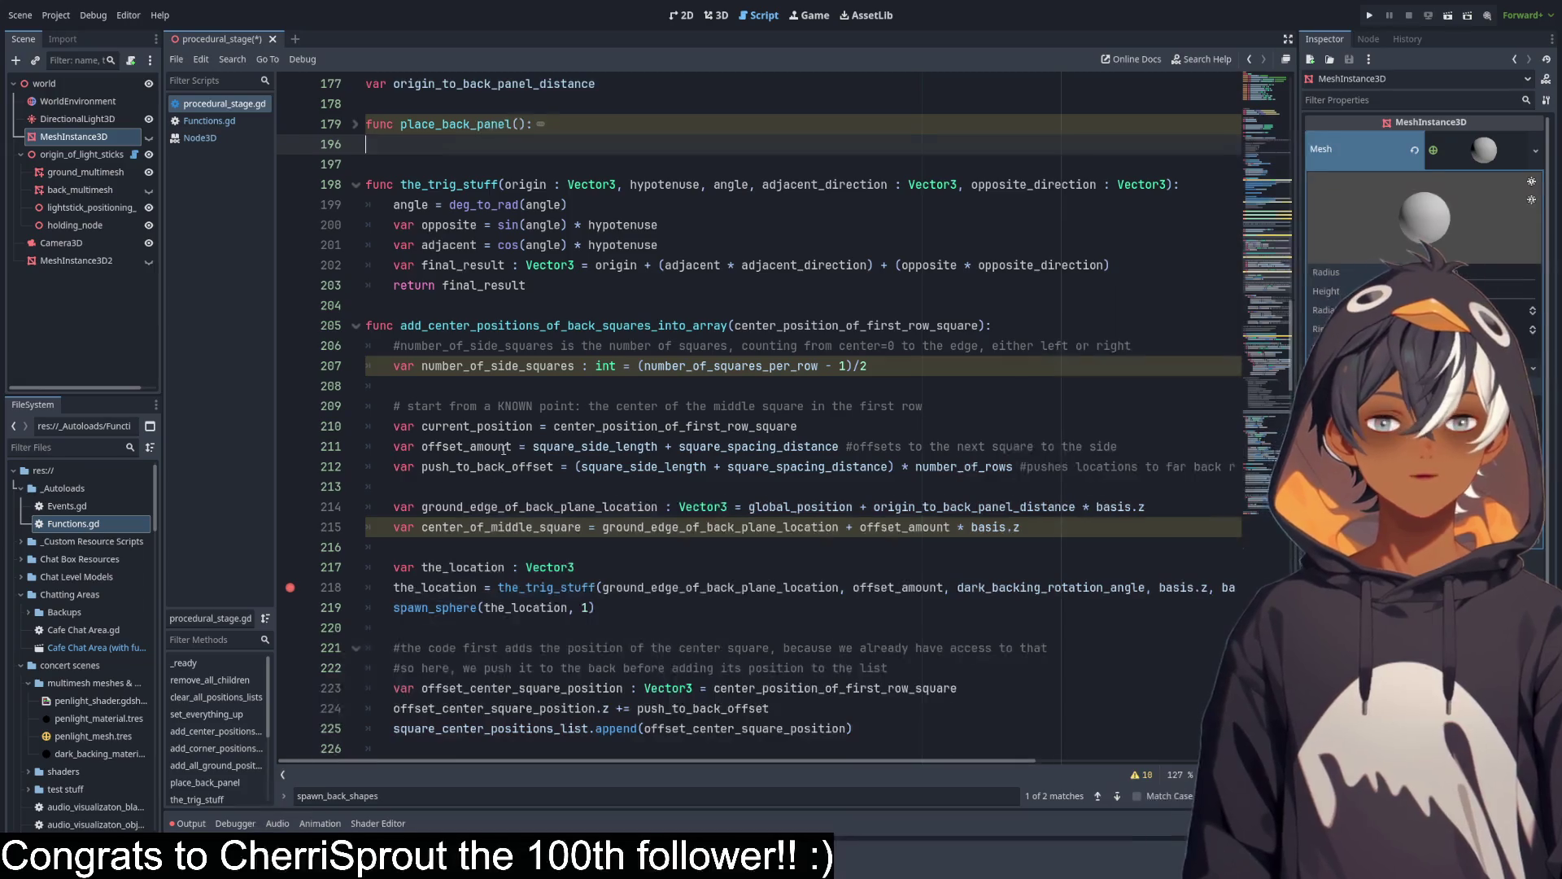
scroll(504, 448, "down", 2)
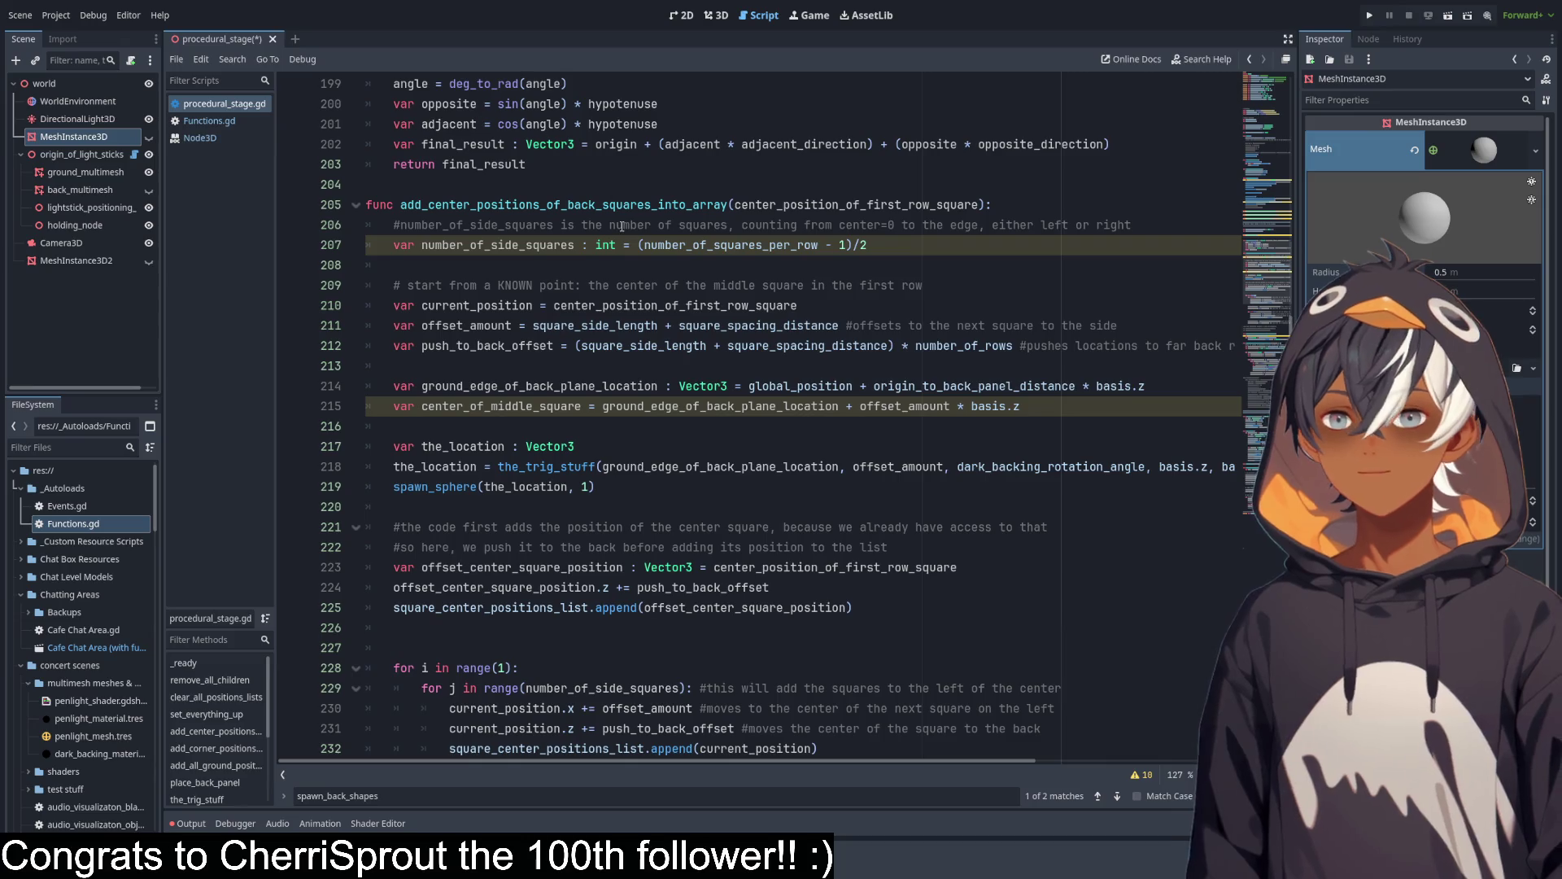
key("ctrl+s")
left_click(716, 15)
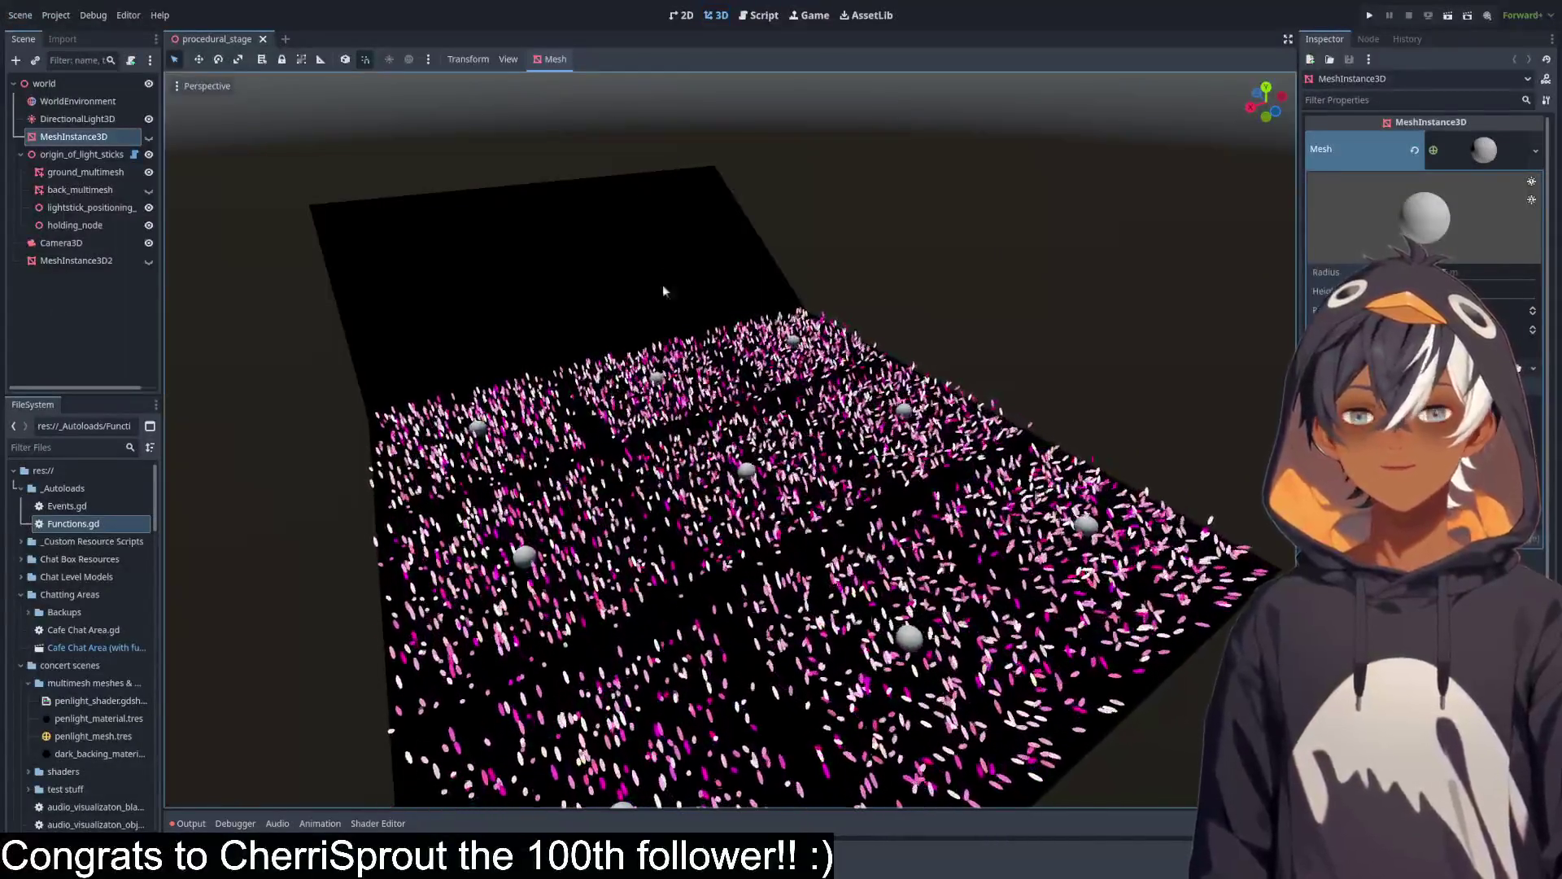
left_click(759, 15)
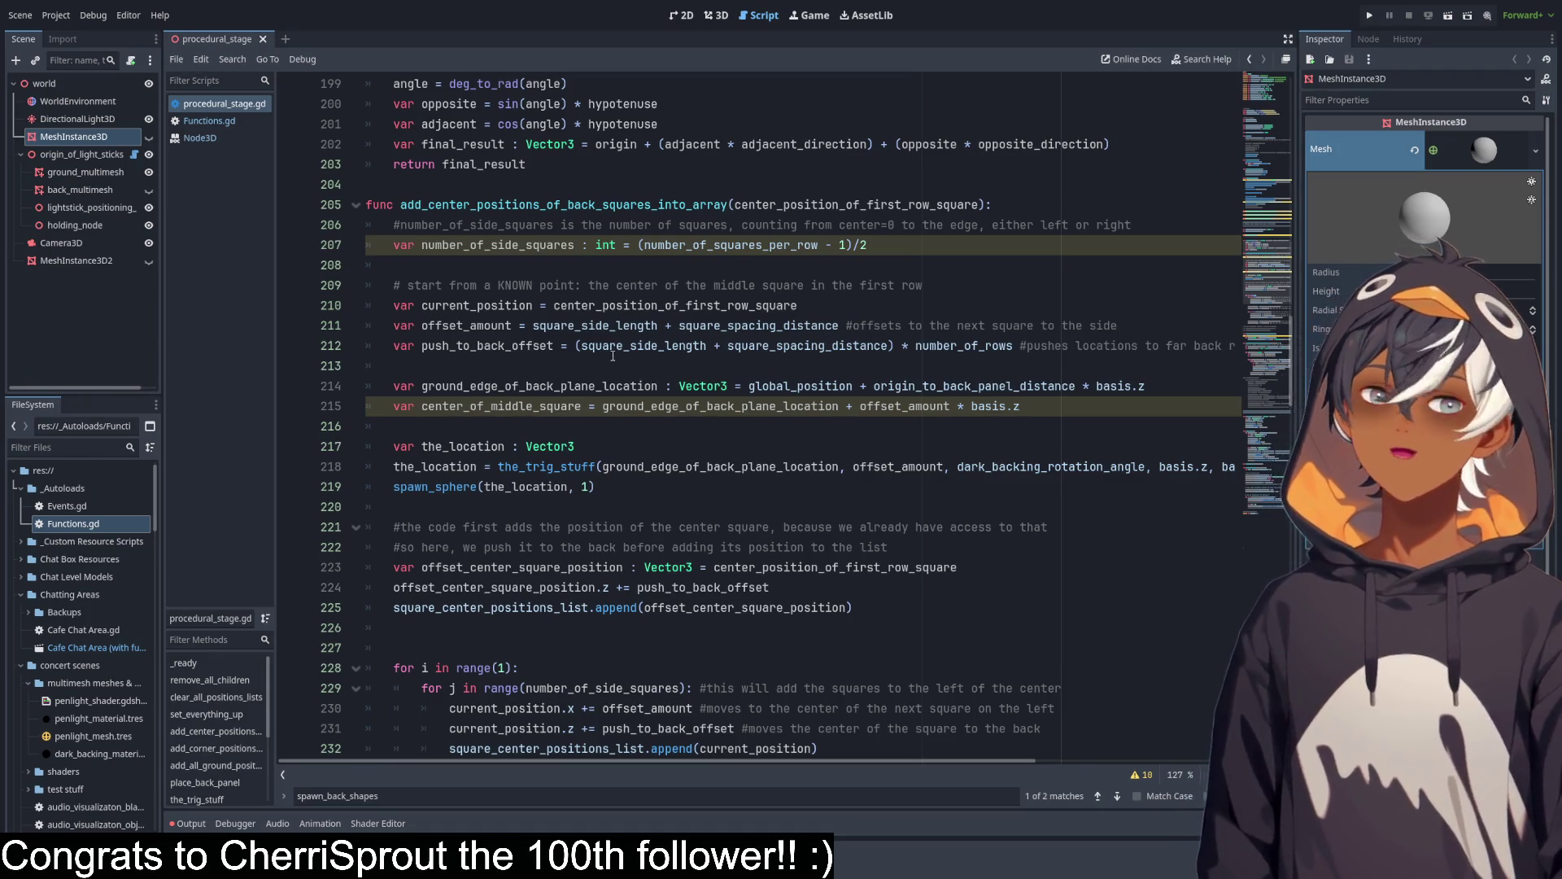
key("ctrl+F2")
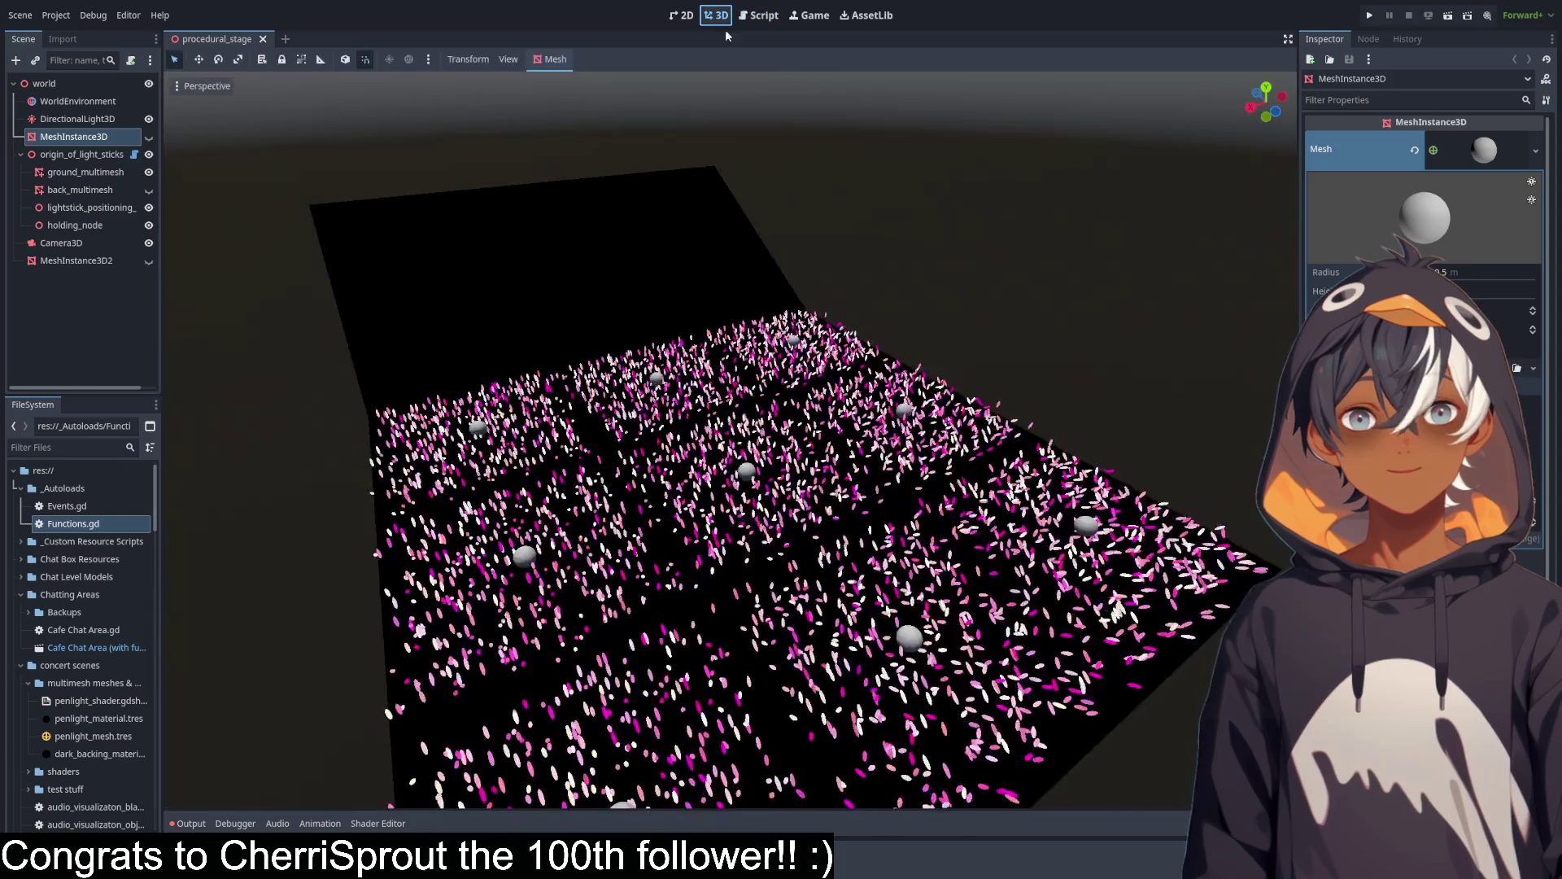
left_click_drag(763, 485, 954, 517)
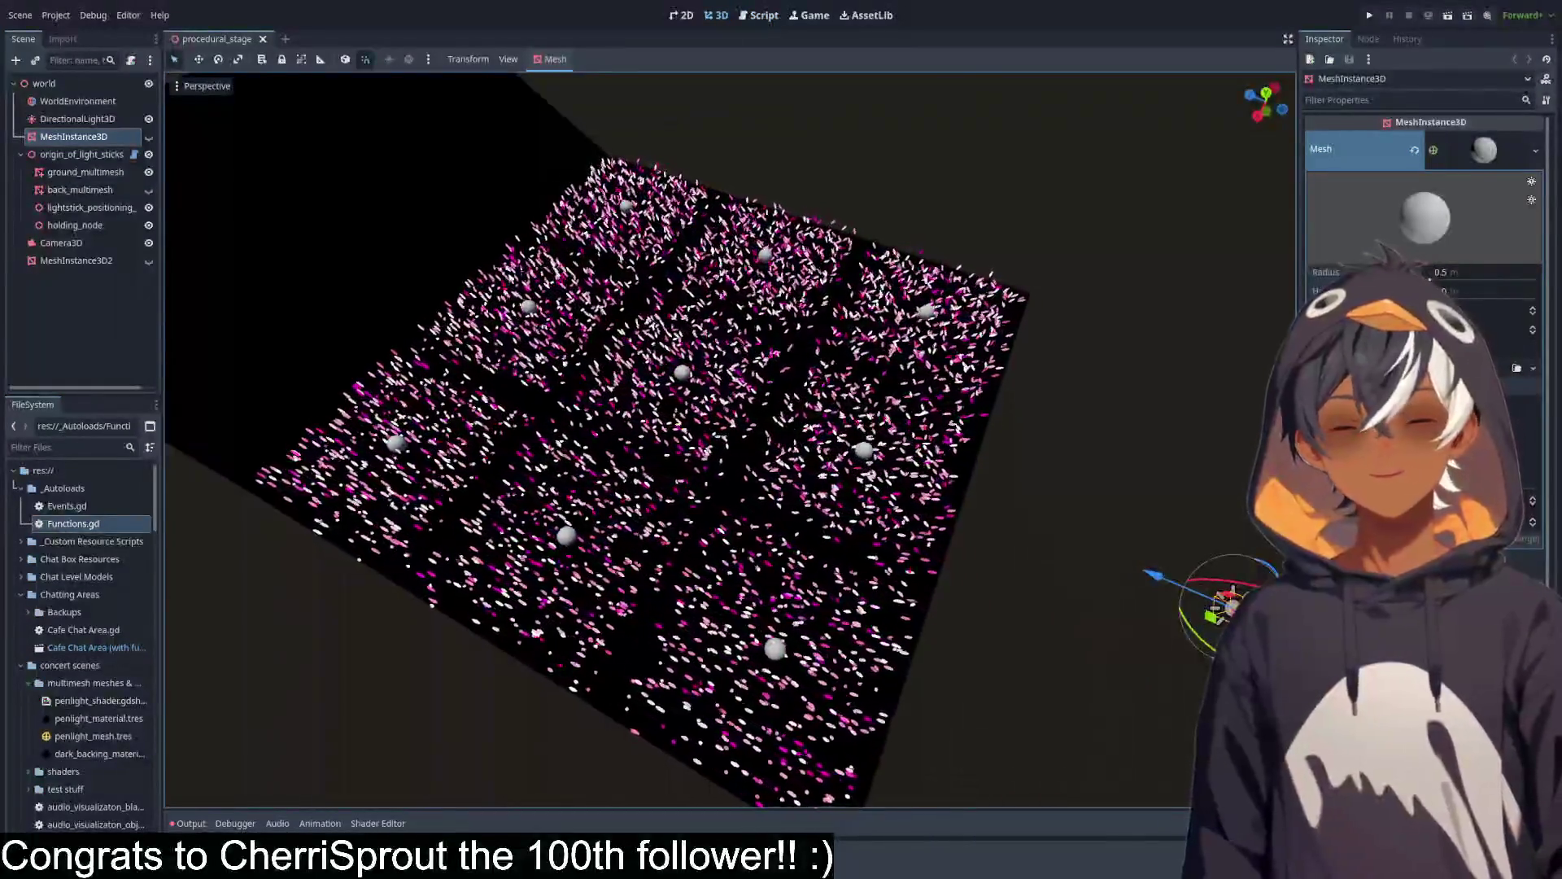
left_click(763, 16)
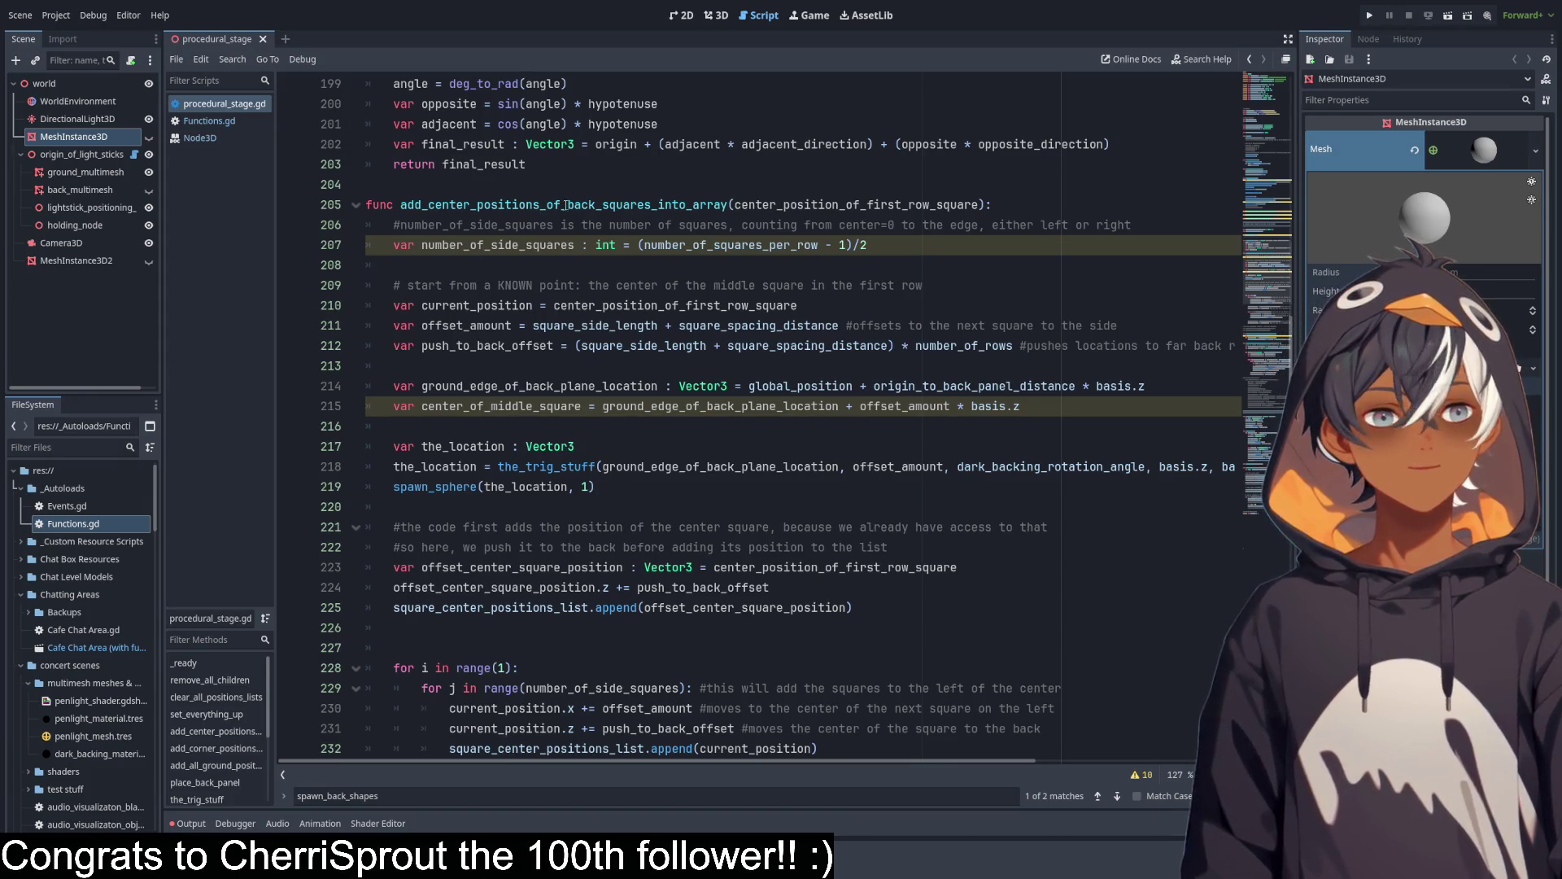
Widen the code editor and inspect the the_location : Vector3 assignment from the_trig_stuff.
mouse_move(1301, 218)
left_mouse_down()
mouse_move(1365, 218)
mouse_move(1348, 218)
left_mouse_up()
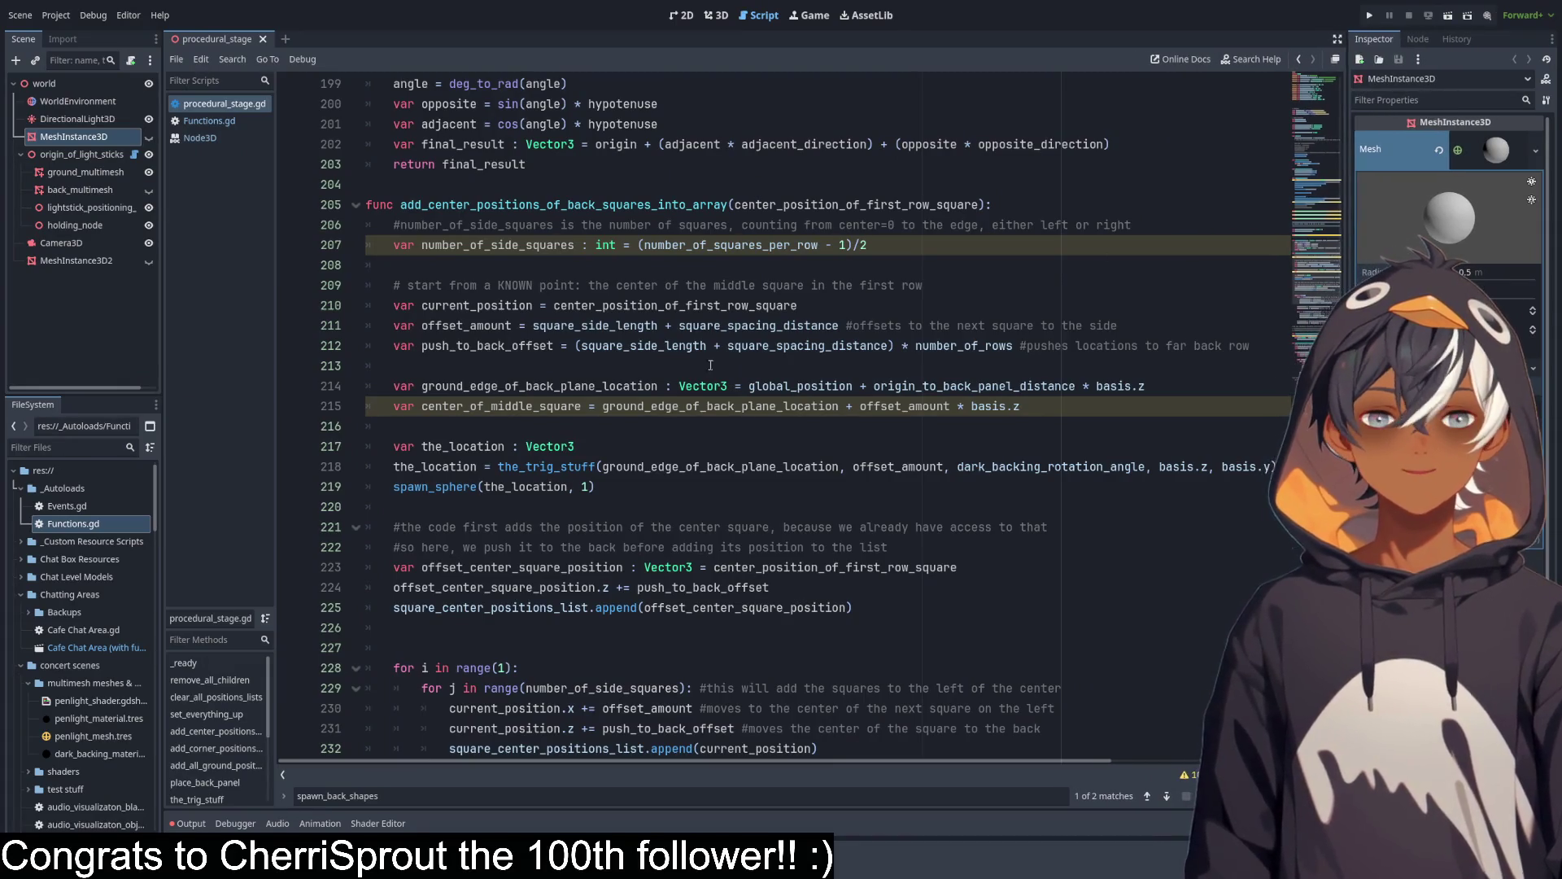
scroll(597, 401, "down", 2)
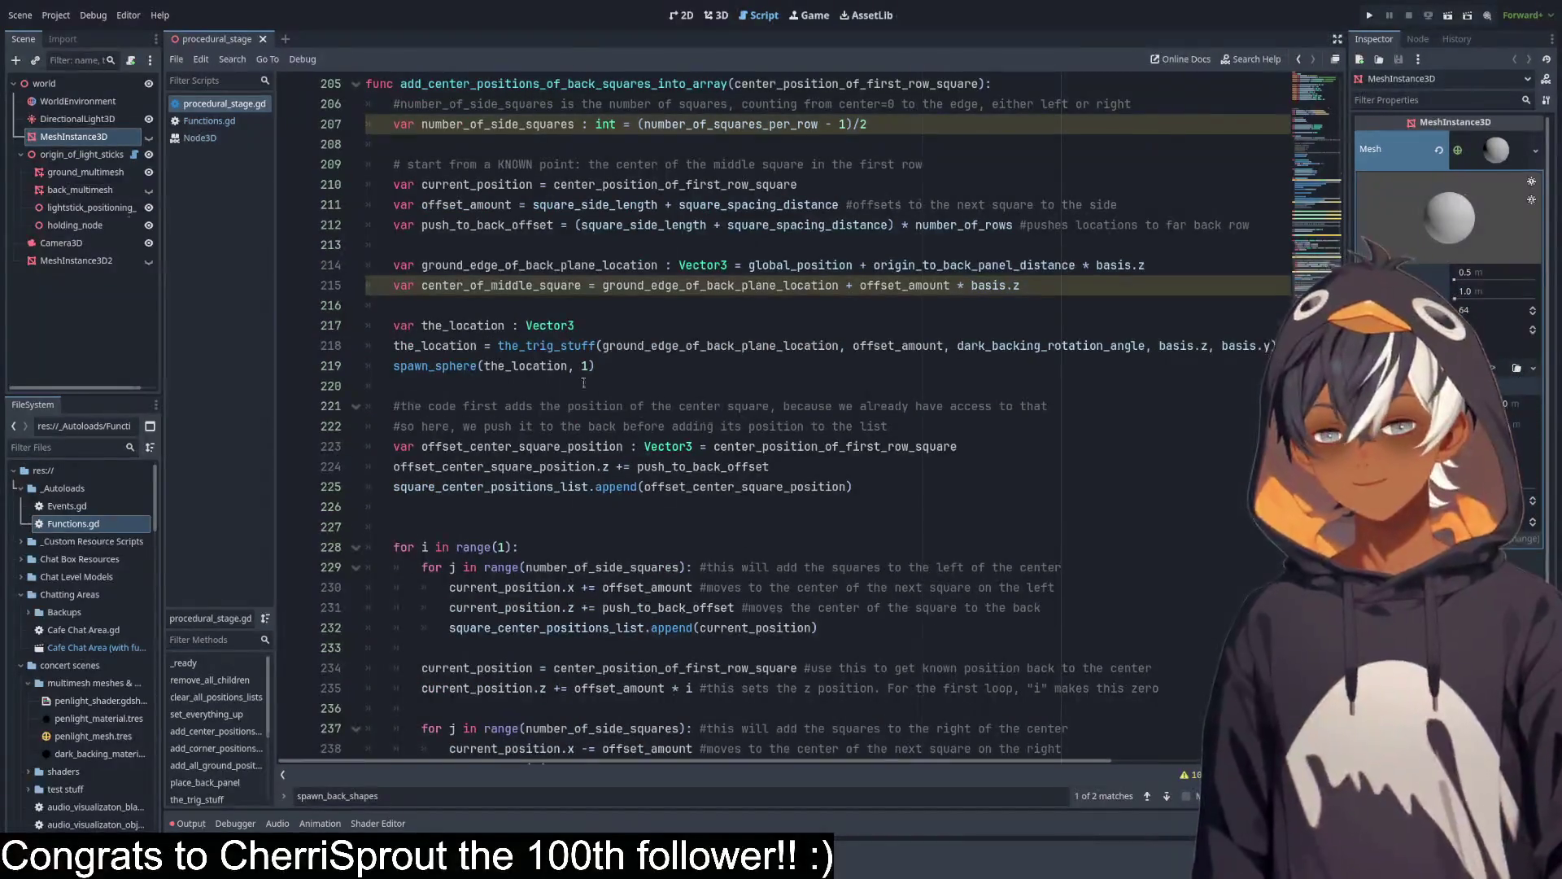
scroll(539, 378, "down", 1)
left_click(472, 267)
double_click(472, 267)
left_click_drag(472, 267, 597, 274)
left_click_drag(435, 285, 941, 280)
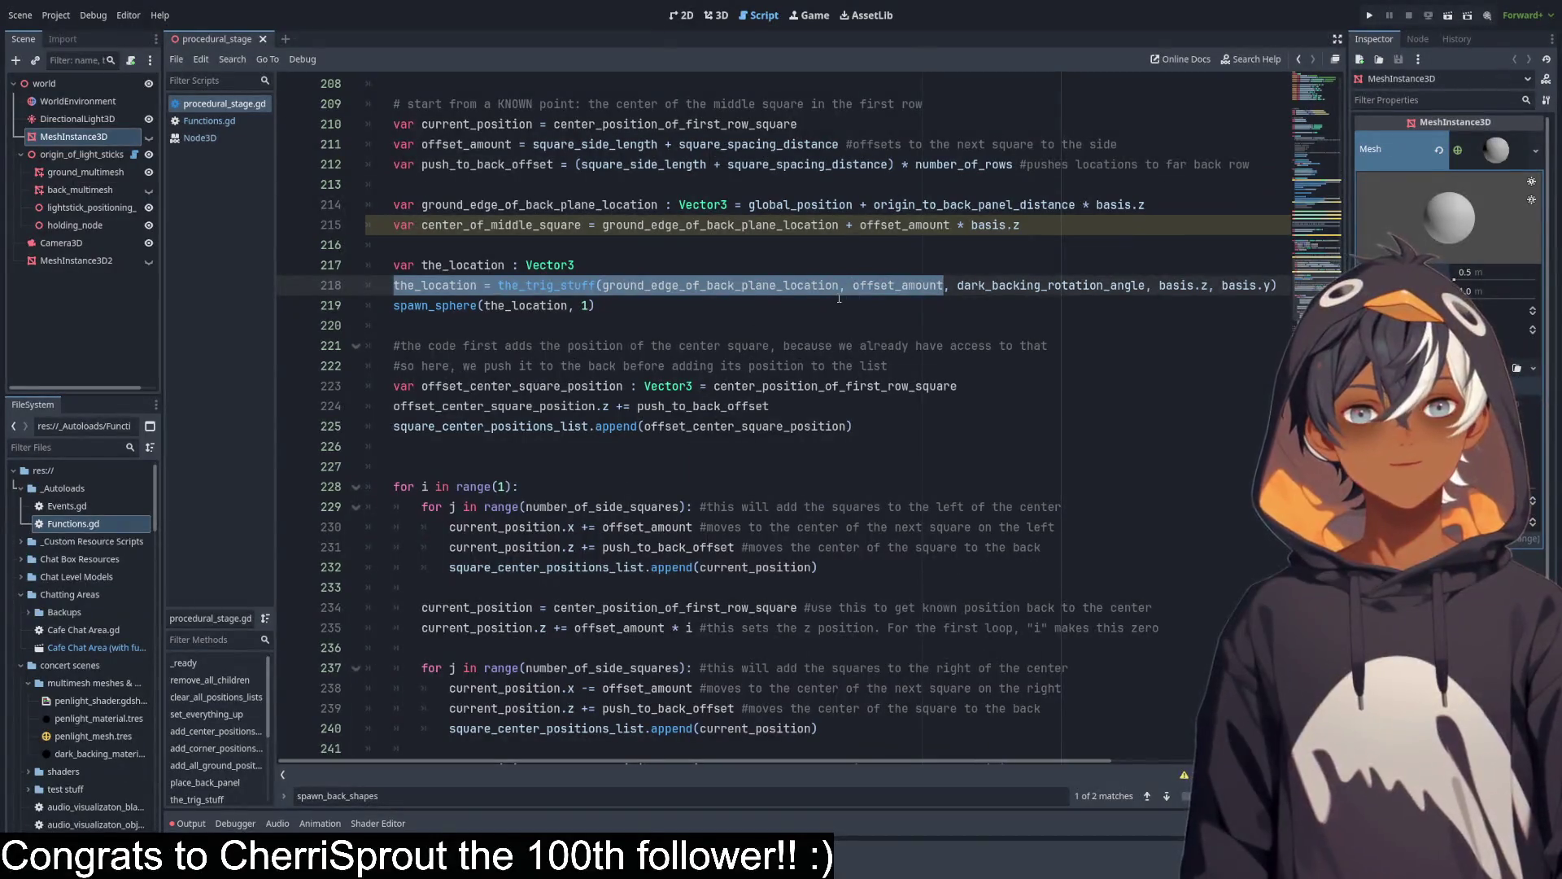
Raise Camera3D higher above the stage along its green Y axis.
left_click(716, 15)
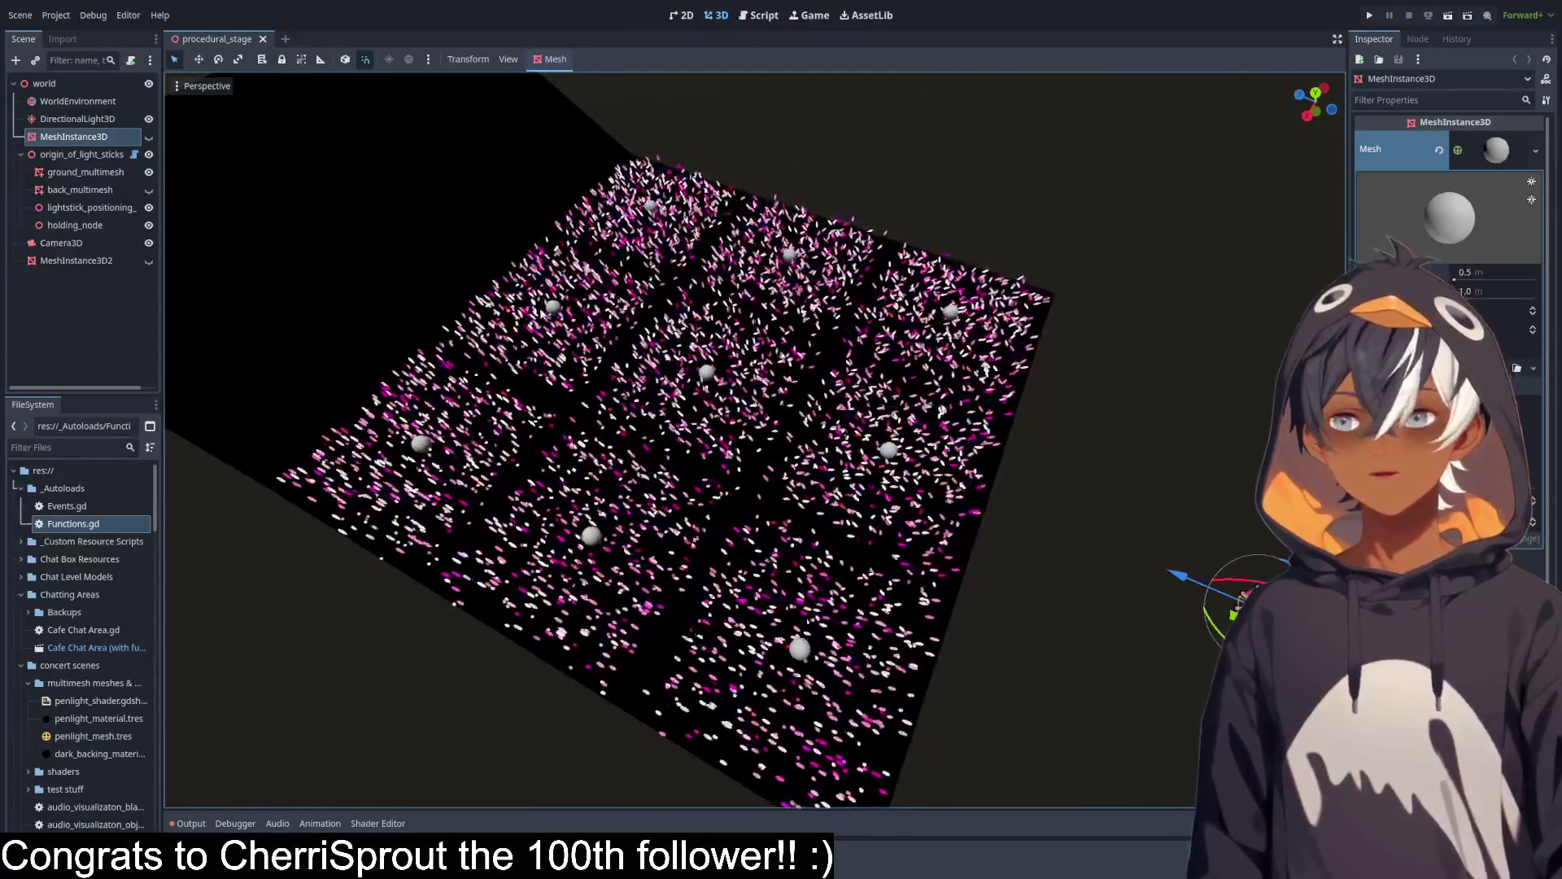
left_click(61, 242)
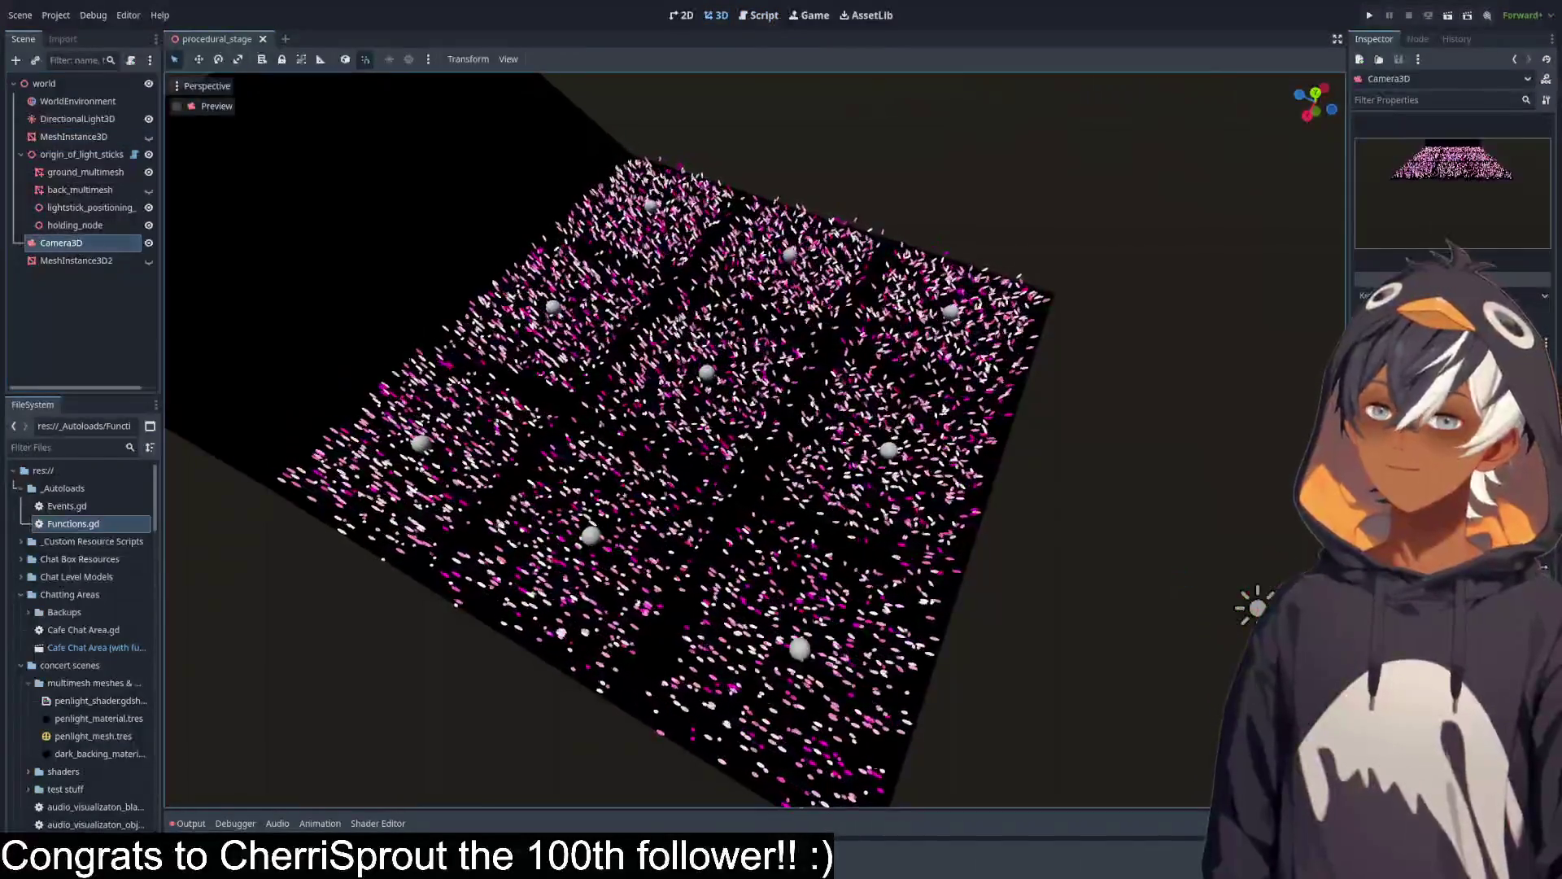
scroll(978, 412, "down", 5)
left_click(1111, 336)
mouse_move(1110, 336)
left_mouse_down()
mouse_move(1114, 237)
mouse_move(1153, 125)
left_mouse_up()
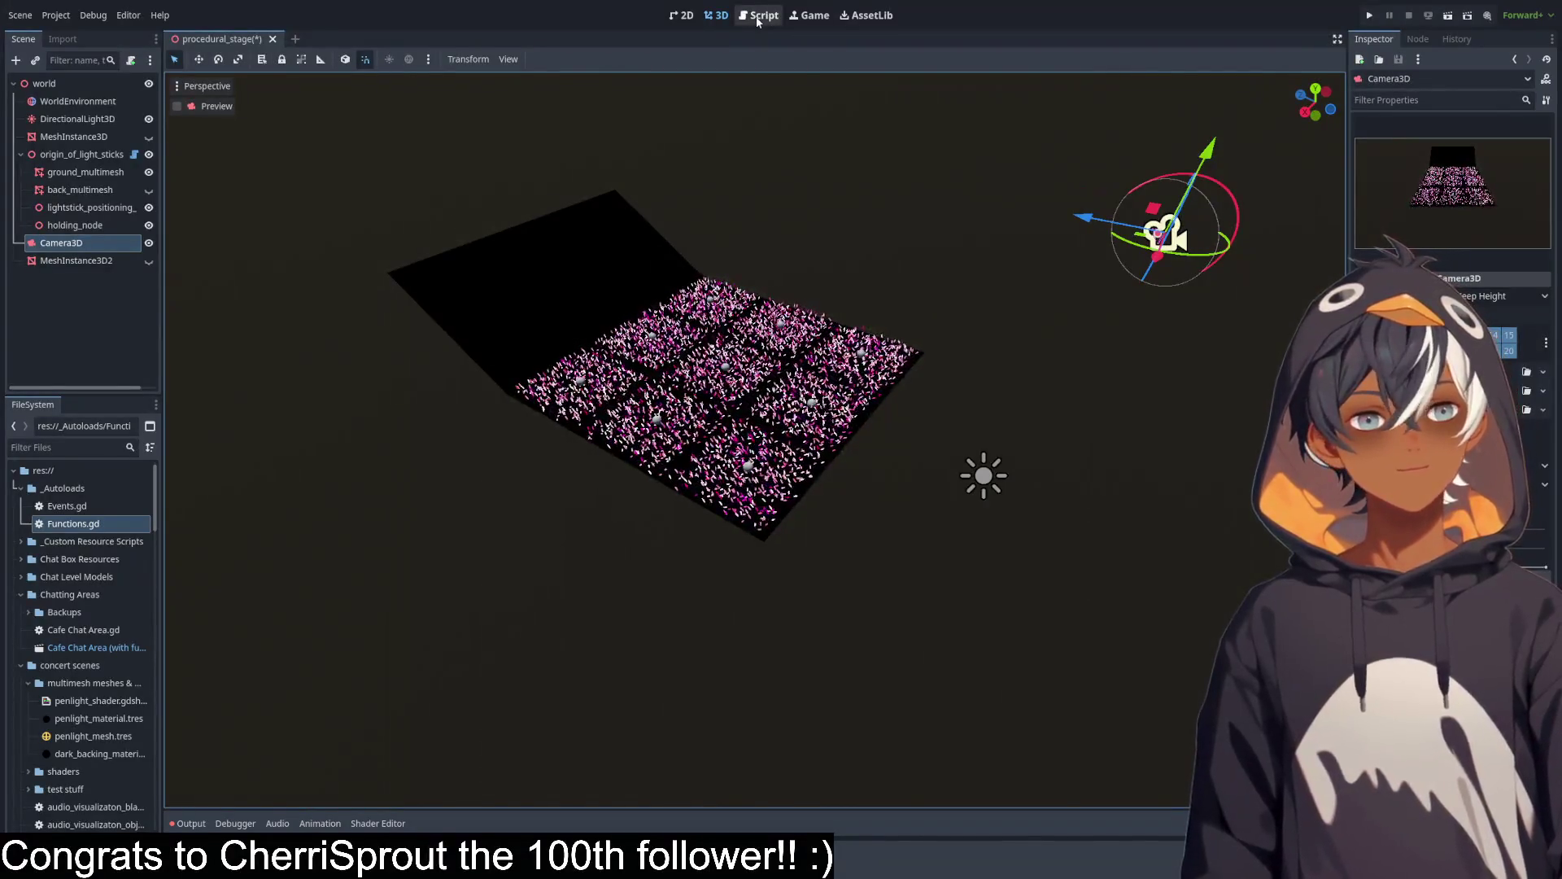
left_click(756, 22)
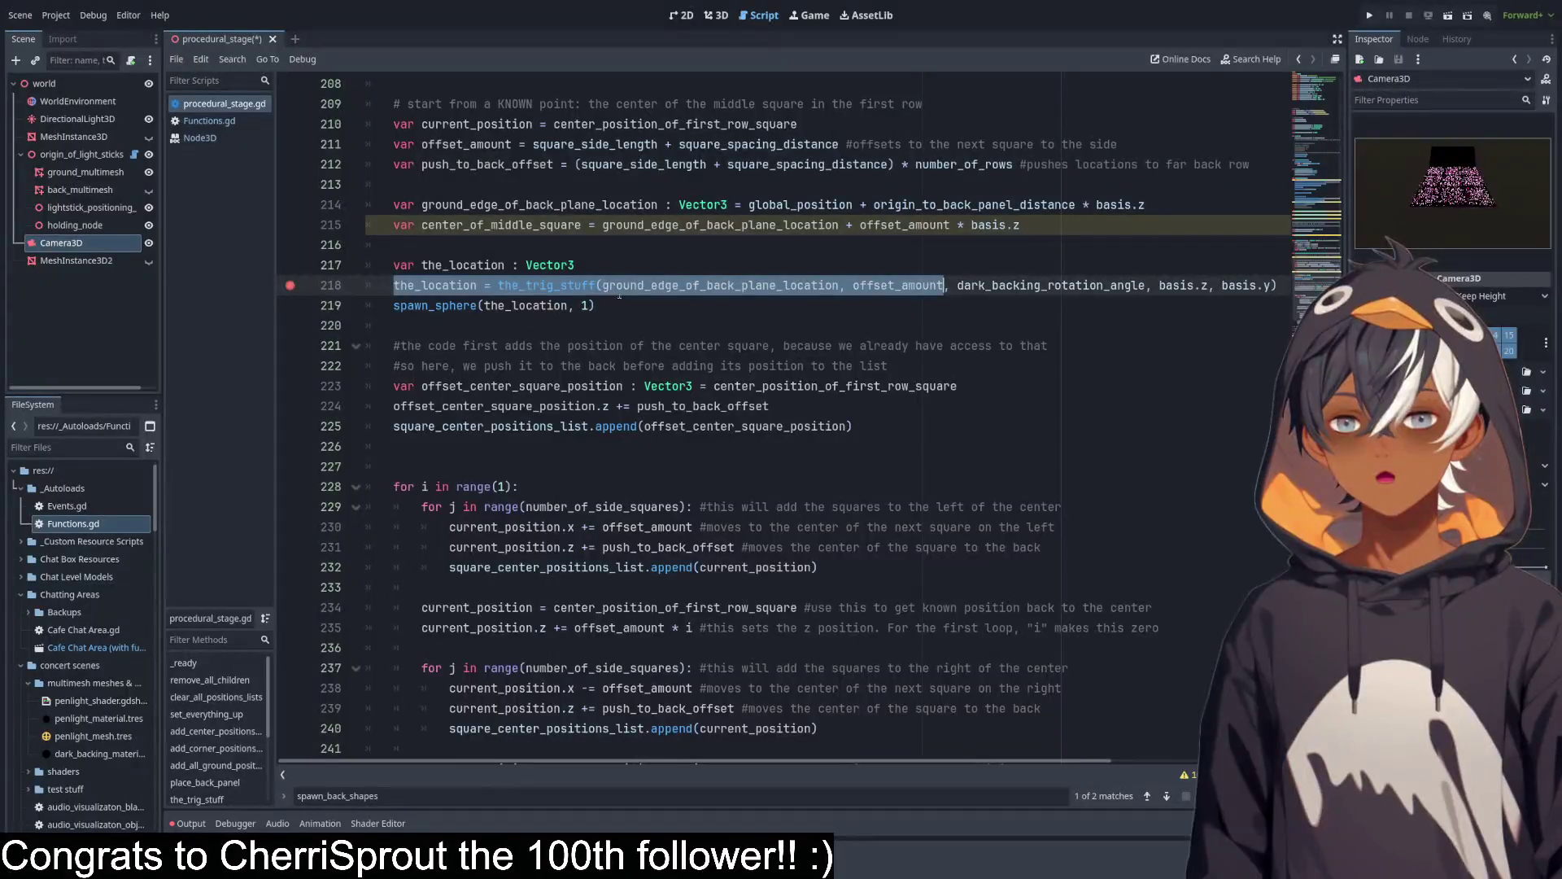
Enlarge the Output log to read the error messages, then shrink it back.
left_click(190, 823)
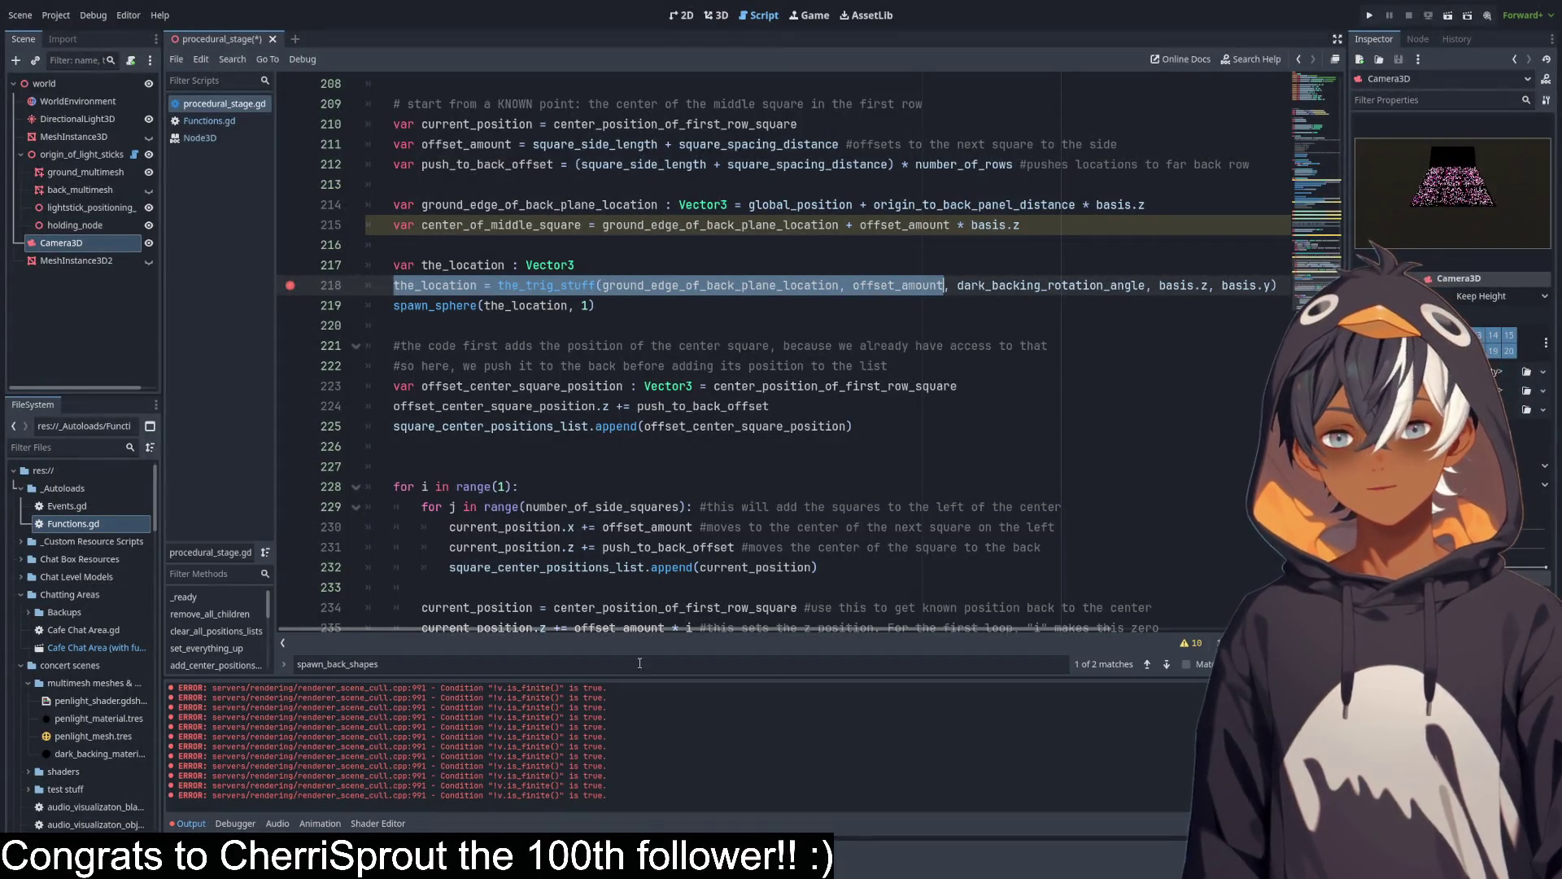
mouse_move(654, 637)
left_mouse_down()
mouse_move(732, 532)
mouse_move(768, 525)
left_mouse_up()
mouse_move(770, 419)
left_mouse_down()
mouse_move(862, 407)
mouse_move(968, 440)
left_mouse_up()
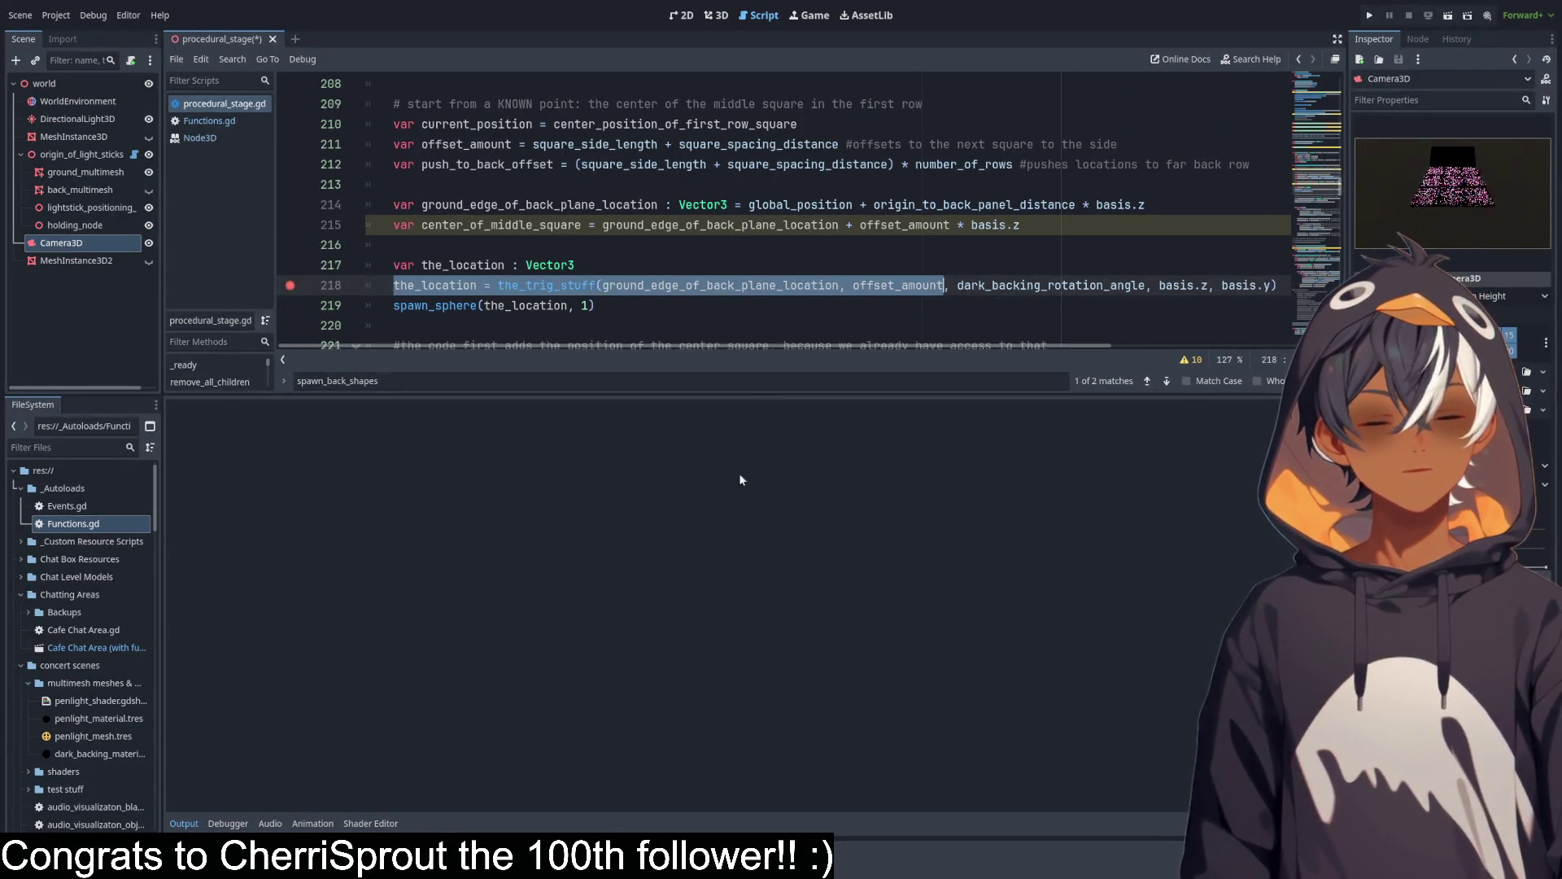
left_click_drag(755, 394, 733, 600)
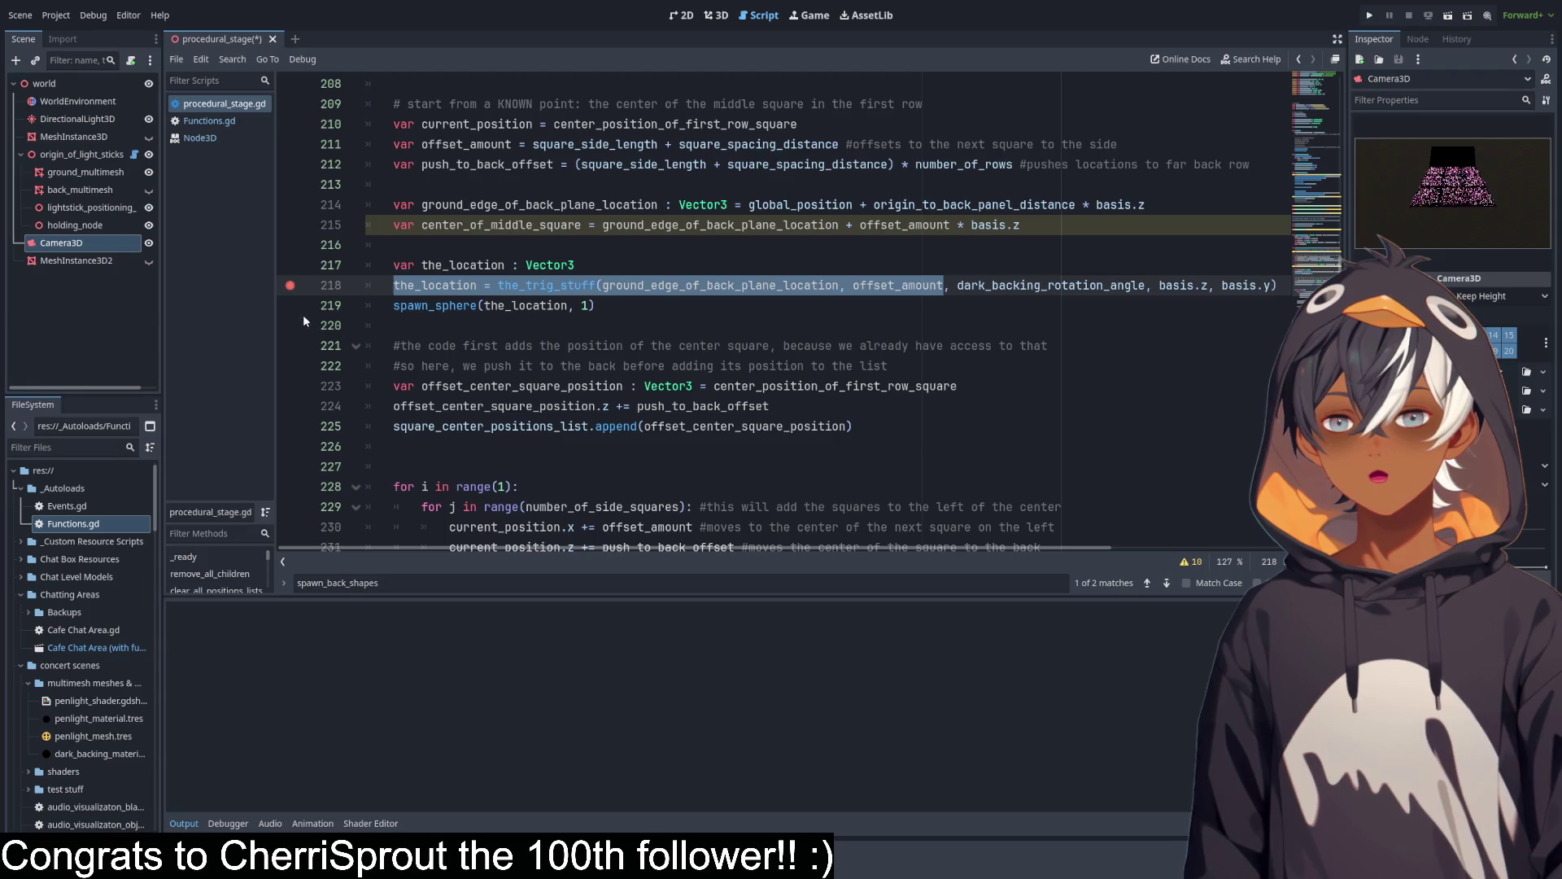
Save procedural_stage.gd and close the spawn_back_shapes search bar.
left_click(622, 254)
key("ctrl+s")
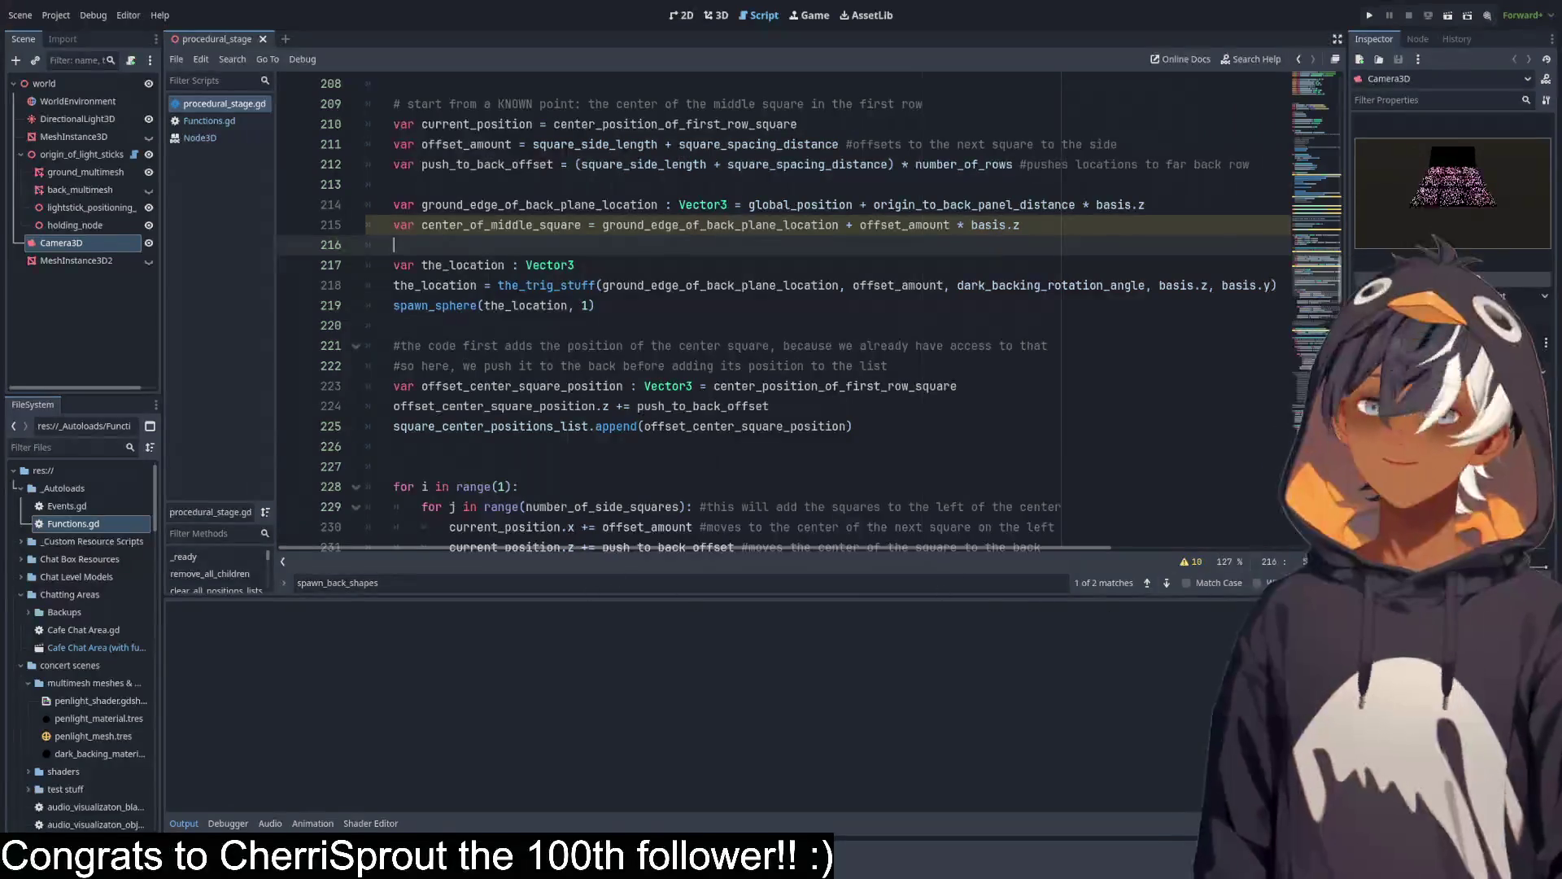
key("Escape")
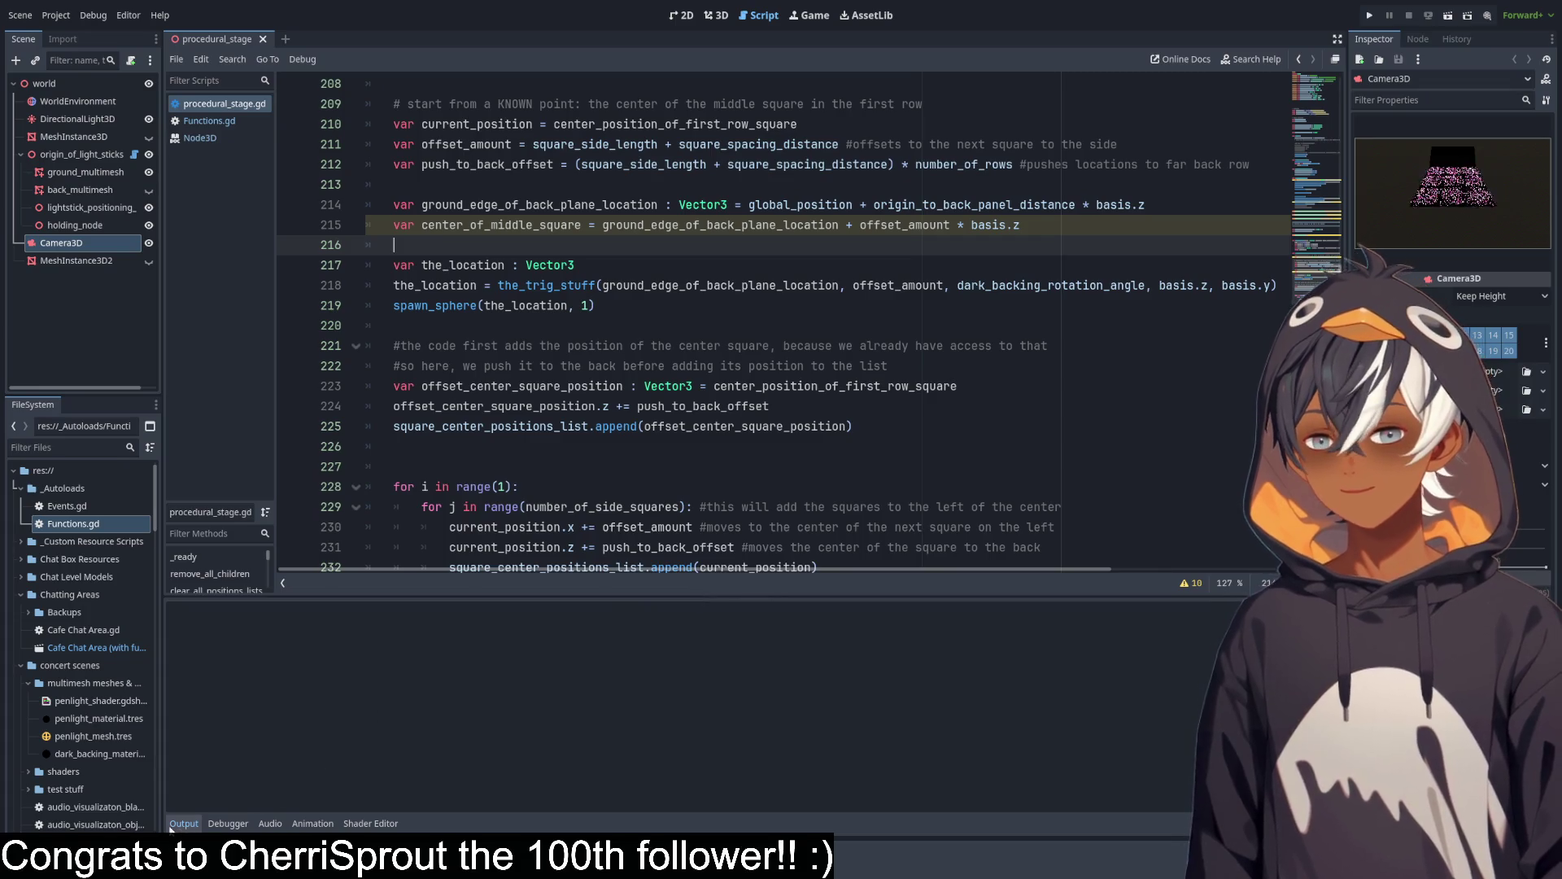
Collapse the Output log, review the_trig_stuff, and select origin_of_light_sticks for the Inspector.
left_click(173, 825)
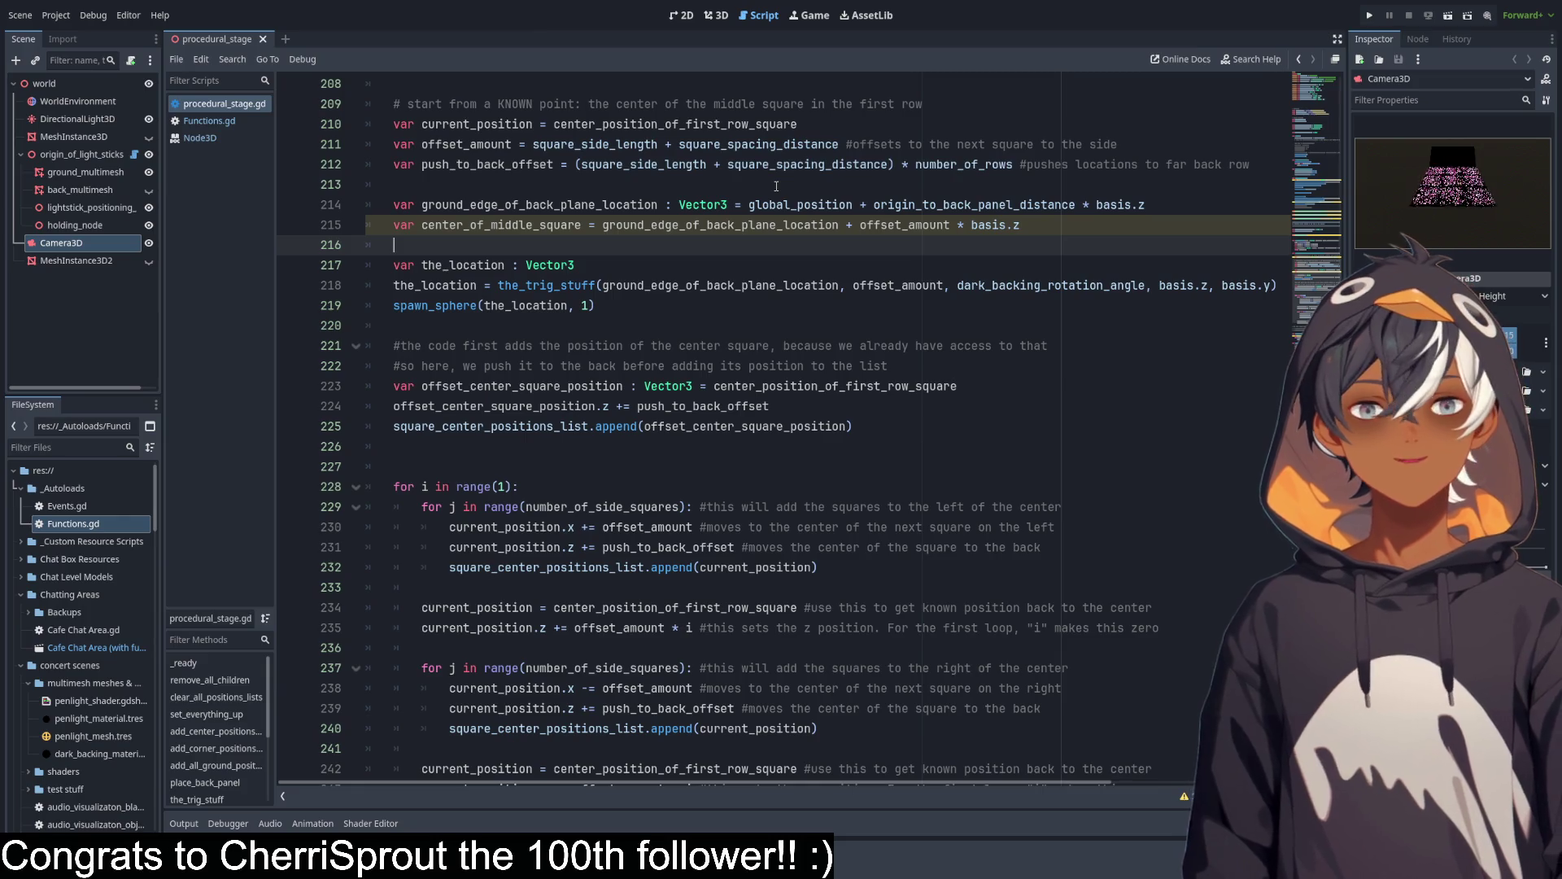
scroll(600, 287, "up", 3)
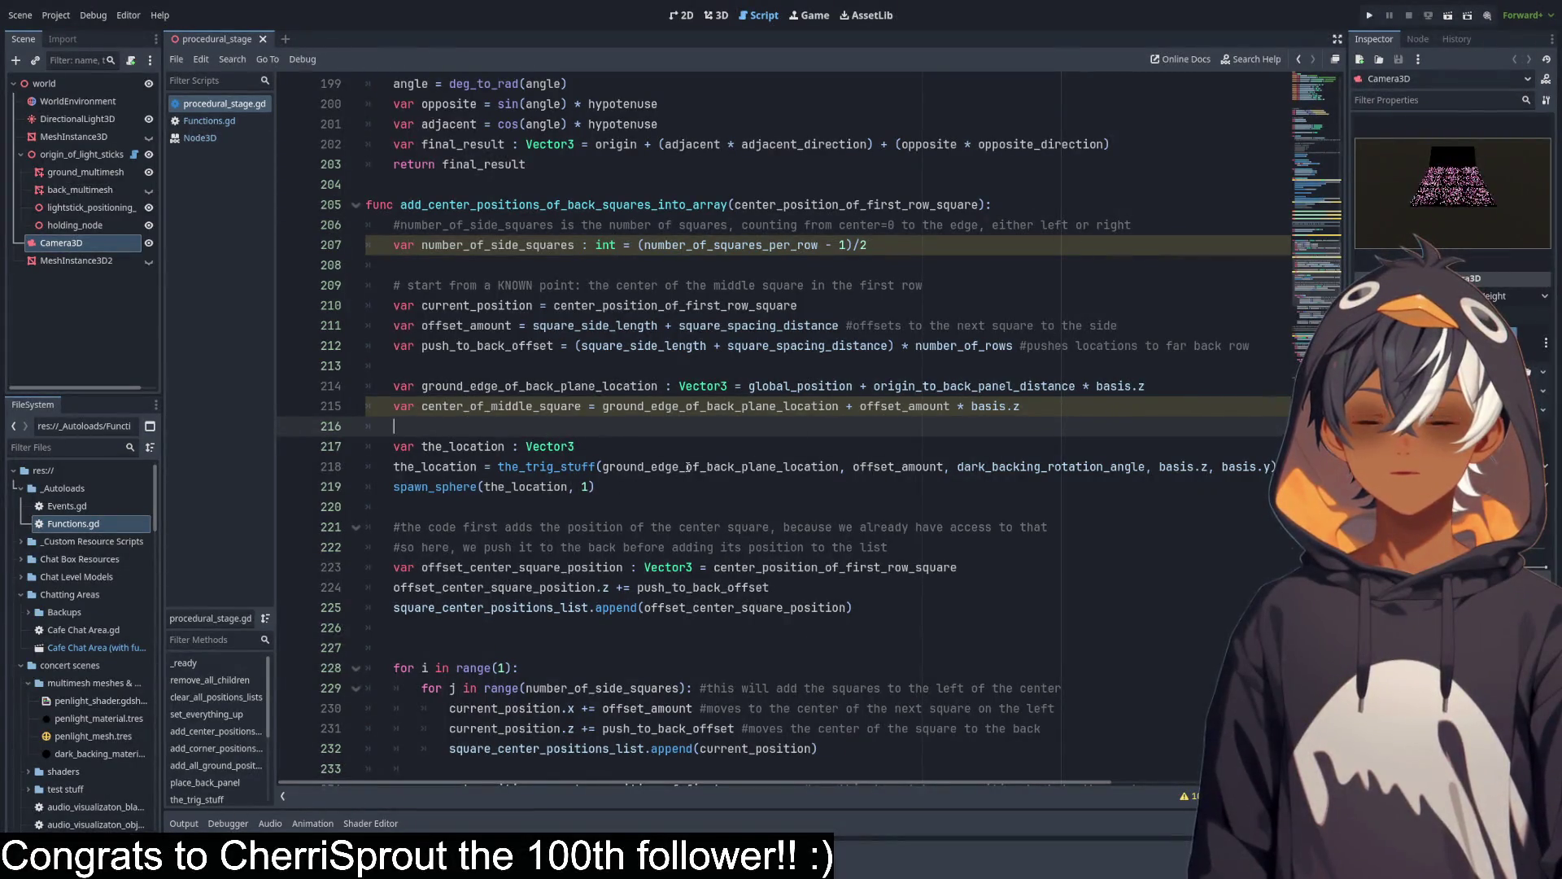
scroll(688, 466, "up", 6)
scroll(579, 431, "down", 2)
mouse_move(569, 284)
left_mouse_down()
mouse_move(814, 297)
mouse_move(1007, 406)
left_mouse_up()
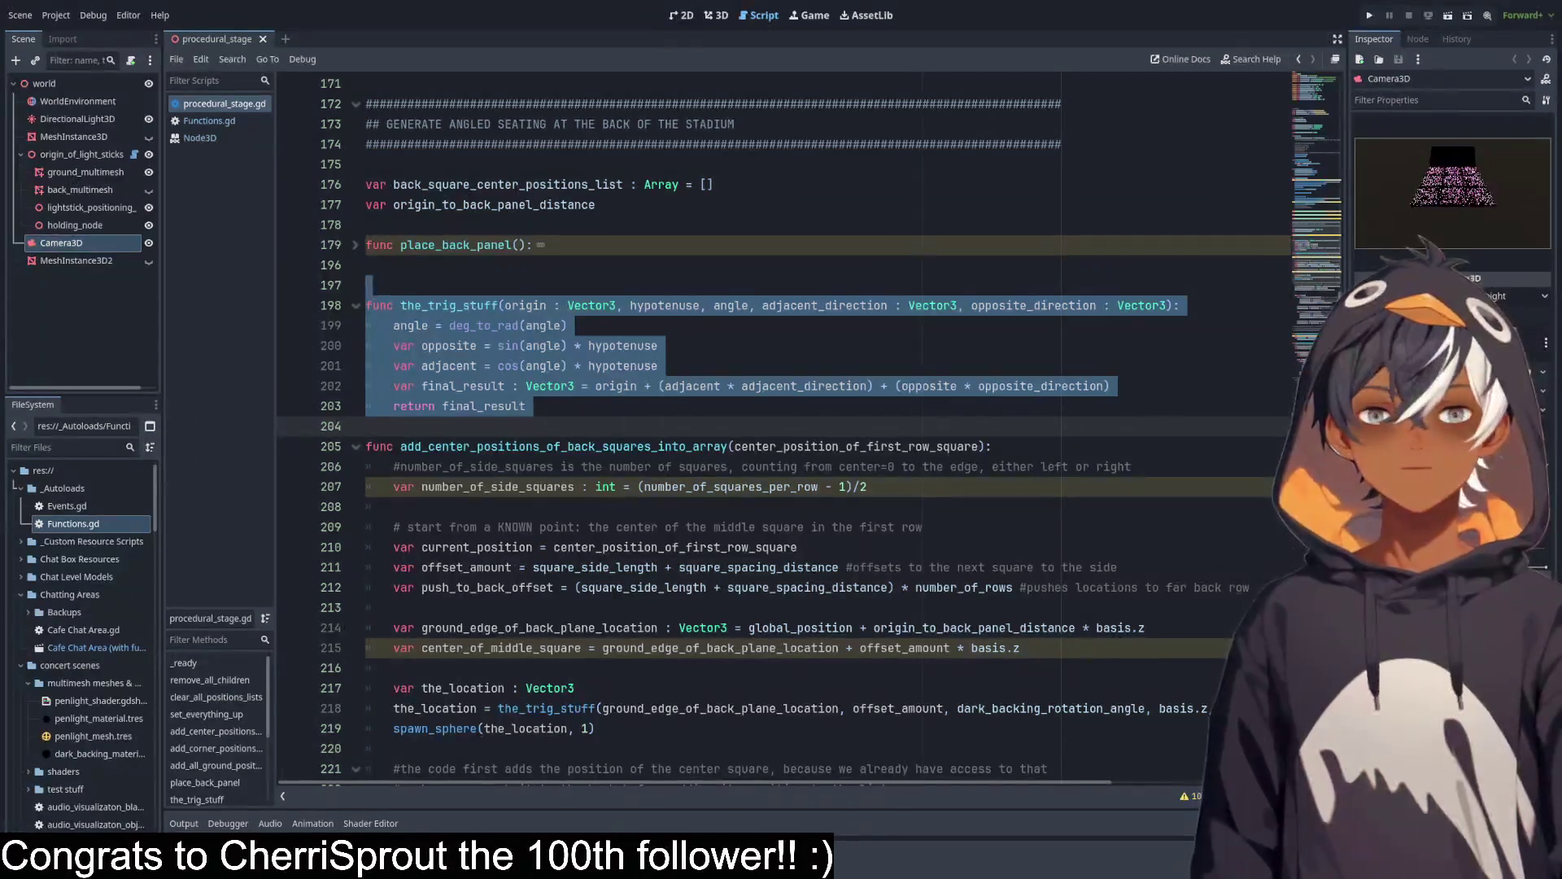
left_click(669, 334)
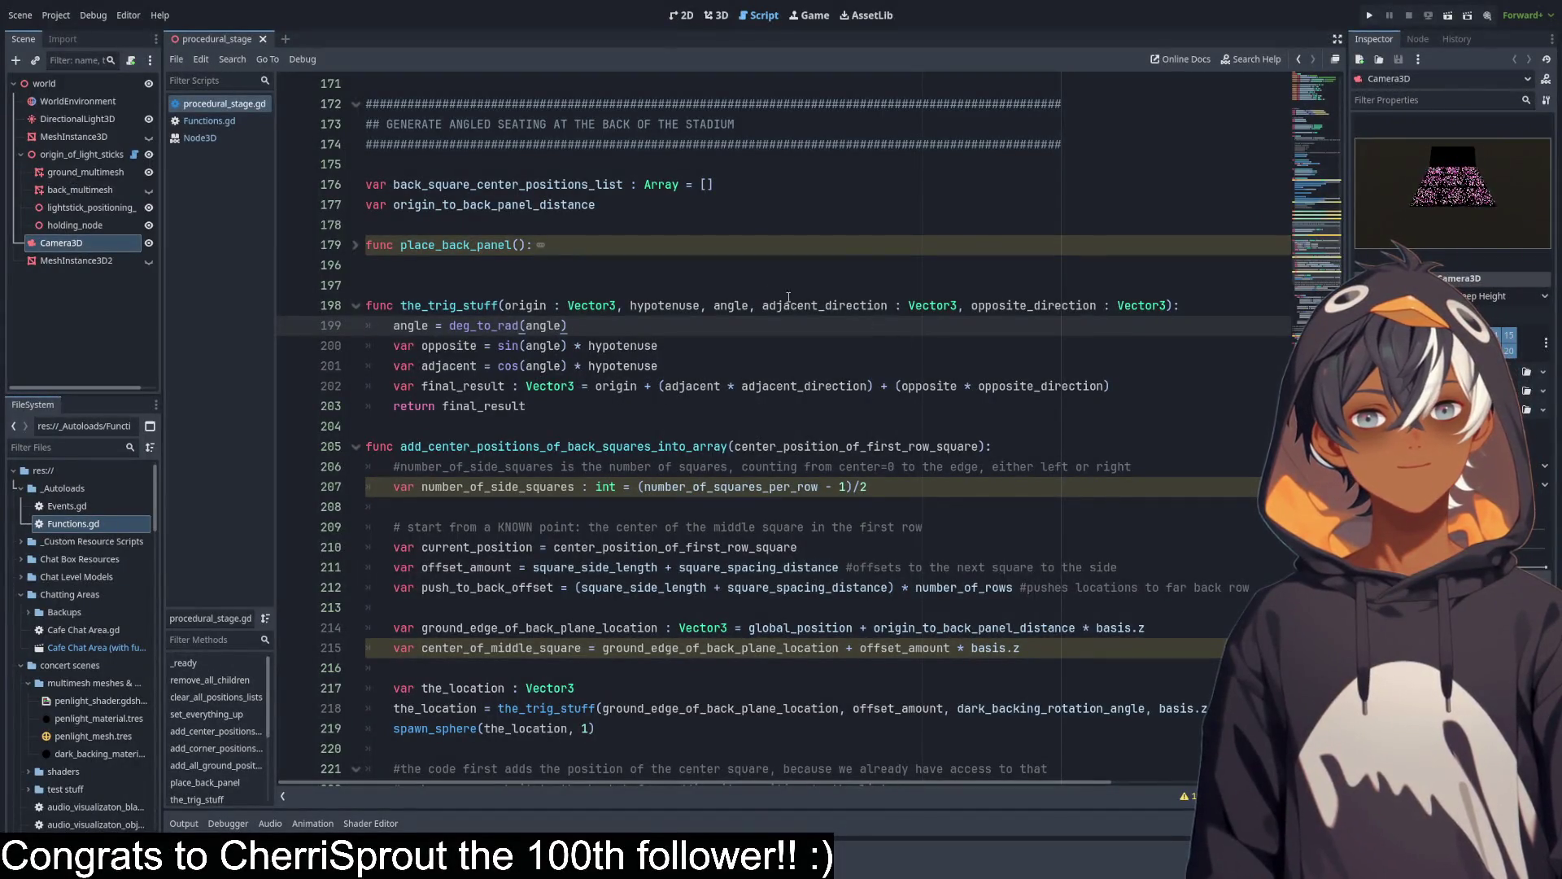
scroll(788, 297, "down", 6)
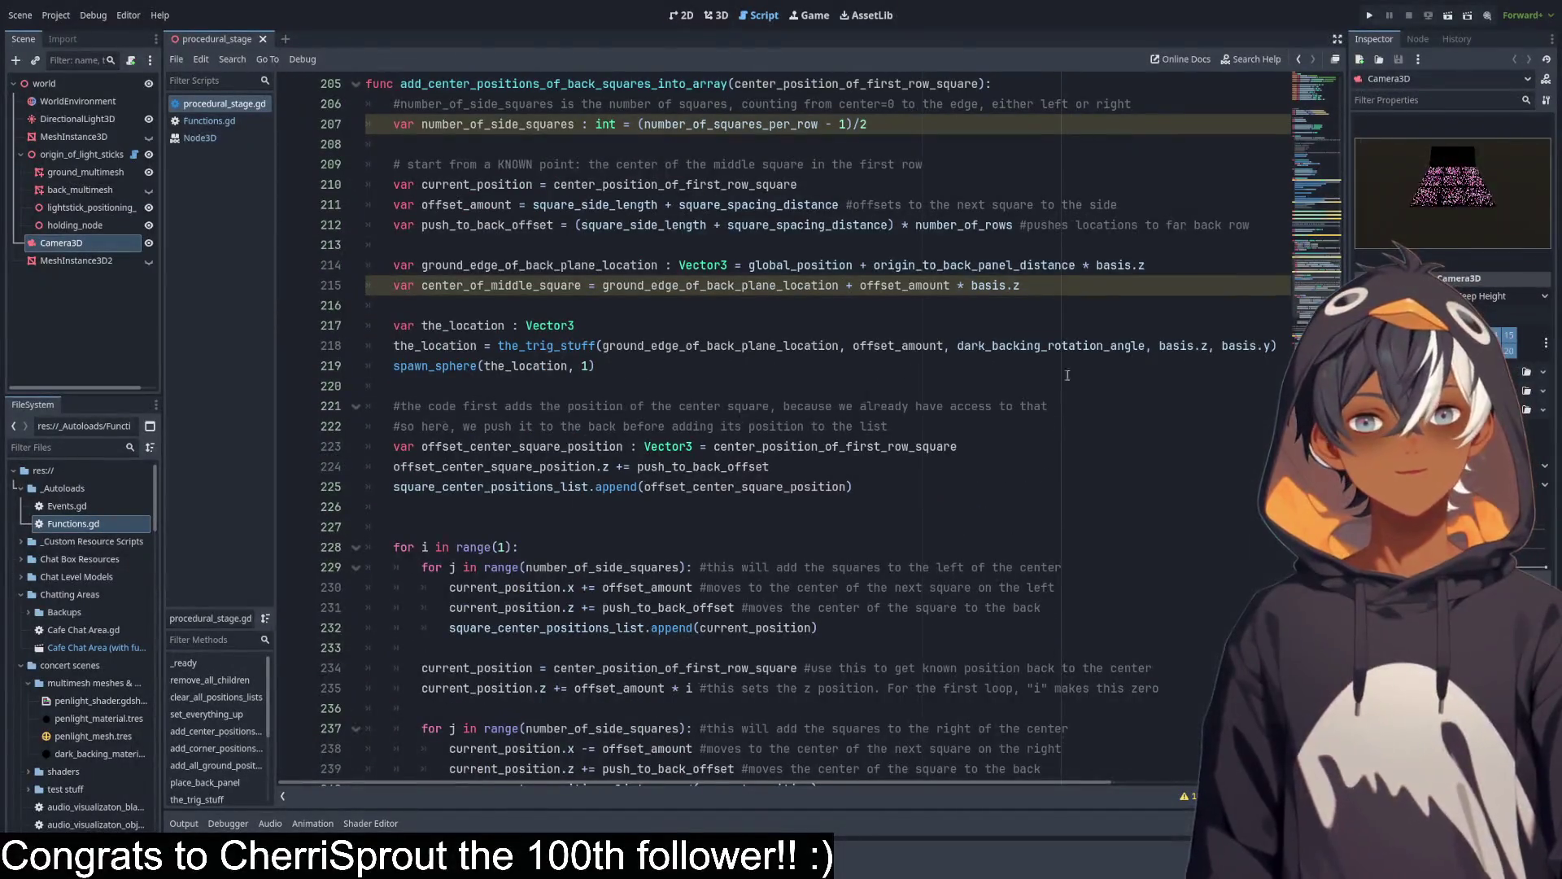
mouse_move(706, 783)
left_mouse_down()
mouse_move(886, 783)
mouse_move(488, 732)
left_mouse_up()
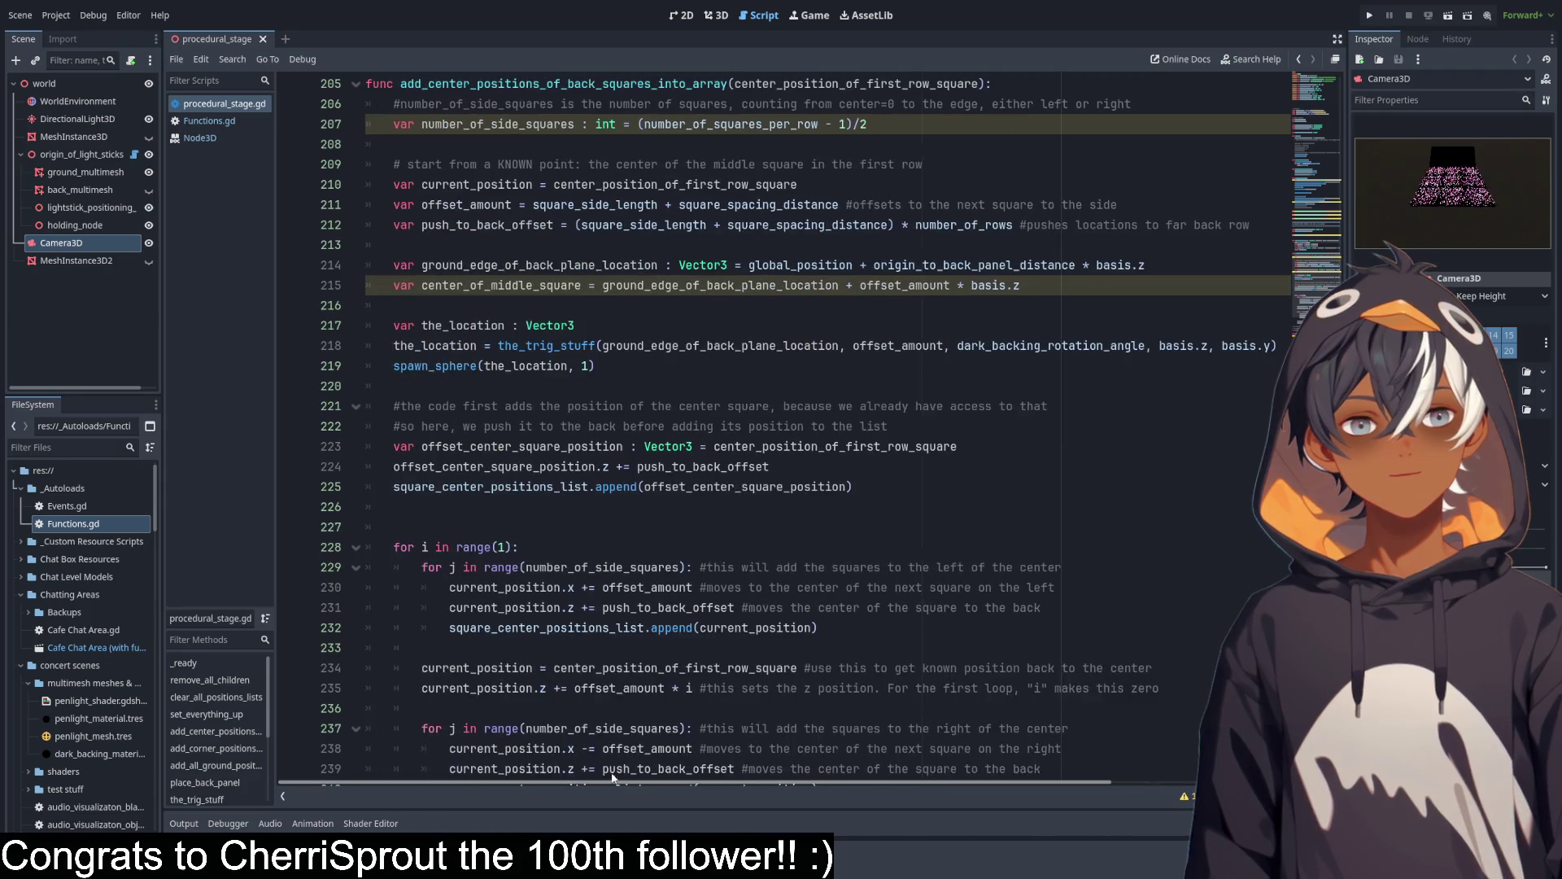
left_click(106, 155)
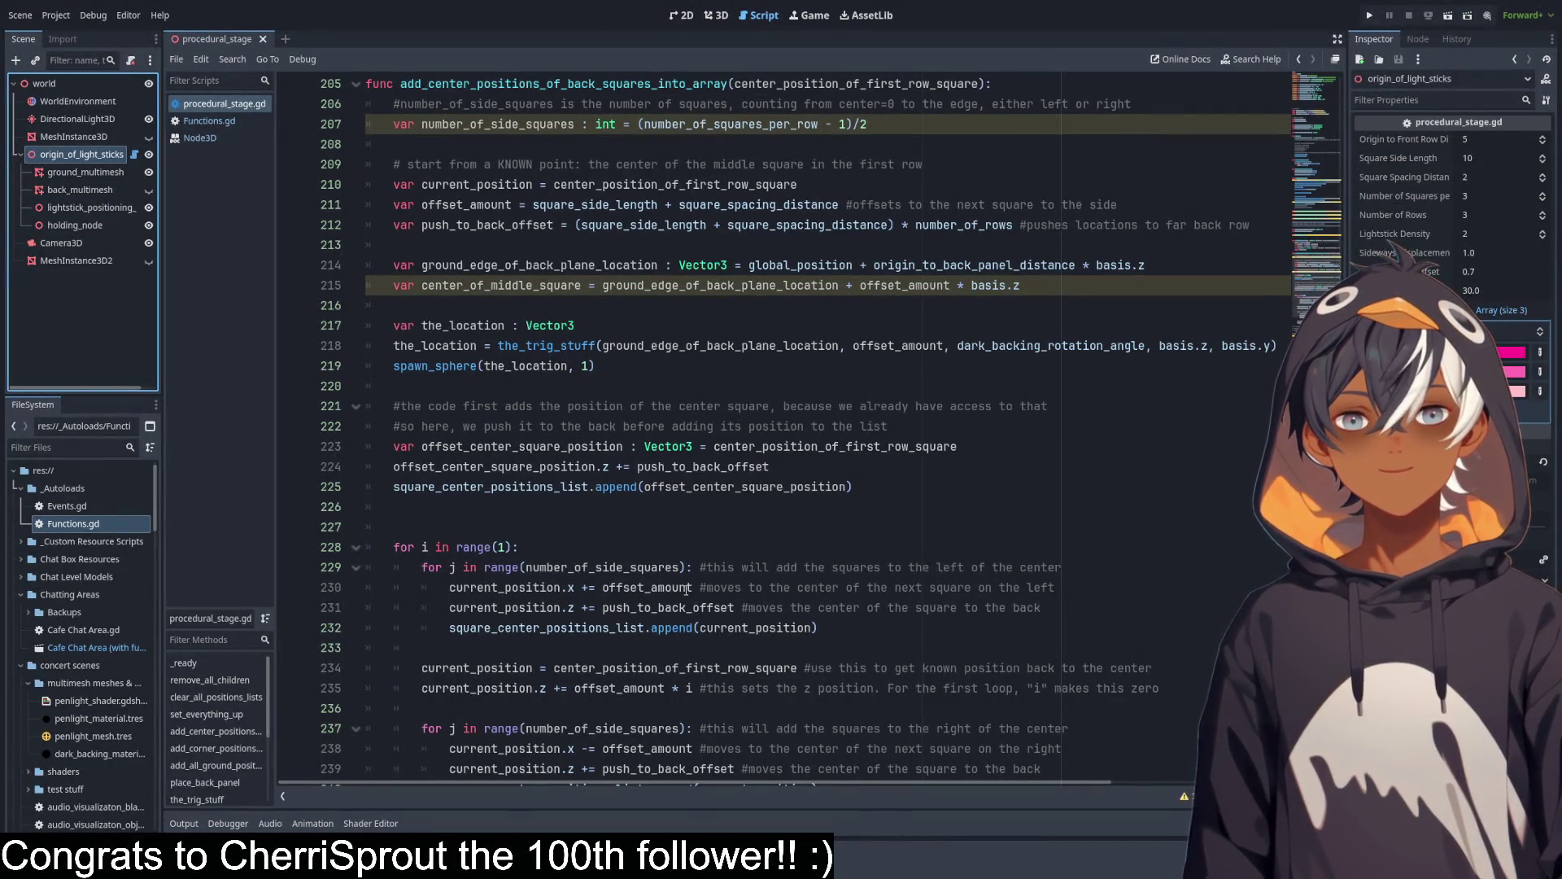
Run the current scene to test sphere placement, then collapse the Output log.
scroll(732, 488, "up", 1)
scroll(782, 396, "up", 1)
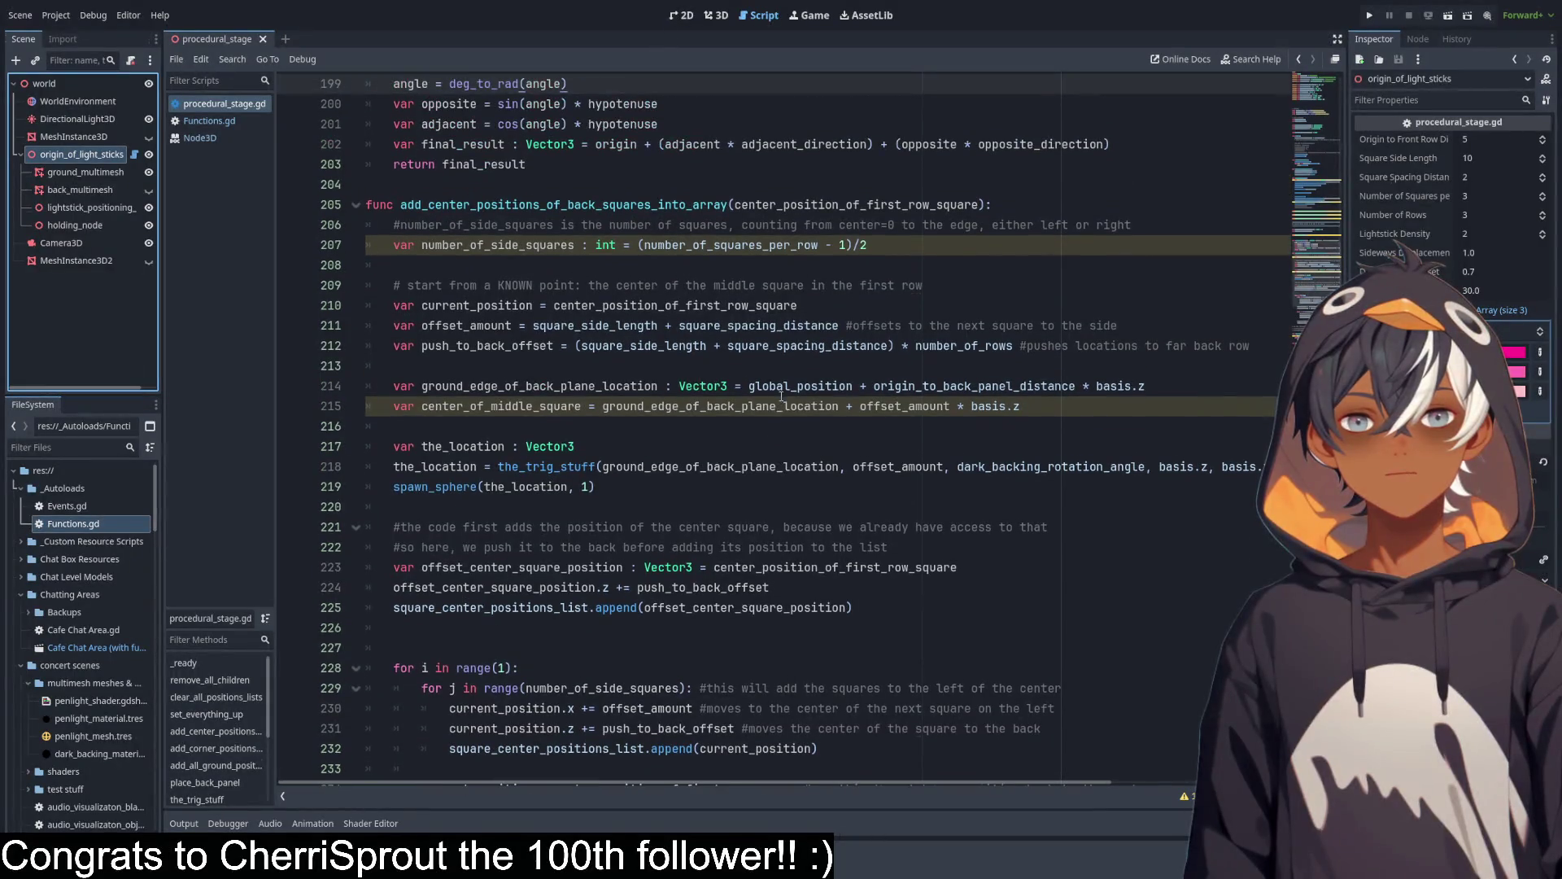
left_click(1449, 16)
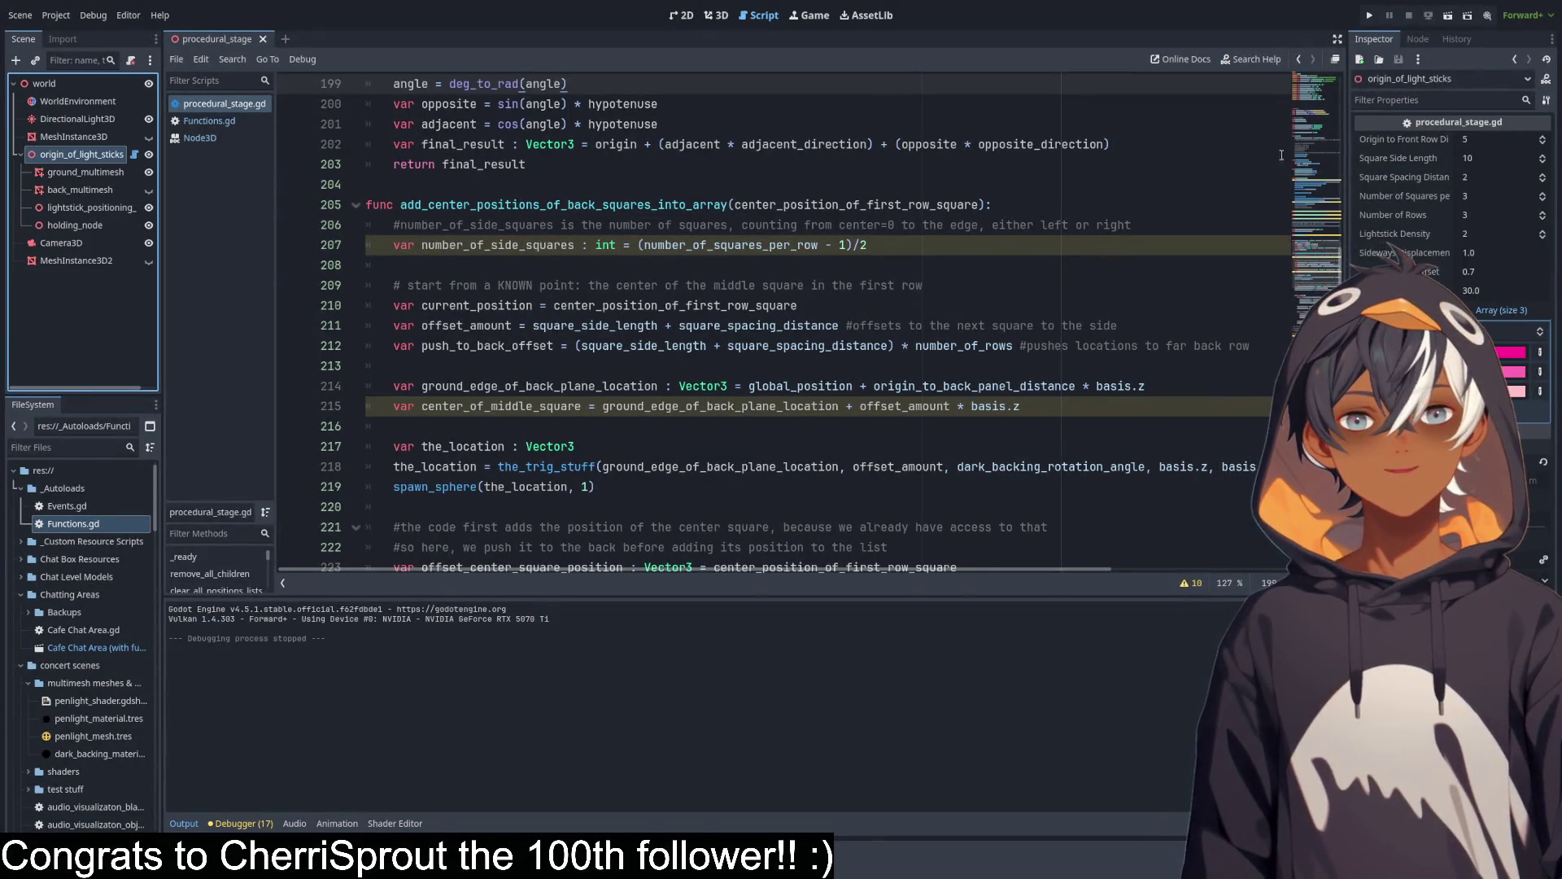
left_click(181, 823)
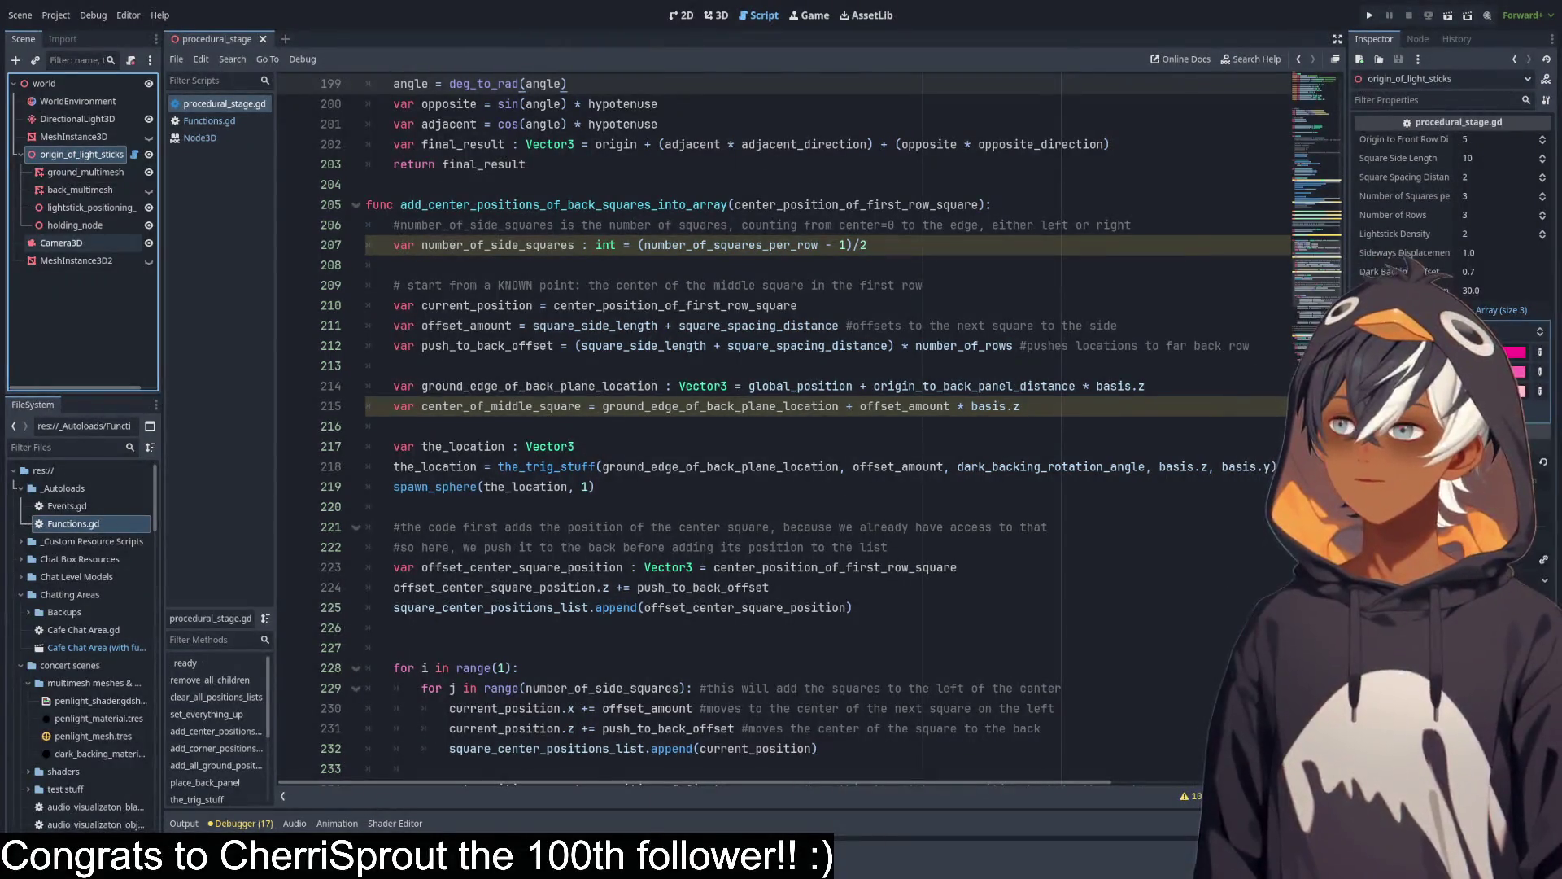
Review the spawn_sphere(the_location, 1) call after the the_trig_stuff result.
scroll(781, 423, "down", 4)
scroll(569, 456, "up", 4)
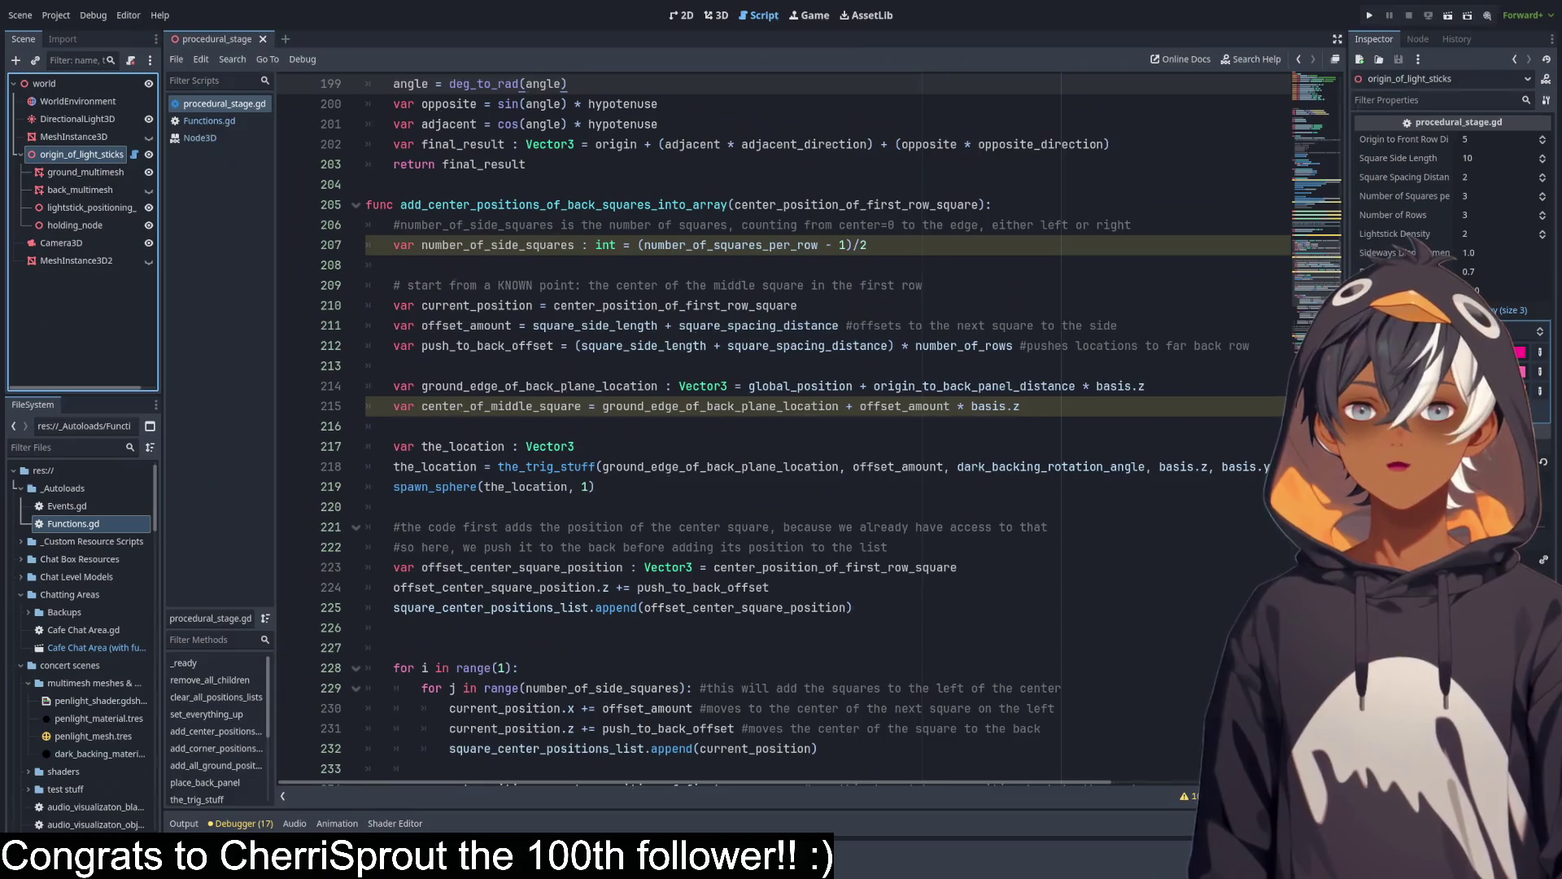
left_click_drag(600, 487, 385, 485)
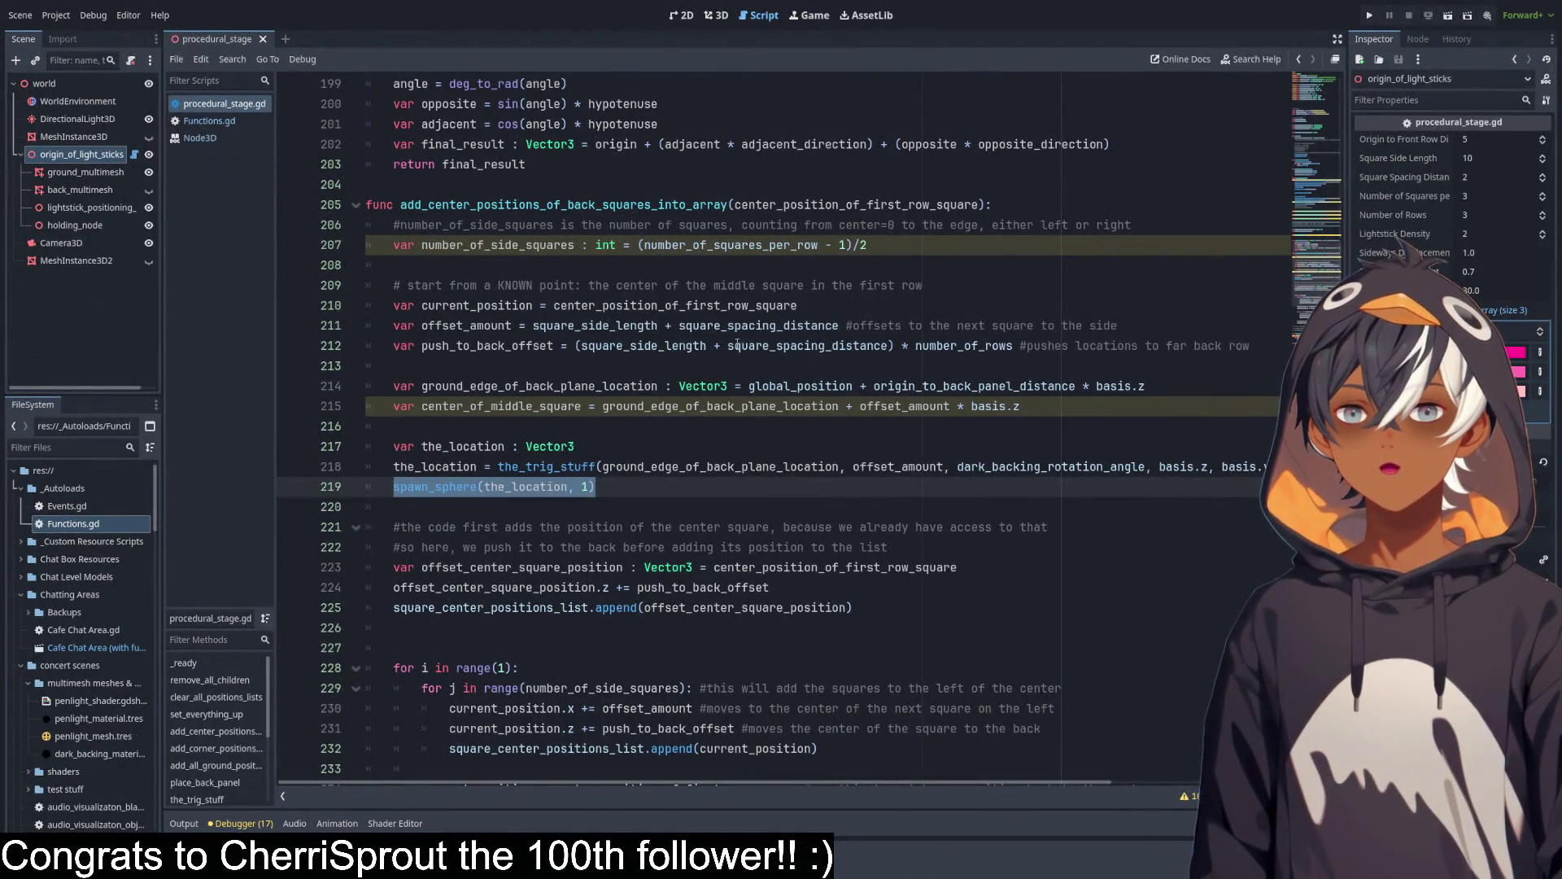
scroll(489, 358, "up", 3)
scroll(640, 391, "down", 2)
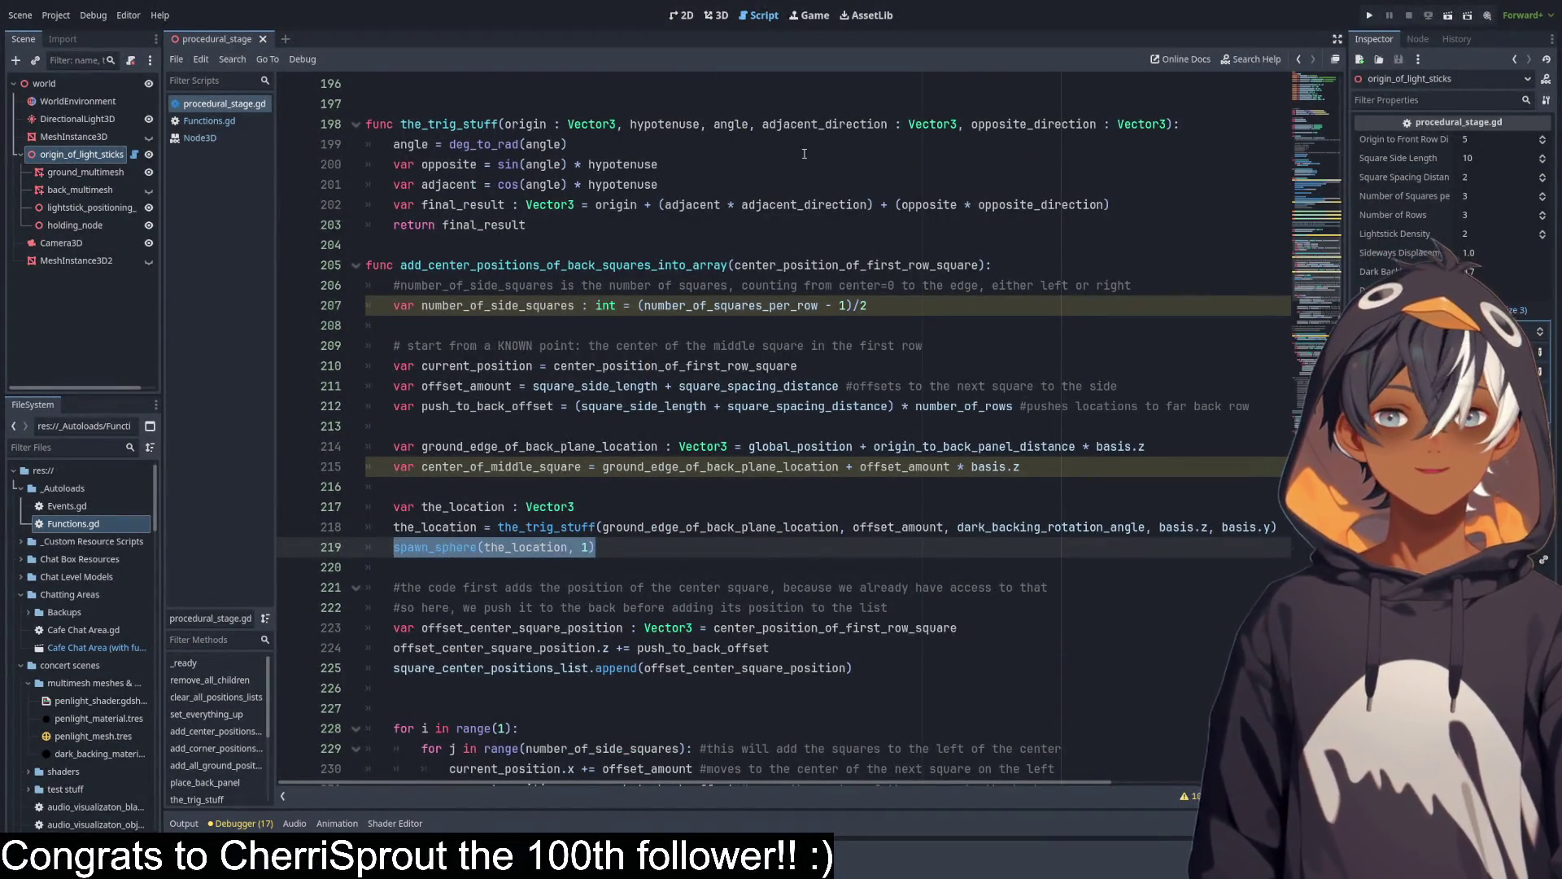
left_click(1208, 126)
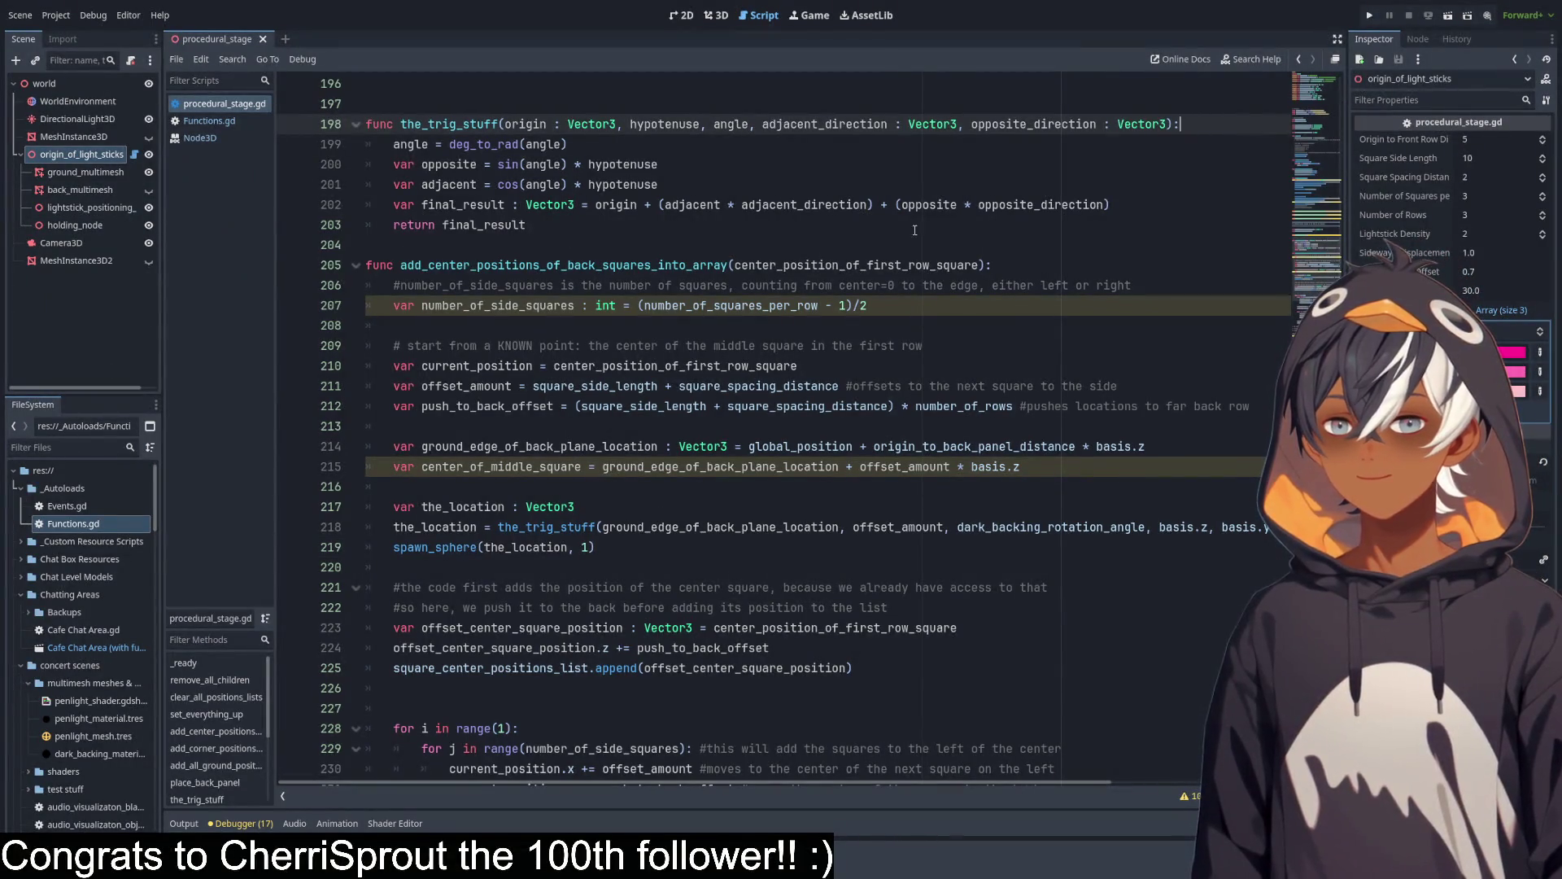
scroll(1324, 267, "up", 3)
scroll(1324, 267, "down", 1)
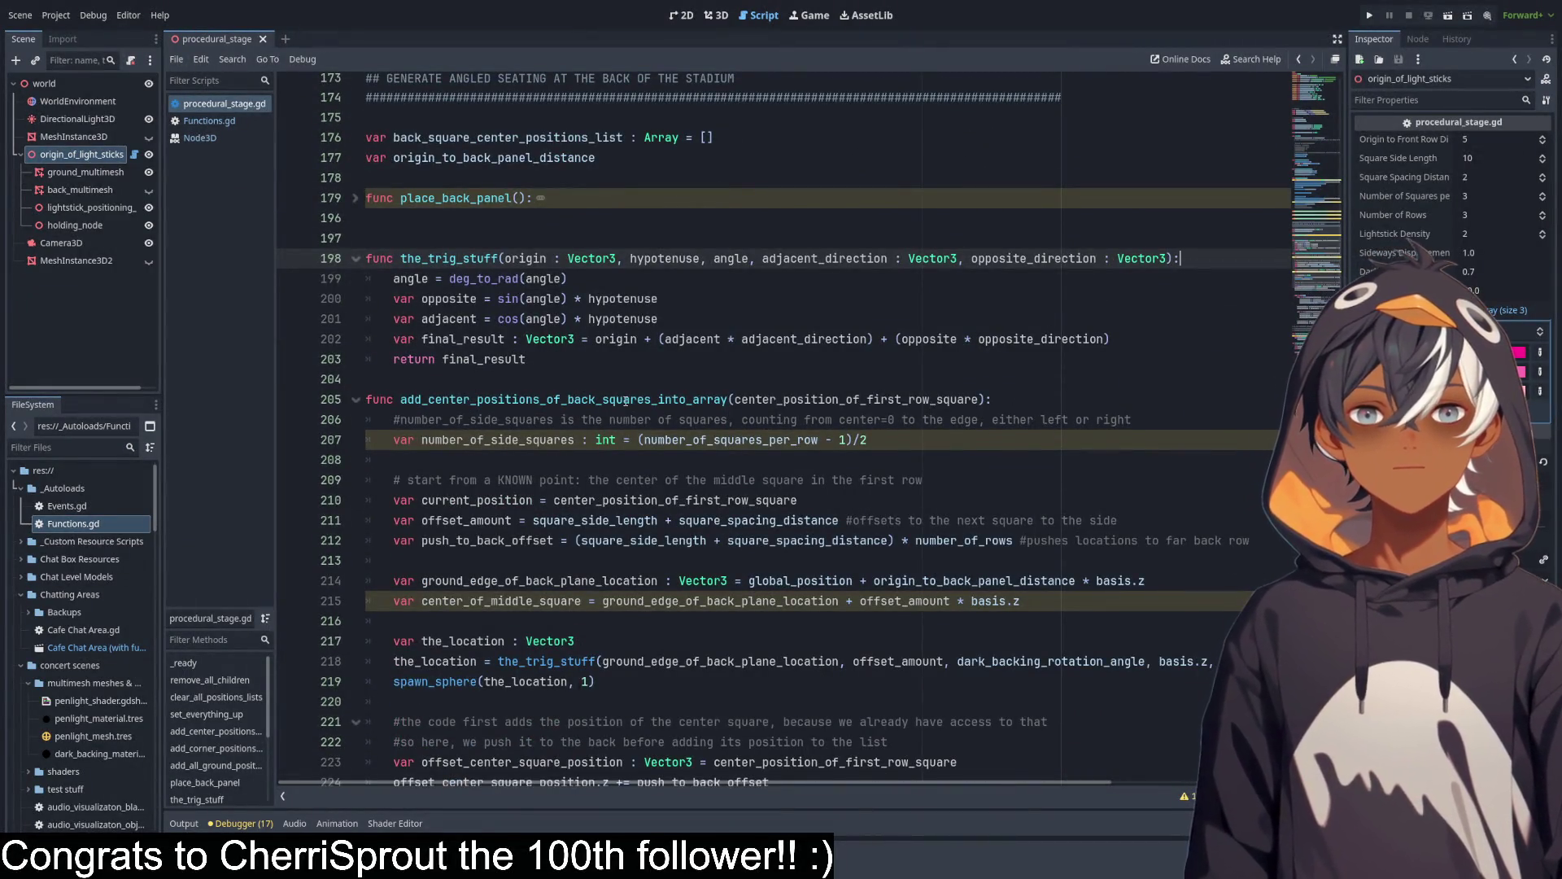
Find the add_center_positions_of_back_squares_into_array call inside set_everything_up.
left_click(1320, 187)
scroll(1320, 187, "down", 5)
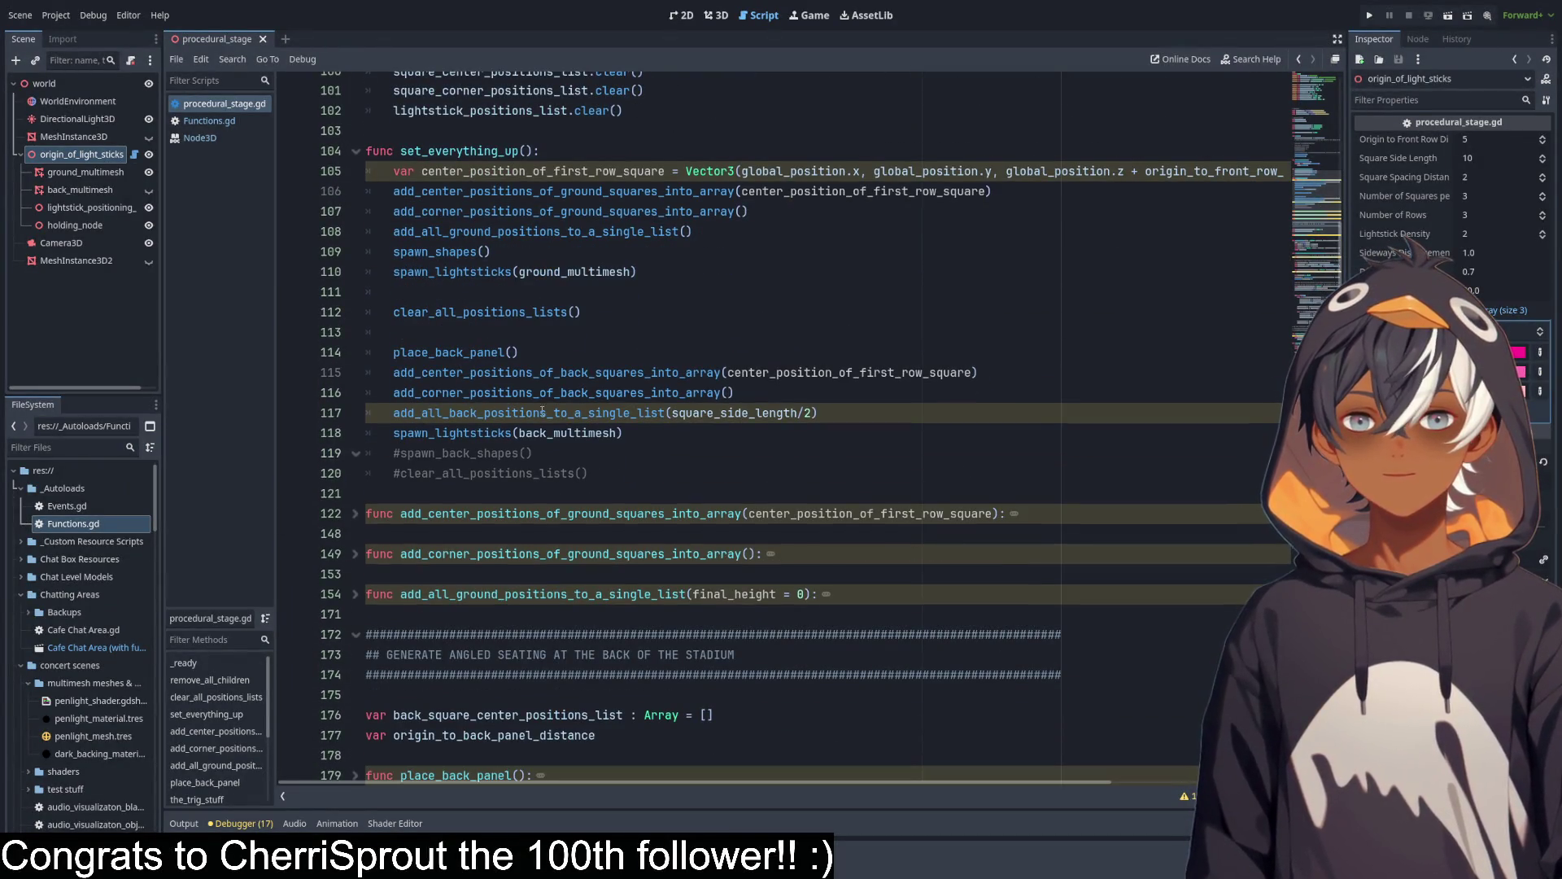
left_click(859, 372)
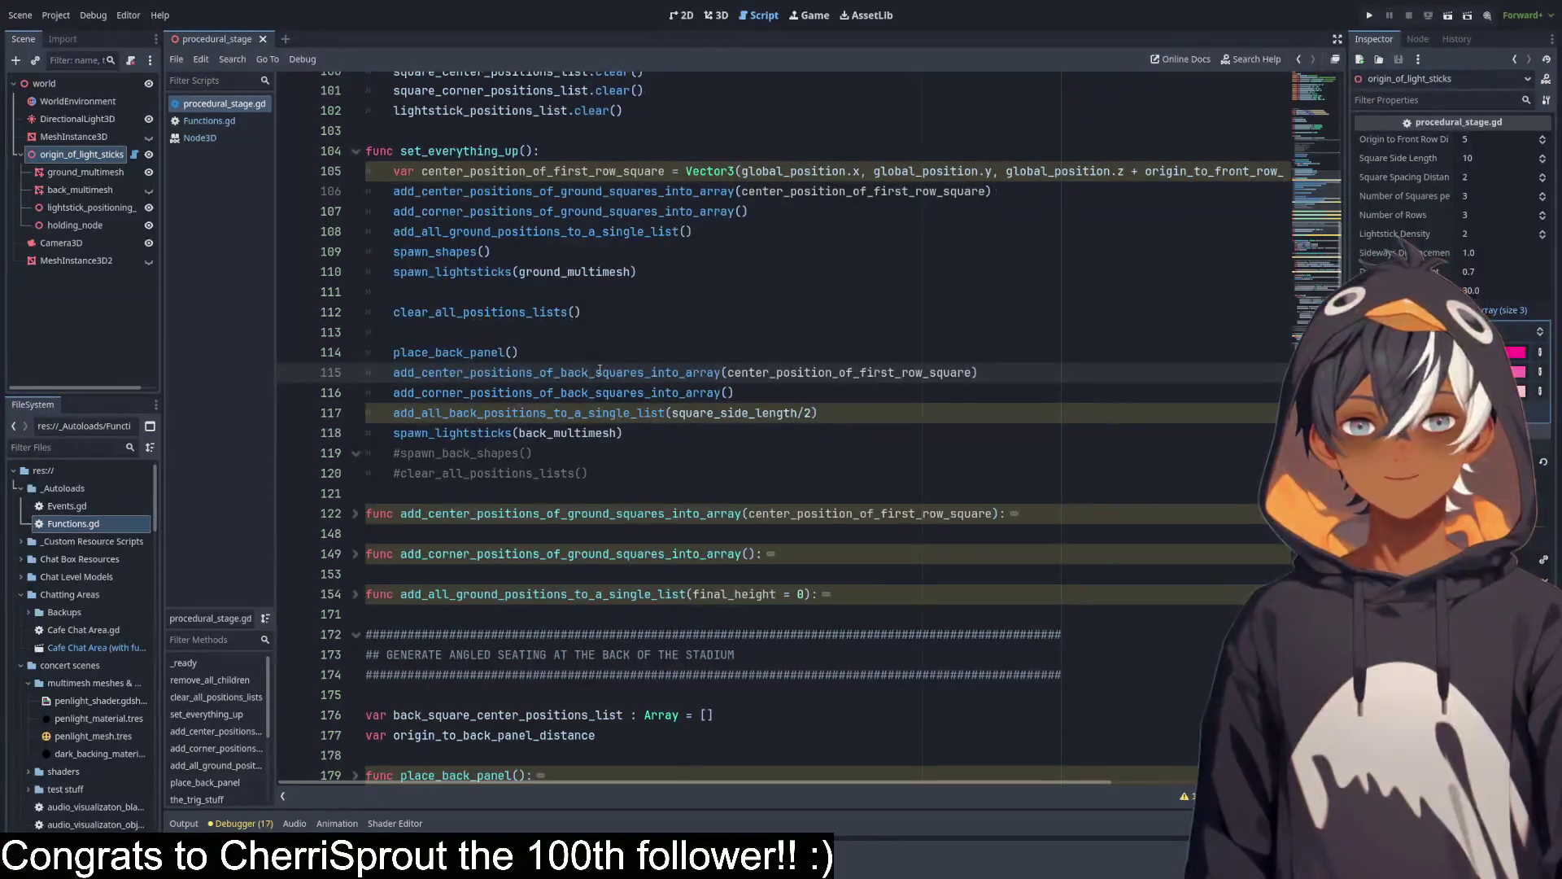
double_click(716, 372)
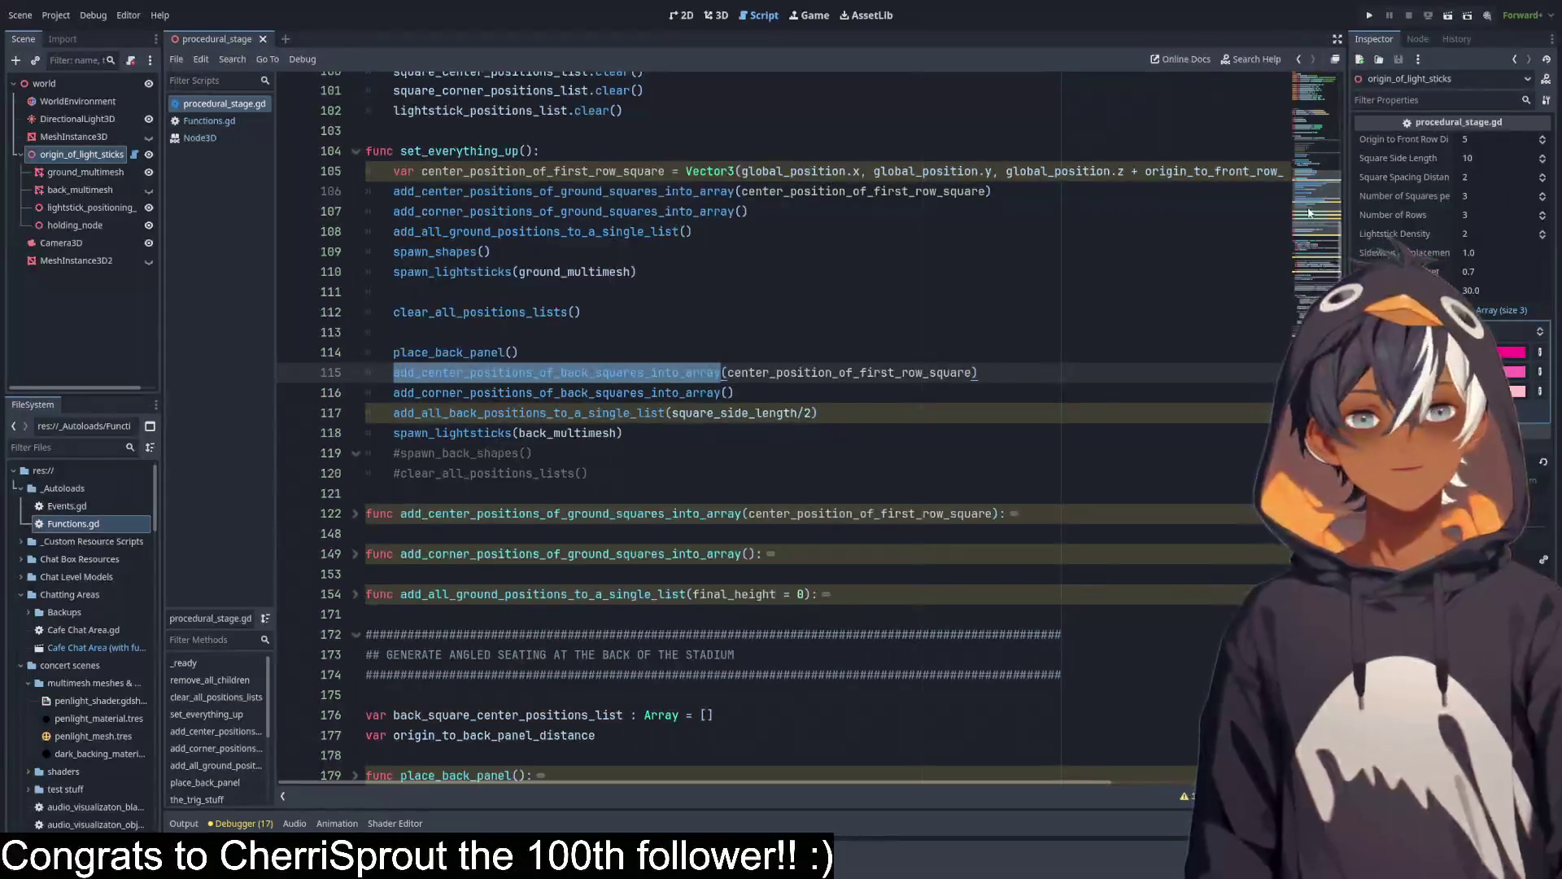
scroll(1286, 290, "down", 20)
scroll(1281, 285, "up", 6)
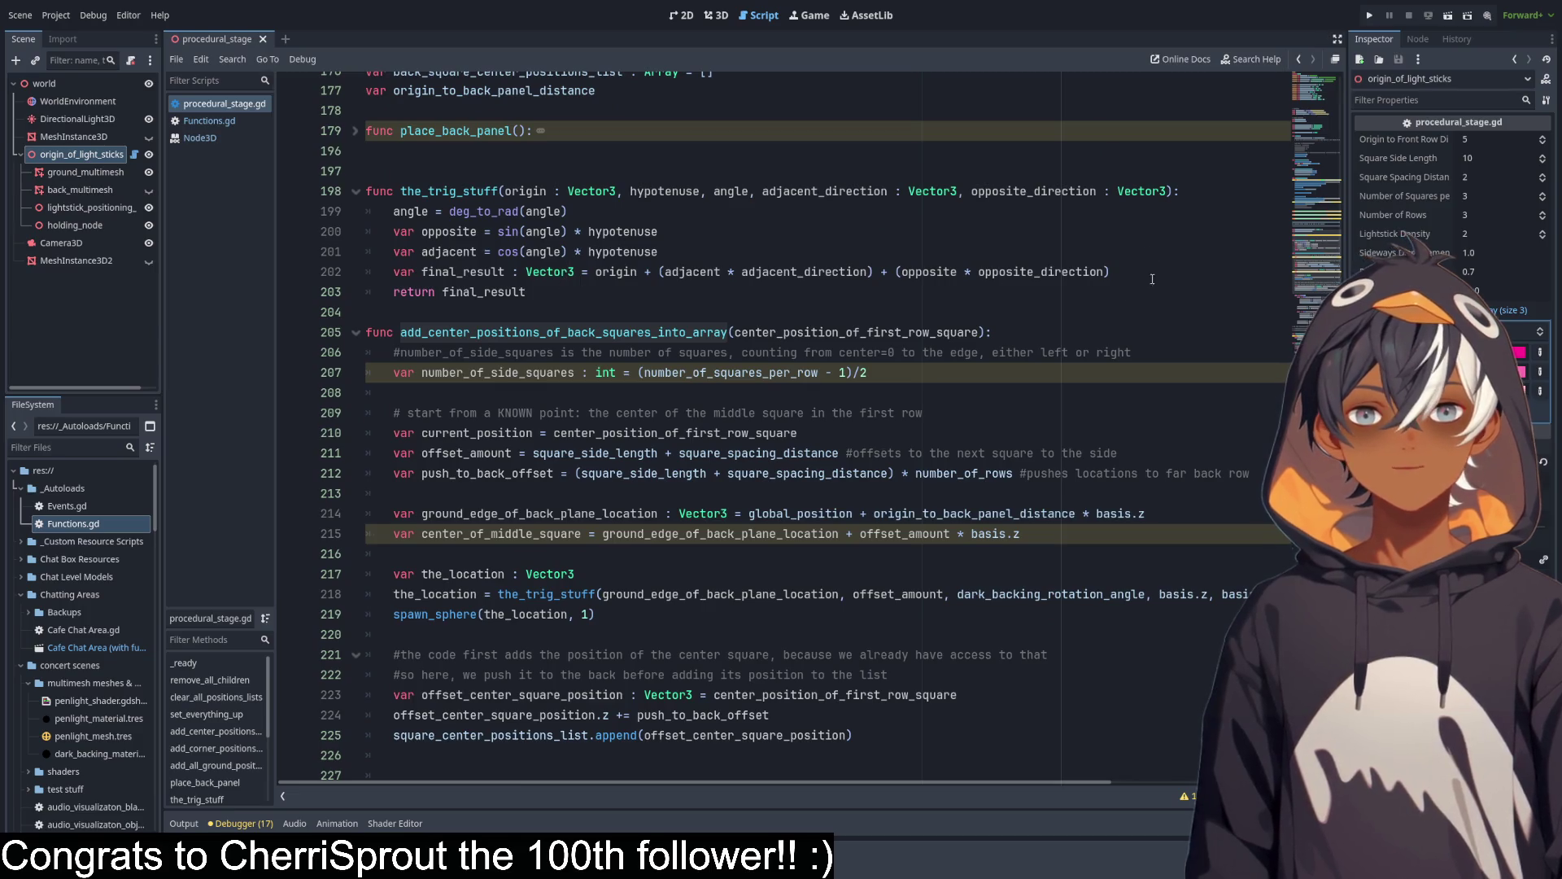
Move the spawn_sphere call into the_trig_stuff before return final_result, deleting the old line 220 call.
left_click(1147, 266)
key("Return")
type("spawn_sphere(the_location, 1)")
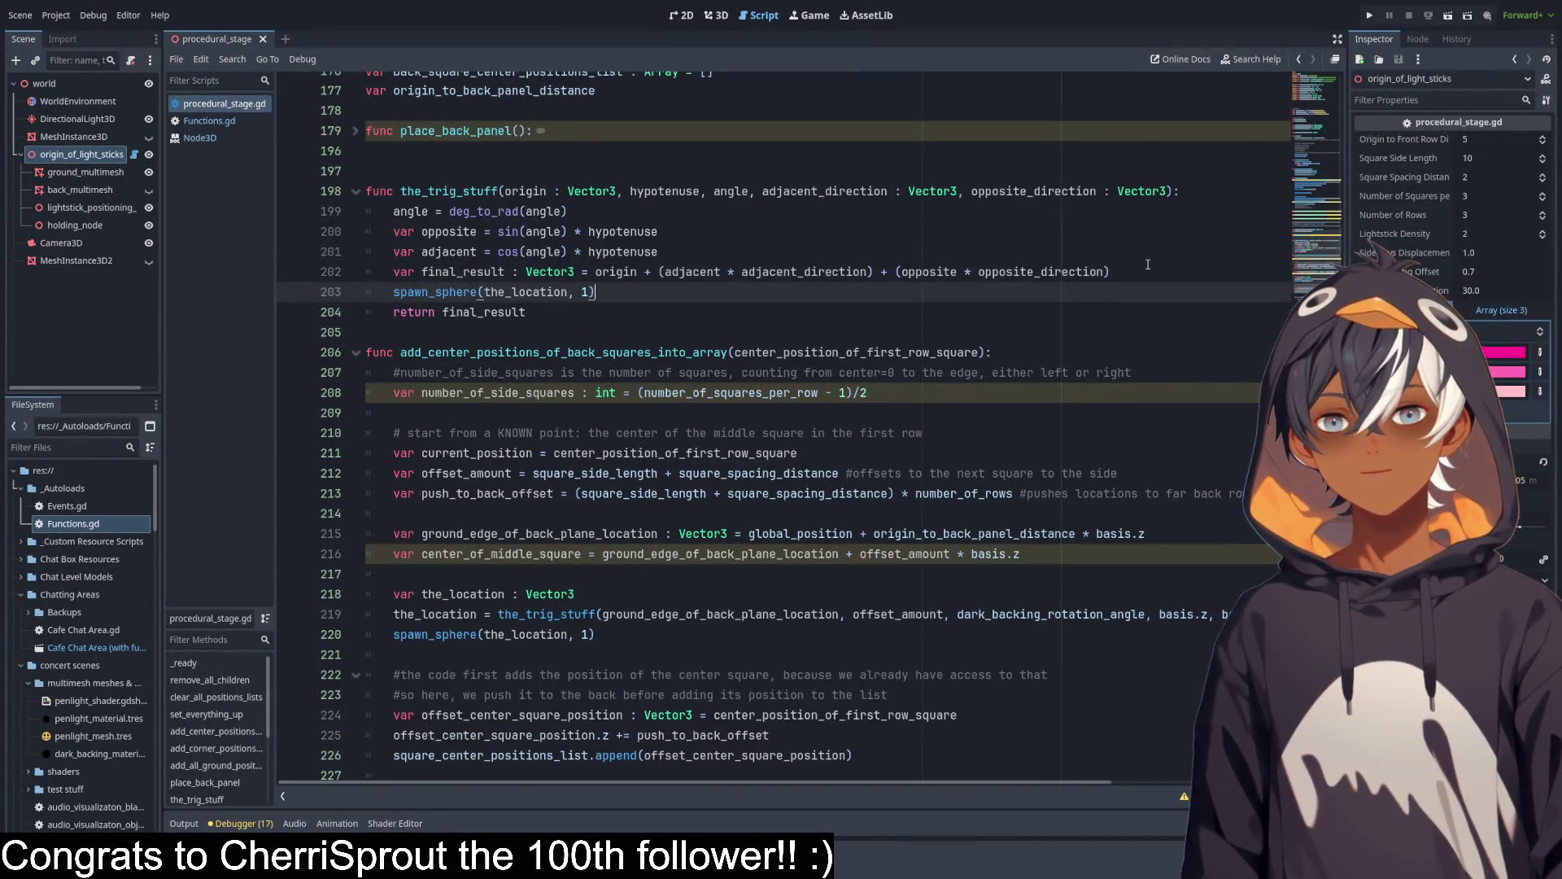
scroll(511, 313, "down", 4)
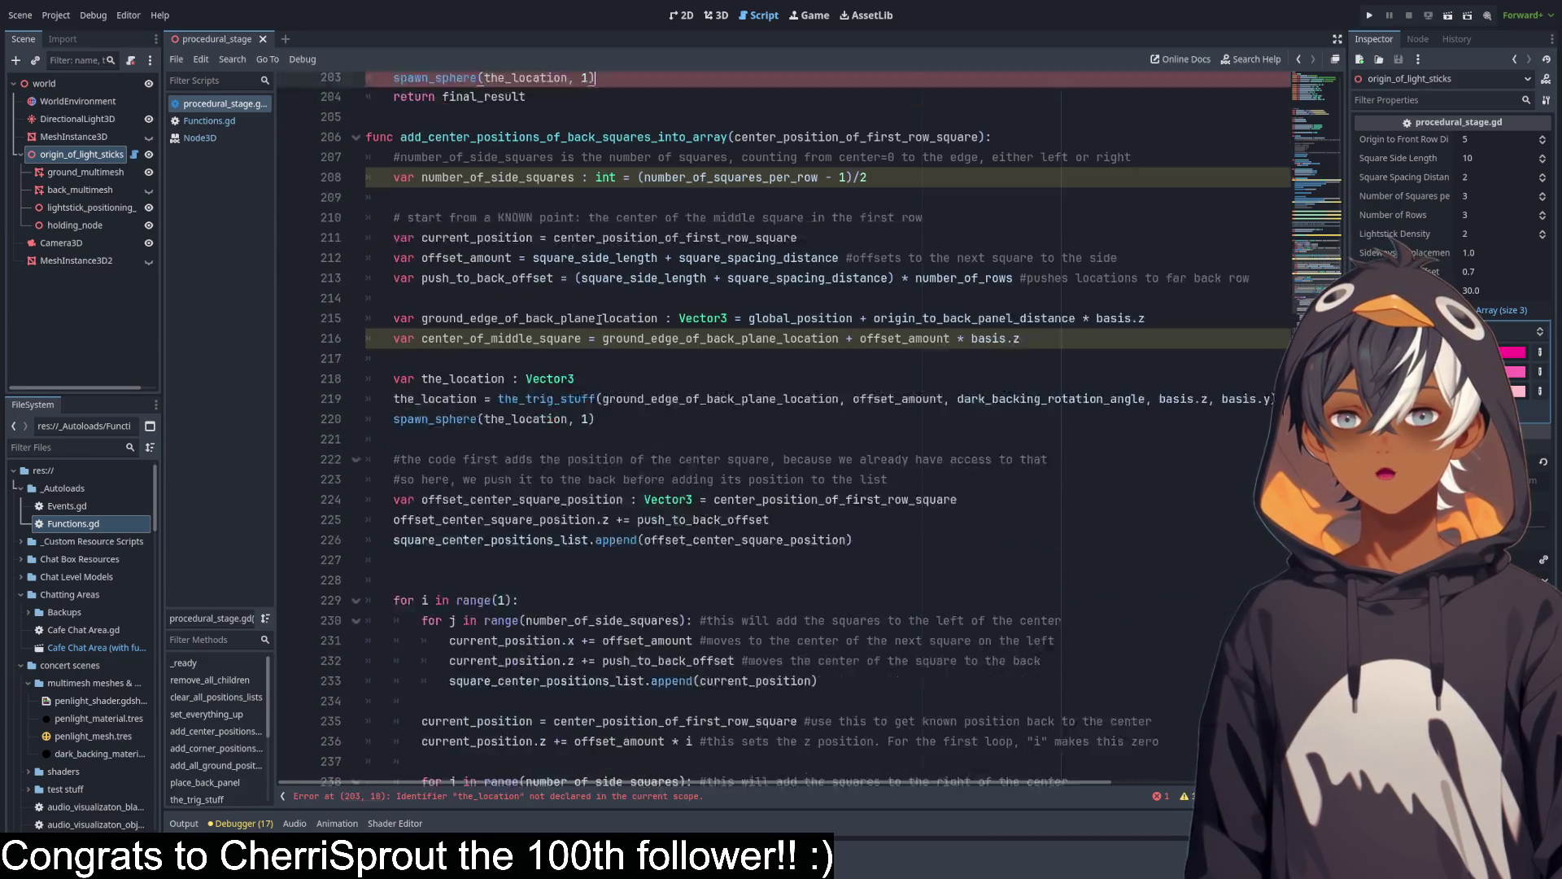
left_click_drag(596, 394, 332, 398)
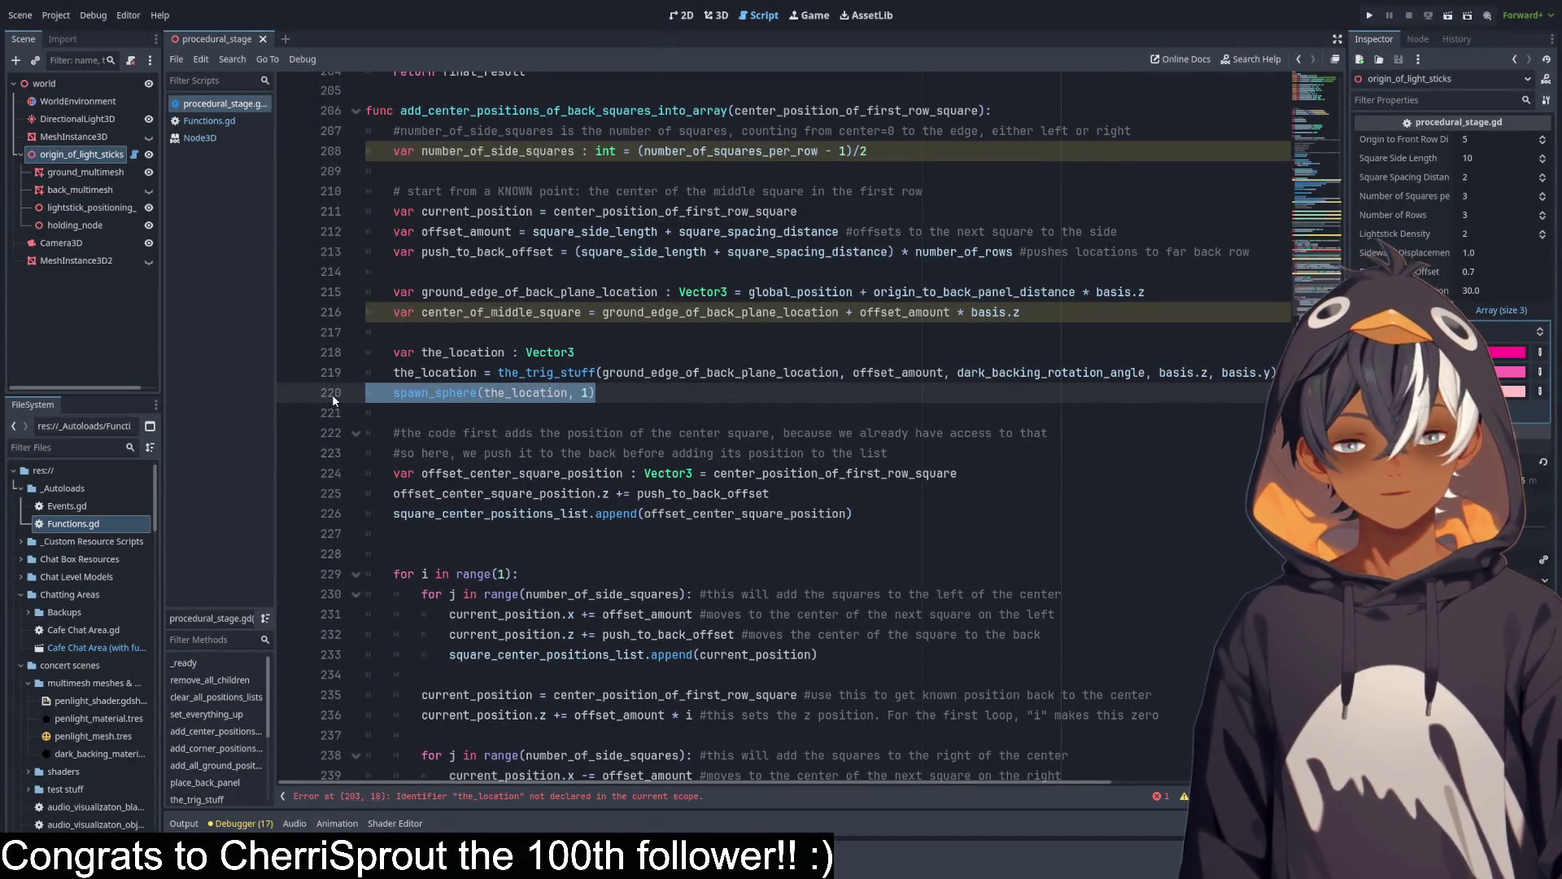
key("BackSpace")
key("BackSpace")
scroll(692, 456, "up", 5)
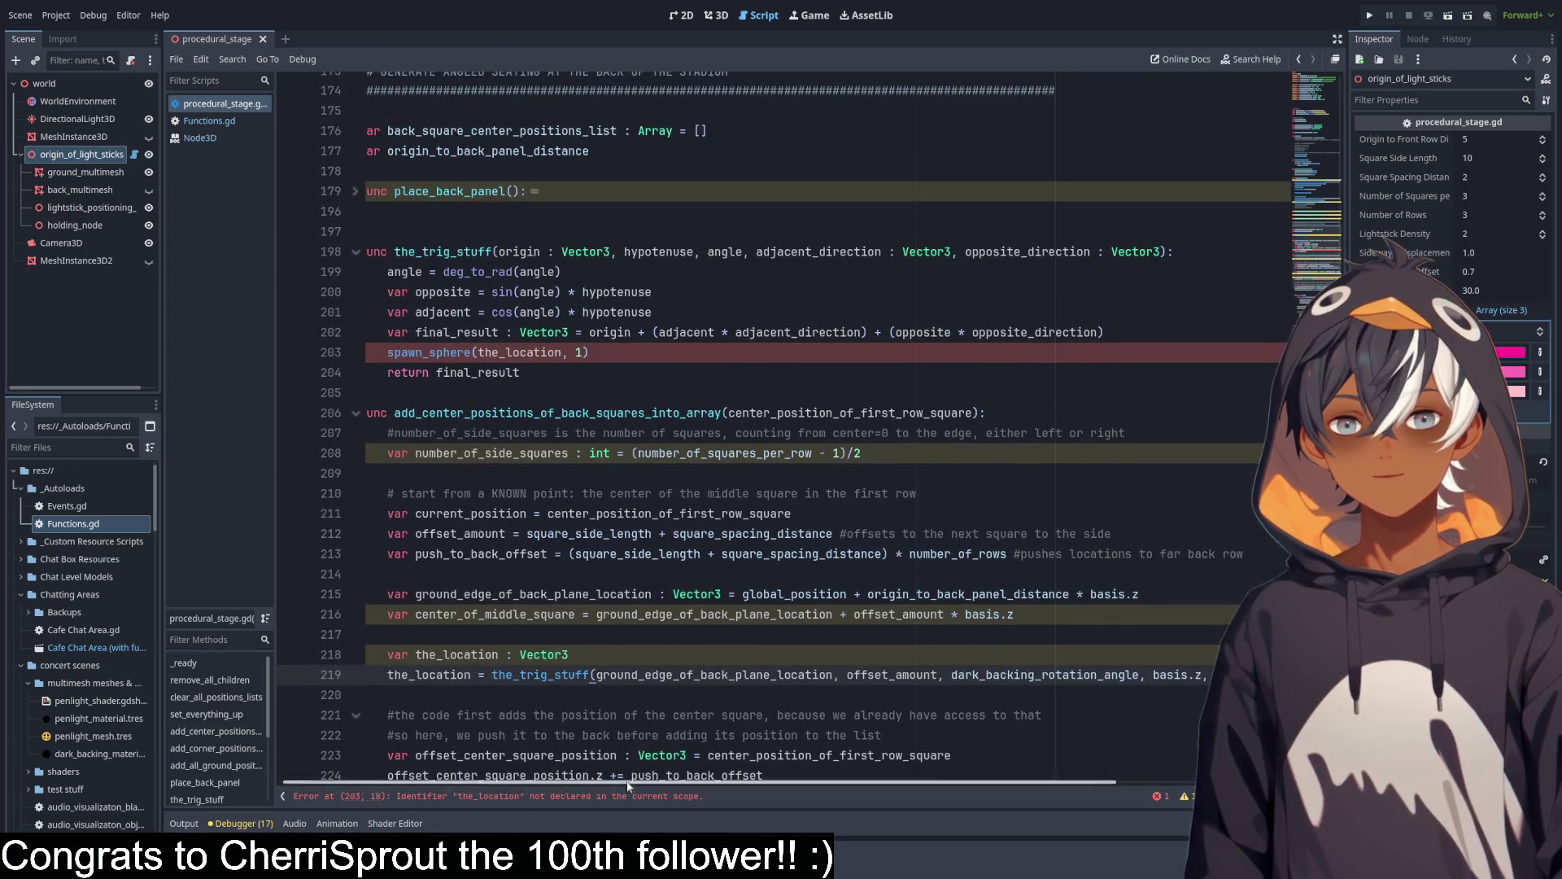
scroll(570, 407, "left", 1)
Replace the undeclared the_location in that spawn_sphere call with the origin parameter.
left_click(535, 374)
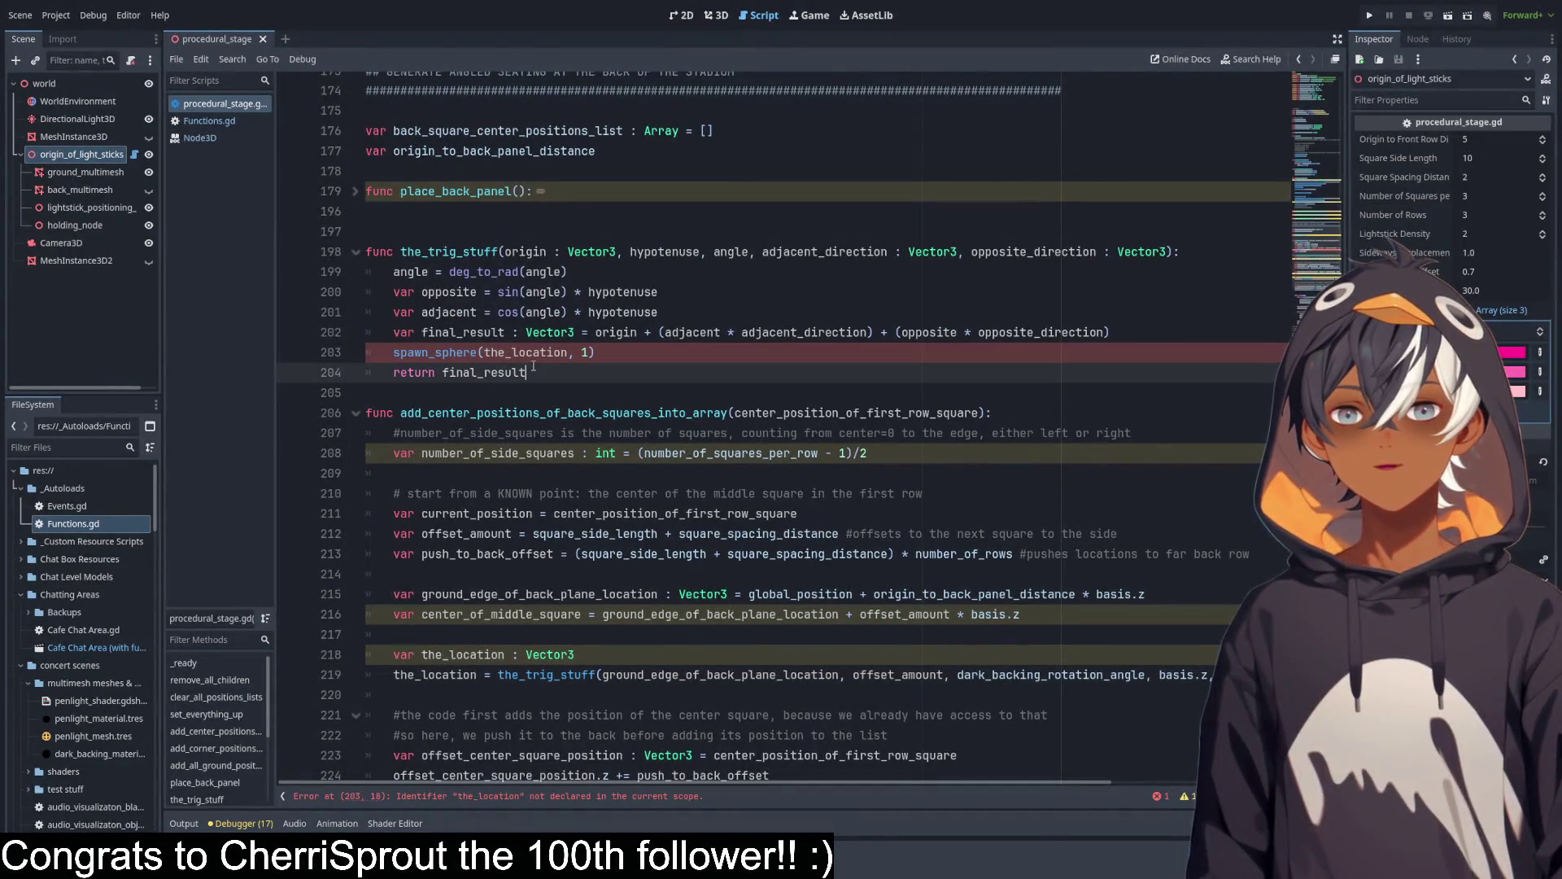
left_click(818, 251)
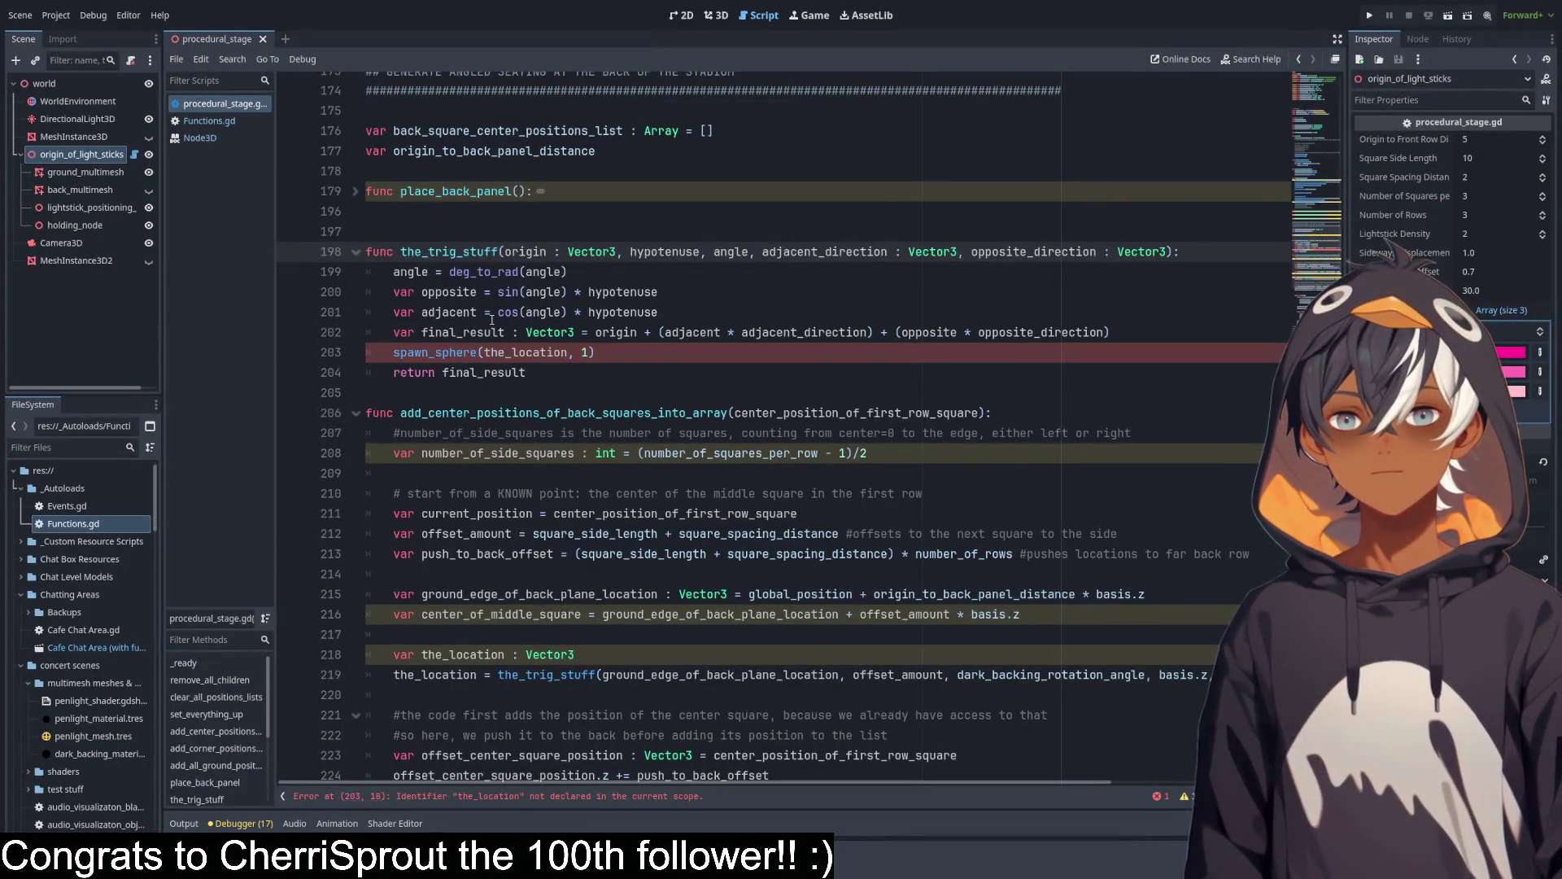
left_click(458, 312)
double_click(598, 332)
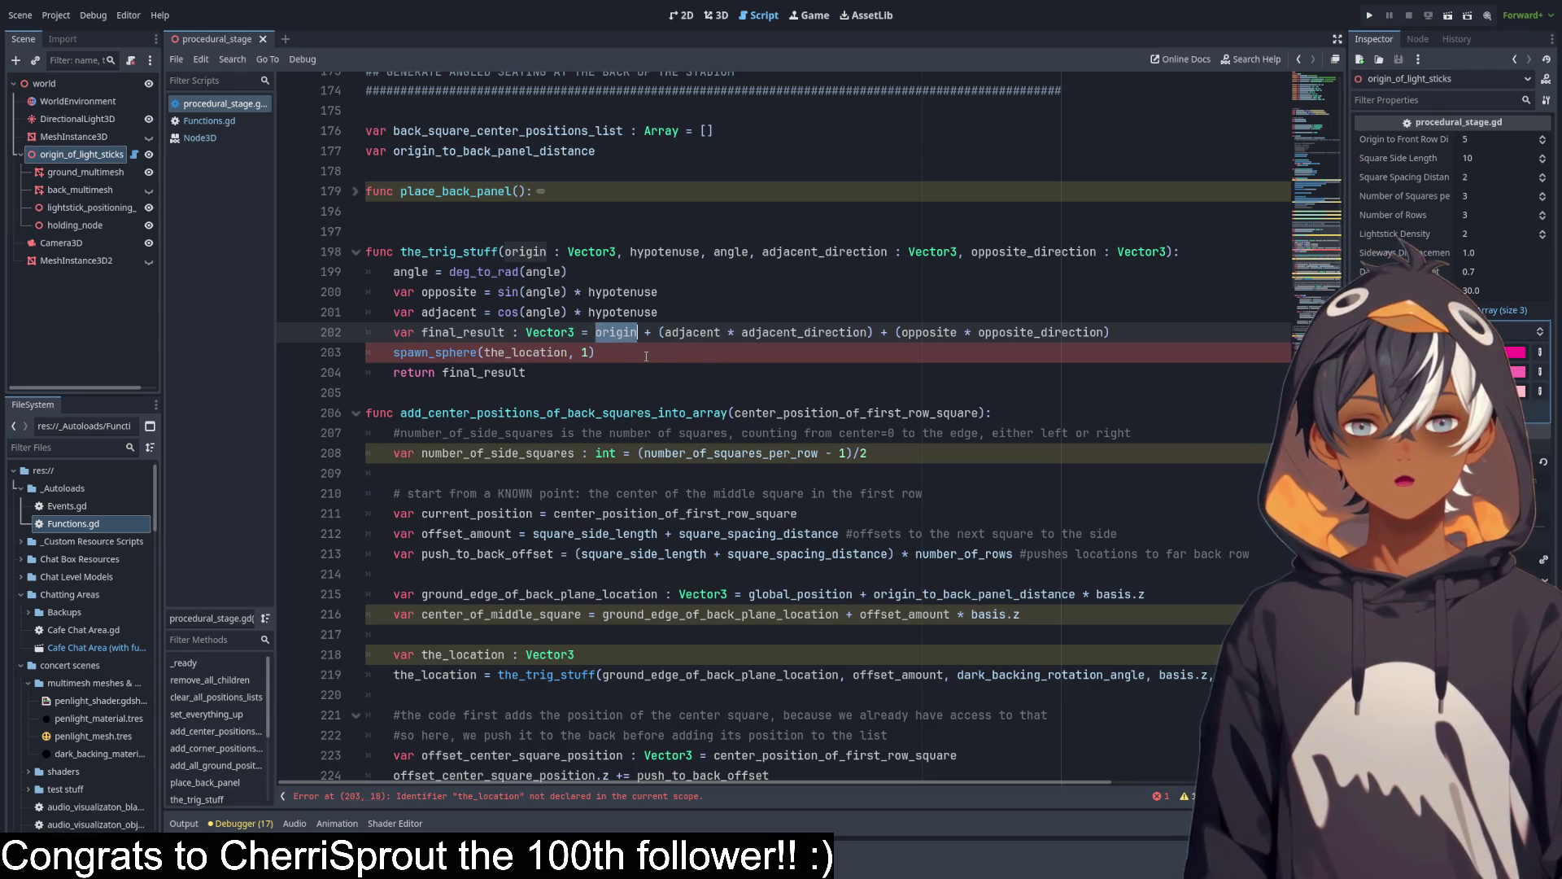
key("Up")
key("Up")
key("Up")
double_click(527, 251)
key("ctrl+c")
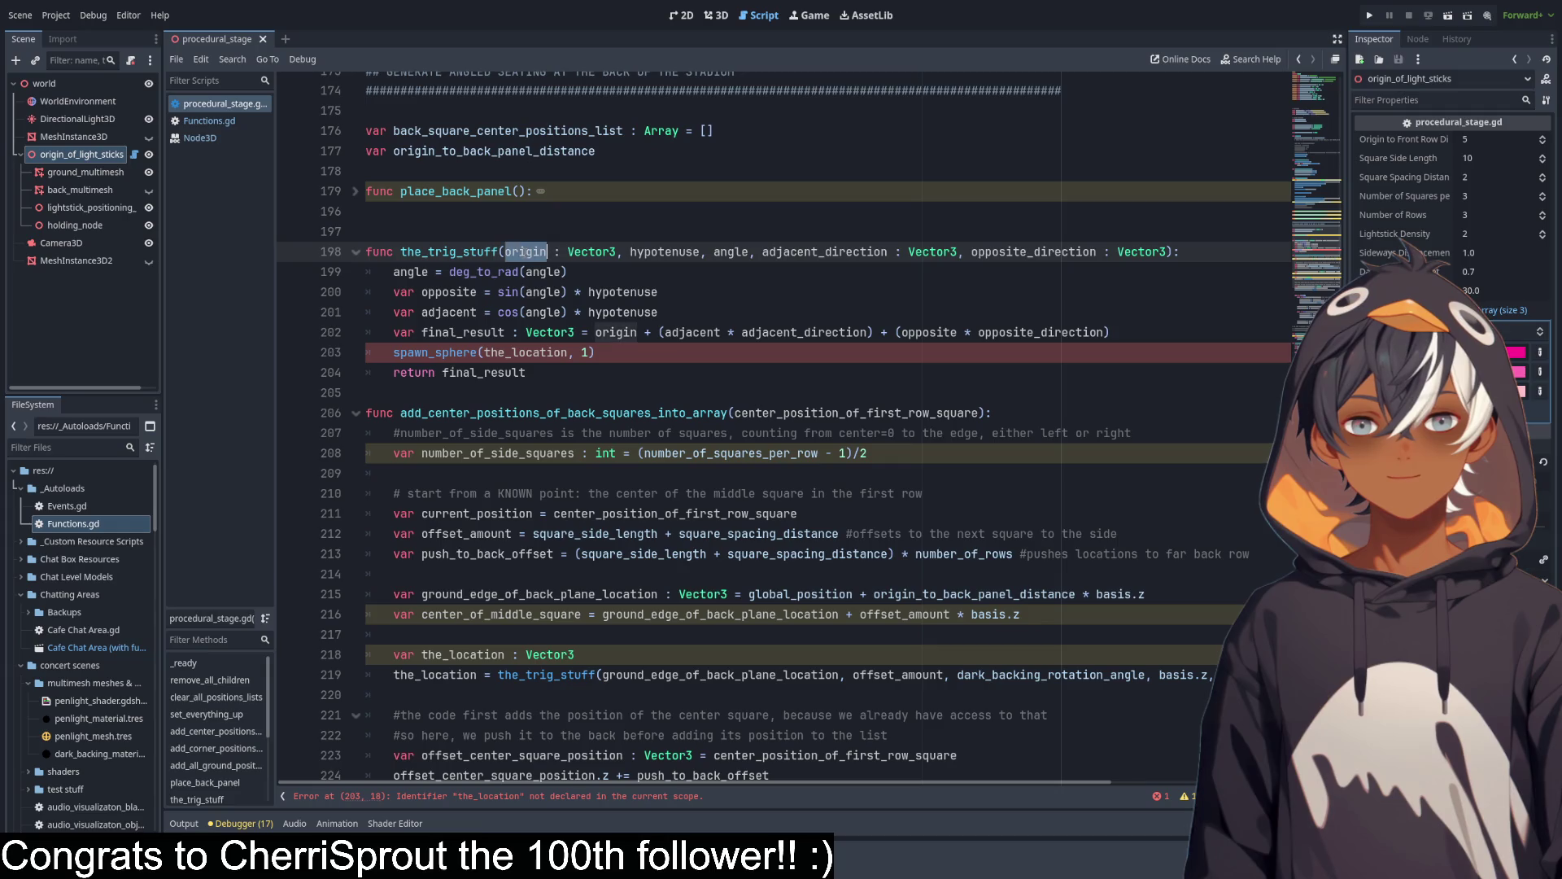
double_click(525, 353)
key("ctrl+v")
key("Down")
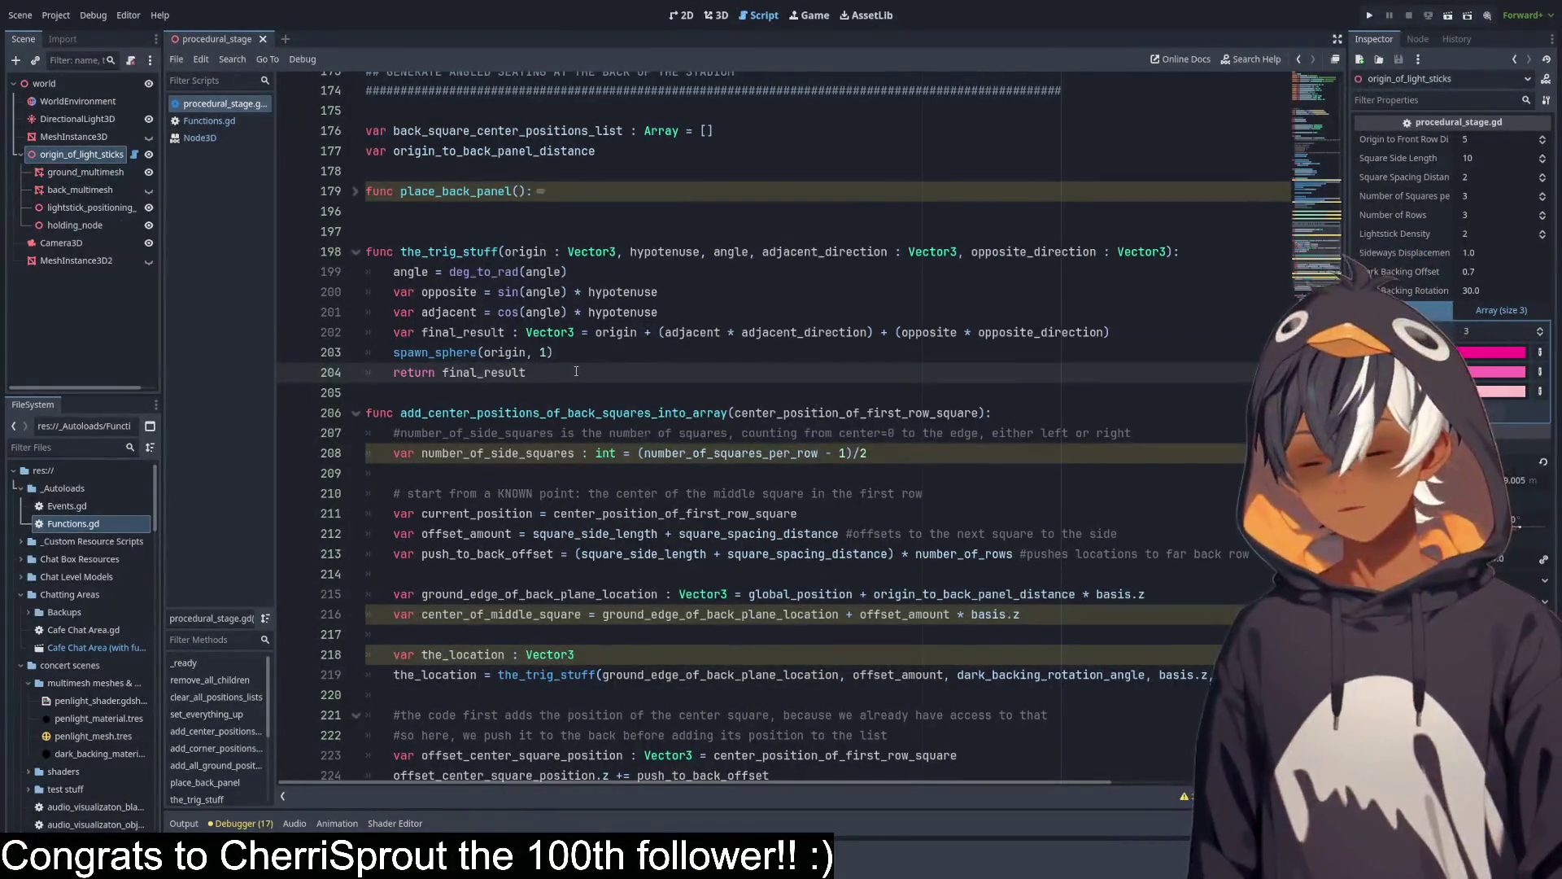
left_click(716, 15)
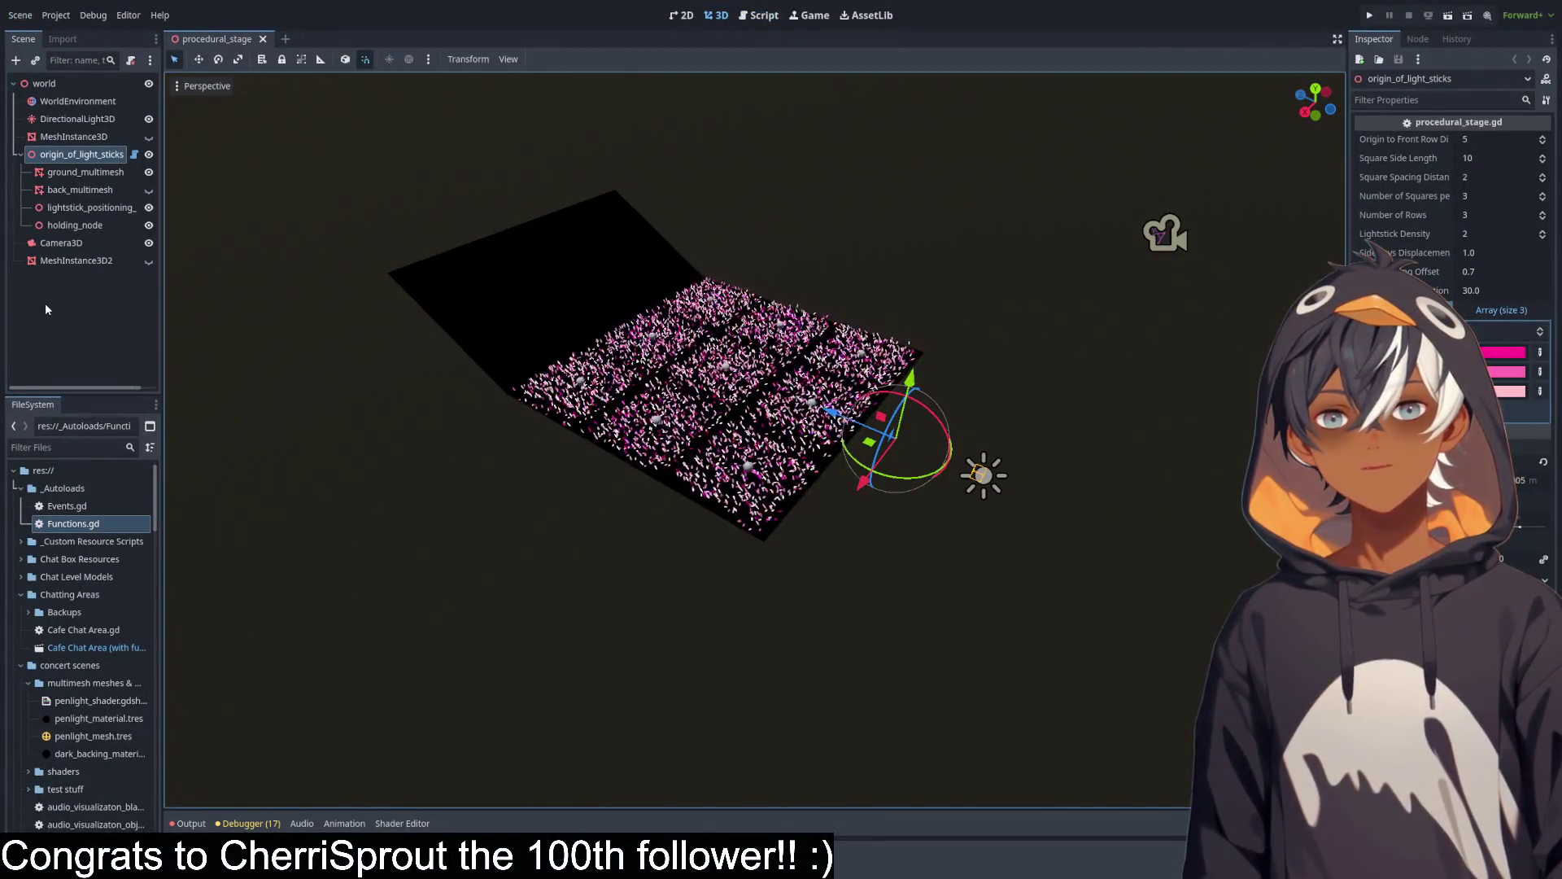
Hide ground_multimesh so only the debug spheres remain in the 3D view.
left_click_drag(710, 326, 730, 417)
scroll(729, 416, "up", 10)
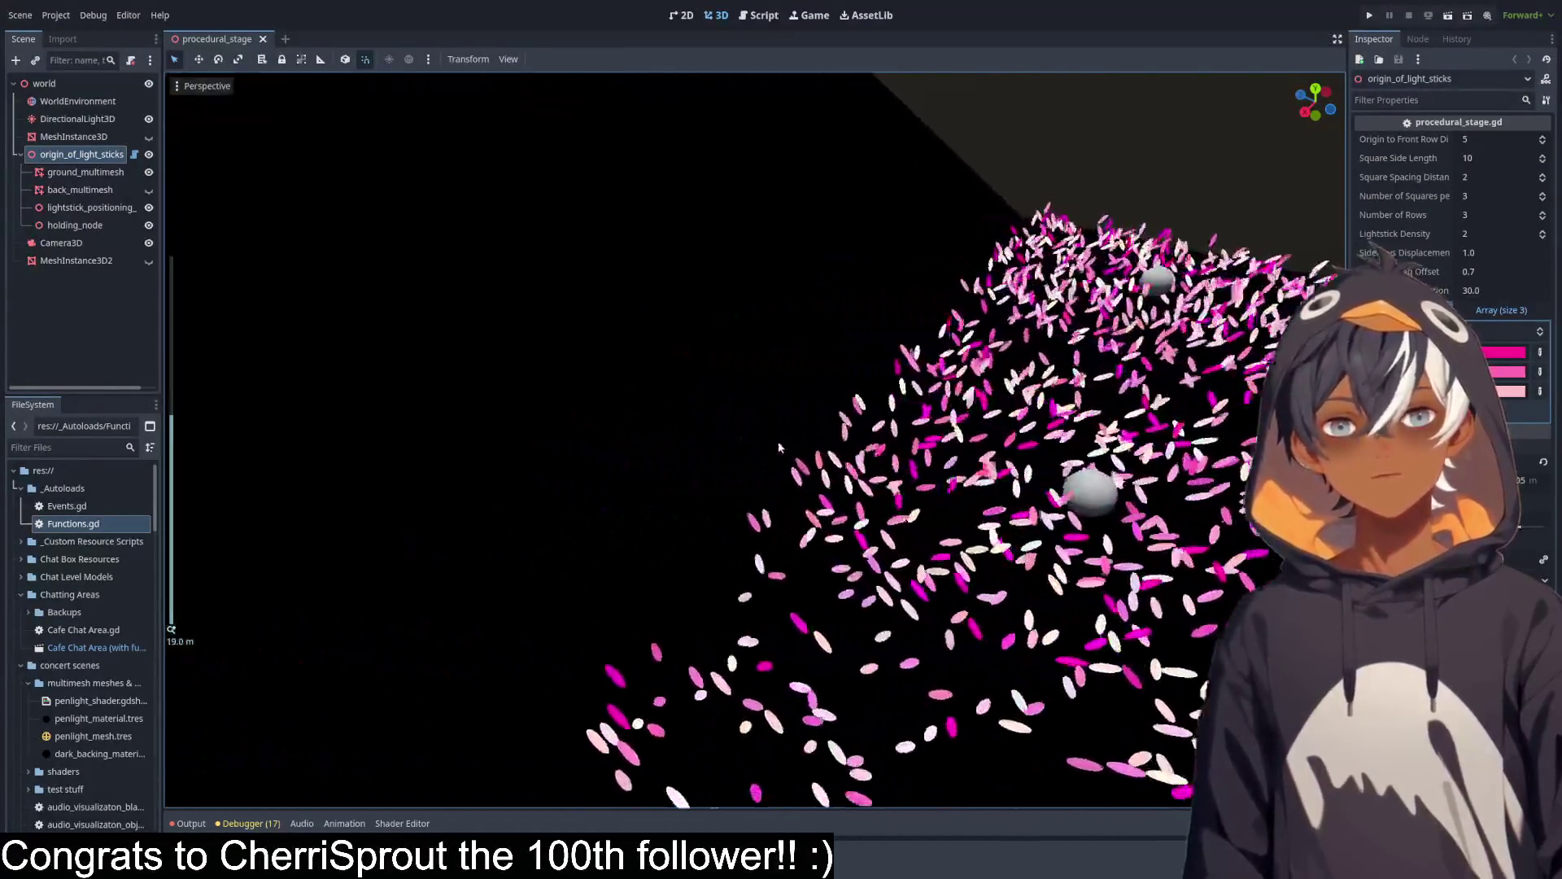
scroll(865, 494, "down", 10)
mouse_move(865, 494)
left_mouse_down()
mouse_move(866, 570)
mouse_move(865, 504)
mouse_move(381, 293)
left_mouse_up()
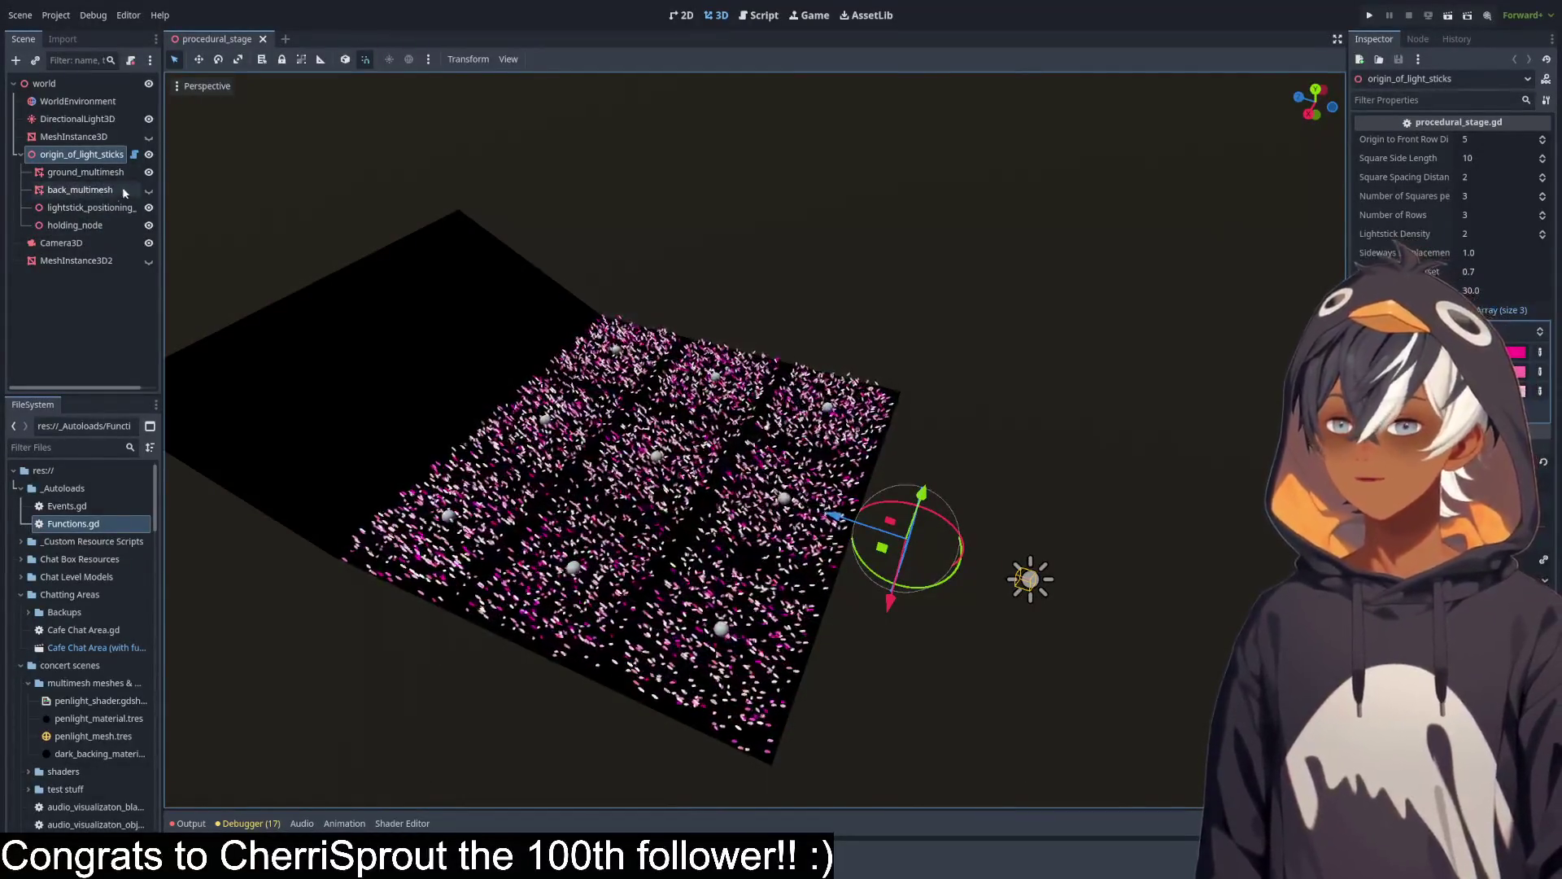
left_click(148, 172)
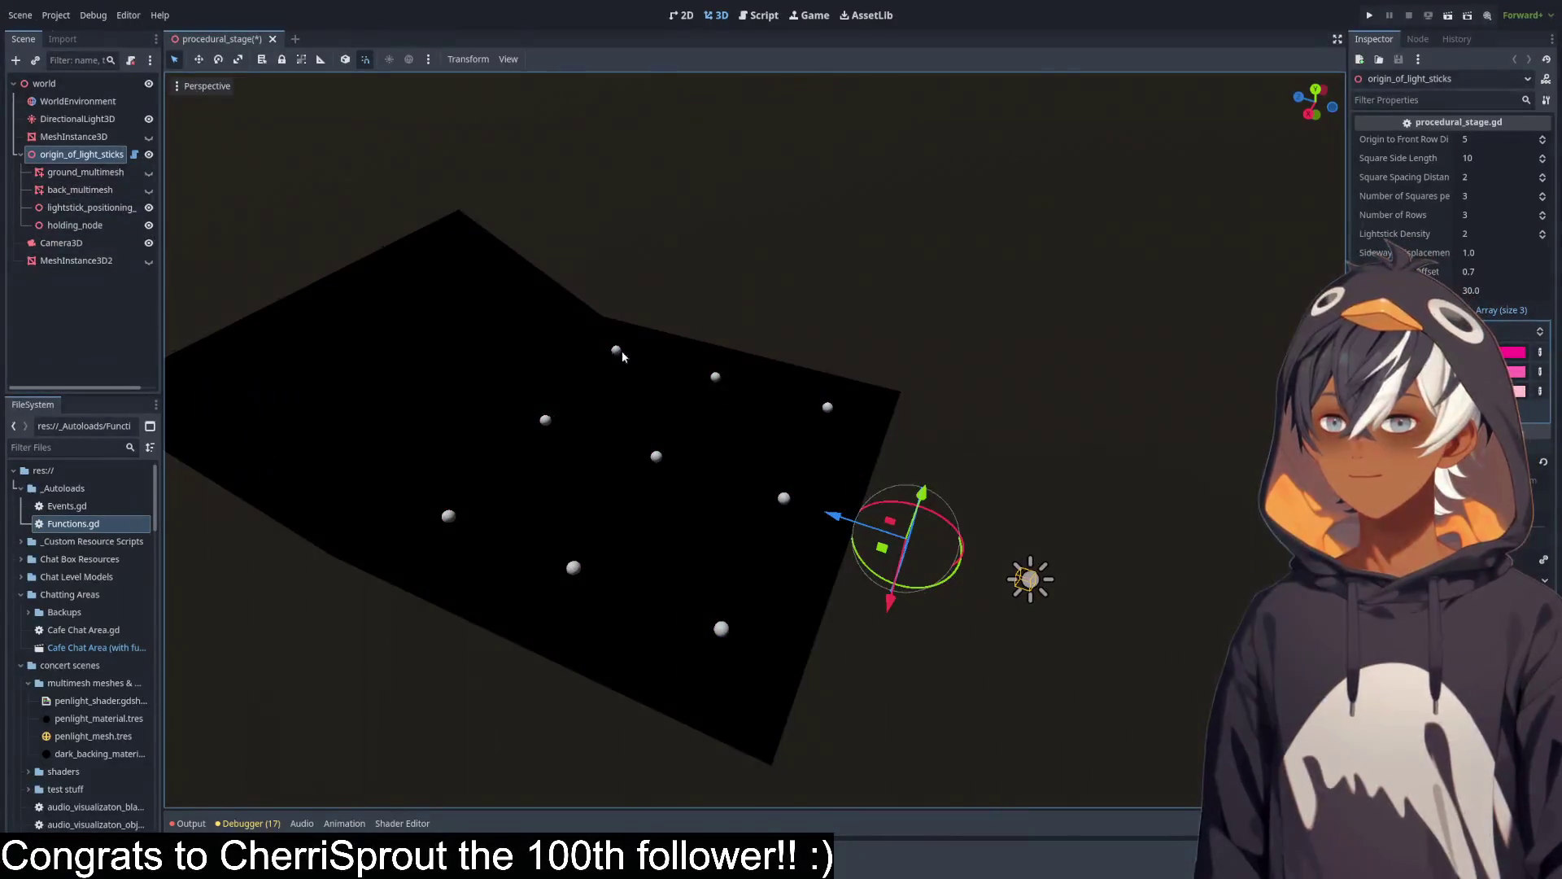
Jump from the spawn_shapes() call in set_everything_up to its function definition.
left_click(759, 16)
scroll(824, 336, "down", 20)
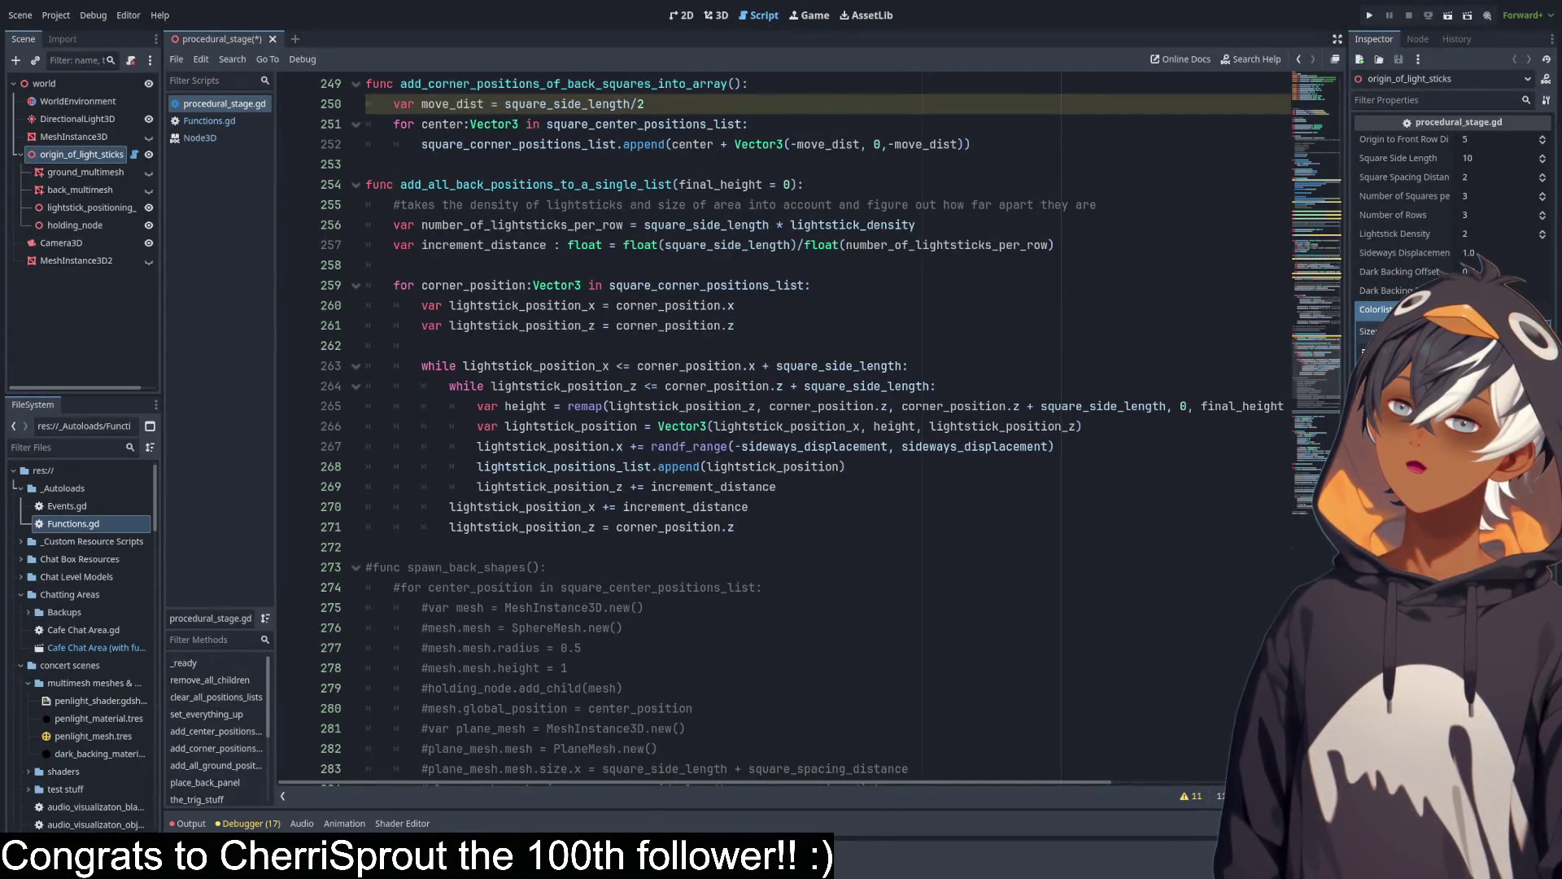
left_click(720, 365)
scroll(720, 365, "up", 20)
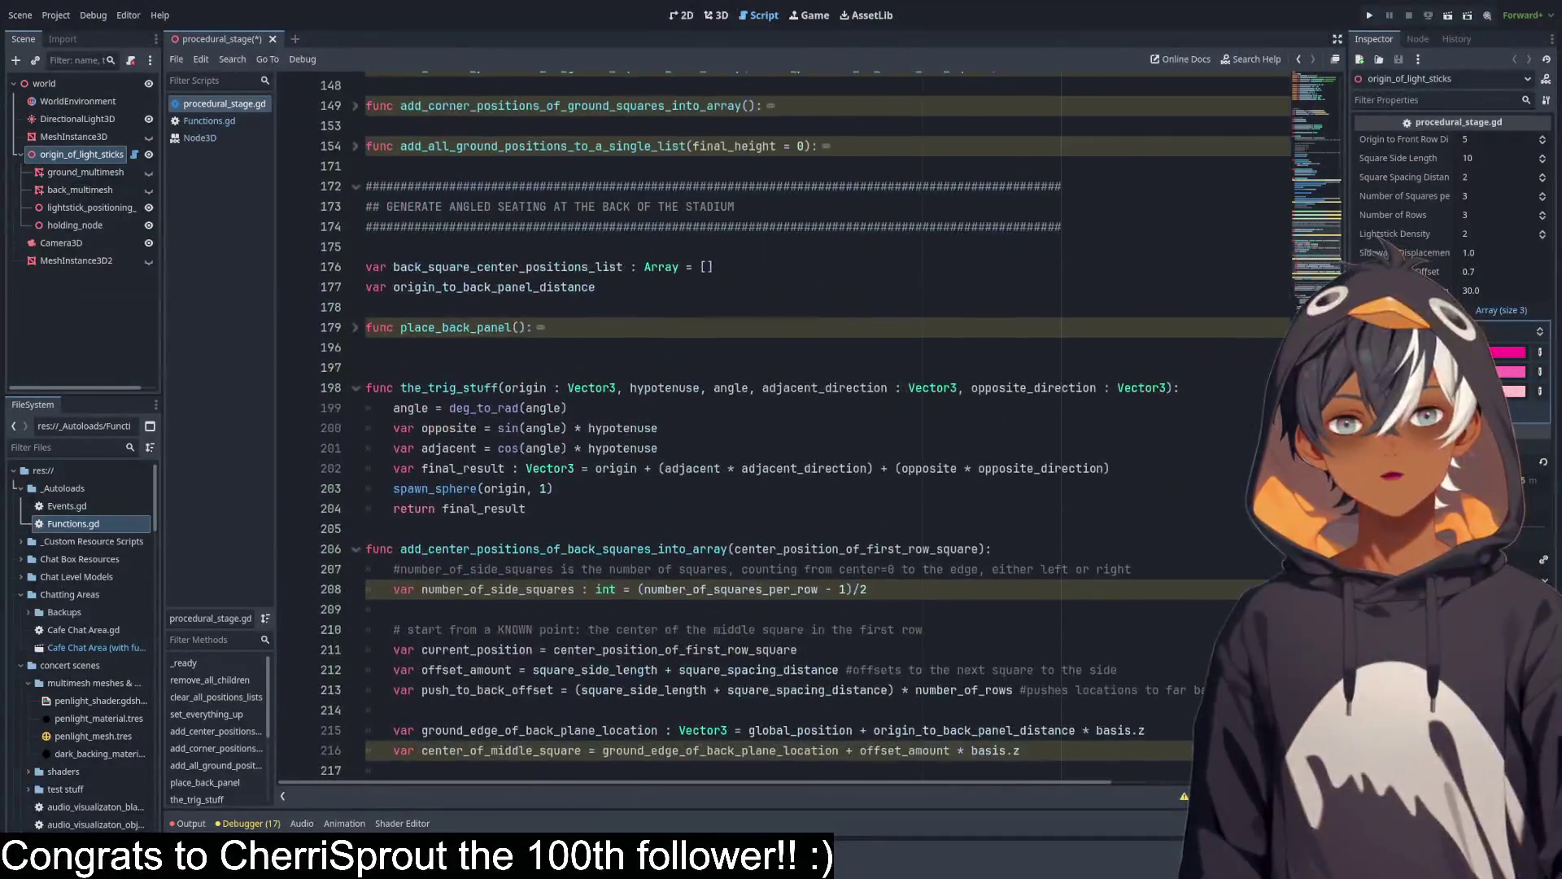
mouse_move(1313, 277)
left_mouse_down()
mouse_move(1311, 80)
mouse_move(1312, 203)
left_mouse_up()
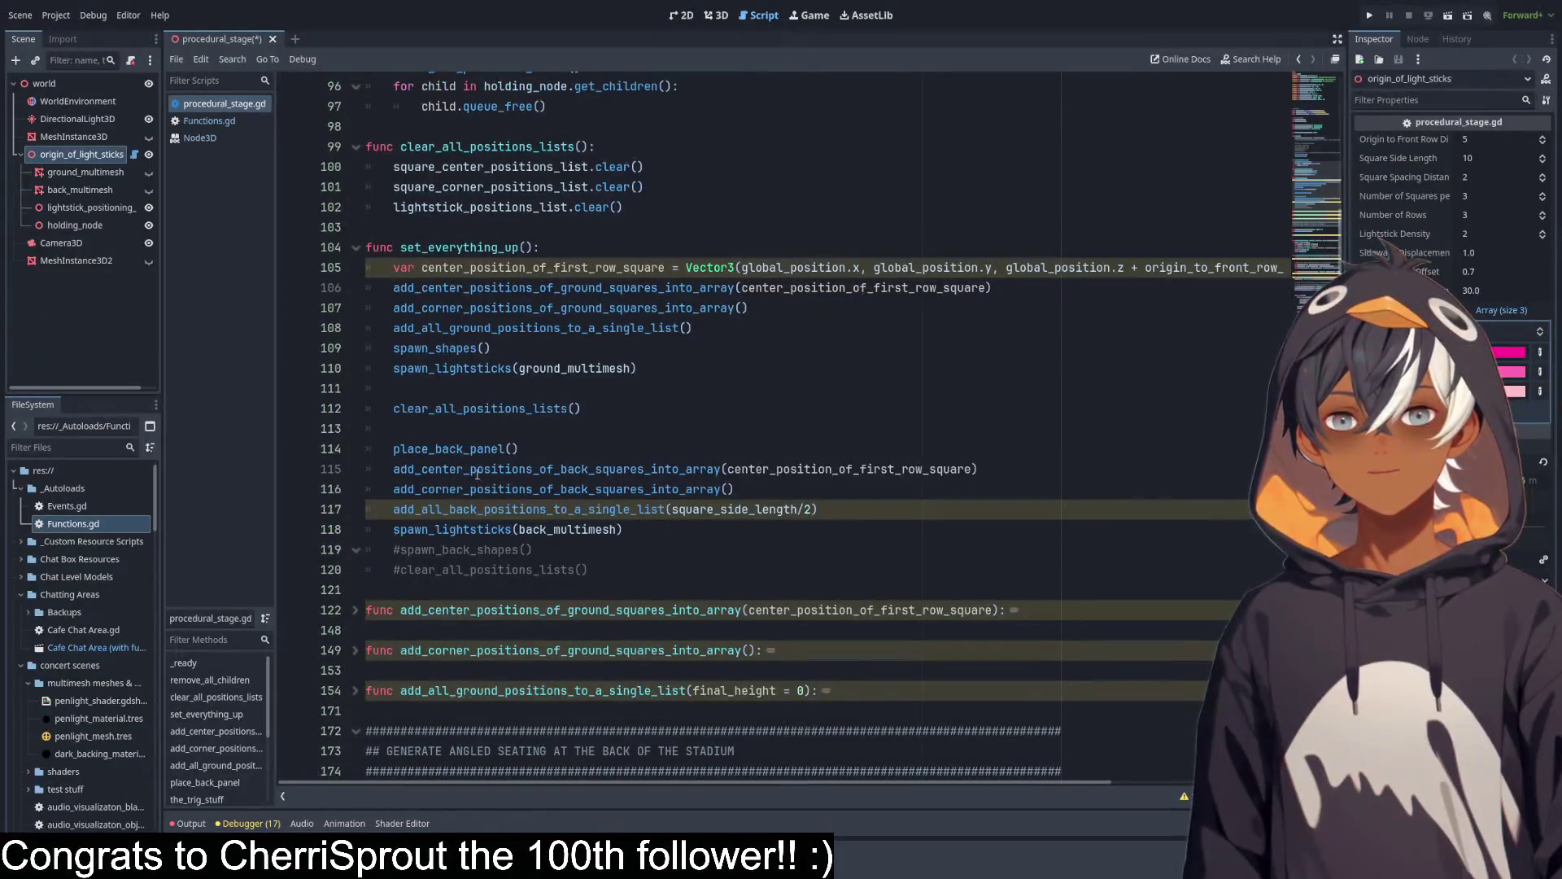
left_click(518, 350)
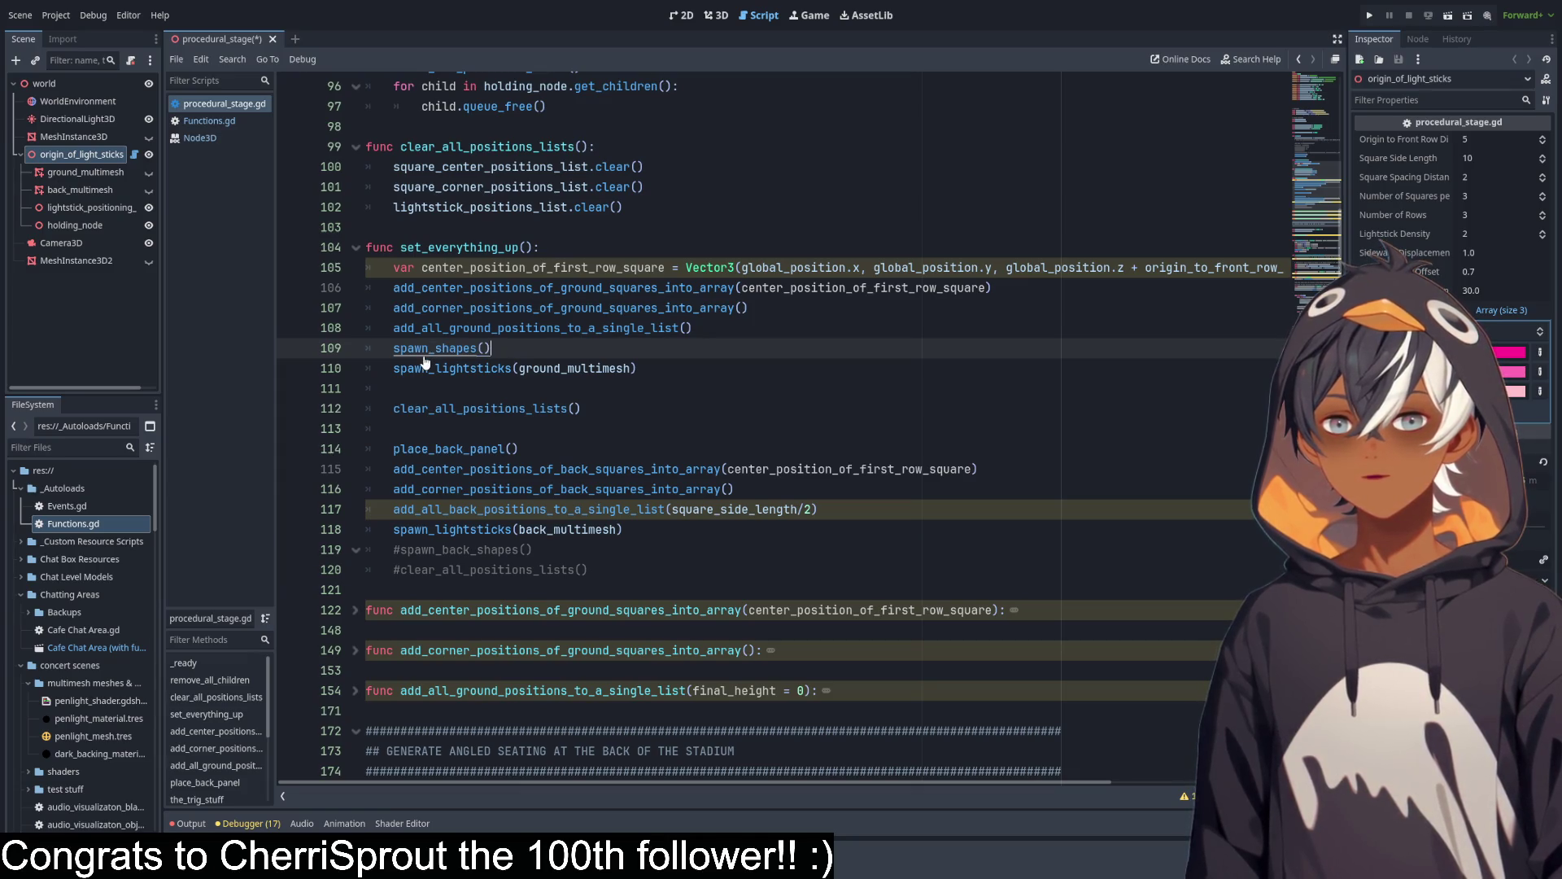
left_click(423, 358, "ctrl")
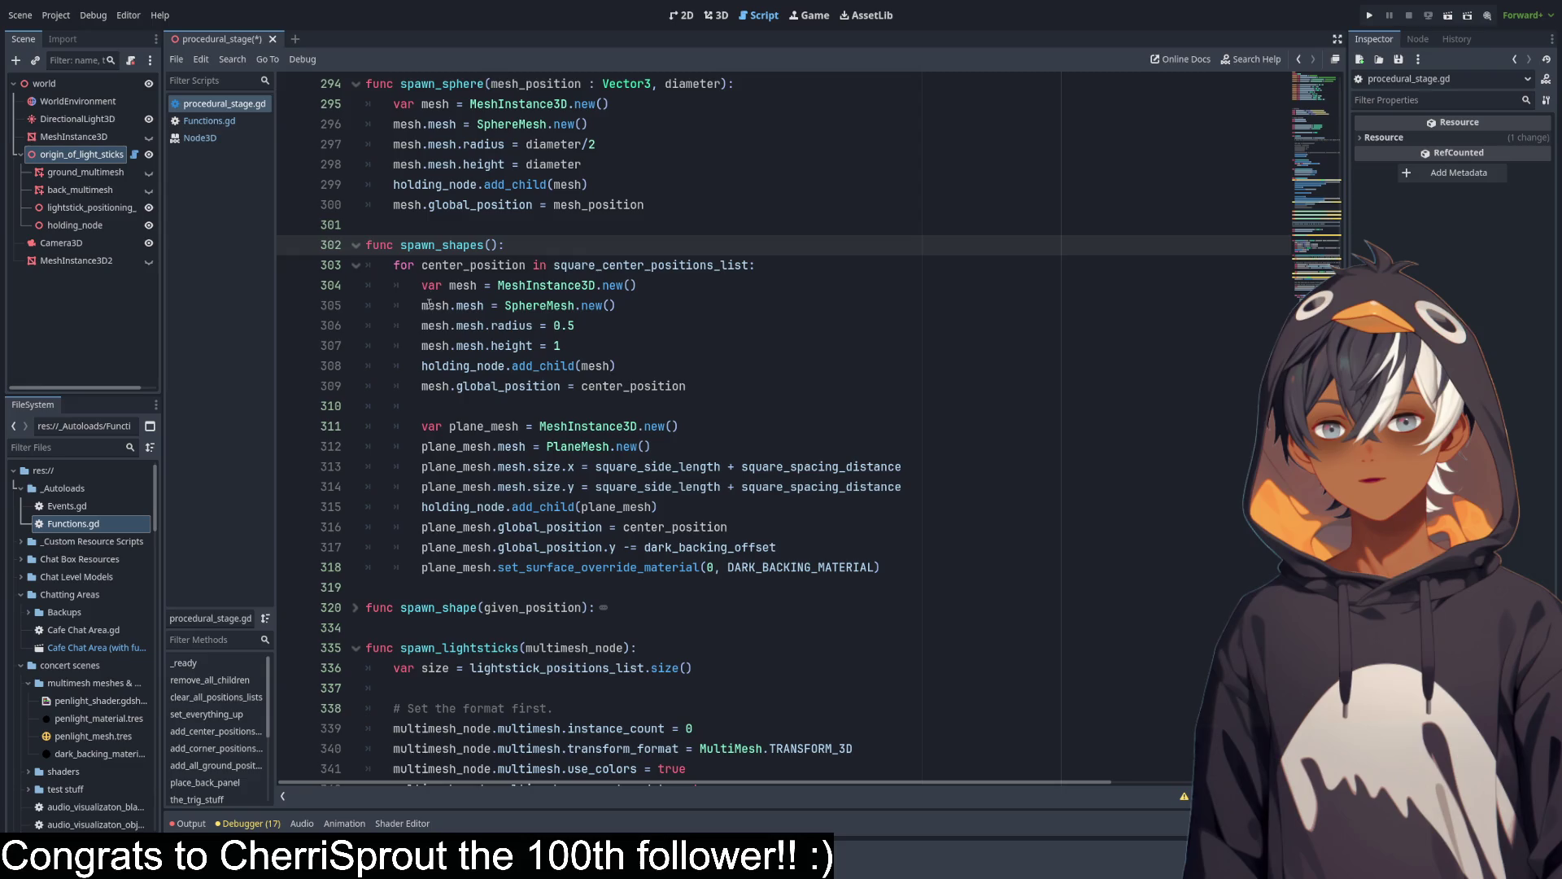
Comment out the sphere-creating lines 304–309 in spawn_shapes with Ctrl+K and save the script.
left_click(691, 391)
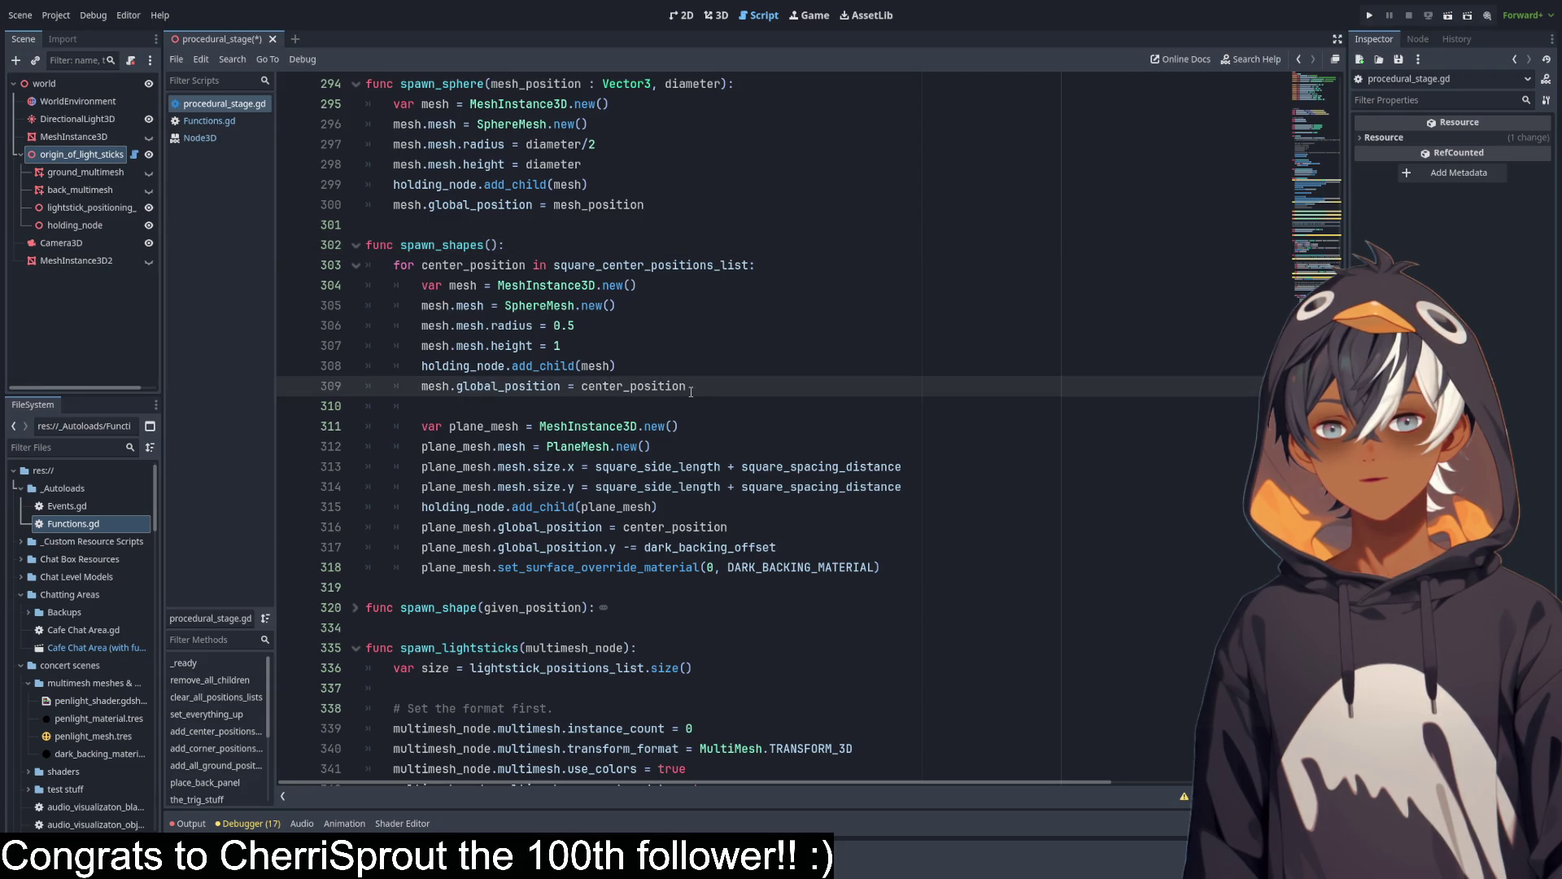
left_click_drag(689, 391, 478, 286)
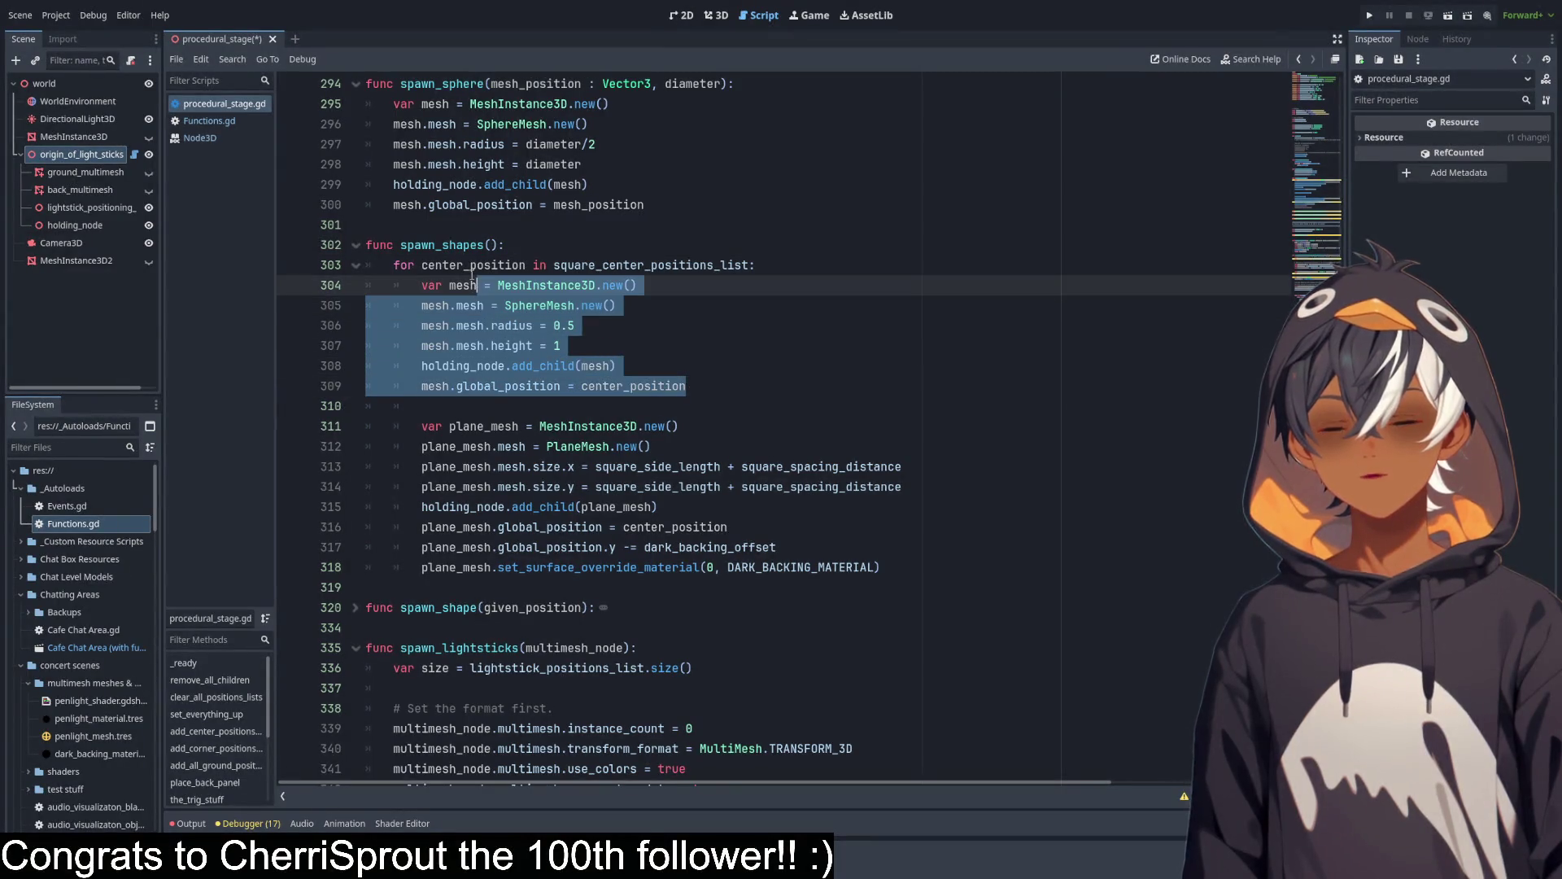
key("ctrl+k")
left_click(697, 350)
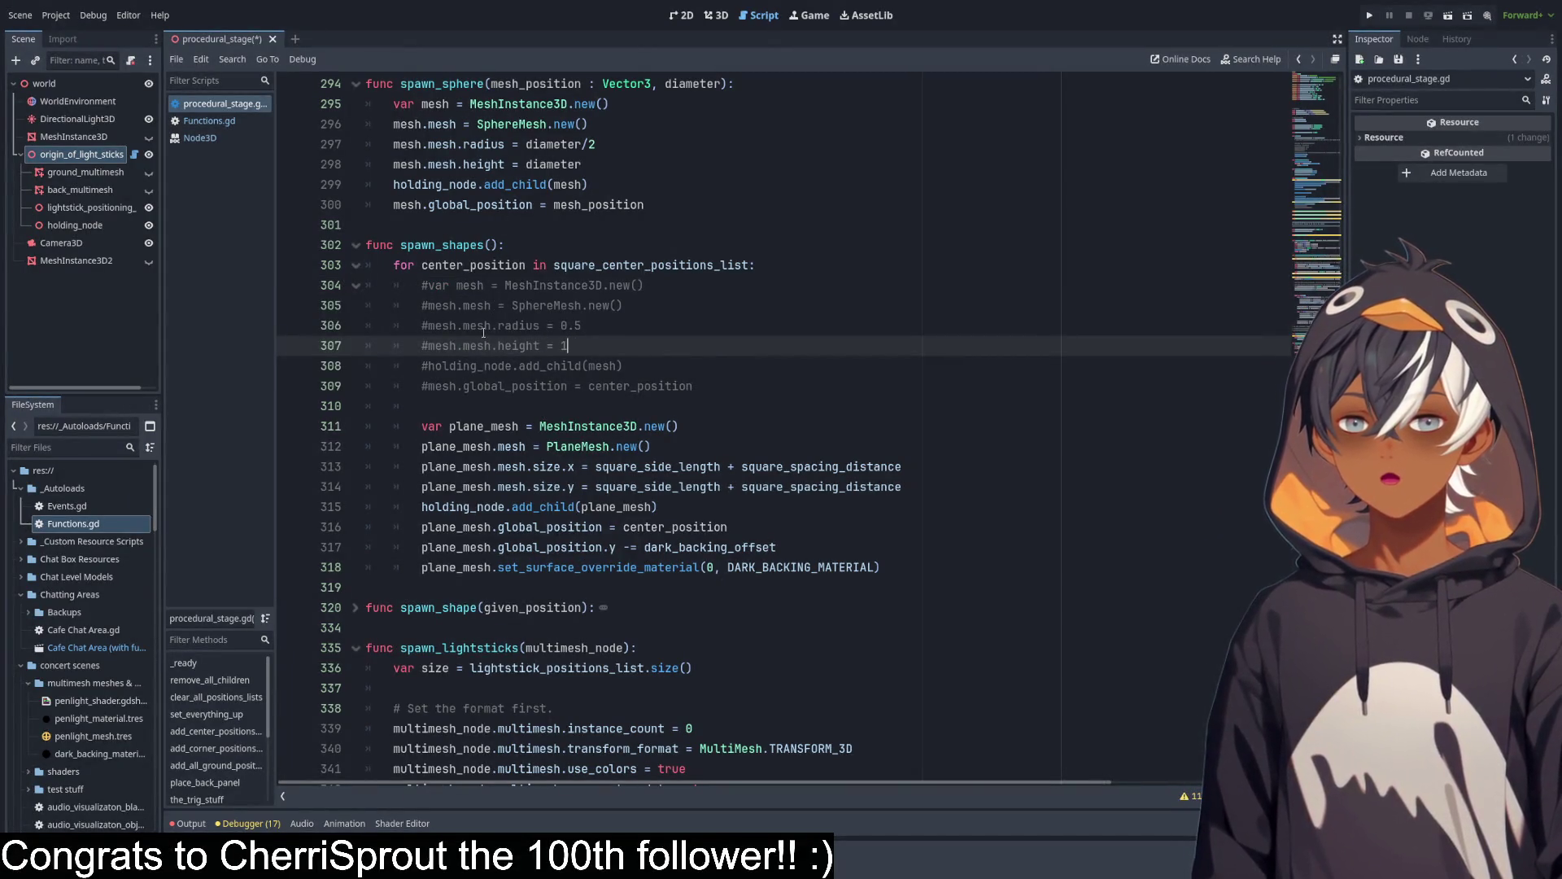
scroll(699, 407, "up", 20)
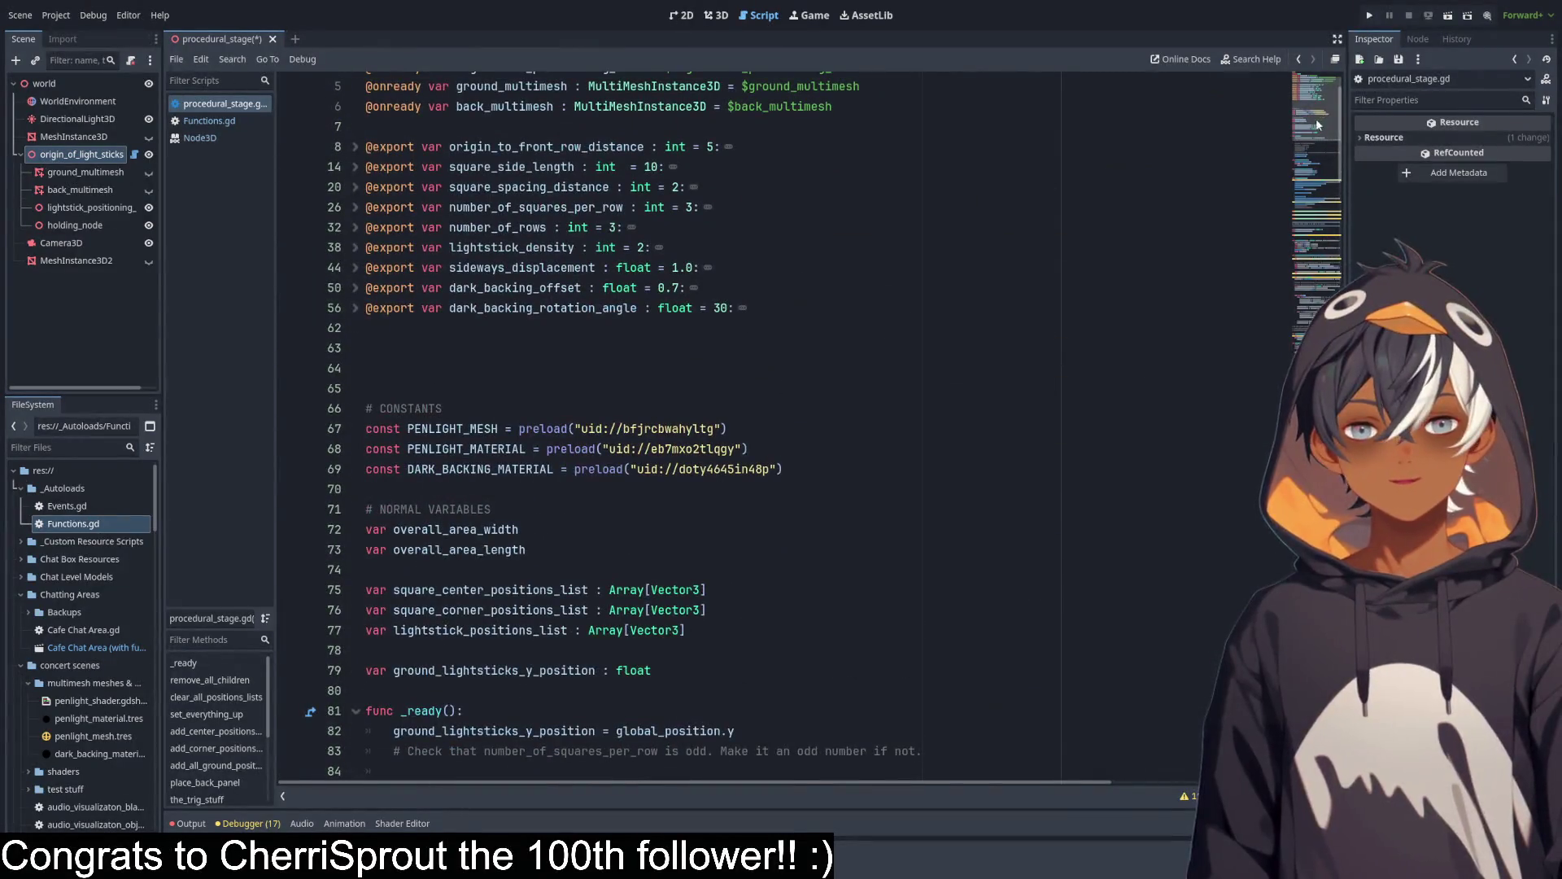
key("ctrl+s")
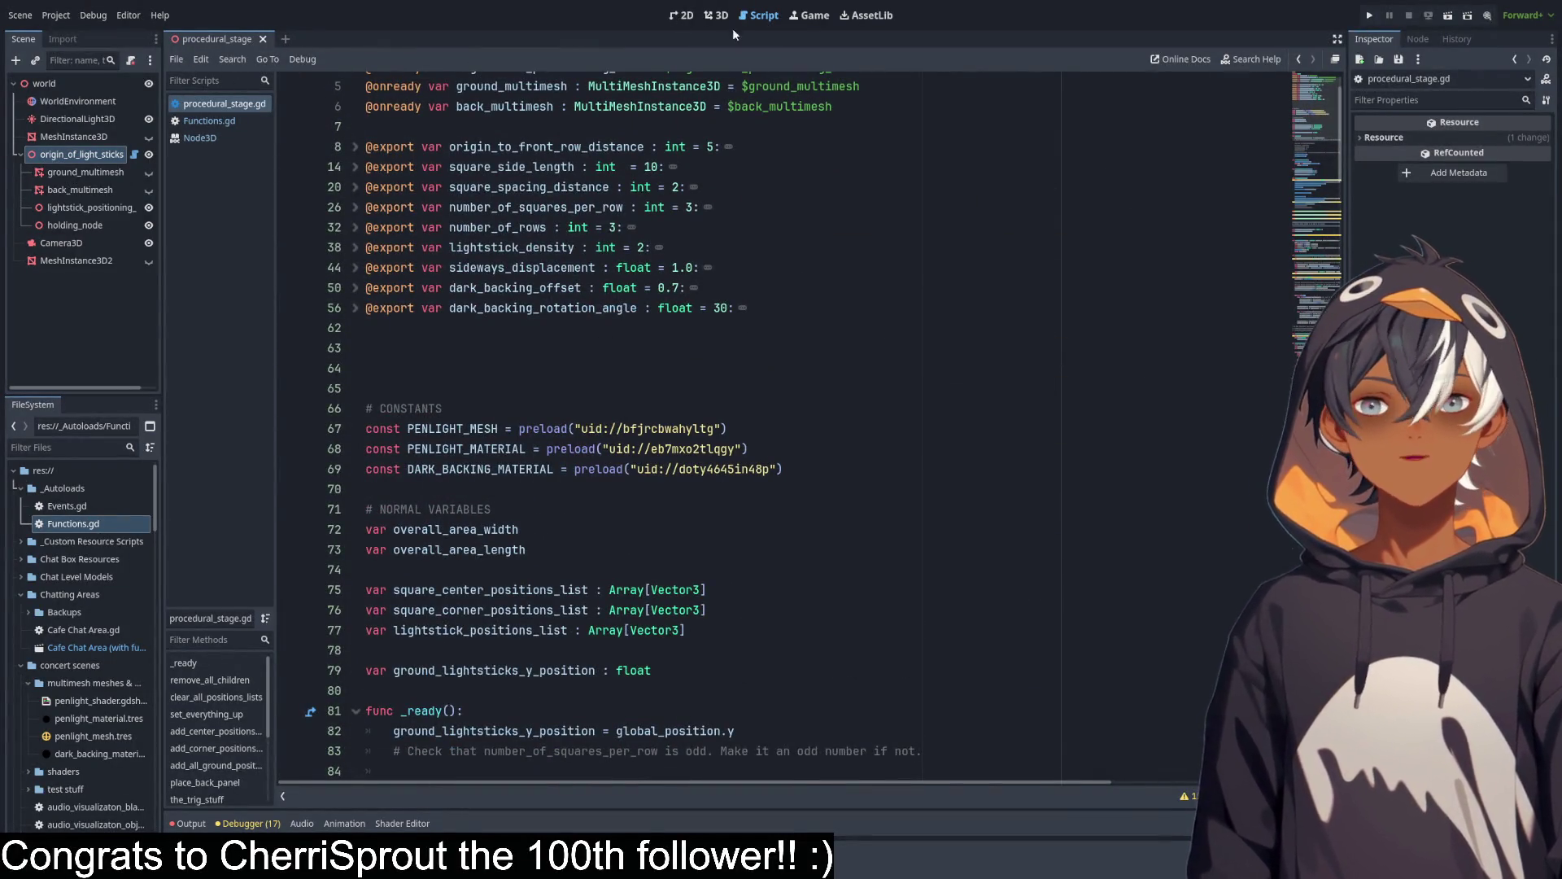
Orbit the 3D view to confirm the spheres are gone, then return to the script.
left_click(716, 14)
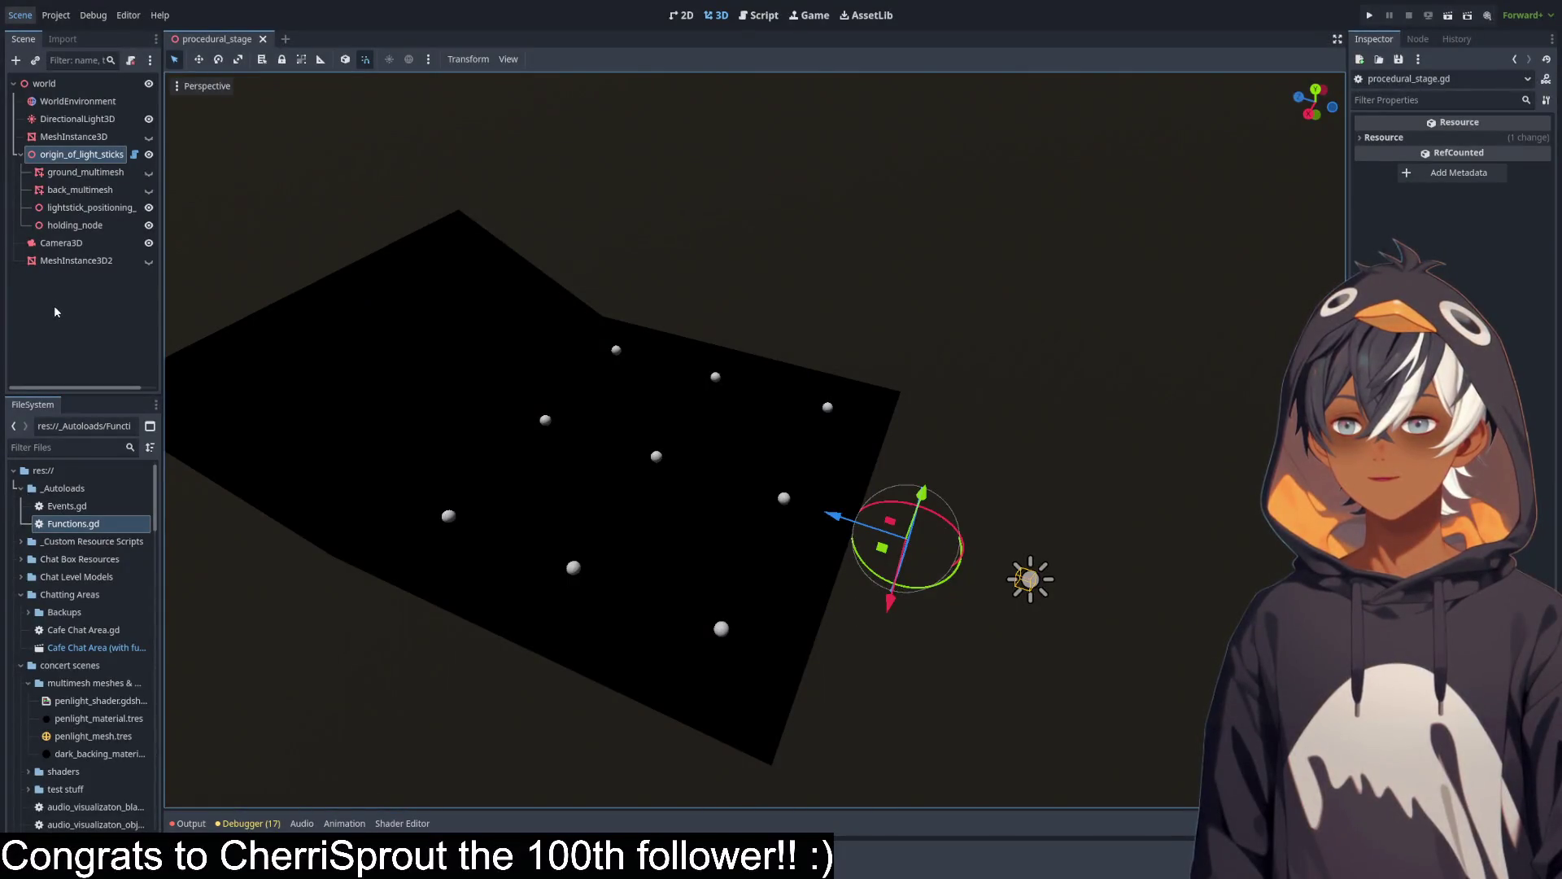
mouse_move(633, 394)
left_mouse_down()
mouse_move(879, 357)
mouse_move(858, 388)
mouse_move(711, 401)
mouse_move(906, 265)
mouse_move(949, 197)
mouse_move(716, 310)
mouse_move(724, 362)
left_mouse_up()
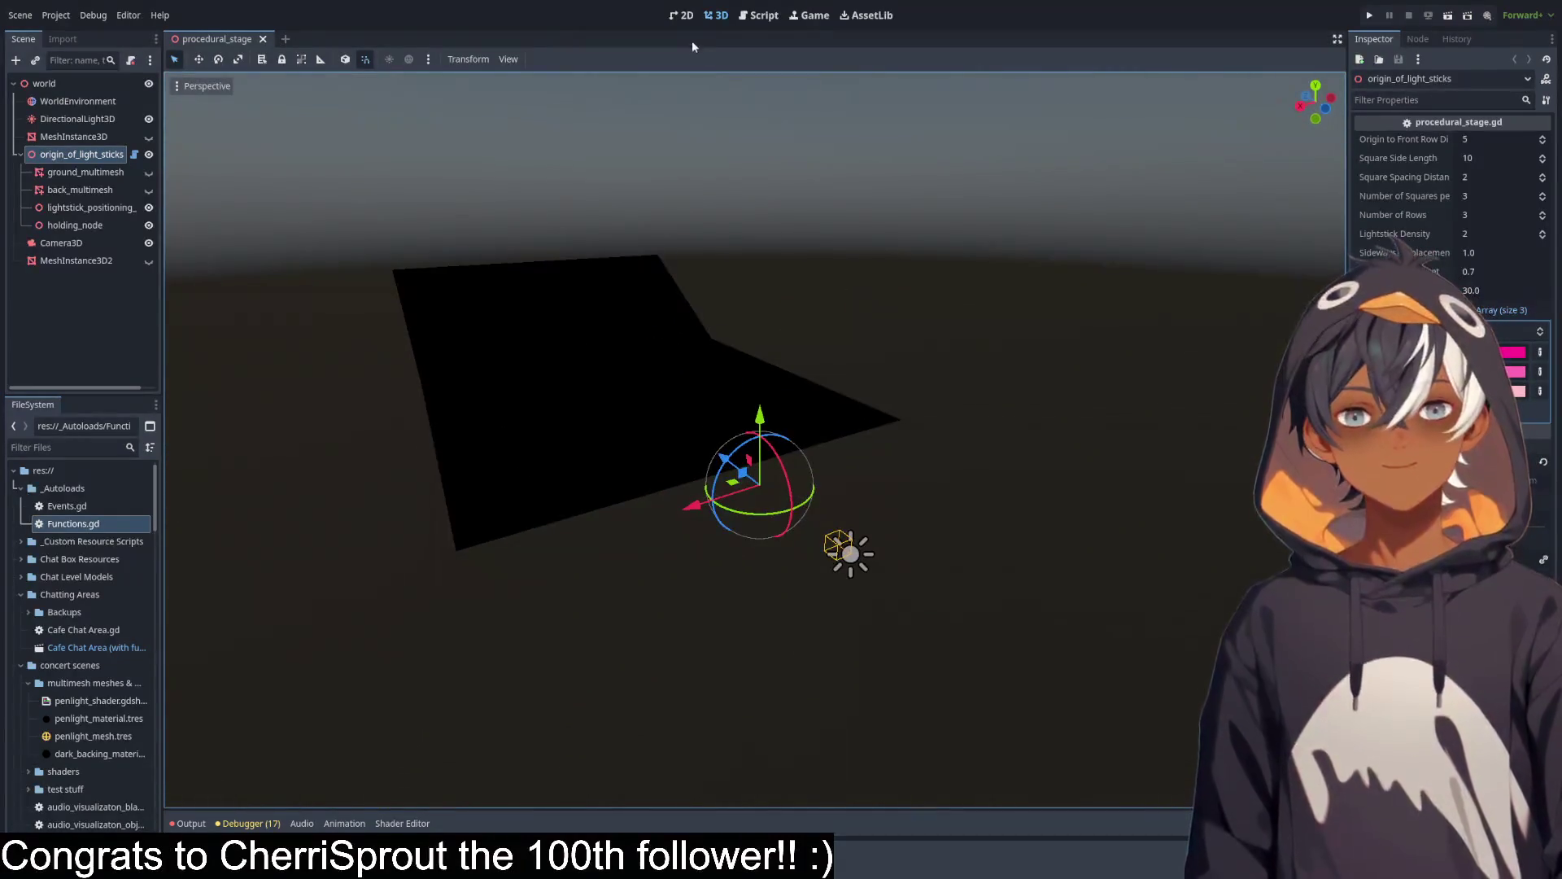
left_click(761, 15)
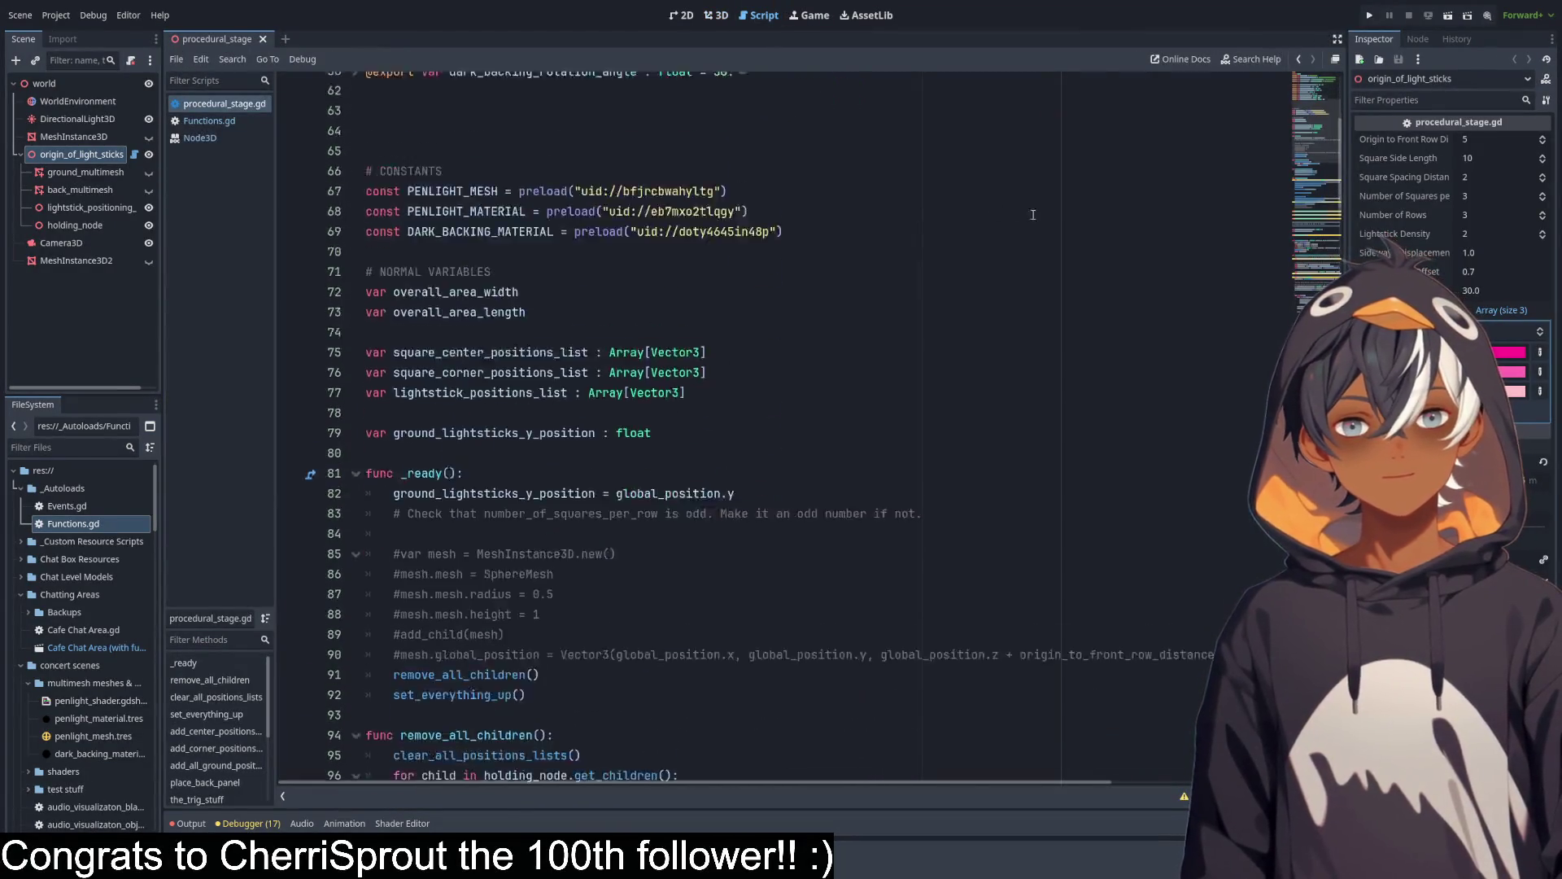
Walk through spawn_sphere's SphereMesh, radius, height, add_child and mesh.global_position lines.
scroll(1032, 215, "down", 20)
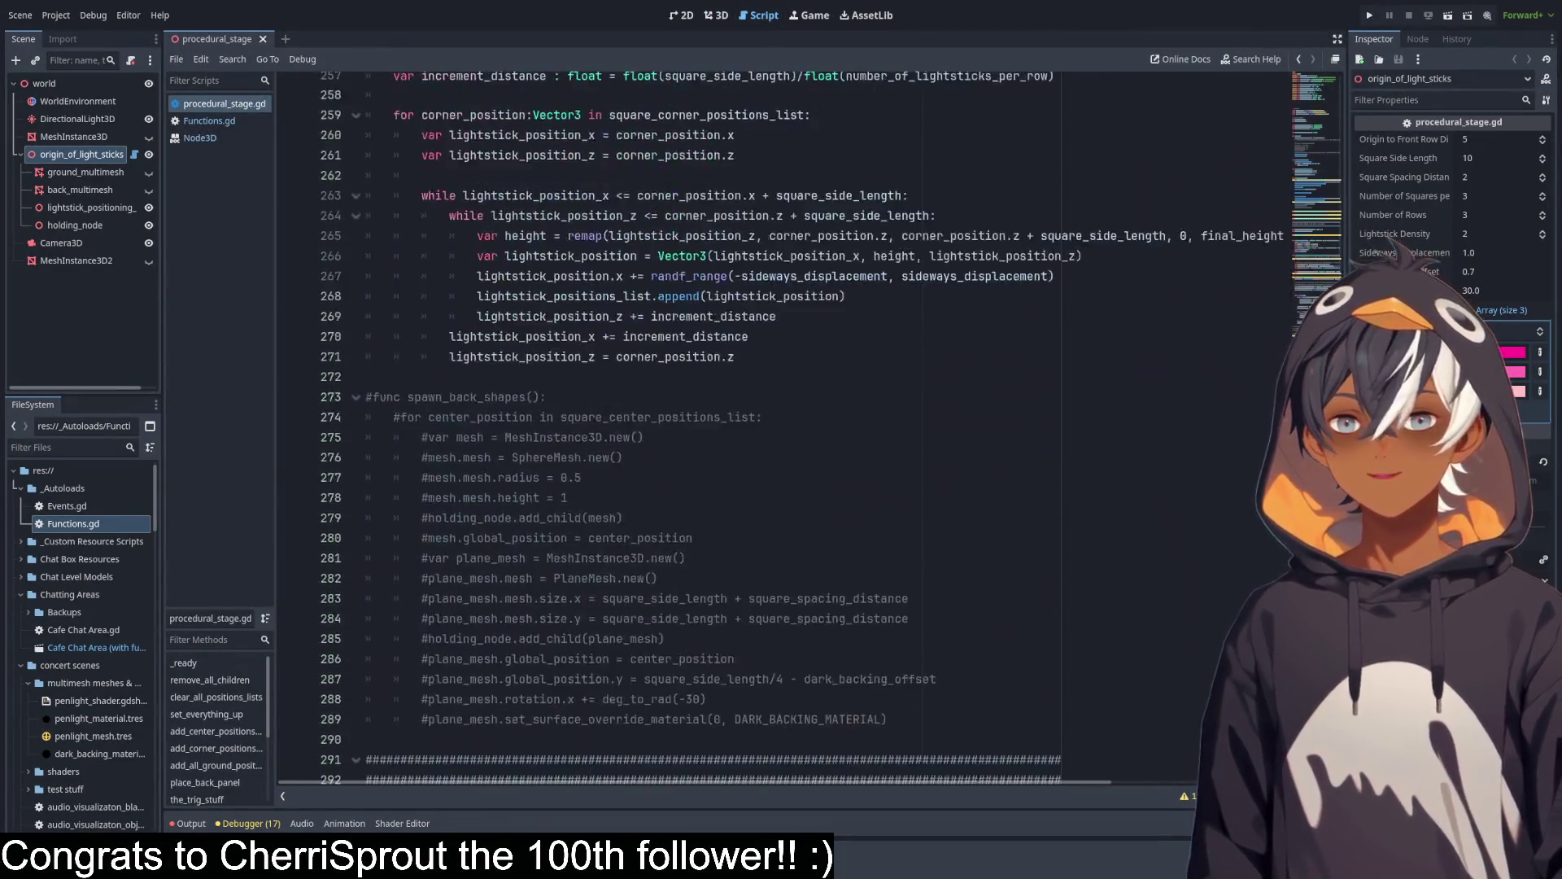
scroll(781, 427, "down", 10)
double_click(424, 174)
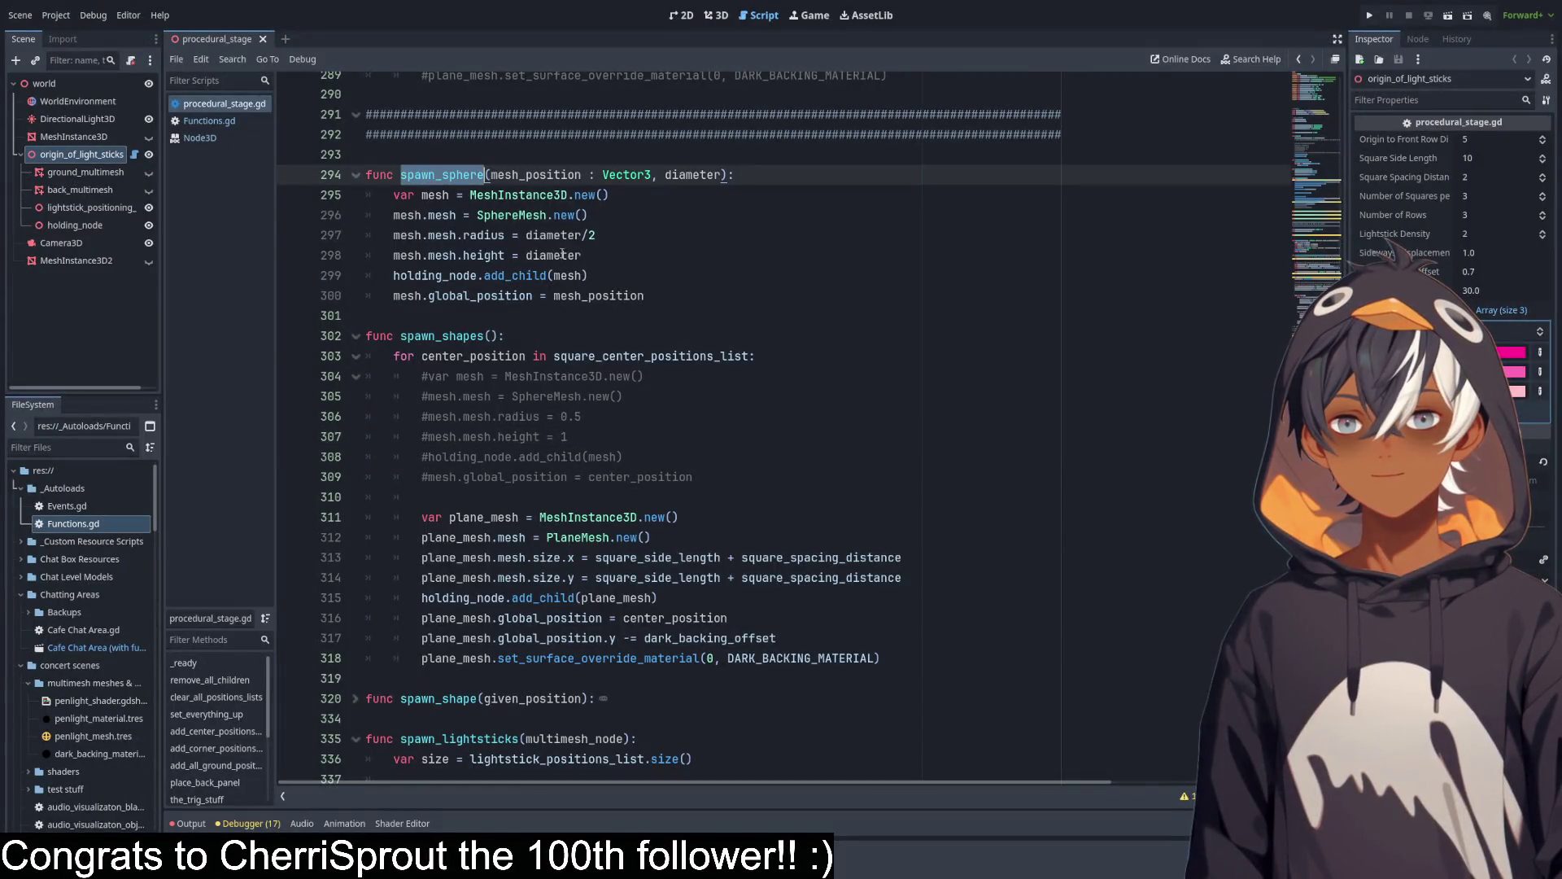
mouse_move(393, 194)
left_mouse_down()
mouse_move(609, 213)
mouse_move(663, 195)
left_mouse_up()
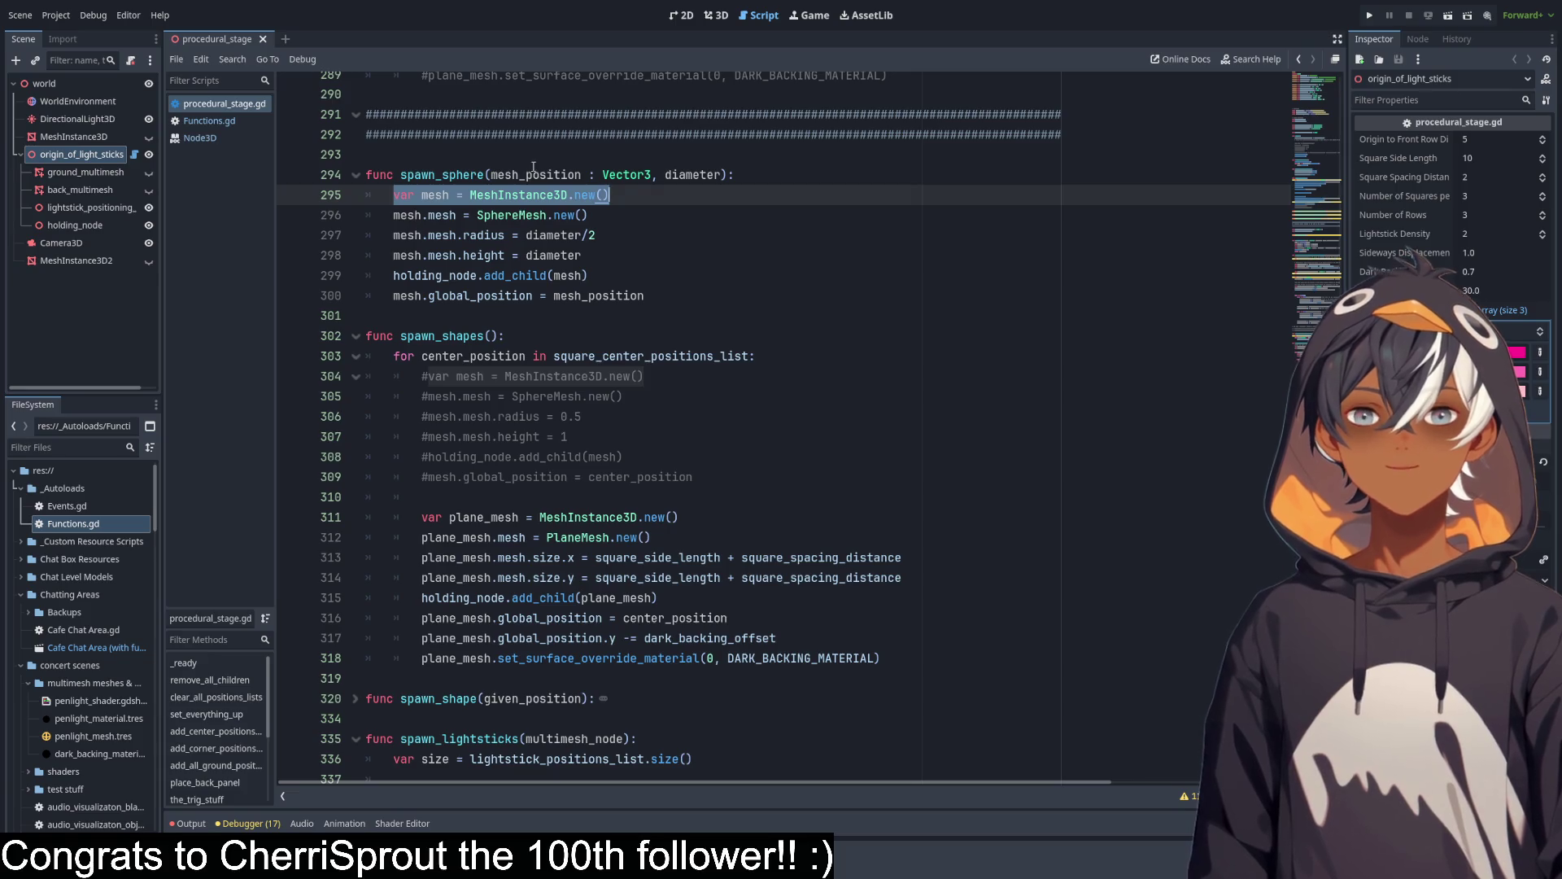
left_click(596, 216)
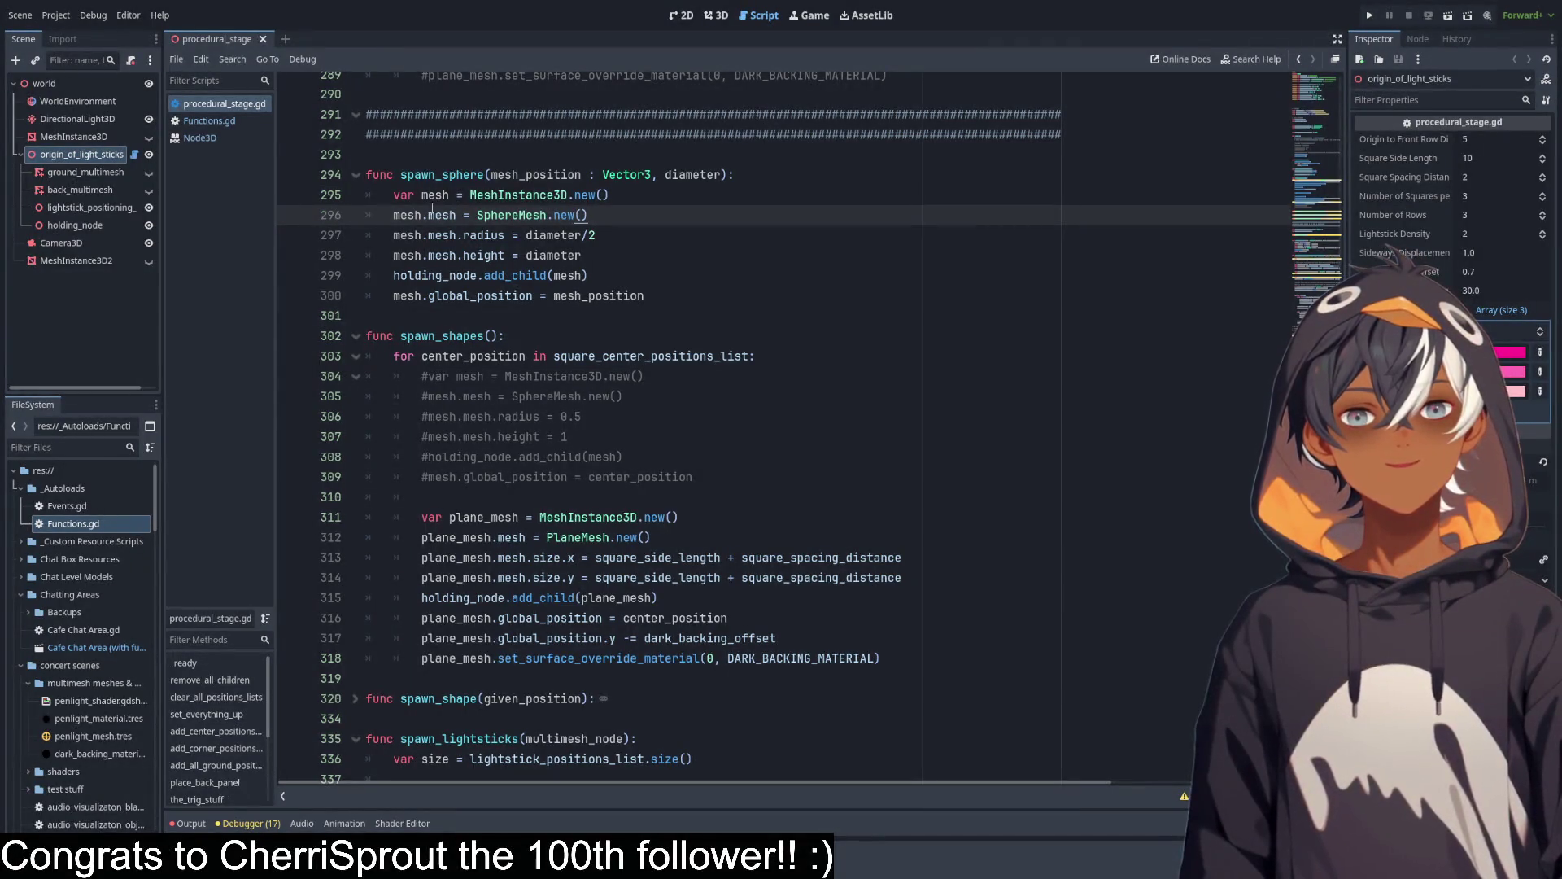
left_click_drag(409, 216, 626, 208)
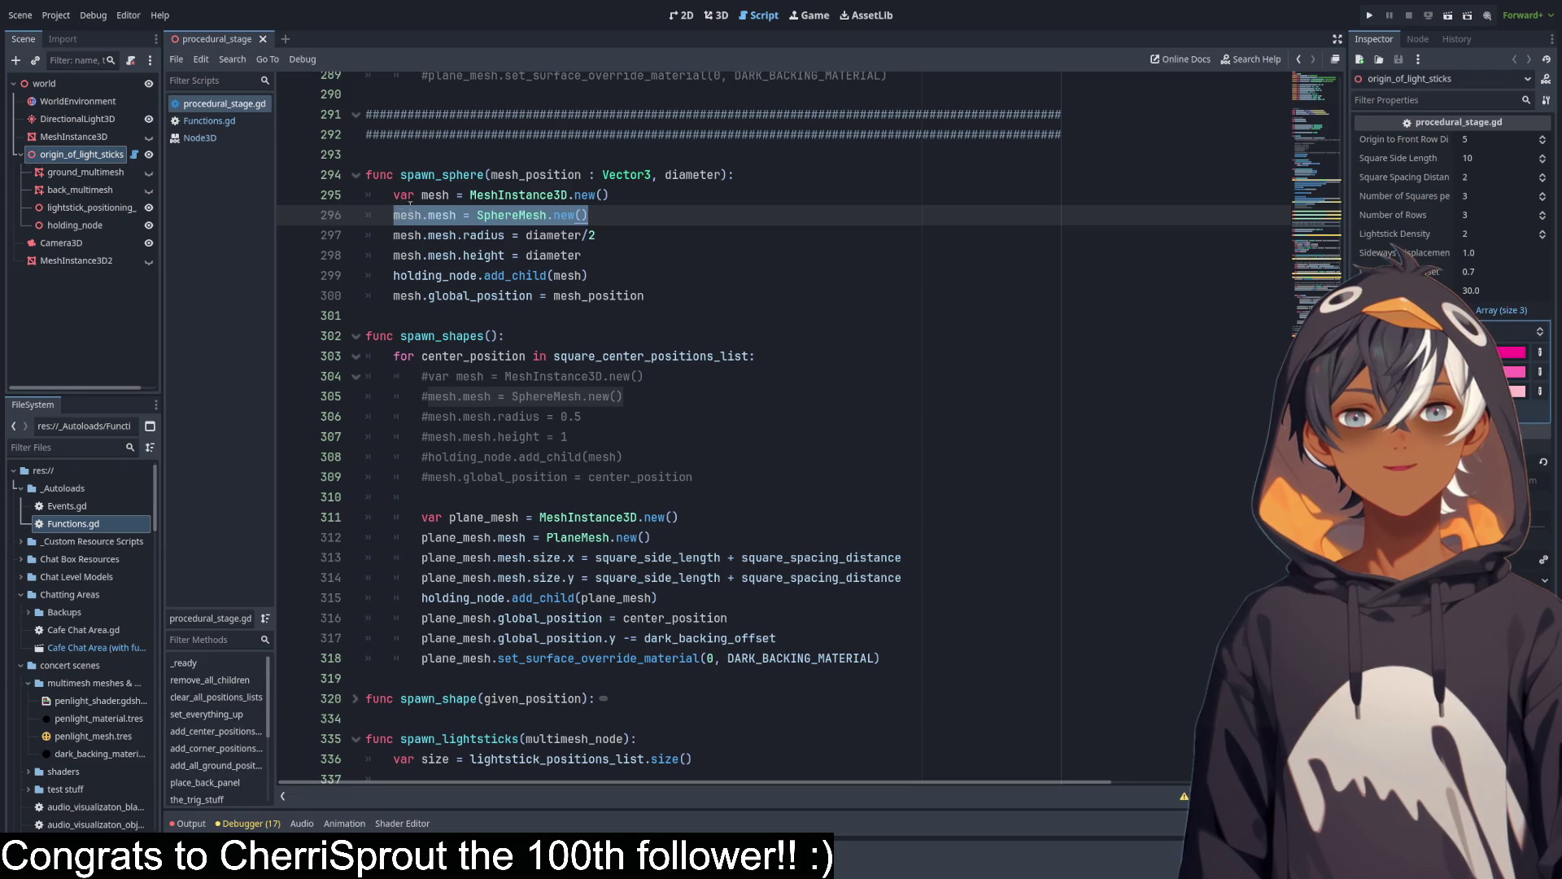
left_click_drag(394, 236, 633, 232)
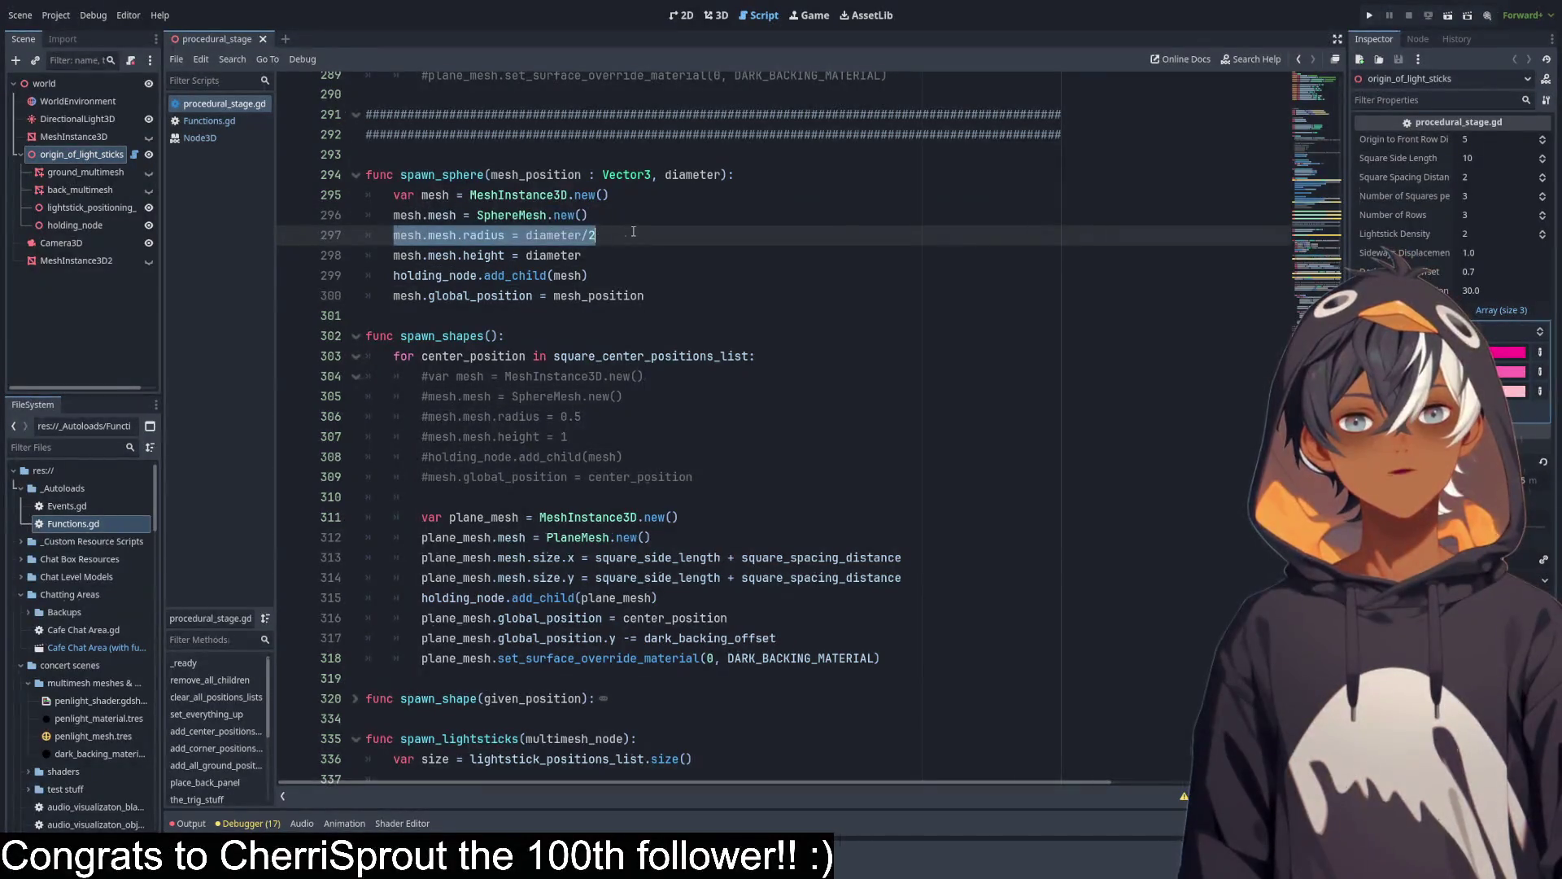
left_click_drag(427, 258, 579, 256)
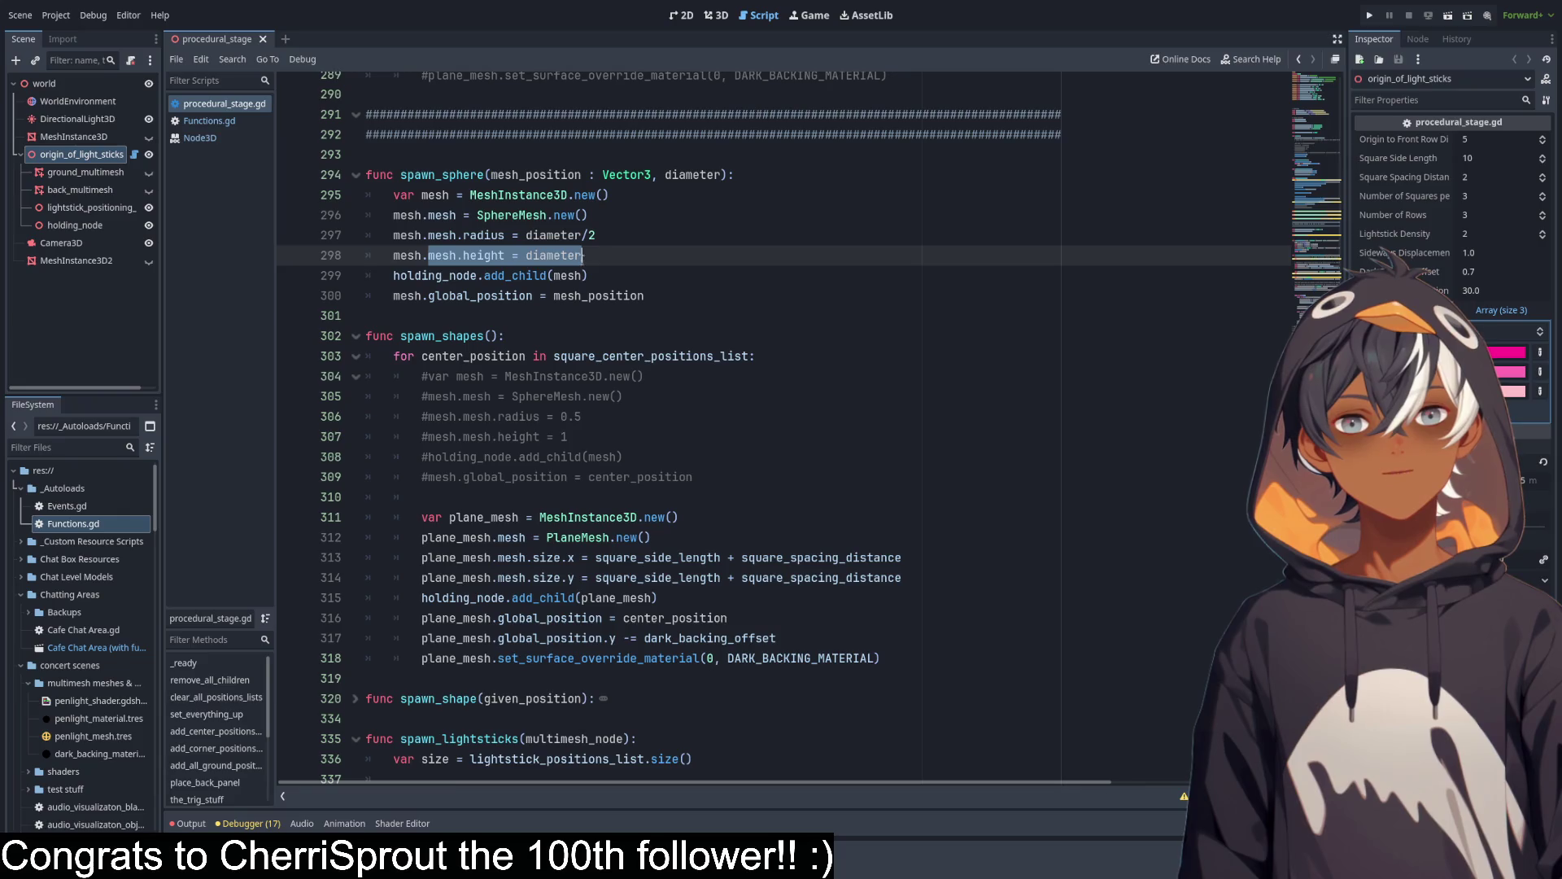
left_click(431, 277)
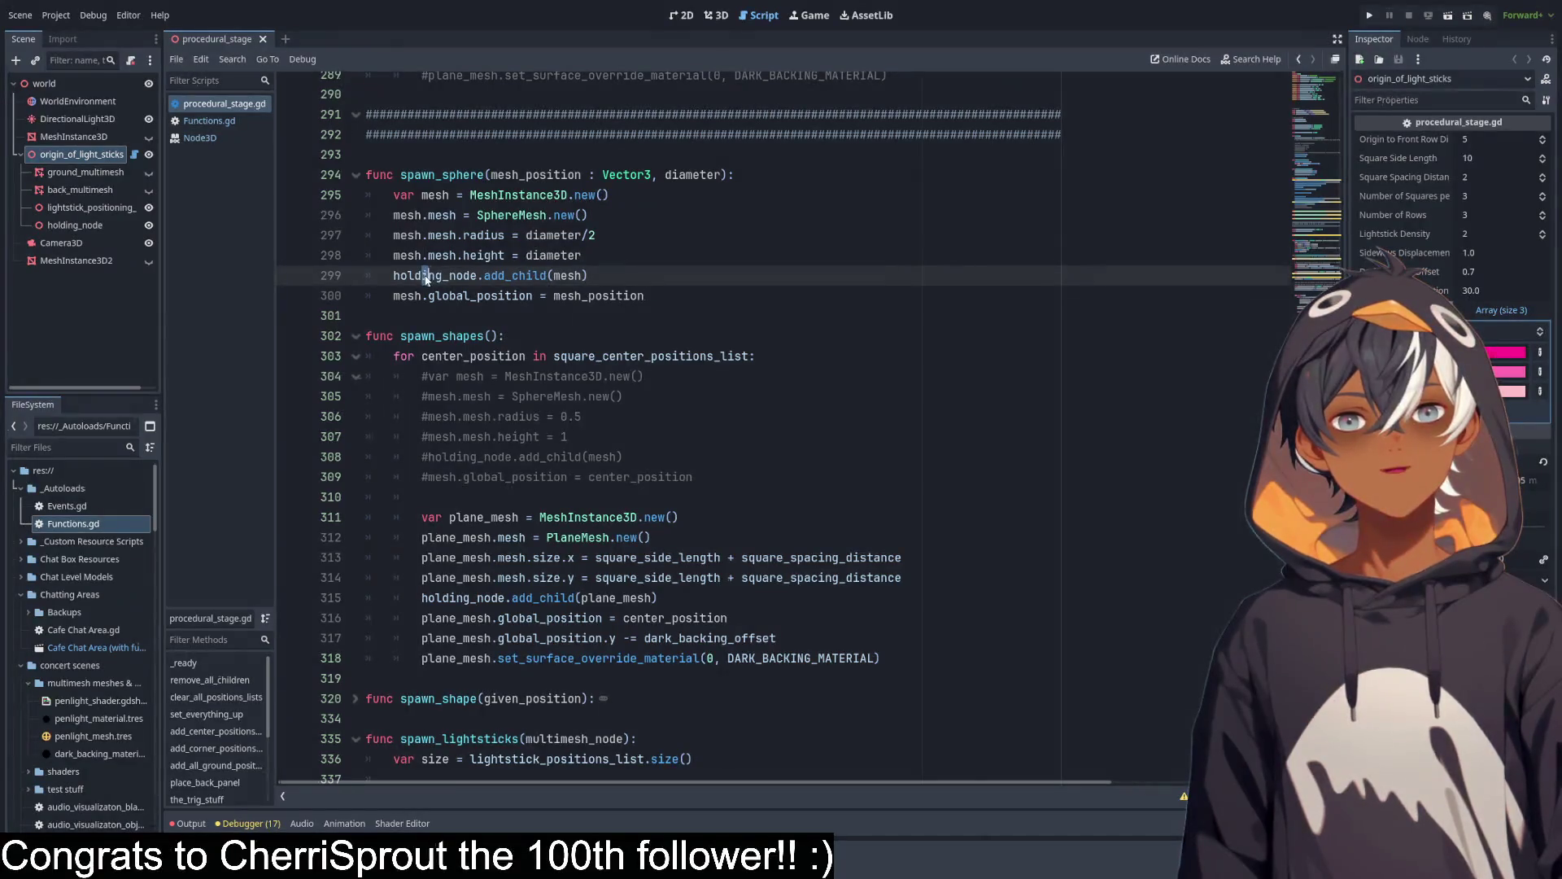
left_click_drag(395, 296, 535, 296)
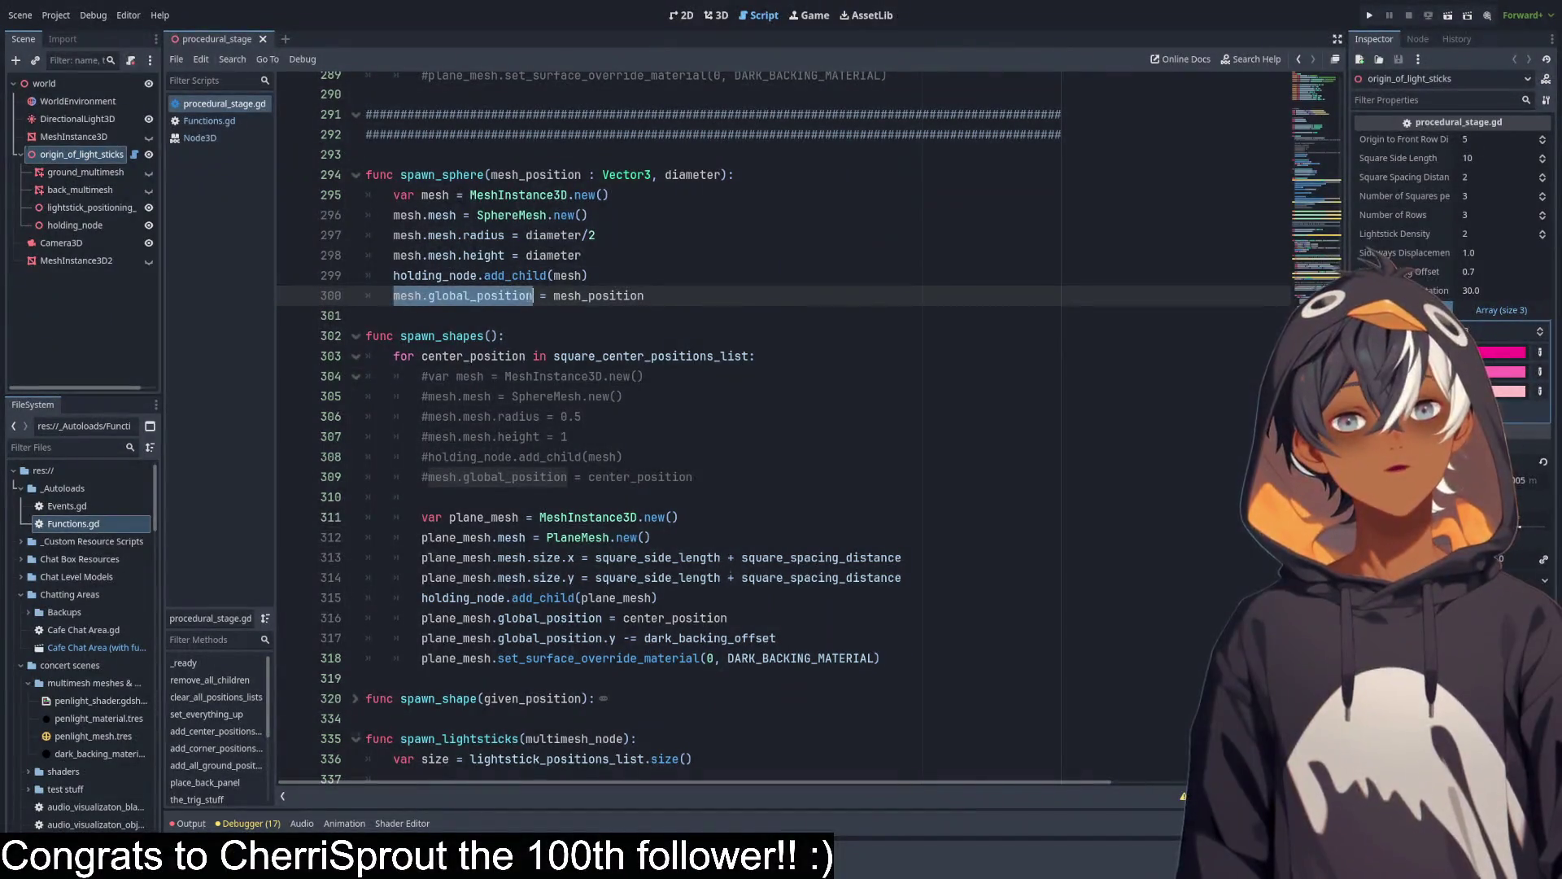
left_click(617, 296)
Highlight every use of mesh_position, then scroll up to the_trig_stuff function.
left_click(533, 175)
double_click(533, 174)
scroll(777, 193, "up", 13)
scroll(777, 193, "up", 20)
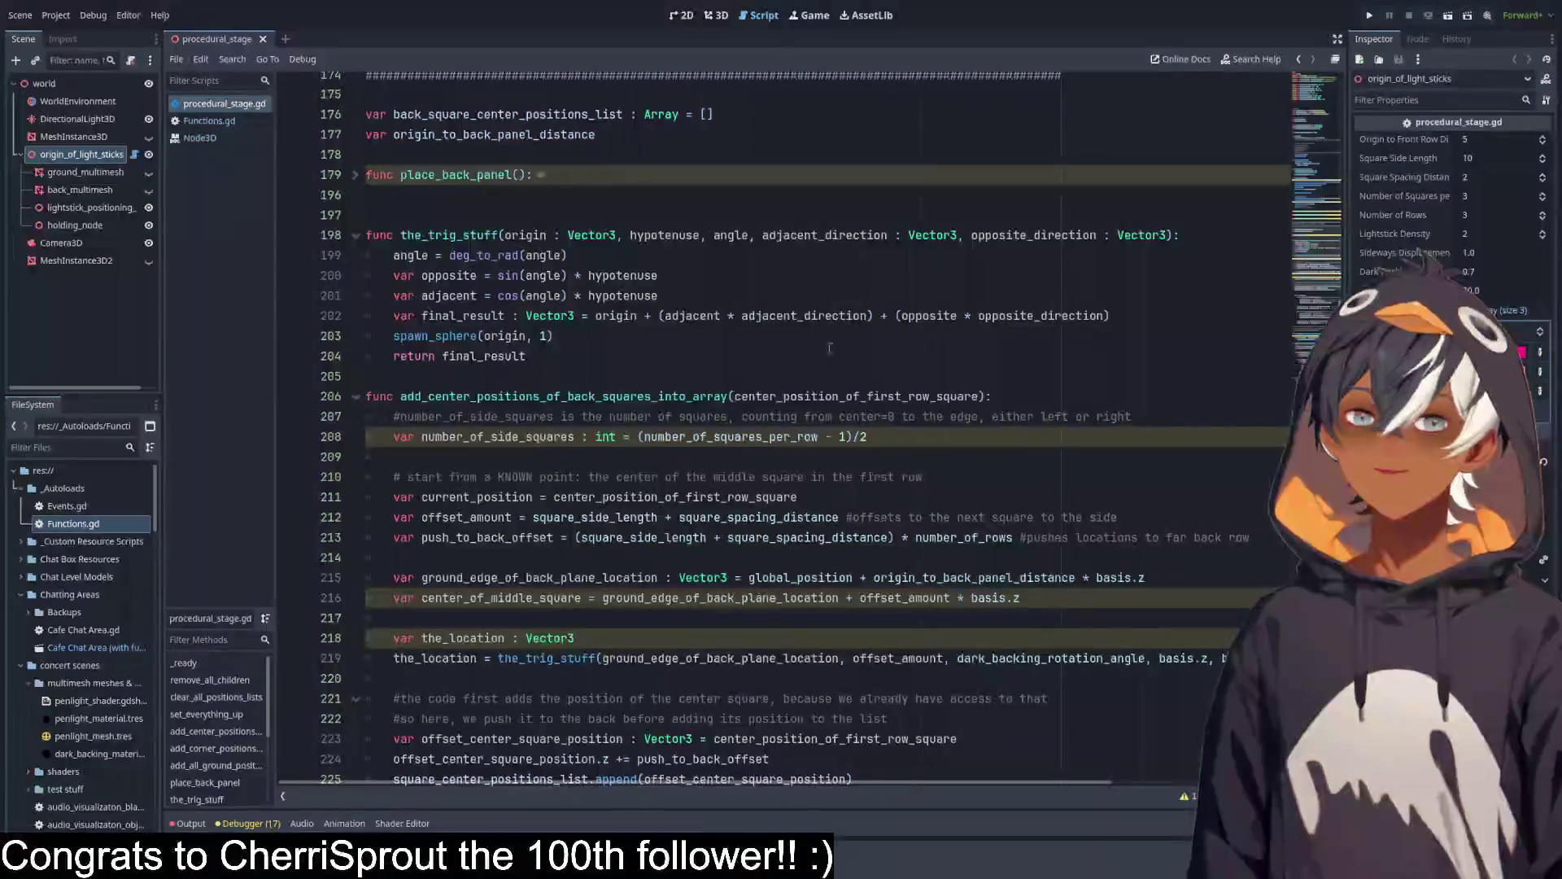
Open and enlarge the output log to read the repeated renderer_scene_cull.cpp:991 errors.
left_click(608, 345)
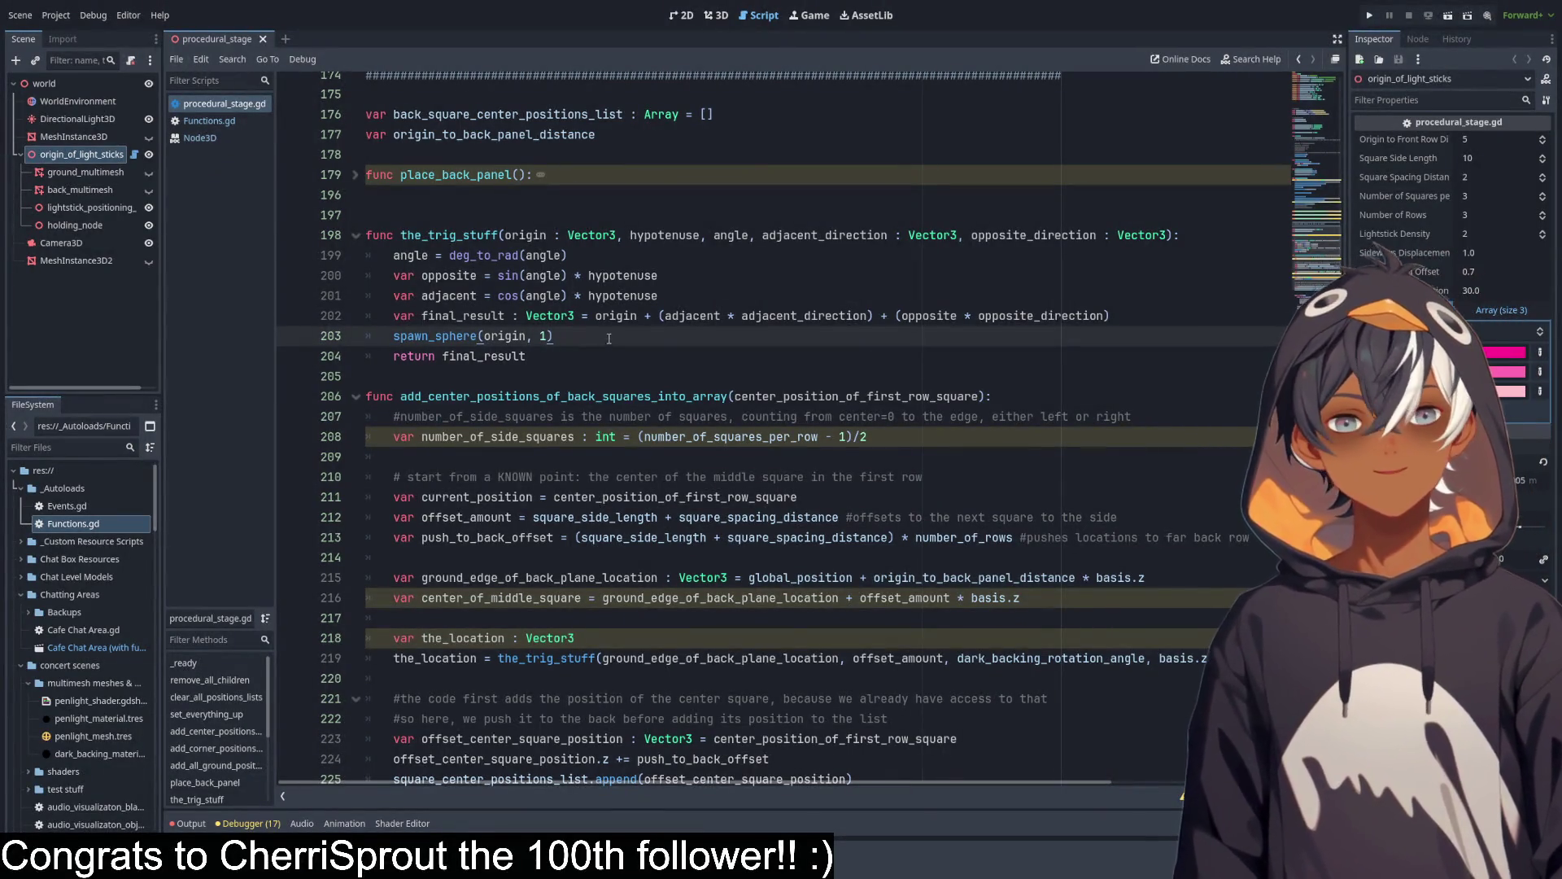
left_click(190, 823)
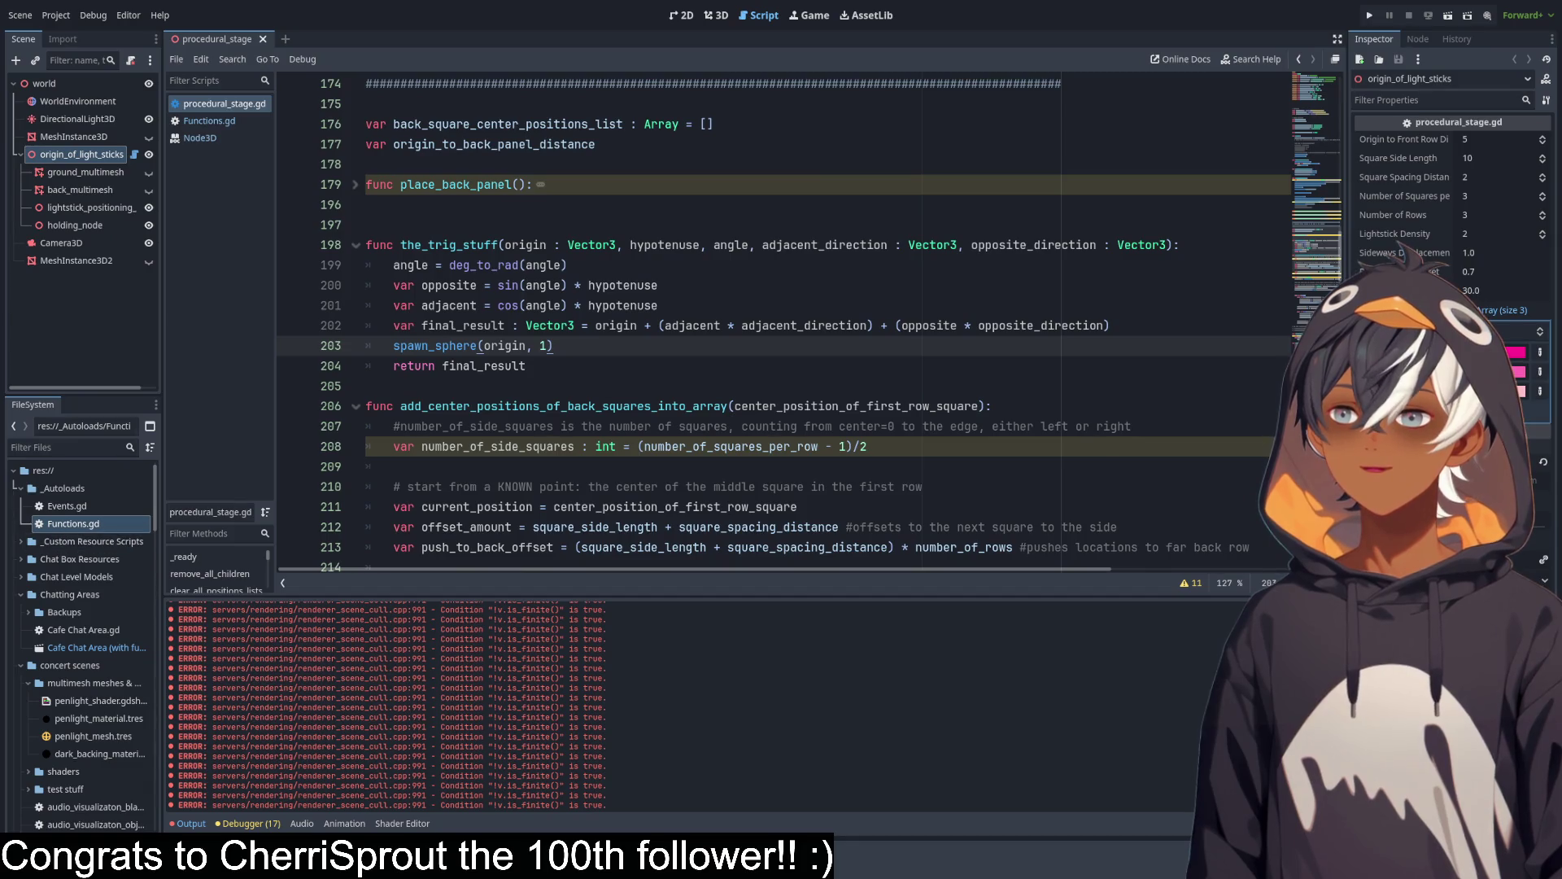
mouse_move(781, 597)
left_mouse_down()
mouse_move(788, 214)
mouse_move(757, 460)
mouse_move(795, 314)
mouse_move(765, 318)
mouse_move(716, 453)
mouse_move(667, 209)
mouse_move(651, 213)
left_mouse_up()
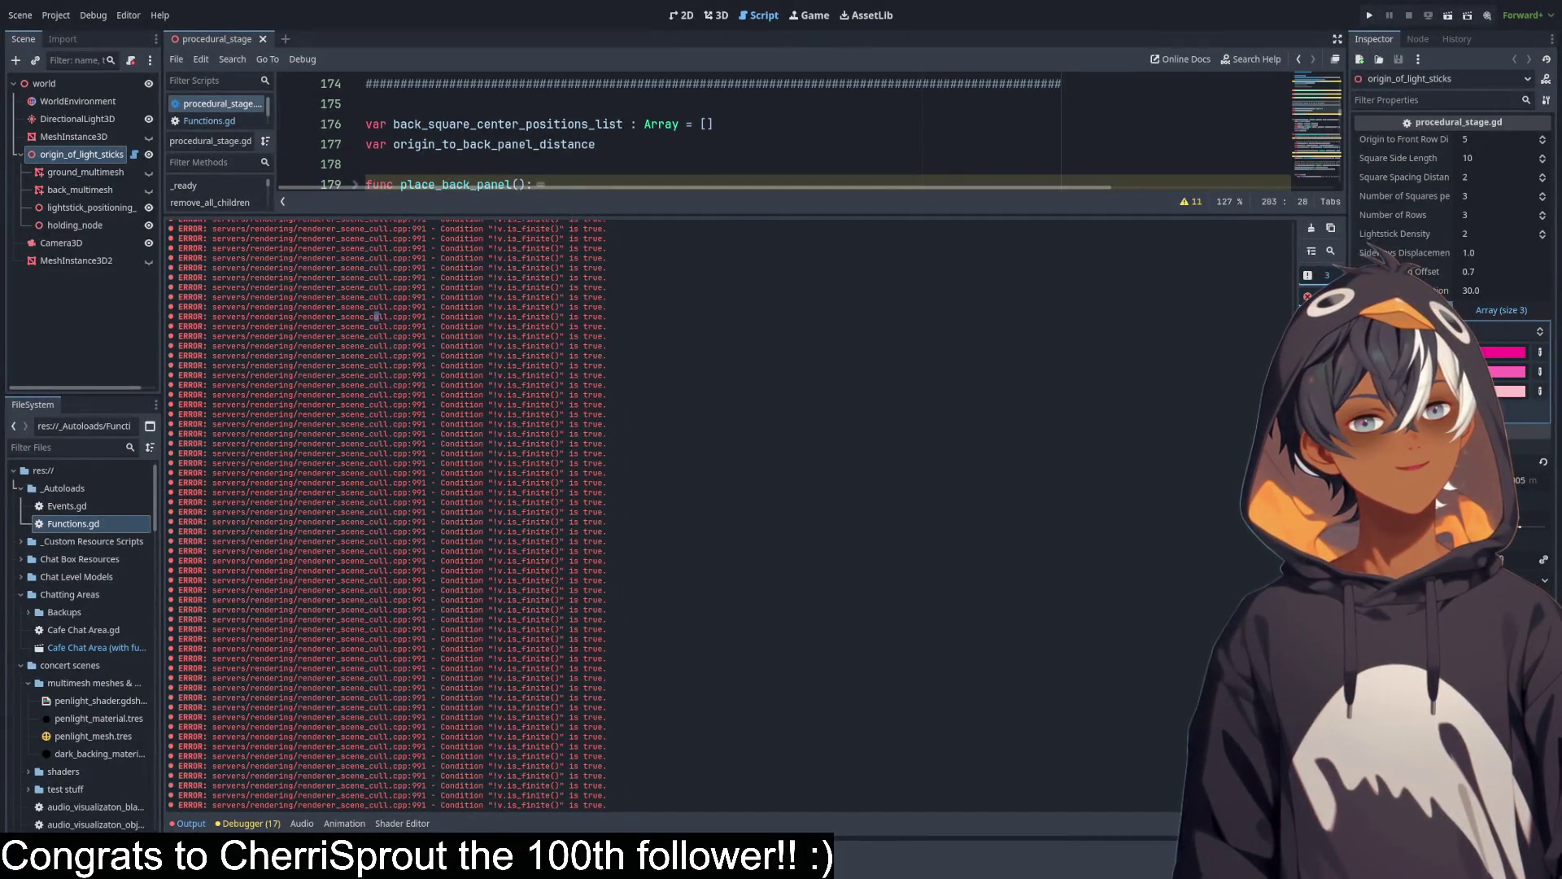
Clear the output log, shrink it back down, and show the debugger's Errors (17) list.
left_click(1311, 228)
left_click_drag(729, 217, 729, 675)
scroll(614, 273, "down", 10)
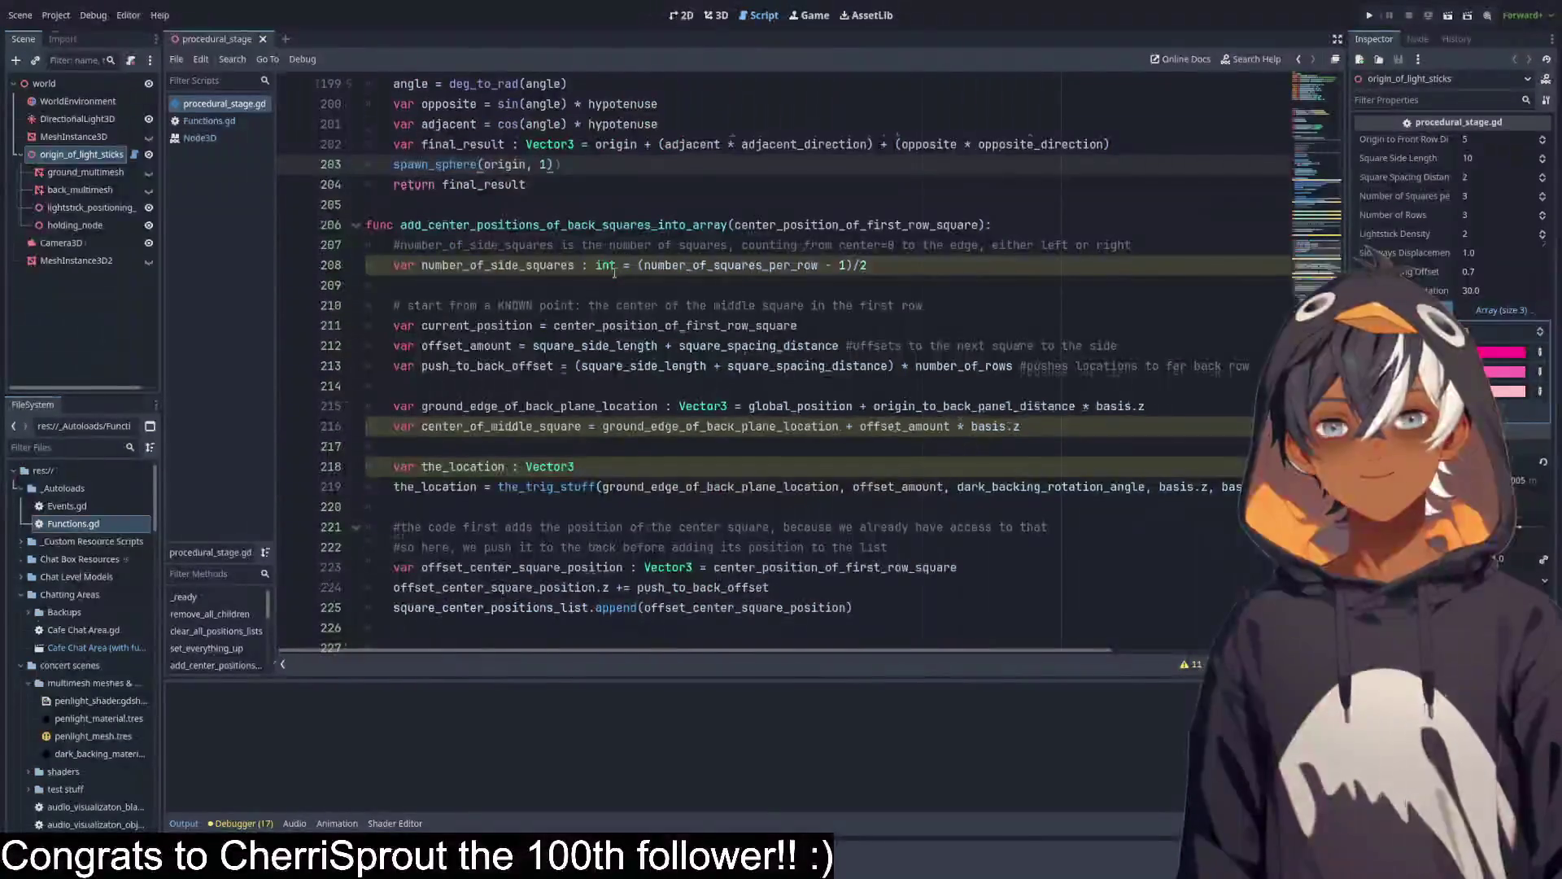
left_click(248, 824)
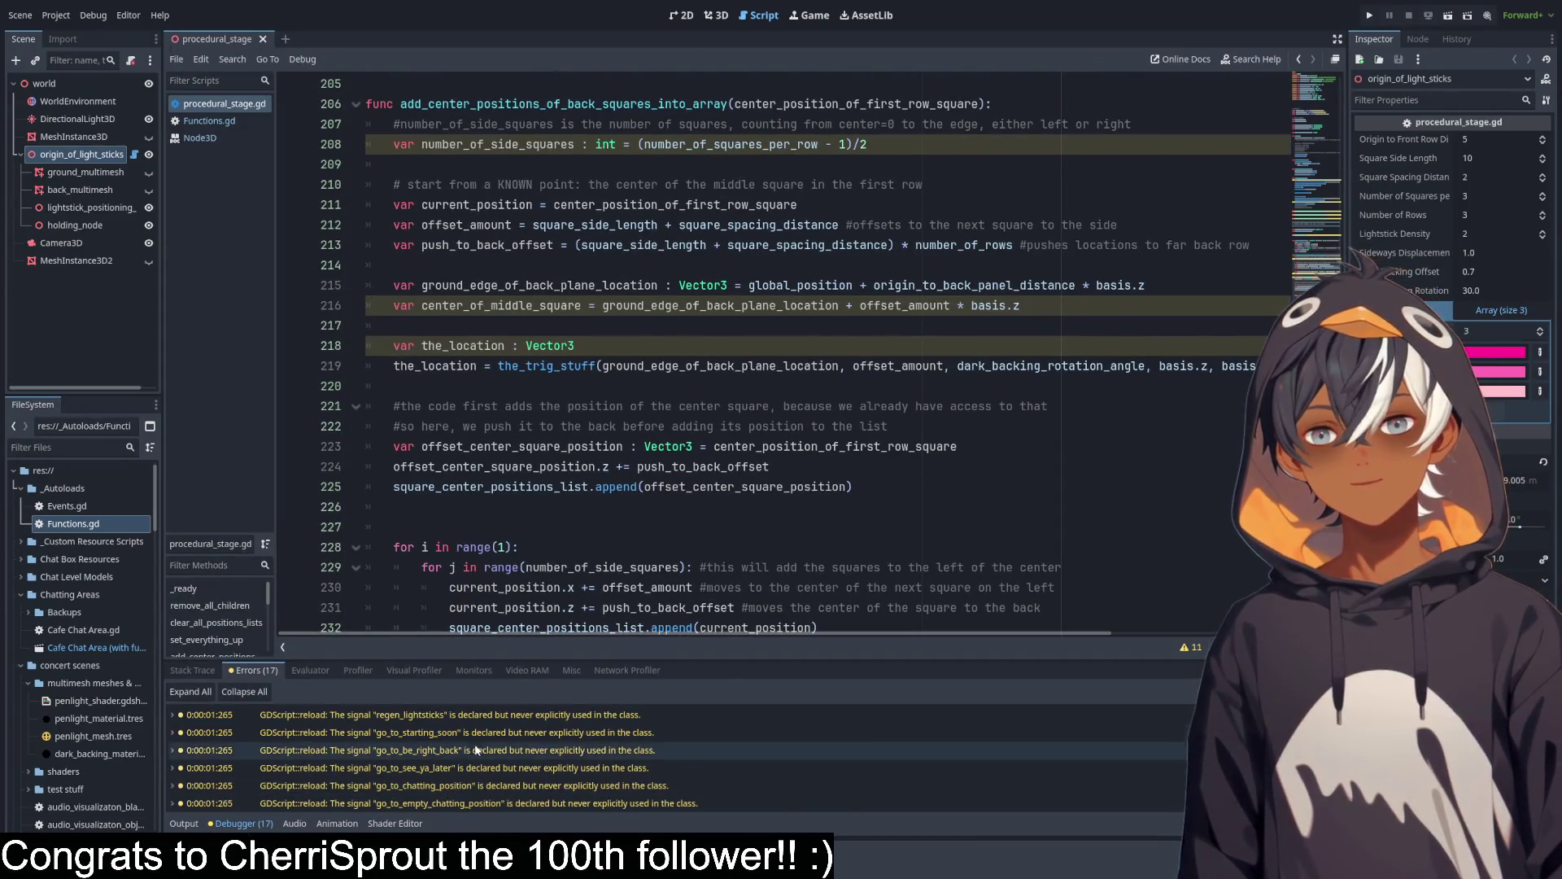
Enlarge the Errors list and jump to the line 250 integer-division and unused center_of_middle_square warnings.
left_click_drag(742, 659, 737, 329)
left_click(412, 689)
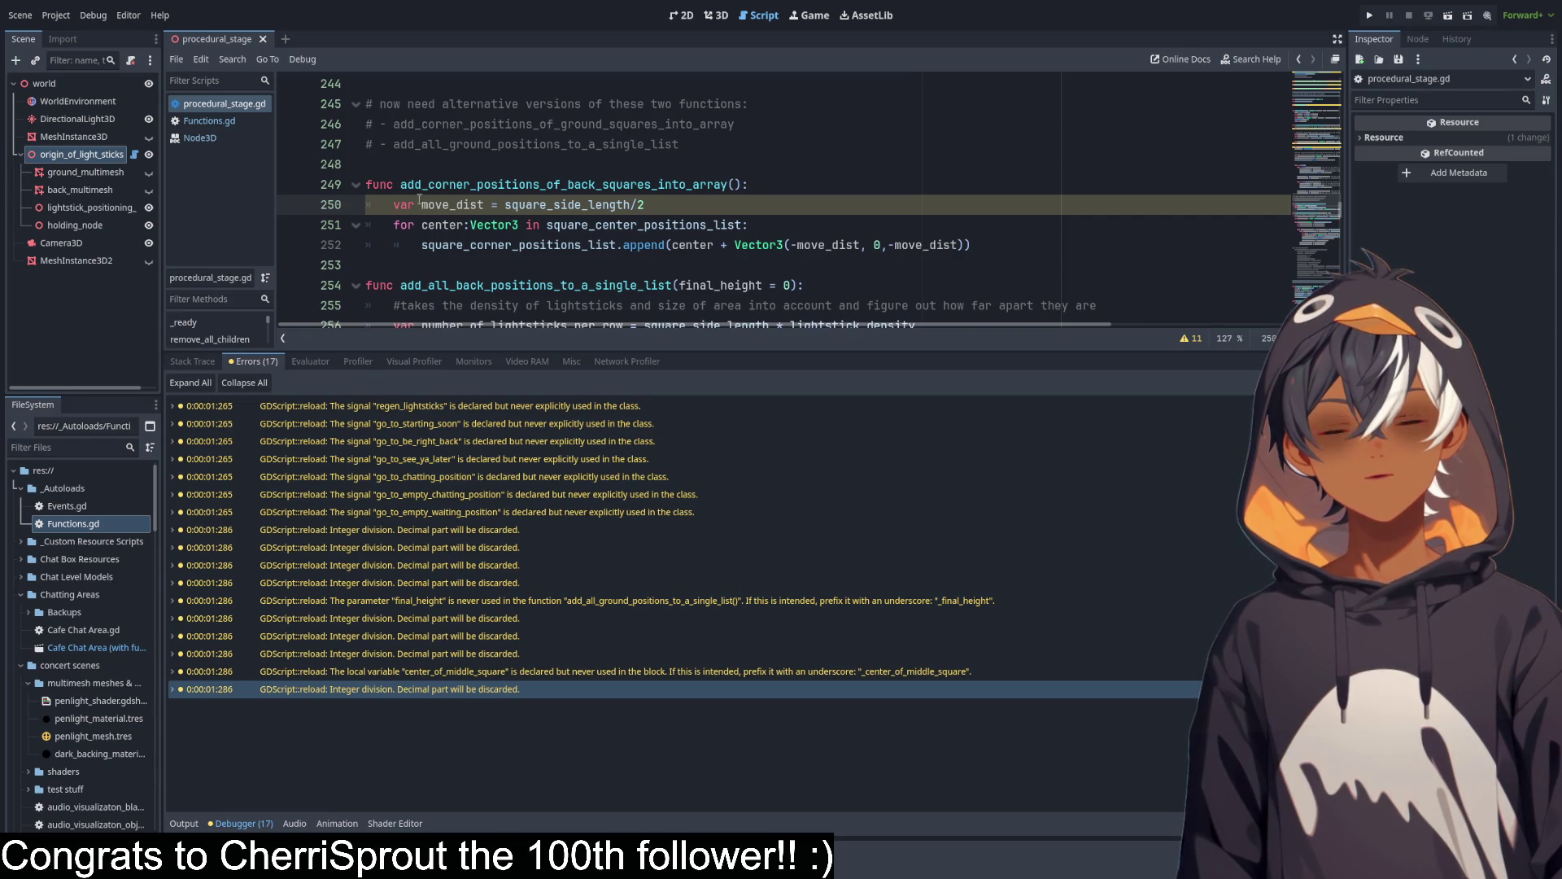
left_click(430, 674)
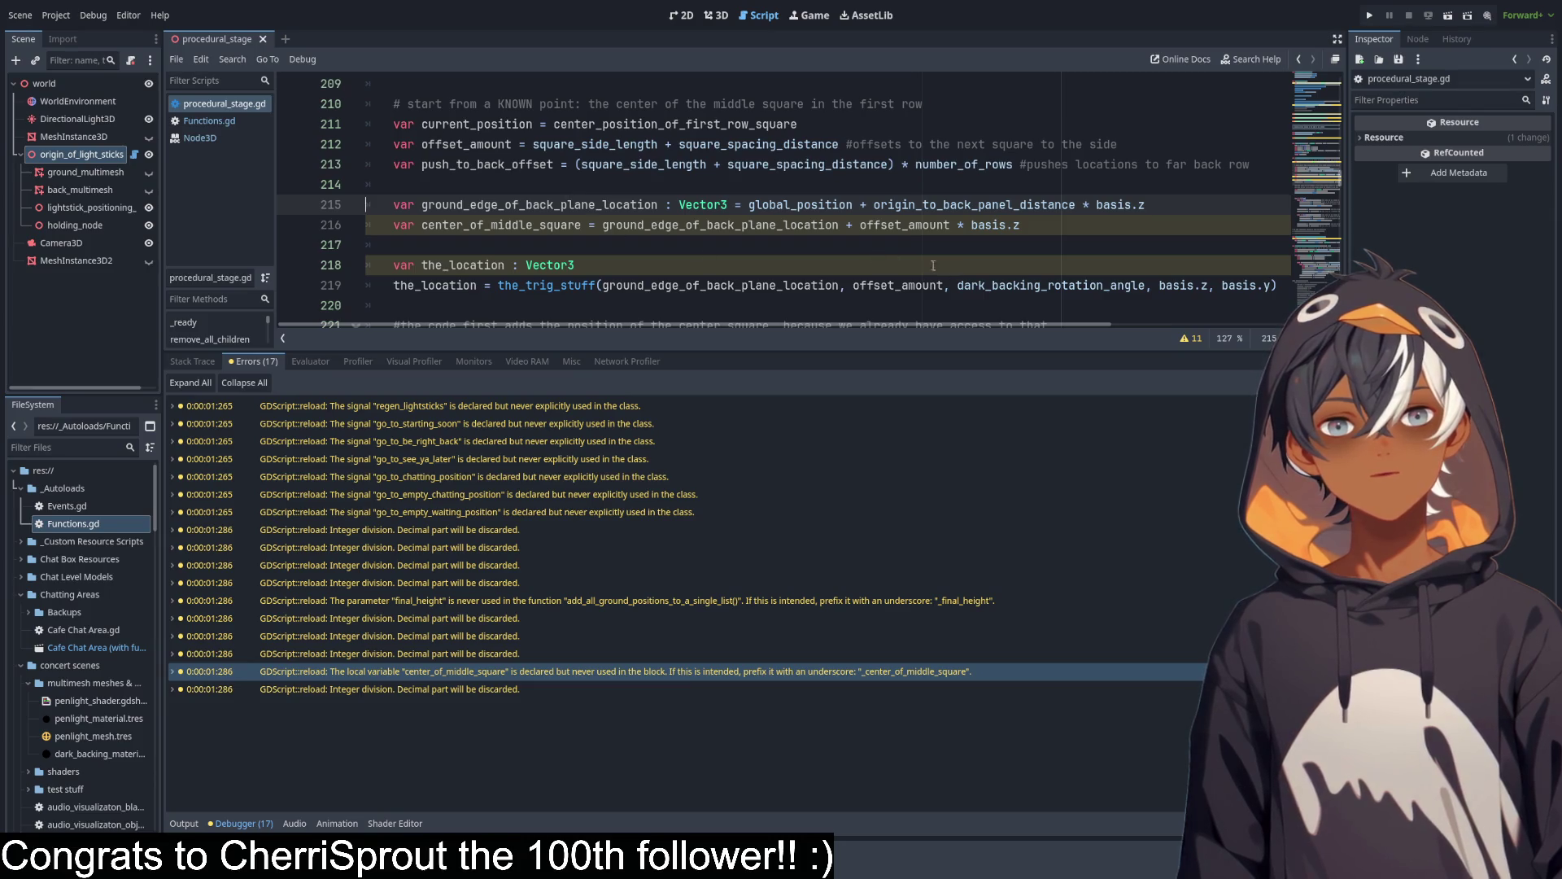
scroll(934, 266, "up", 3)
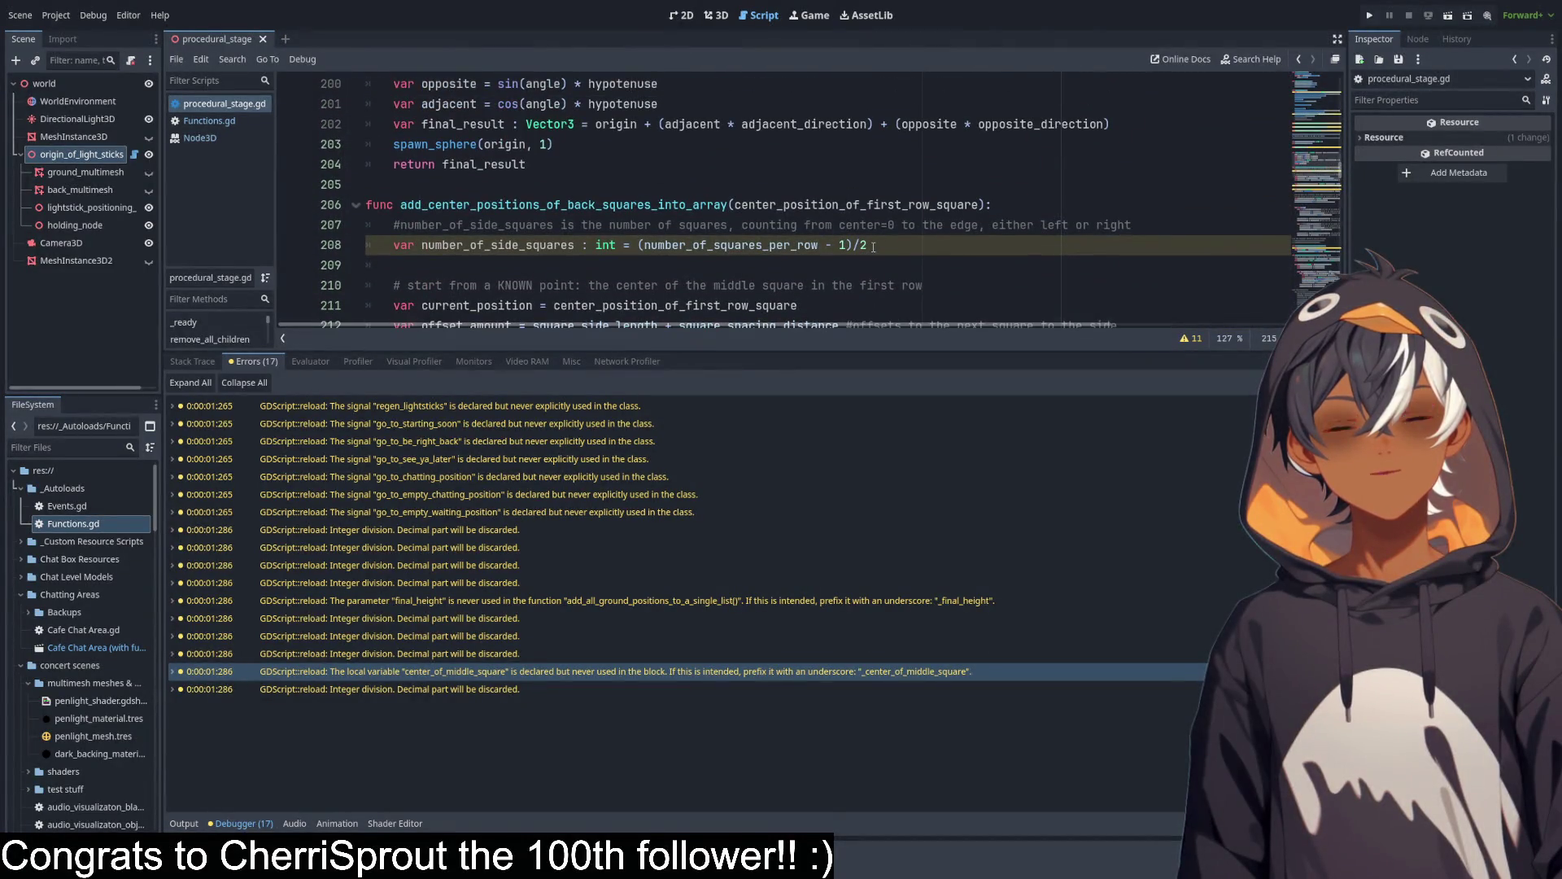
scroll(873, 248, "down", 3)
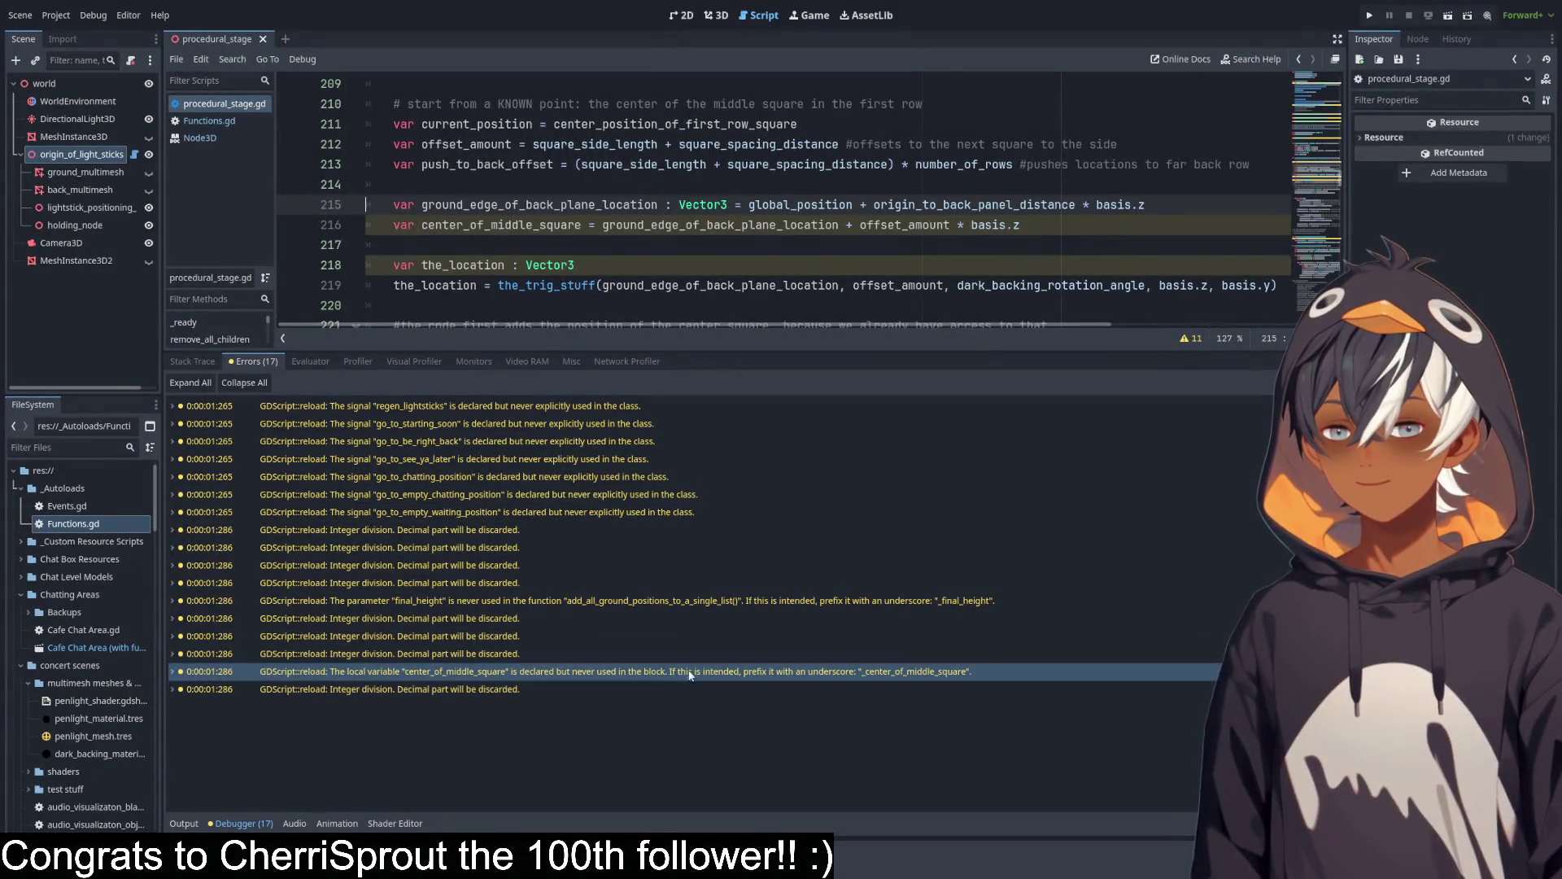
Check the line 190 integer-division warning, return to center_of_middle_square, and shrink the errors list.
left_click(562, 639)
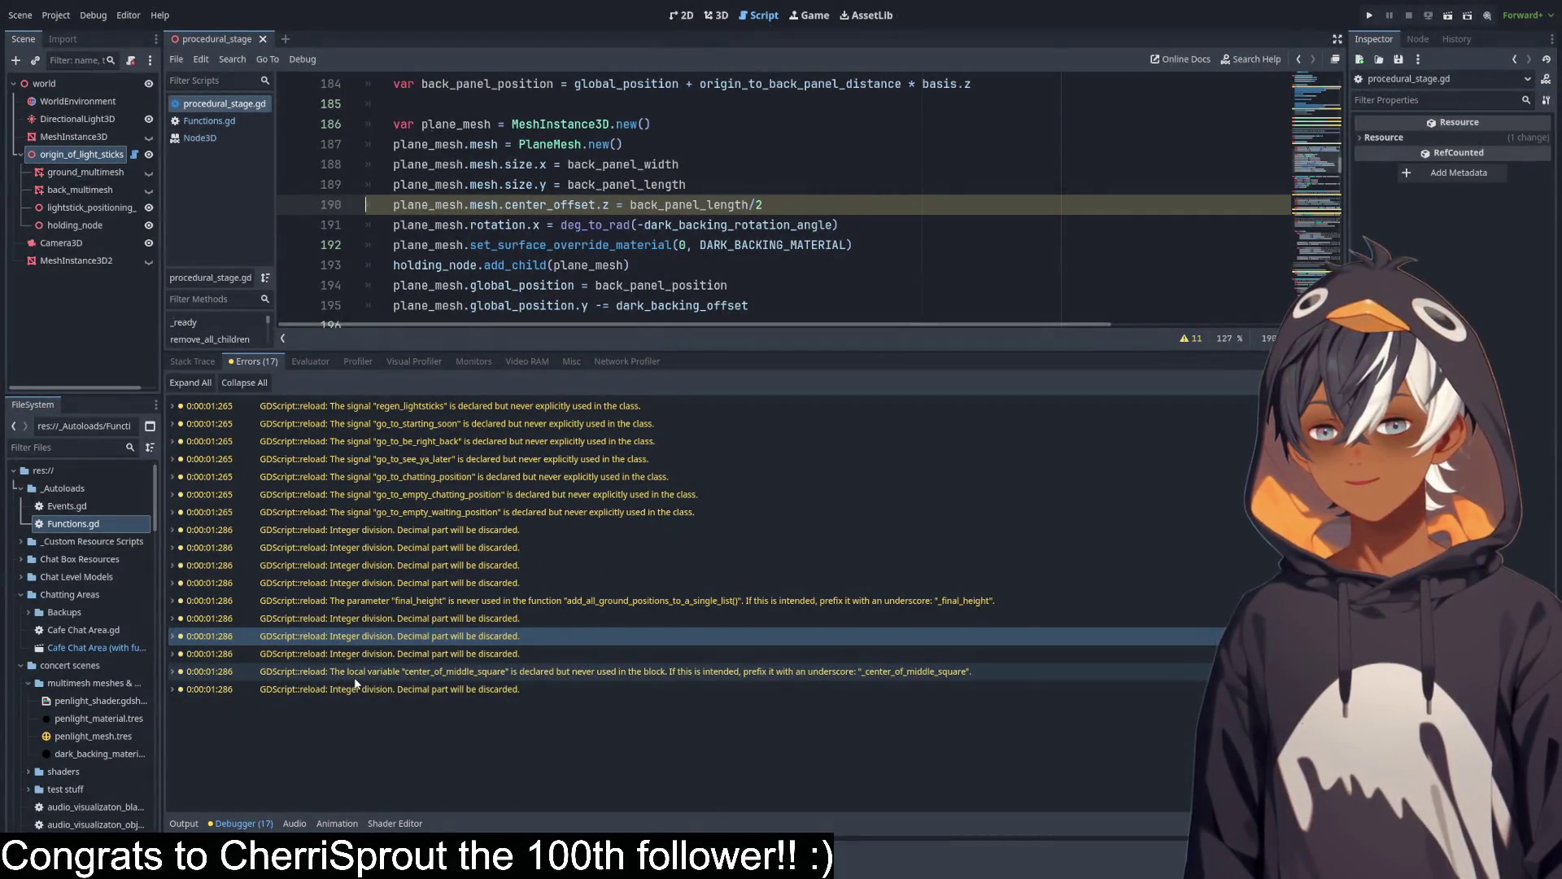
left_click(457, 675)
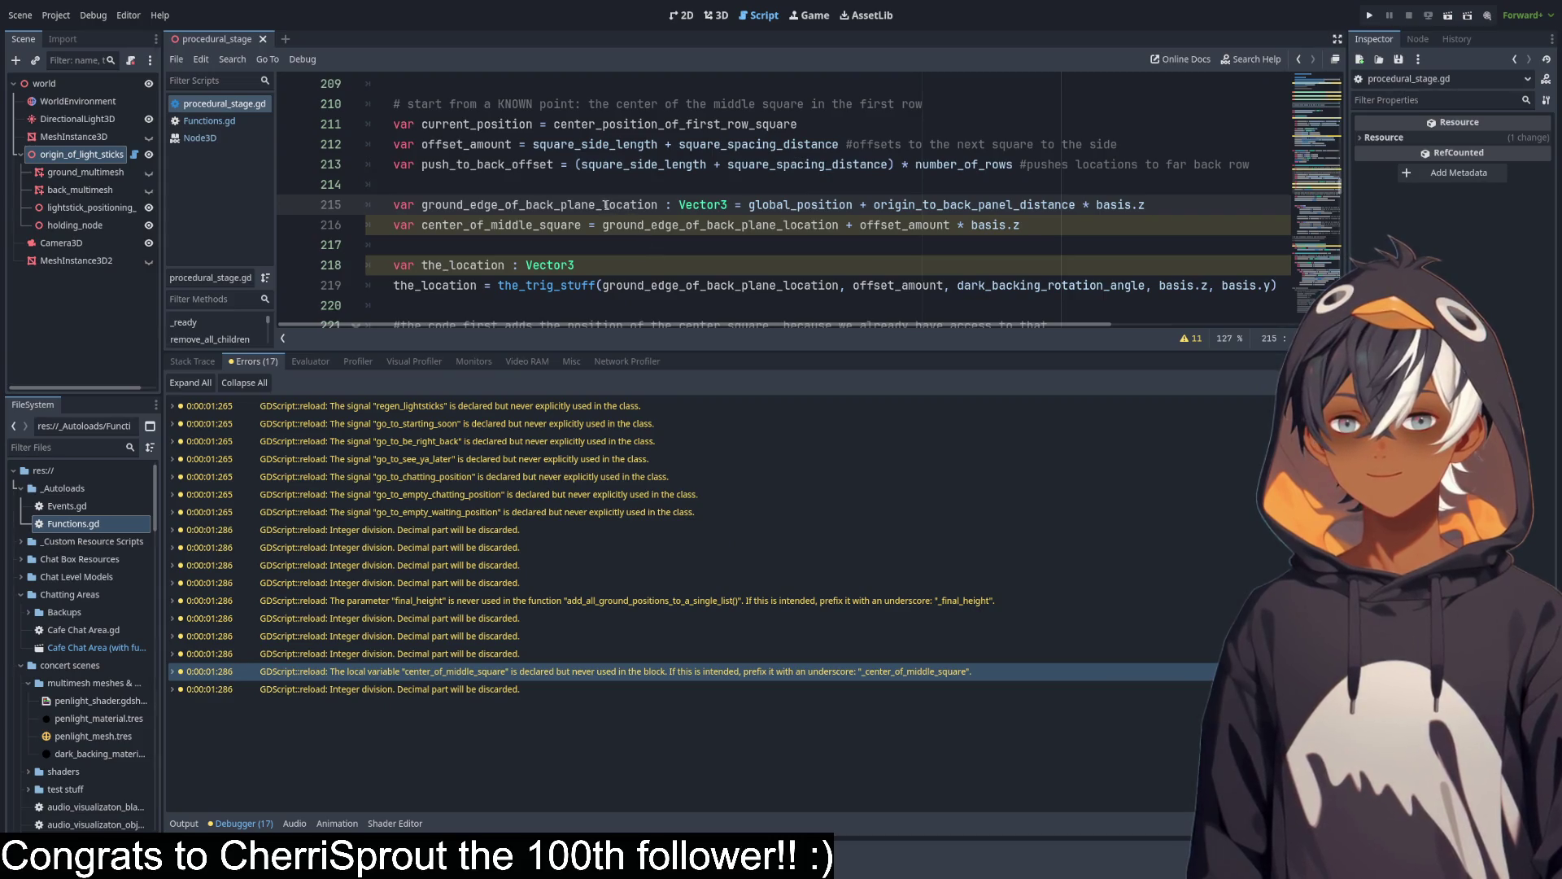
scroll(793, 216, "down", 2)
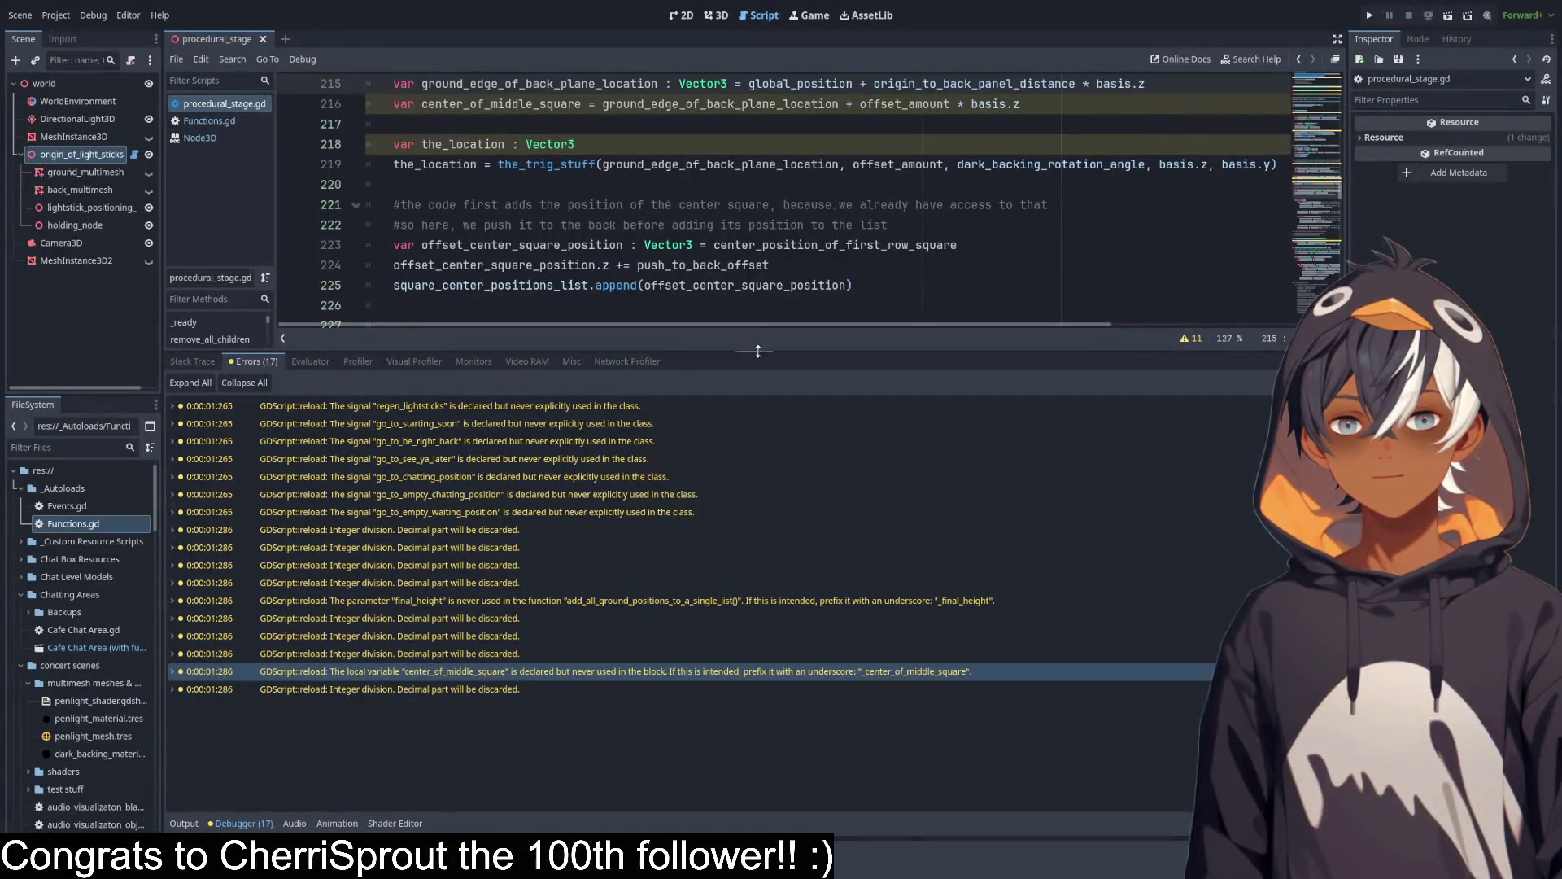
mouse_move(758, 352)
left_mouse_down()
mouse_move(570, 399)
mouse_move(382, 661)
left_mouse_up()
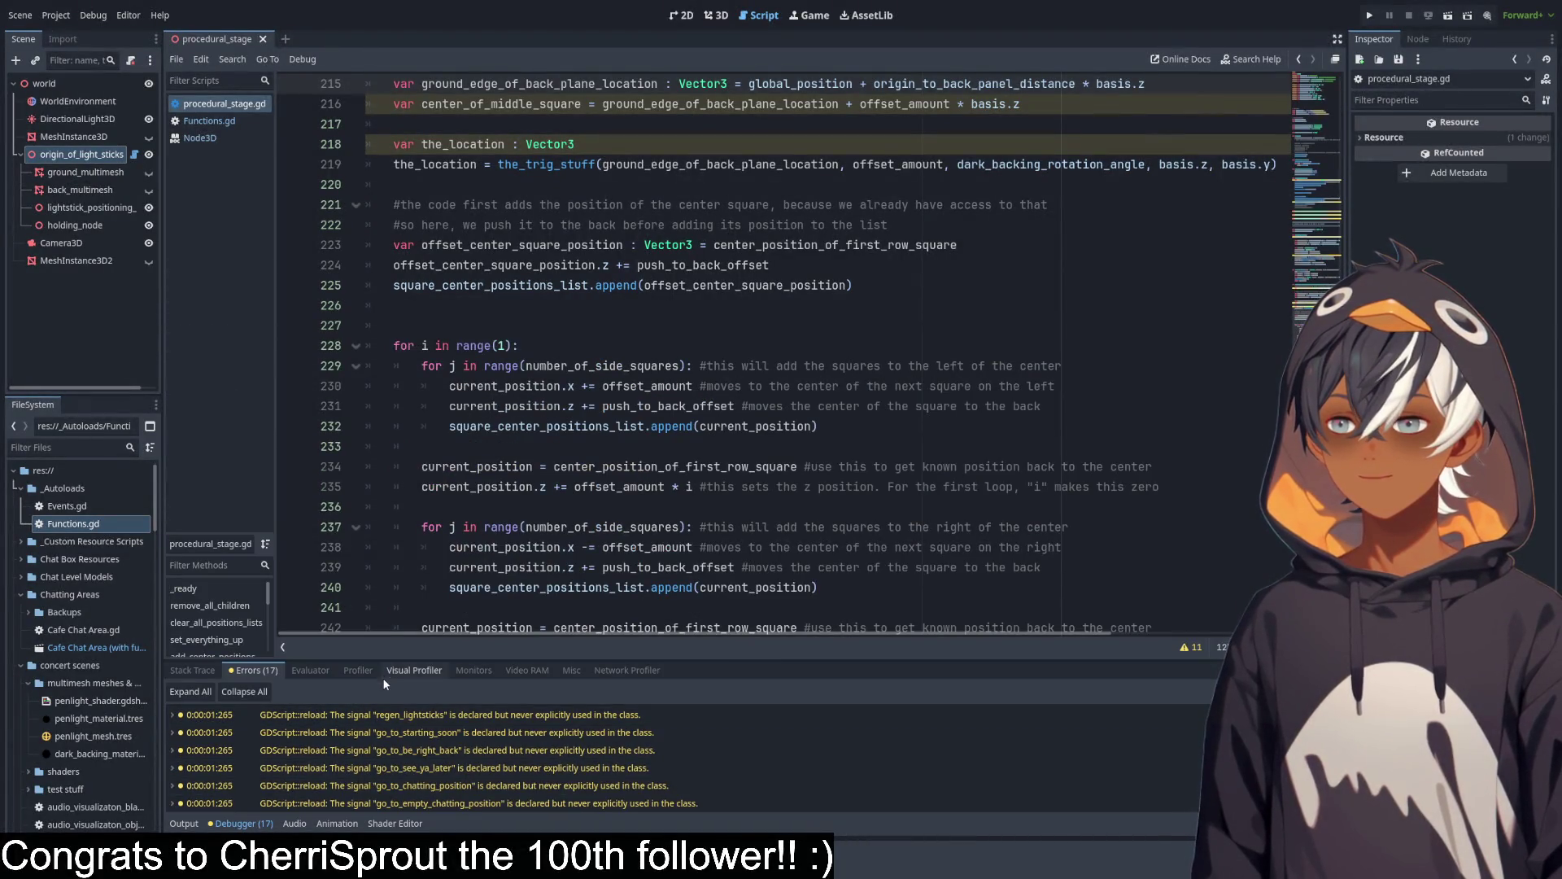
Collapse the debugger and read add_center_positions_of_back_squares_into_array, placing the caret on lines 208 and 212.
left_click(243, 823)
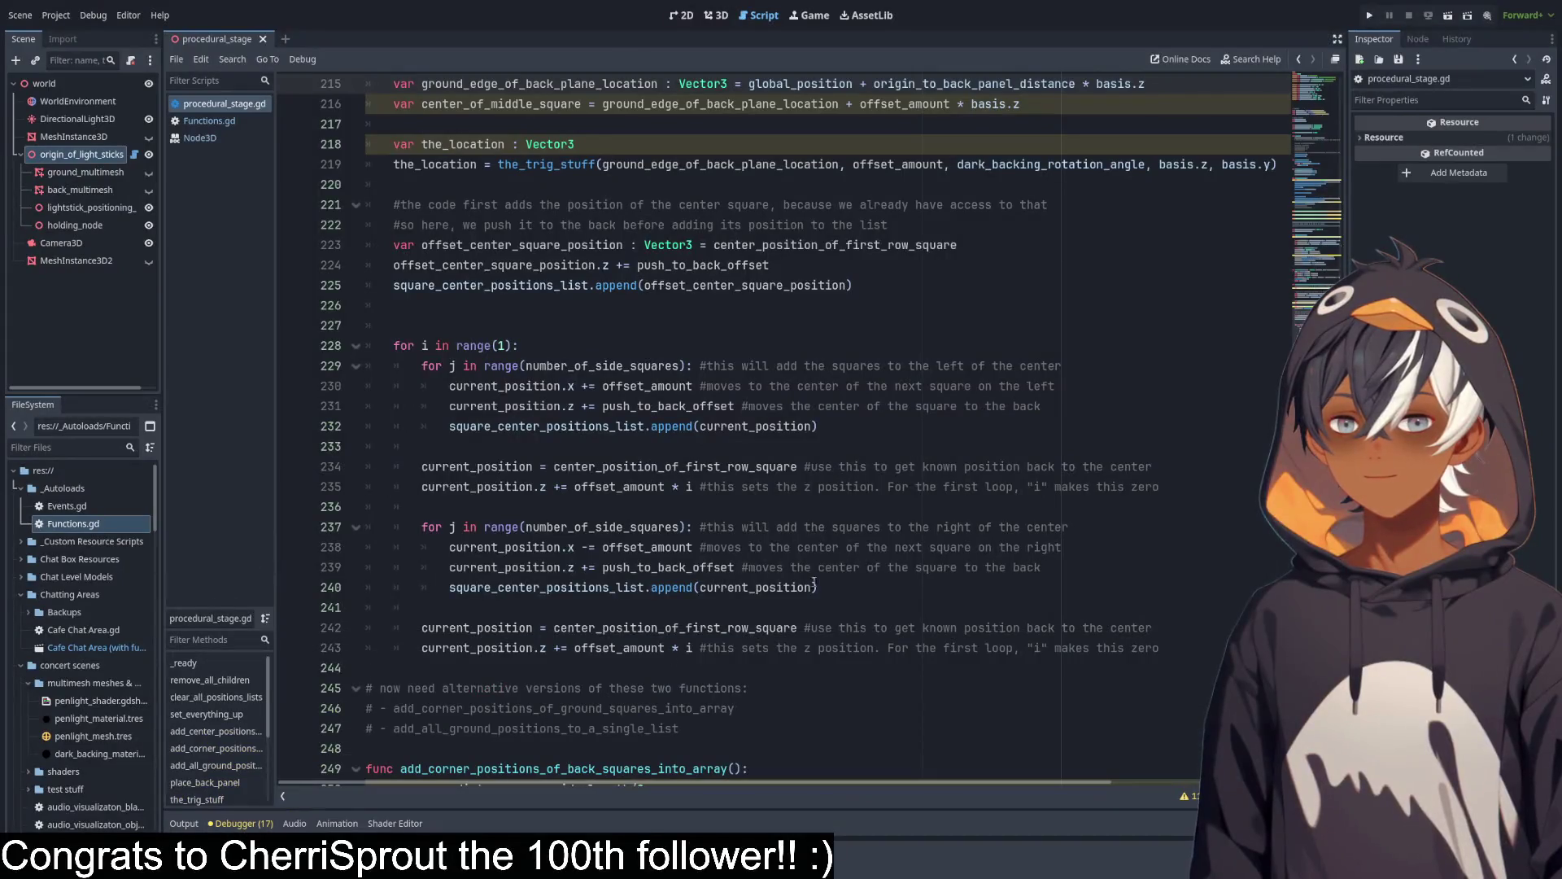
scroll(700, 326, "up", 3)
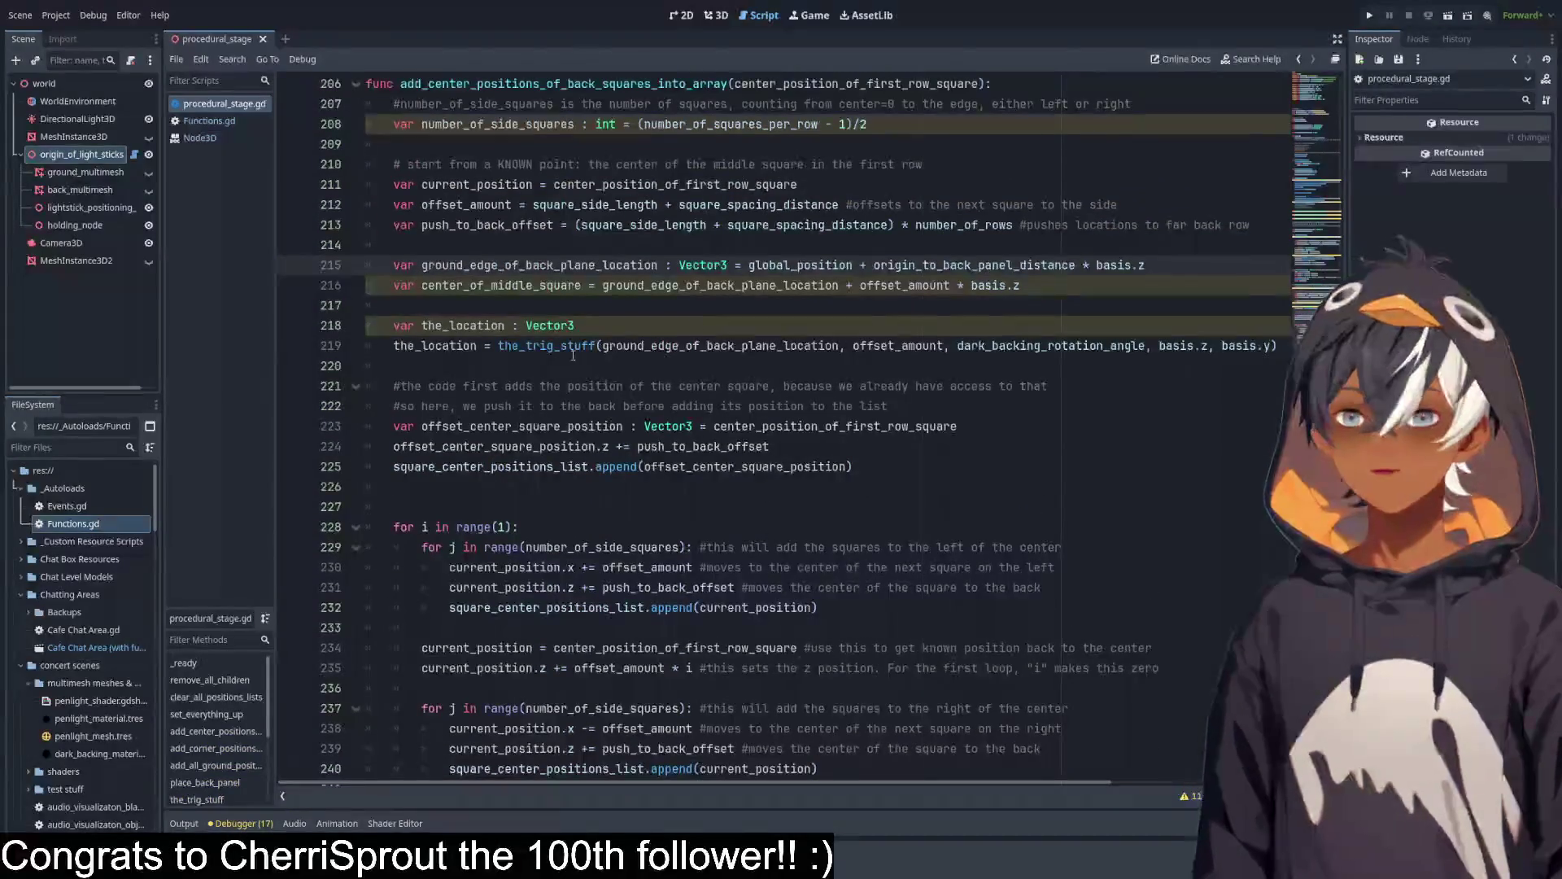
scroll(943, 358, "up", 9)
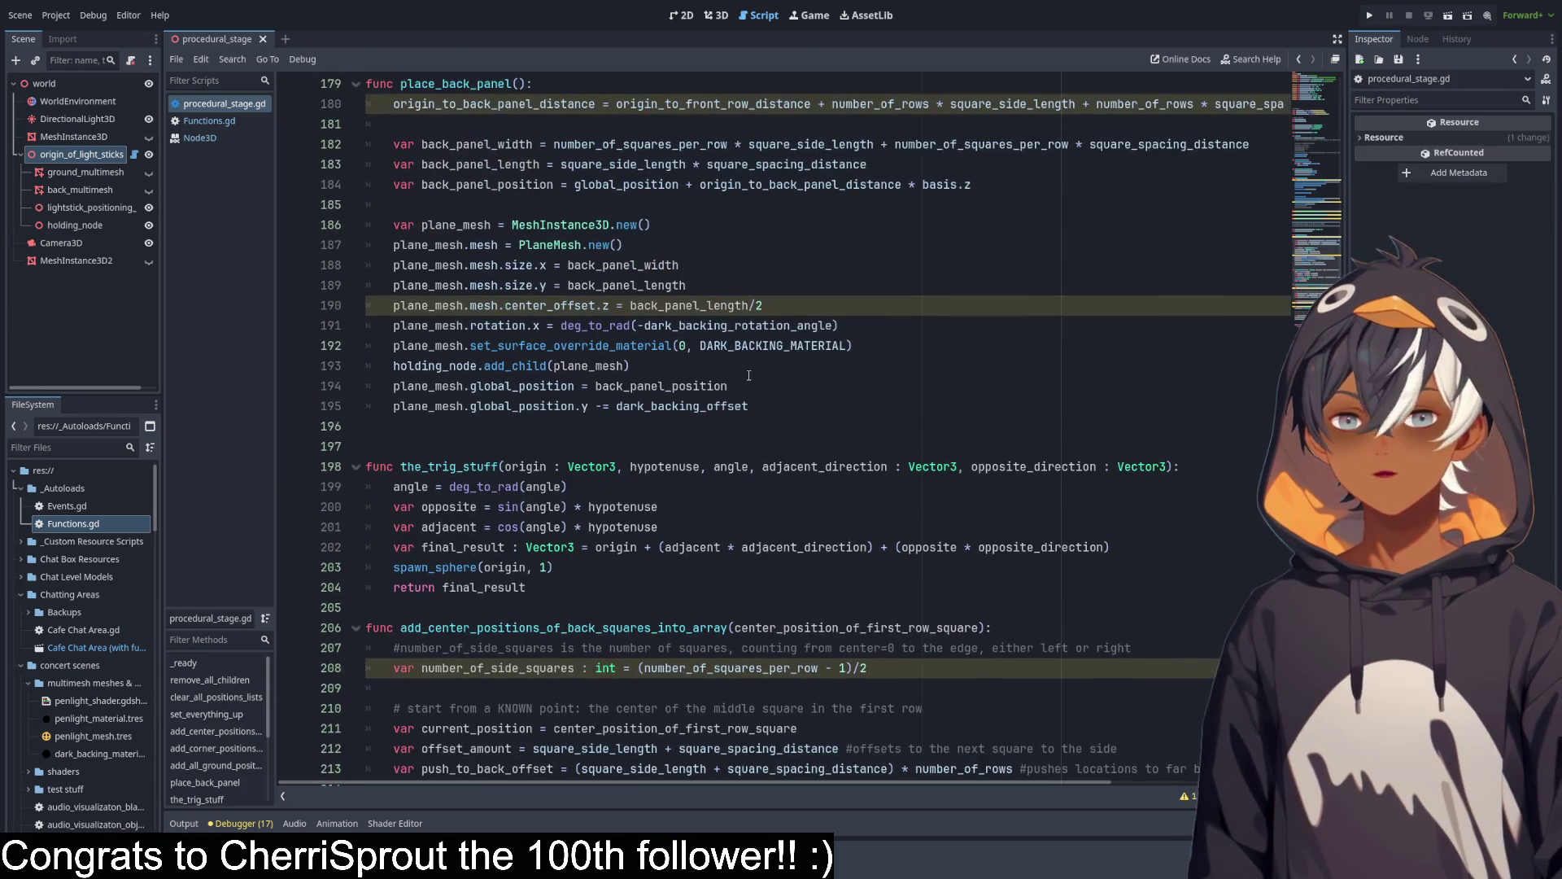
scroll(688, 397, "down", 5)
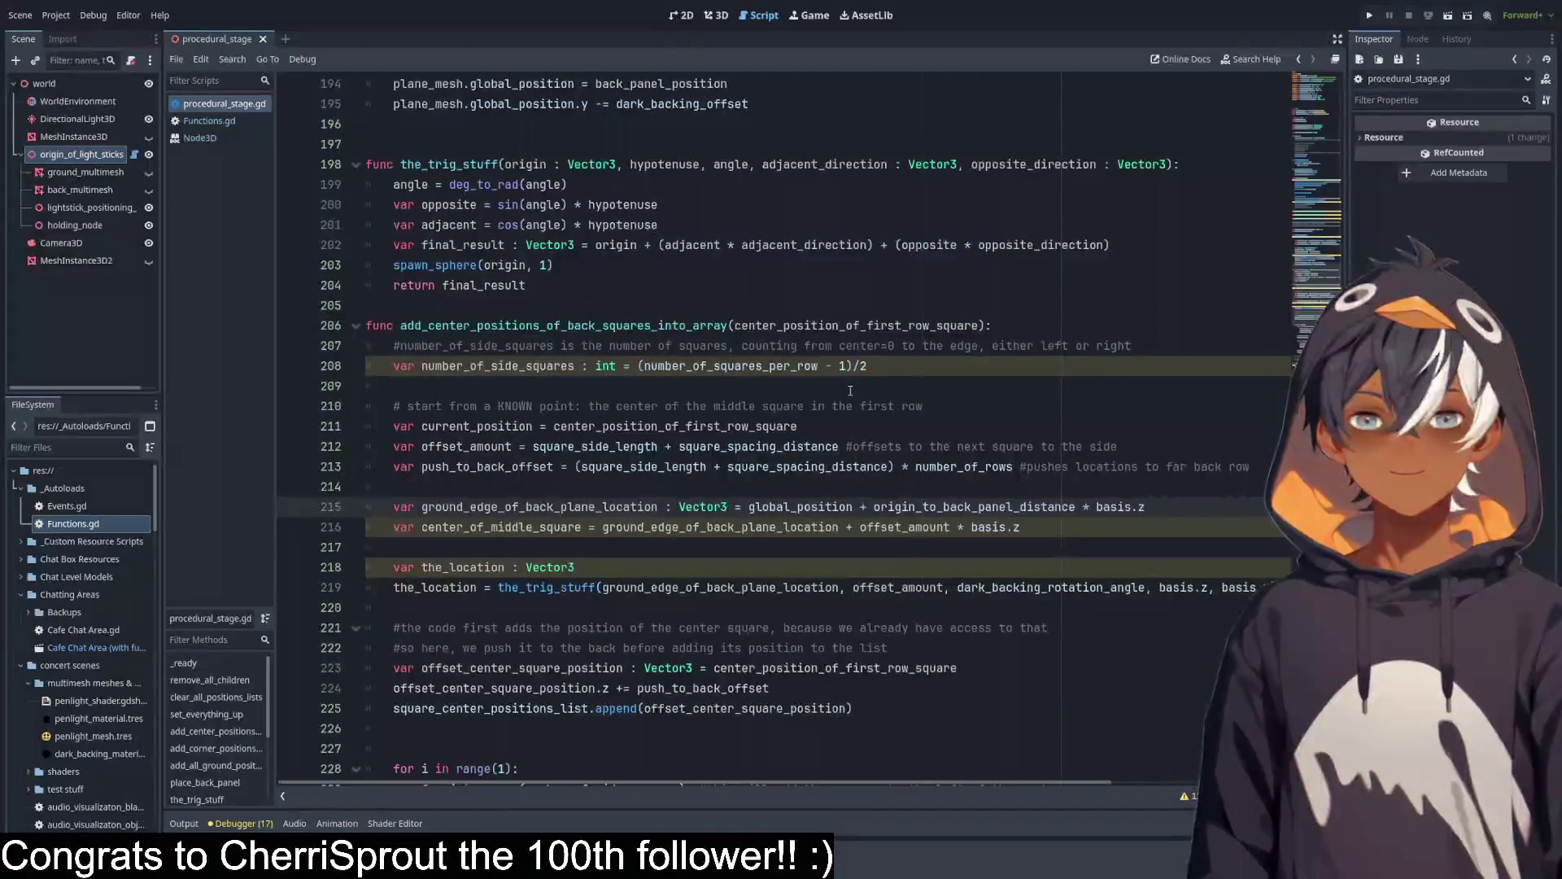
scroll(838, 424, "down", 3)
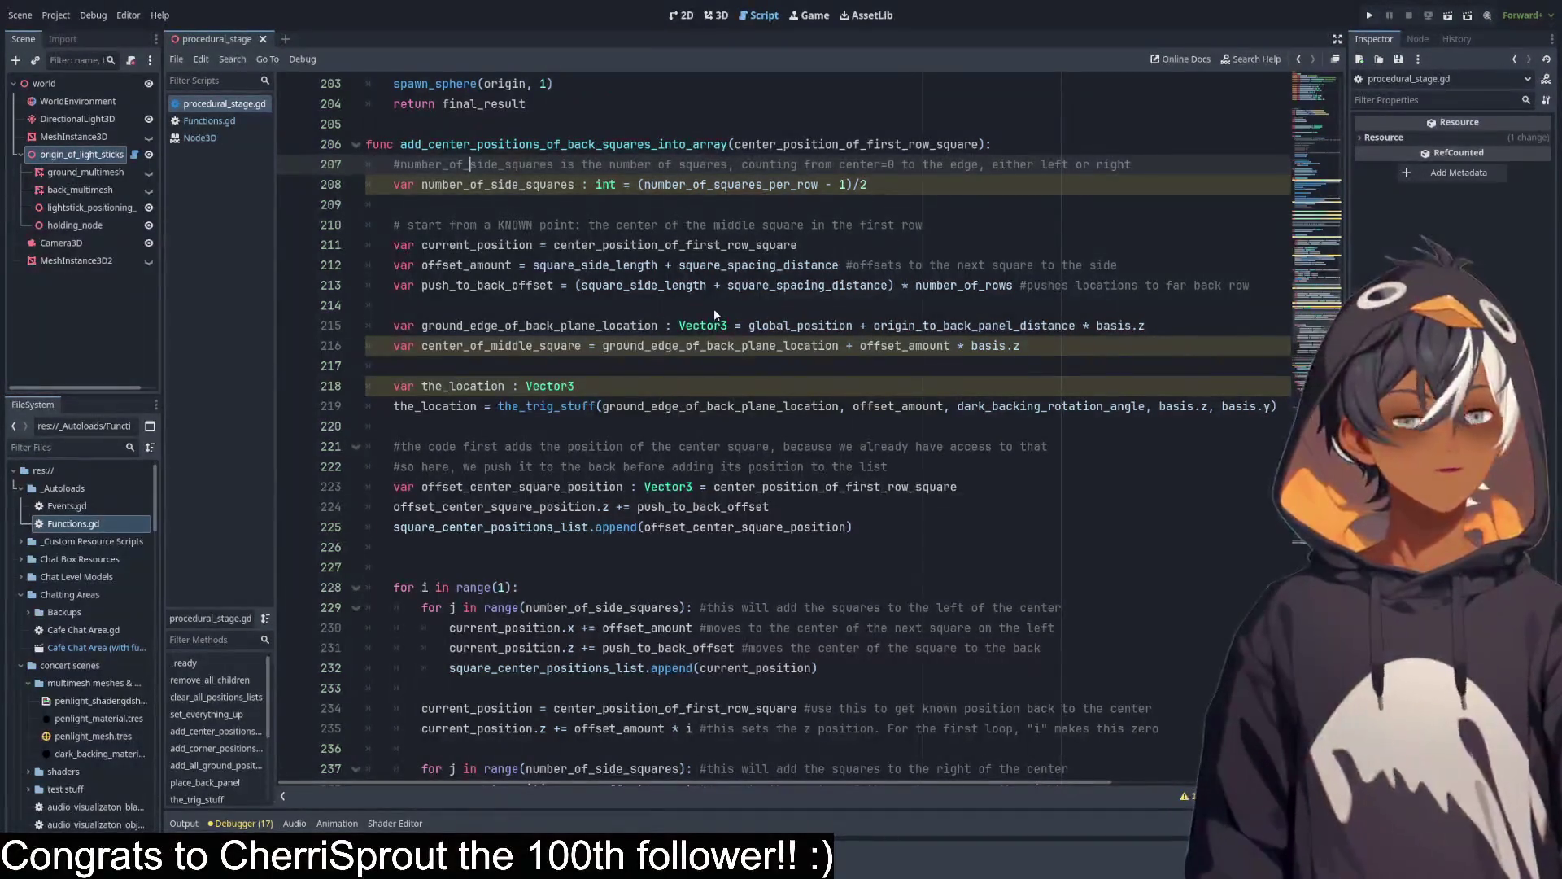
left_click(468, 184)
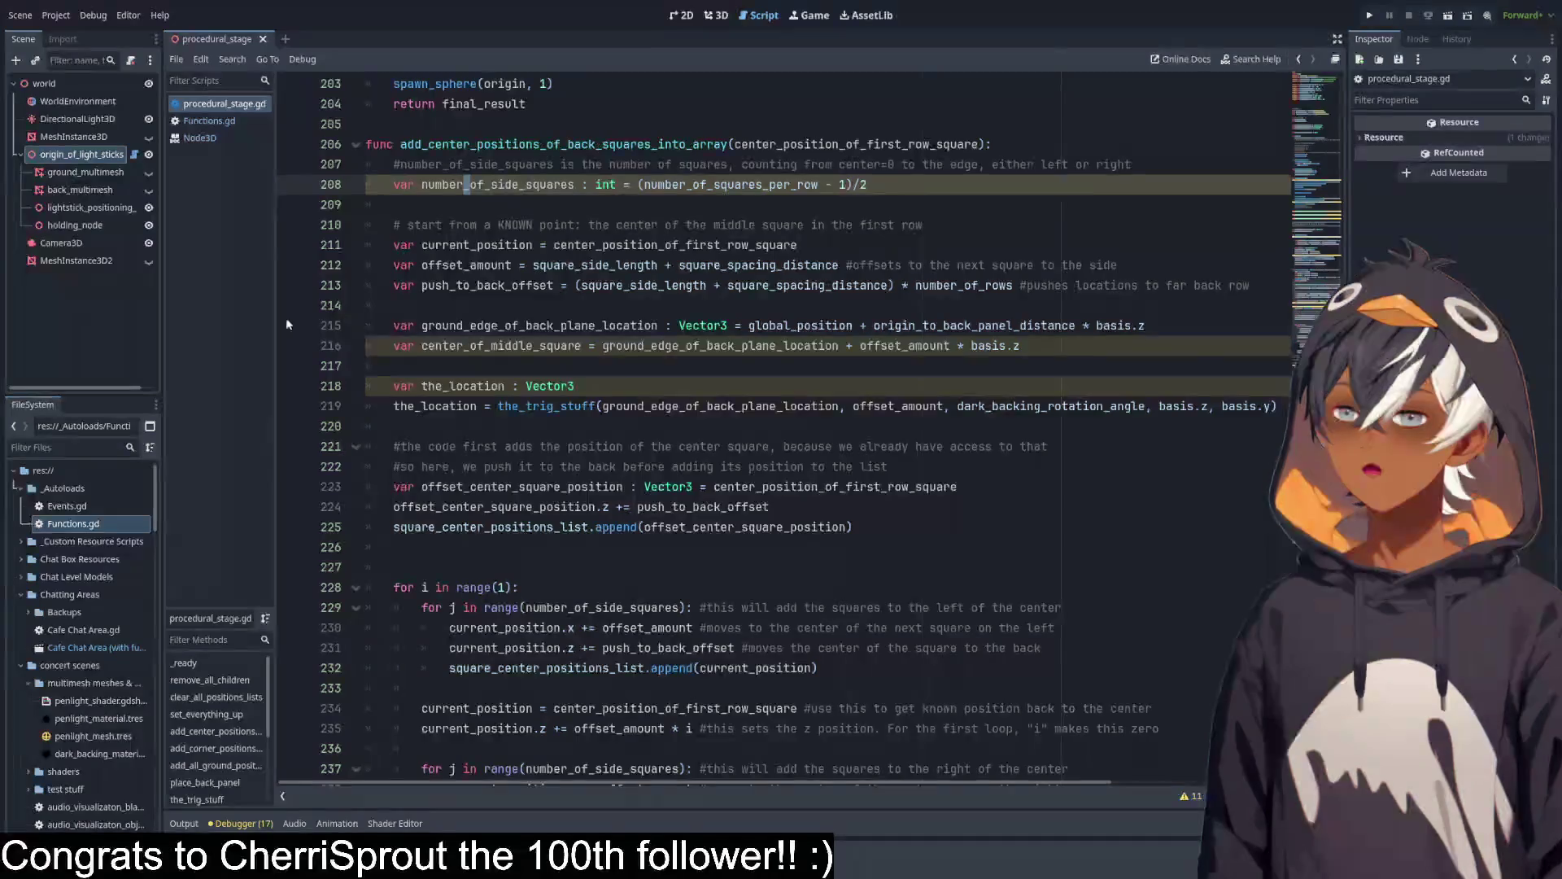
left_click(533, 261)
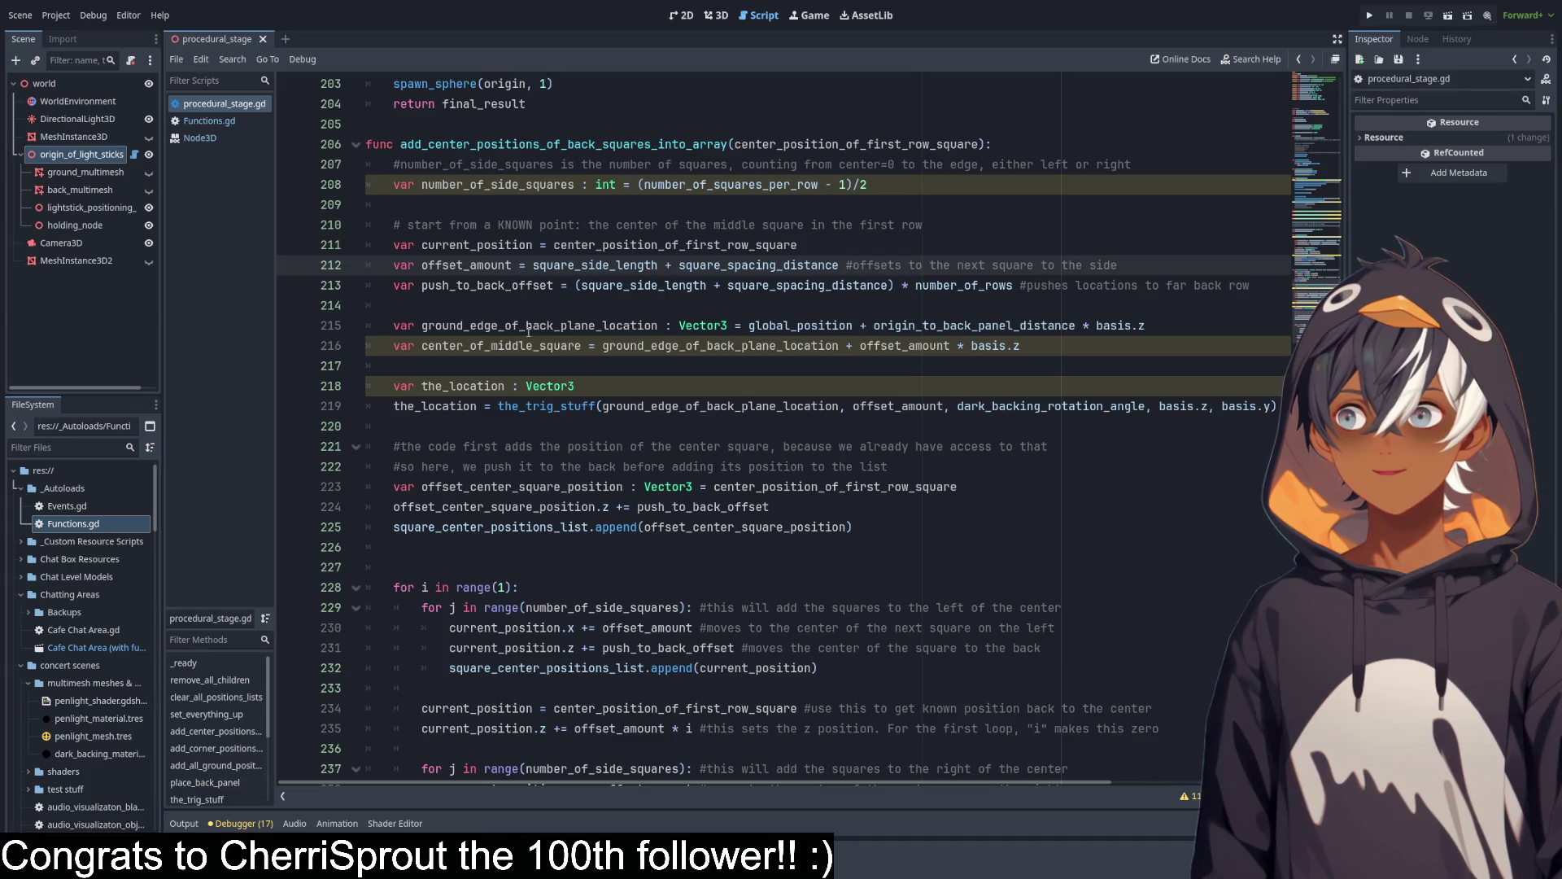
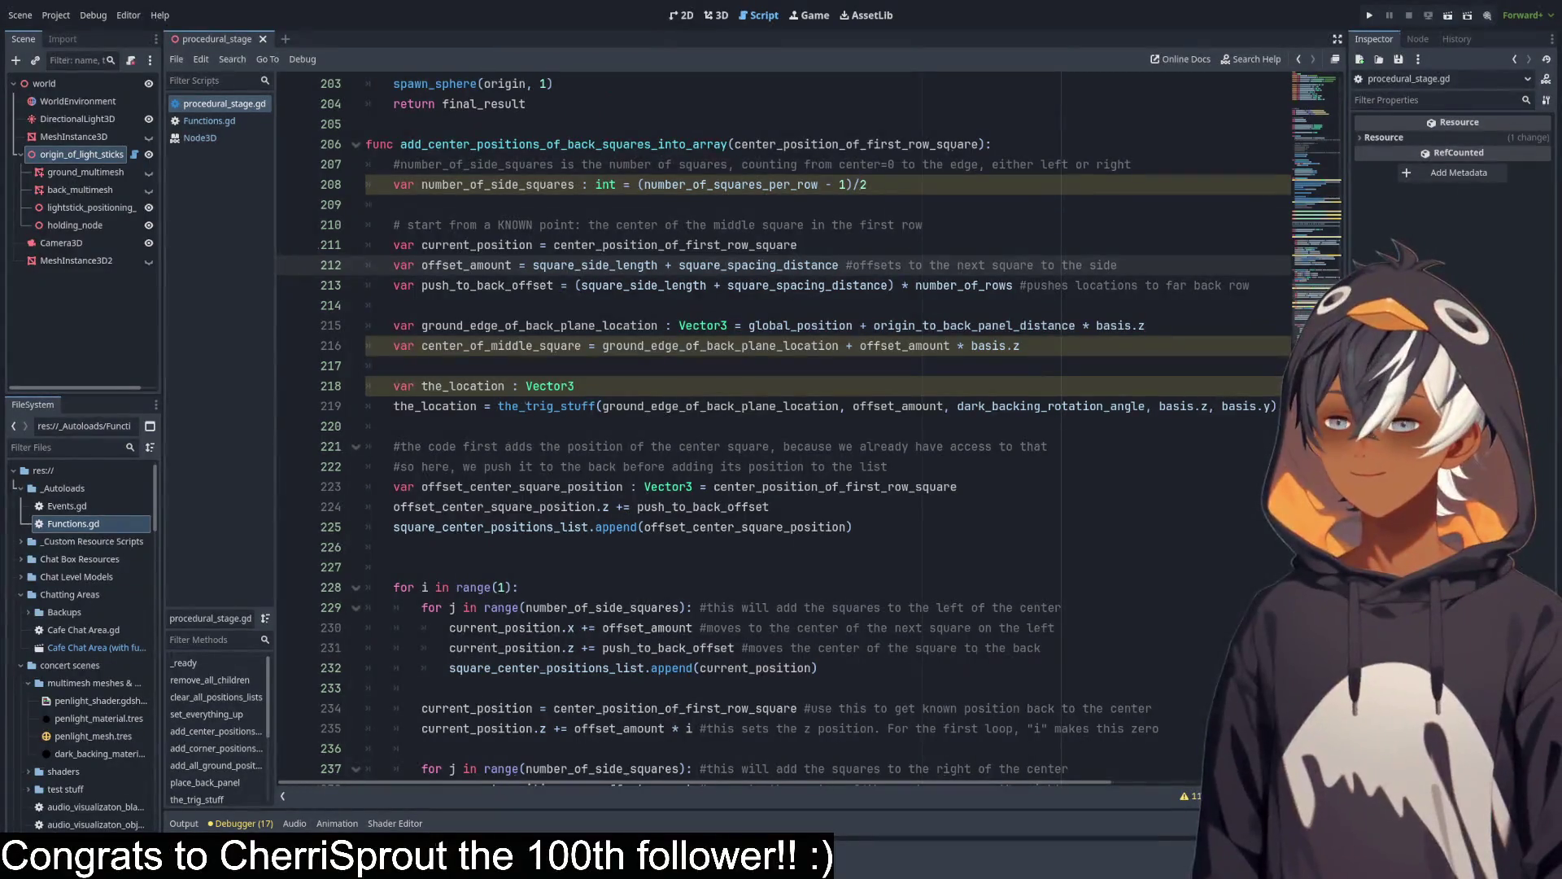
Review the_trig_stuff: square_side_length uses, the origin parameter and the return final_result line.
double_click(660, 266)
left_click(679, 345)
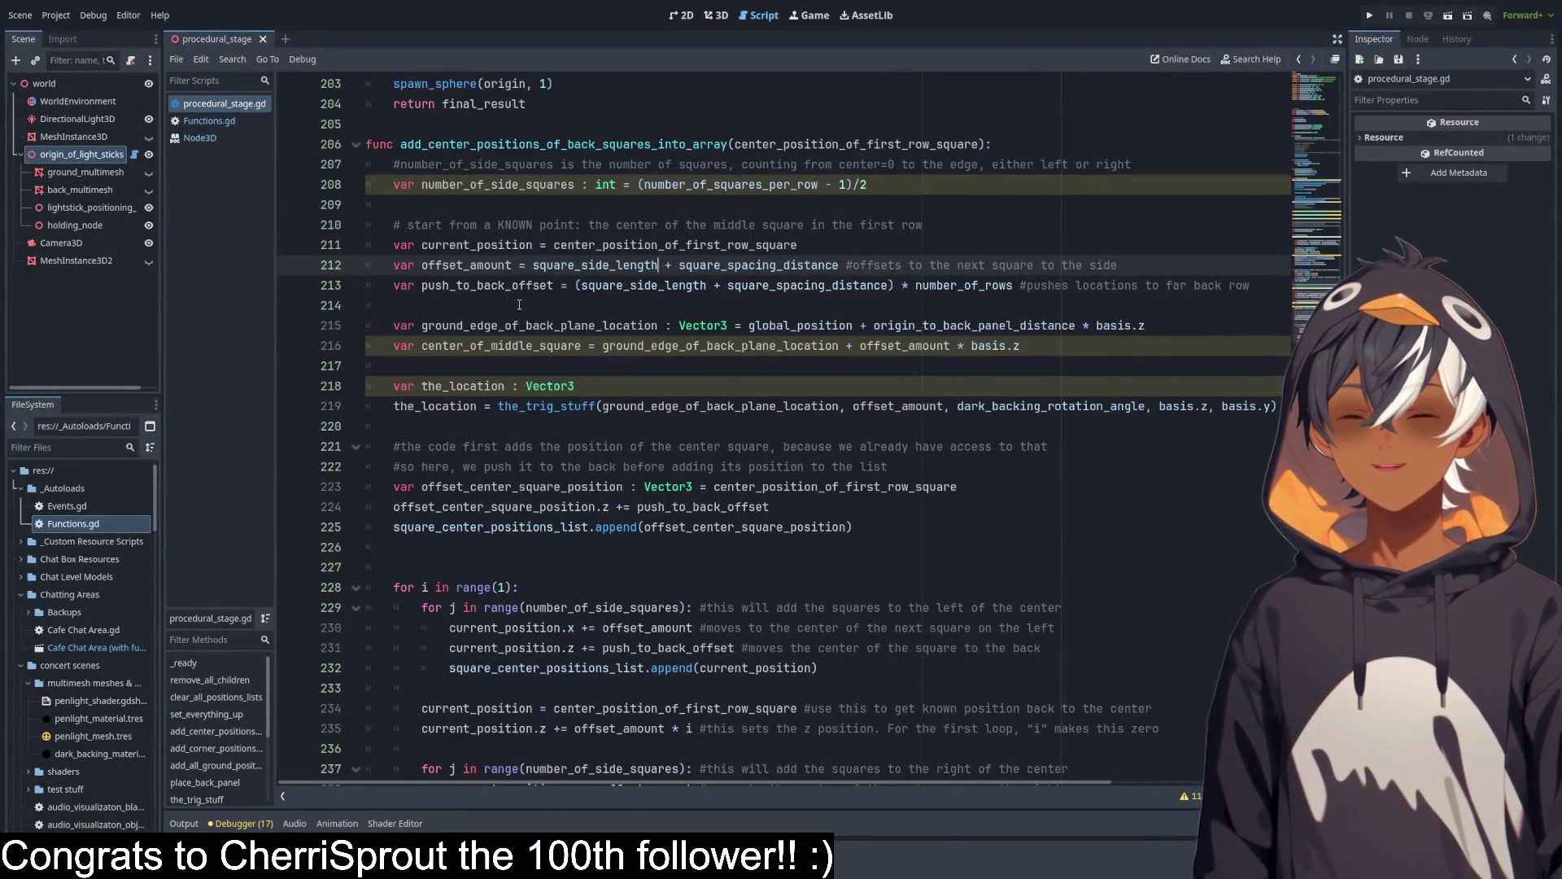
scroll(663, 319, "down", 2)
scroll(660, 413, "up", 5)
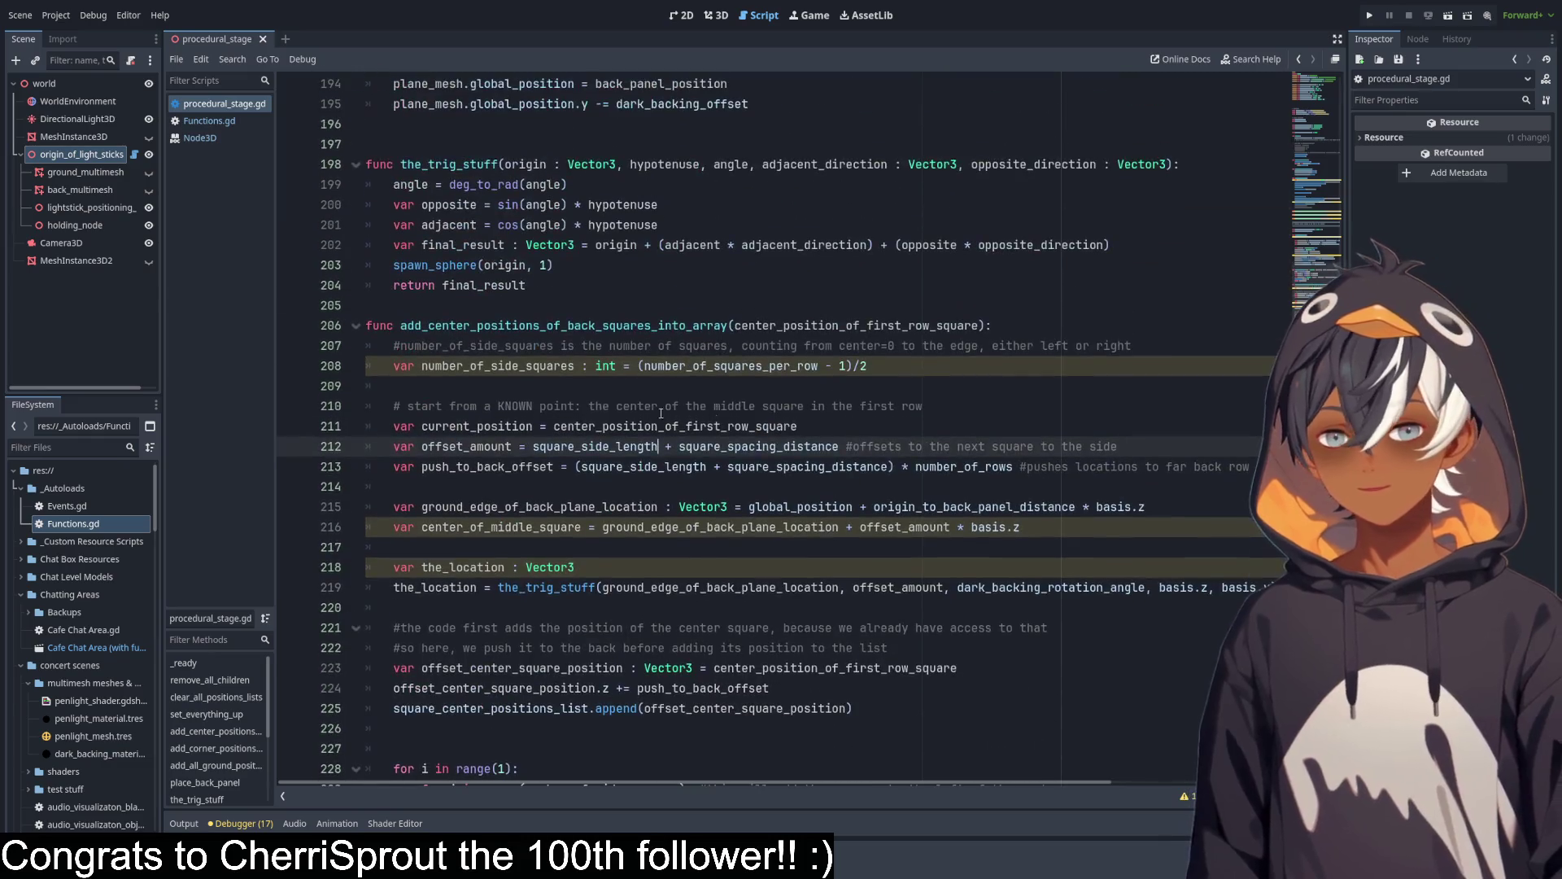
left_click(465, 226)
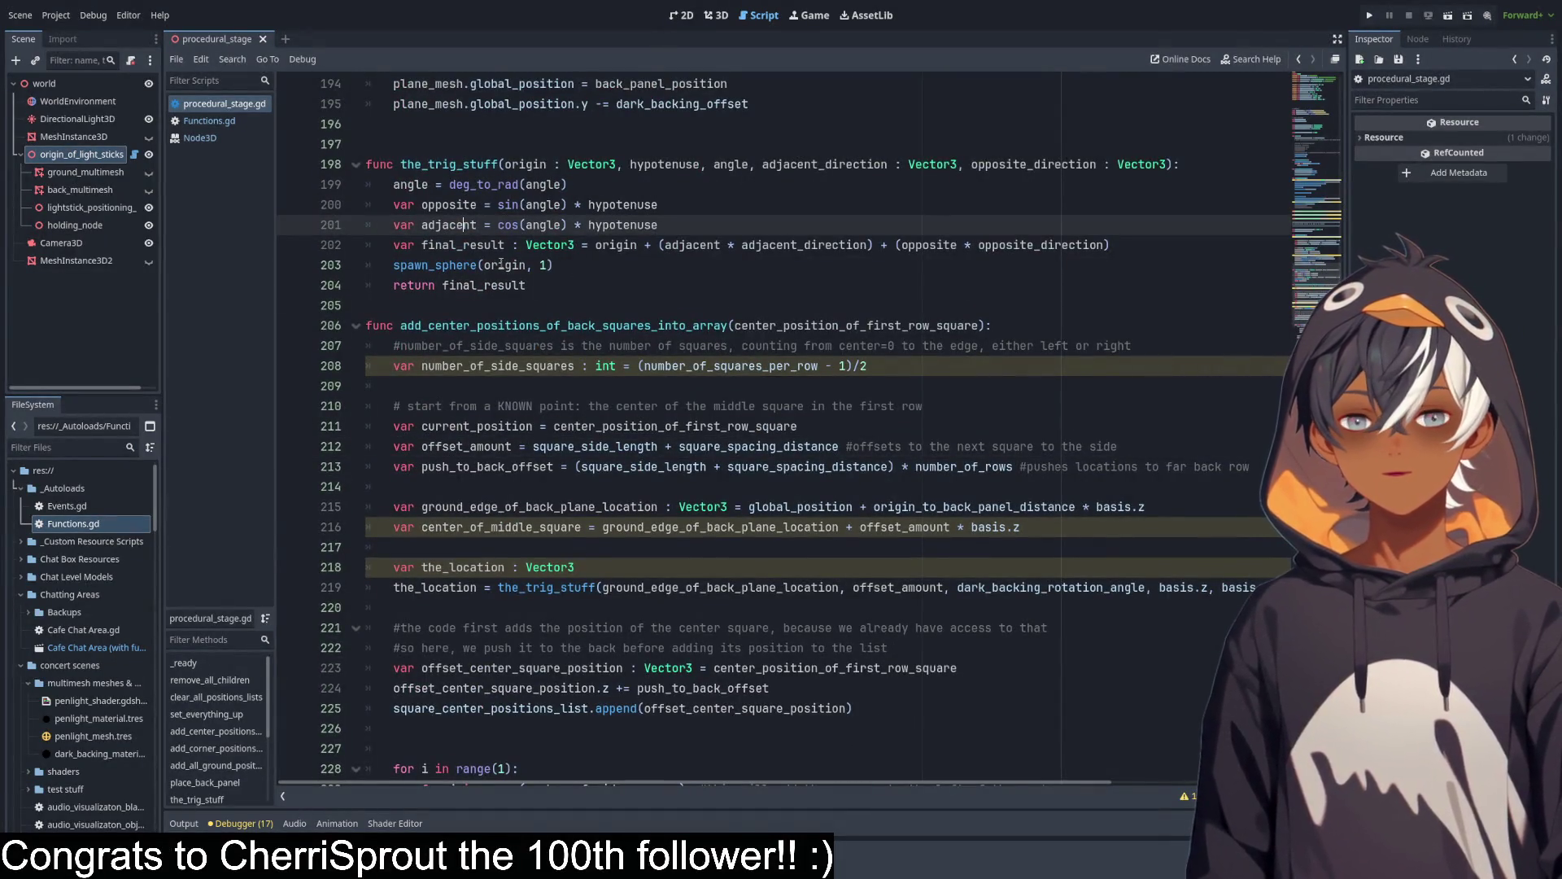
double_click(526, 165)
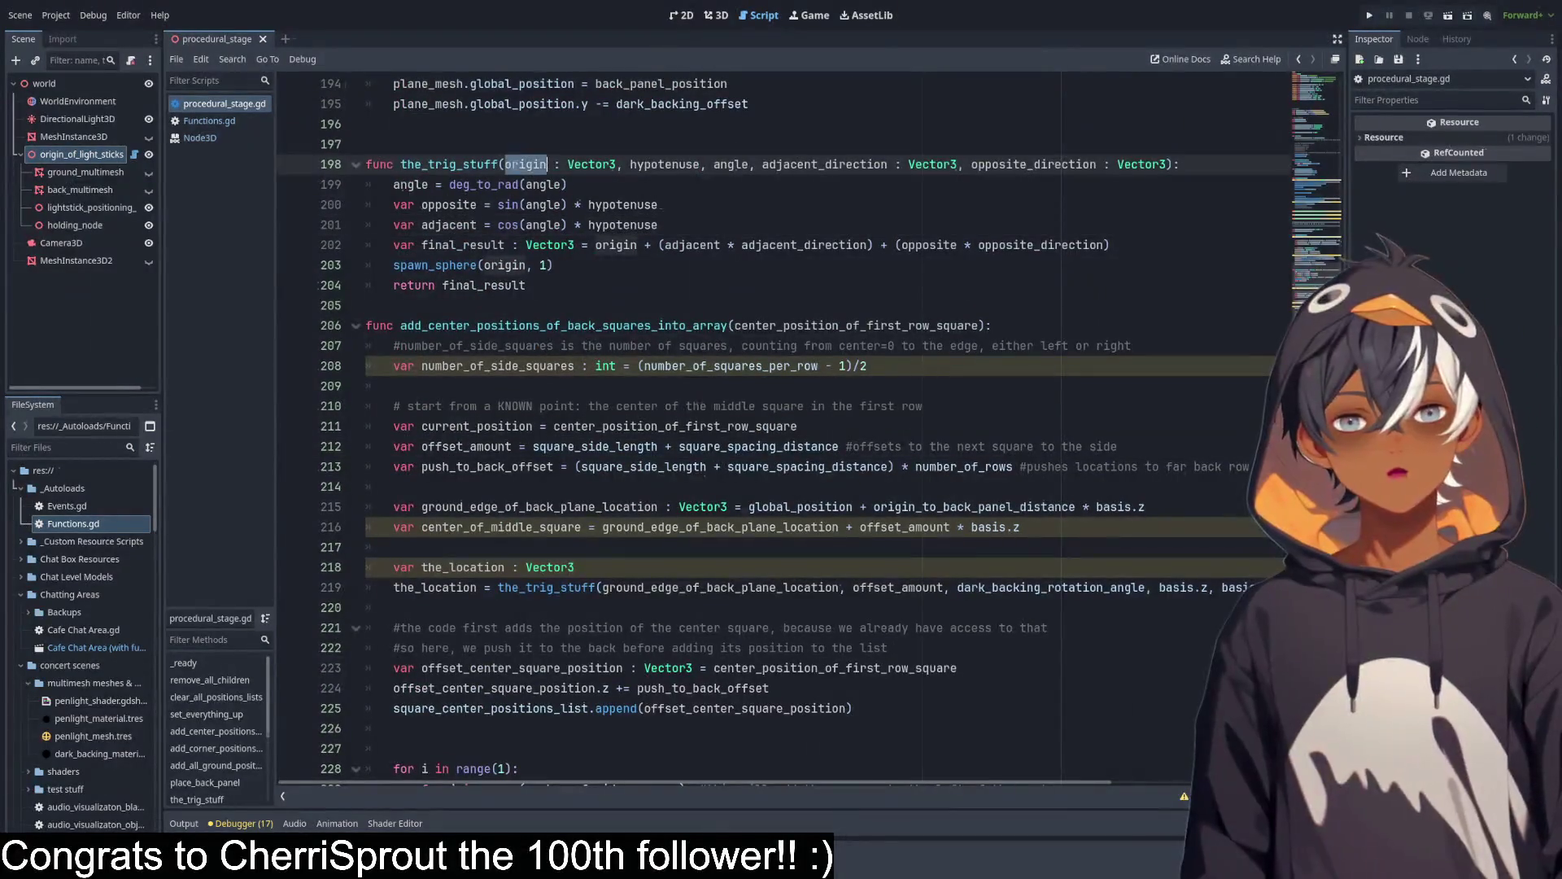
left_click(522, 270)
mouse_move(553, 265)
left_mouse_down()
mouse_move(554, 249)
mouse_move(552, 274)
left_mouse_up()
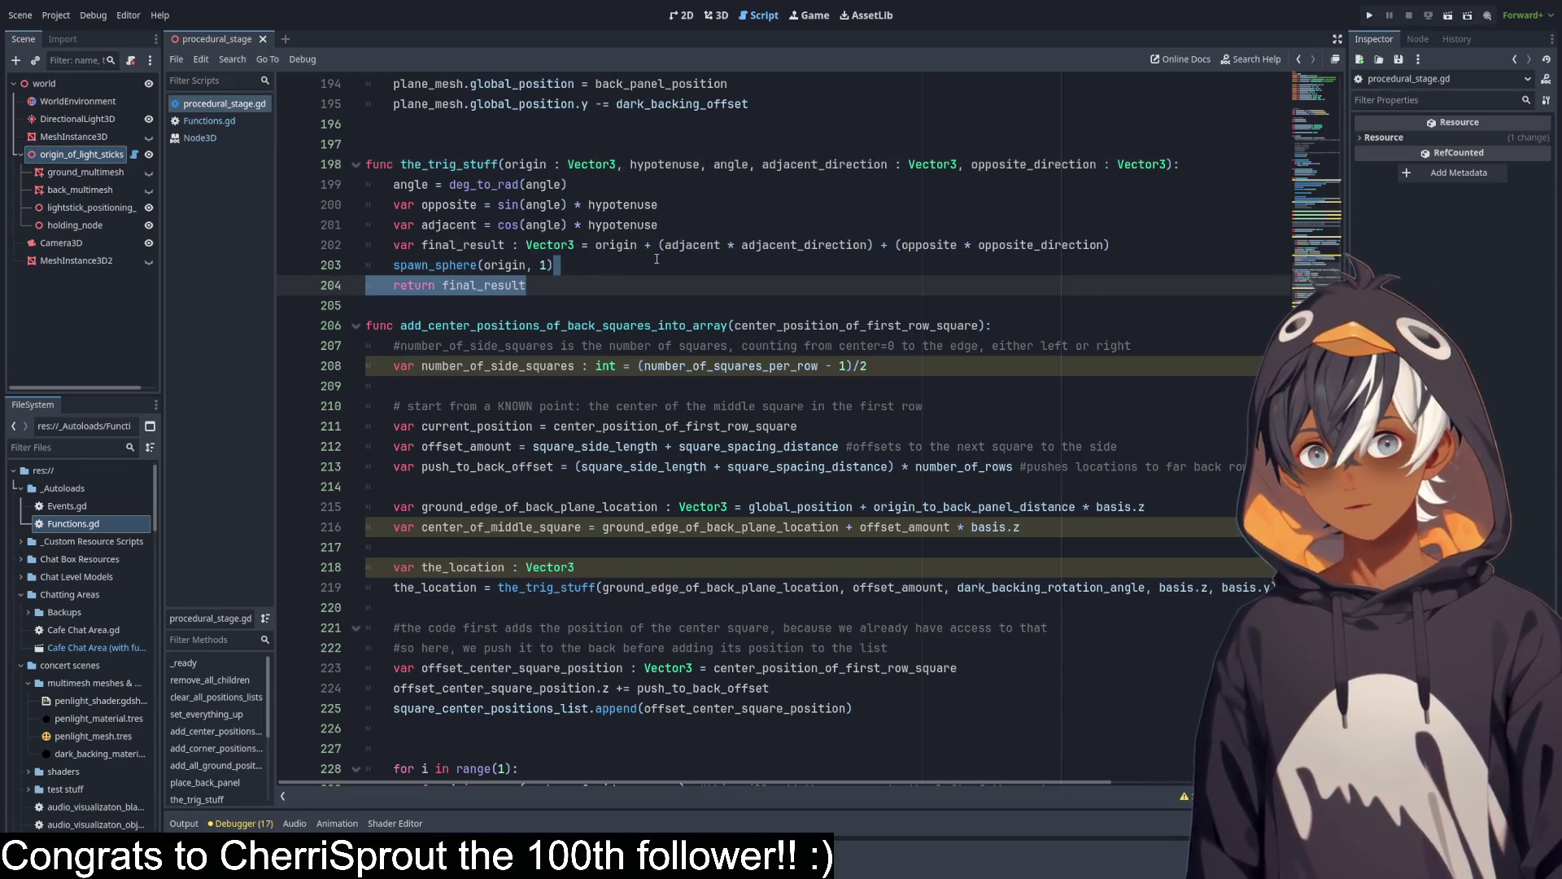
Add print("please work") after the spawn_sphere call and run the scene.
left_click(817, 263)
key("Return")
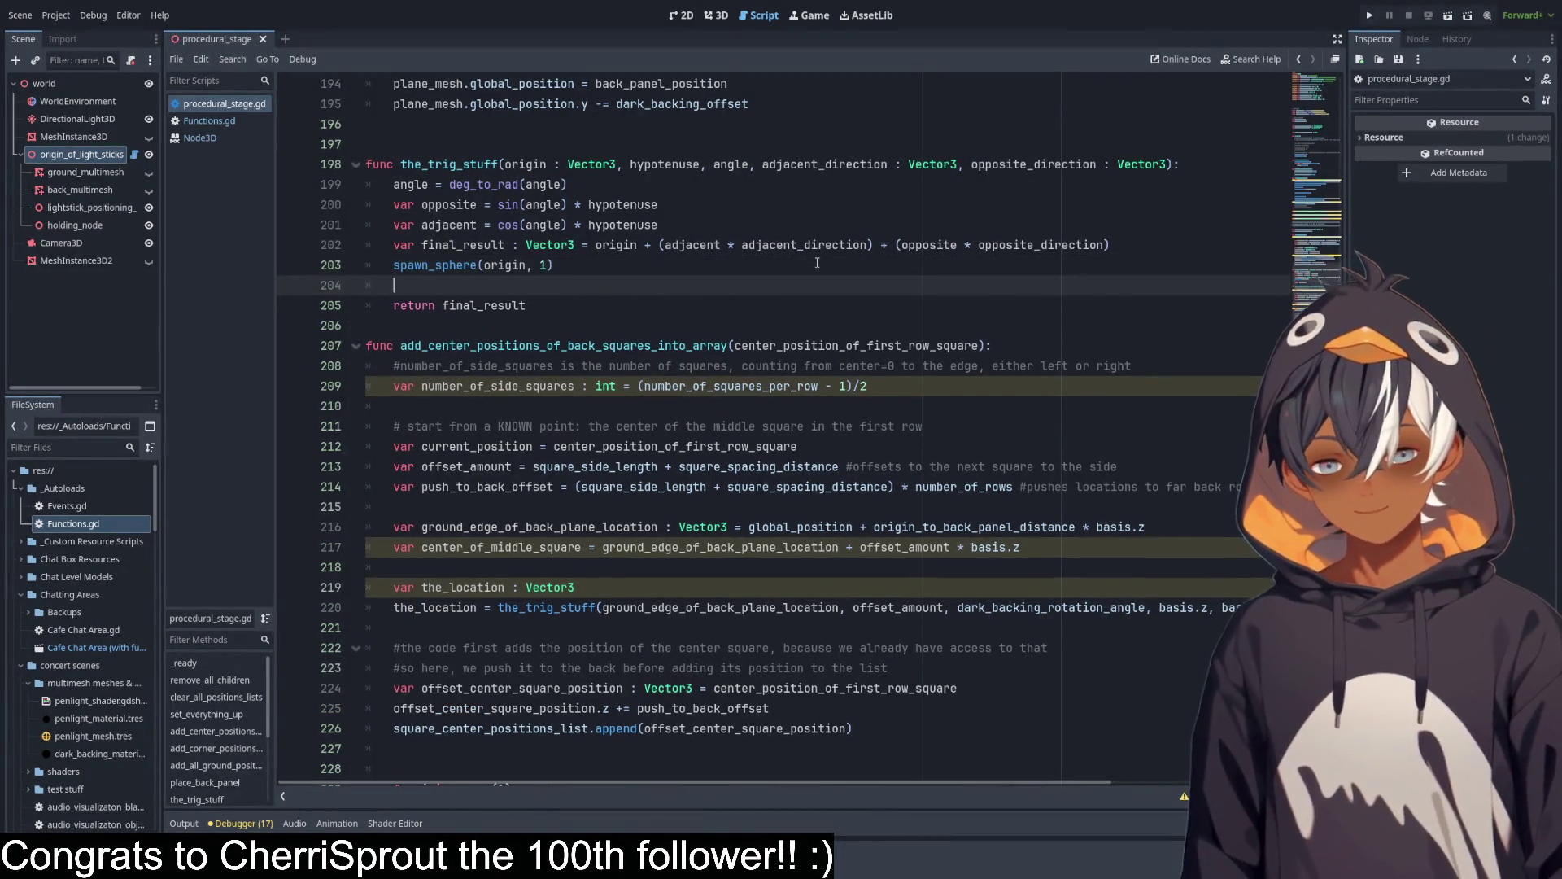
type("pri")
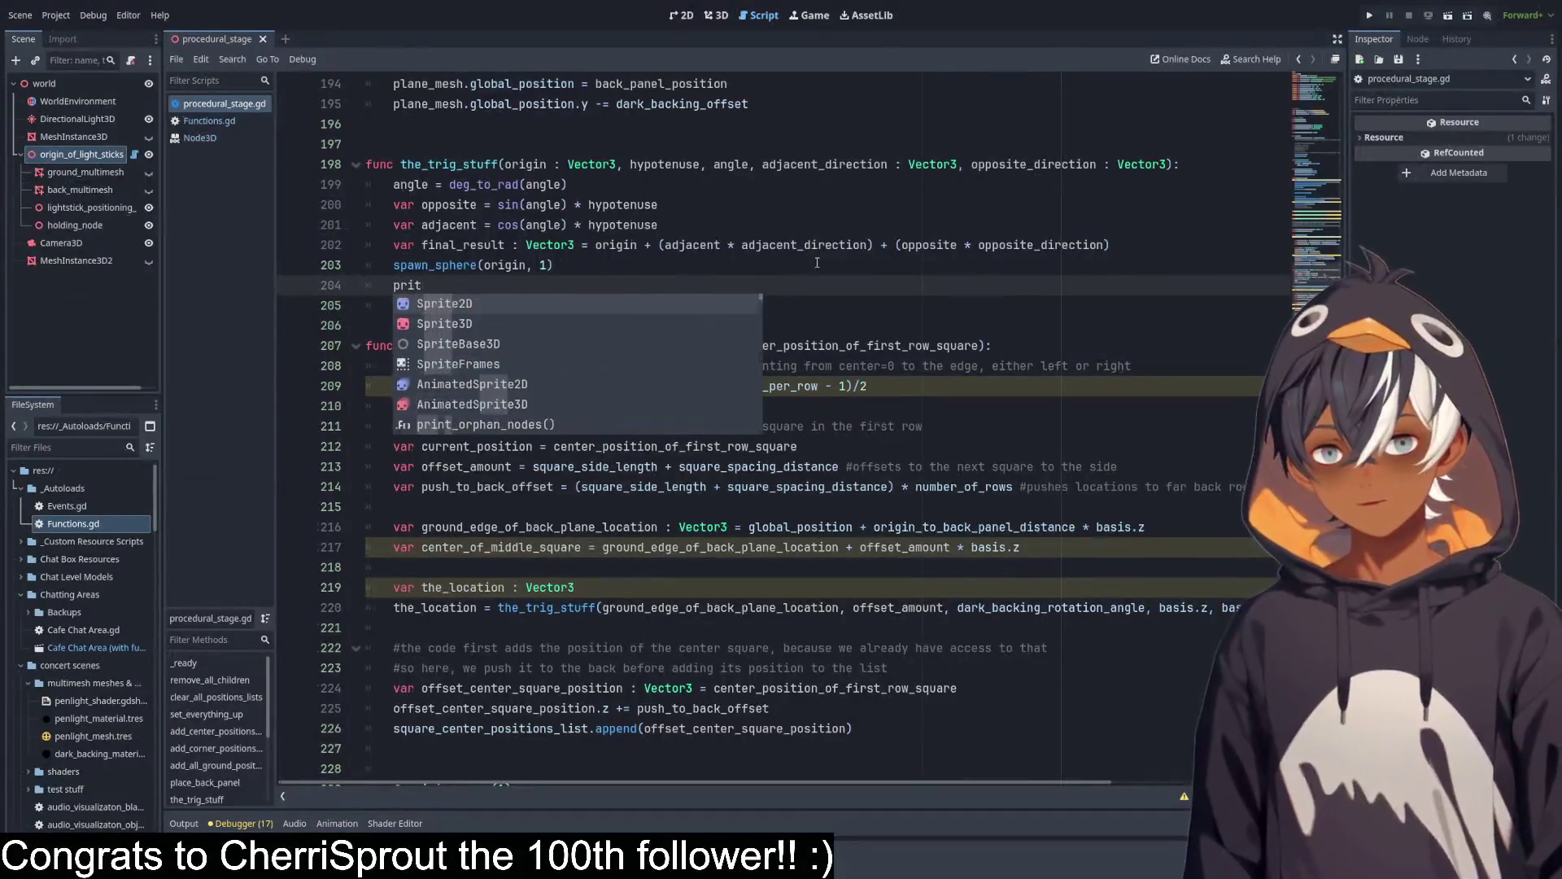
type("nt(")
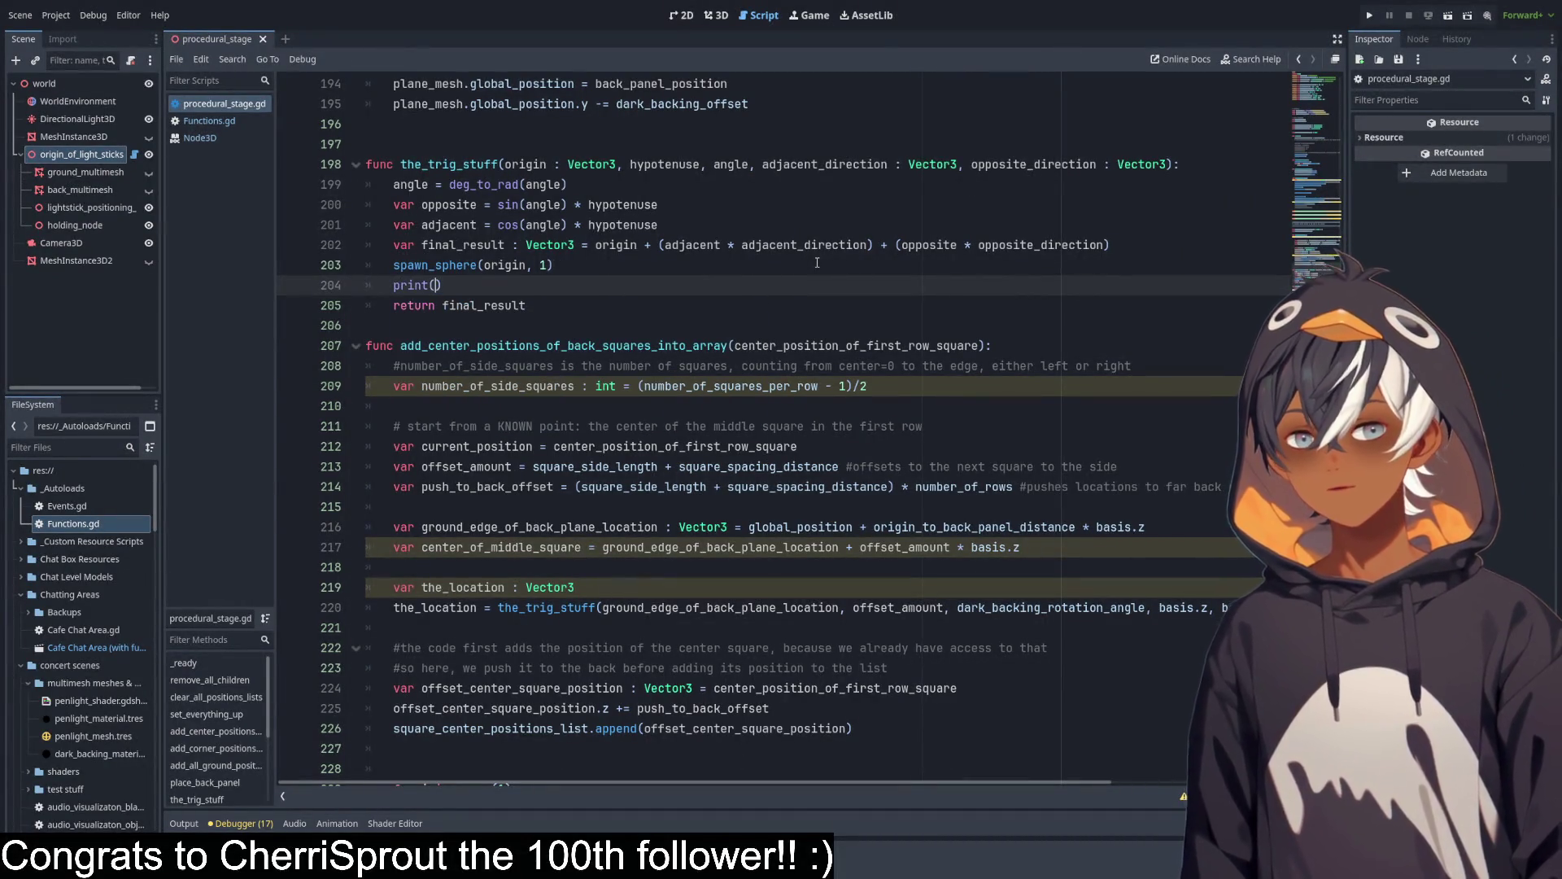
type("\"")
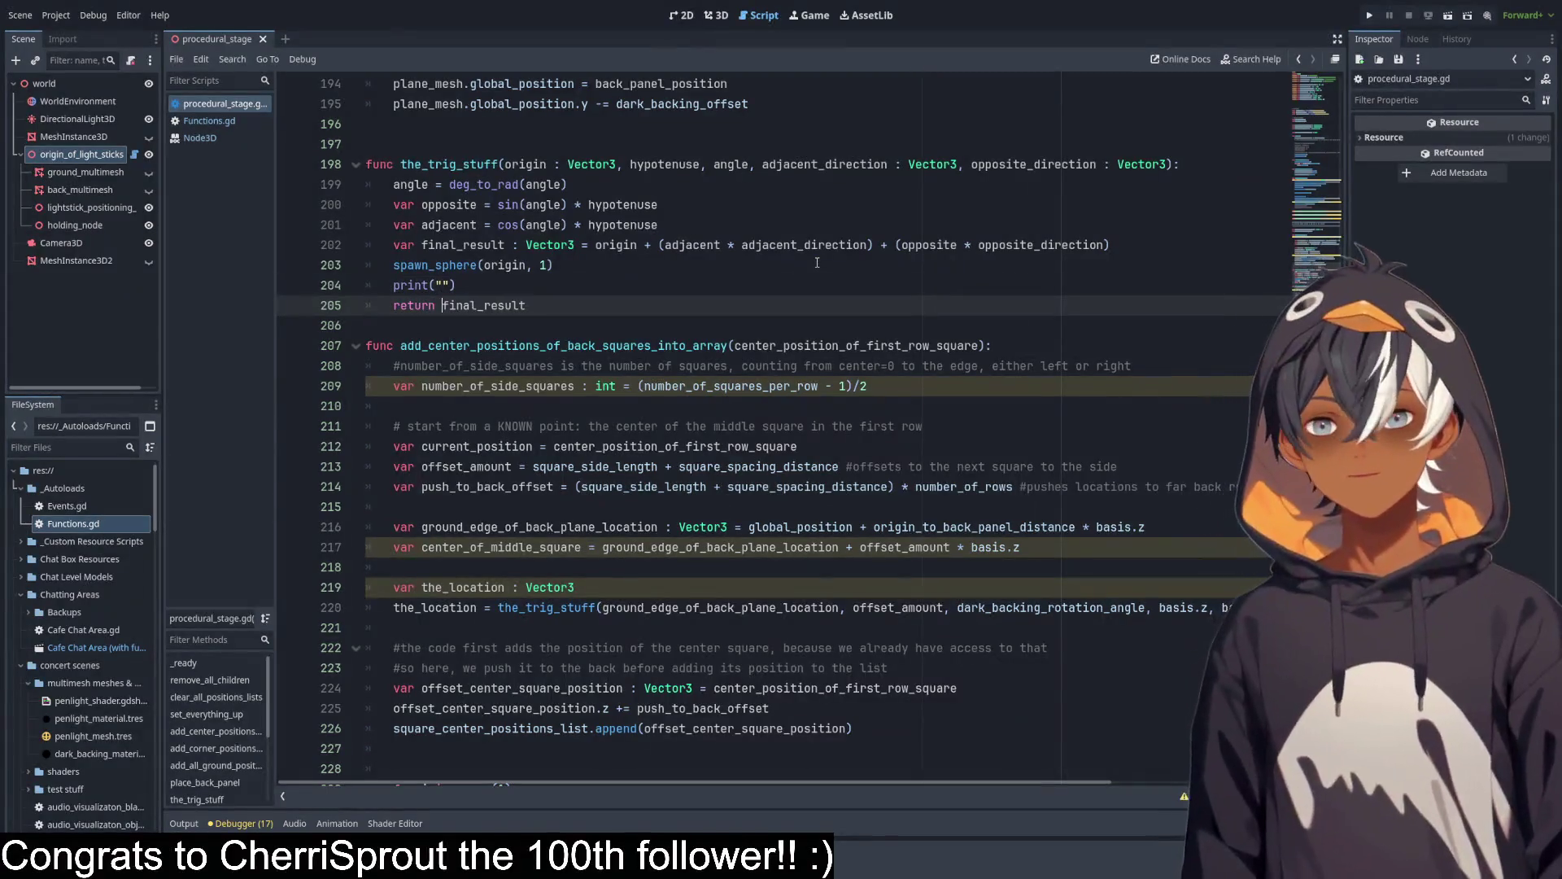
type("please work")
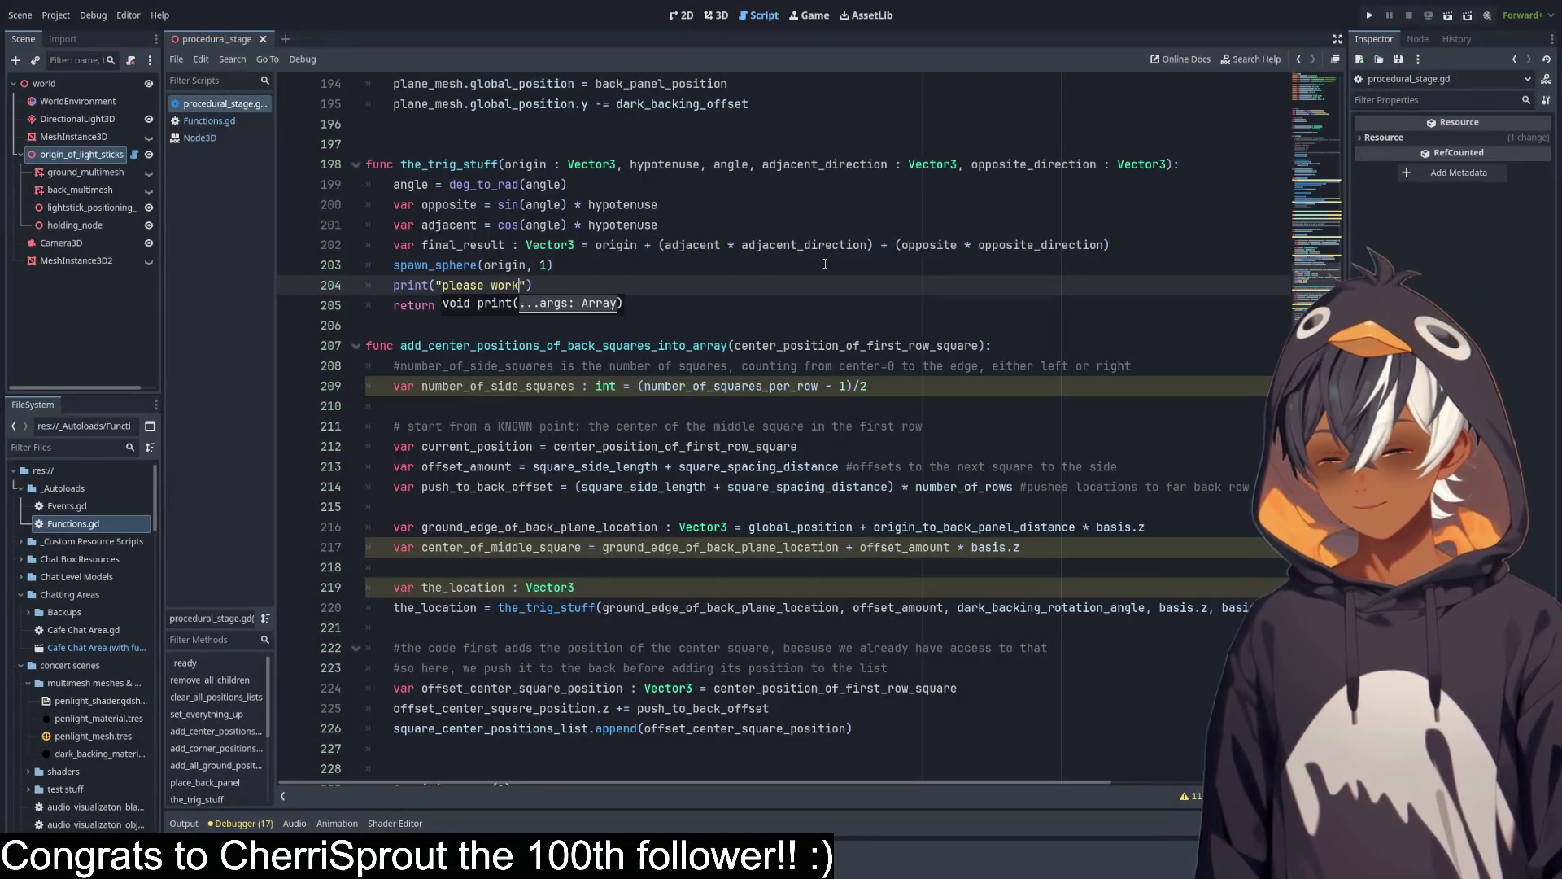
key("ctrl+s")
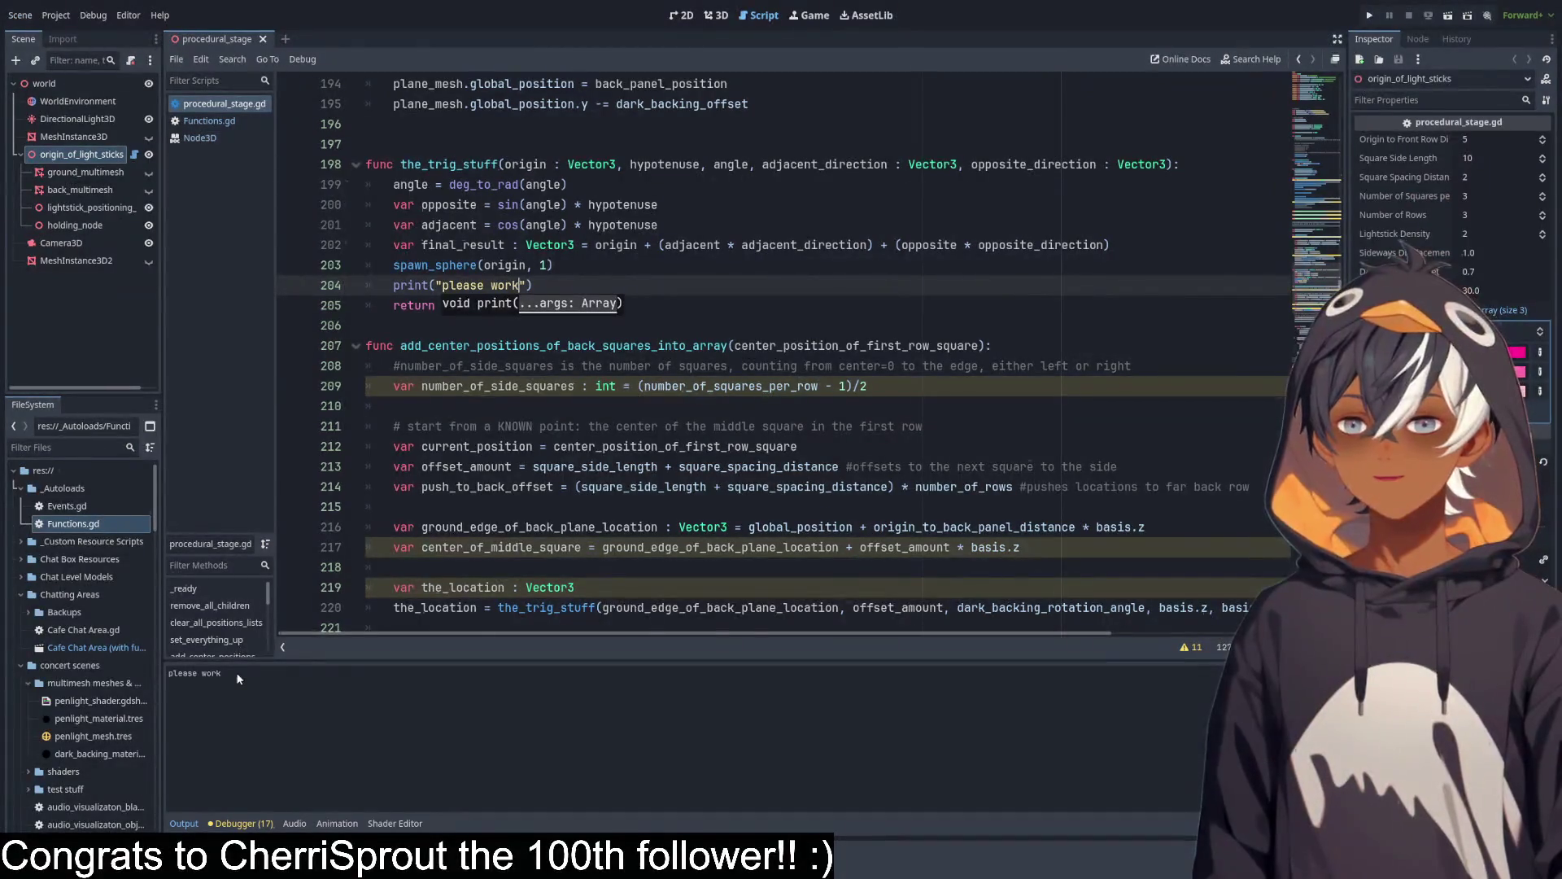
Confirm 'please work' in the Output, then delete the temporary print line.
left_click_drag(247, 675, 162, 672)
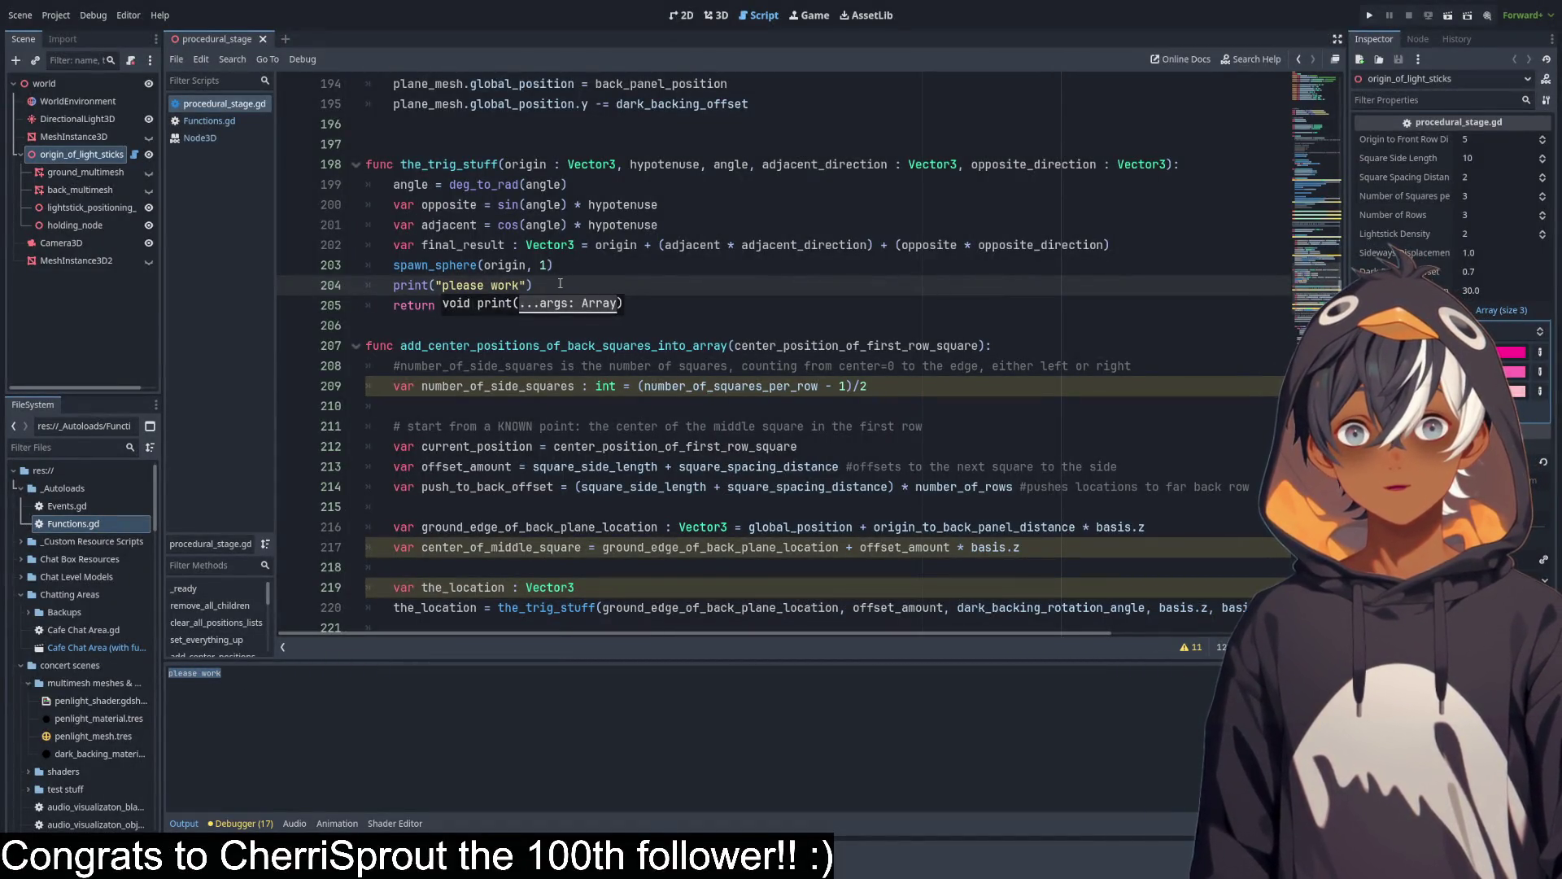
left_click_drag(560, 283, 572, 268)
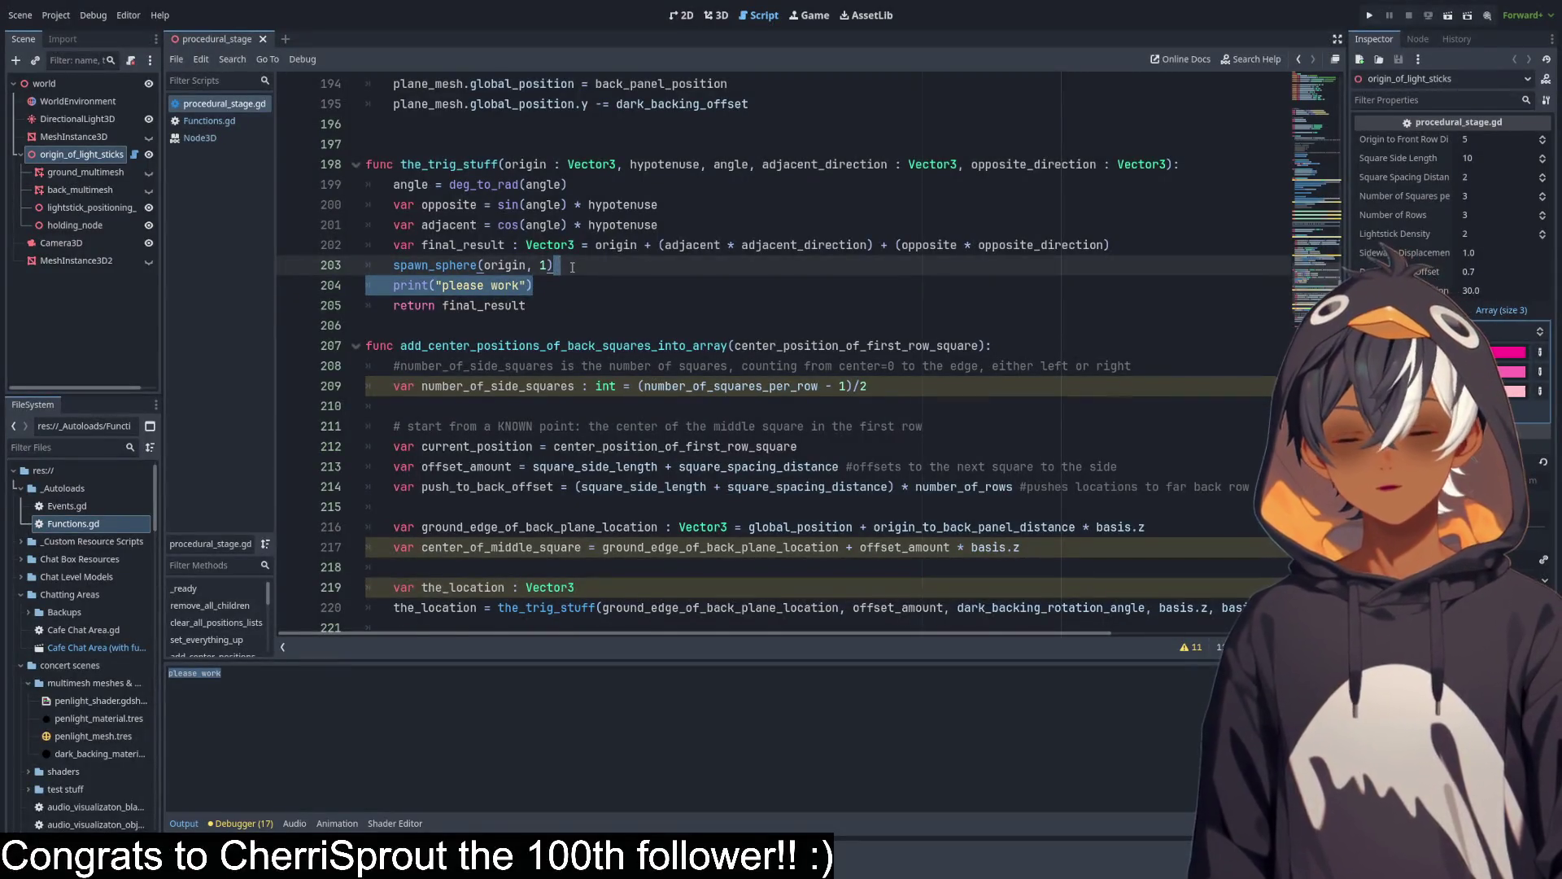
key("BackSpace")
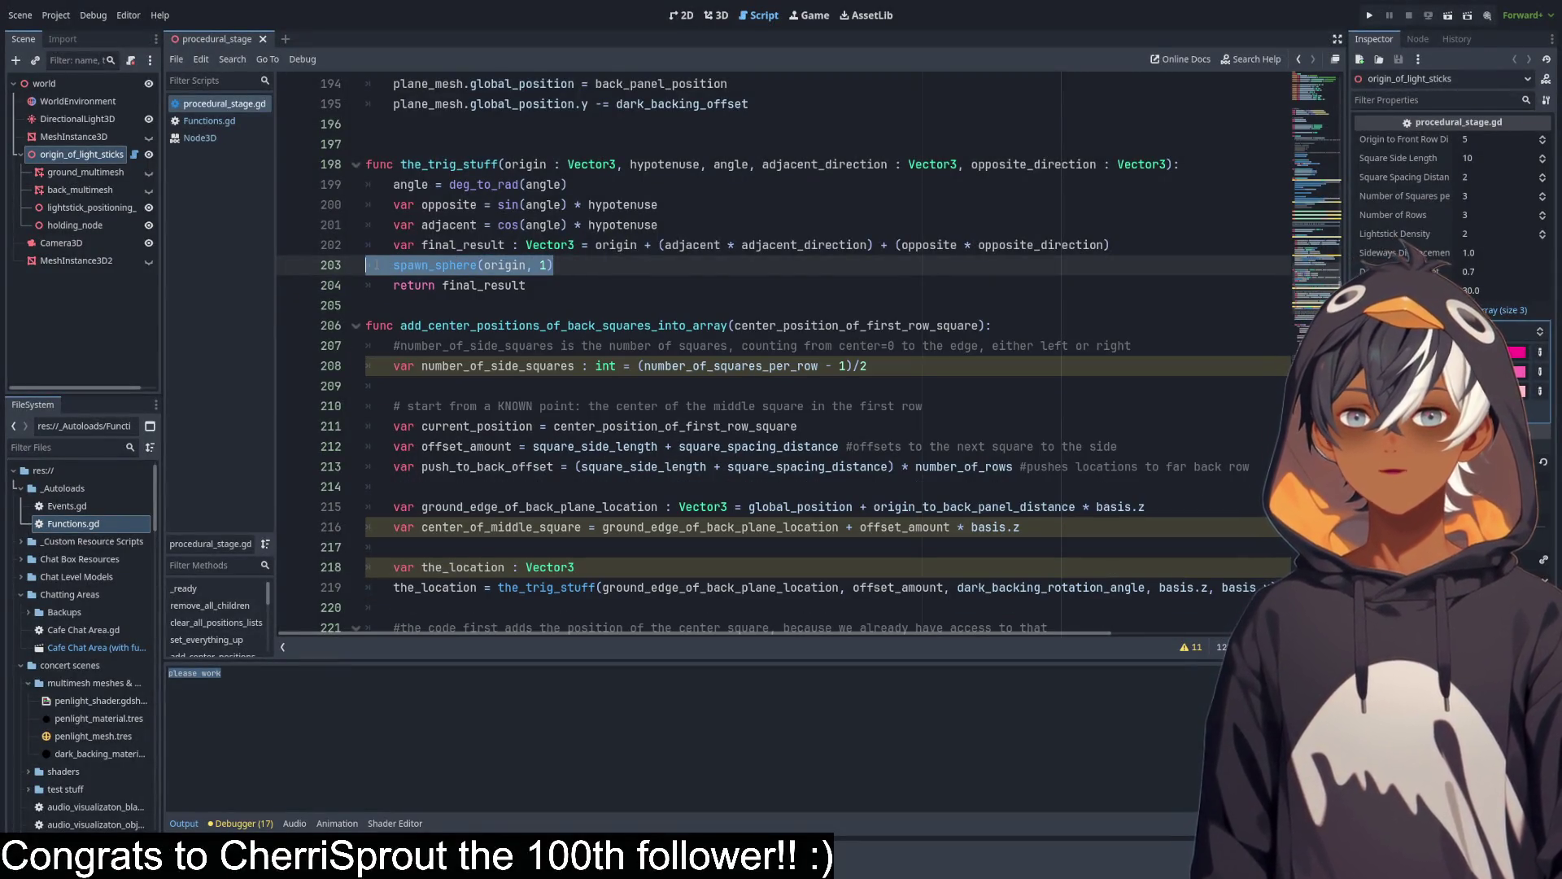
Replace origin in the spawn_sphere call with Vector3 from autocomplete.
double_click(504, 265)
type("vec")
key("Down")
key("Down")
key("Down")
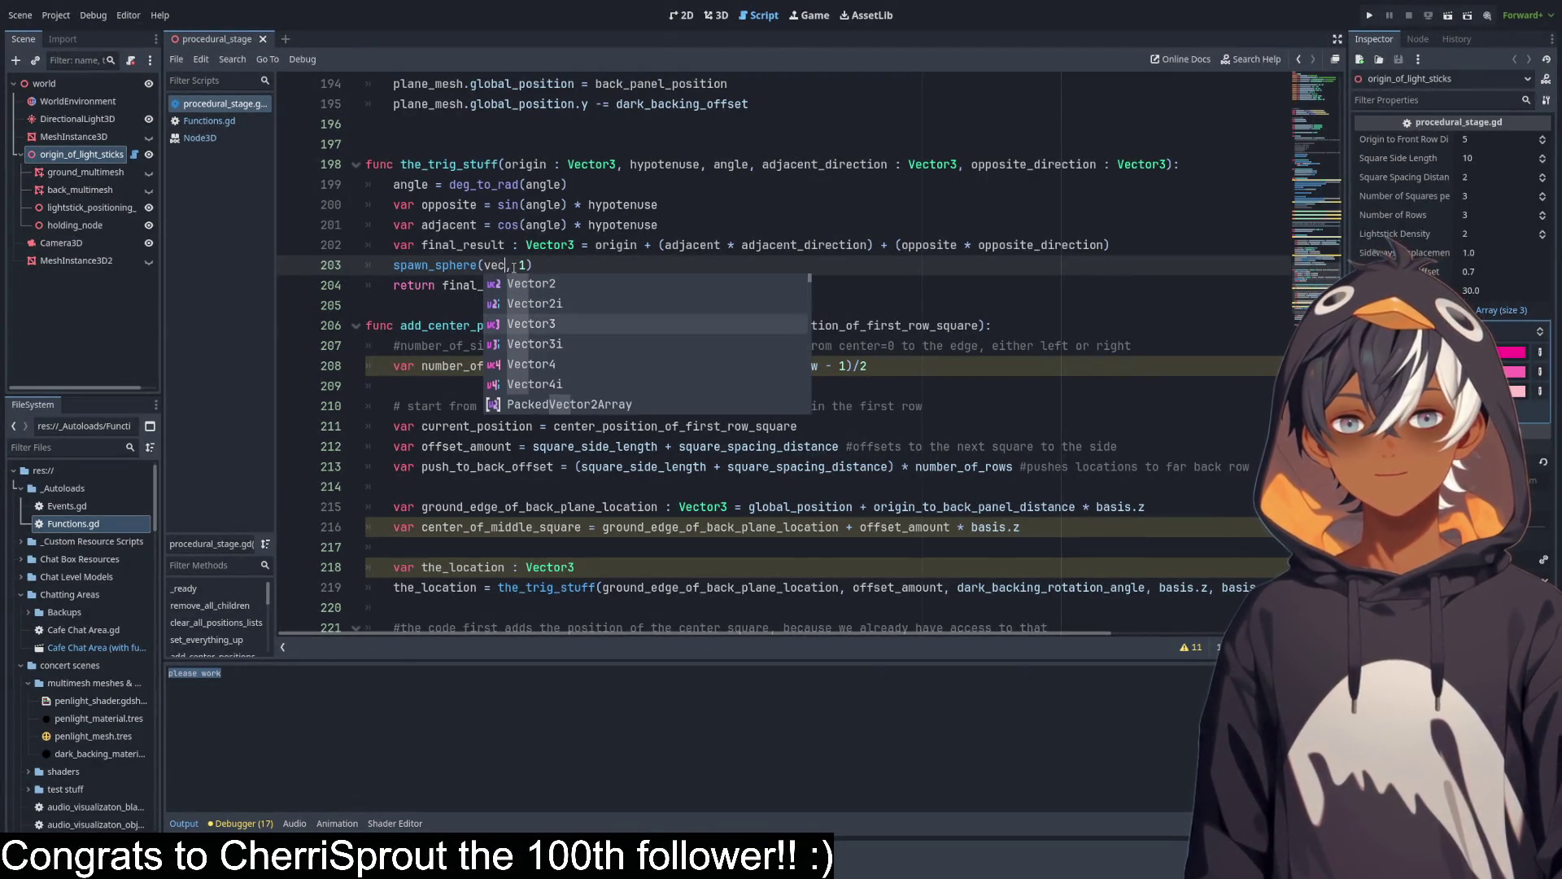
key("Up")
key("Escape")
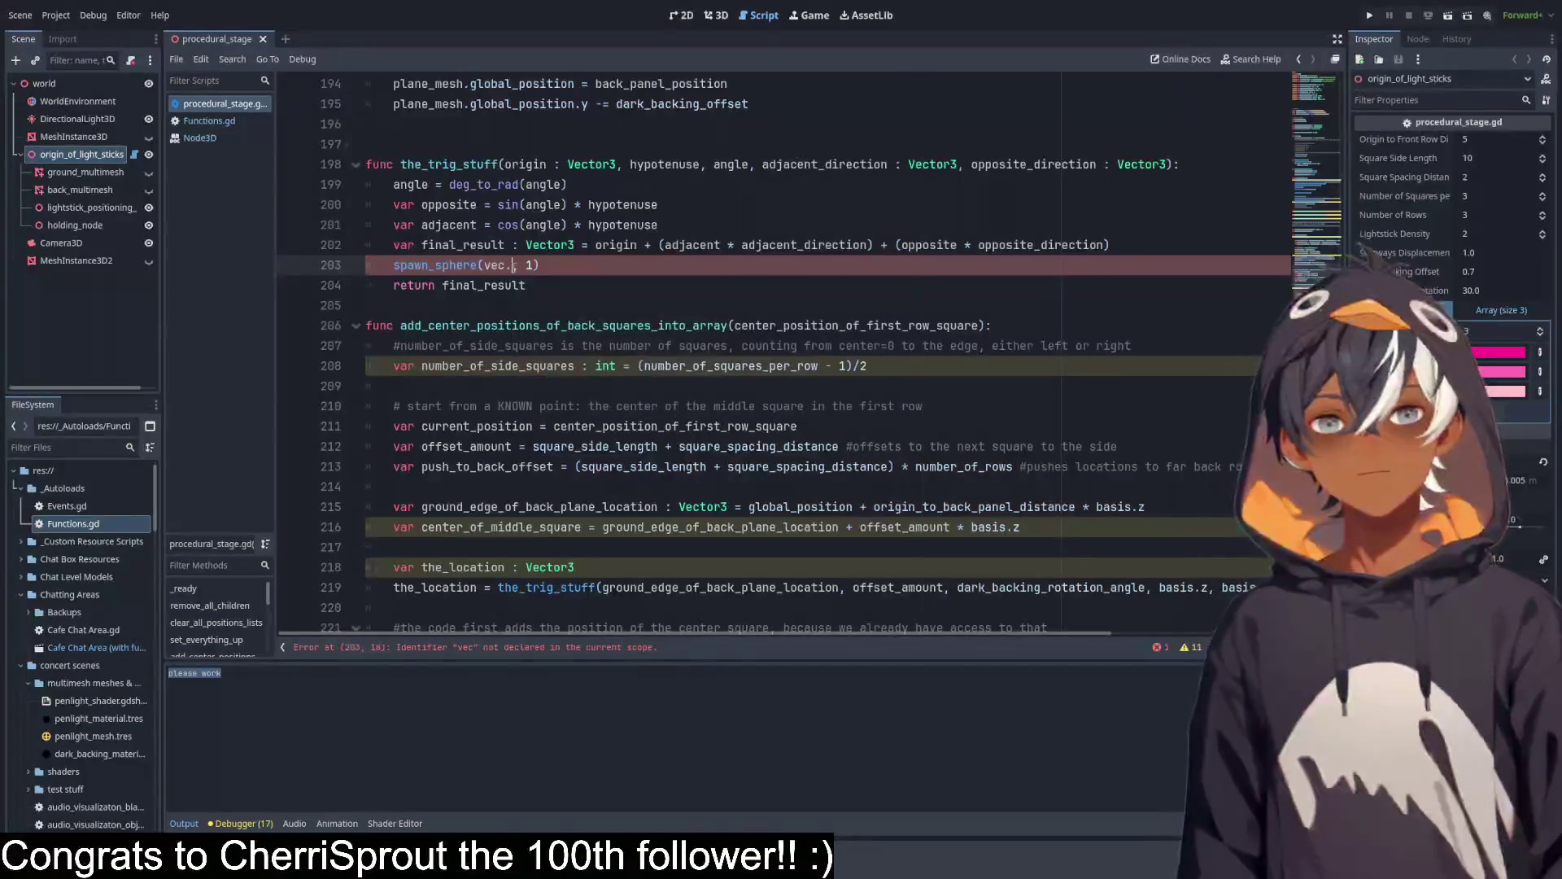
type("t")
key("Down")
key("Down")
key("Return")
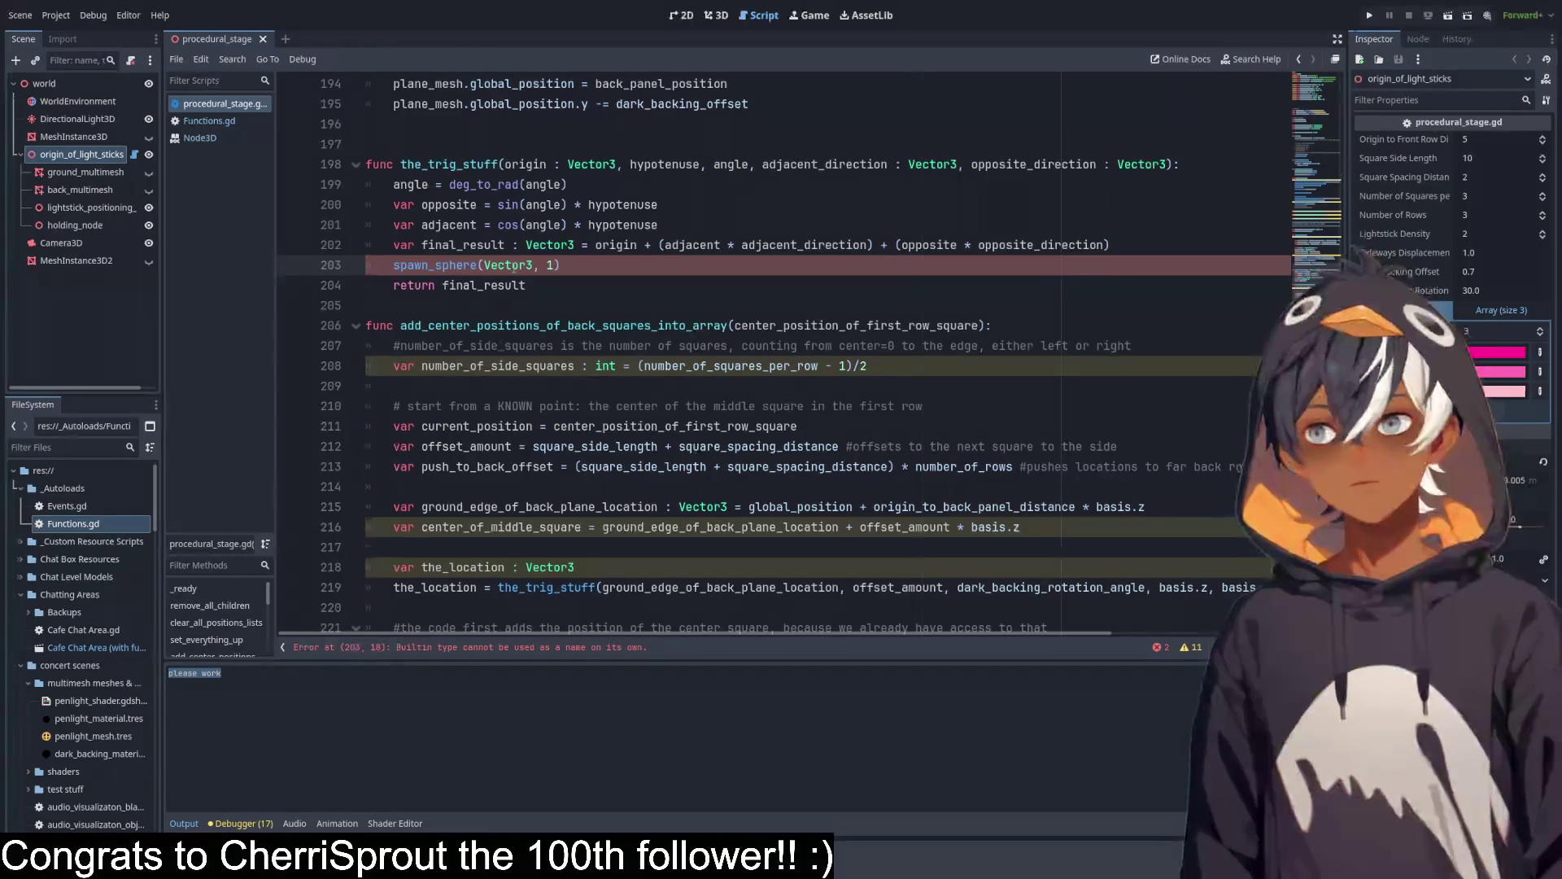
Complete the argument as Vector3.ZERO, save, and add a blank line below.
type(".")
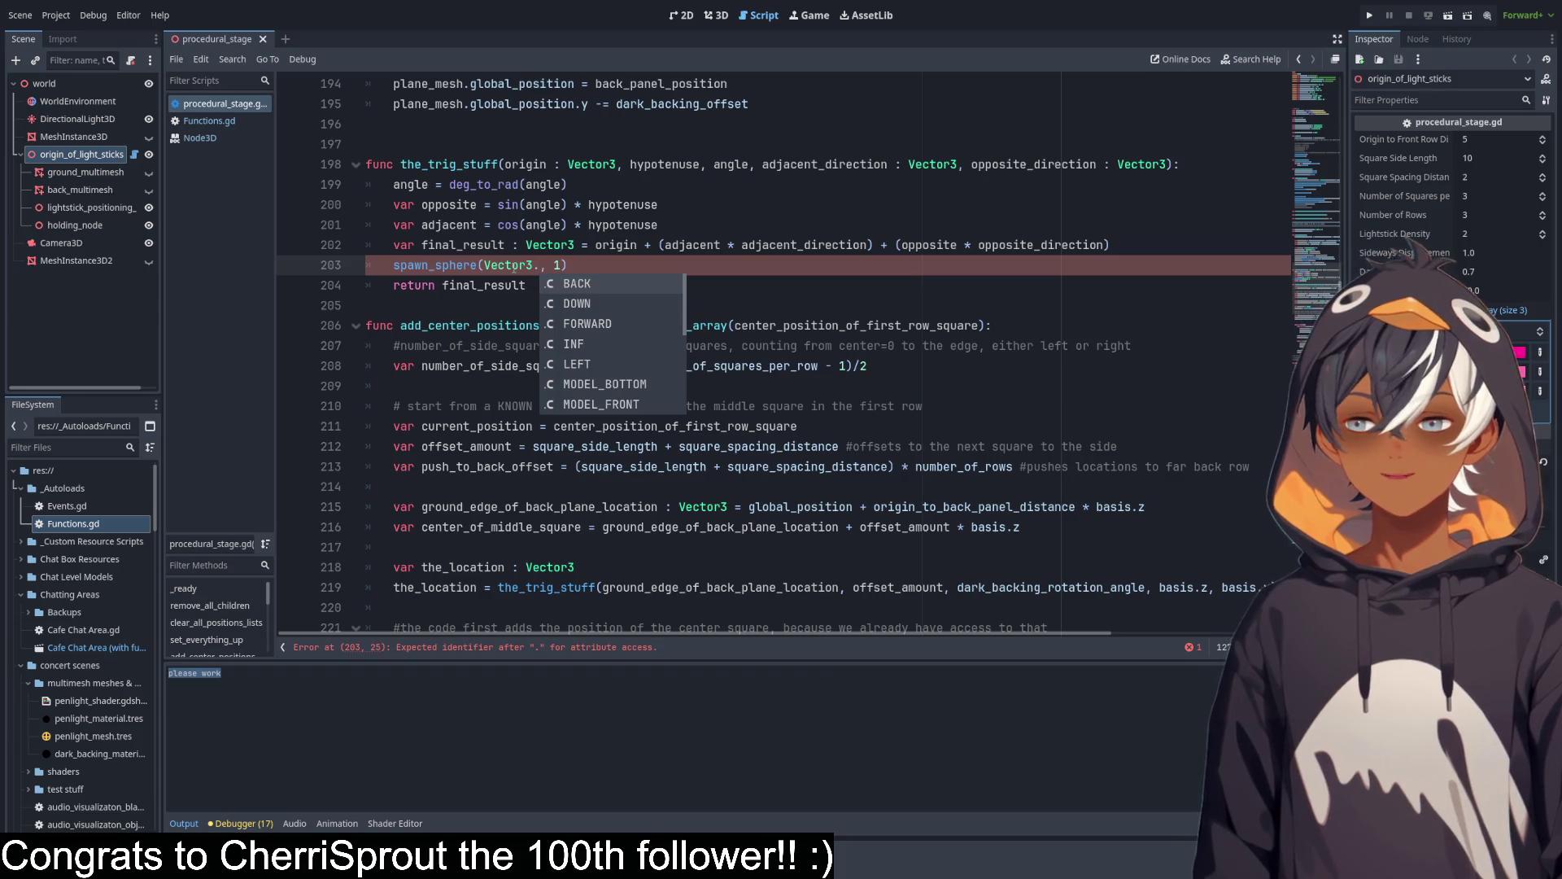
key("Down")
key("Down")
key("Down")
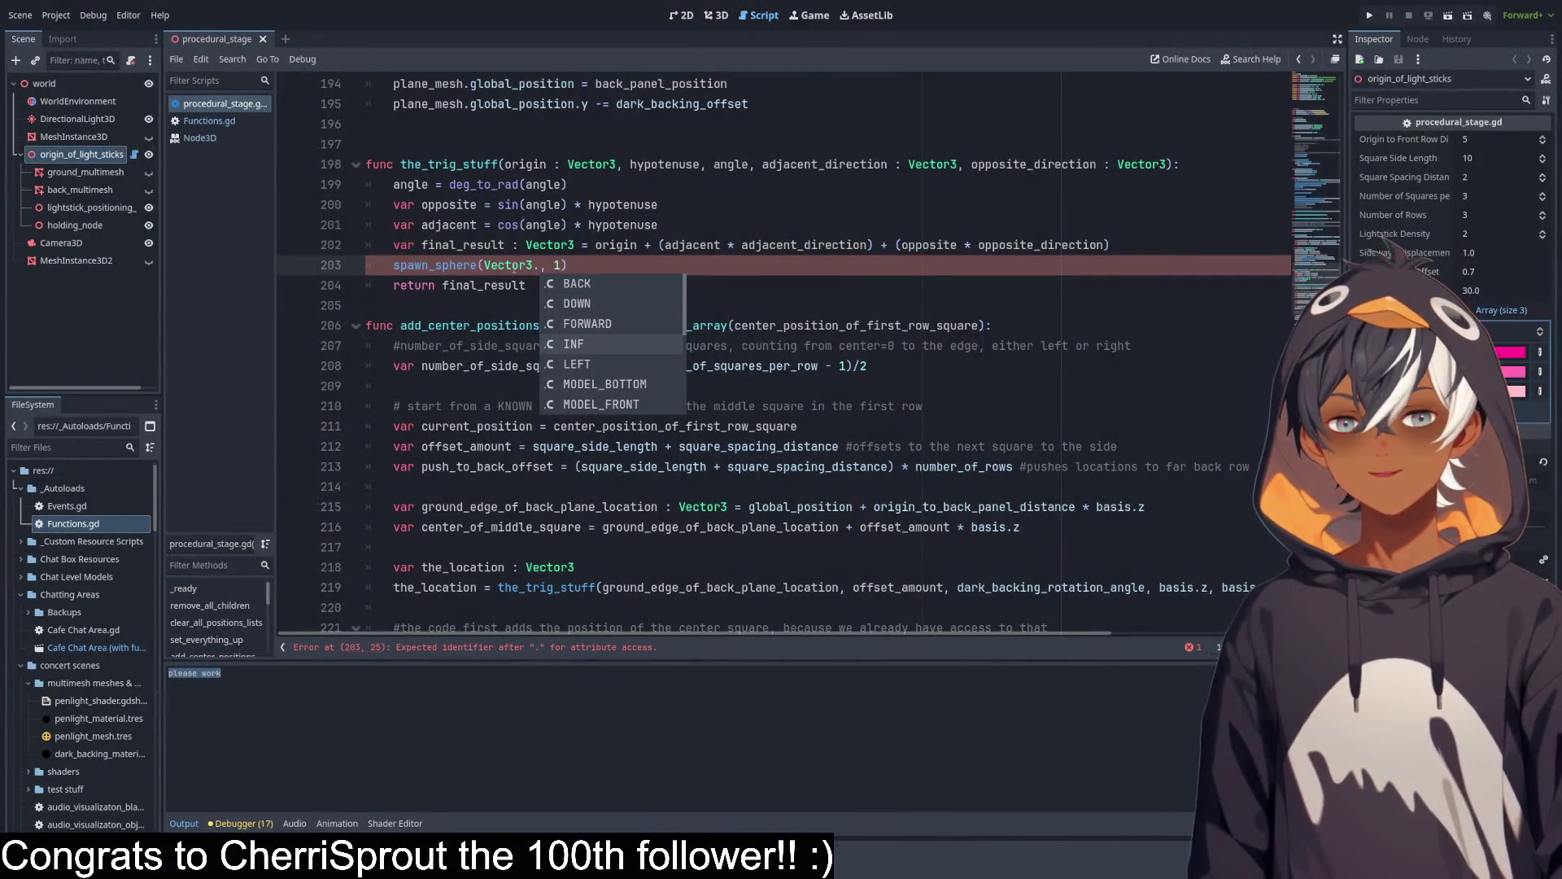
key("Up")
key("Up")
key("Up")
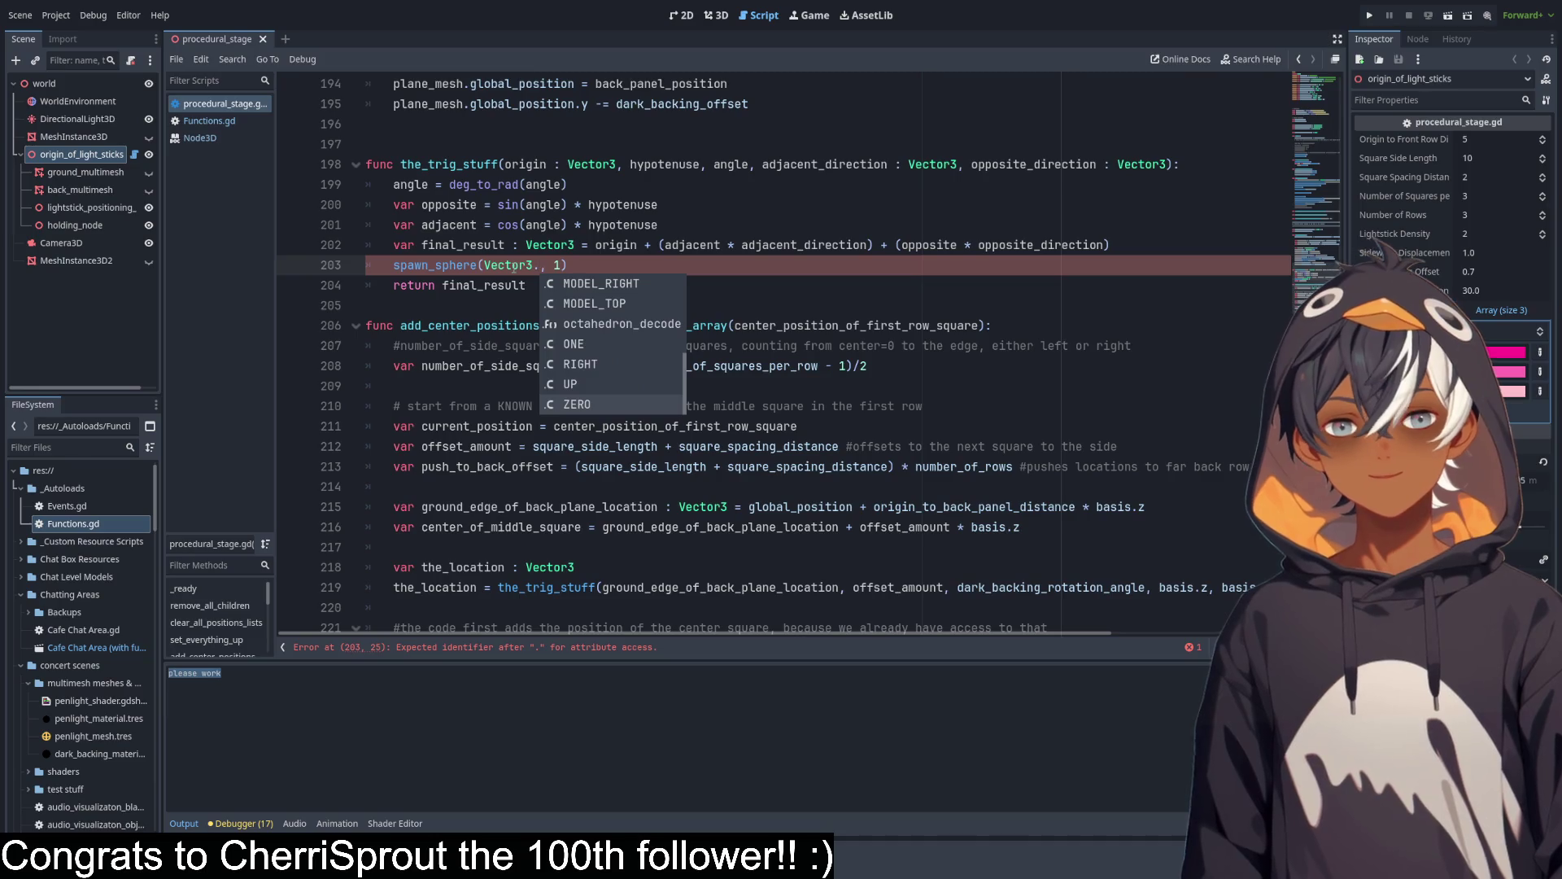
key("Return")
key("ctrl+s")
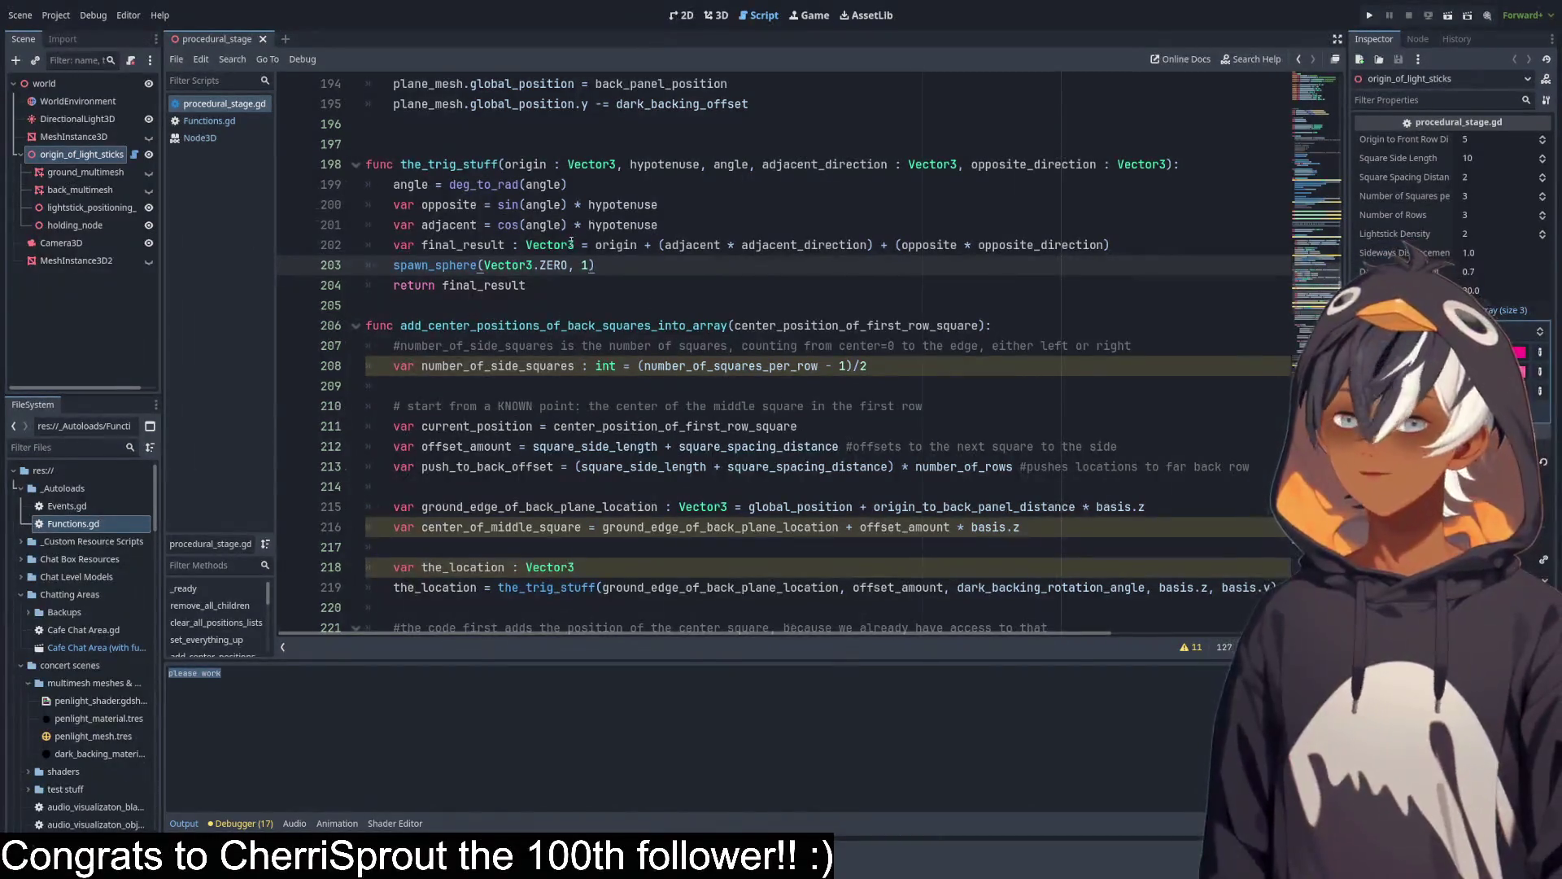
key("Return")
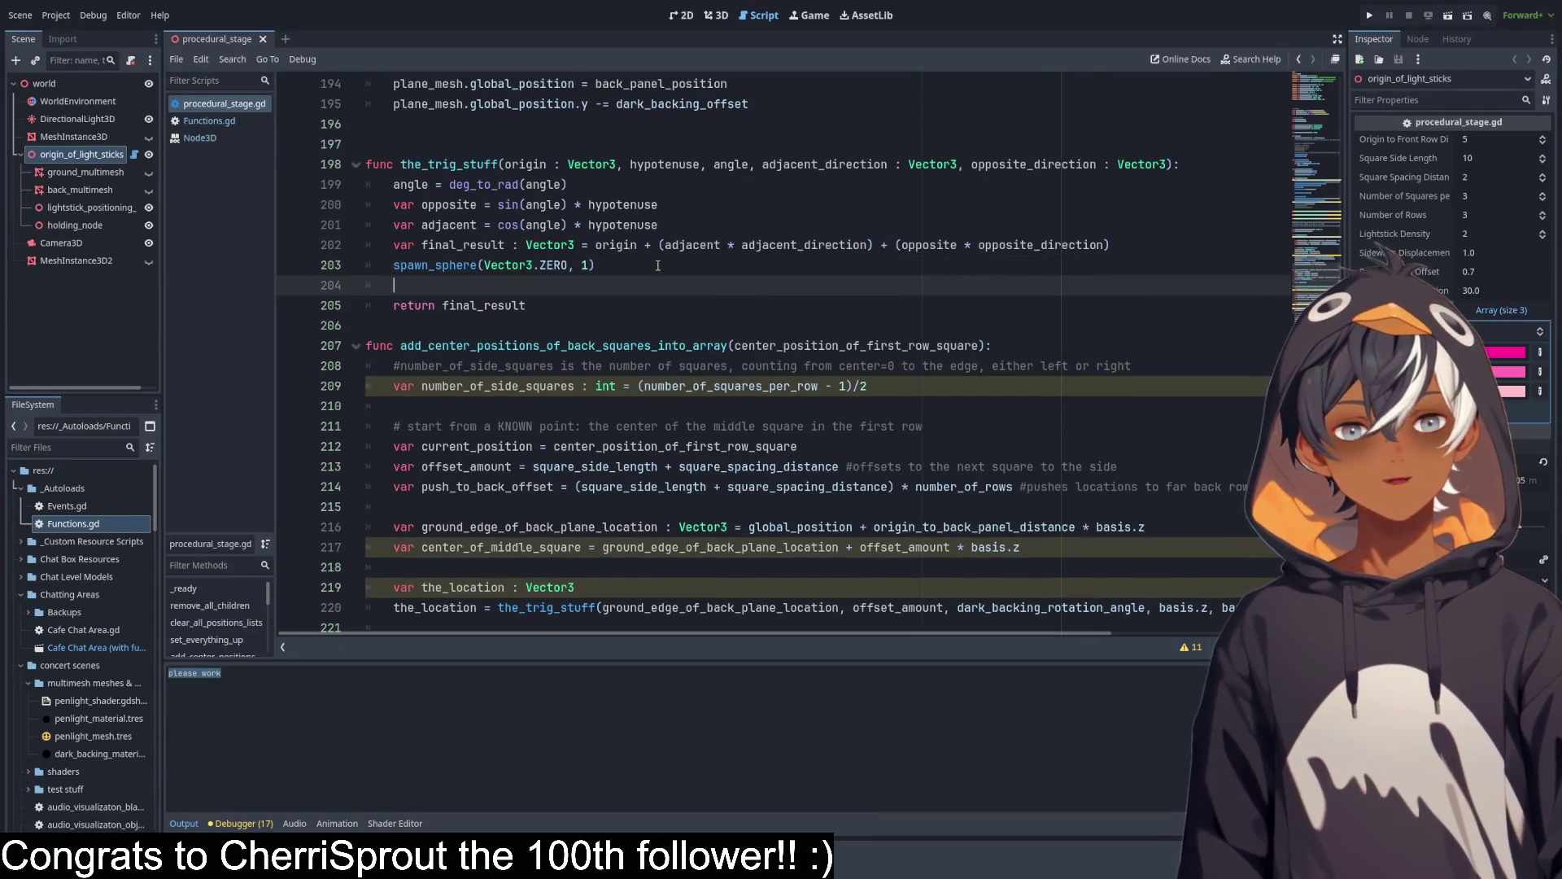
Write print("origin: " + origin) below the spawn_sphere call.
type("print")
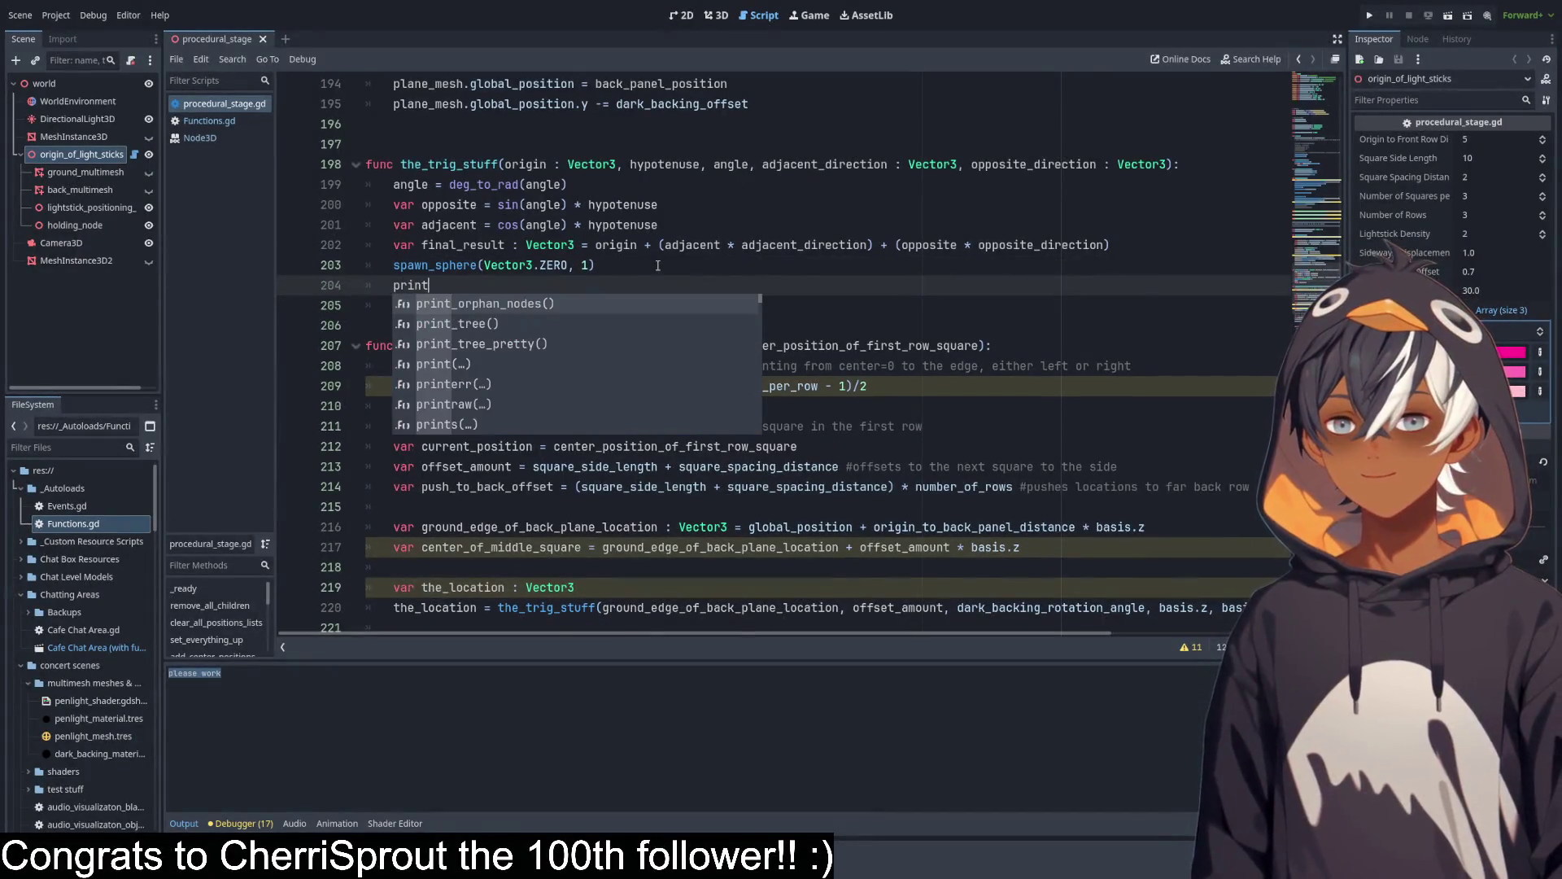
type("()")
key("Left")
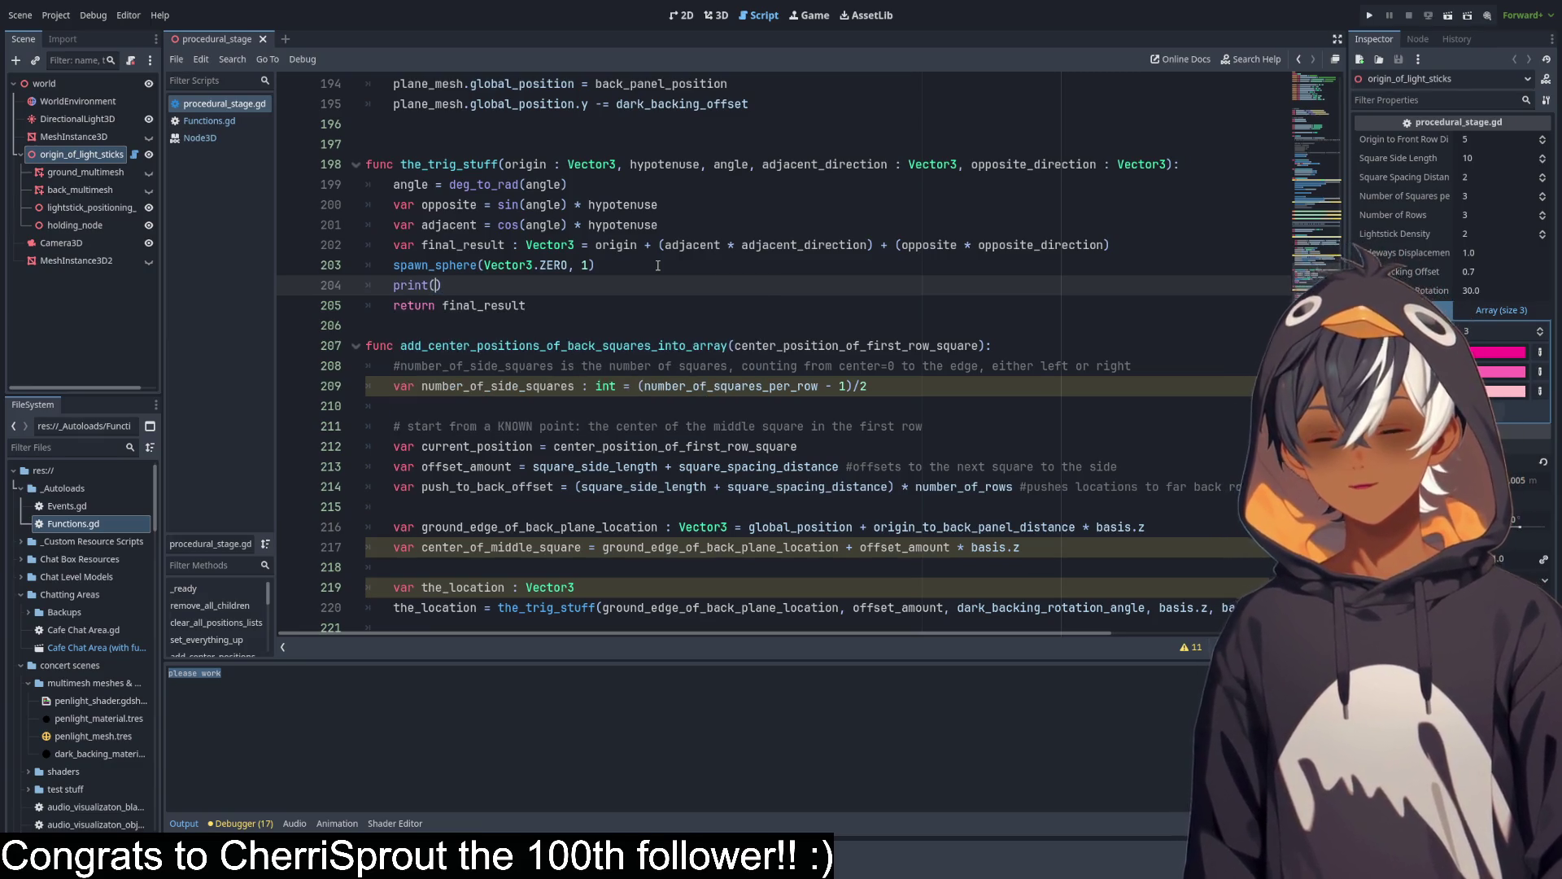
type("\"")
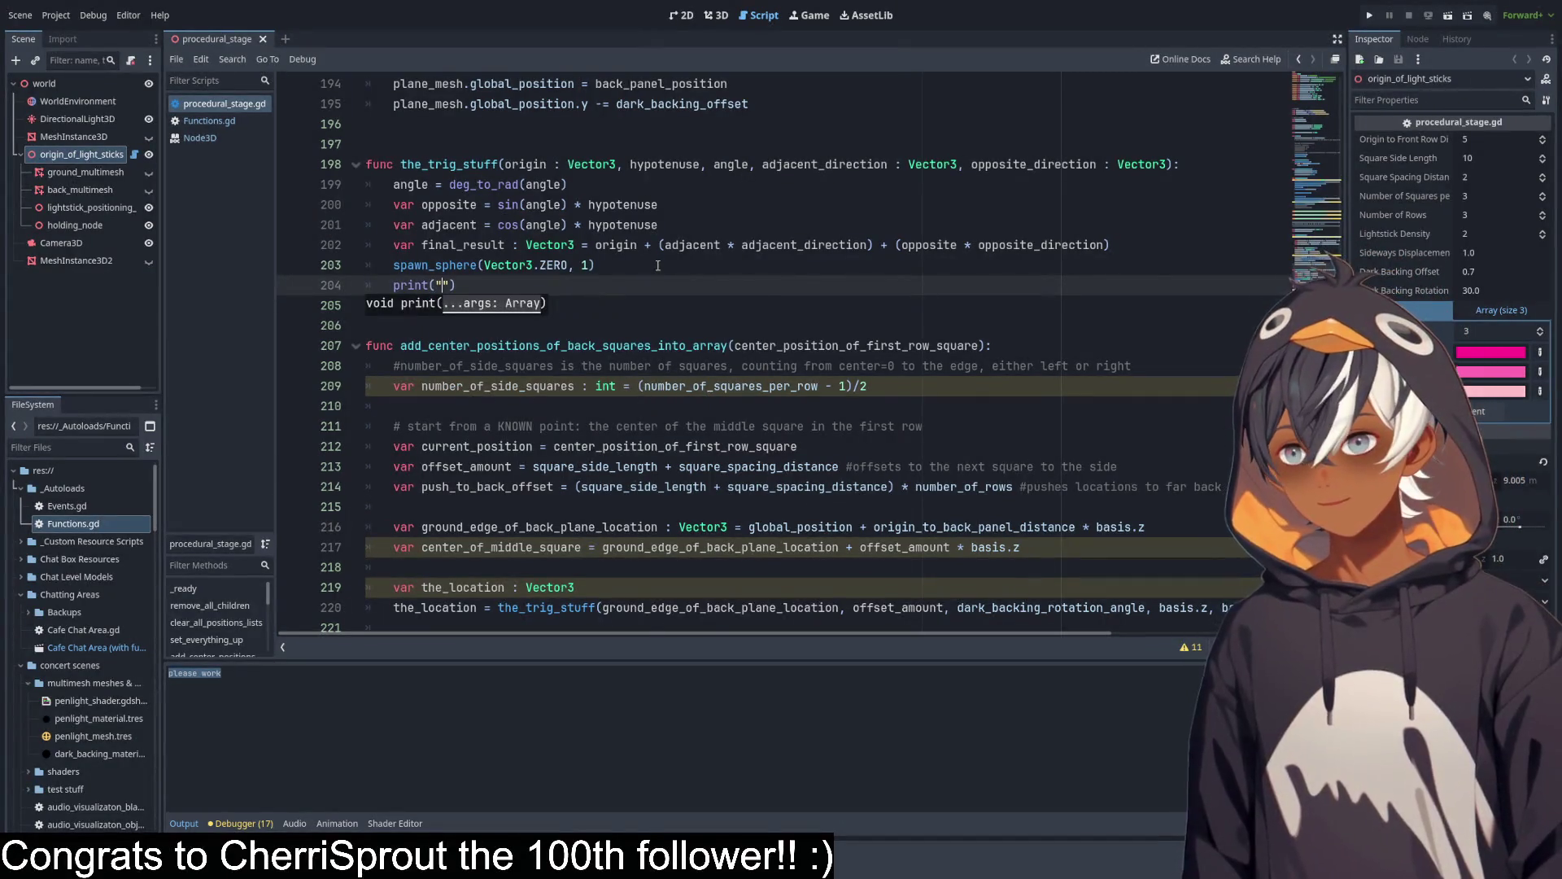
type("origin")
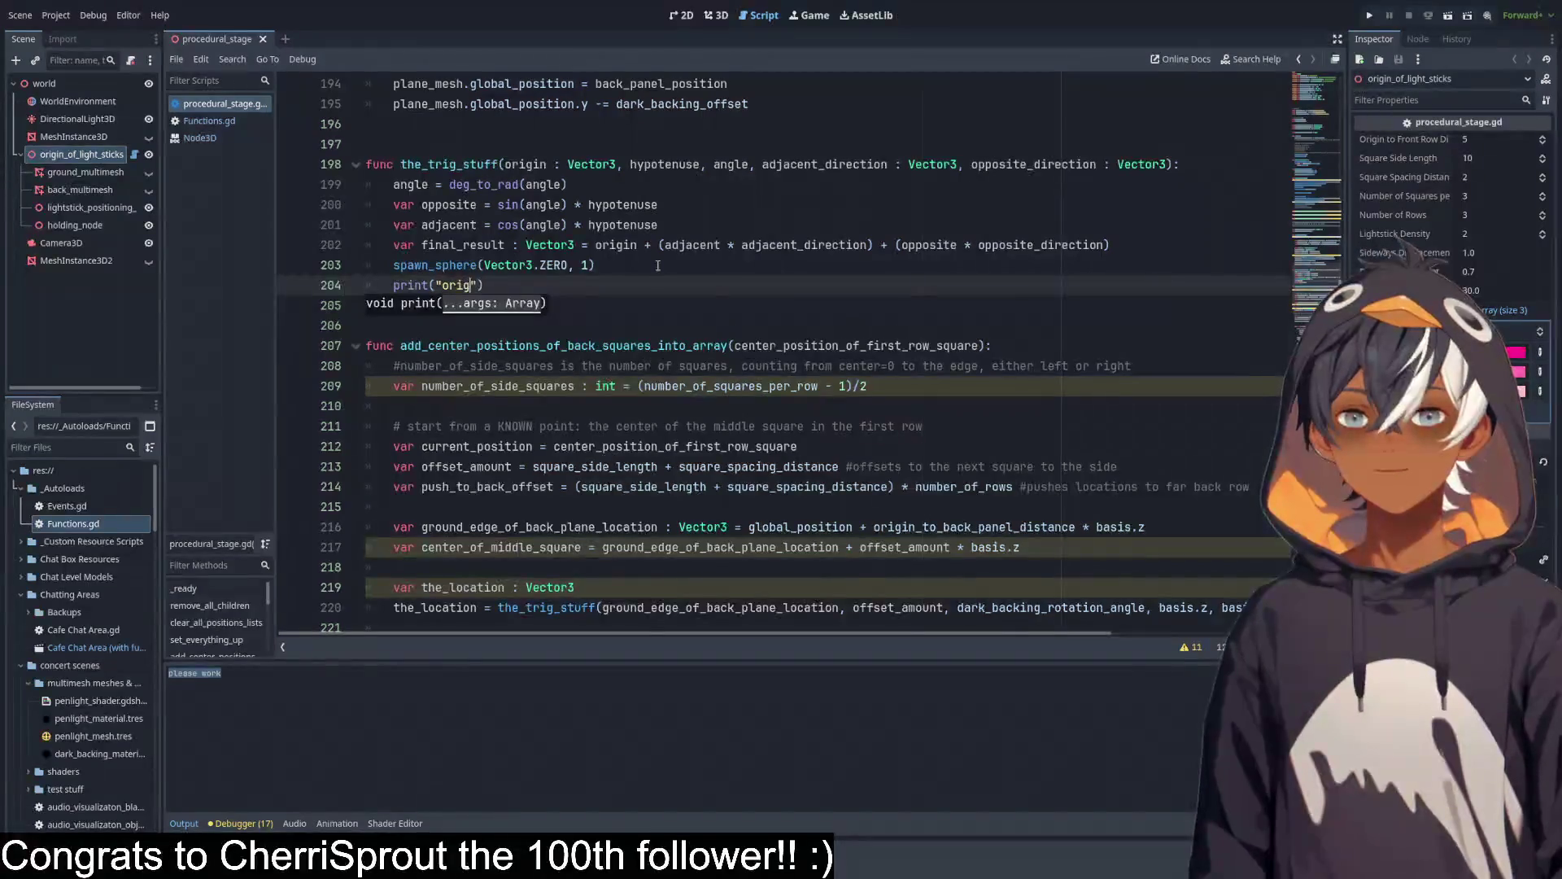
type(": \"")
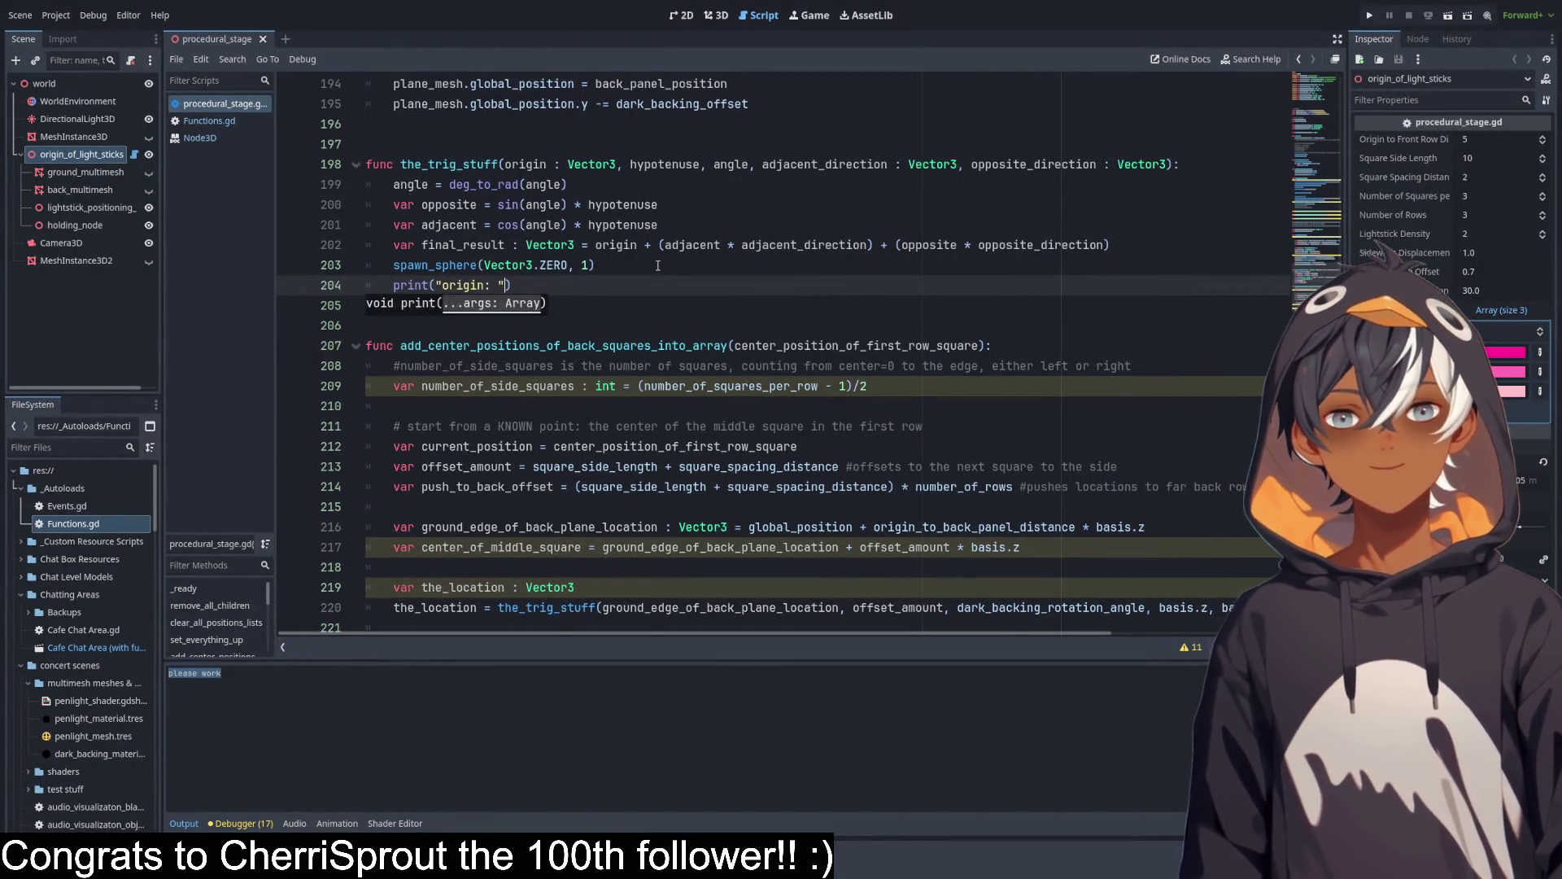
type(" +")
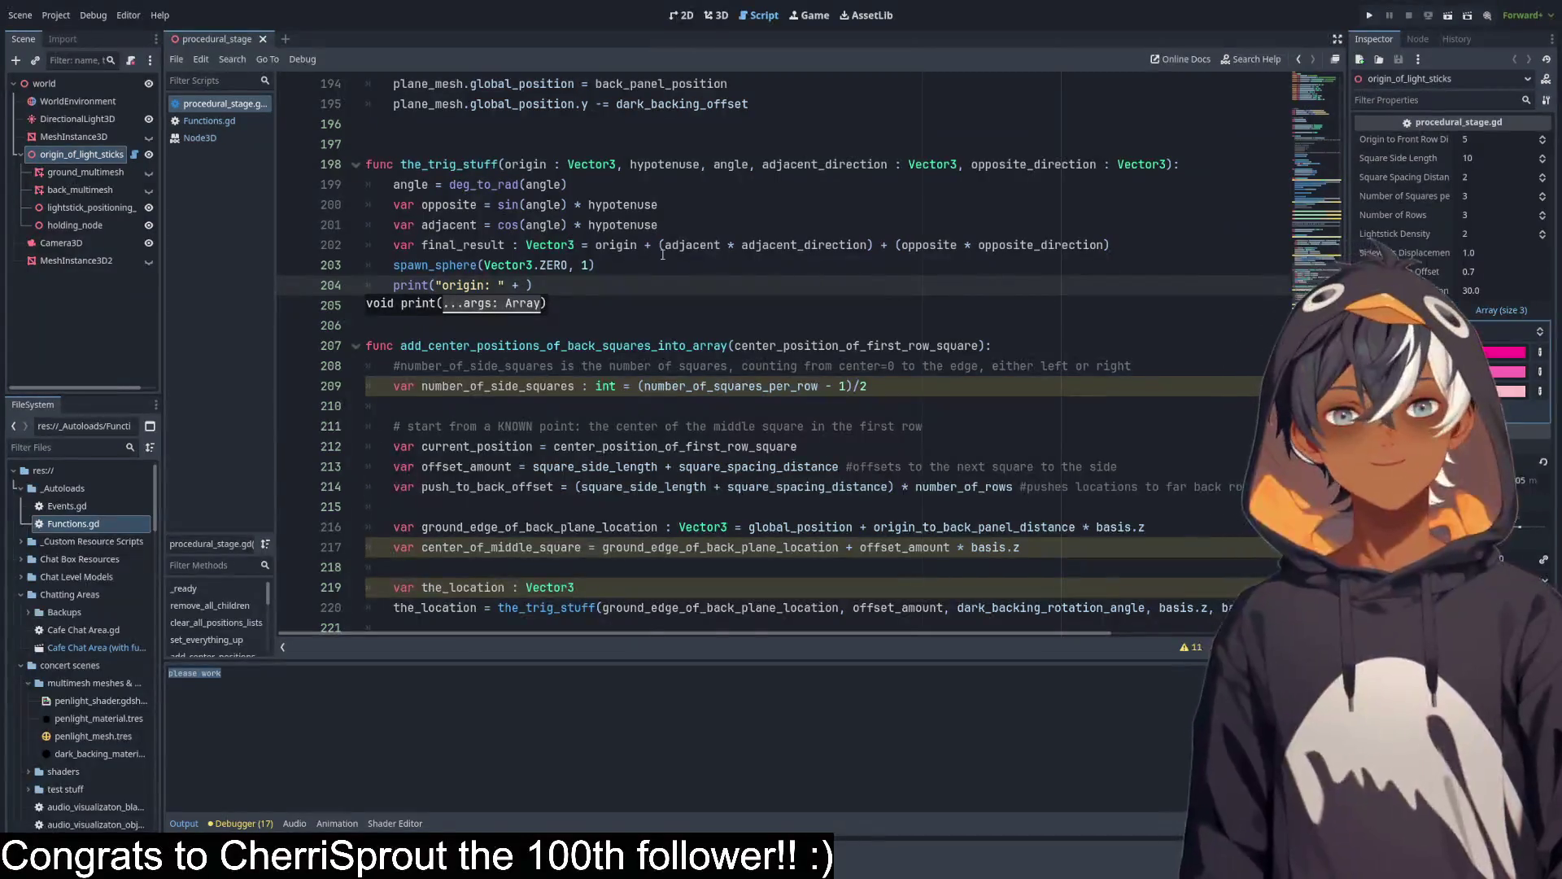
double_click(516, 164)
key("ctrl+c")
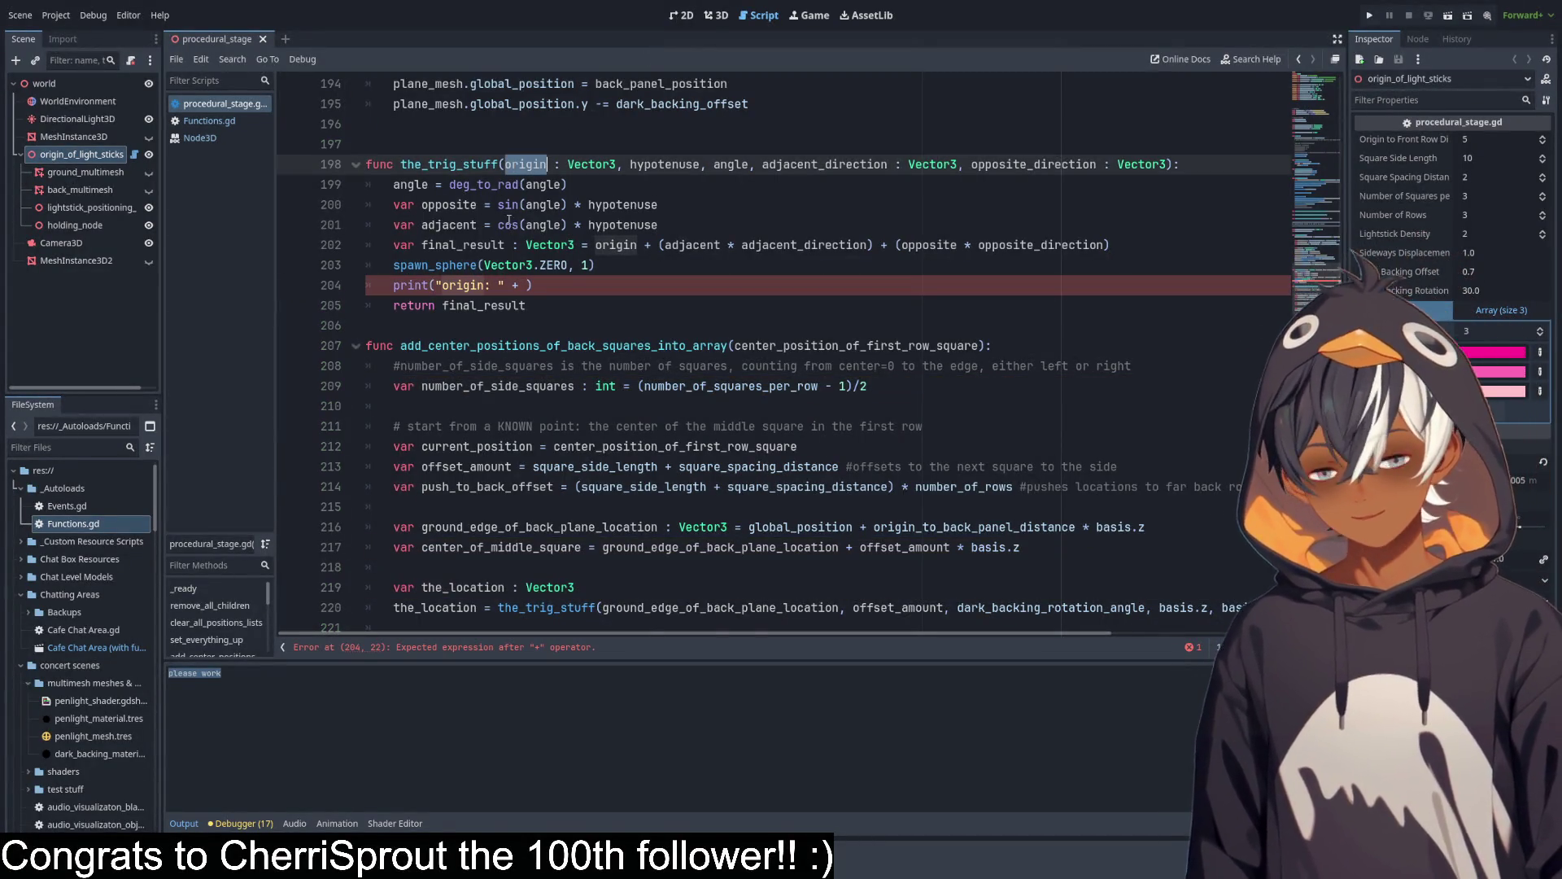
left_click(527, 287)
key("ctrl+v")
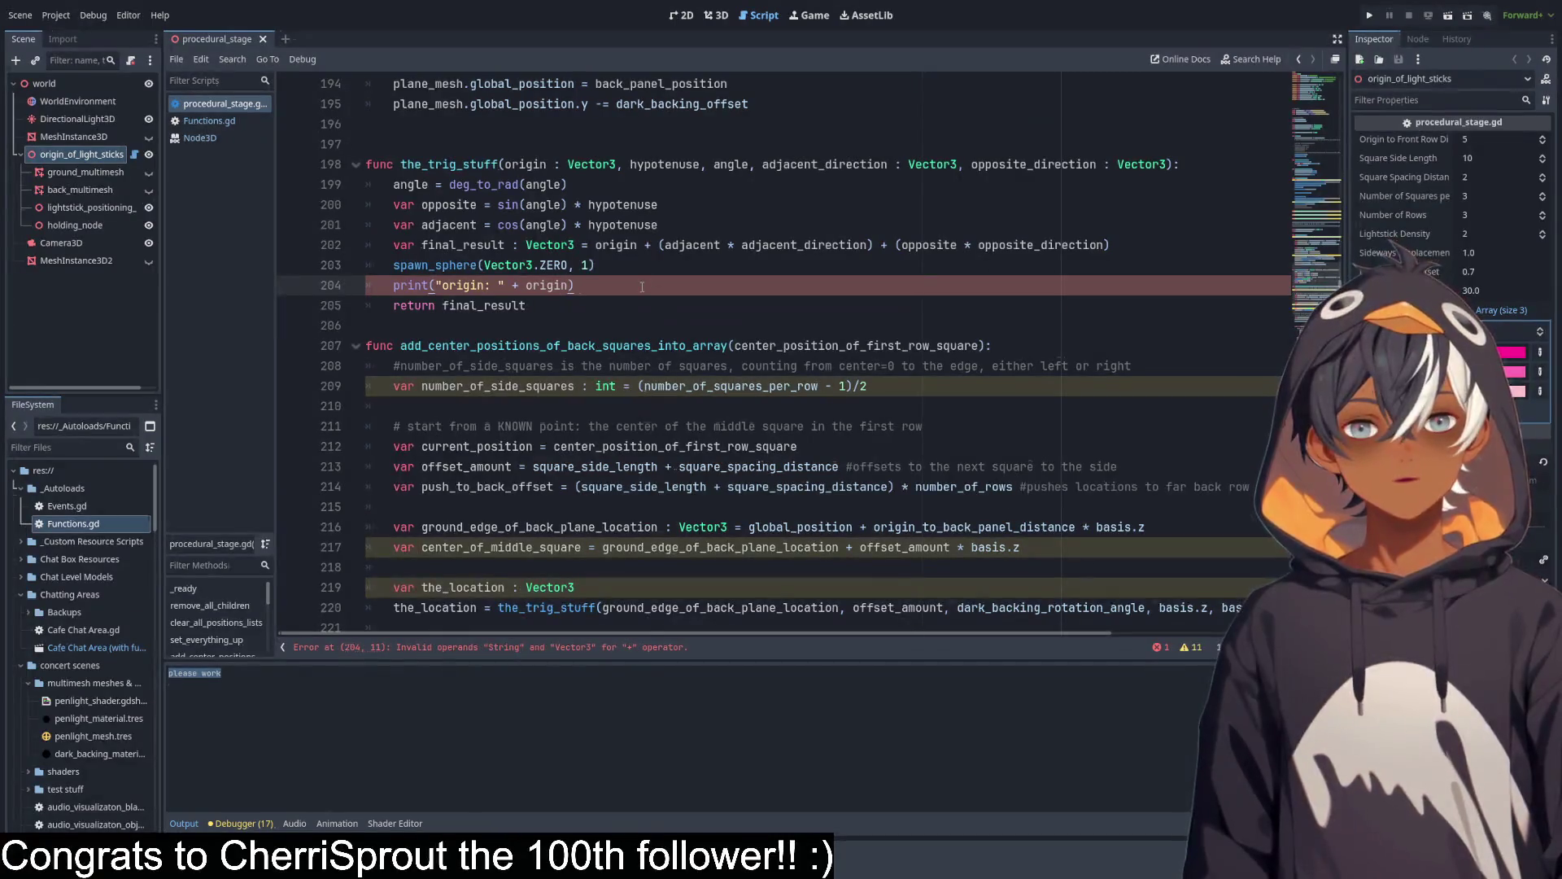
key("Return")
Duplicate the print line and make the second one print final_result.
left_click_drag(618, 286, 639, 265)
key("BackSpace")
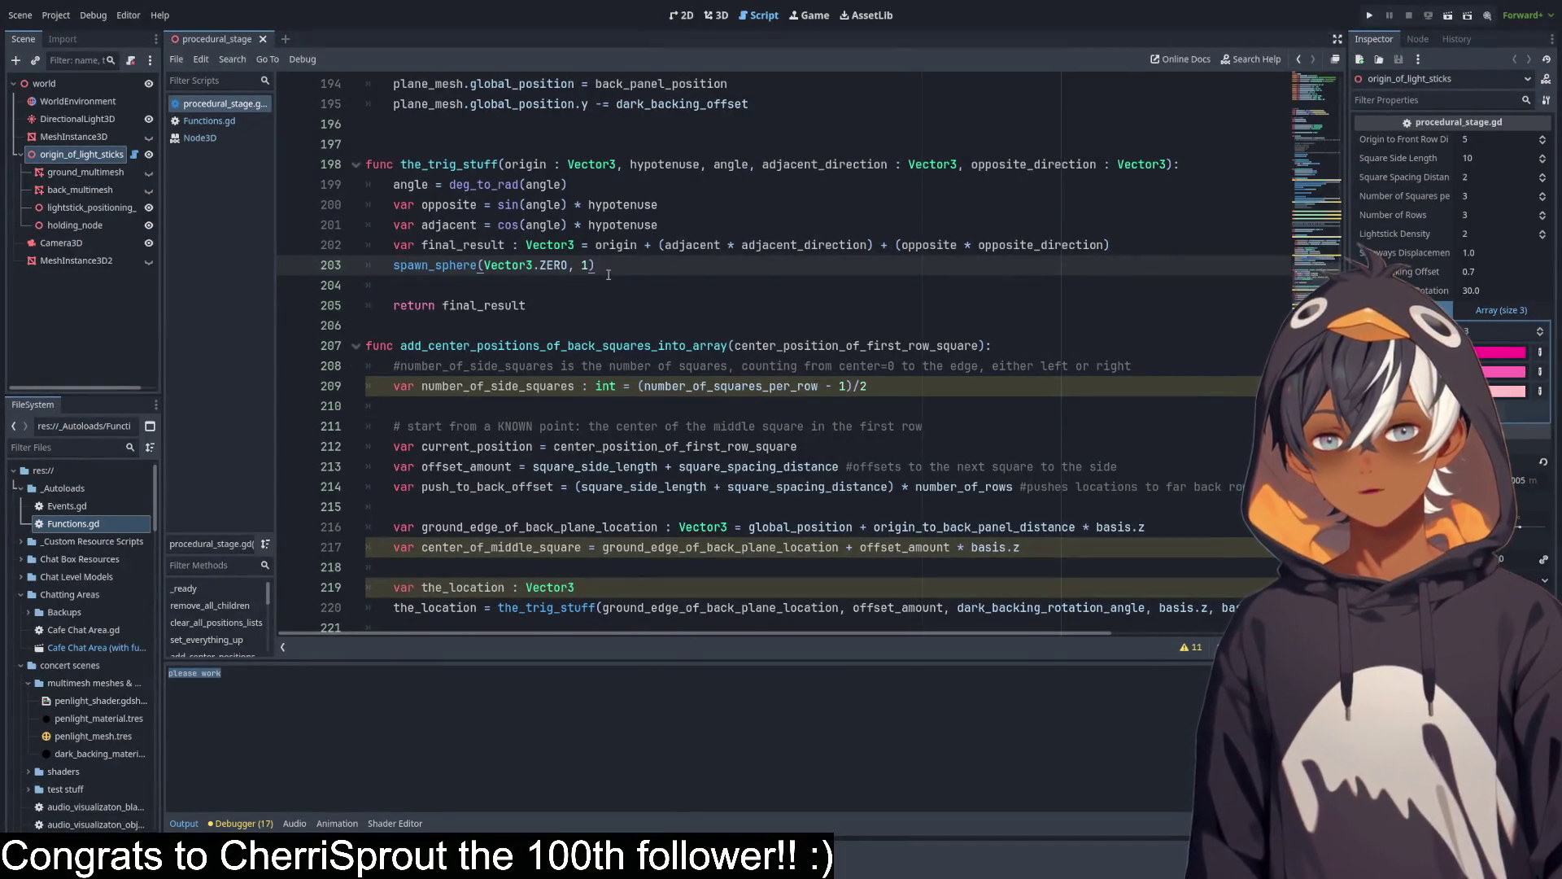
key("ctrl+v")
key("ctrl+v")
double_click(484, 345)
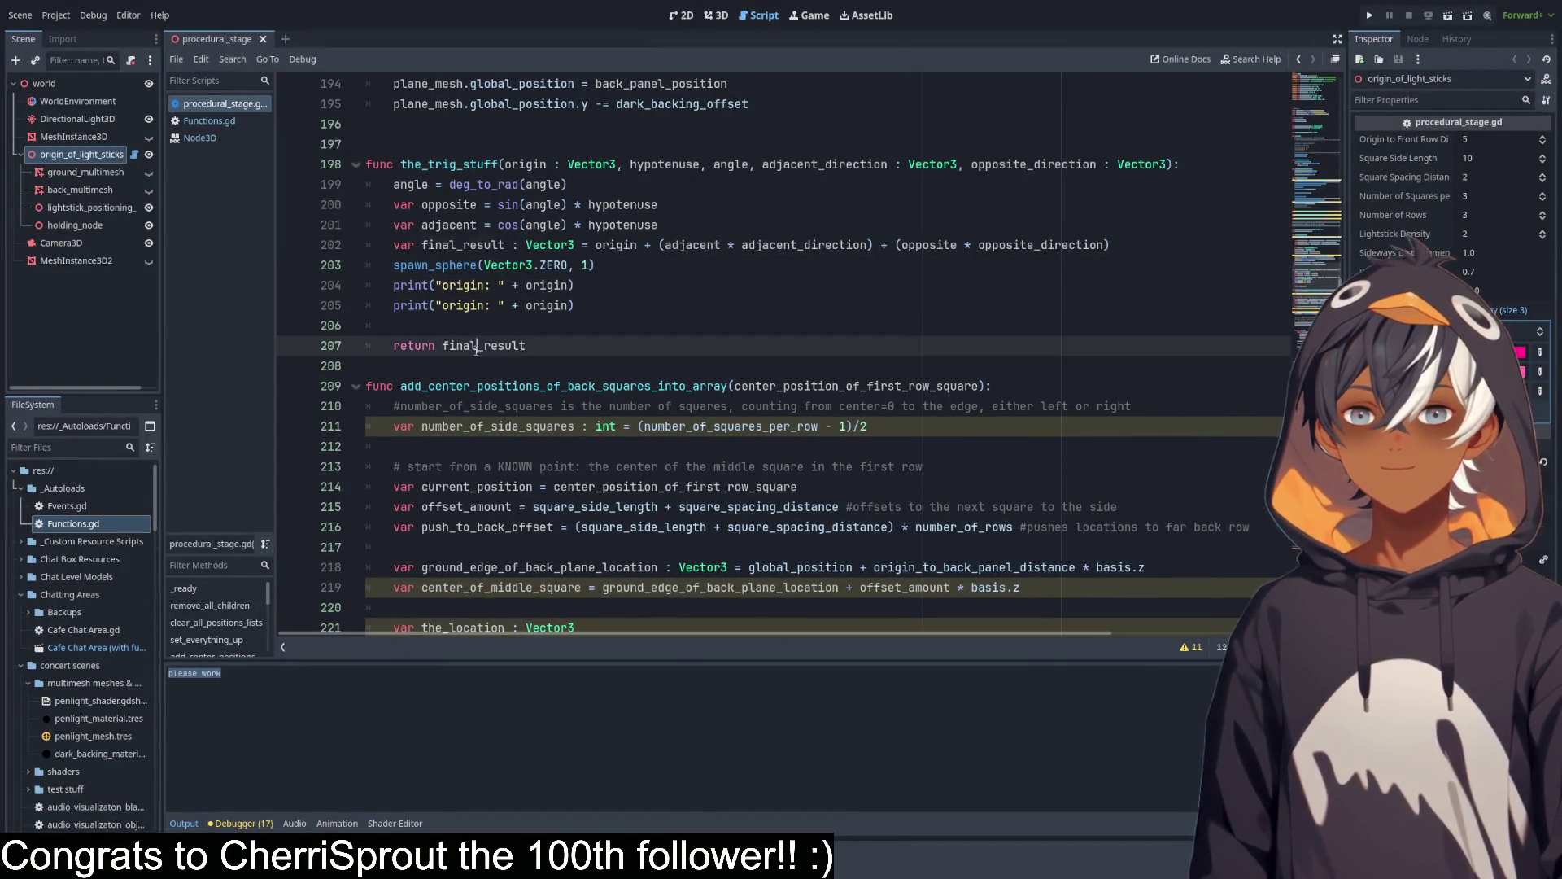
key("ctrl+c")
double_click(549, 305)
key("ctrl+v")
Relabel the second print as "final result: " and save the script.
double_click(462, 306)
key("ctrl+v")
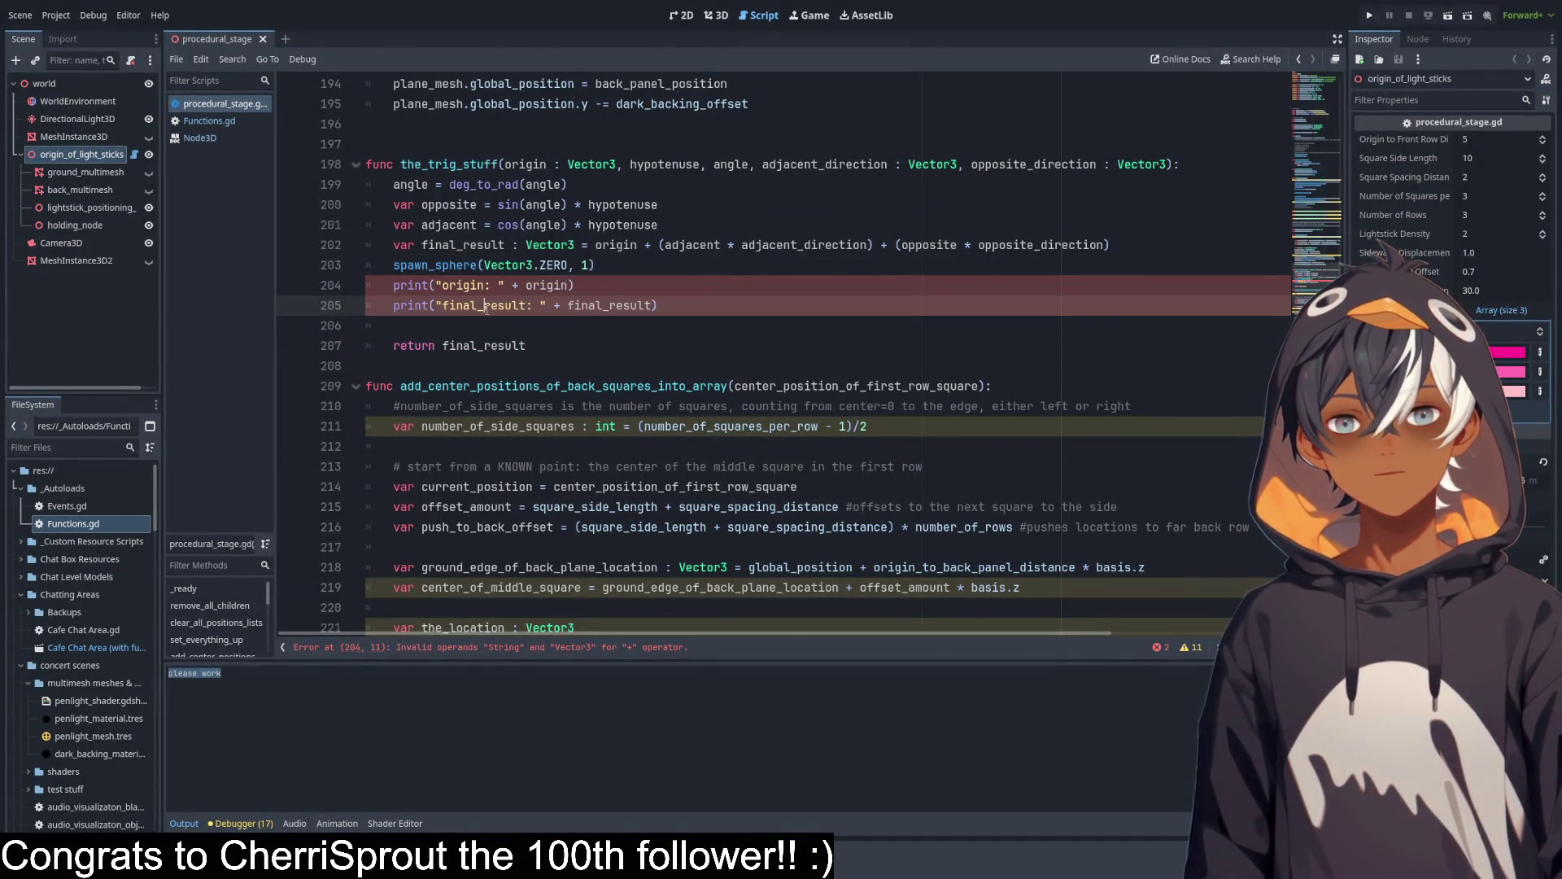
left_click(484, 305)
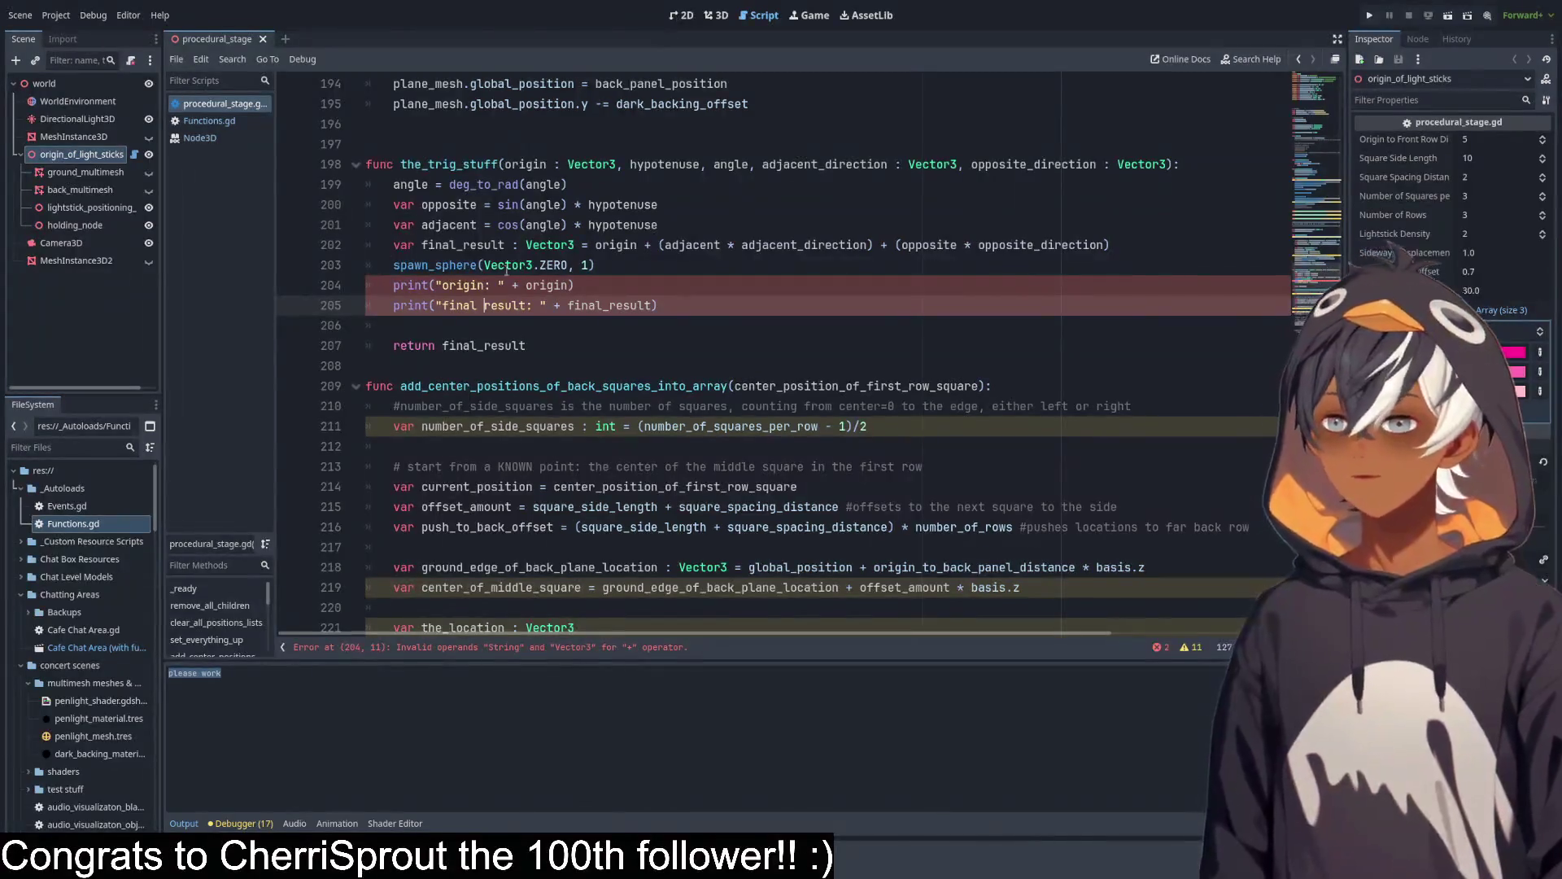
left_click(759, 226)
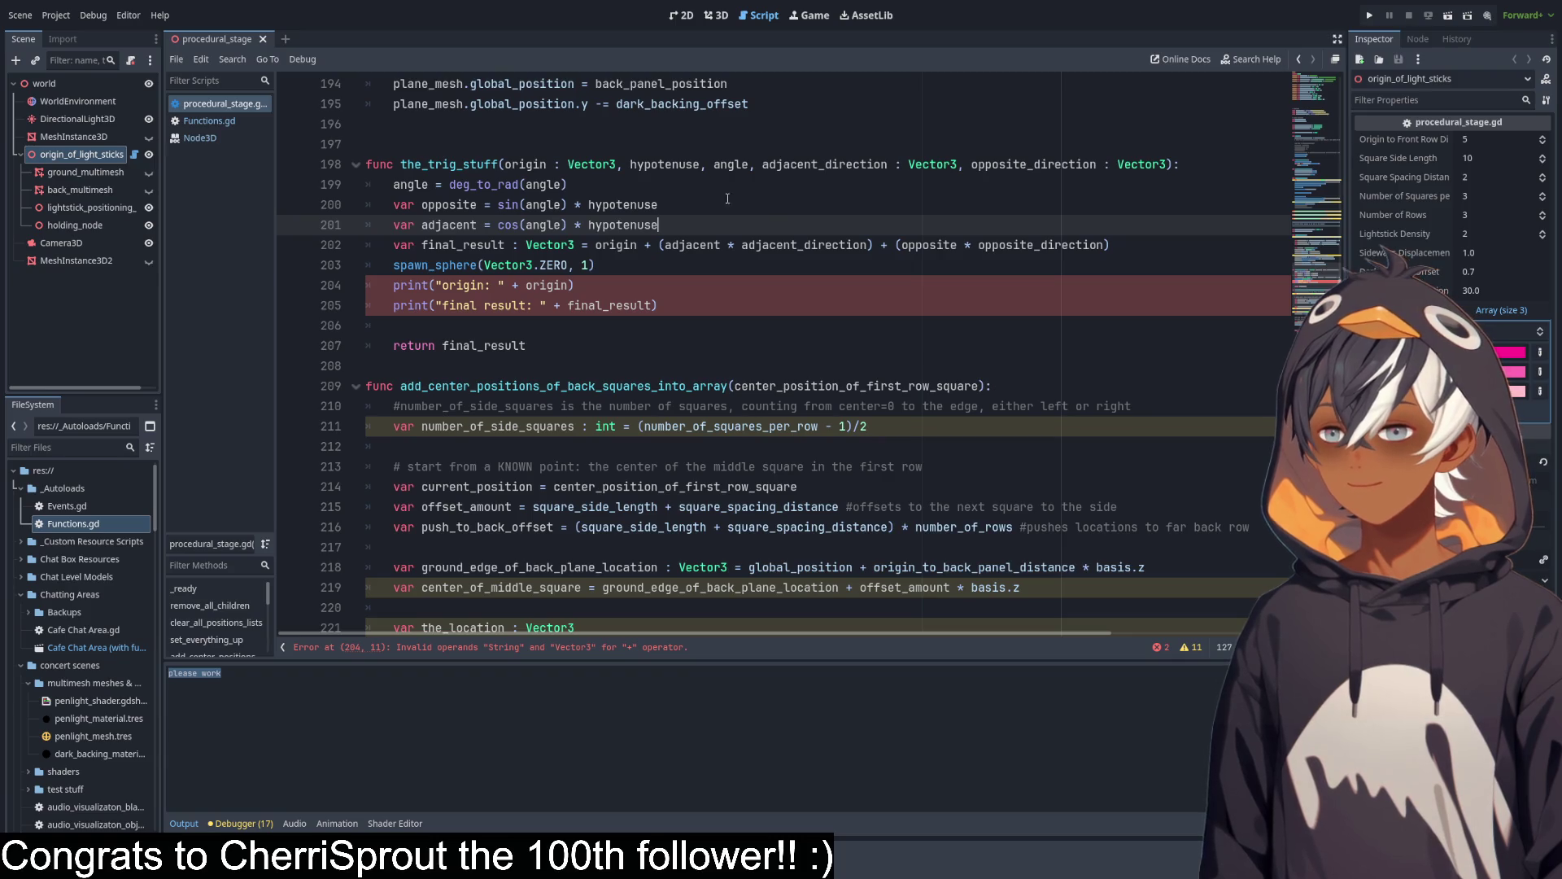
left_click(747, 264)
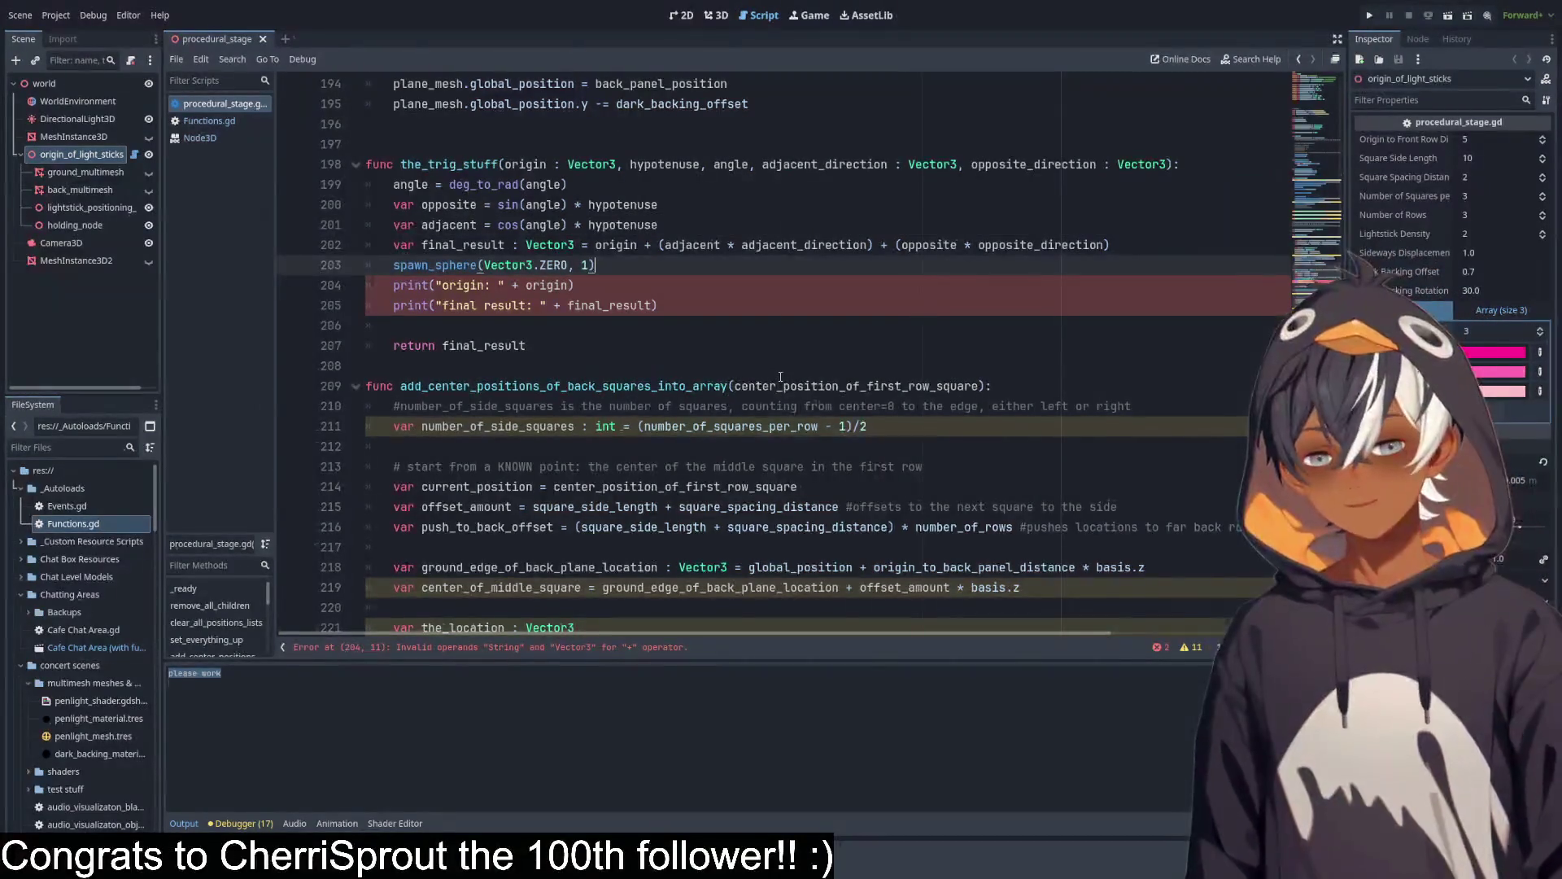
key("ctrl+s")
Replace the + with a comma in both print statements and save.
left_click(516, 285)
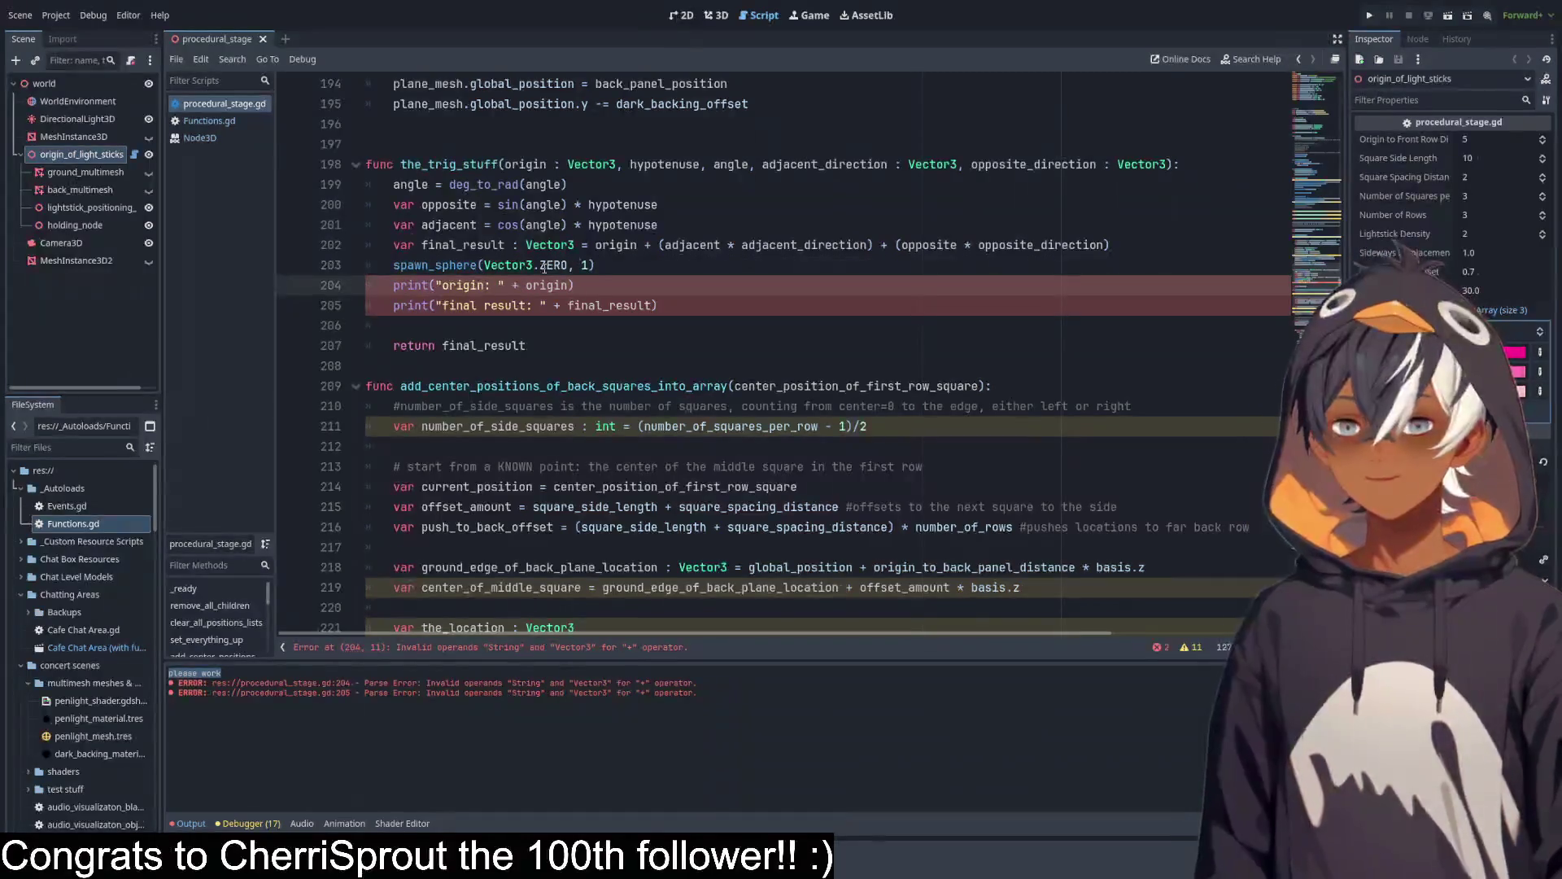
key("BackSpace")
key("BackSpace")
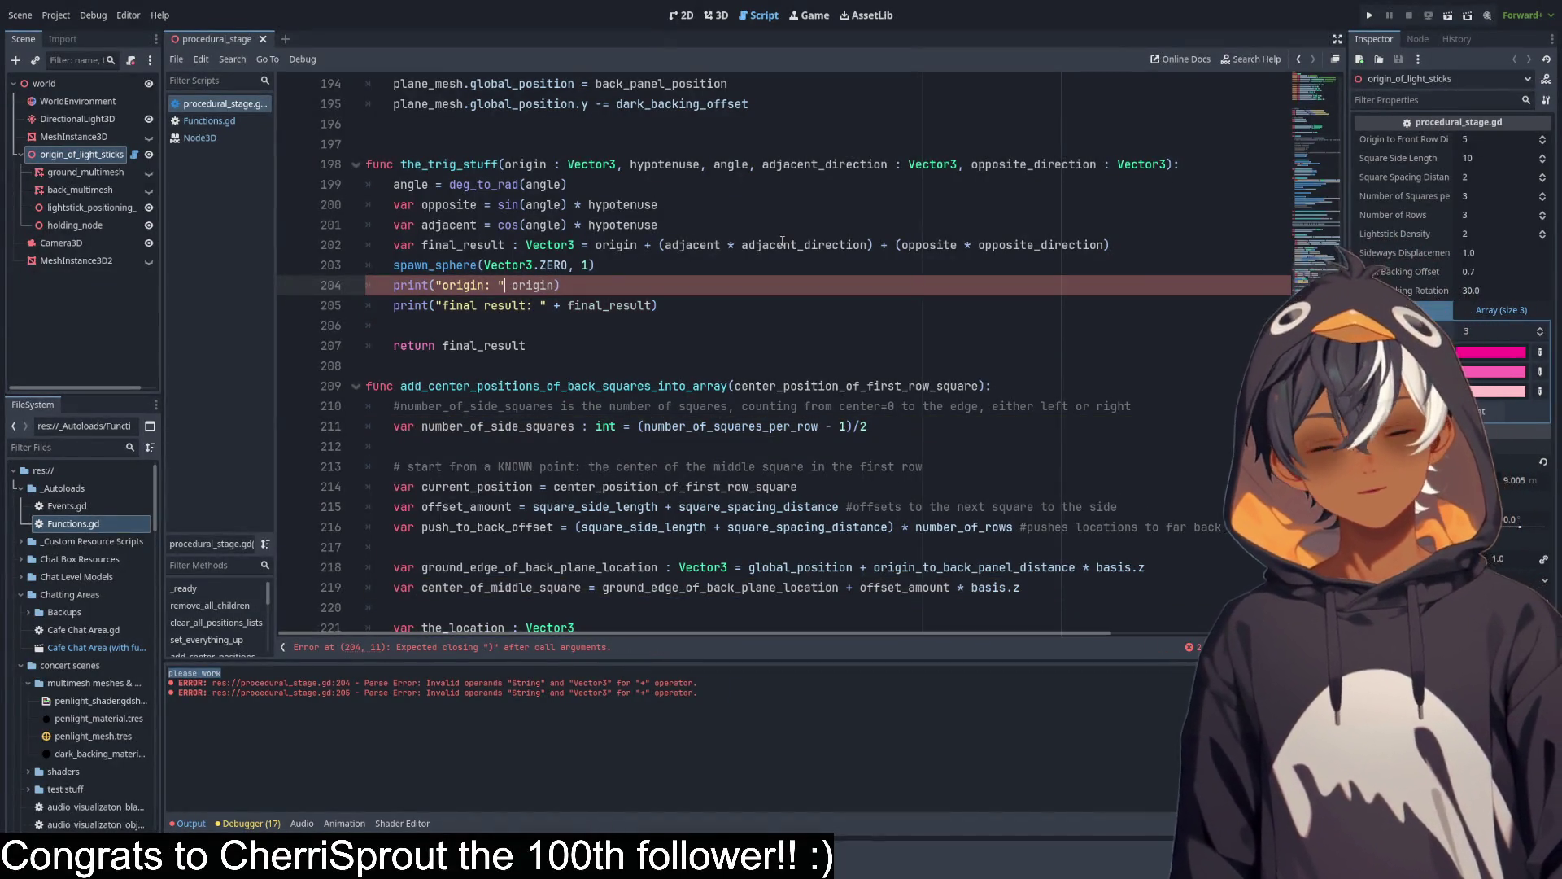
type(",")
left_click(587, 271)
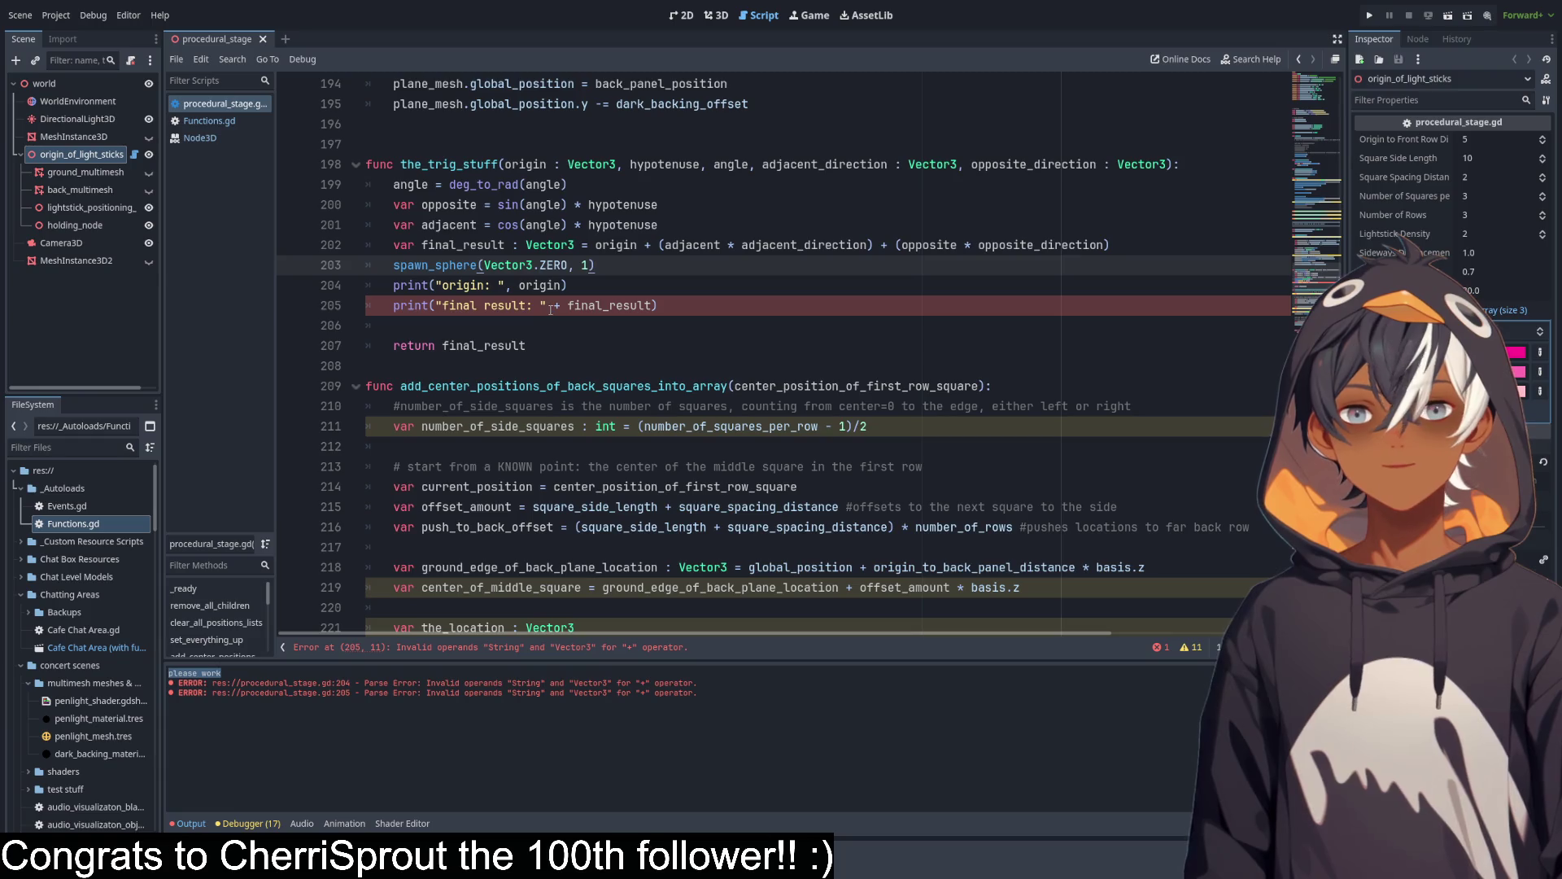
left_click(562, 306)
key("BackSpace")
type(",")
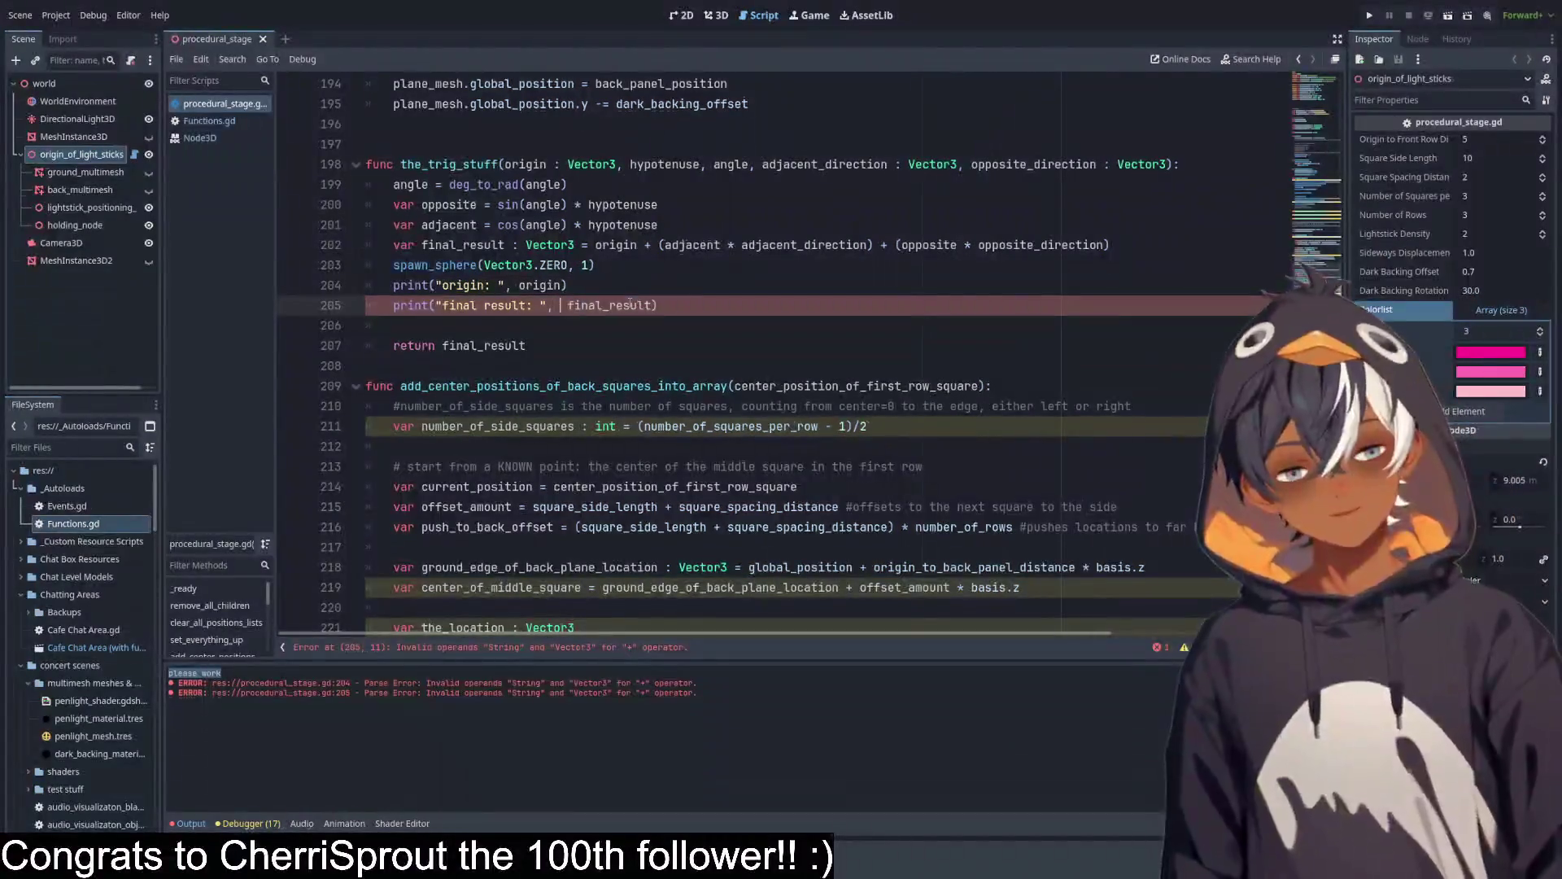
left_click(594, 245)
key("ctrl+s")
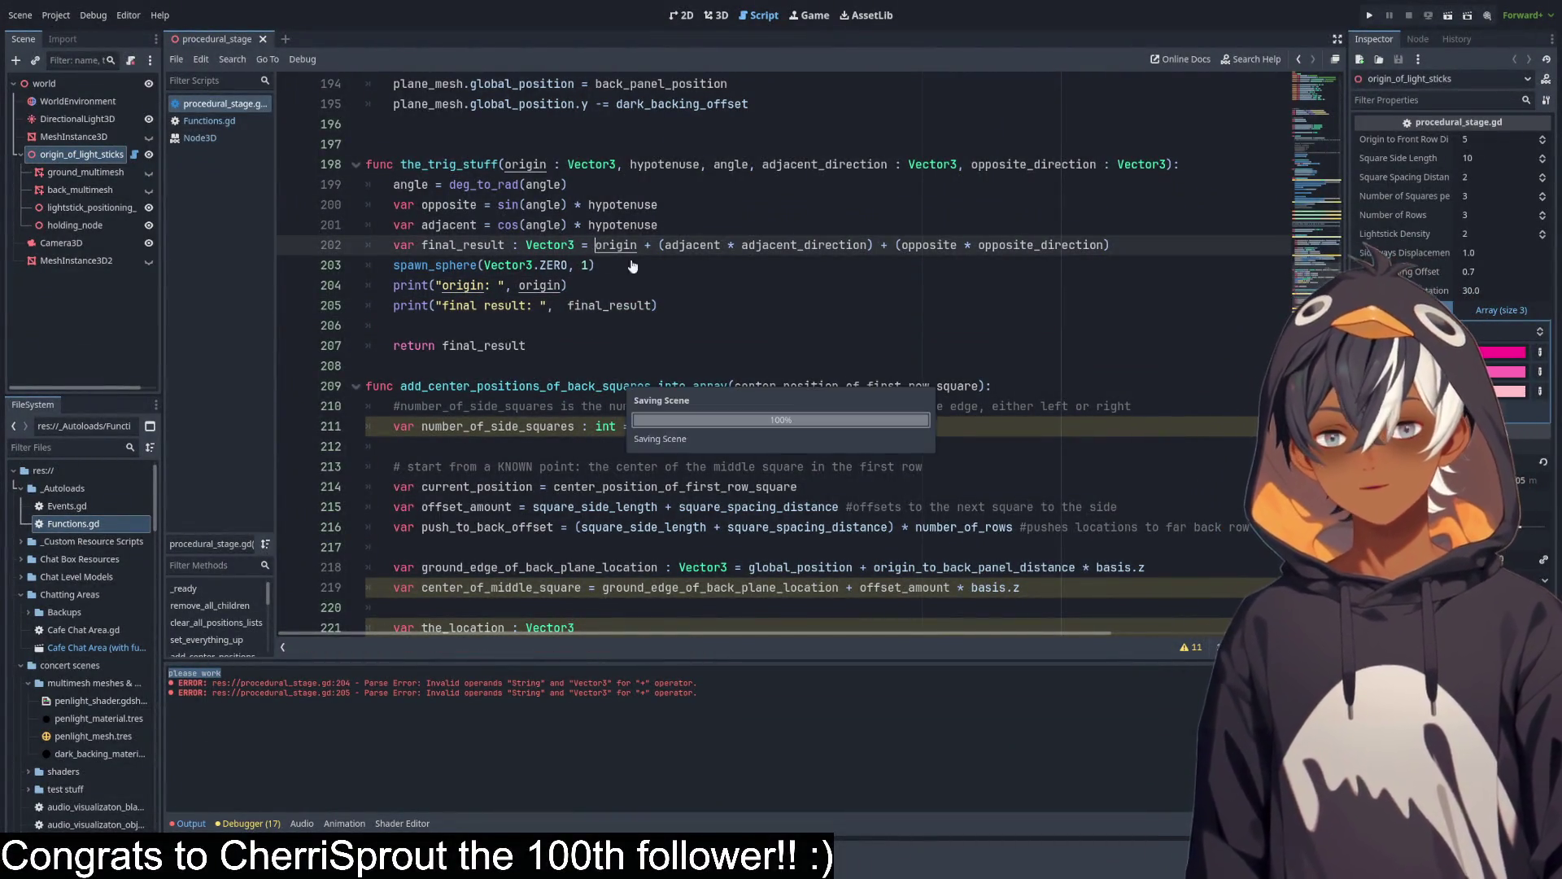
left_click(684, 225)
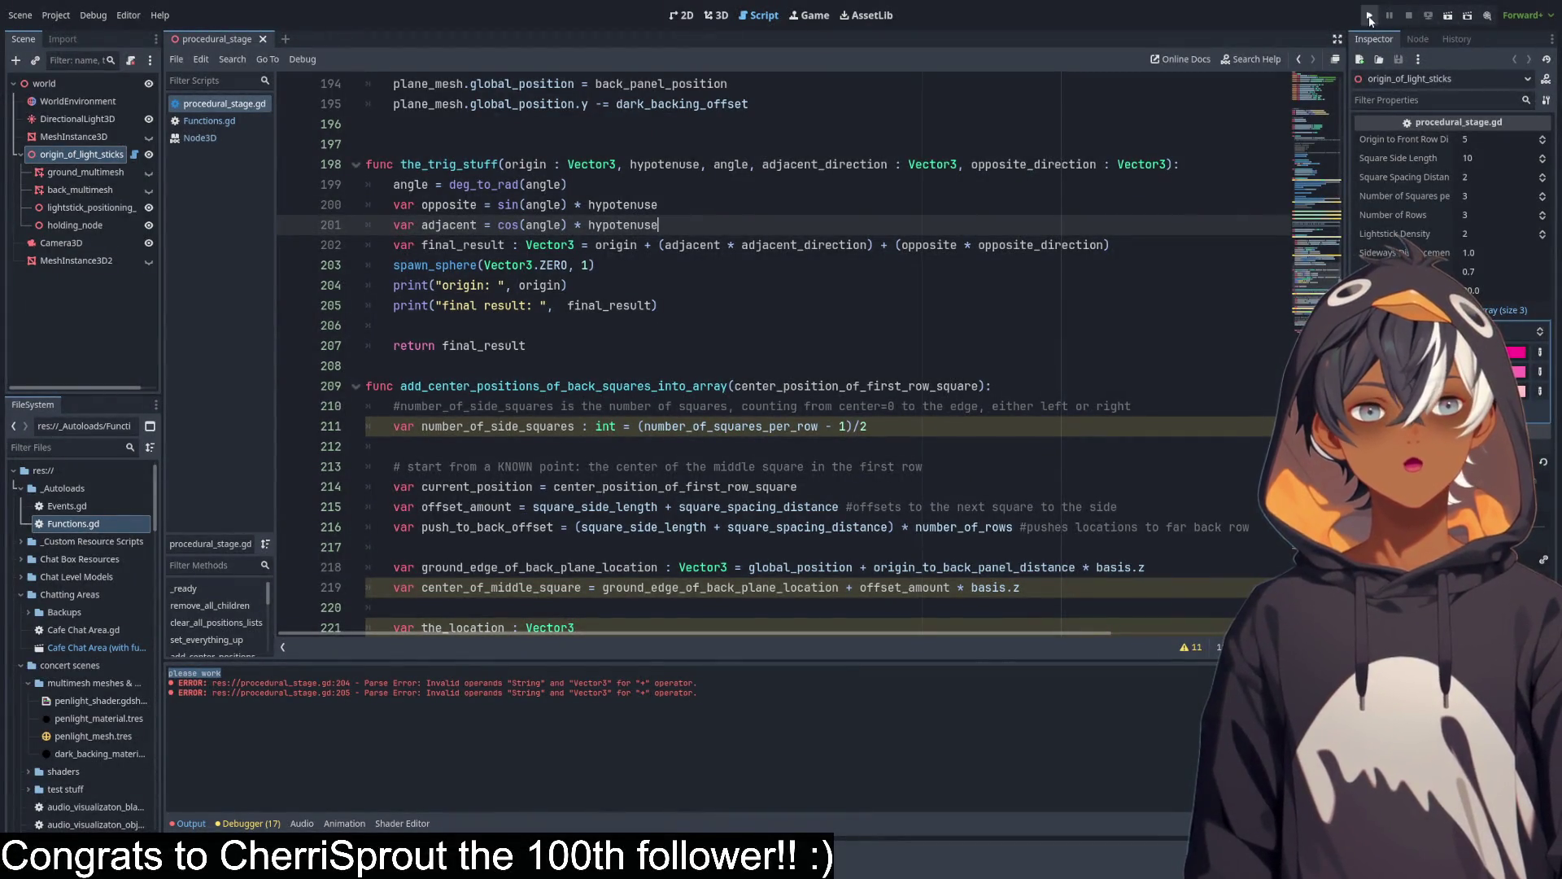
Look over the spawn_sphere call, then switch to the 3D scene view after the run.
left_click(511, 265)
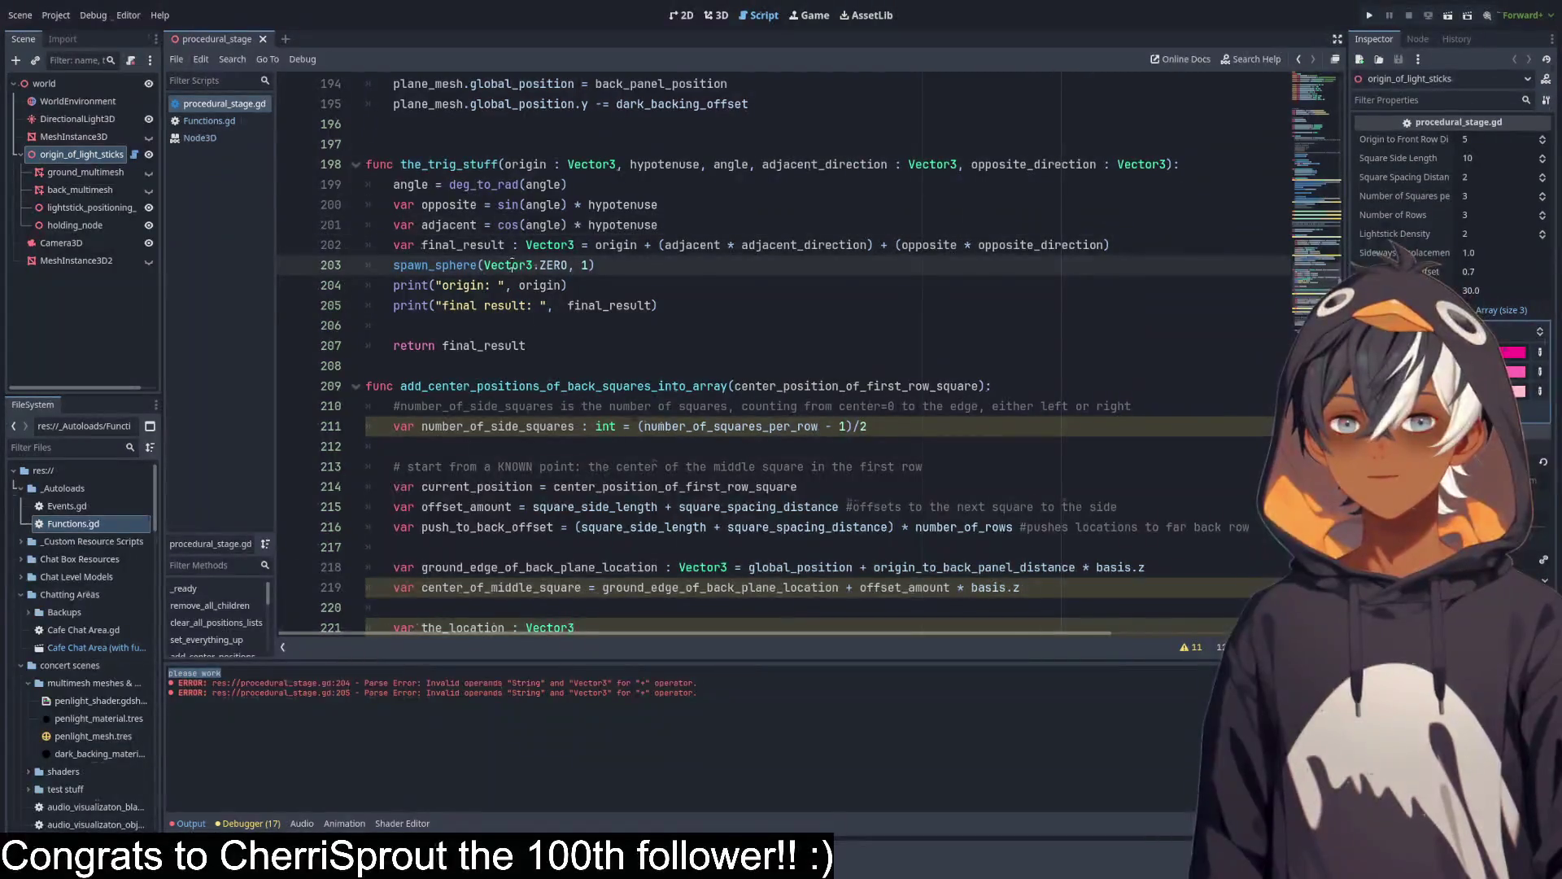
left_click_drag(393, 266, 638, 271)
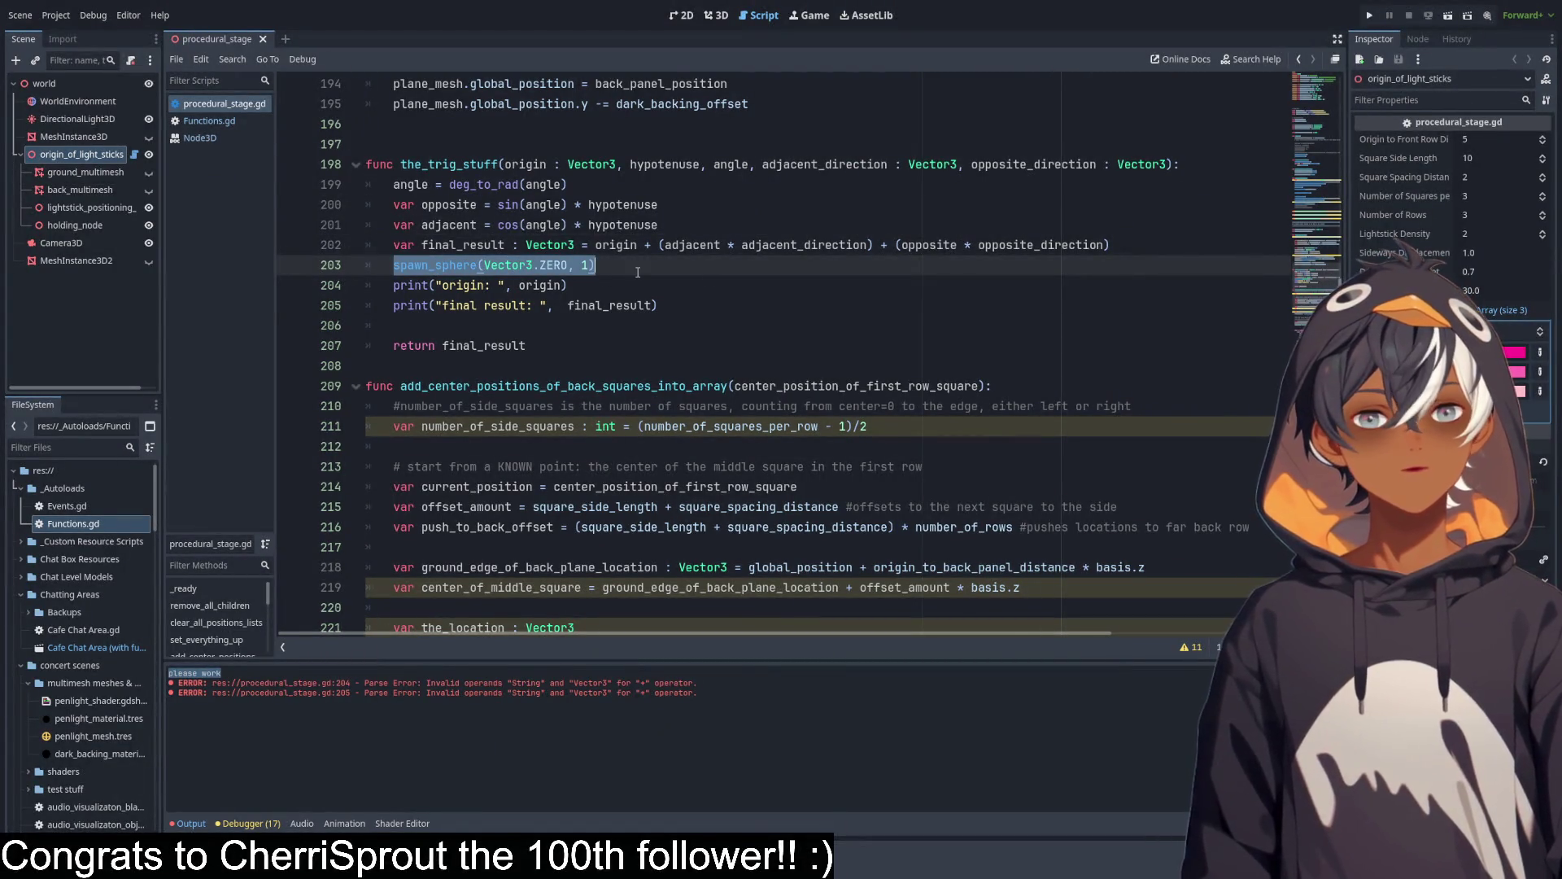
left_click(608, 272)
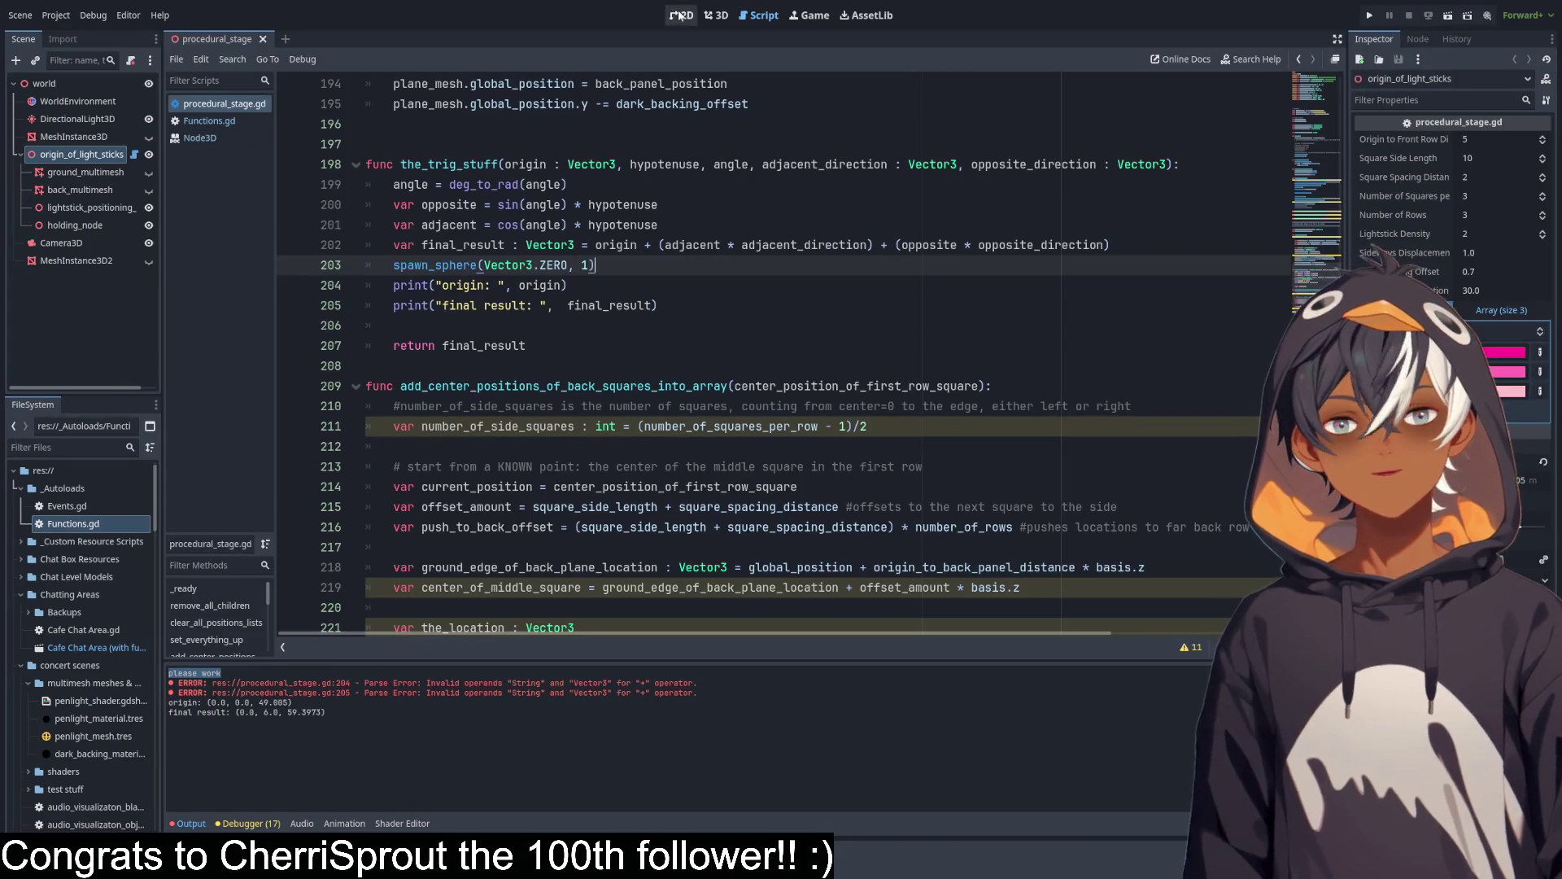
left_click(716, 15)
mouse_move(779, 220)
left_mouse_down()
mouse_move(725, 363)
mouse_move(774, 363)
mouse_move(822, 456)
left_mouse_up()
left_click(44, 83)
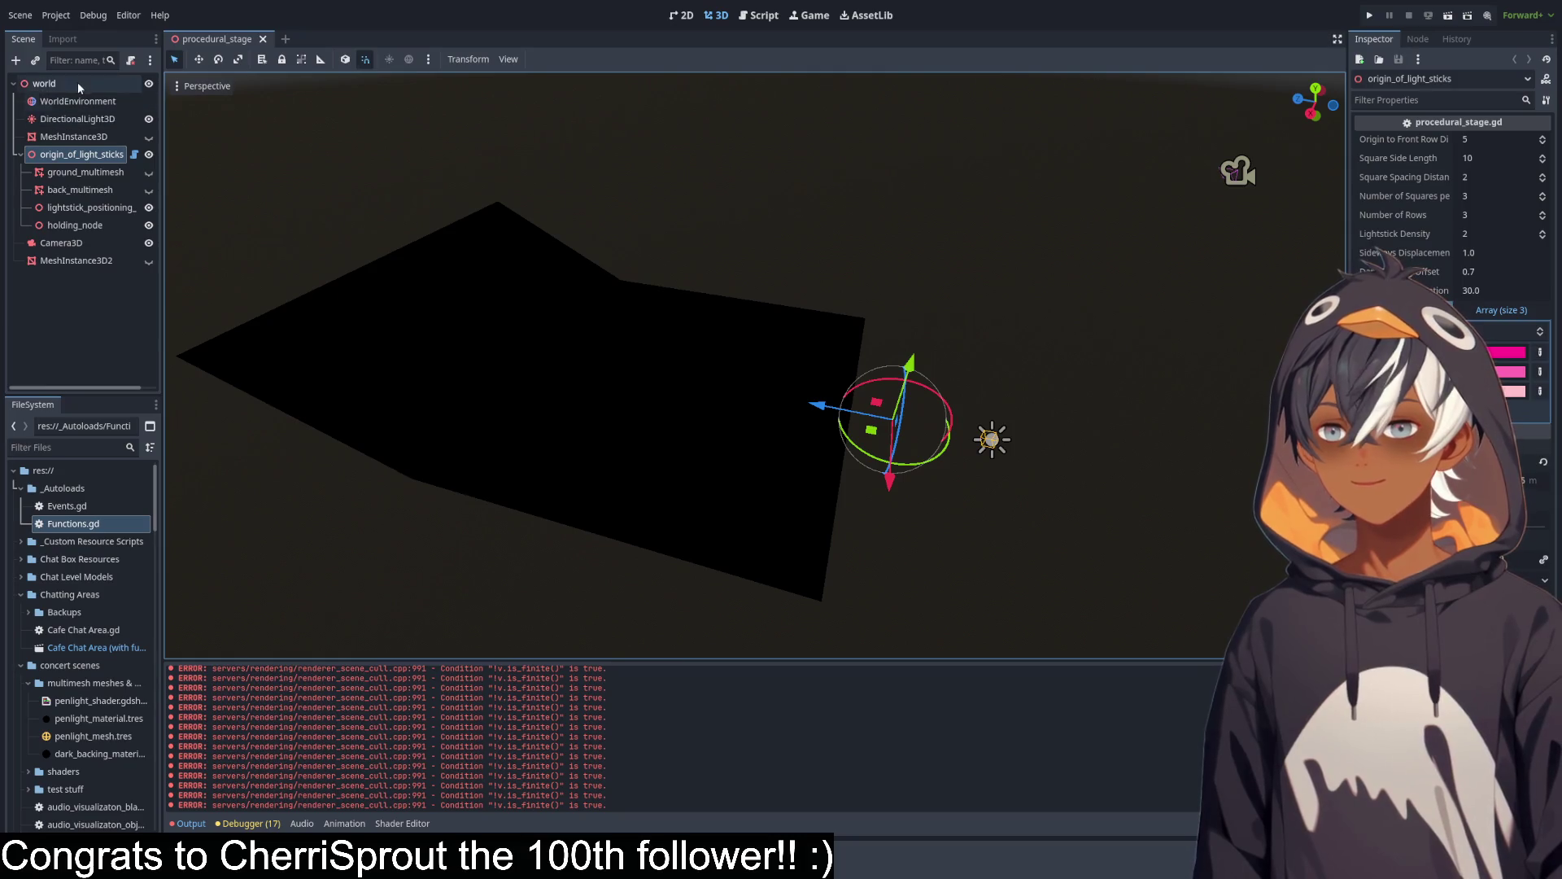
left_click_drag(919, 356, 949, 338)
scroll(949, 339, "up", 5)
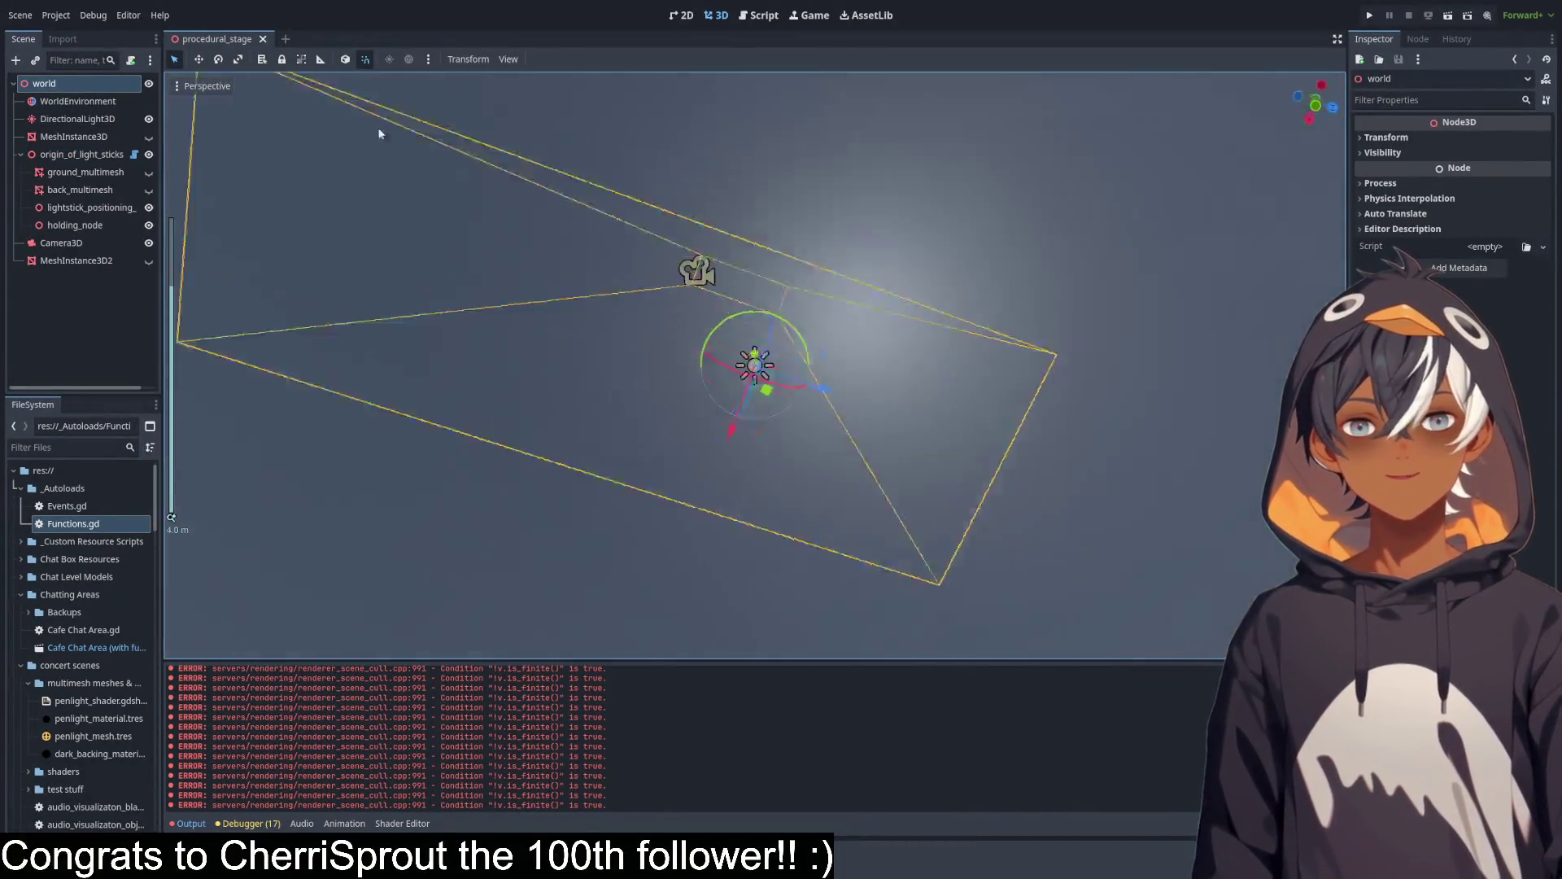
scroll(884, 407, "down", 10)
mouse_move(884, 406)
left_mouse_down()
mouse_move(859, 313)
mouse_move(678, 153)
left_mouse_up()
mouse_move(887, 236)
left_mouse_down()
mouse_move(899, 261)
mouse_move(809, 296)
mouse_move(757, 232)
left_mouse_up()
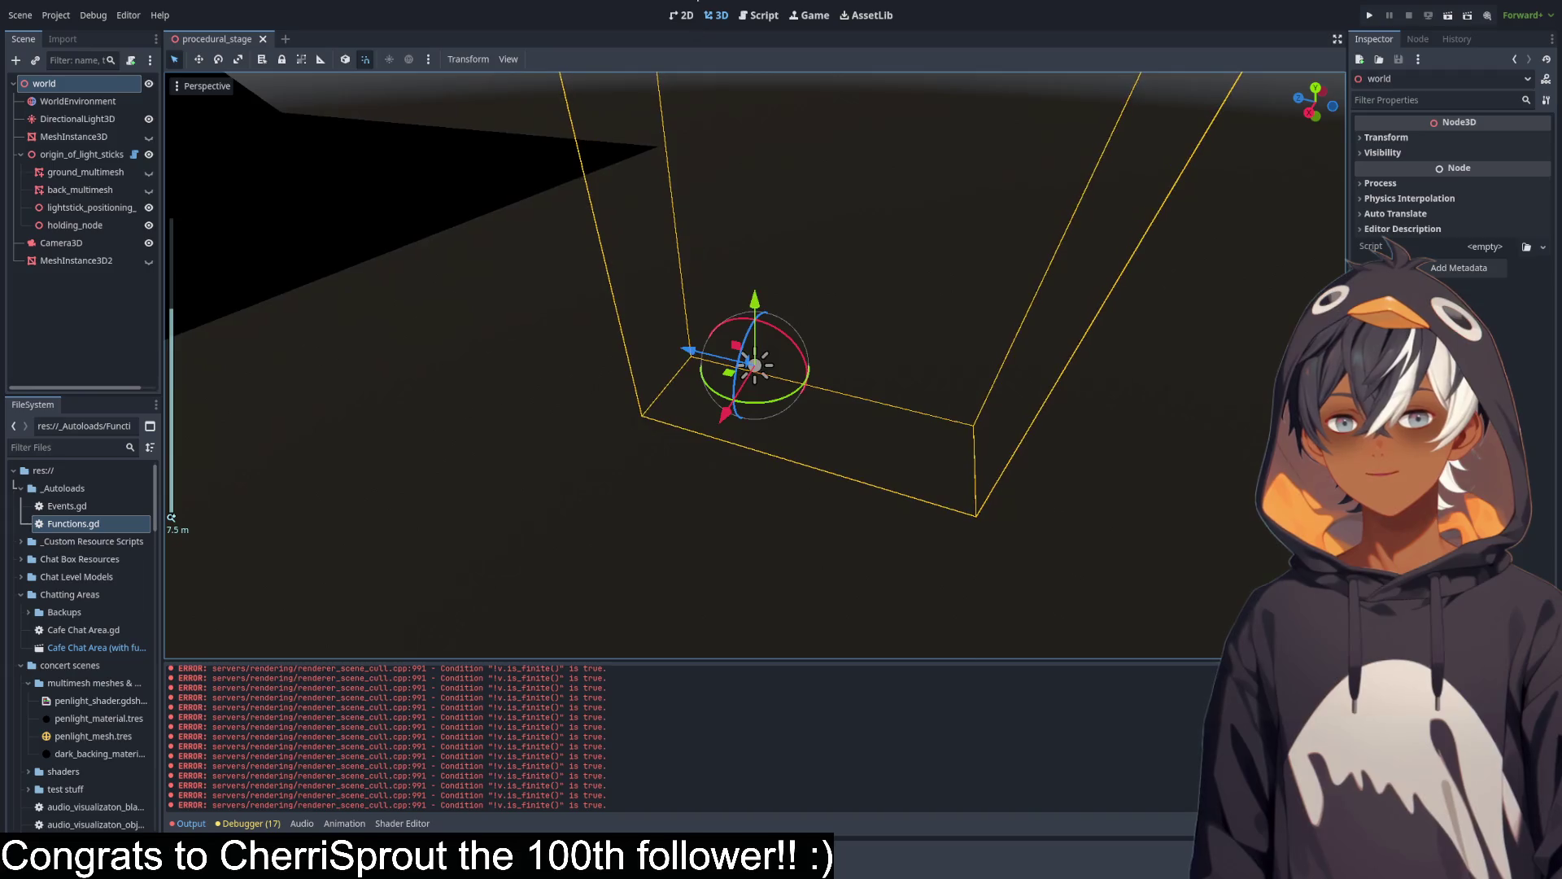
left_click(759, 15)
scroll(577, 362, "down", 20)
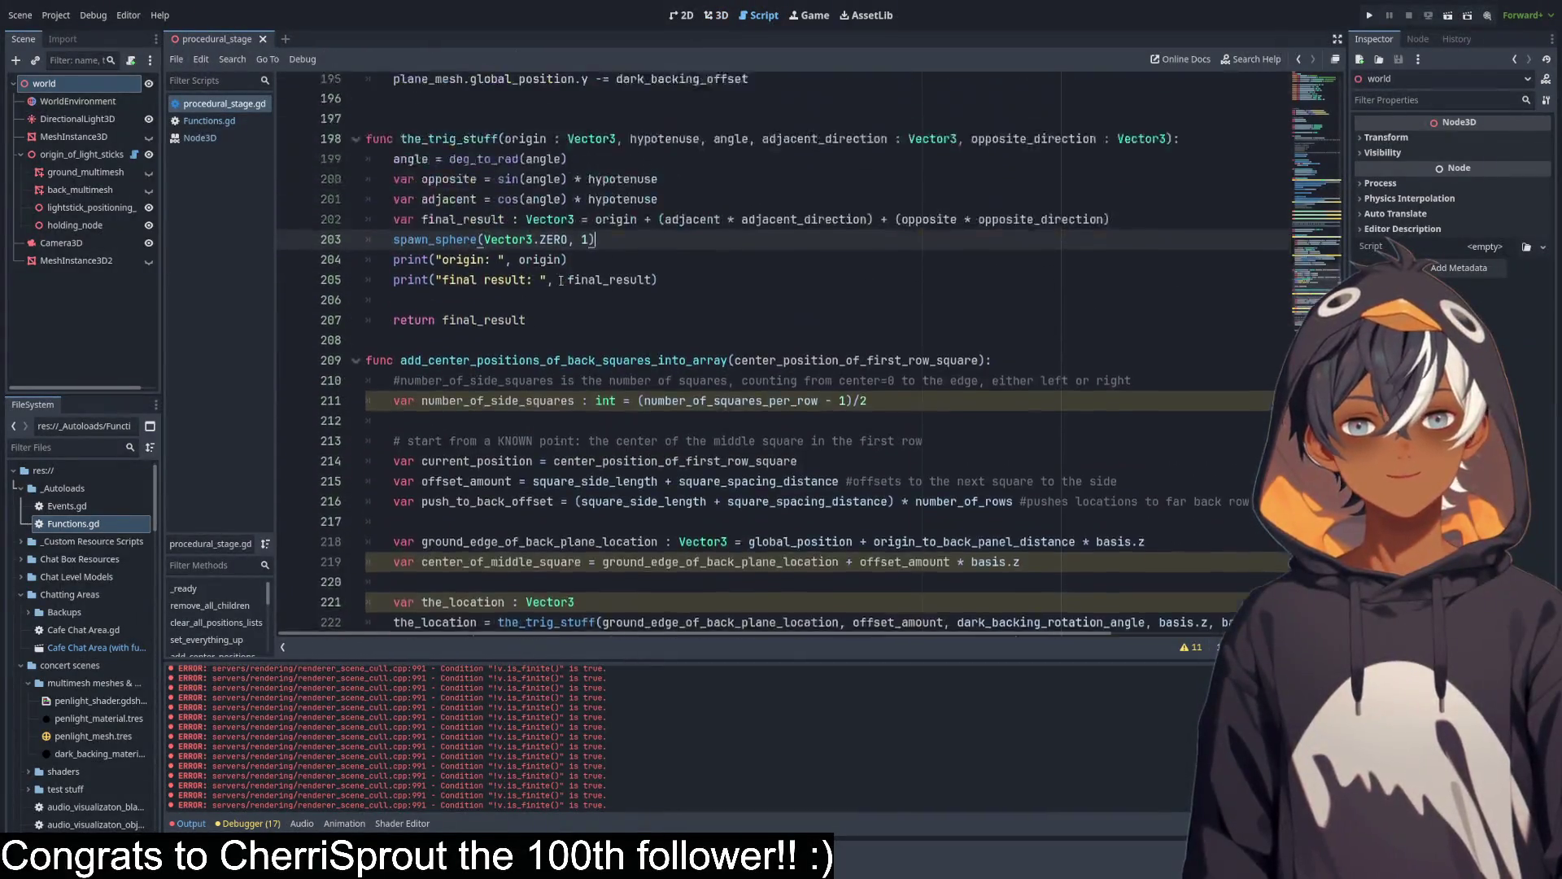
Inspect spawn_sphere and spawn_shapes, select holding_node, then clear and collapse the output log.
scroll(551, 298, "down", 18)
scroll(506, 295, "up", 8)
mouse_move(746, 312)
left_mouse_down()
mouse_move(529, 279)
mouse_move(366, 199)
mouse_move(732, 313)
left_mouse_up()
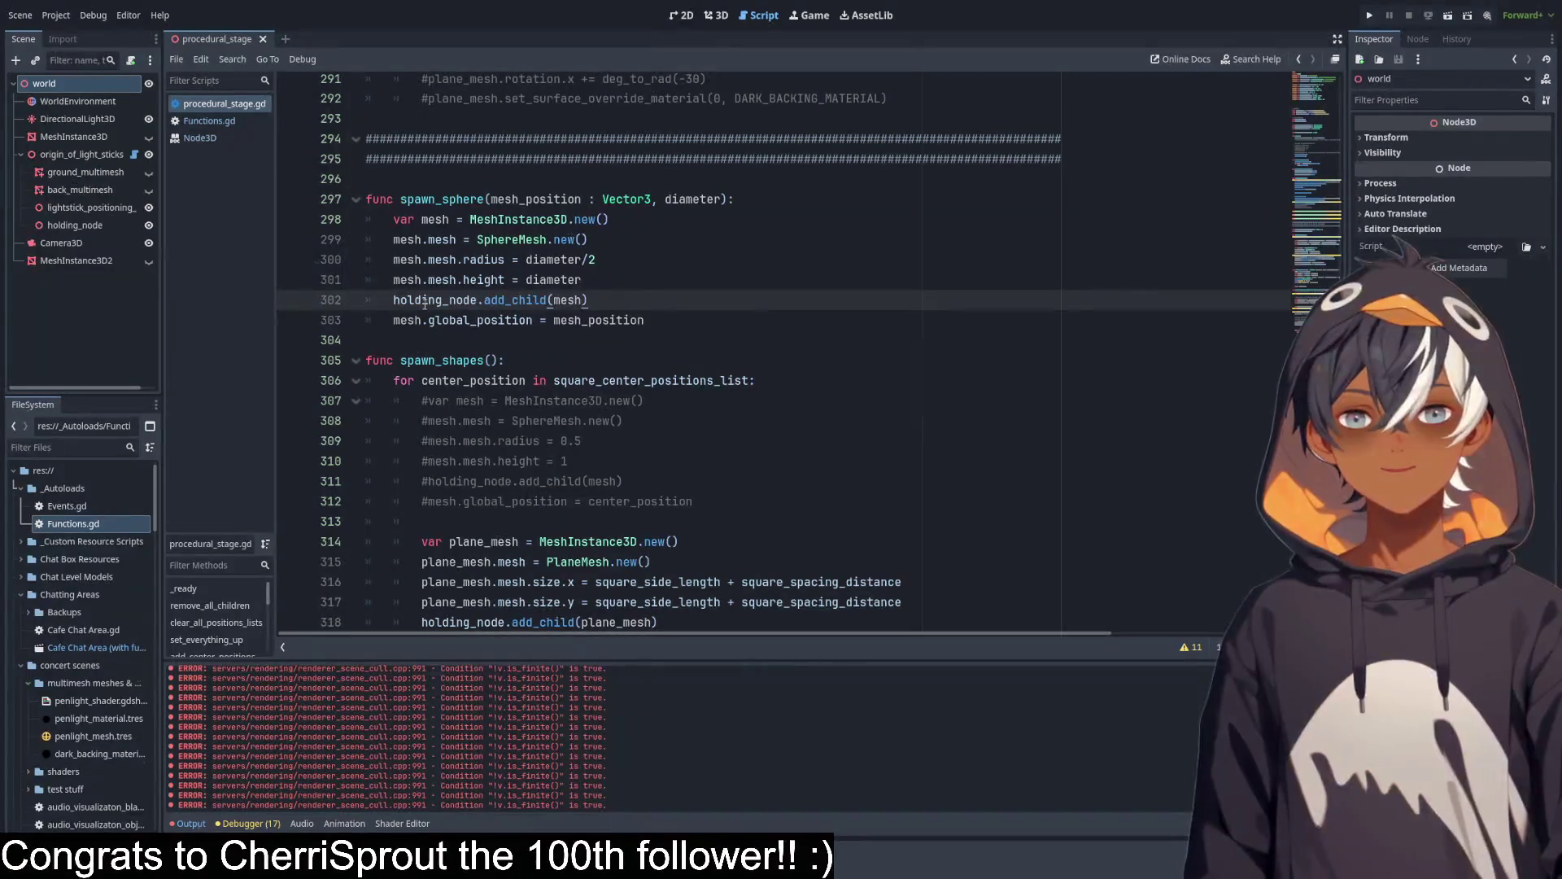
left_click(72, 231)
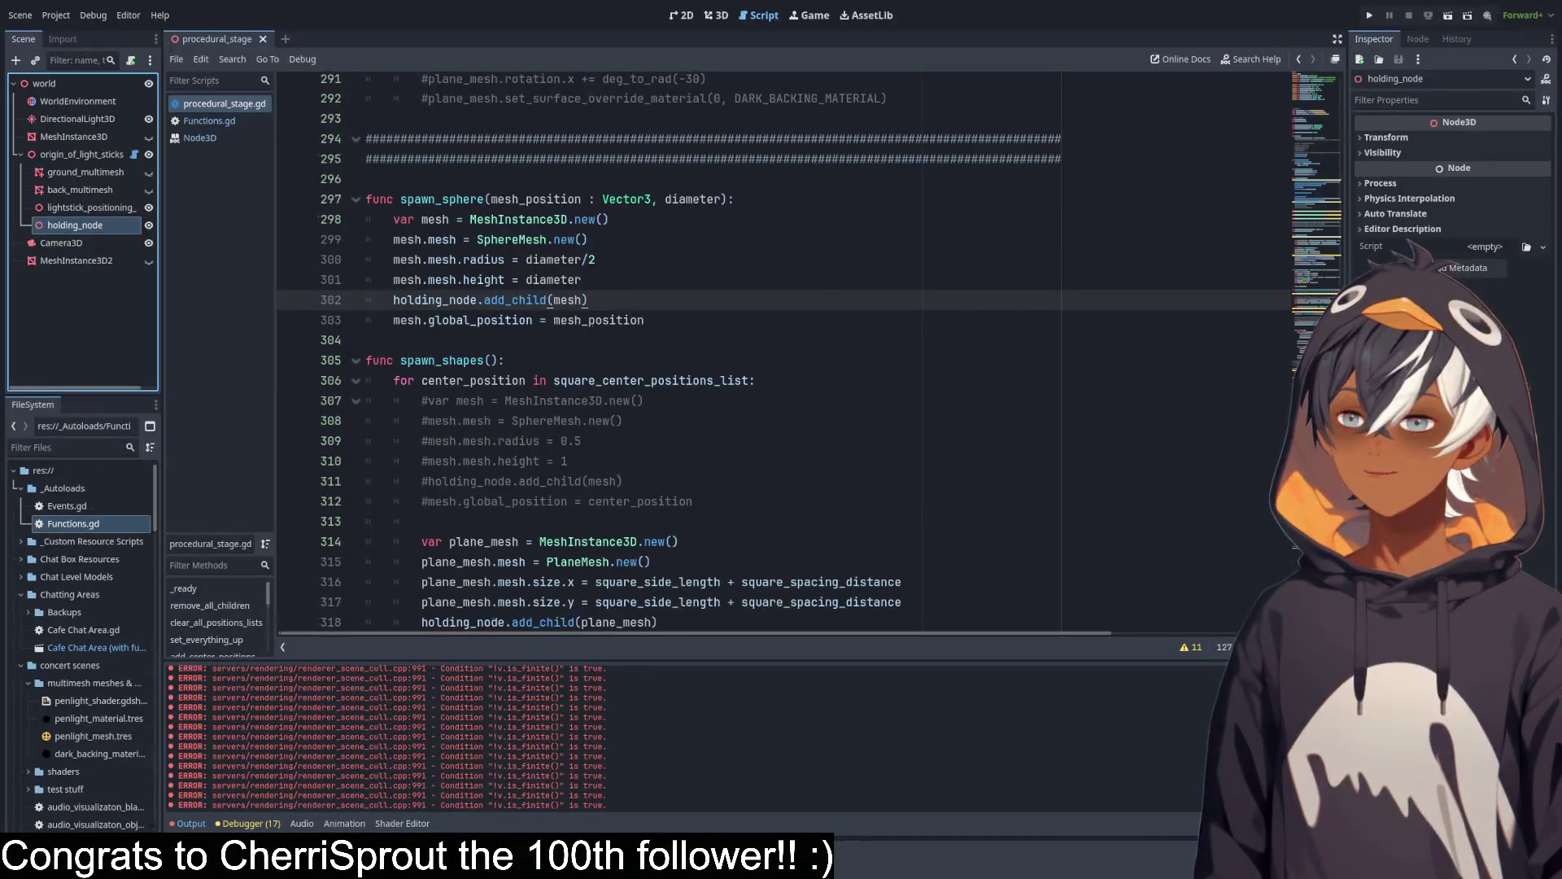
left_click(525, 359)
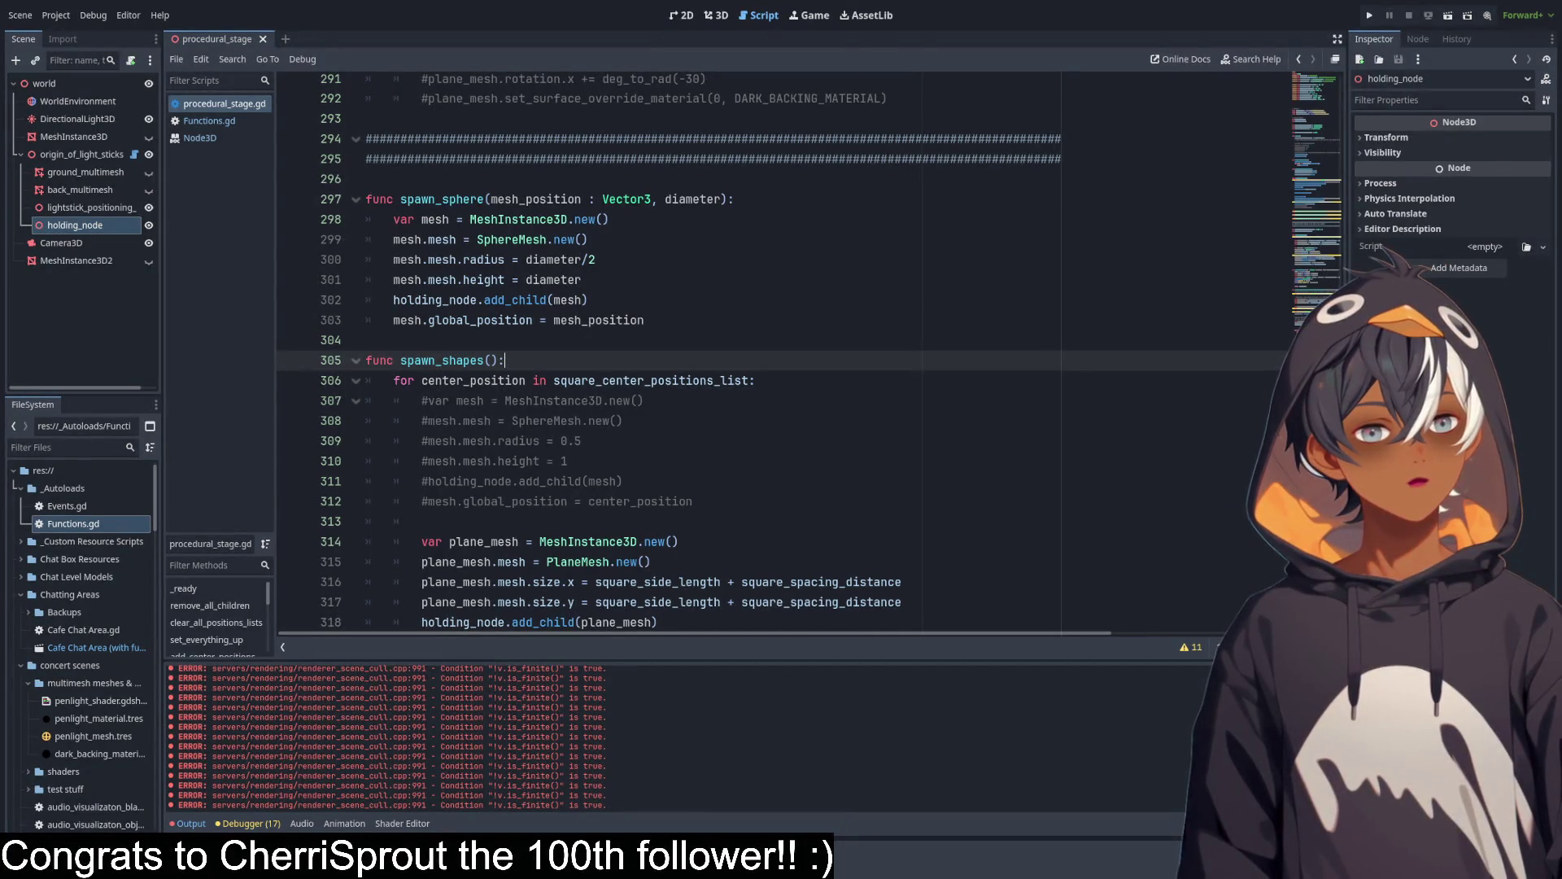
left_click(1332, 674)
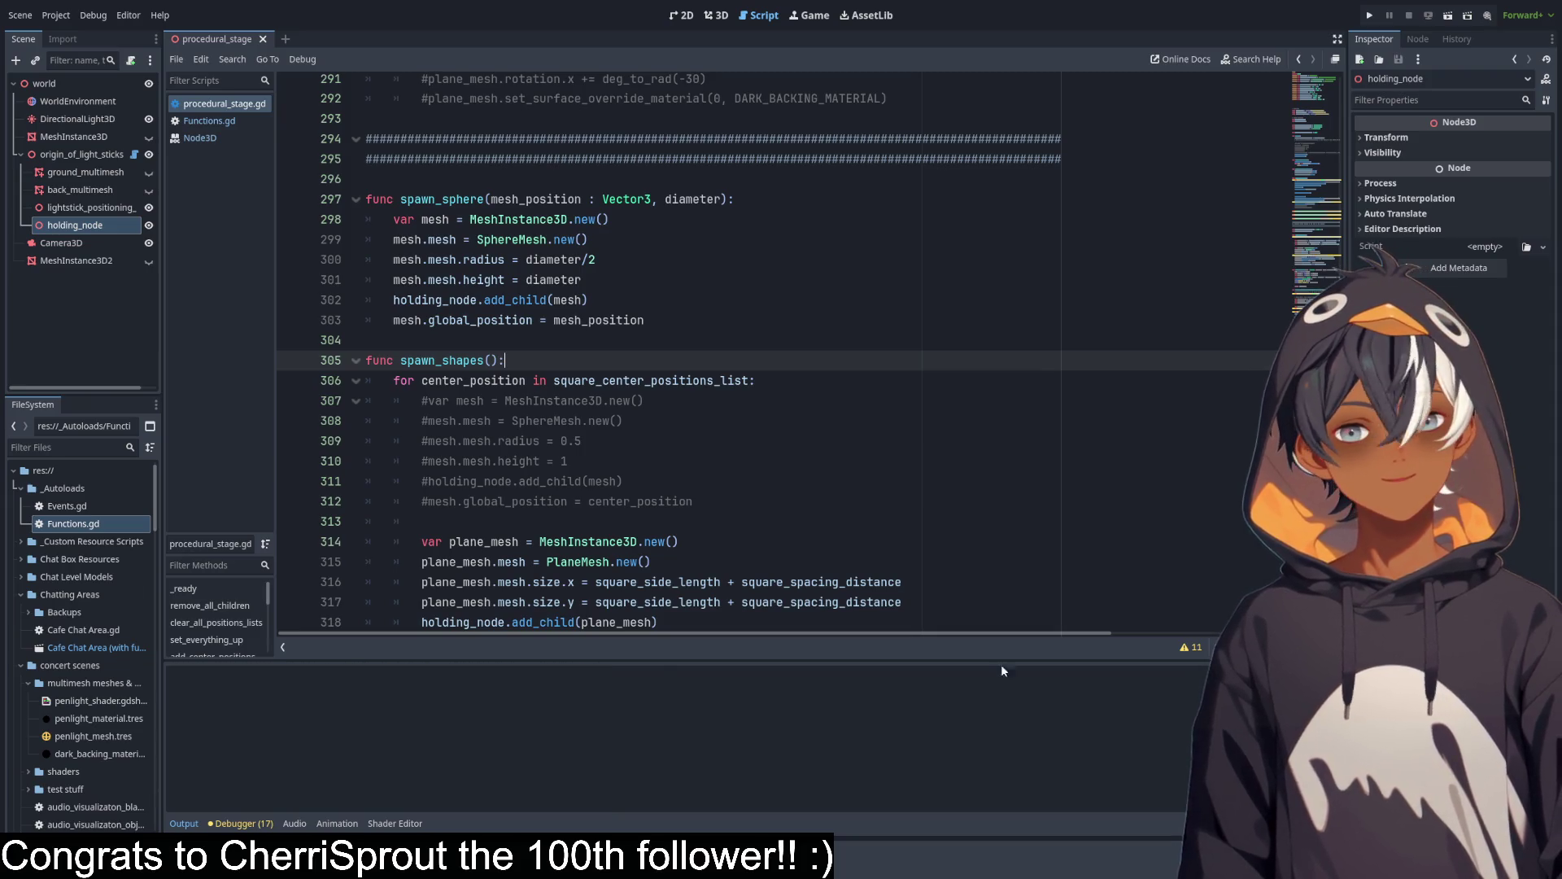
left_click(184, 823)
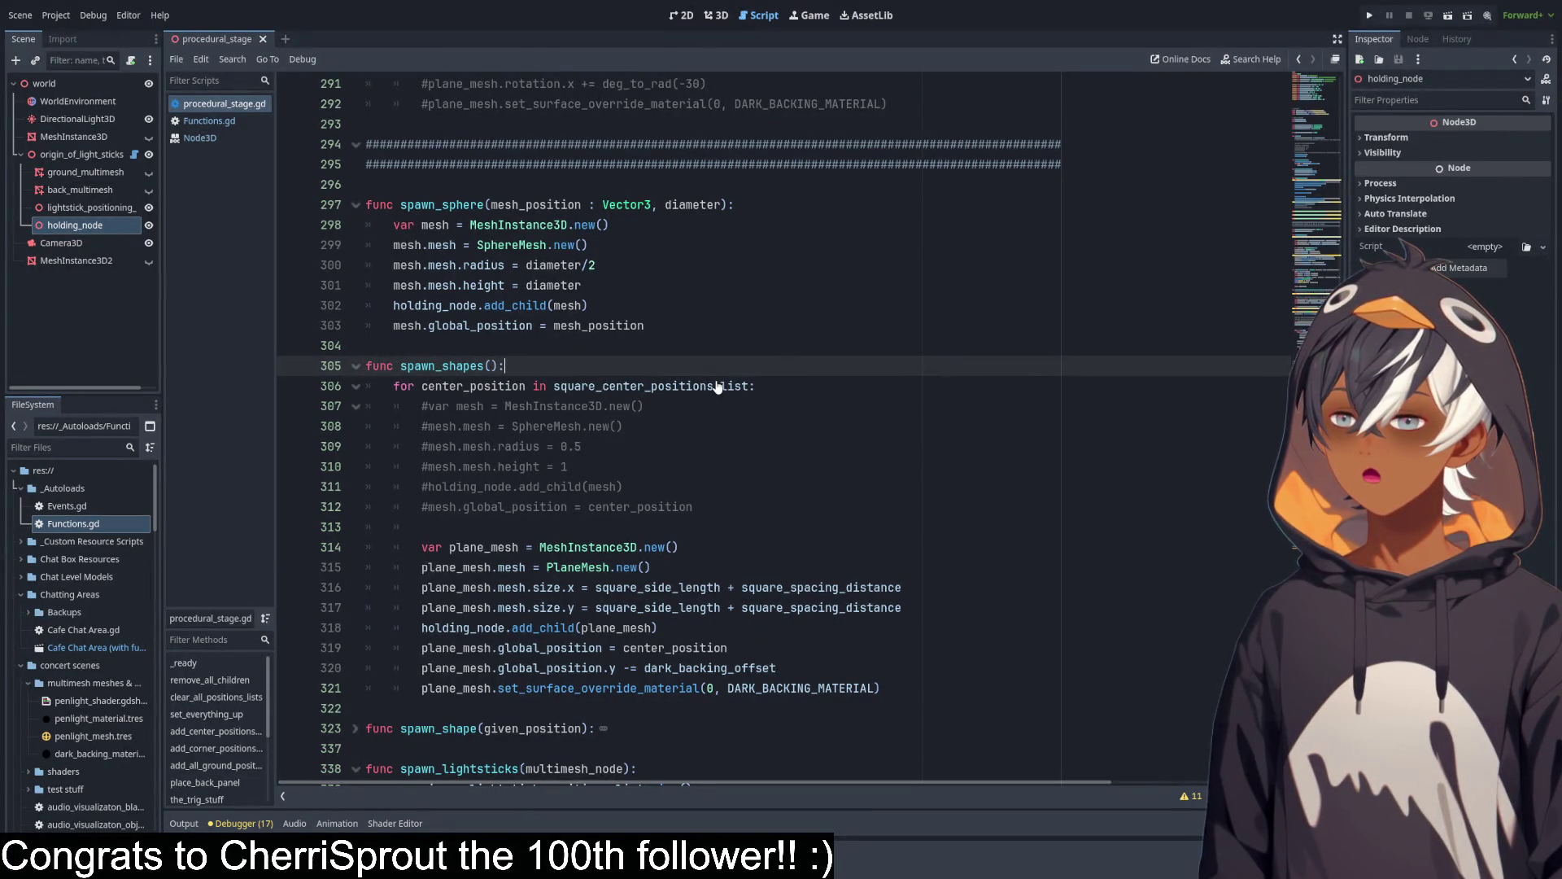
Check the commented-out sphere code in spawn_shapes, then run the project and the current scene.
left_click(507, 341)
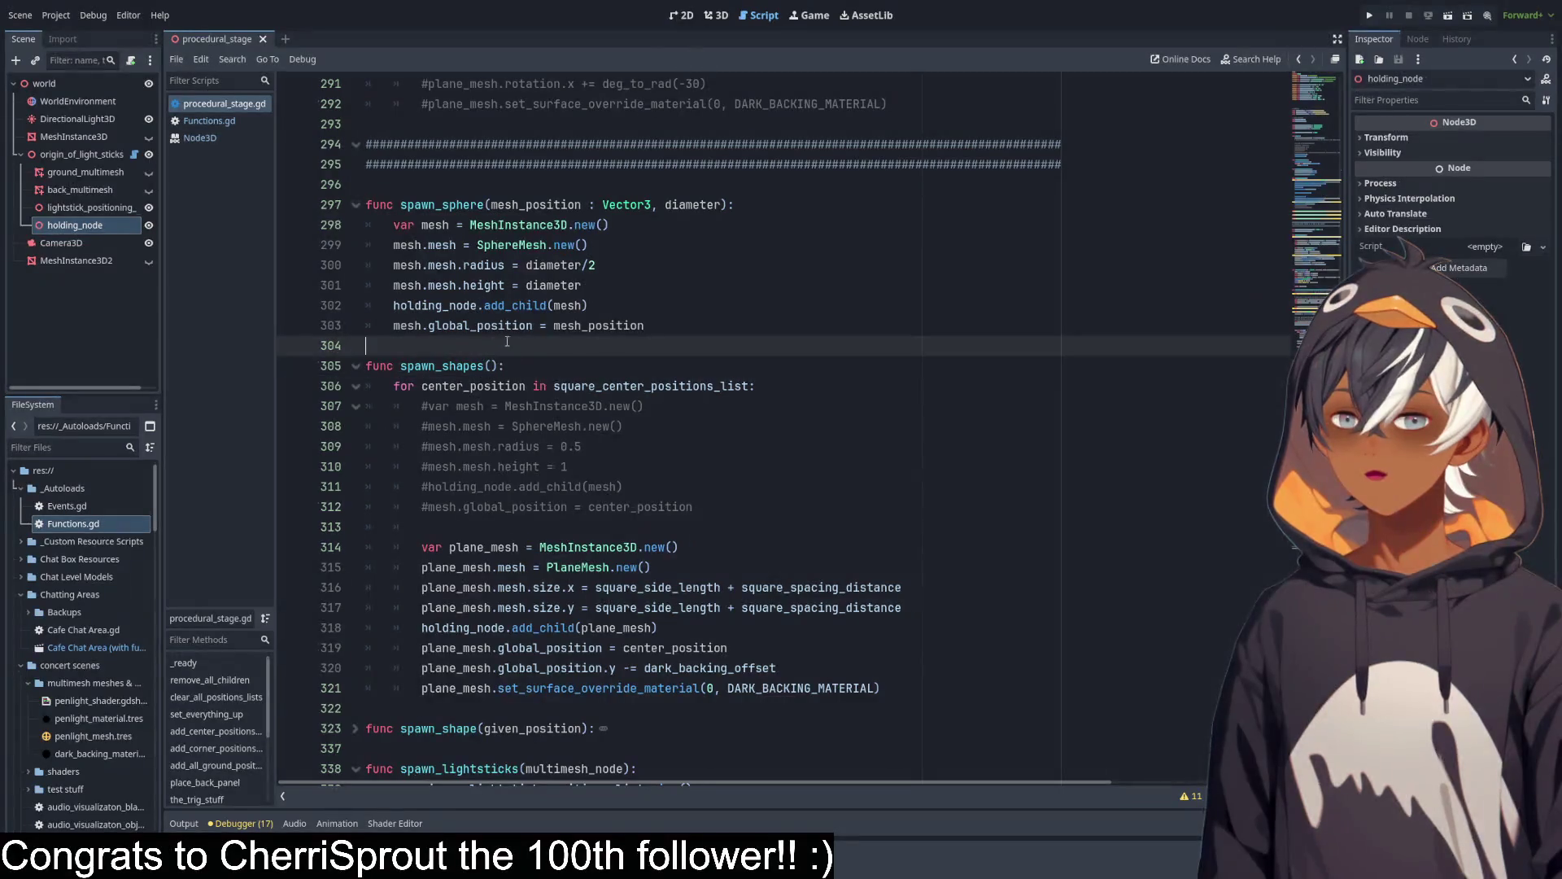
double_click(531, 327)
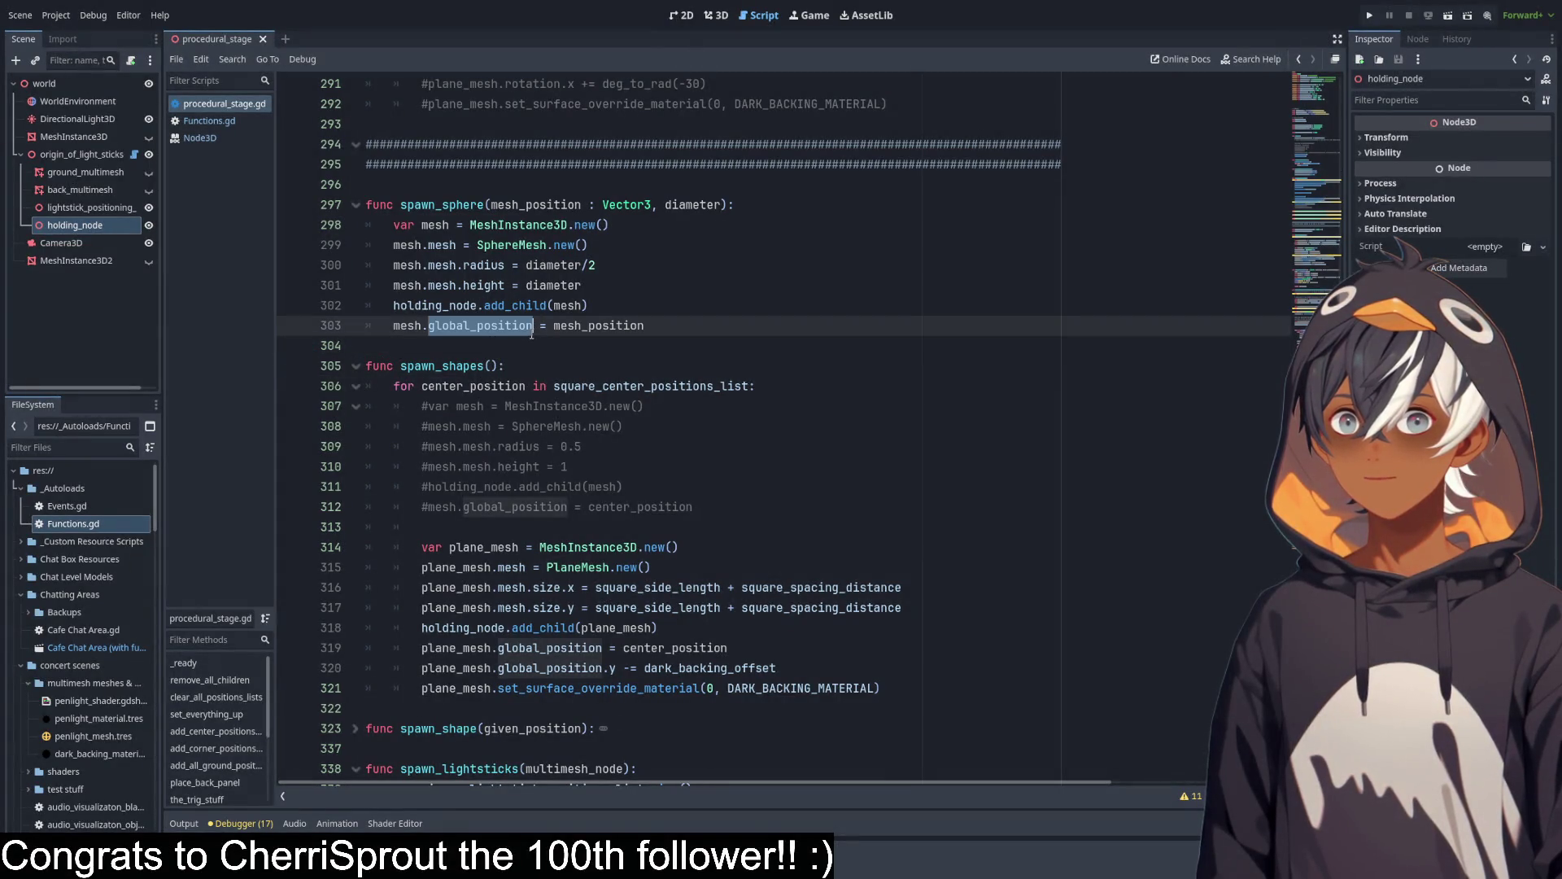
scroll(585, 398, "down", 2)
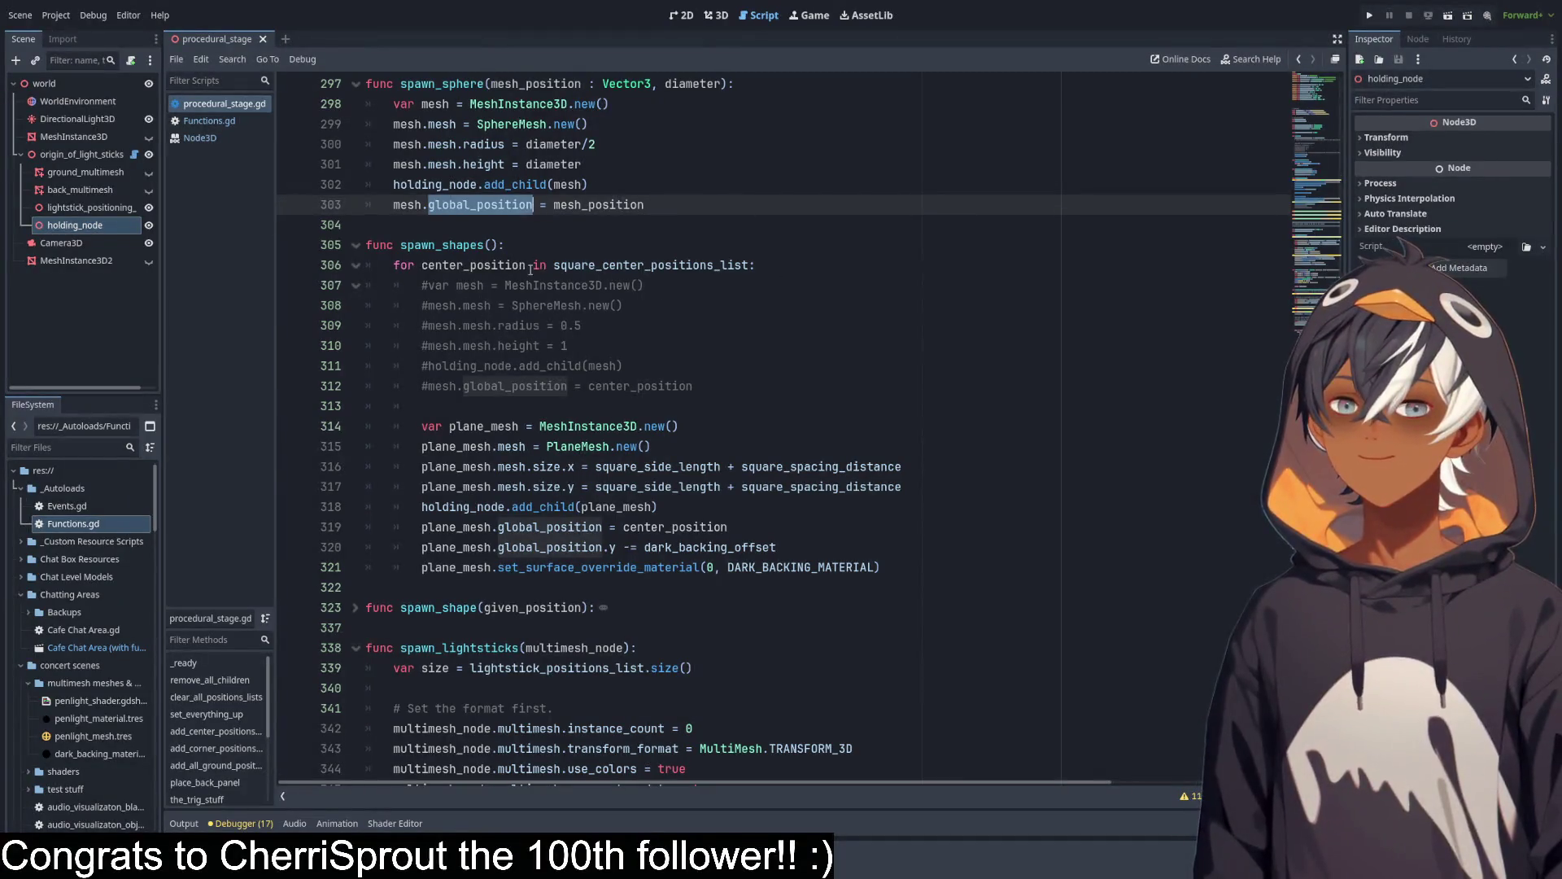
left_click_drag(693, 386, 428, 285)
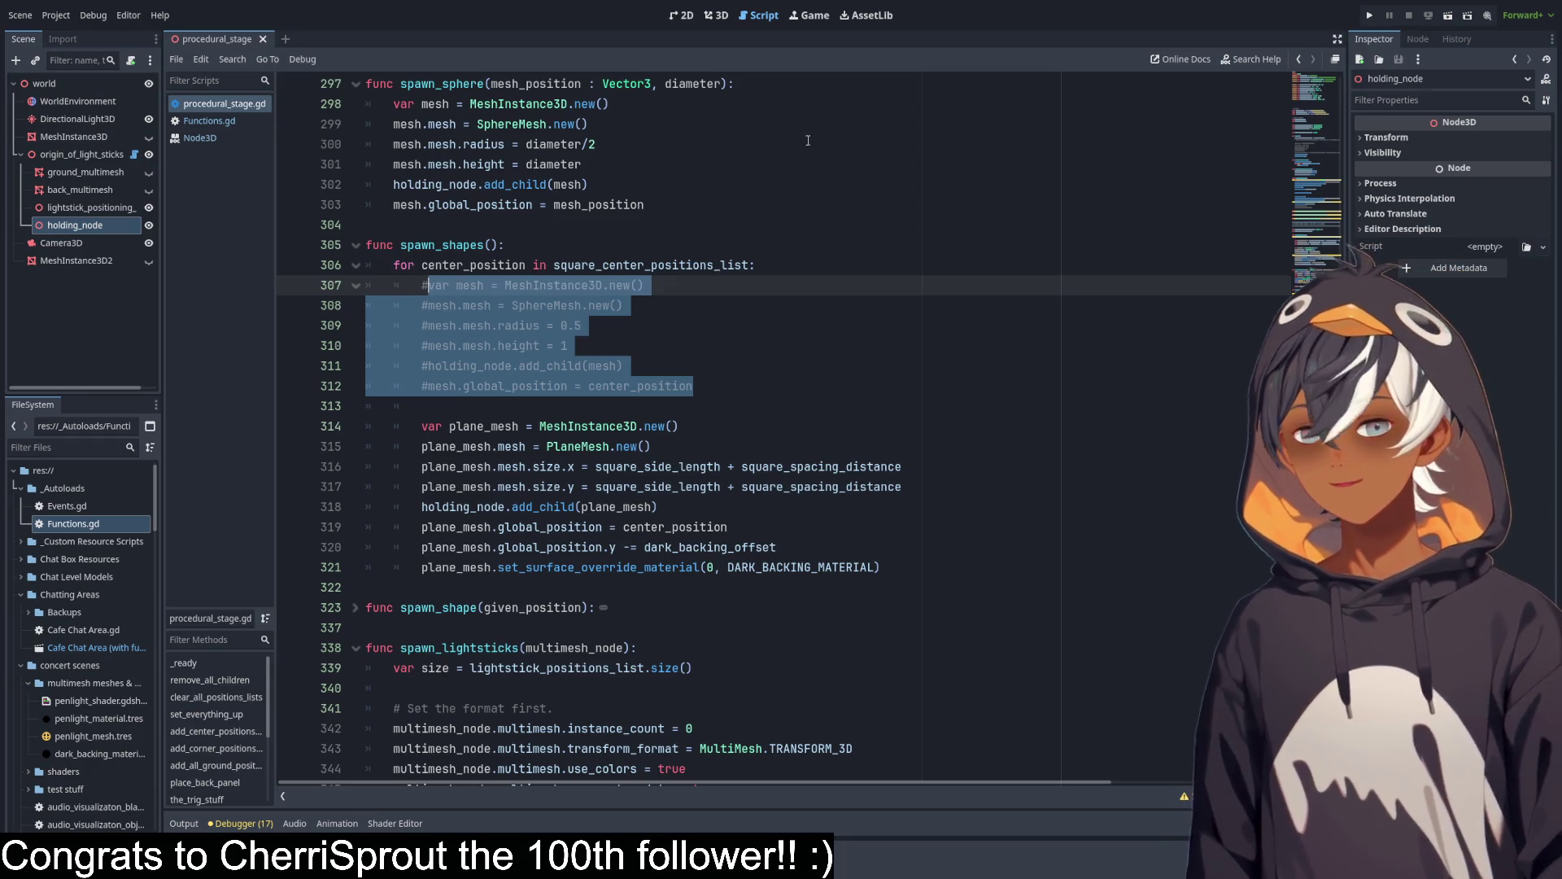
left_click(1371, 16)
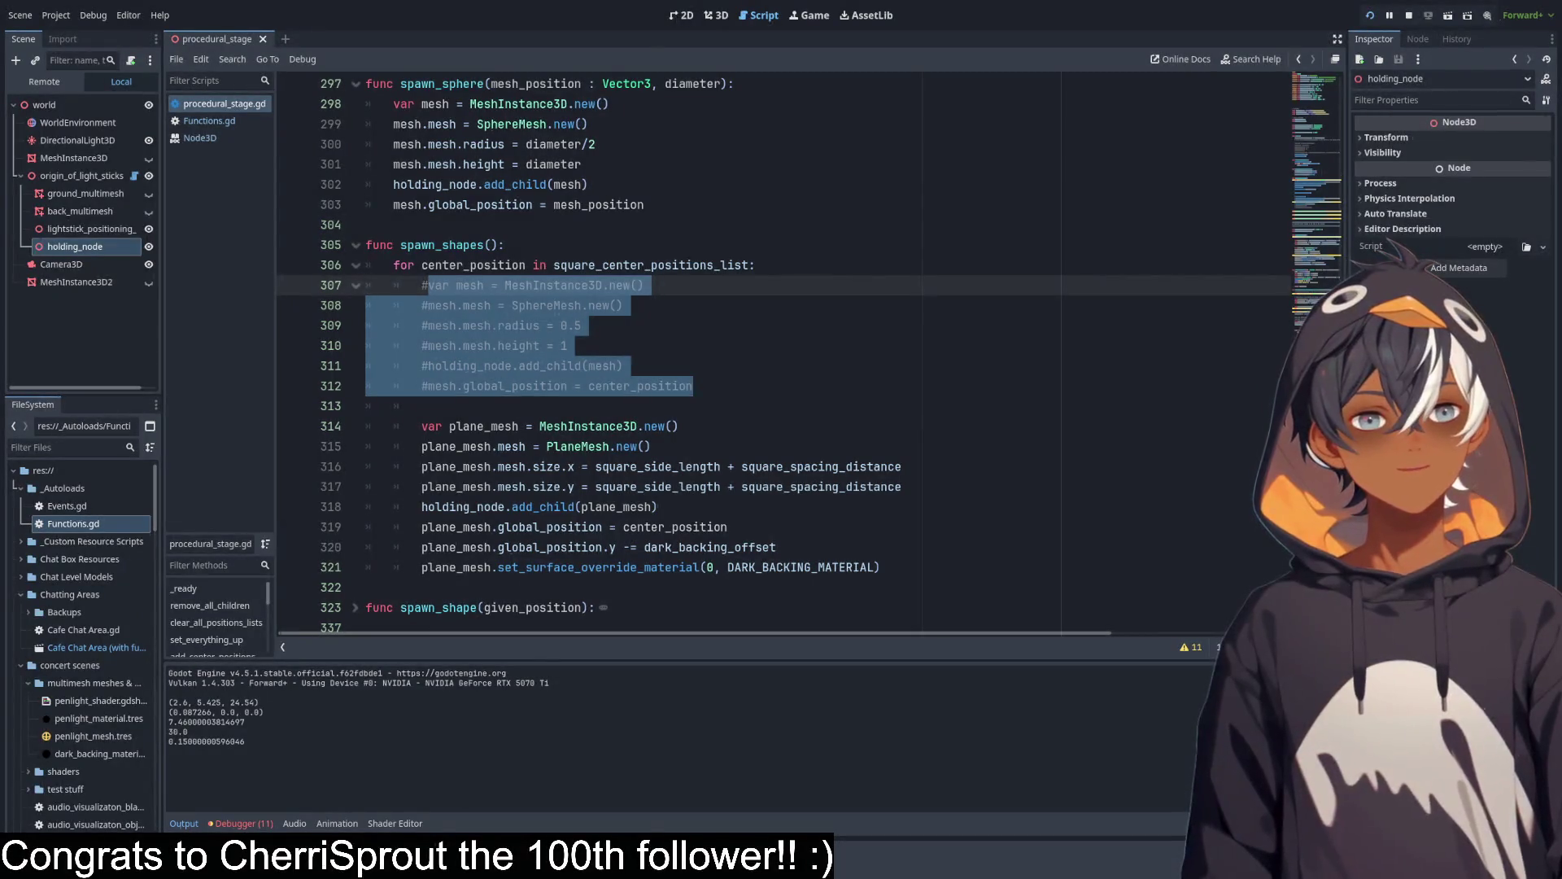
left_click(1448, 15)
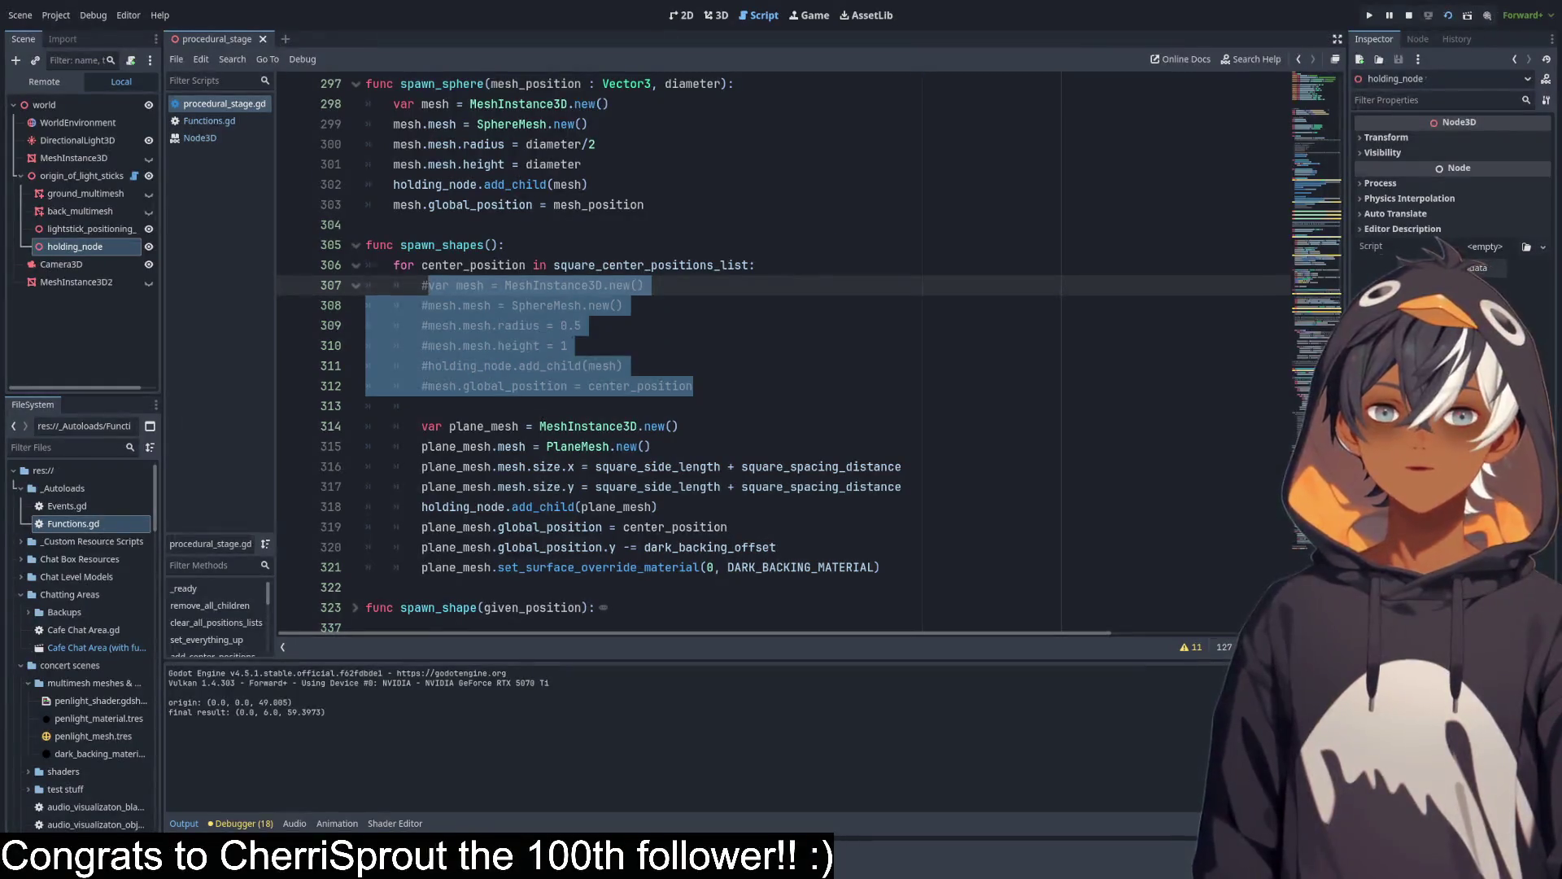
Uncomment sphere lines 307–312 with Ctrl+K and save procedural_stage.gd.
left_click(446, 345)
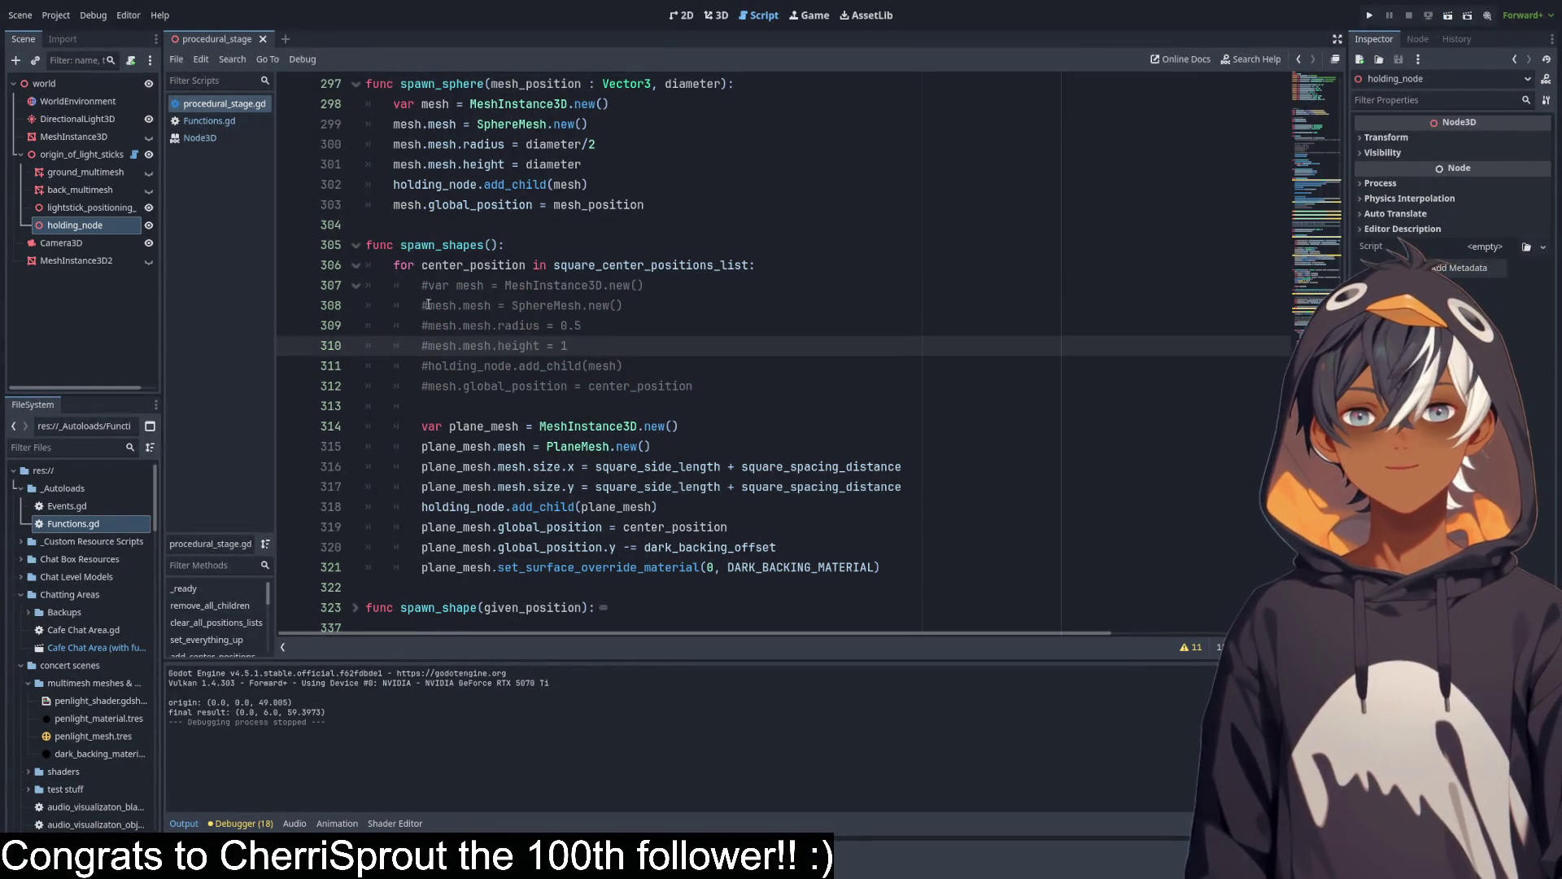
left_click_drag(660, 386, 634, 284)
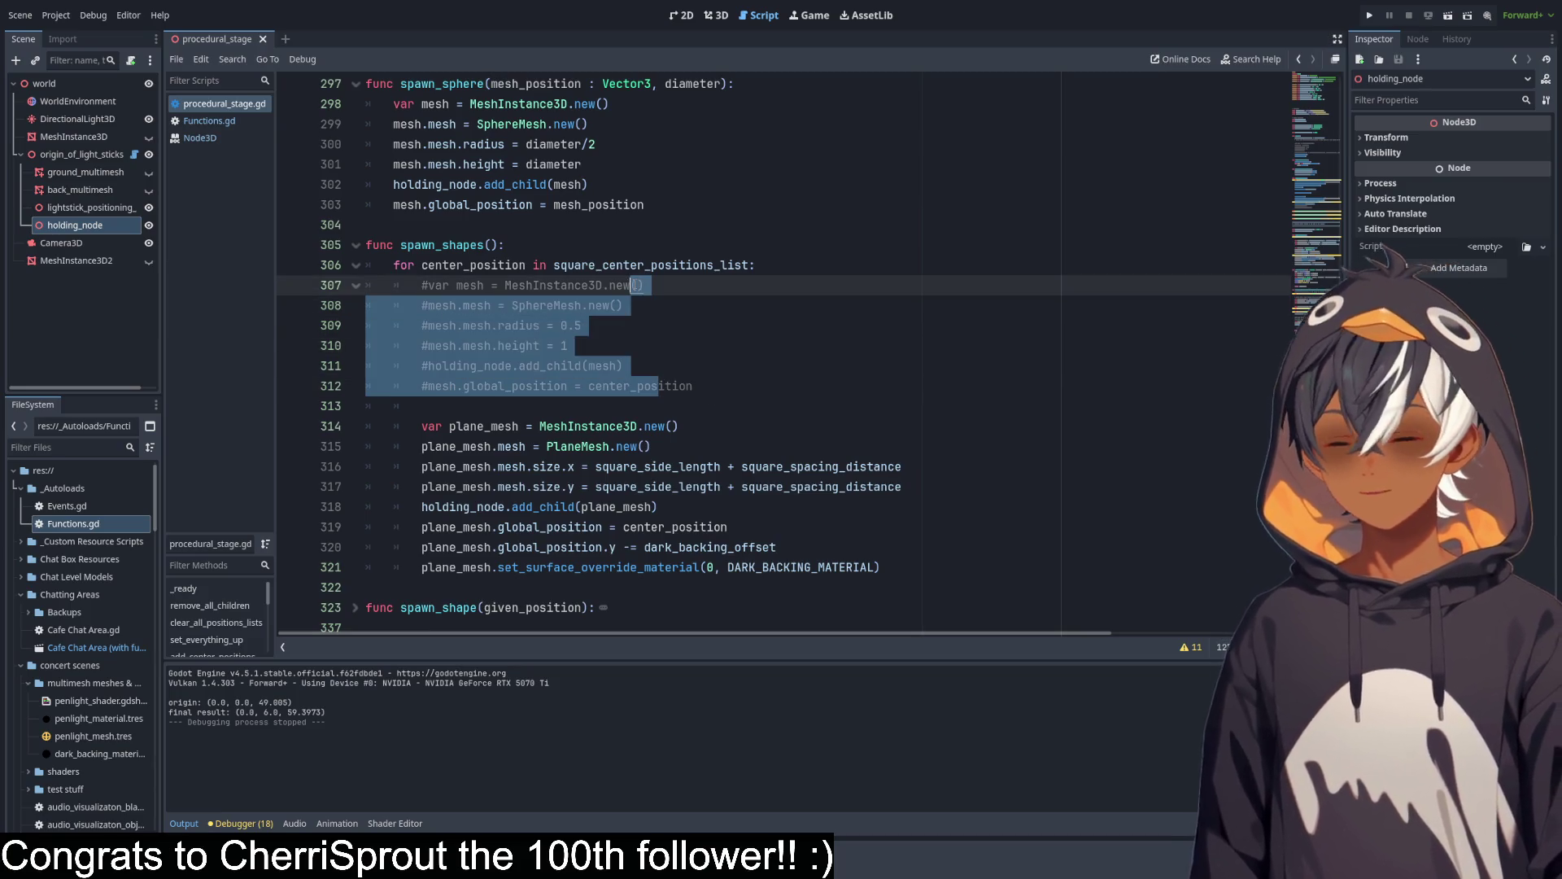
key("ctrl+k")
left_click(186, 823)
left_click(186, 823)
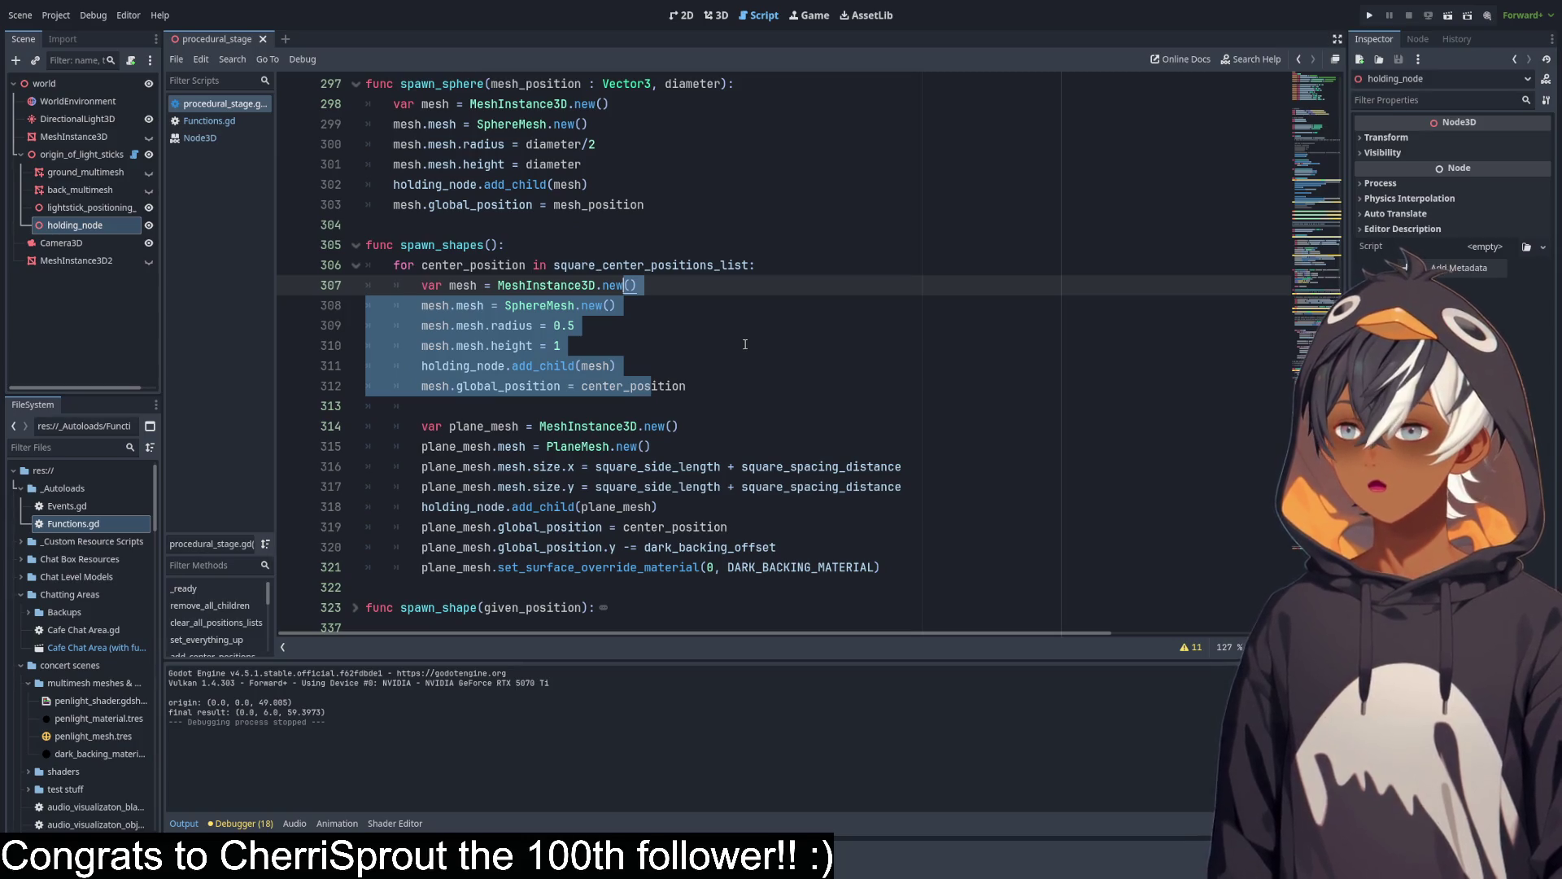
left_click(637, 334)
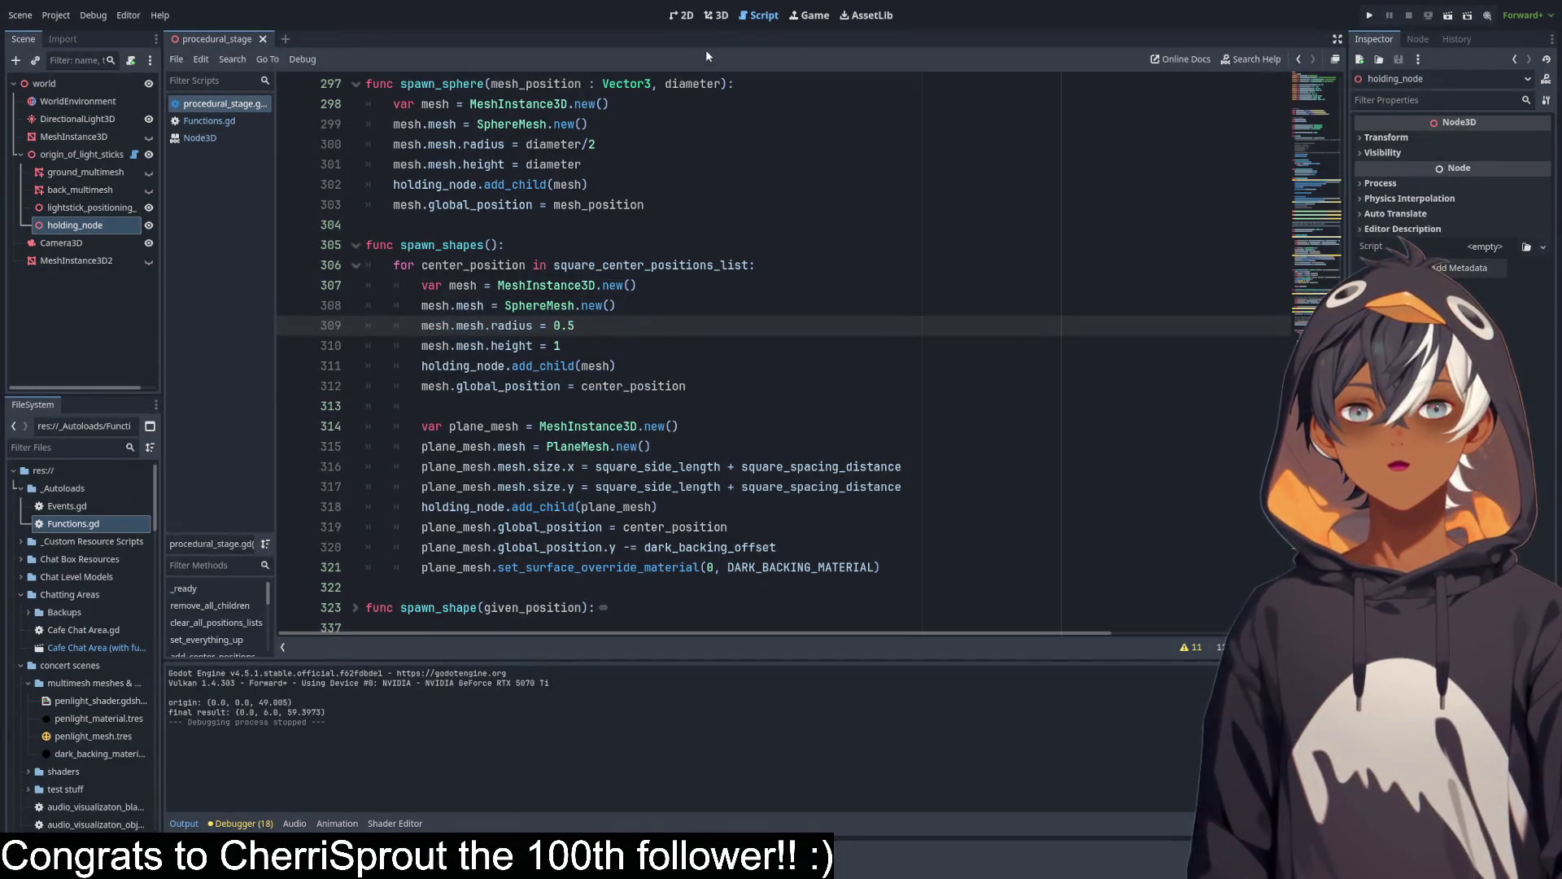
key("ctrl+s")
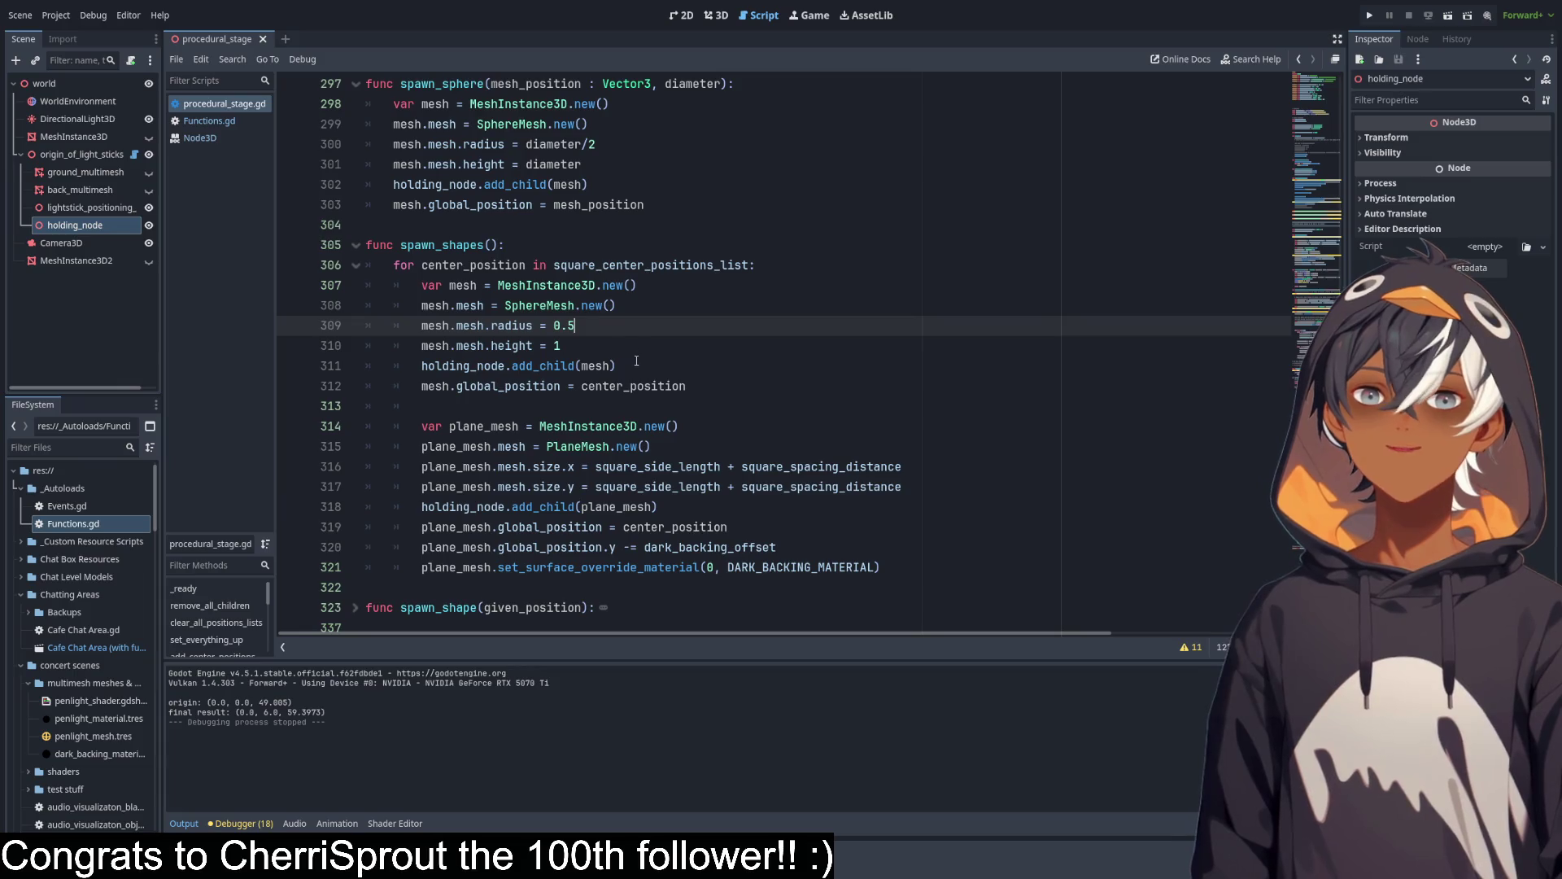
Scroll through the script and comment out sphere lines 307–312 again with Ctrl+K.
scroll(577, 318, "up", 13)
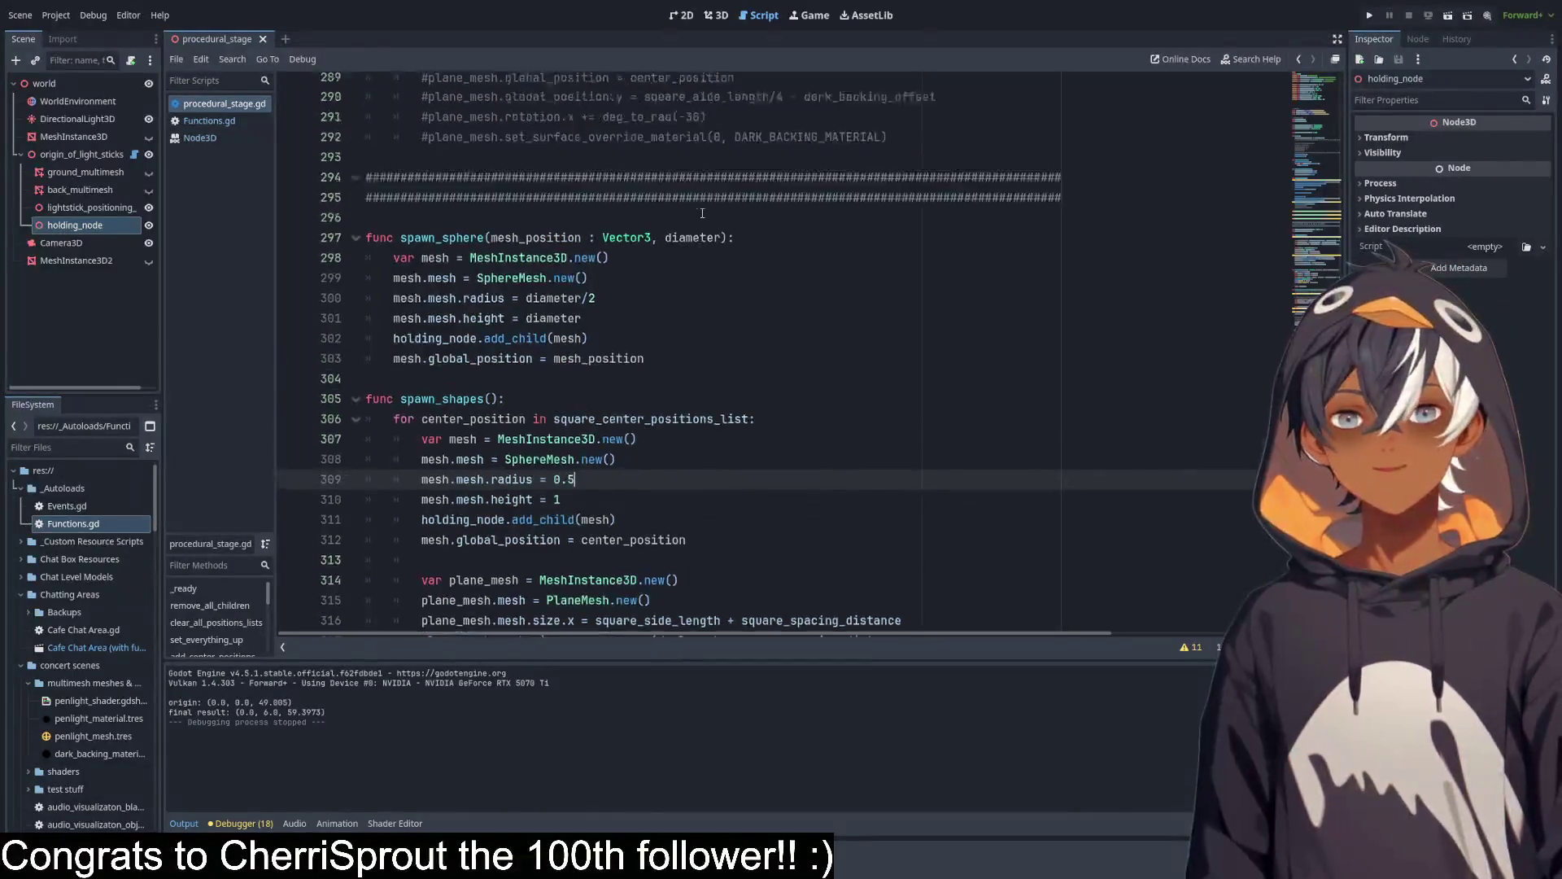
scroll(703, 214, "up", 9)
scroll(736, 227, "down", 8)
scroll(736, 227, "down", 8)
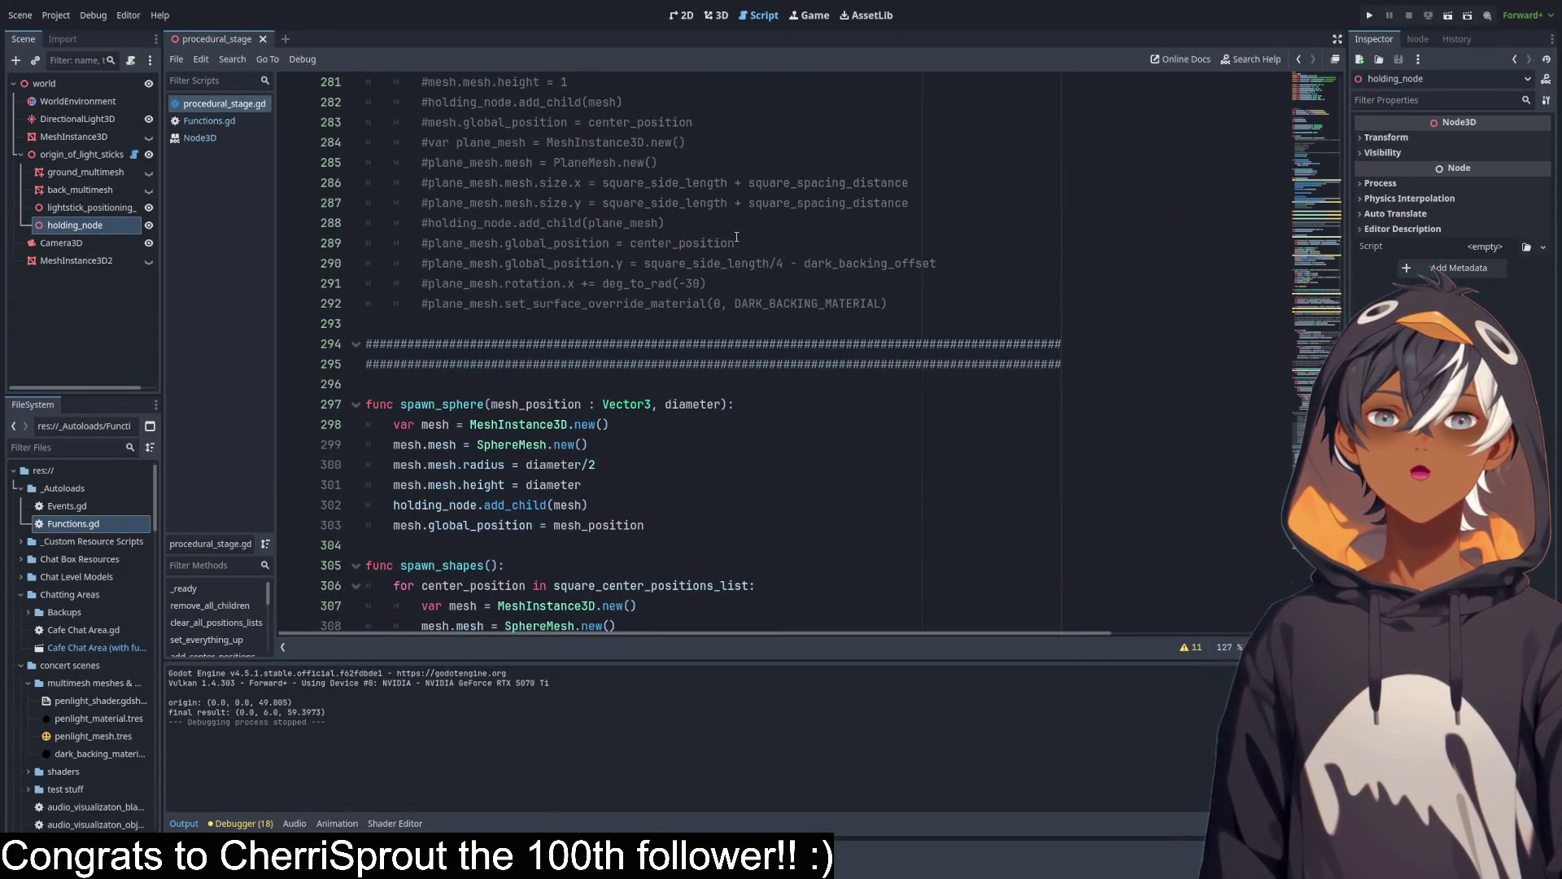
scroll(895, 293, "up", 15)
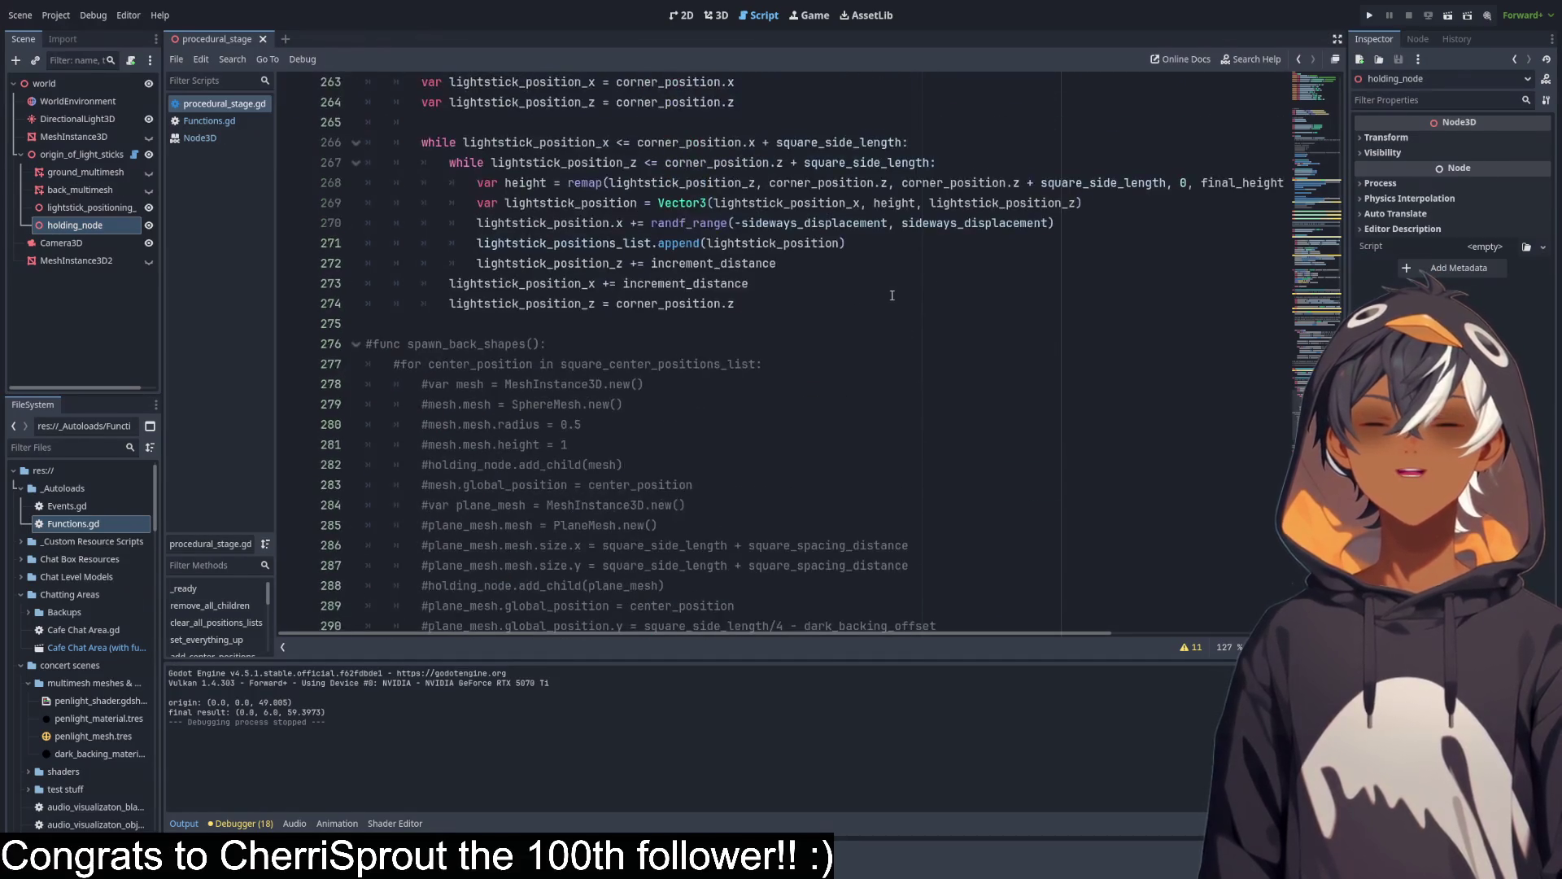
scroll(867, 349, "up", 13)
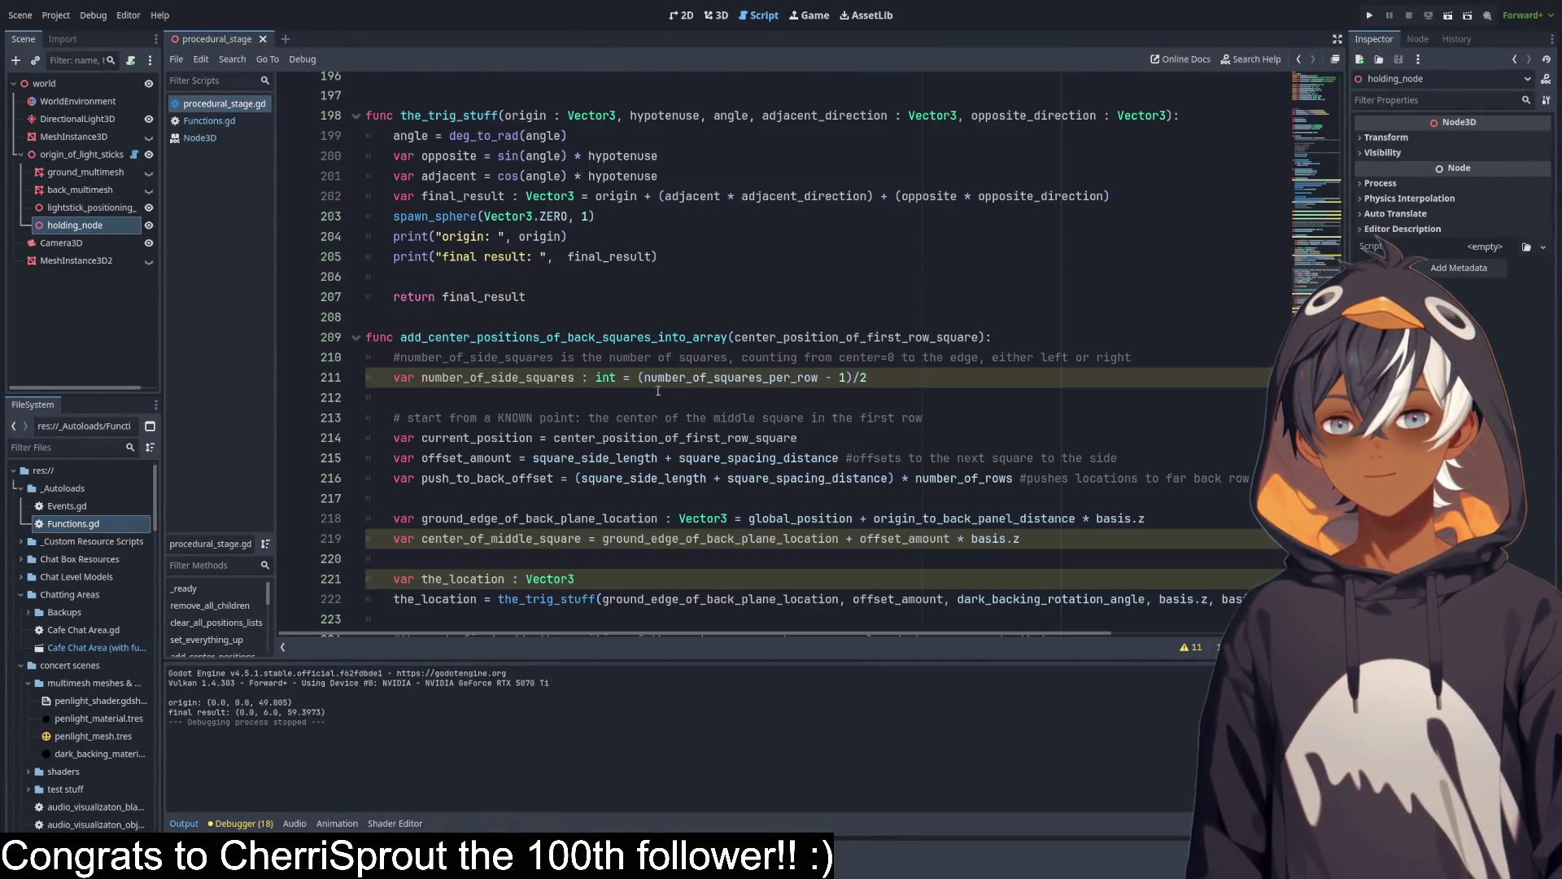
scroll(657, 391, "down", 3)
scroll(692, 374, "up", 11)
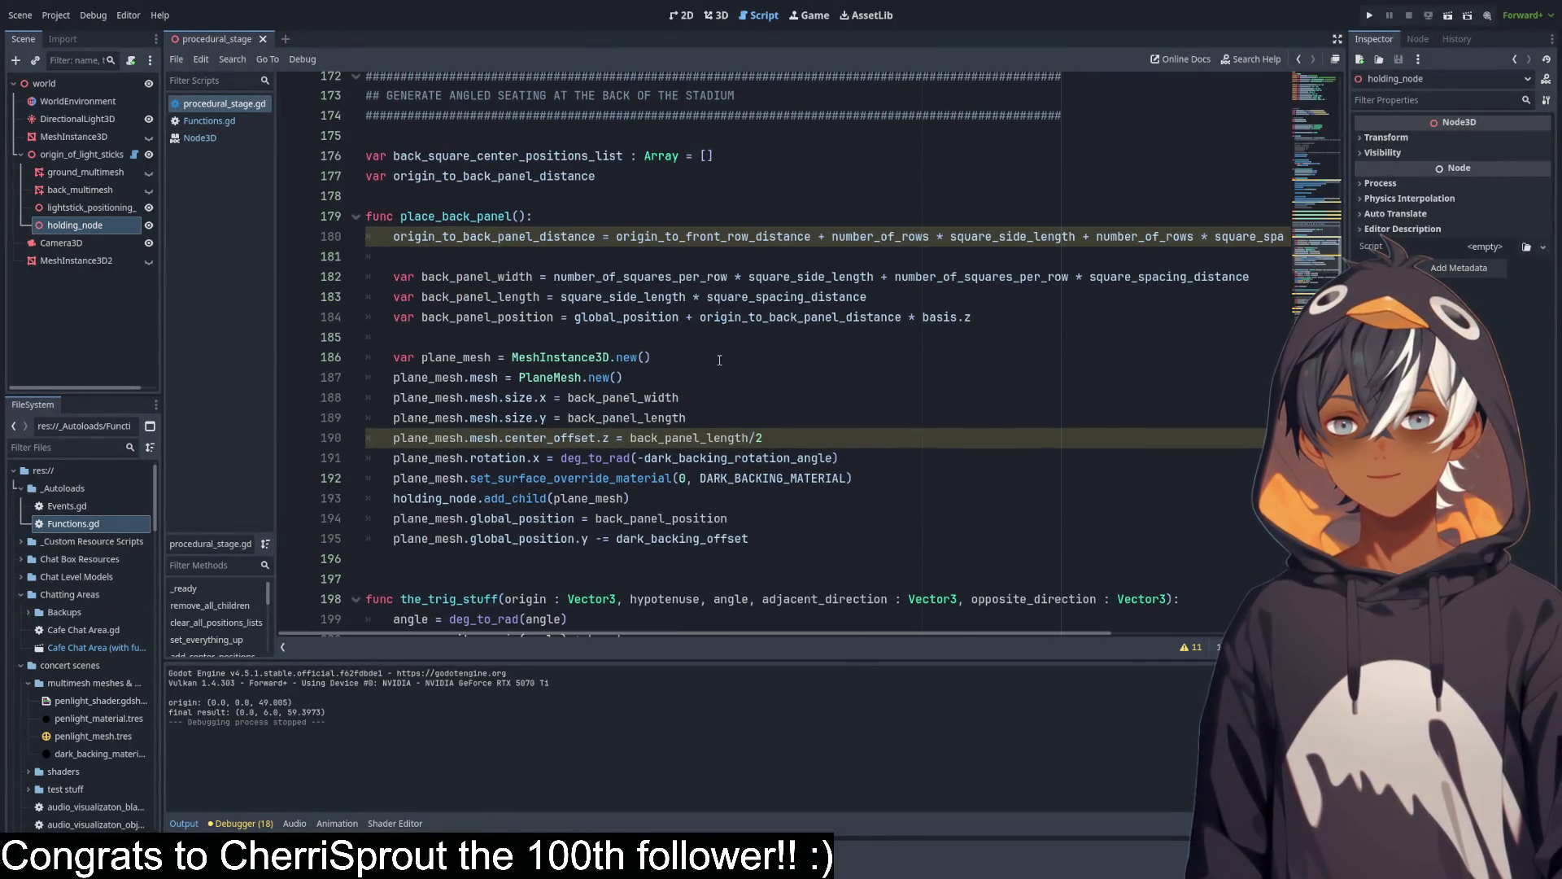
scroll(719, 359, "down", 20)
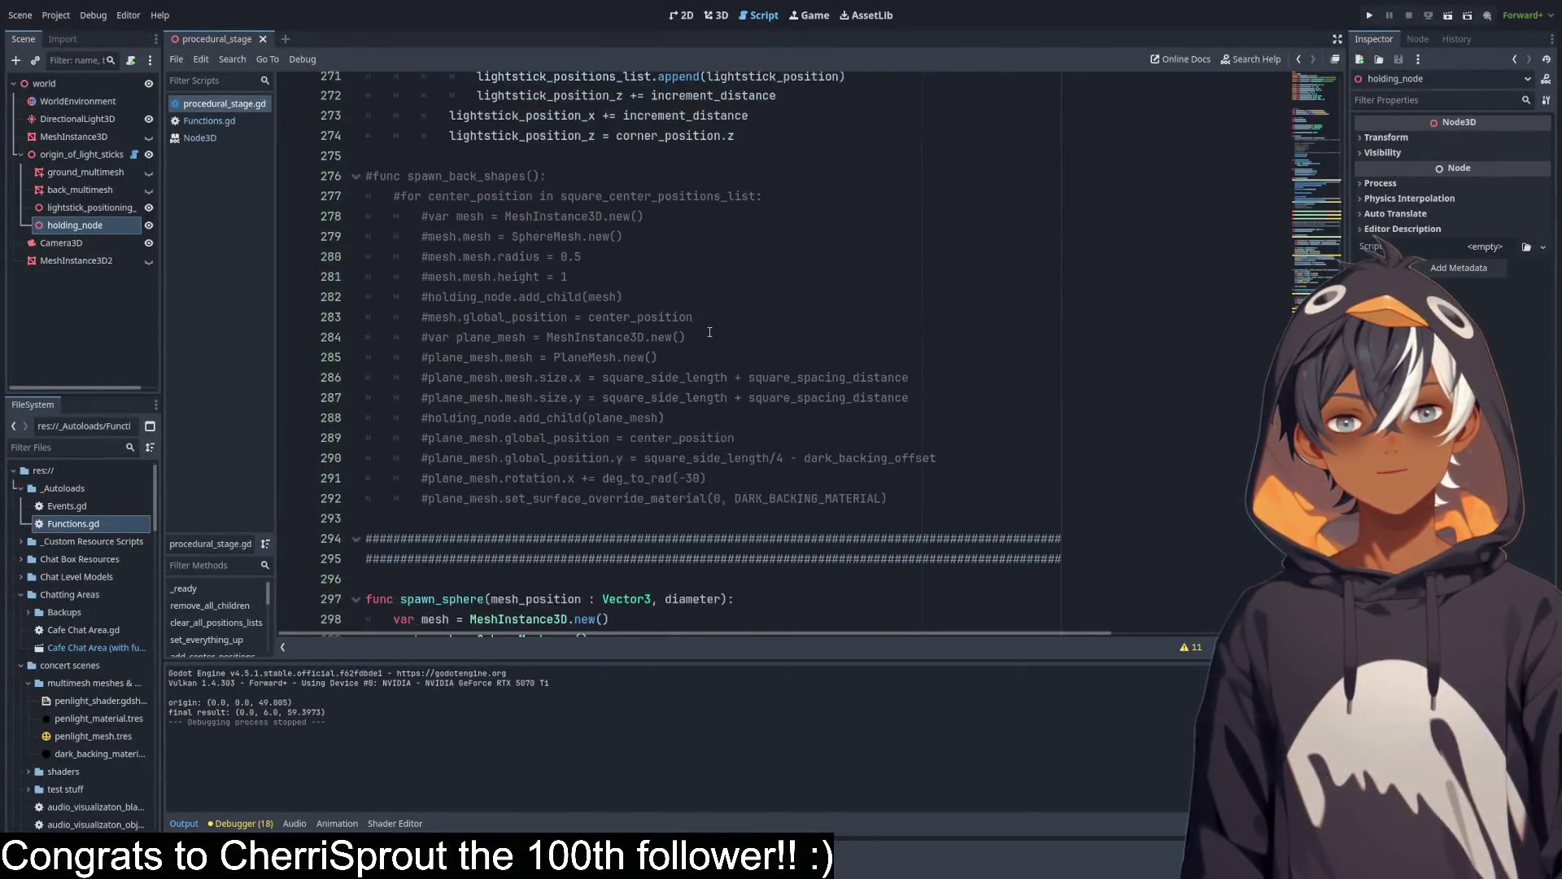
scroll(710, 332, "down", 7)
left_click_drag(657, 477, 630, 376)
key("ctrl+k")
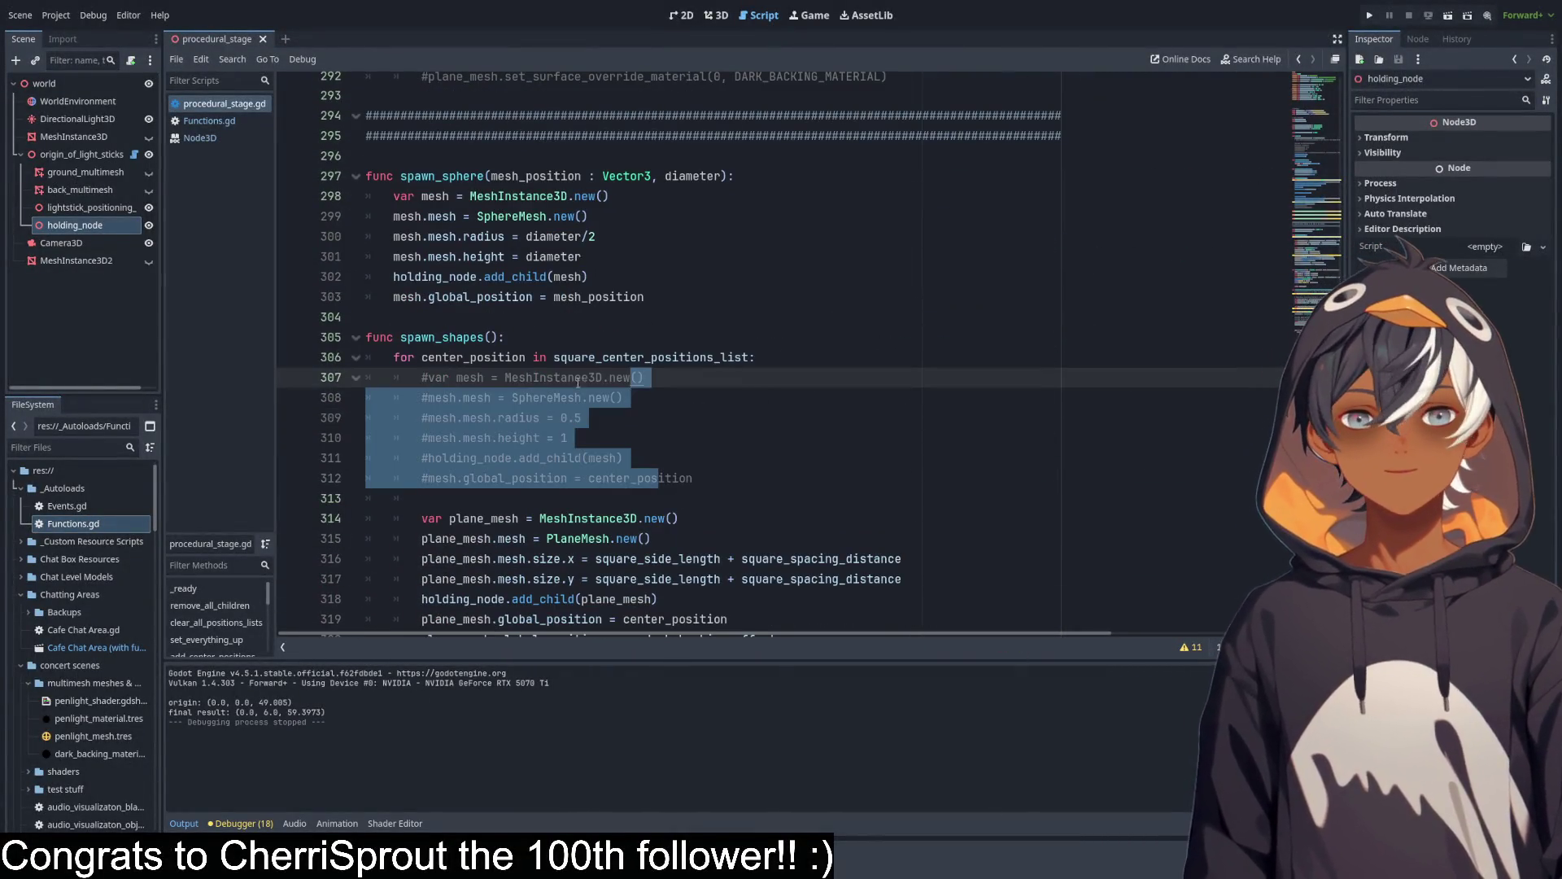
Examine the the_trig_stuff call and the spawn_sphere diameter argument 1 on line 203.
scroll(577, 382, "up", 20)
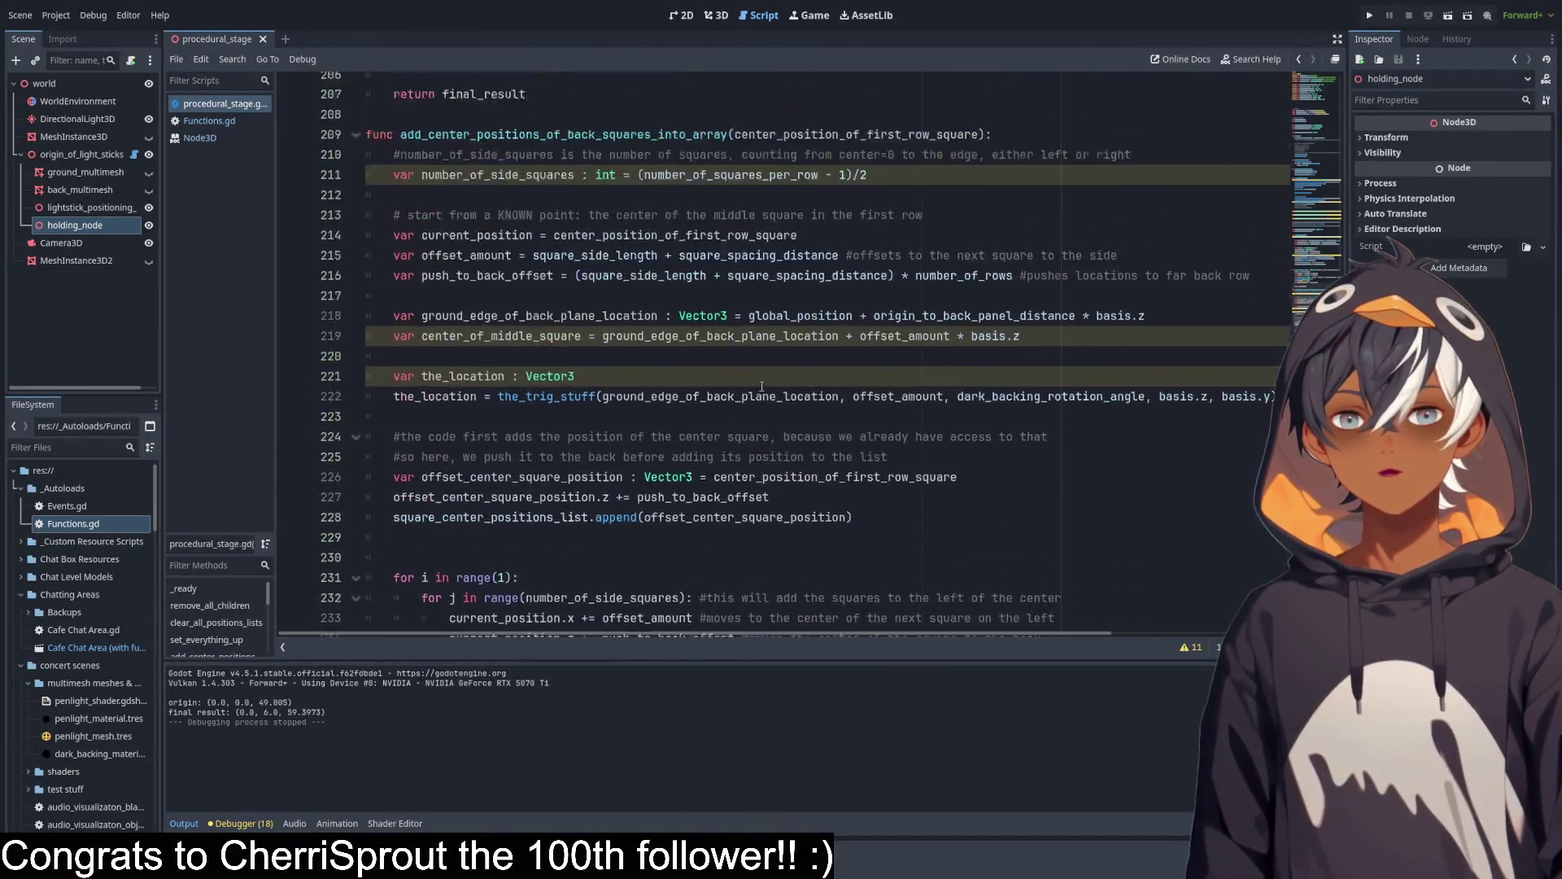
scroll(607, 380, "up", 2)
scroll(511, 302, "down", 3)
left_click(607, 359)
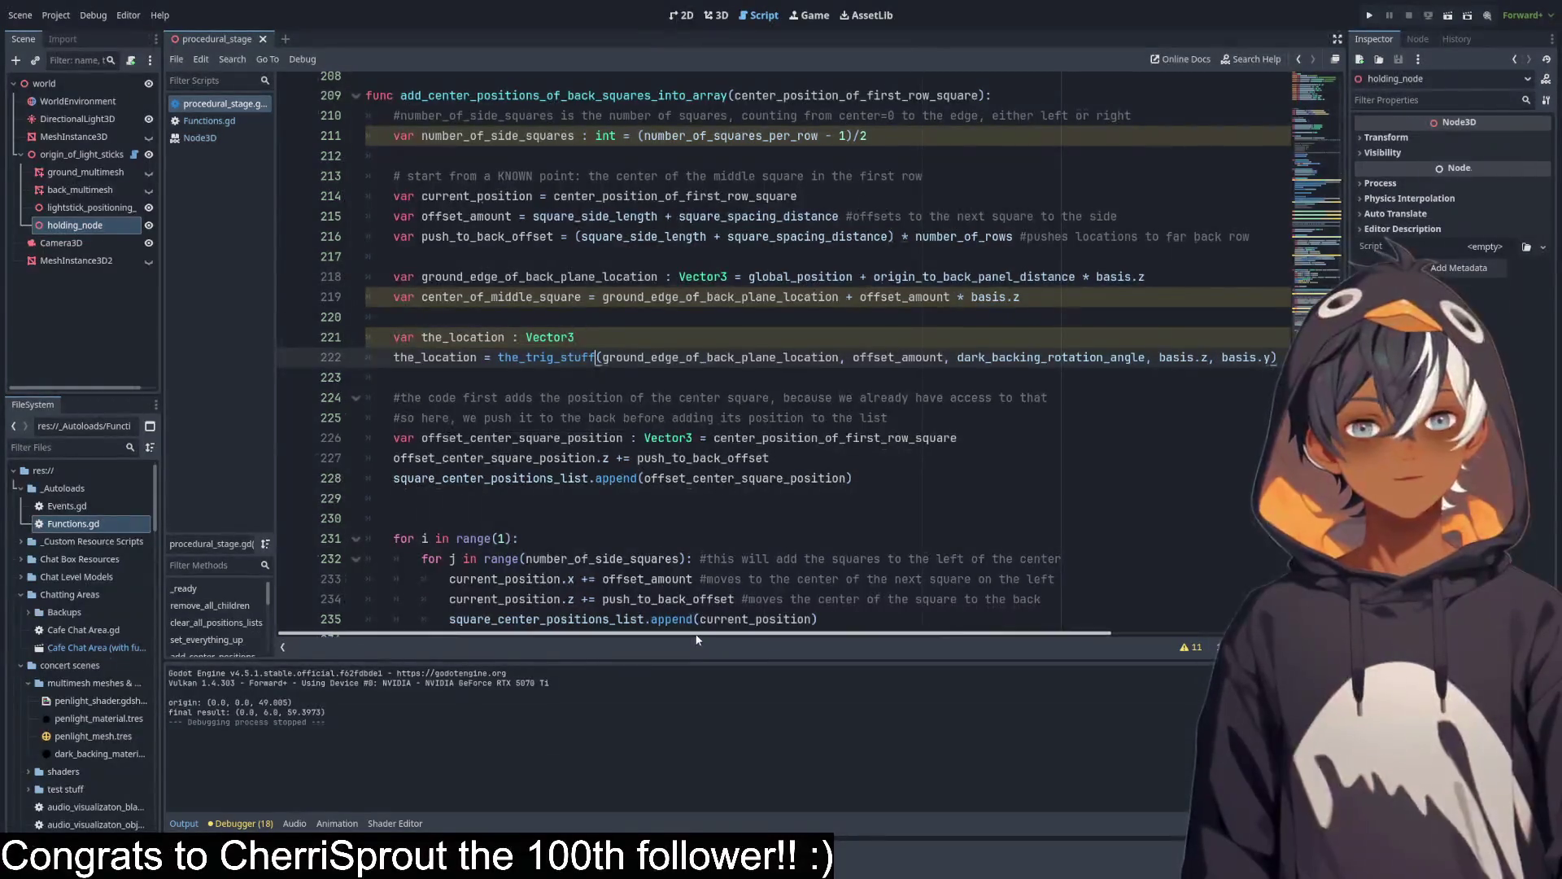
left_click_drag(718, 634, 939, 636)
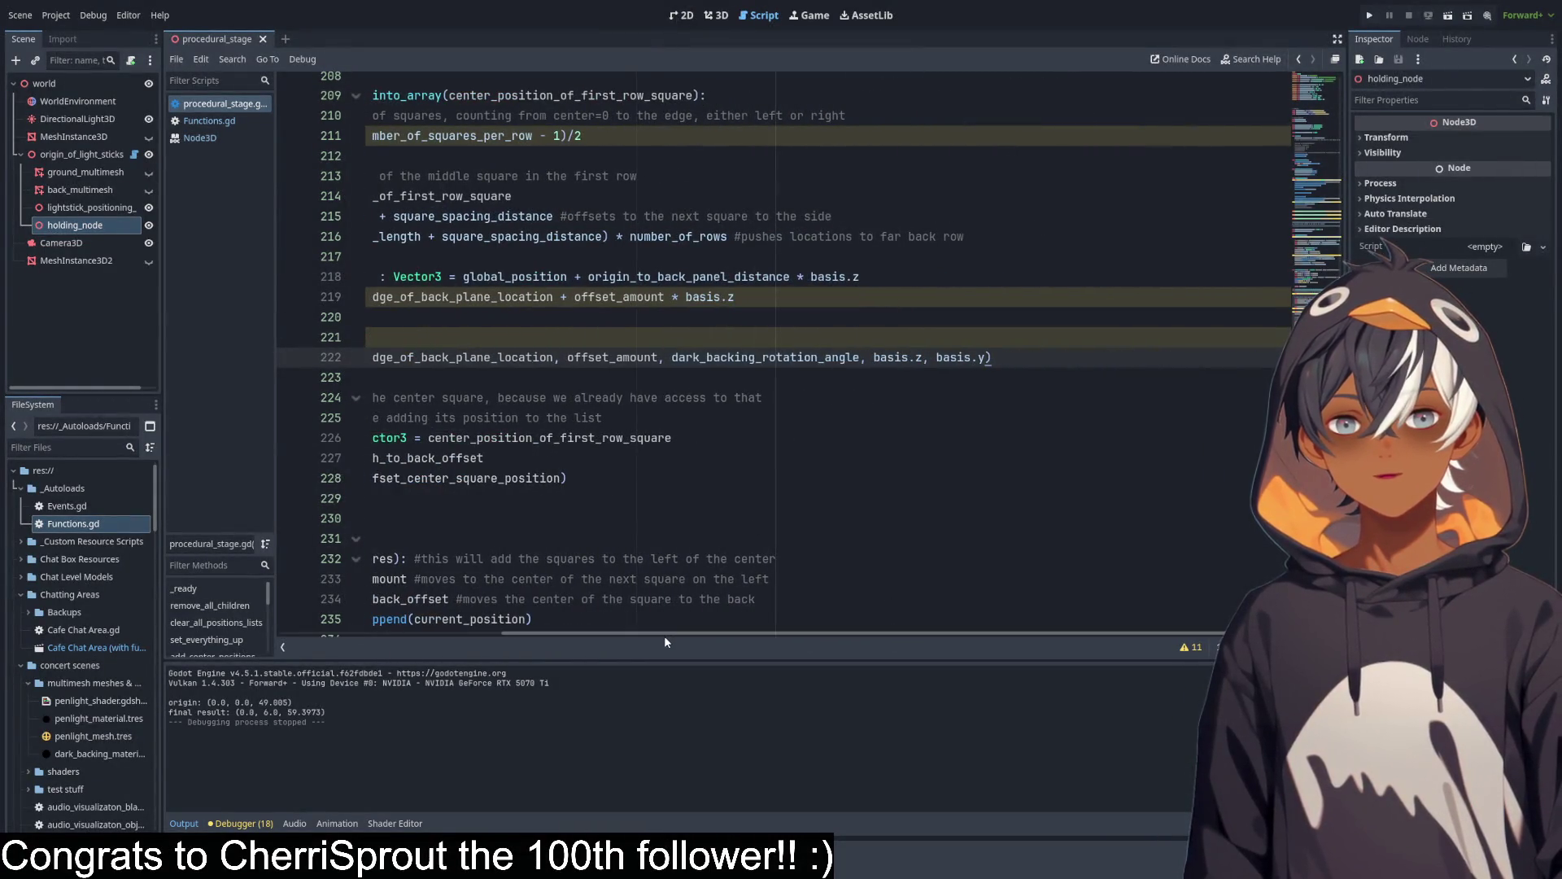
left_click_drag(664, 635, 441, 635)
scroll(615, 350, "up", 5)
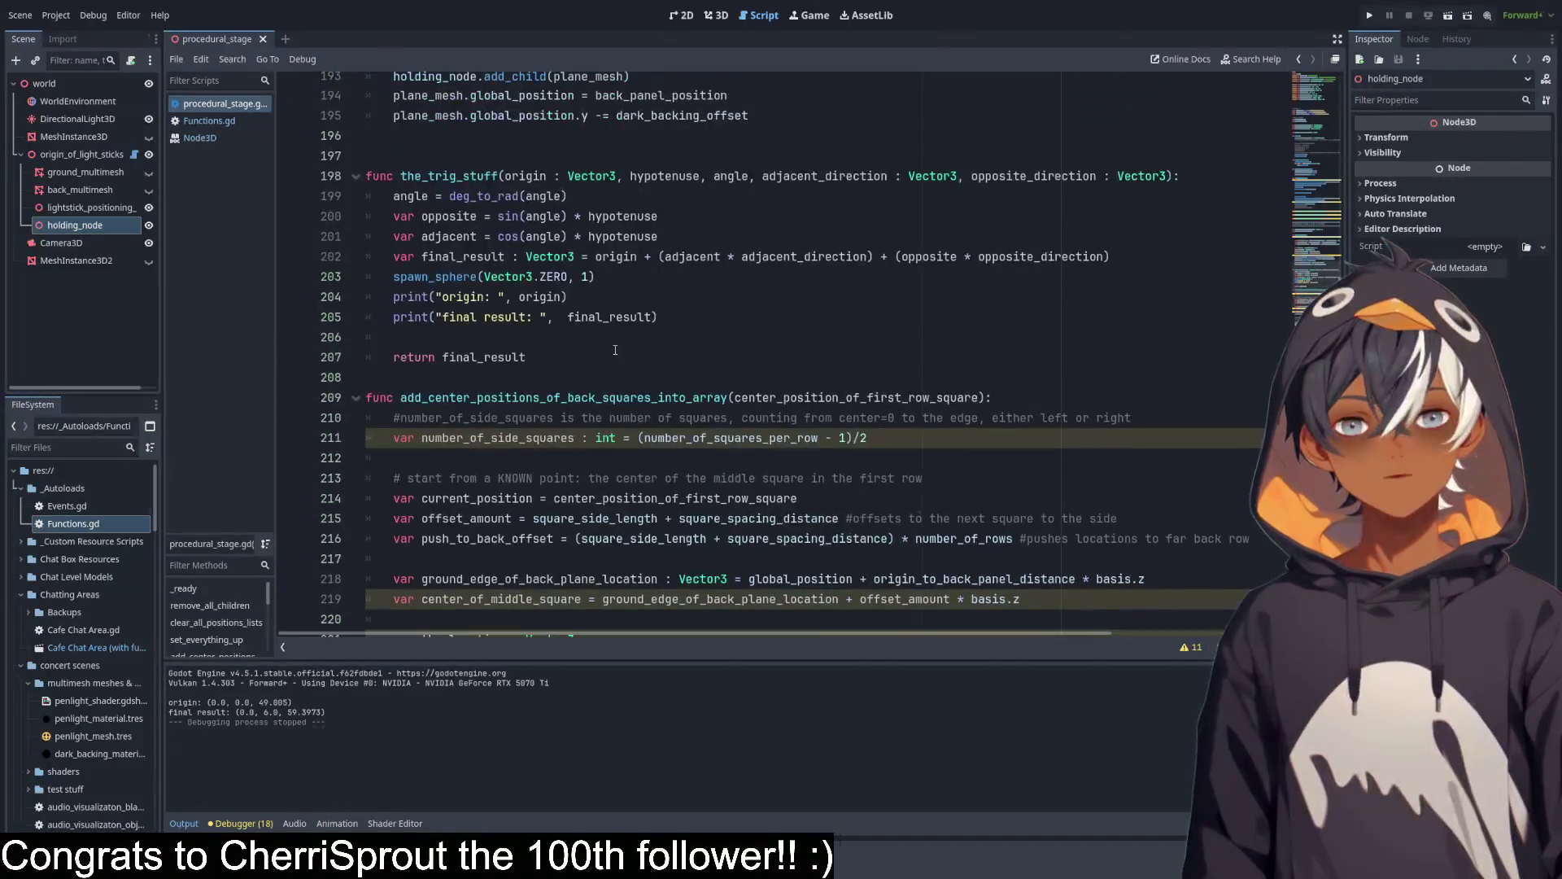
double_click(590, 279)
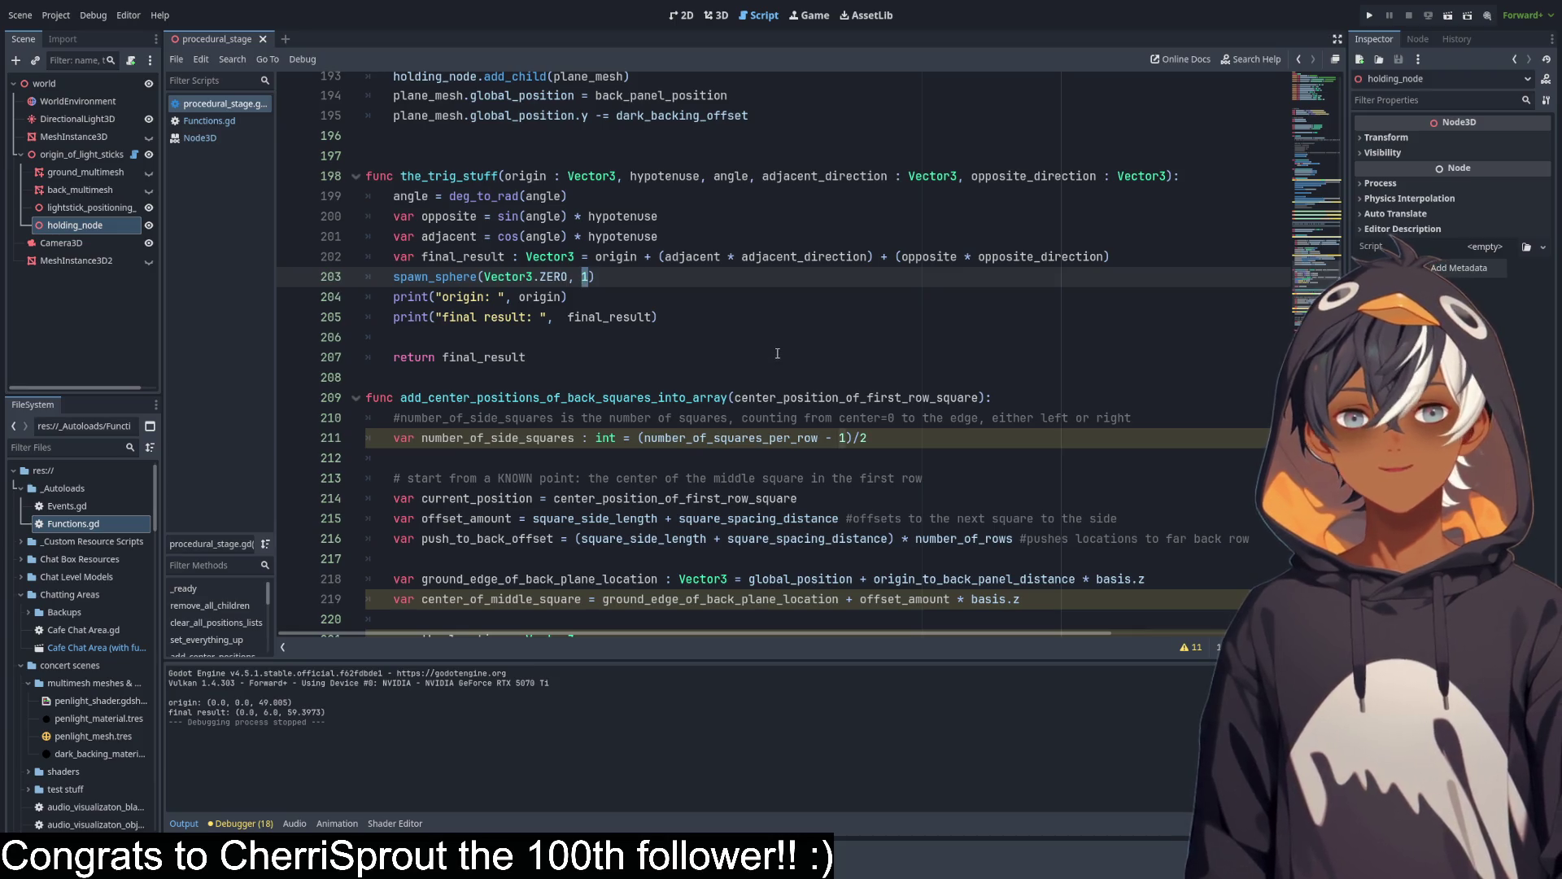
left_click(607, 277)
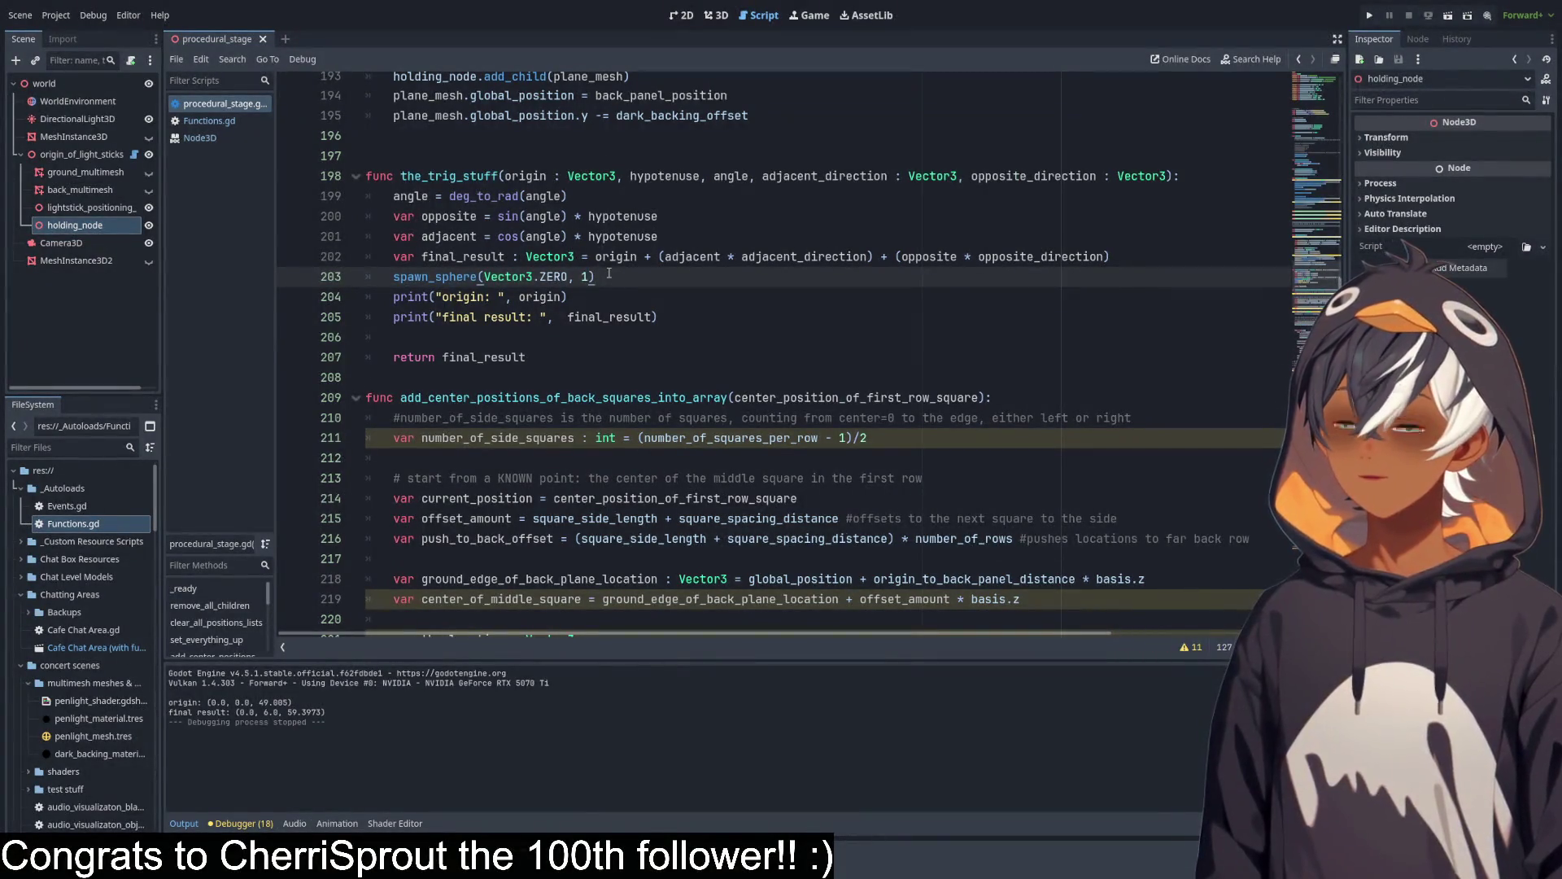
Check spawn_sphere's definition, change its diameter on line 203 to 1.0, and view the 3D scene.
double_click(586, 276)
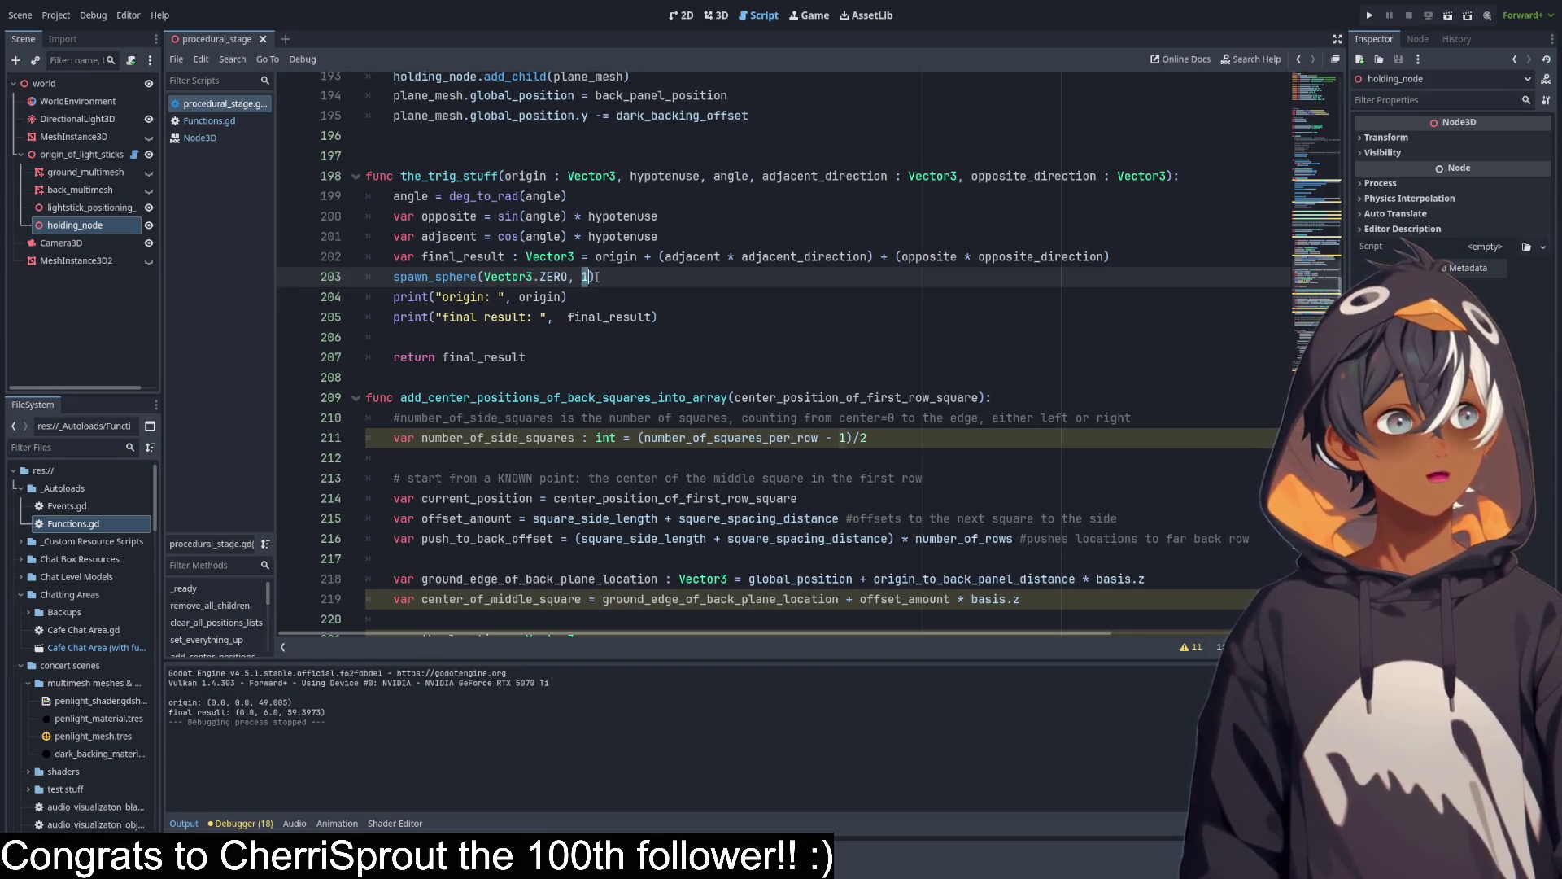
left_click(450, 278, "ctrl")
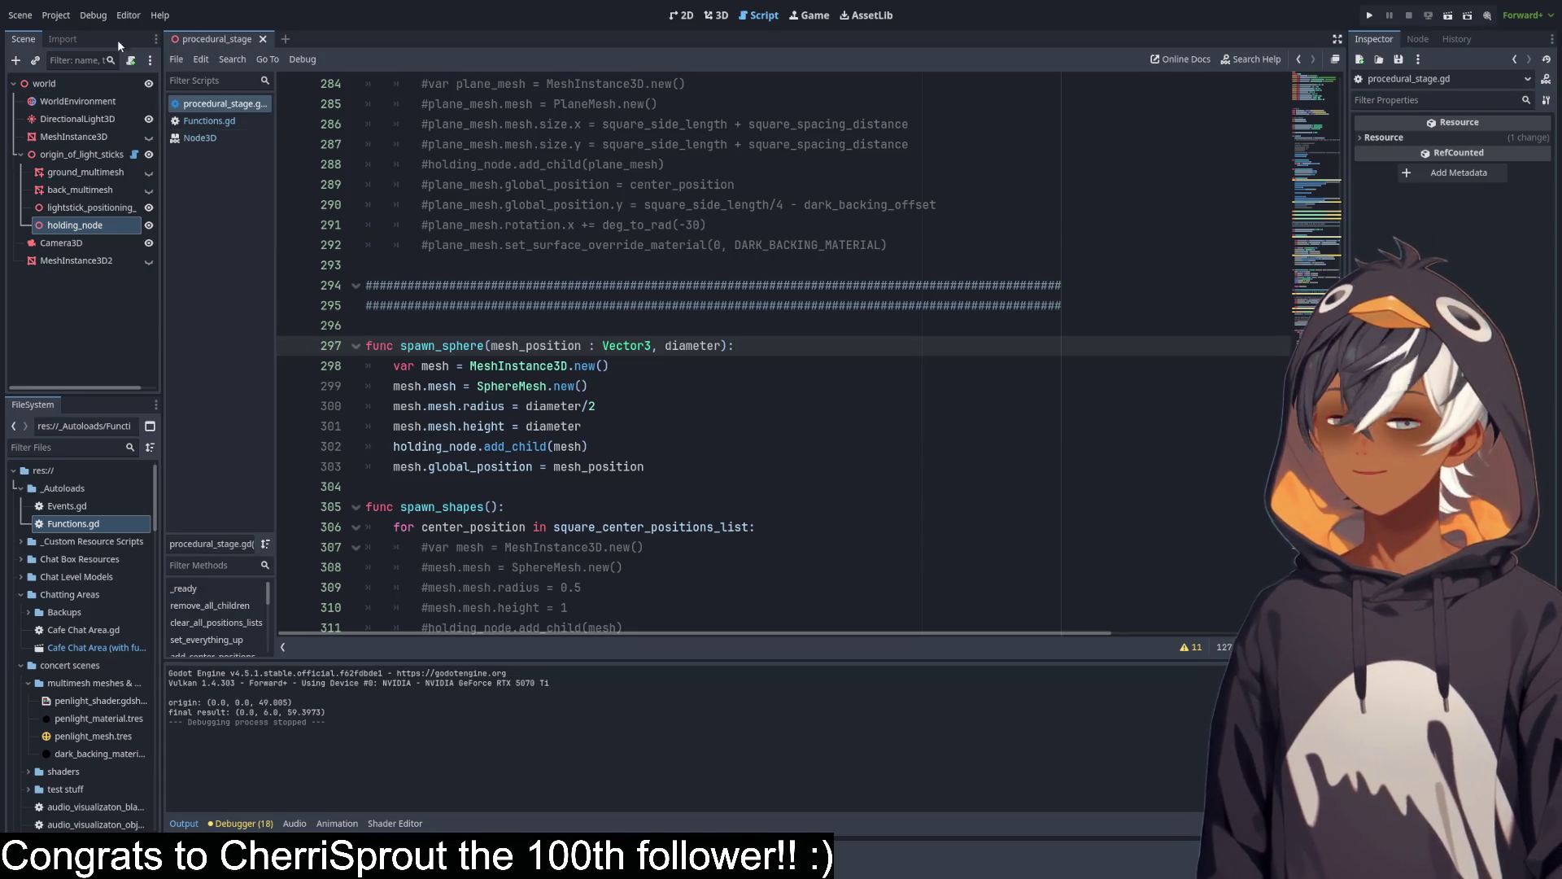
key("alt+Left")
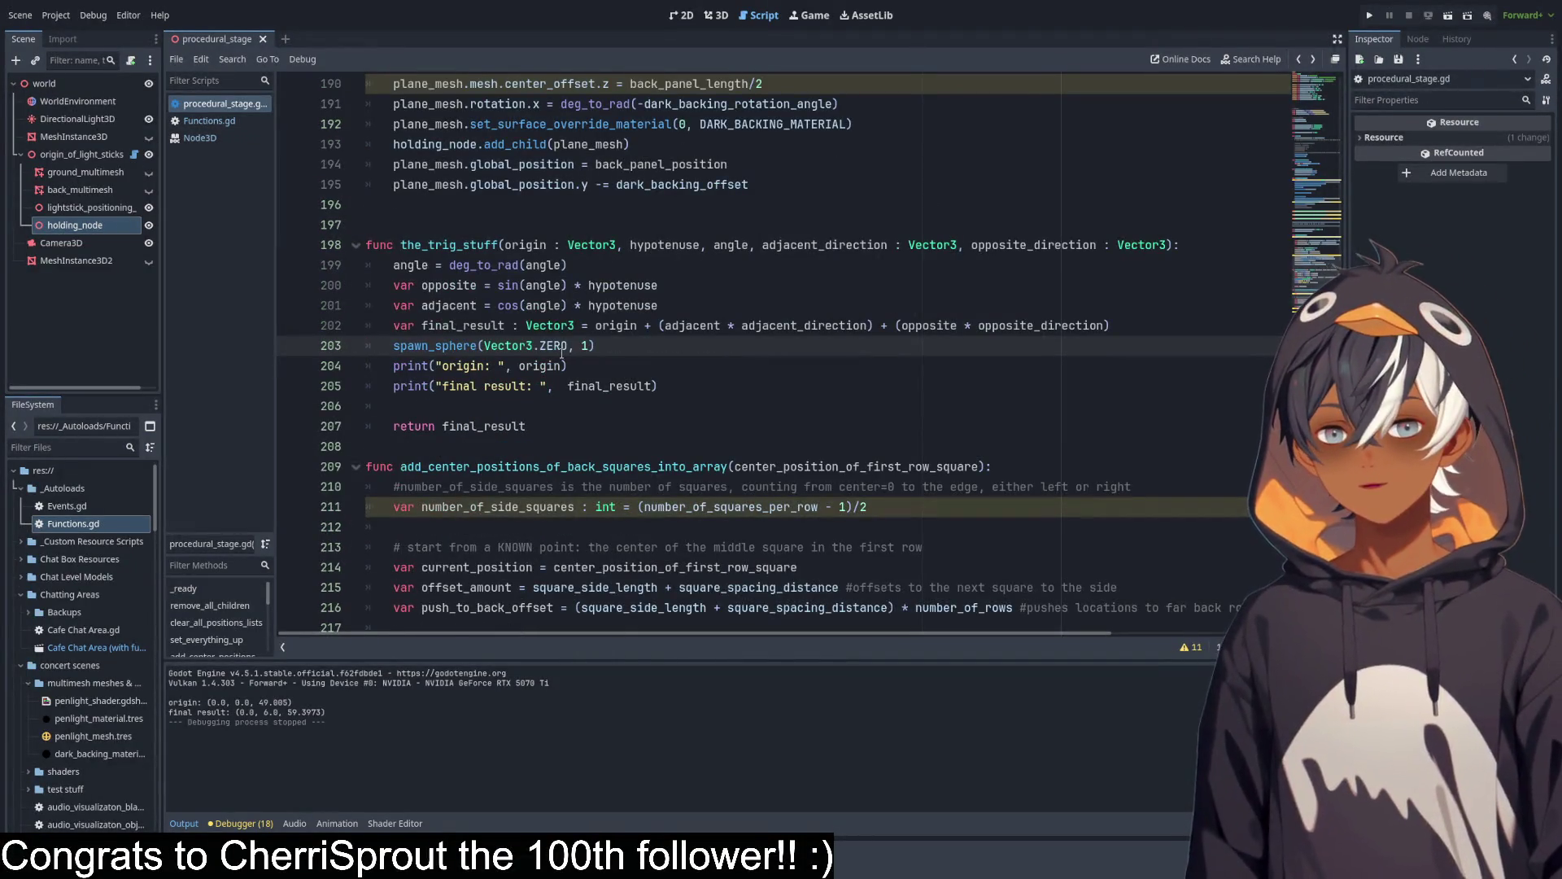
type(".0")
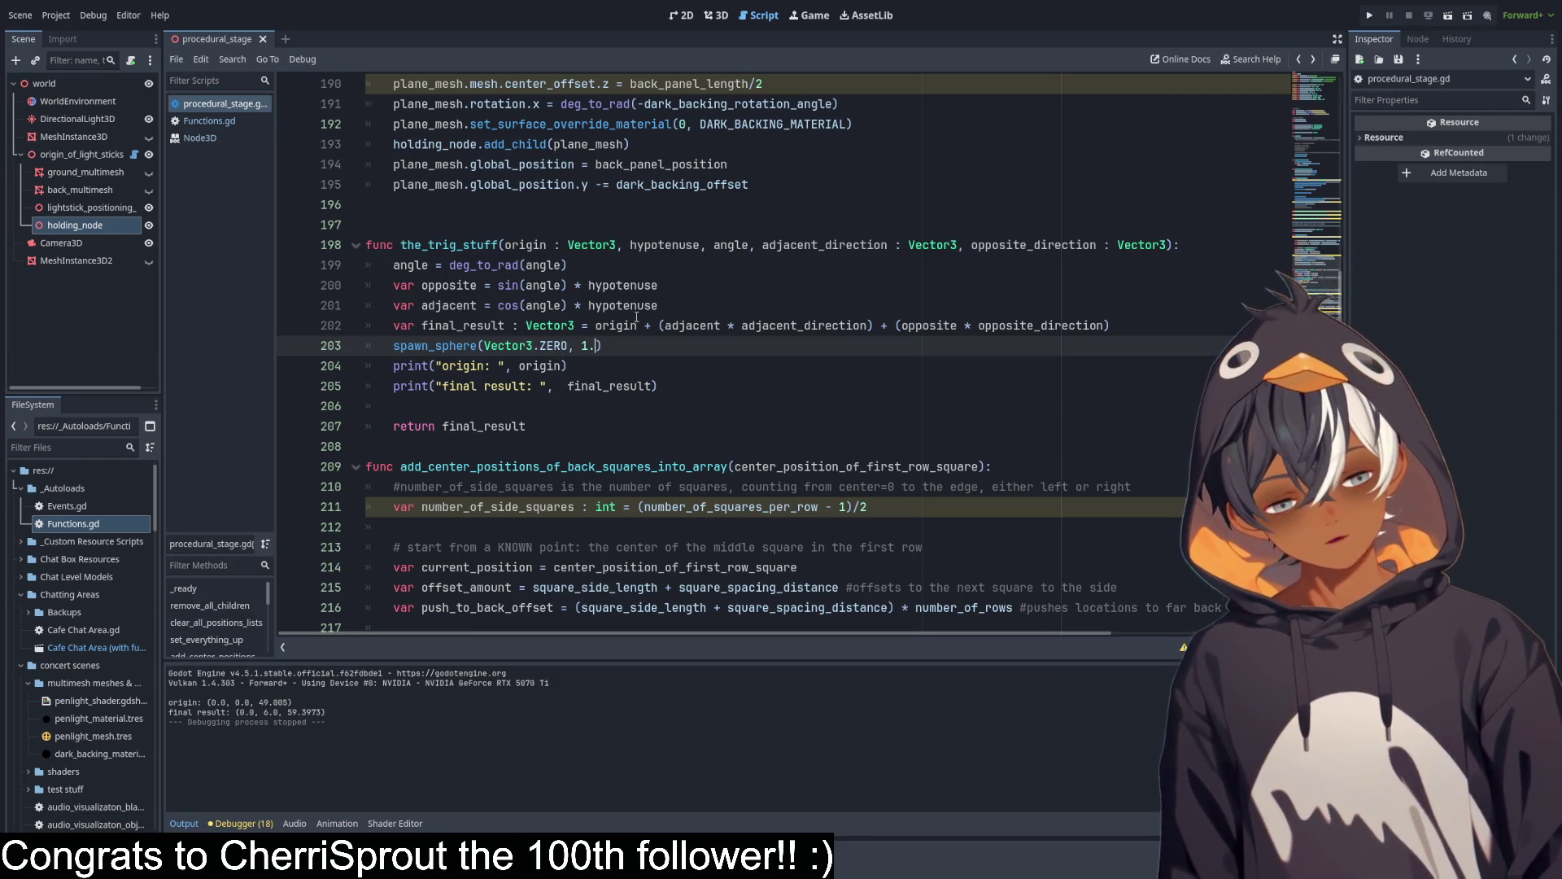
left_click(602, 273)
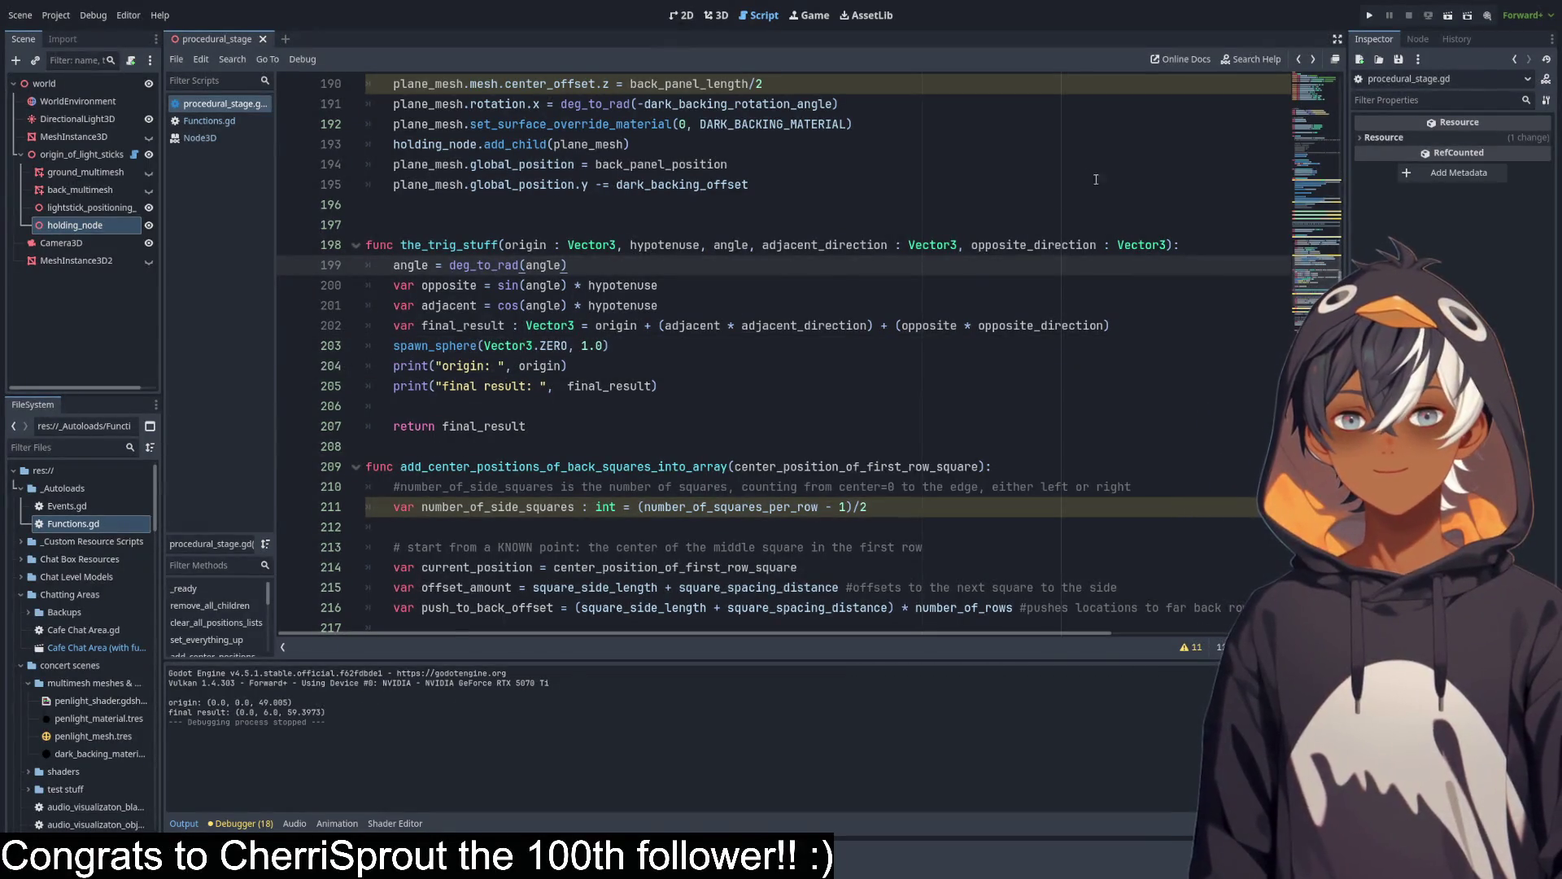
left_click(716, 16)
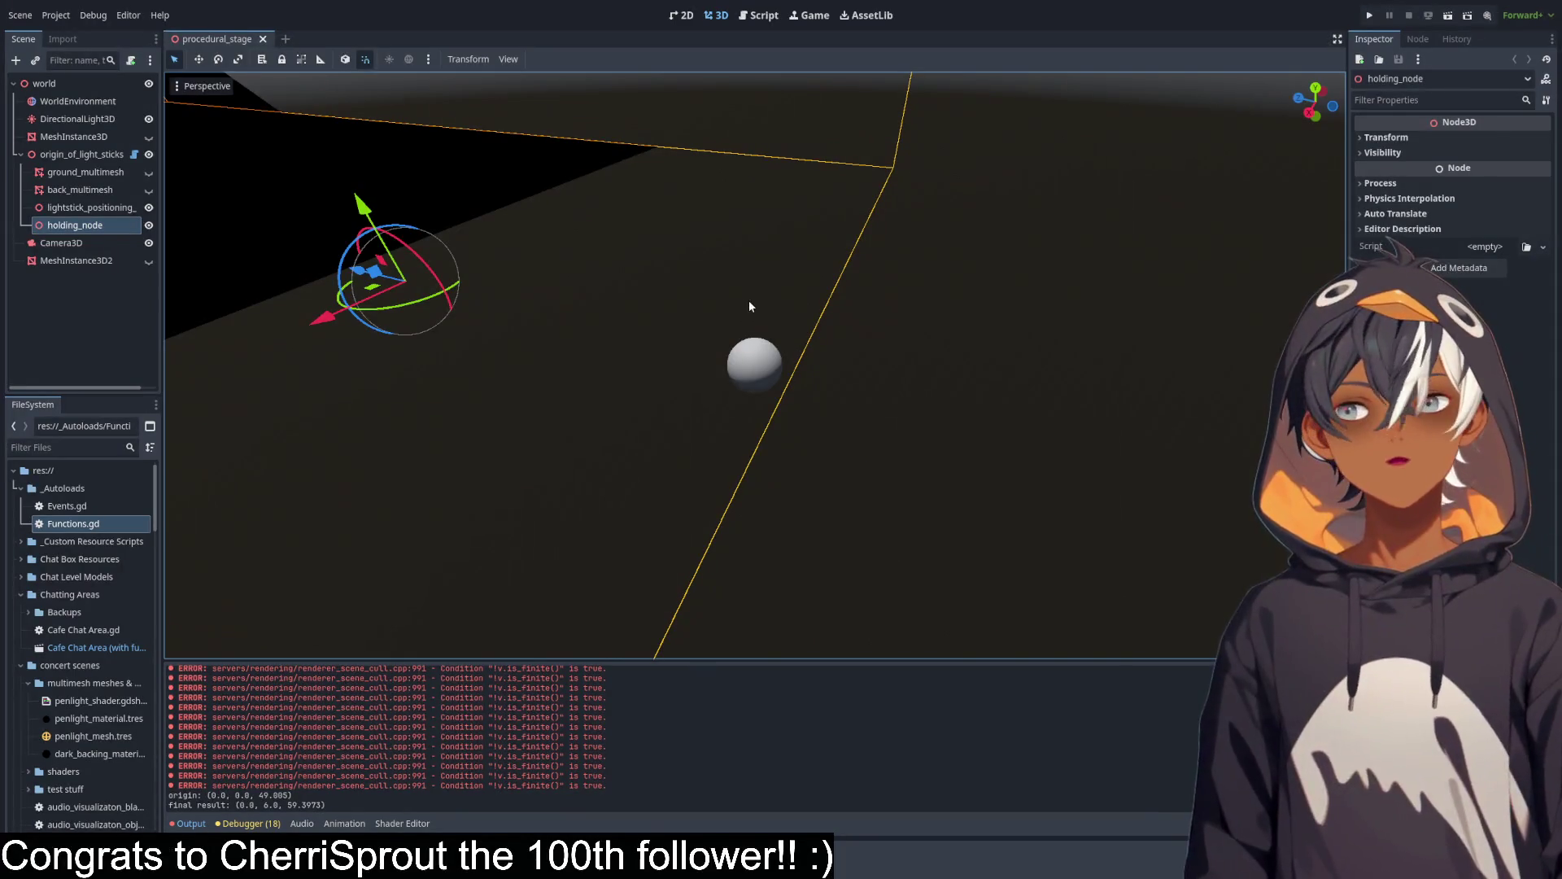
Replace Vector3.ZERO with final_result in the spawn_sphere call on line 203.
left_click(763, 15)
scroll(600, 325, "down", 3)
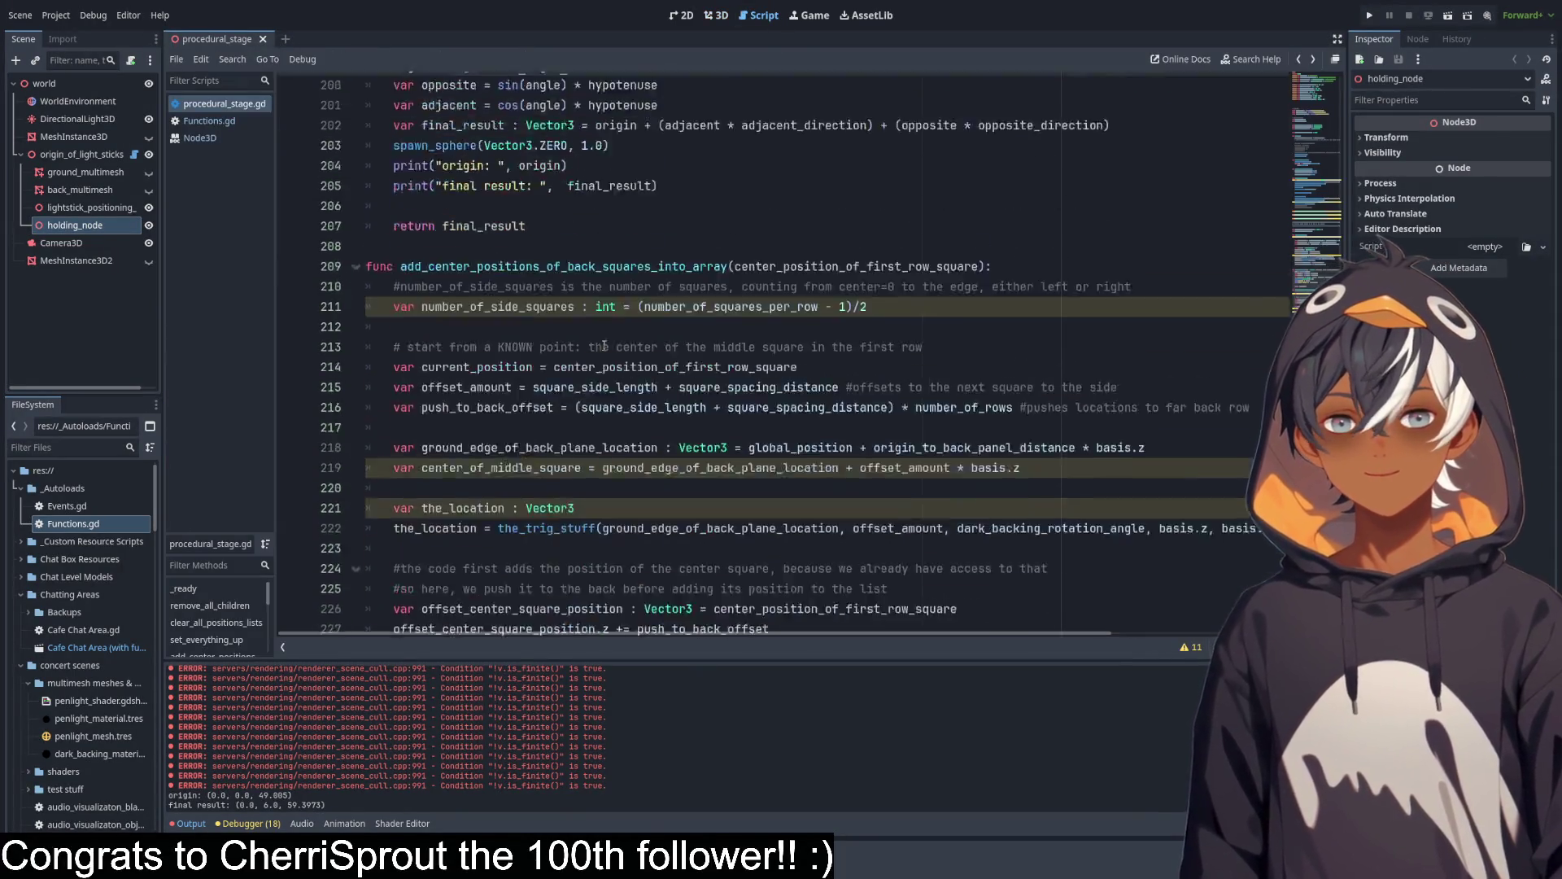
scroll(584, 362, "up", 5)
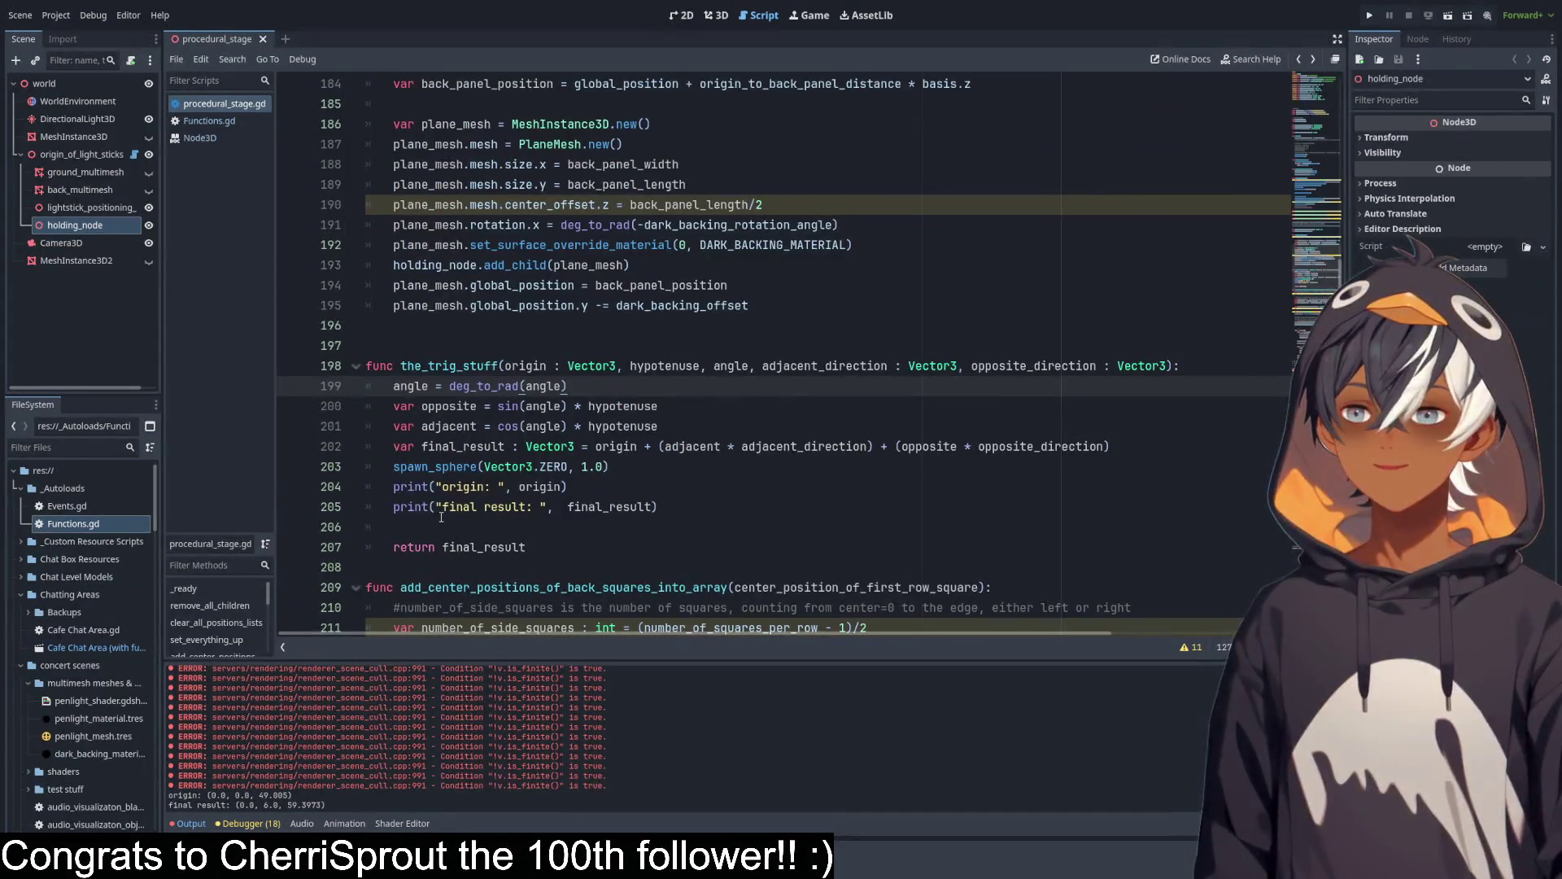
double_click(472, 546)
key("ctrl+c")
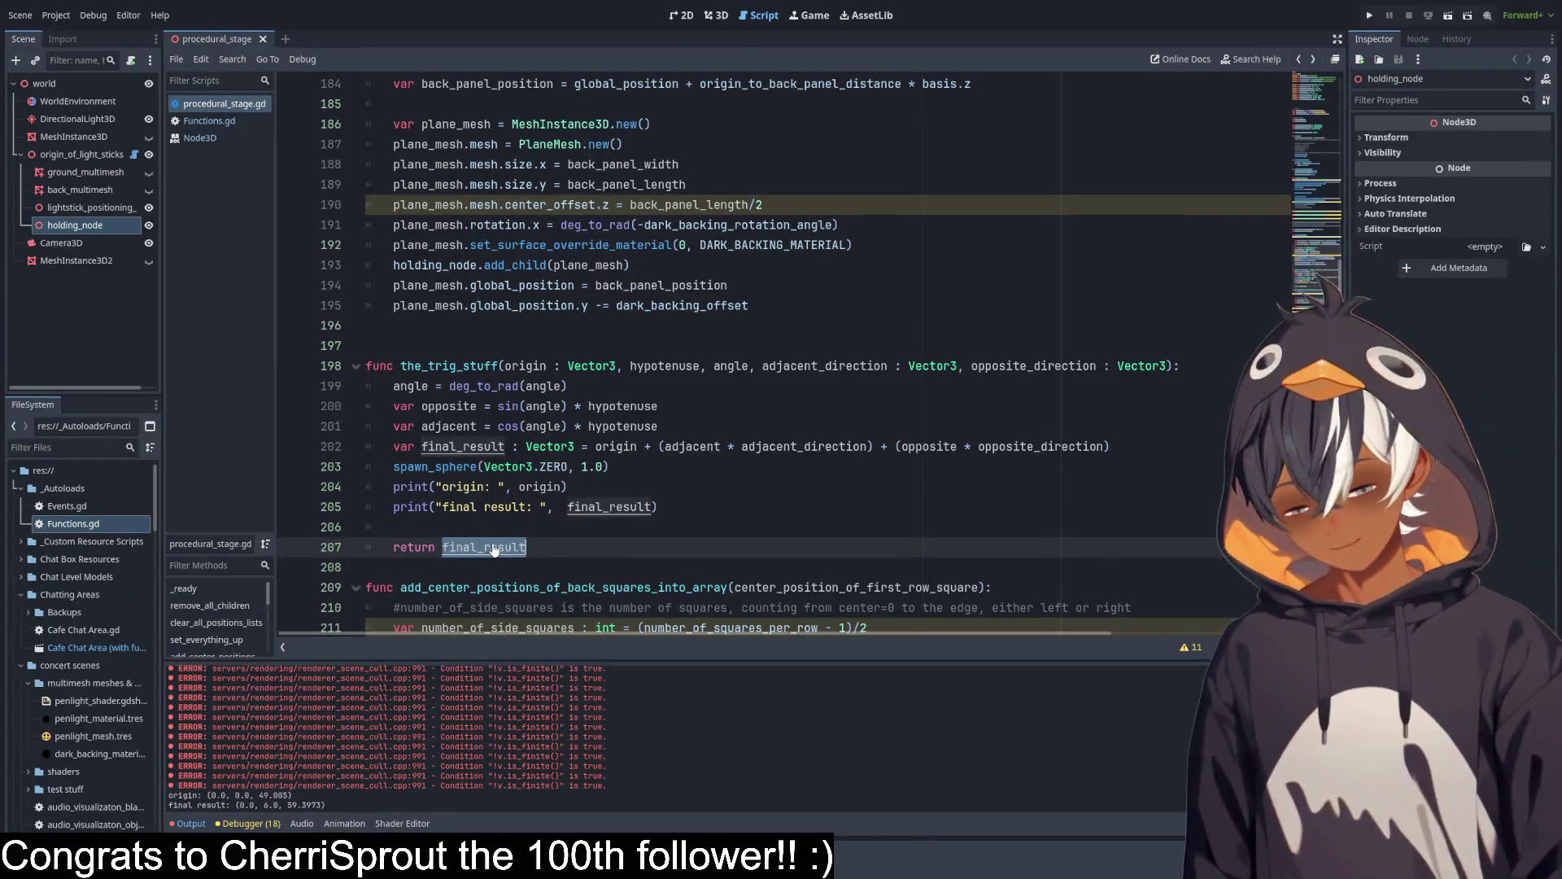
double_click(554, 466)
left_click_drag(573, 467, 484, 466)
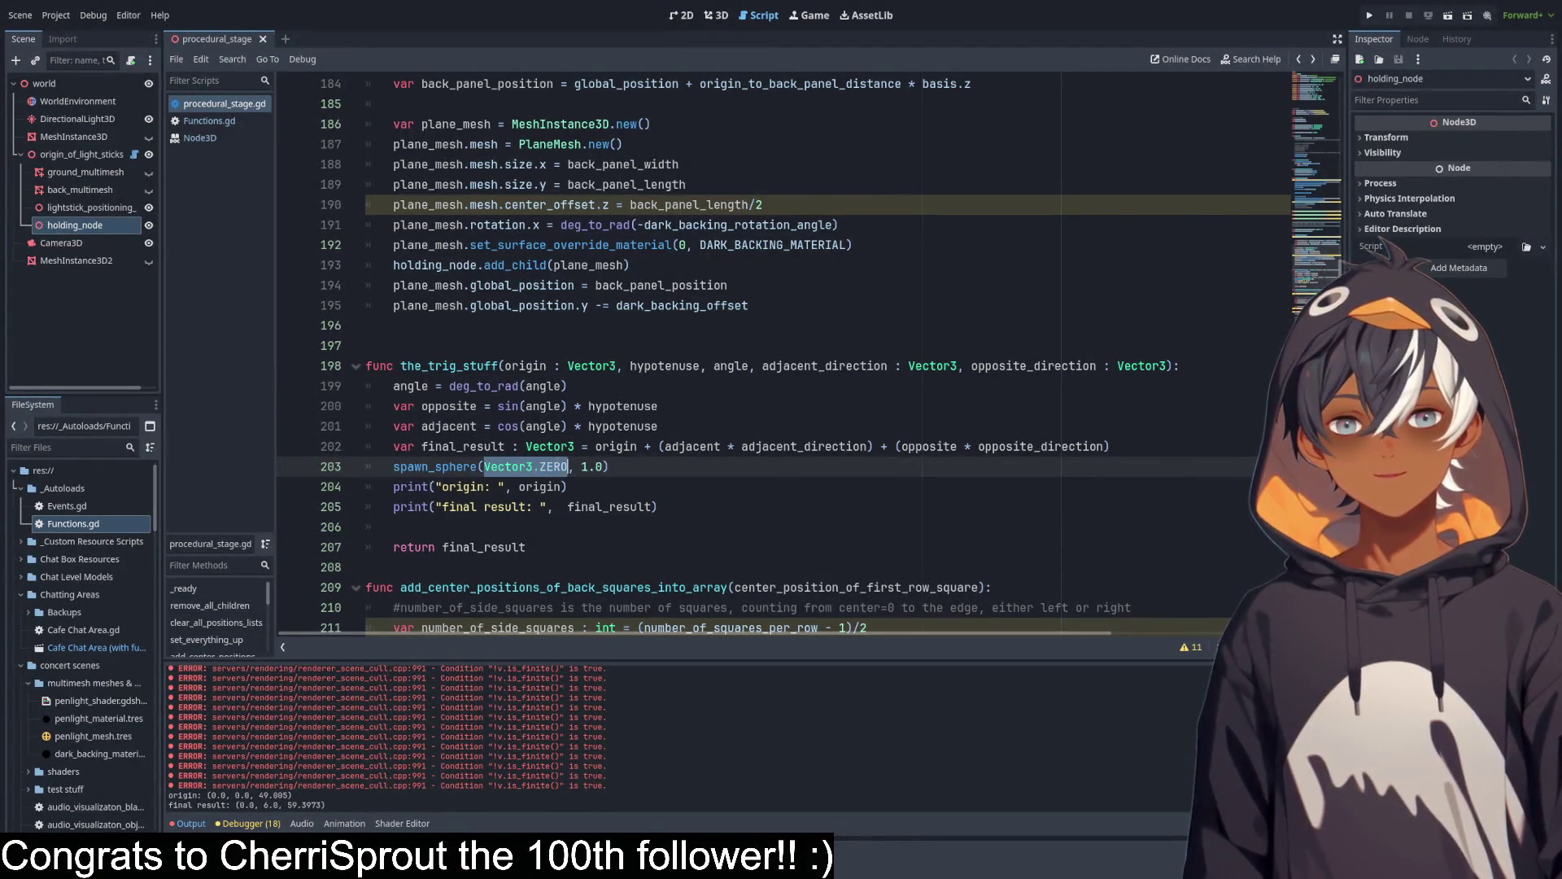
key("ctrl+v")
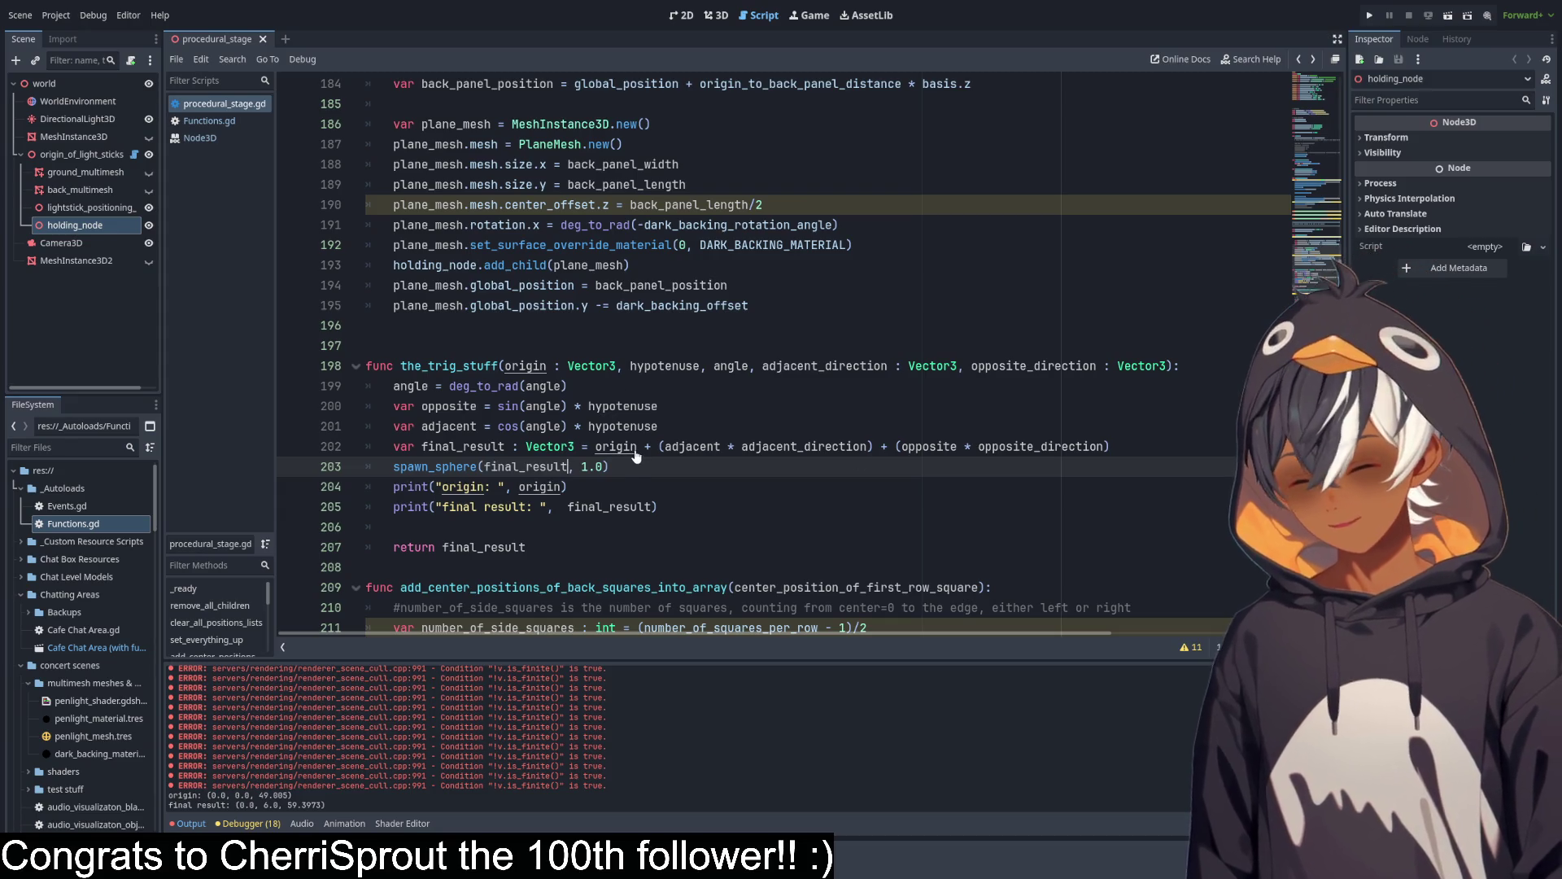
Orbit the 3D scene to inspect the sphere, then scroll to spawn_sphere in the script.
left_click(719, 16)
scroll(702, 323, "up", 3)
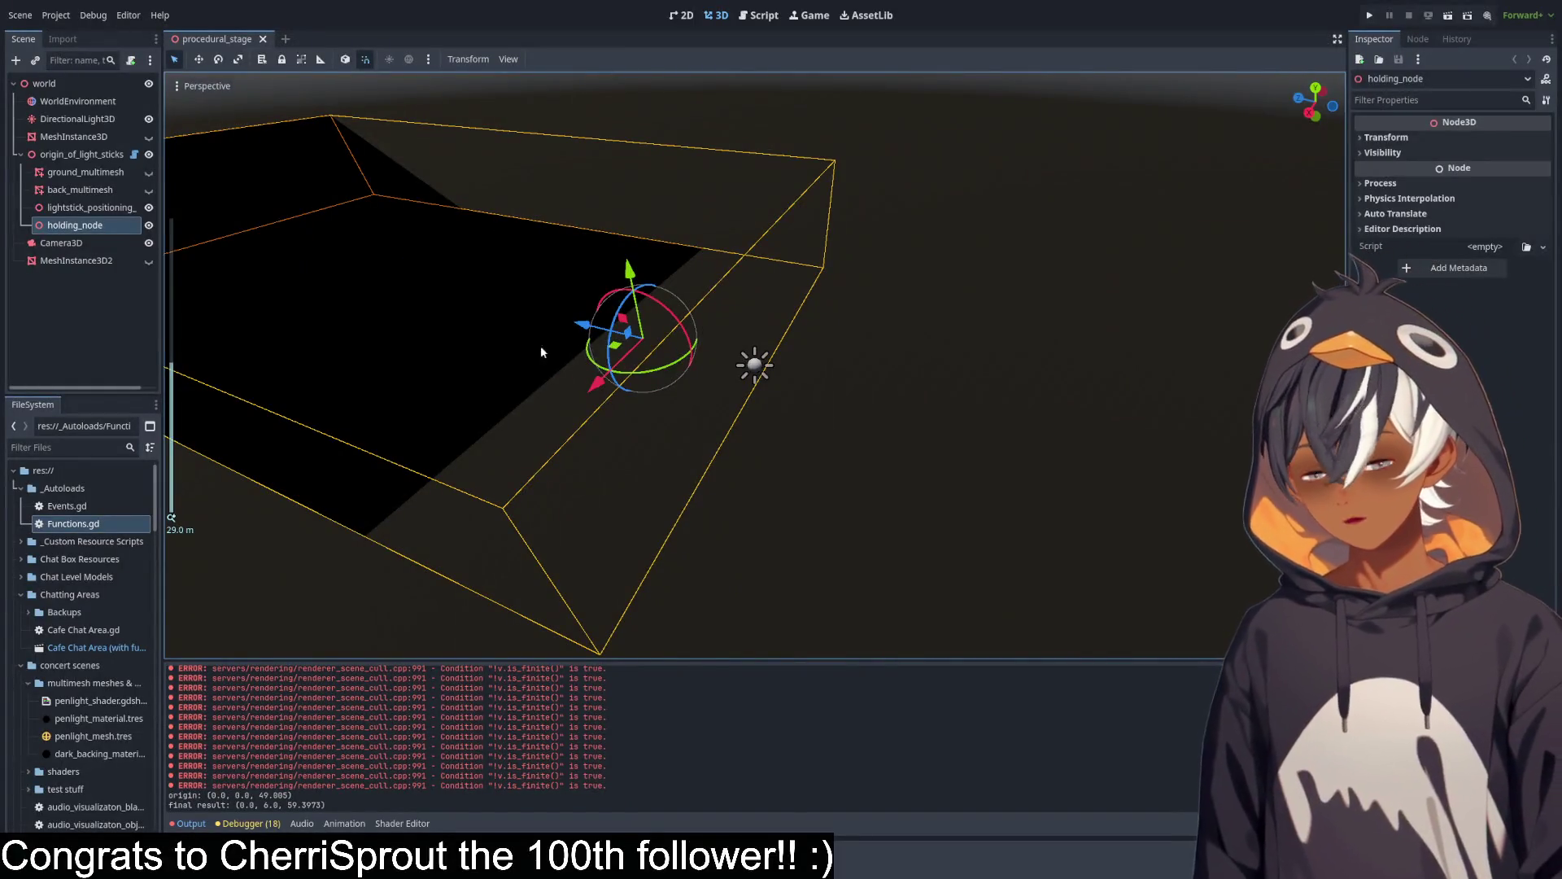
left_click_drag(540, 351, 979, 446)
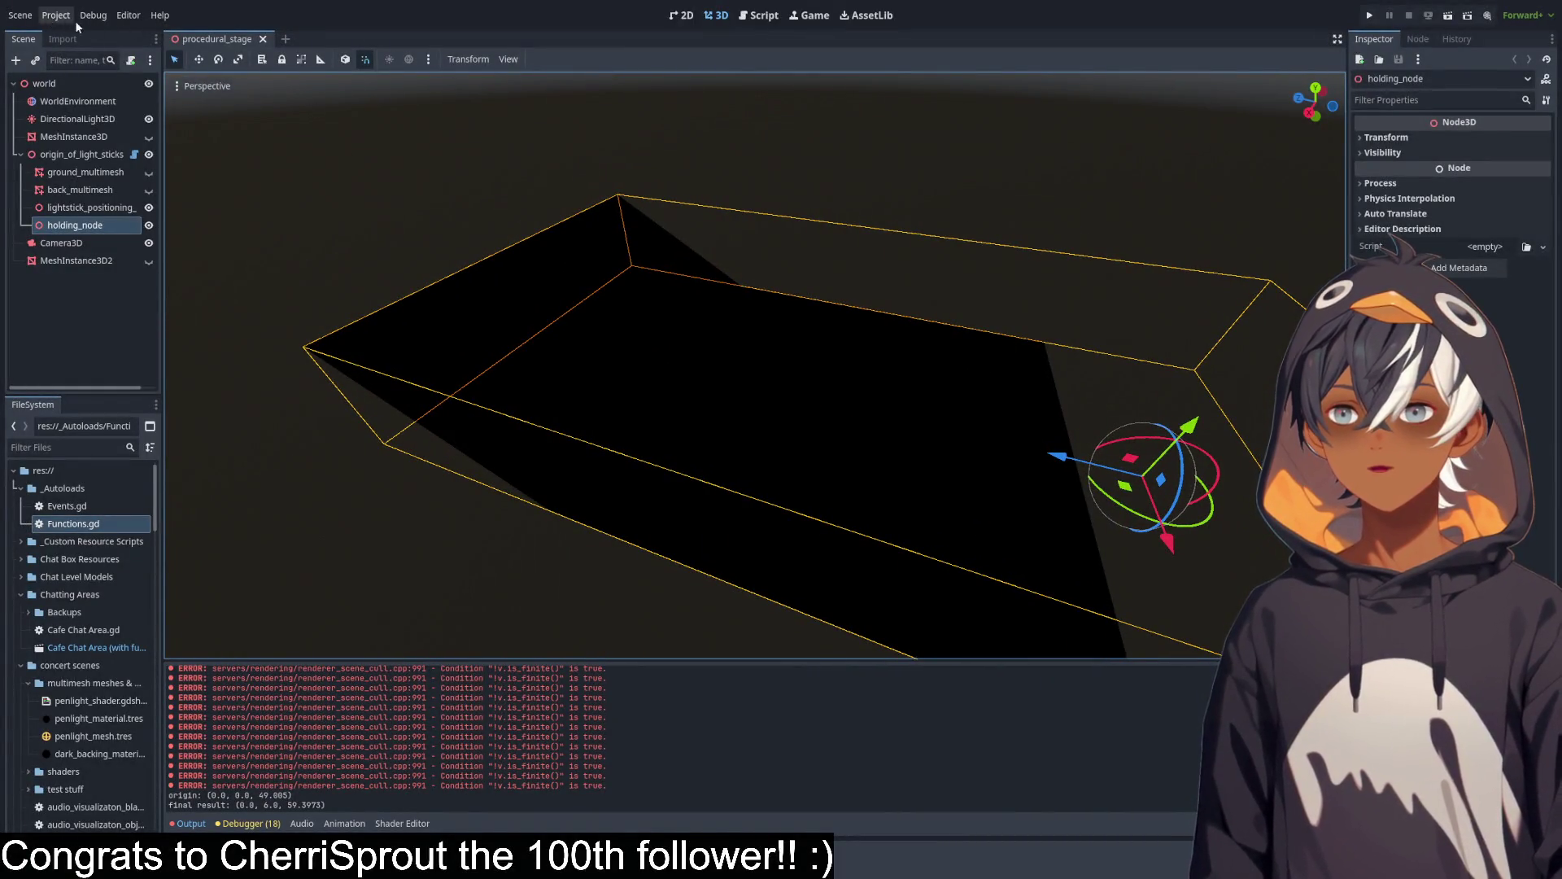
left_click(765, 17)
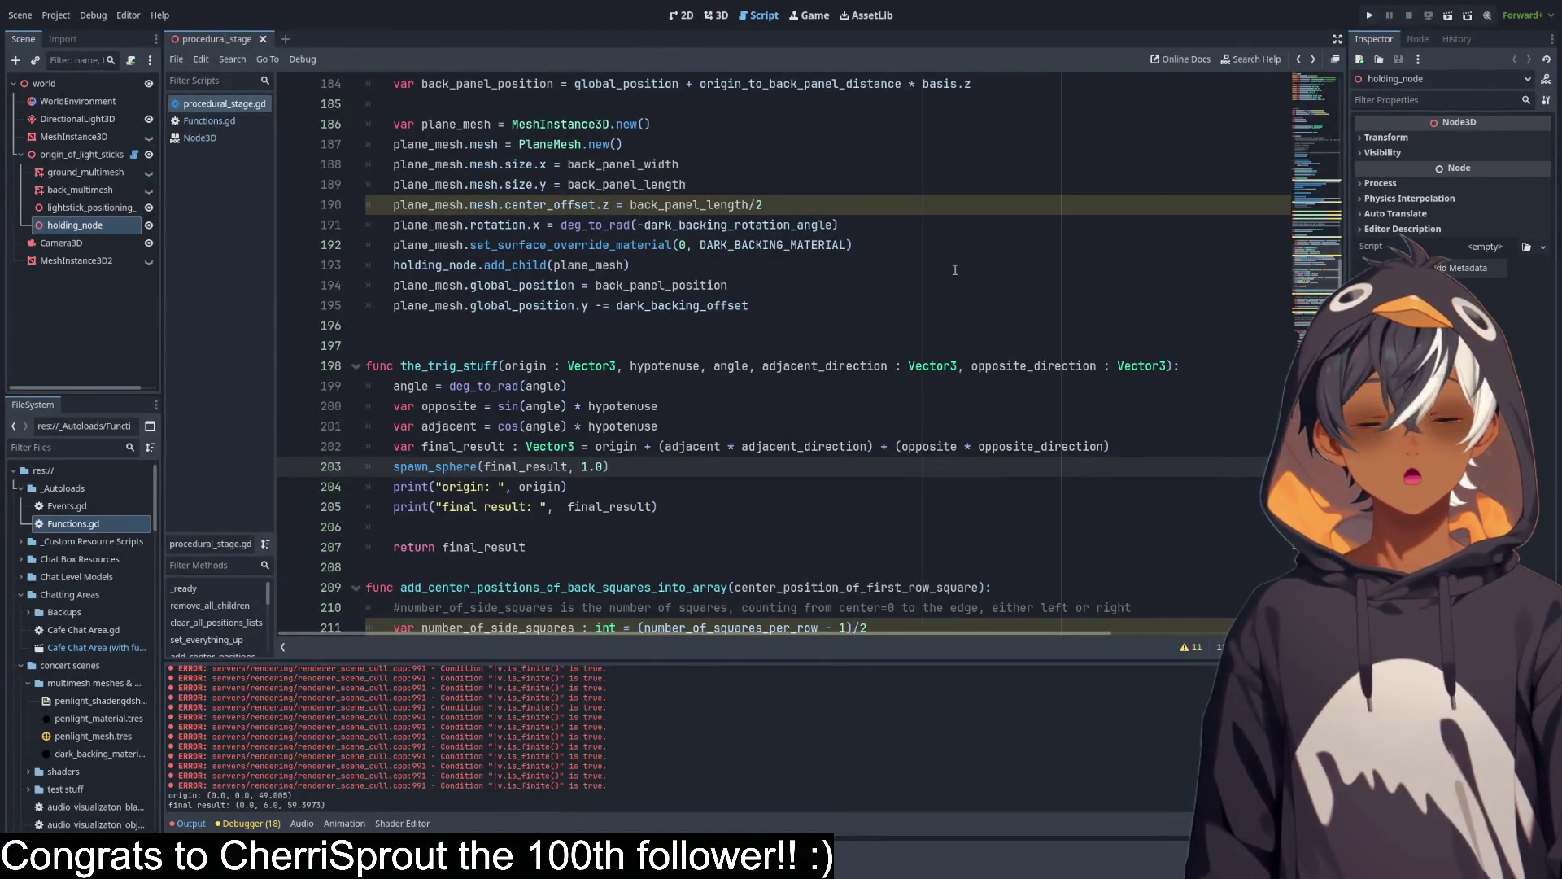
scroll(1304, 283, "down", 20)
scroll(1304, 283, "up", 4)
scroll(1262, 455, "down", 5)
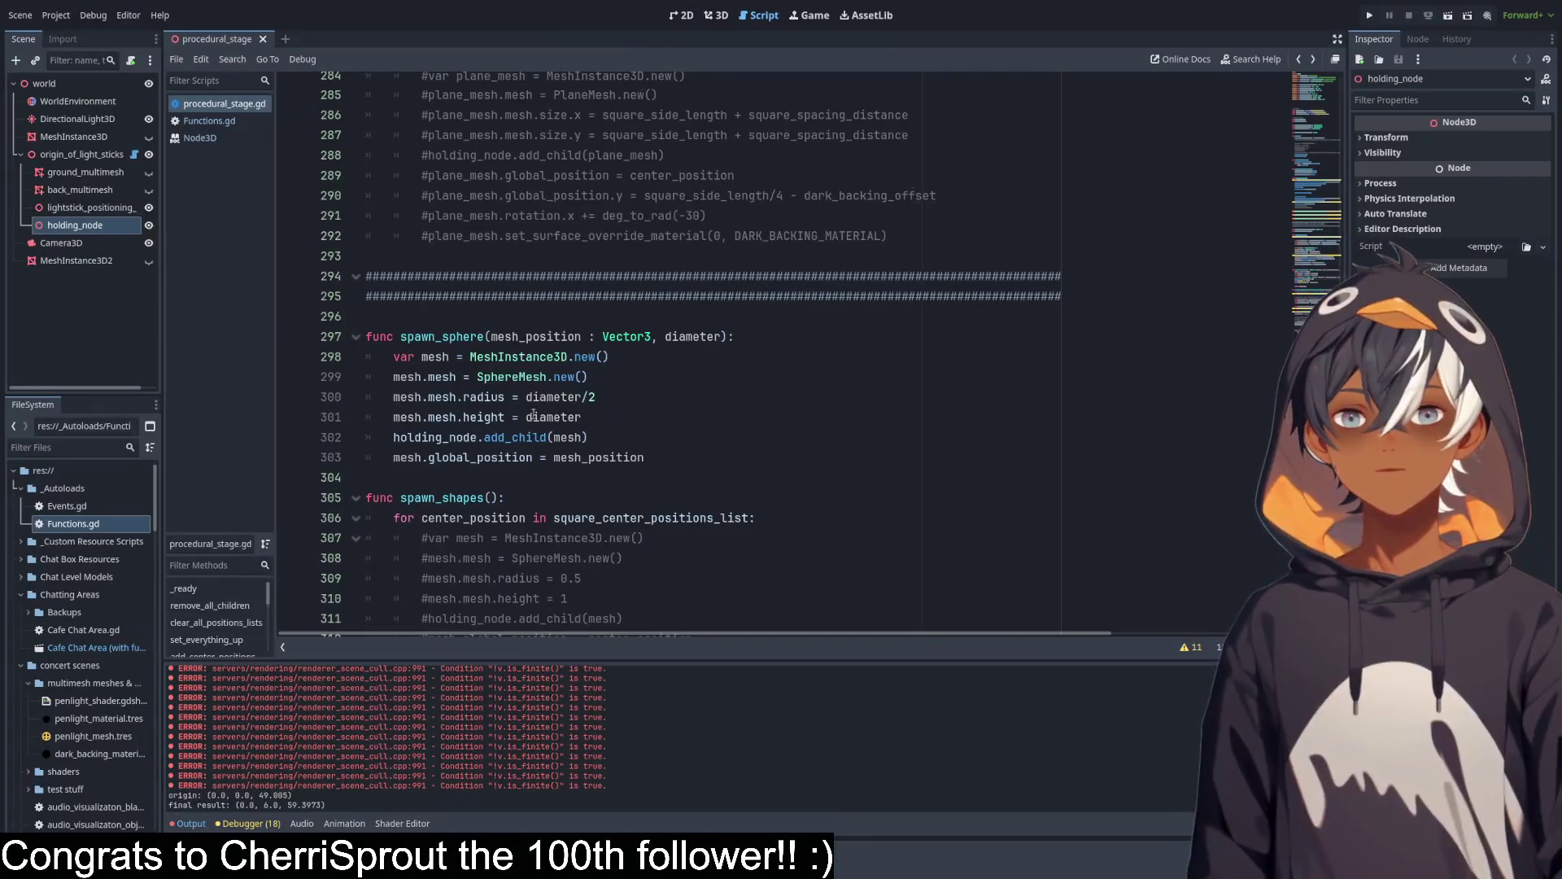
Add a test line 'var pleaseautocastthis = 1' above spawn_sphere, followed by a pleaseautocastthis/2 line.
left_click(493, 316)
key("Return")
key("Return")
key("Up")
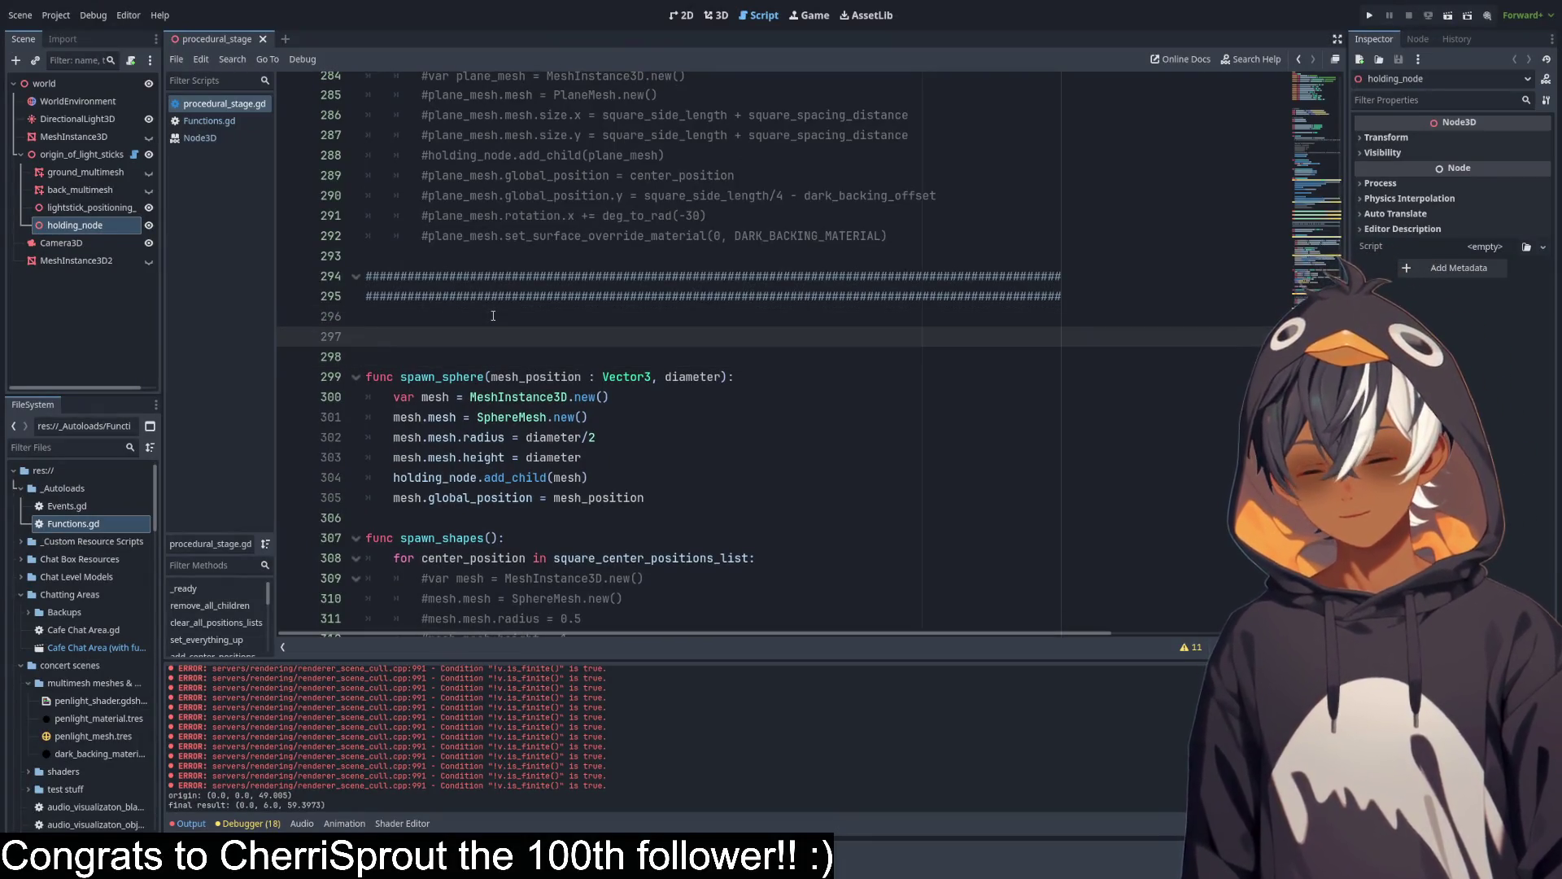
type("var pleaseautocastthis = 1")
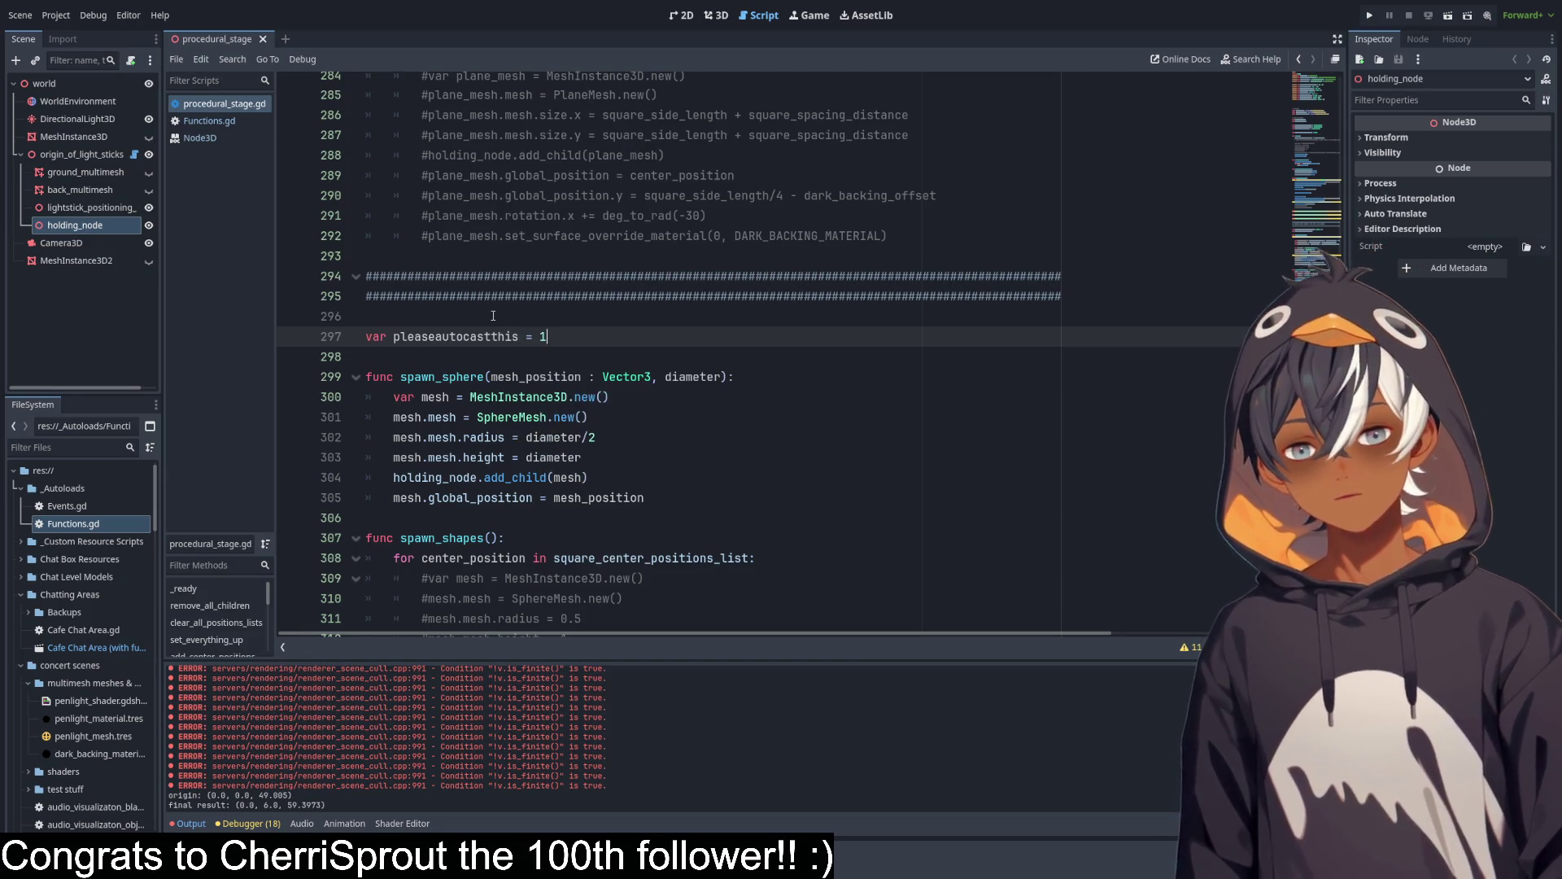
left_click(620, 214)
left_click(518, 344)
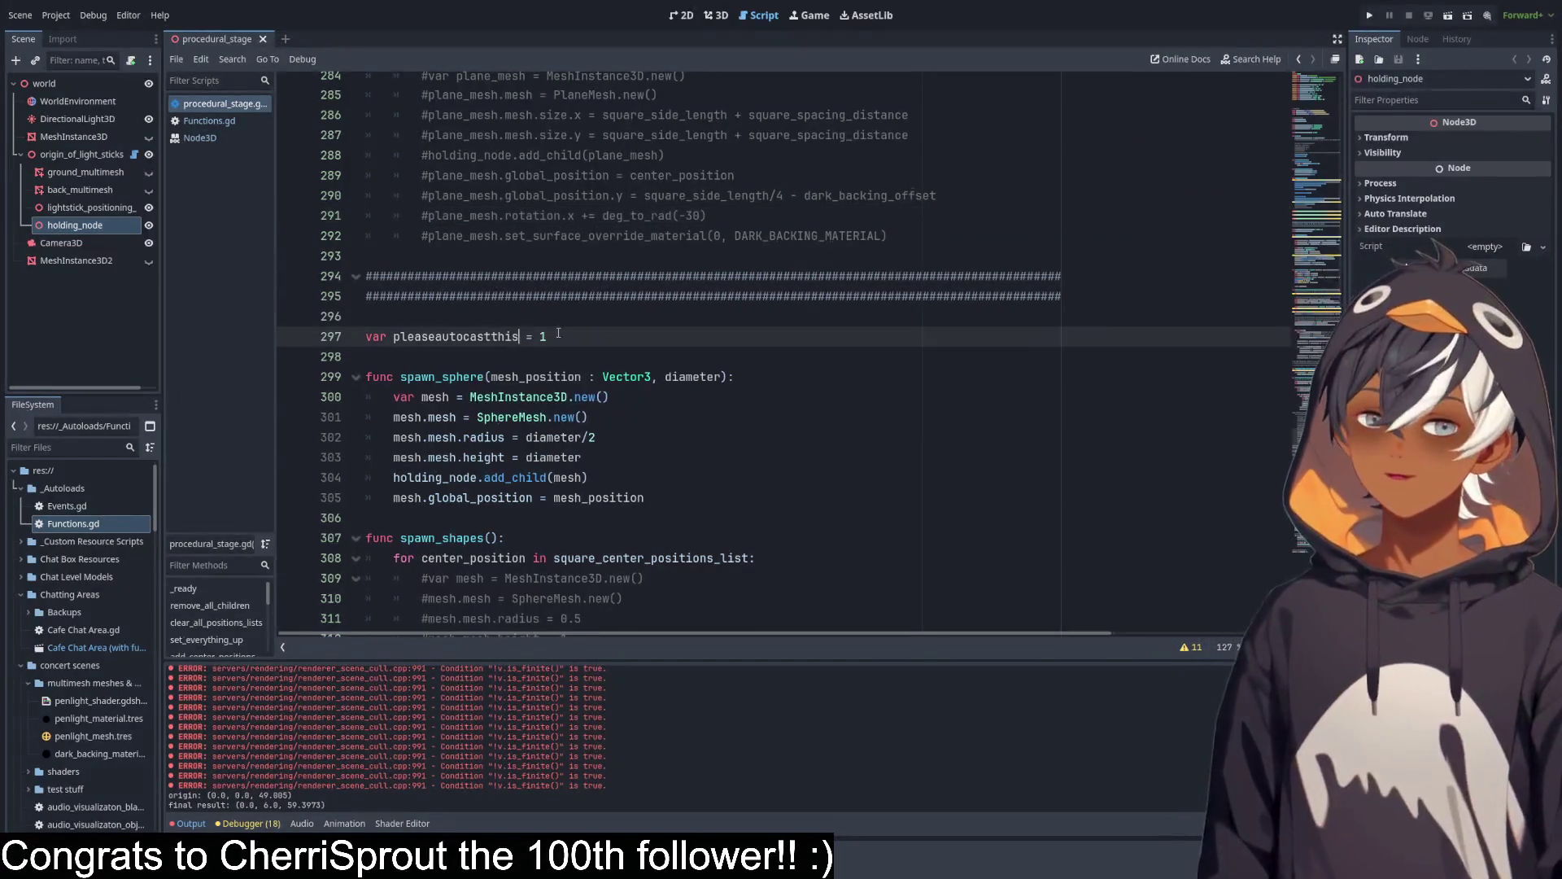
type(":")
key("BackSpace")
key("BackSpace")
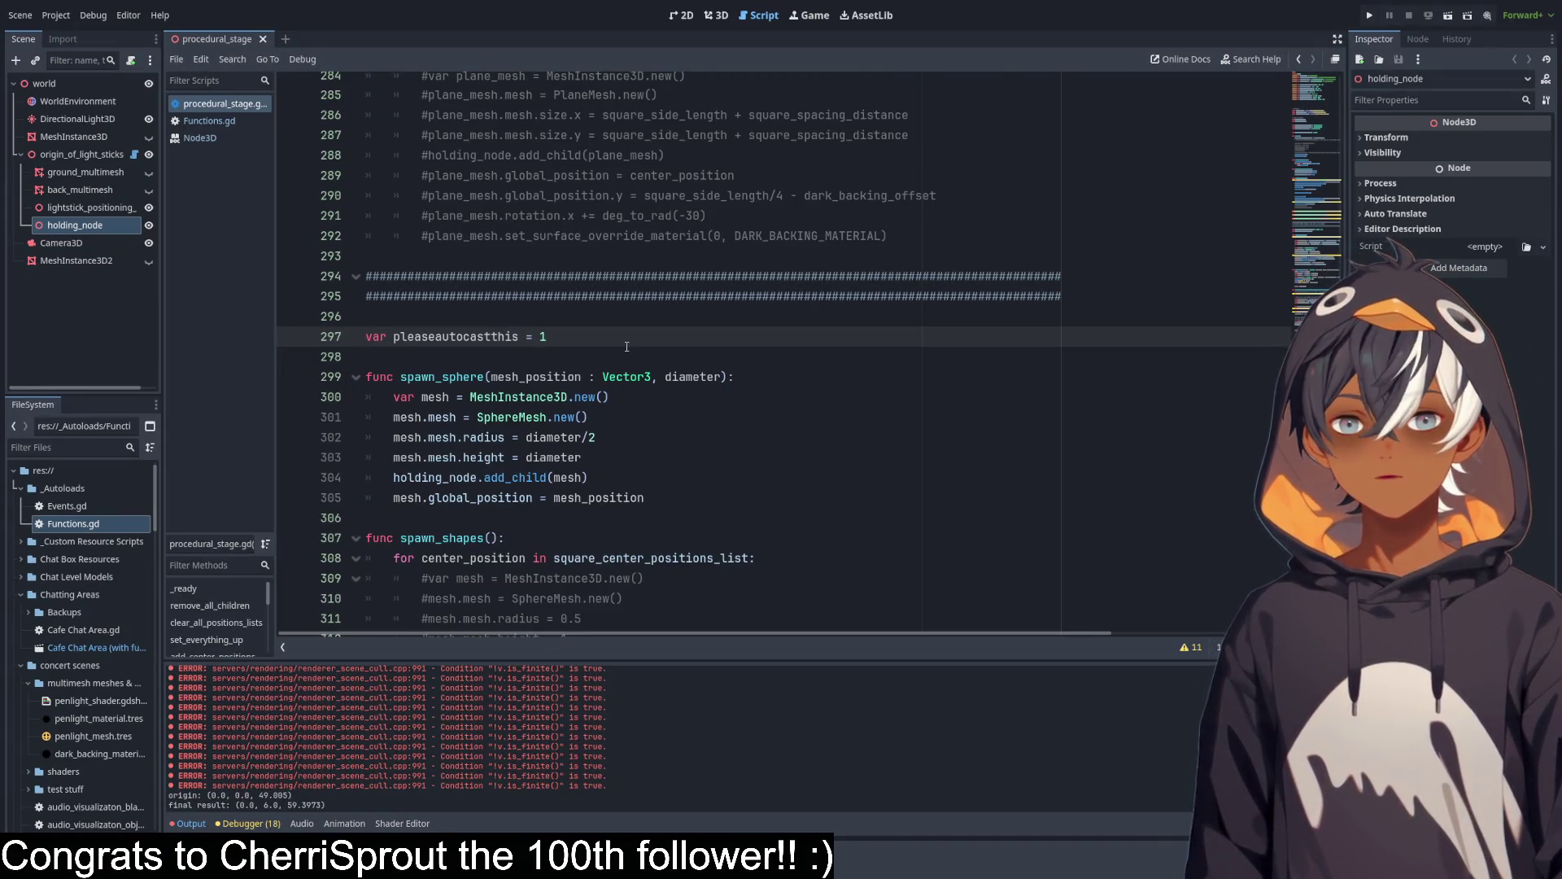
double_click(494, 336)
key("ctrl+c")
key("End")
key("Return")
key("ctrl+v")
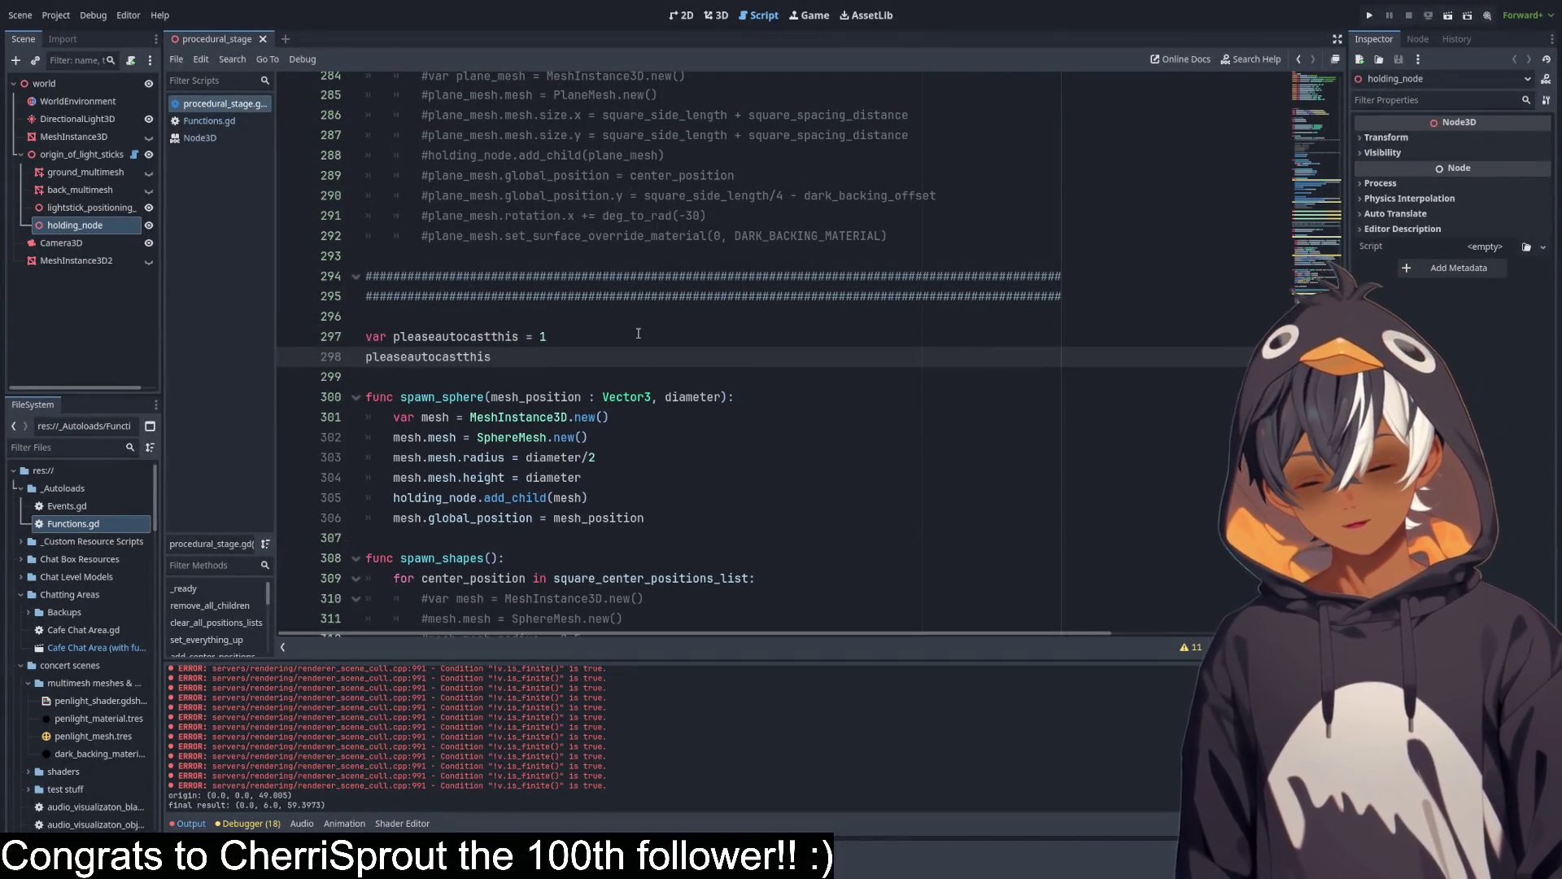
type("/2")
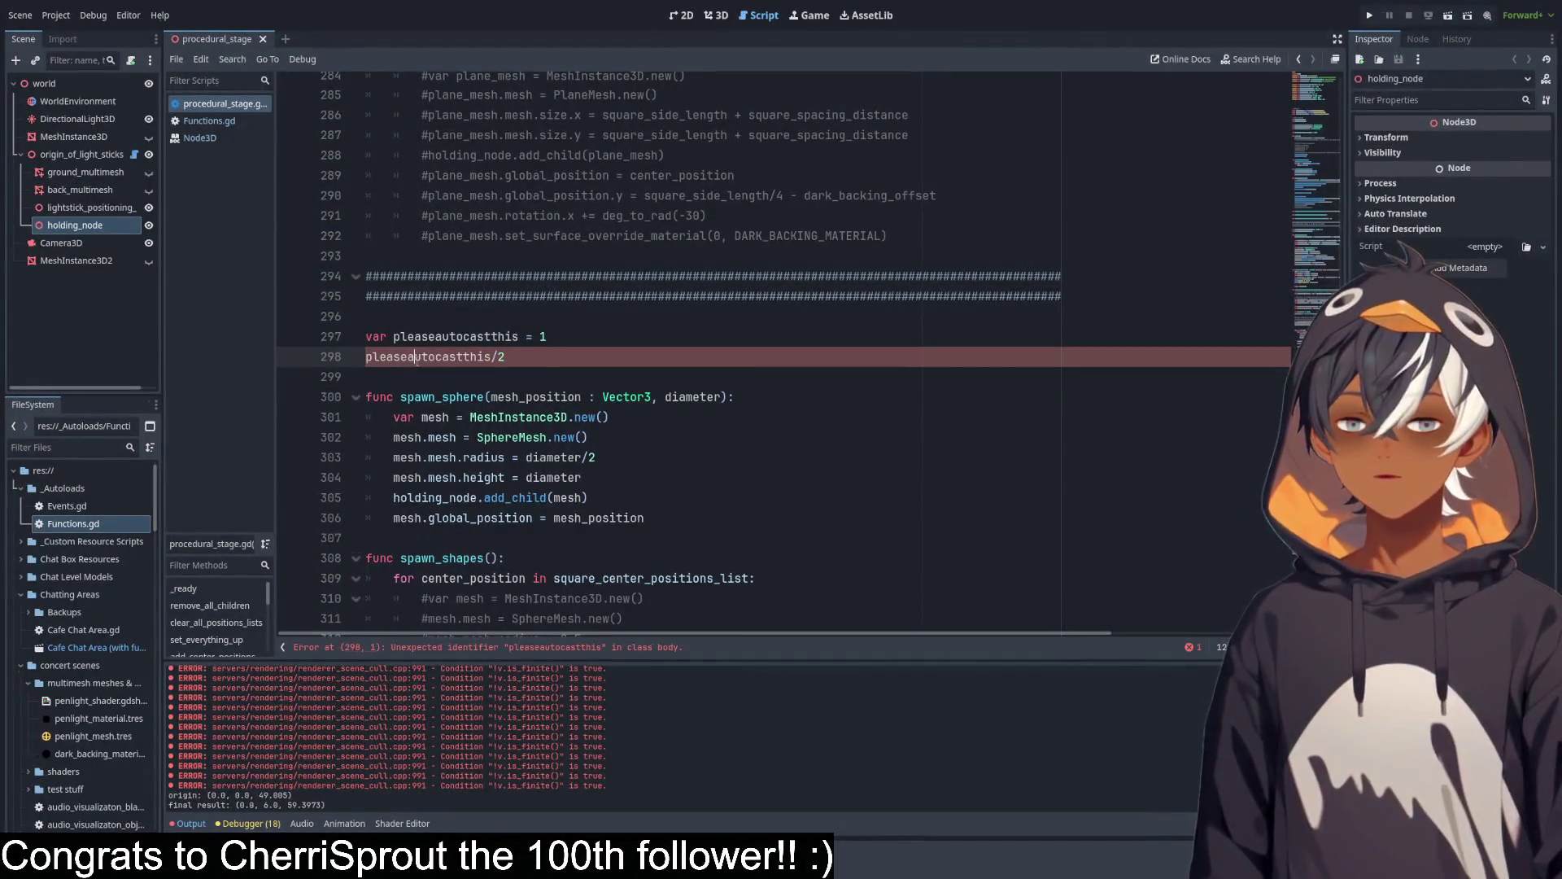
Add a typed test declaration 'var pleaseenforetypes : int = 1' and a pleaseenforetypes/2 line.
left_click_drag(546, 360, 321, 350)
type("va")
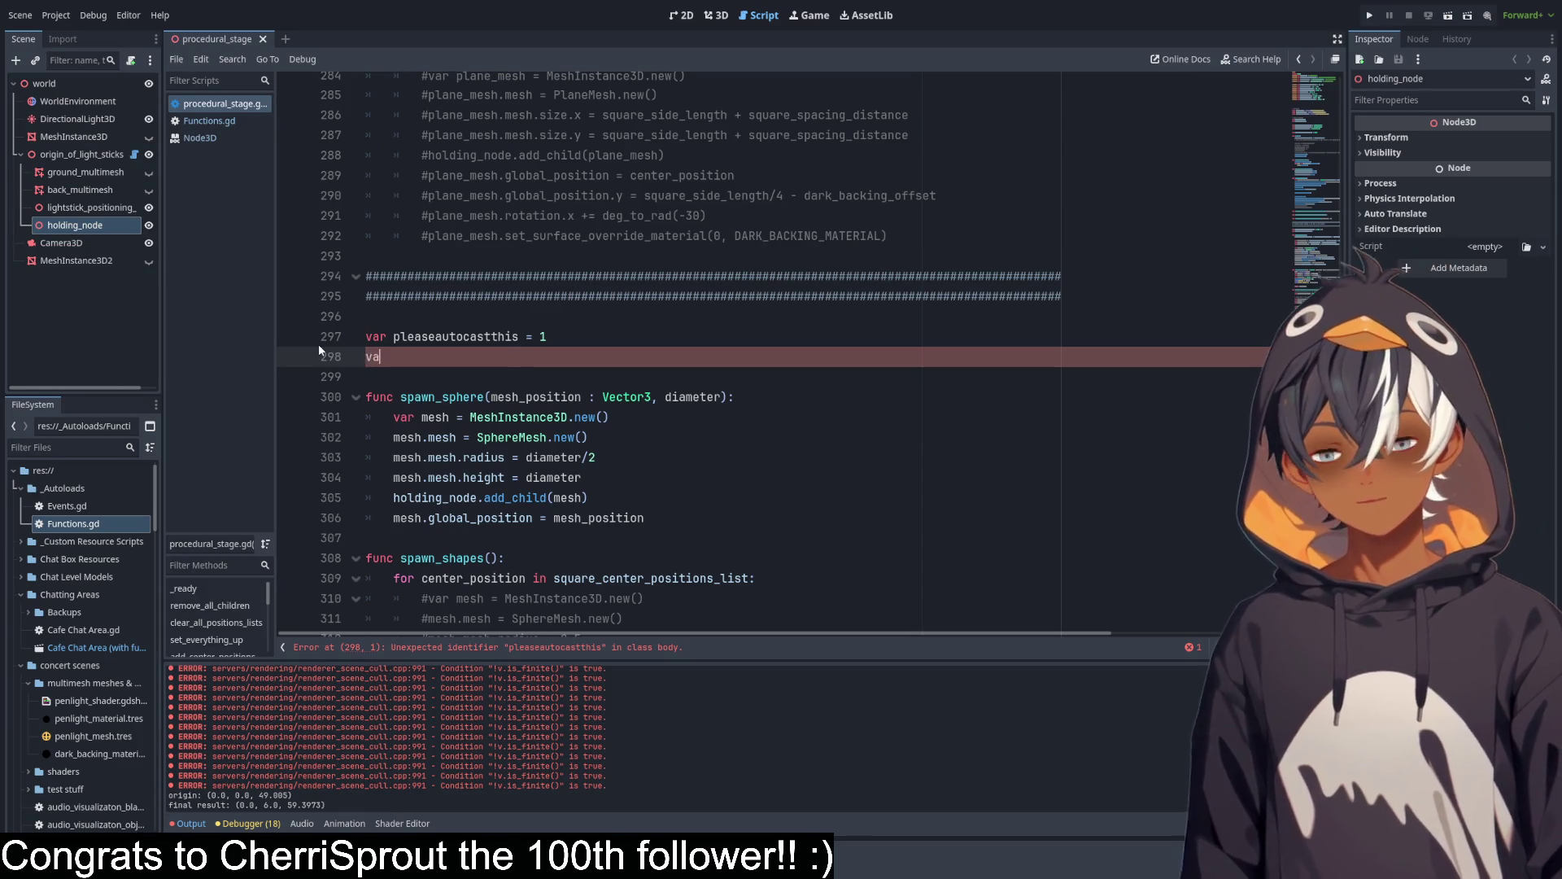
type("r ple")
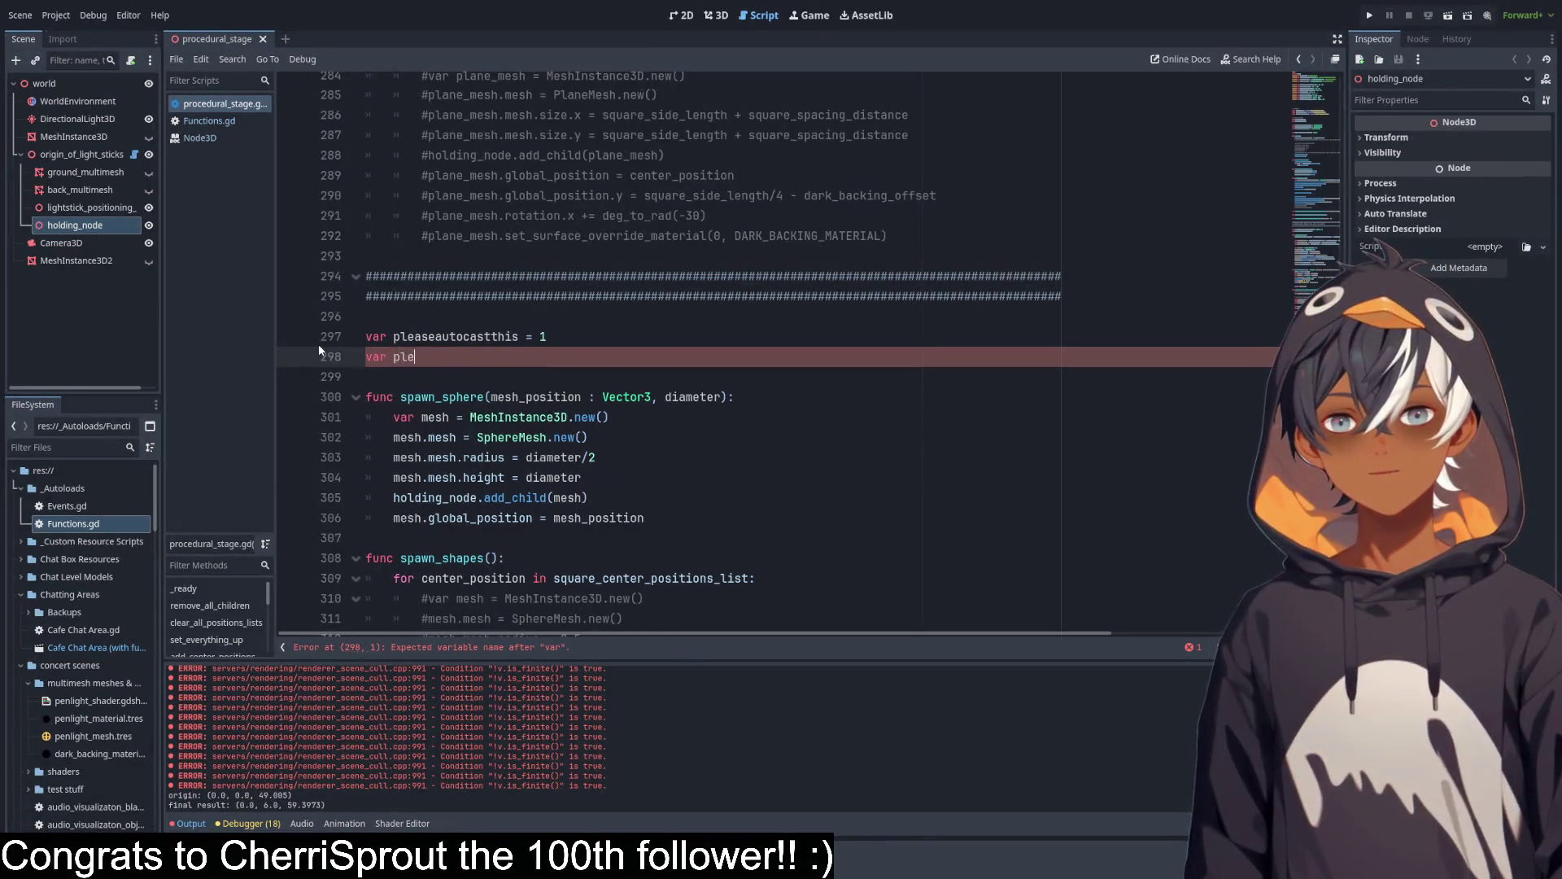
type("asedonot")
key("BackSpace")
key("BackSpace")
key("BackSpace")
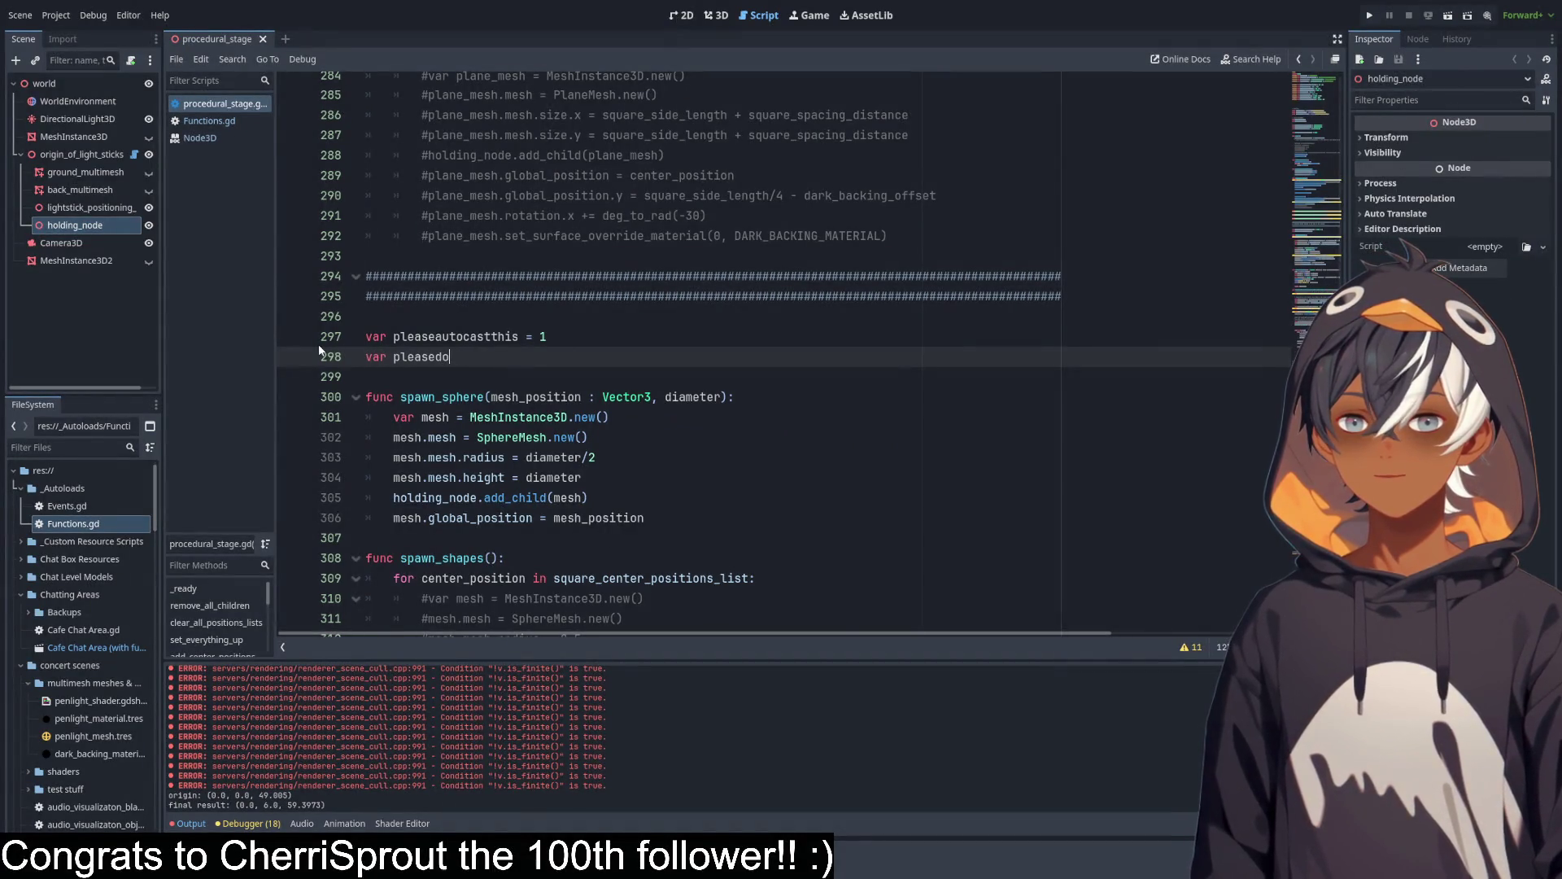
type("enfor")
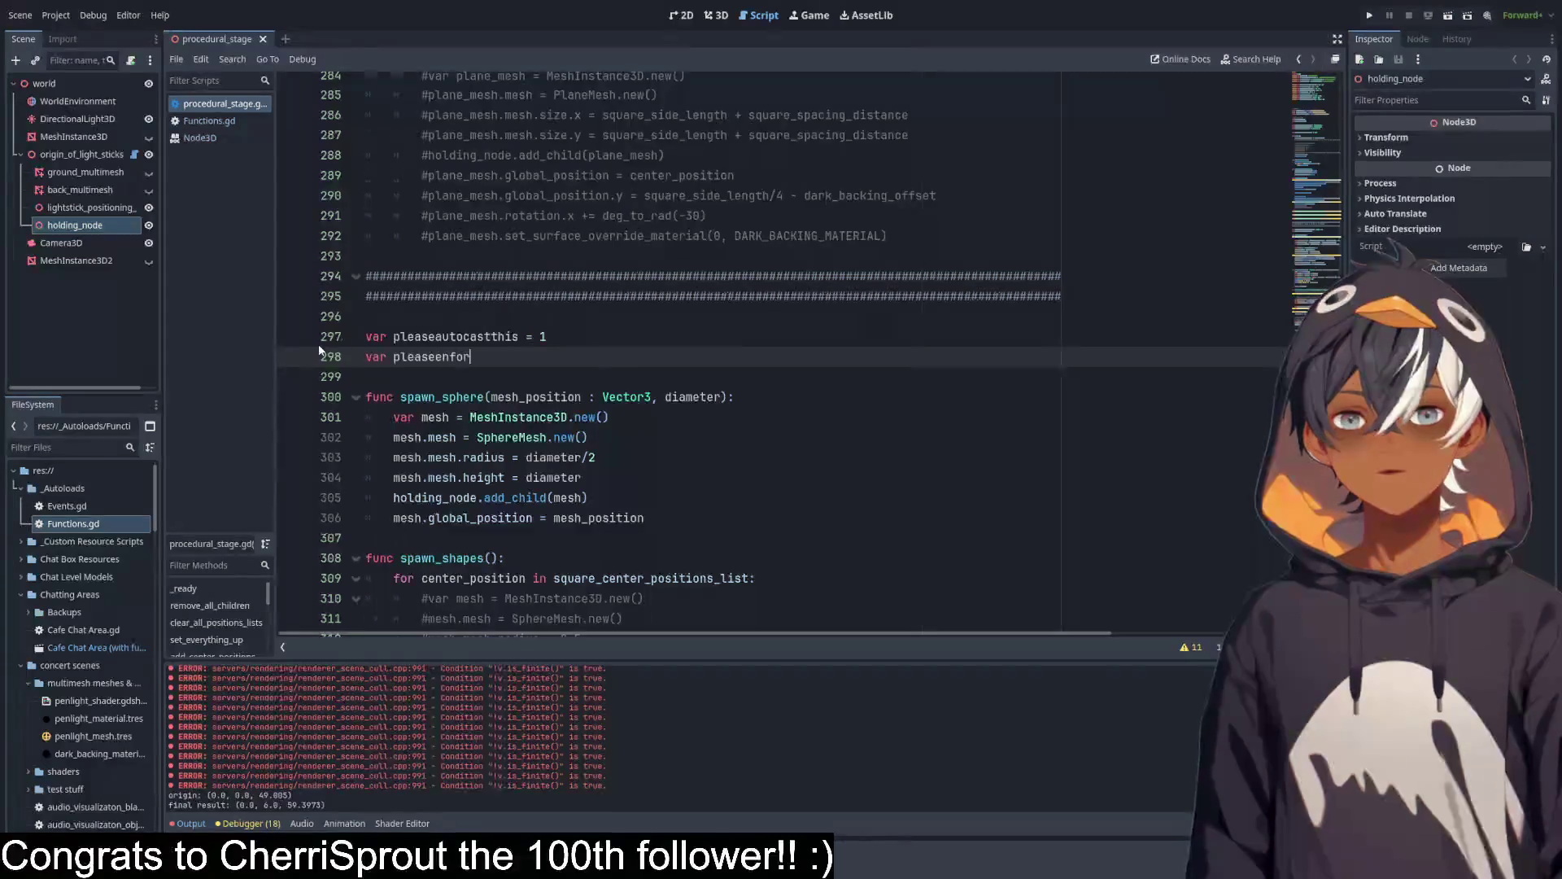
type("etypes")
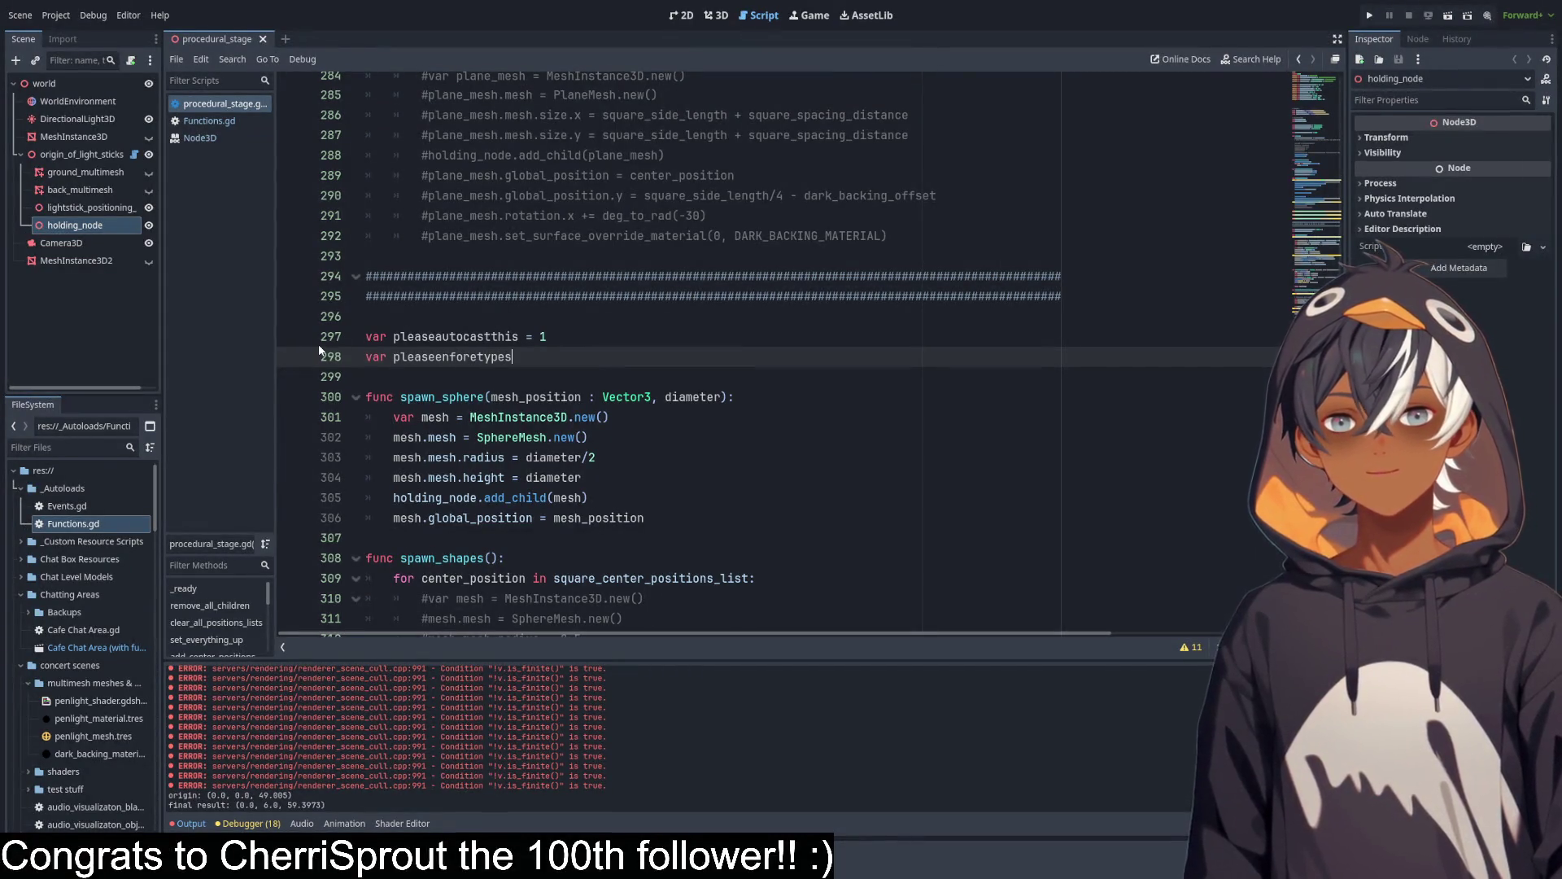
type(" : ")
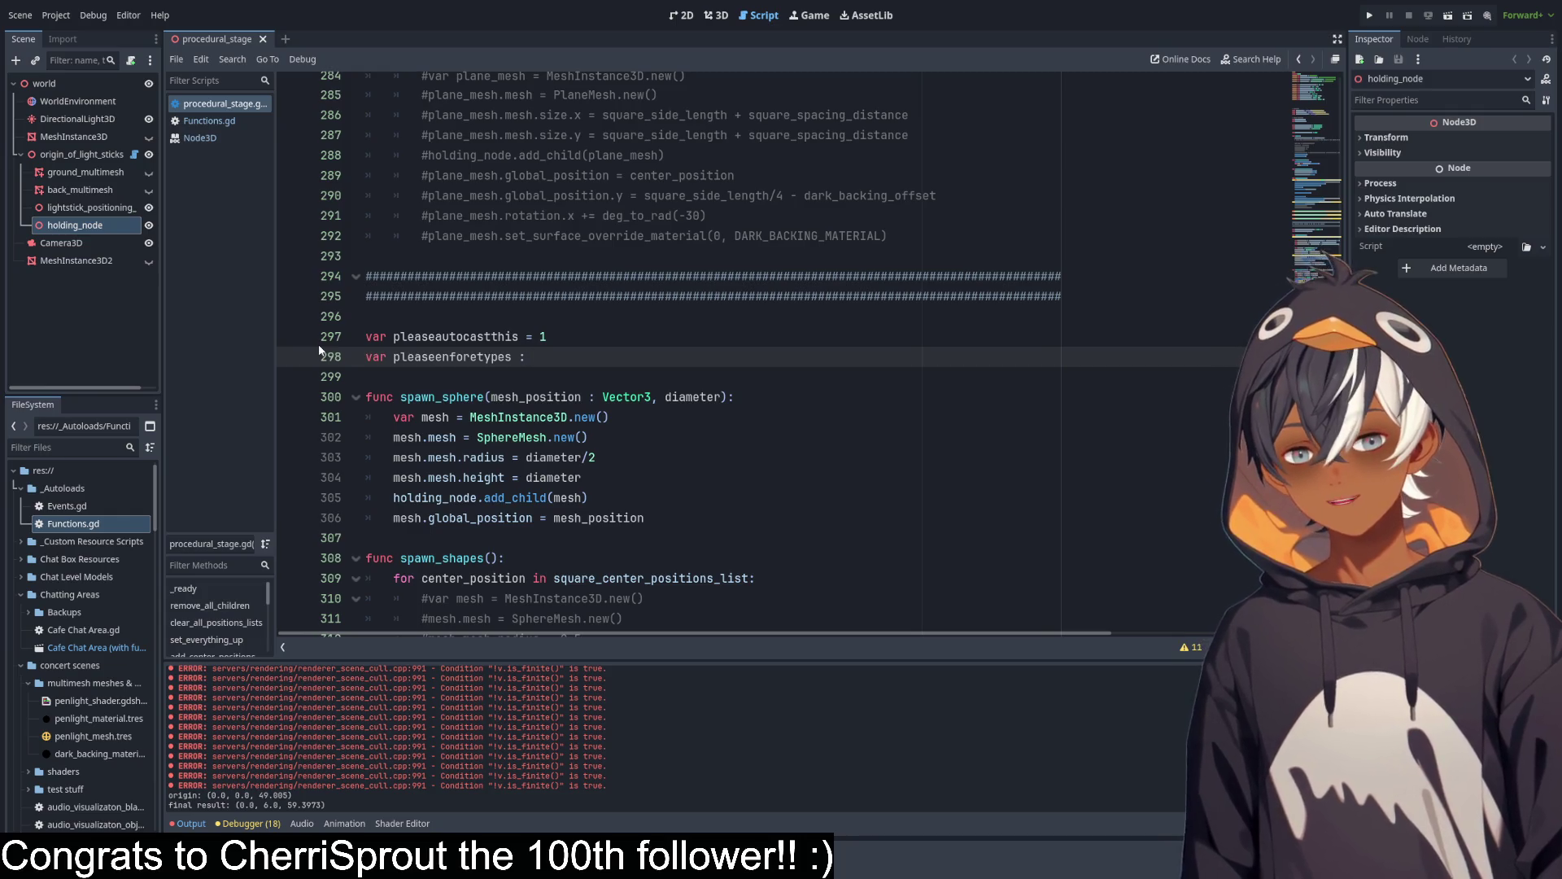
type("int = 1")
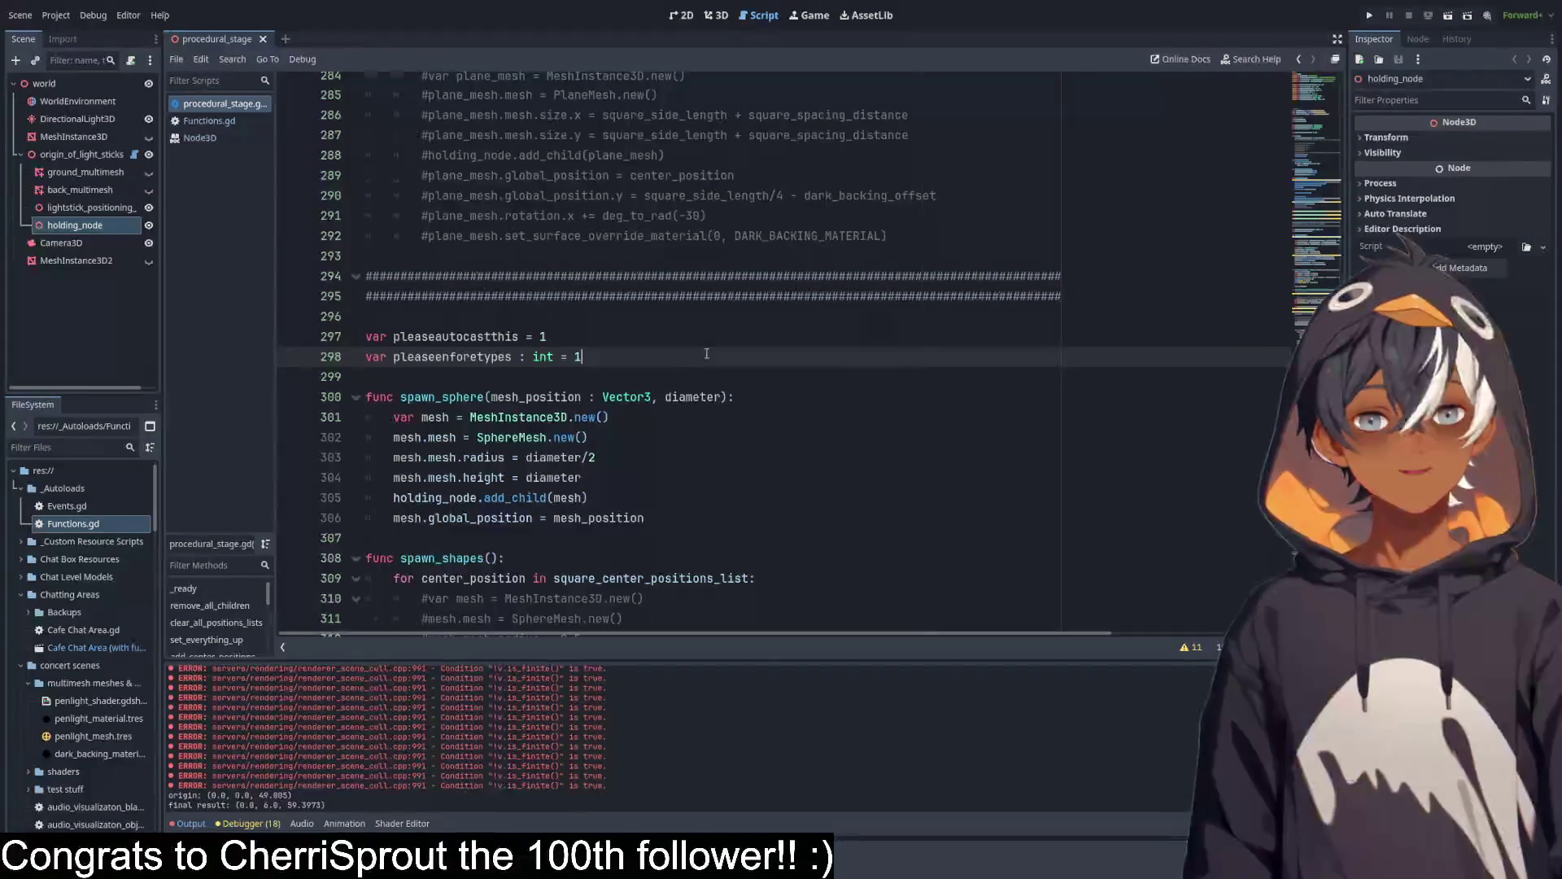
key("Return")
key("Return")
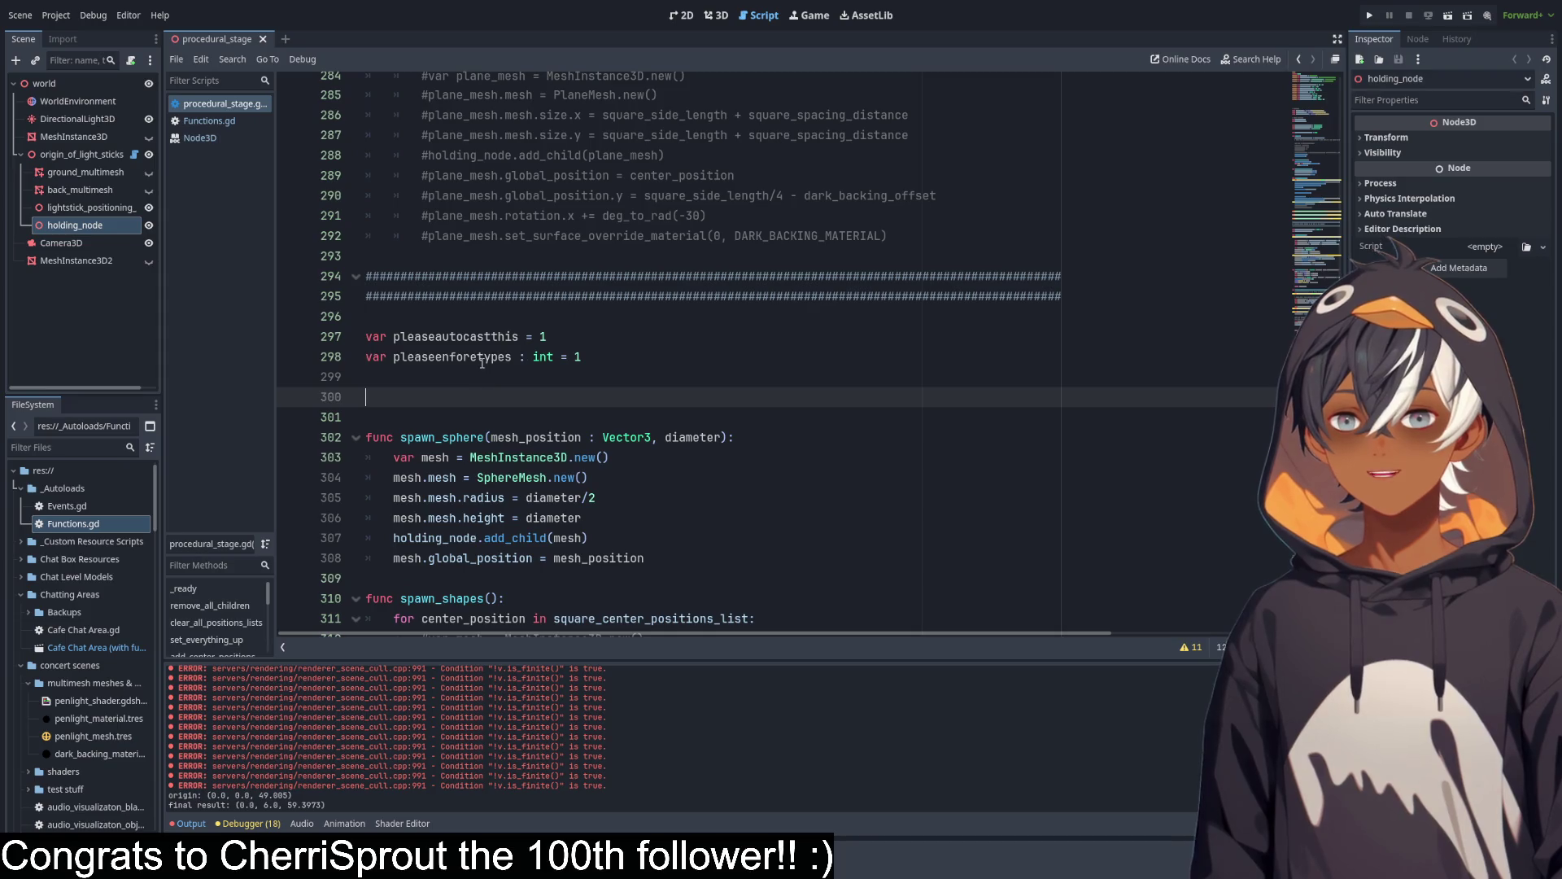
double_click(482, 358)
key("ctrl+c")
left_click(686, 398)
key("ctrl+v")
type("/")
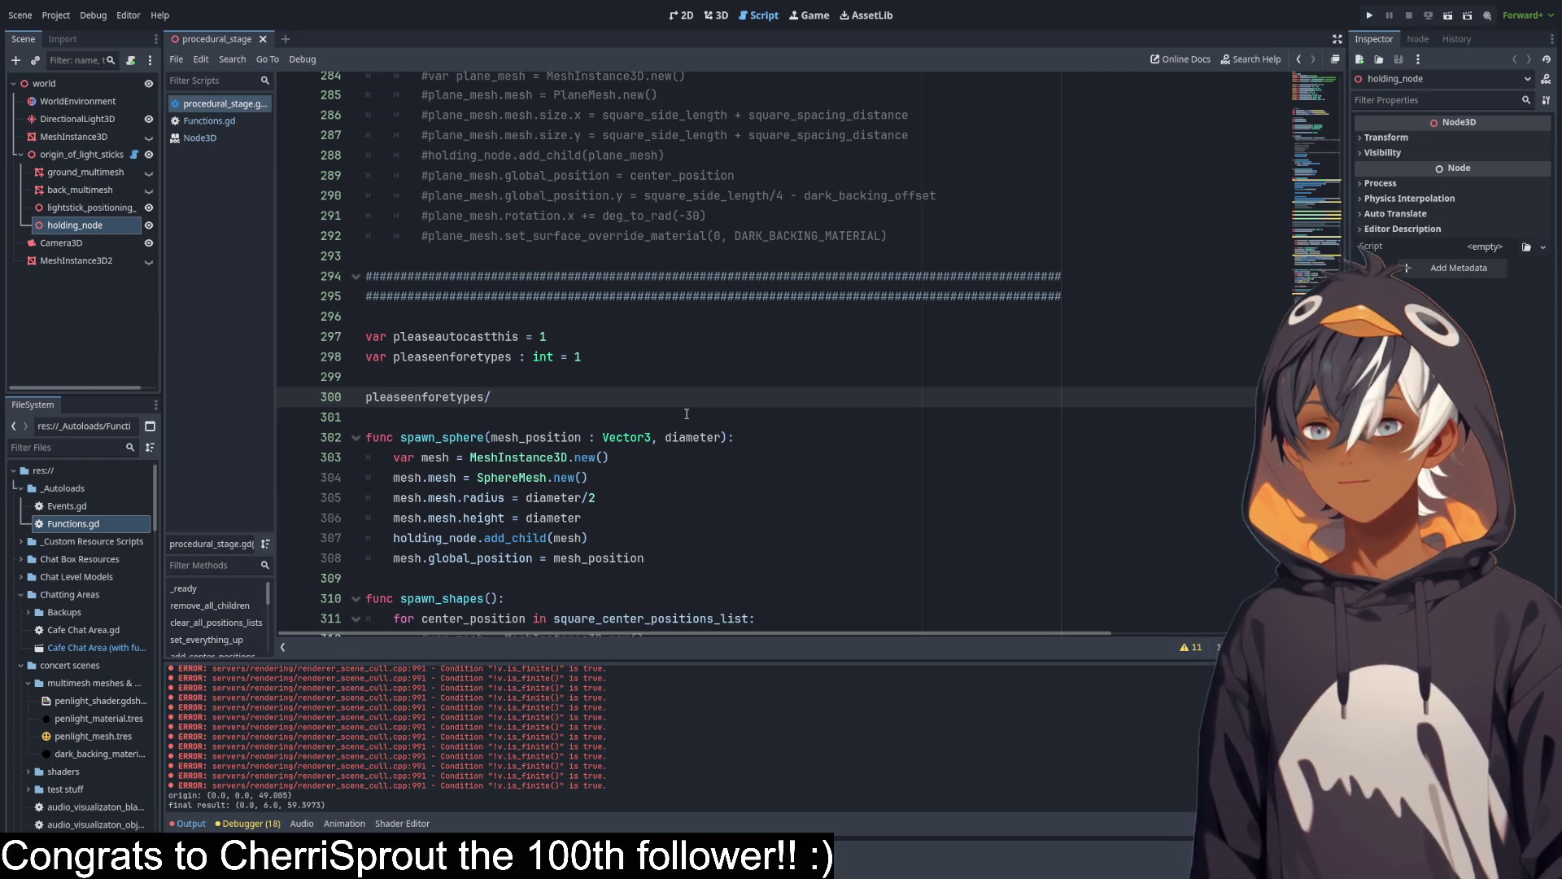
type("2")
key("Up")
key("Up")
key("Up")
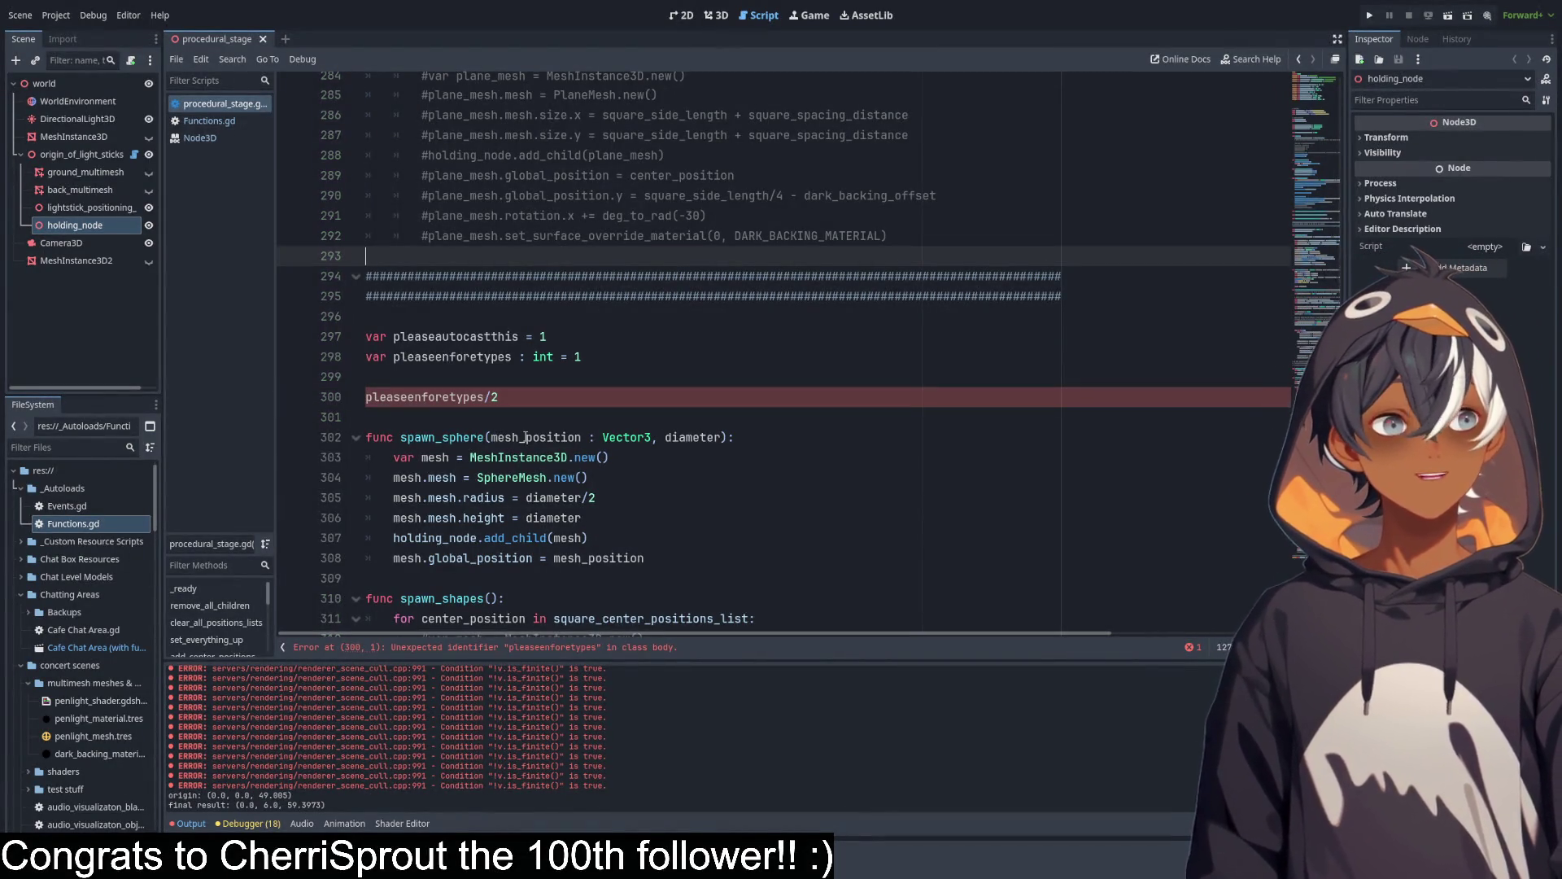
Add another pleaseautocastthis/2 line, then delete all the test lines 296–300.
double_click(431, 397)
double_click(456, 336)
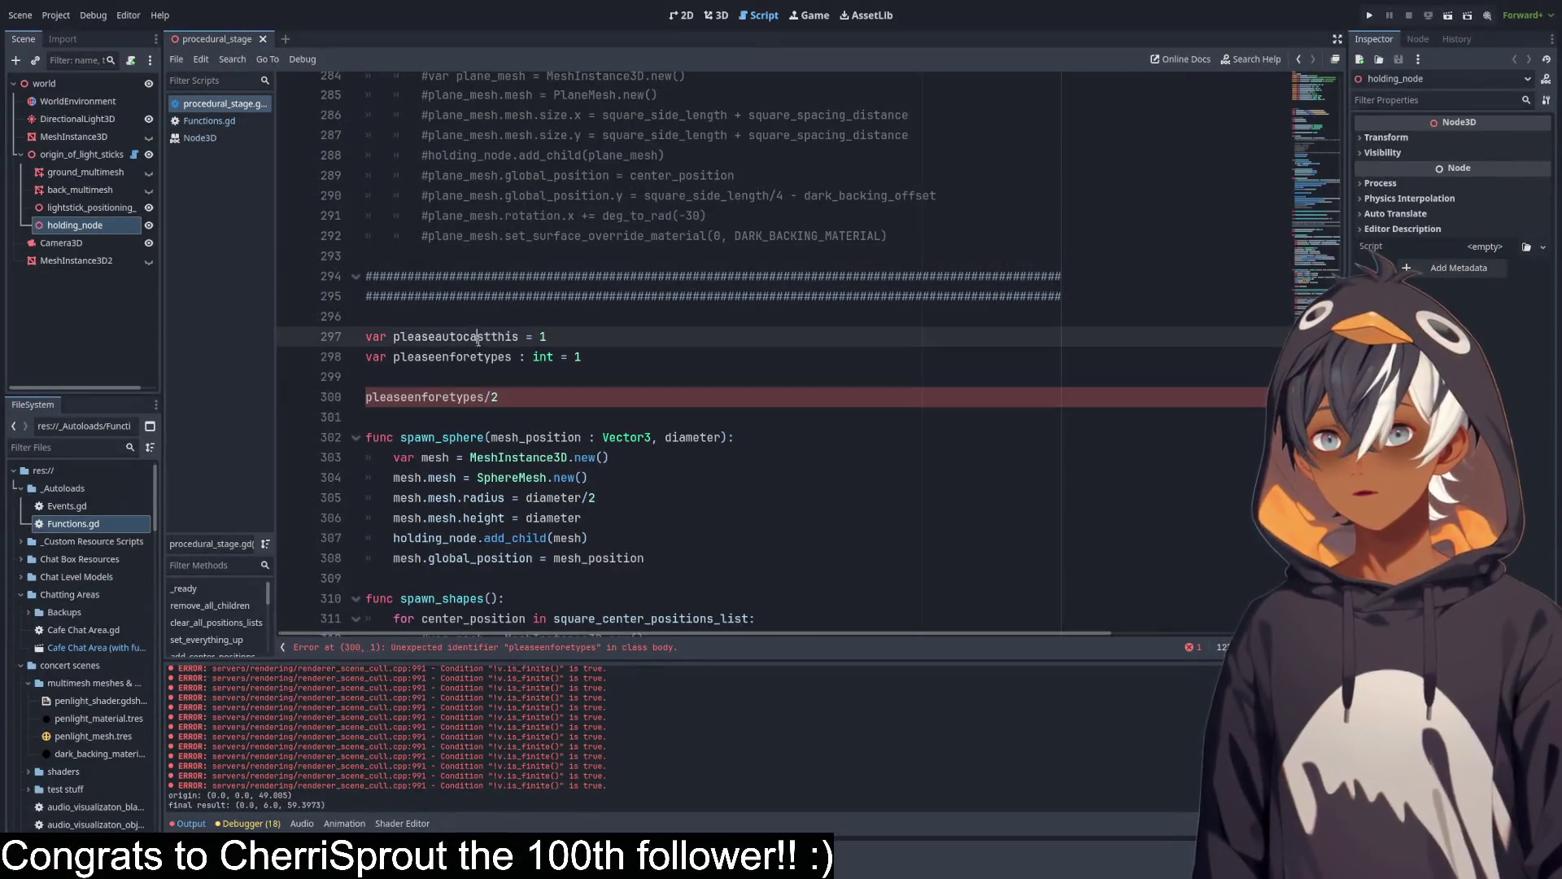
key("ctrl+c")
left_click(452, 377)
key("ctrl+v")
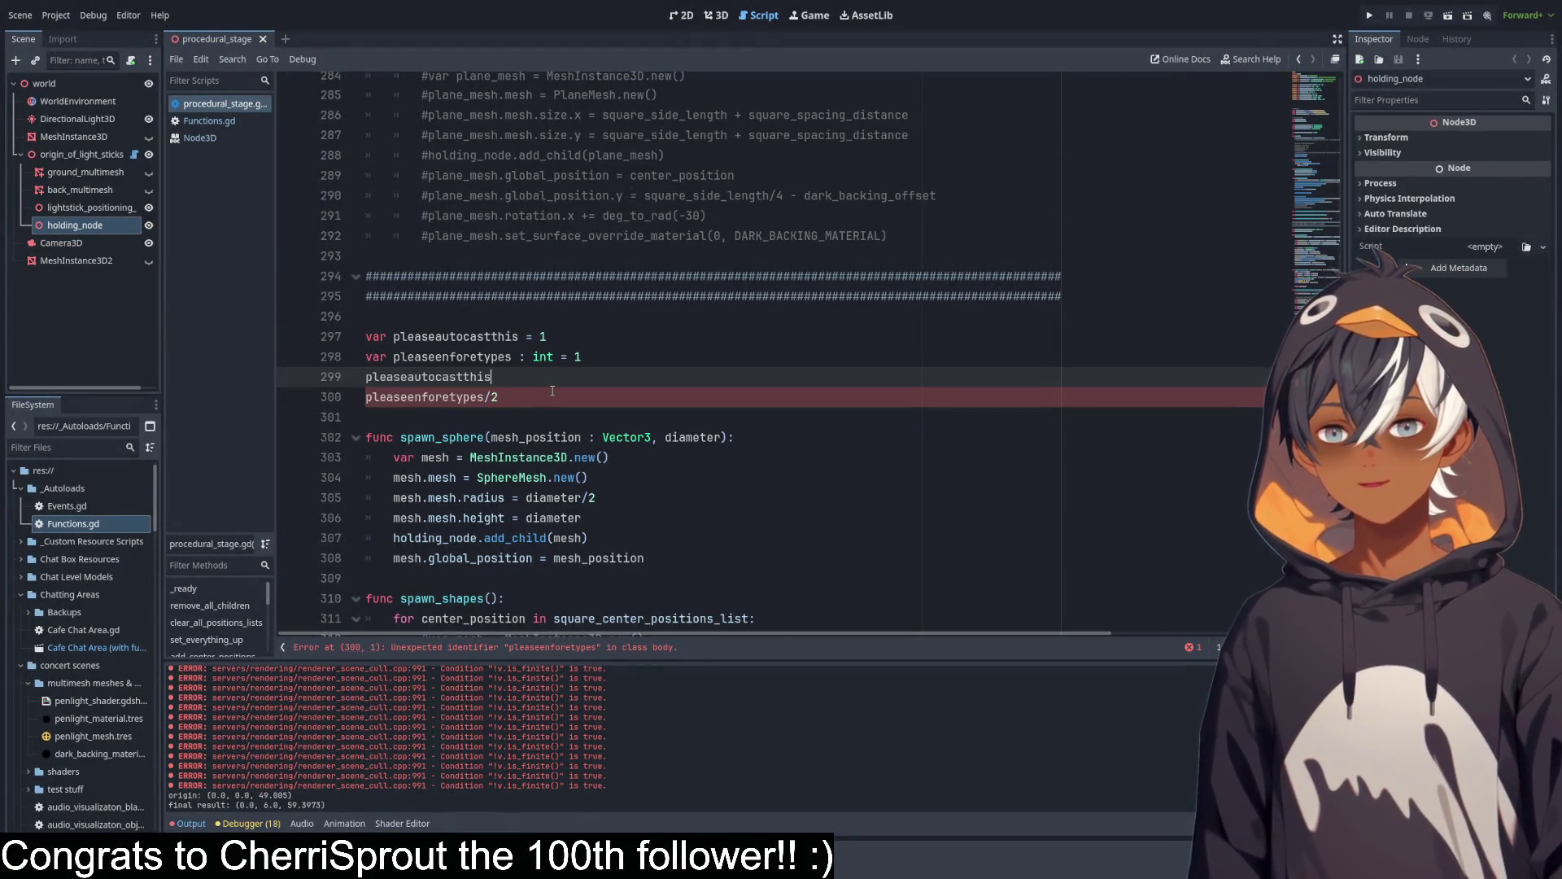
type("/2")
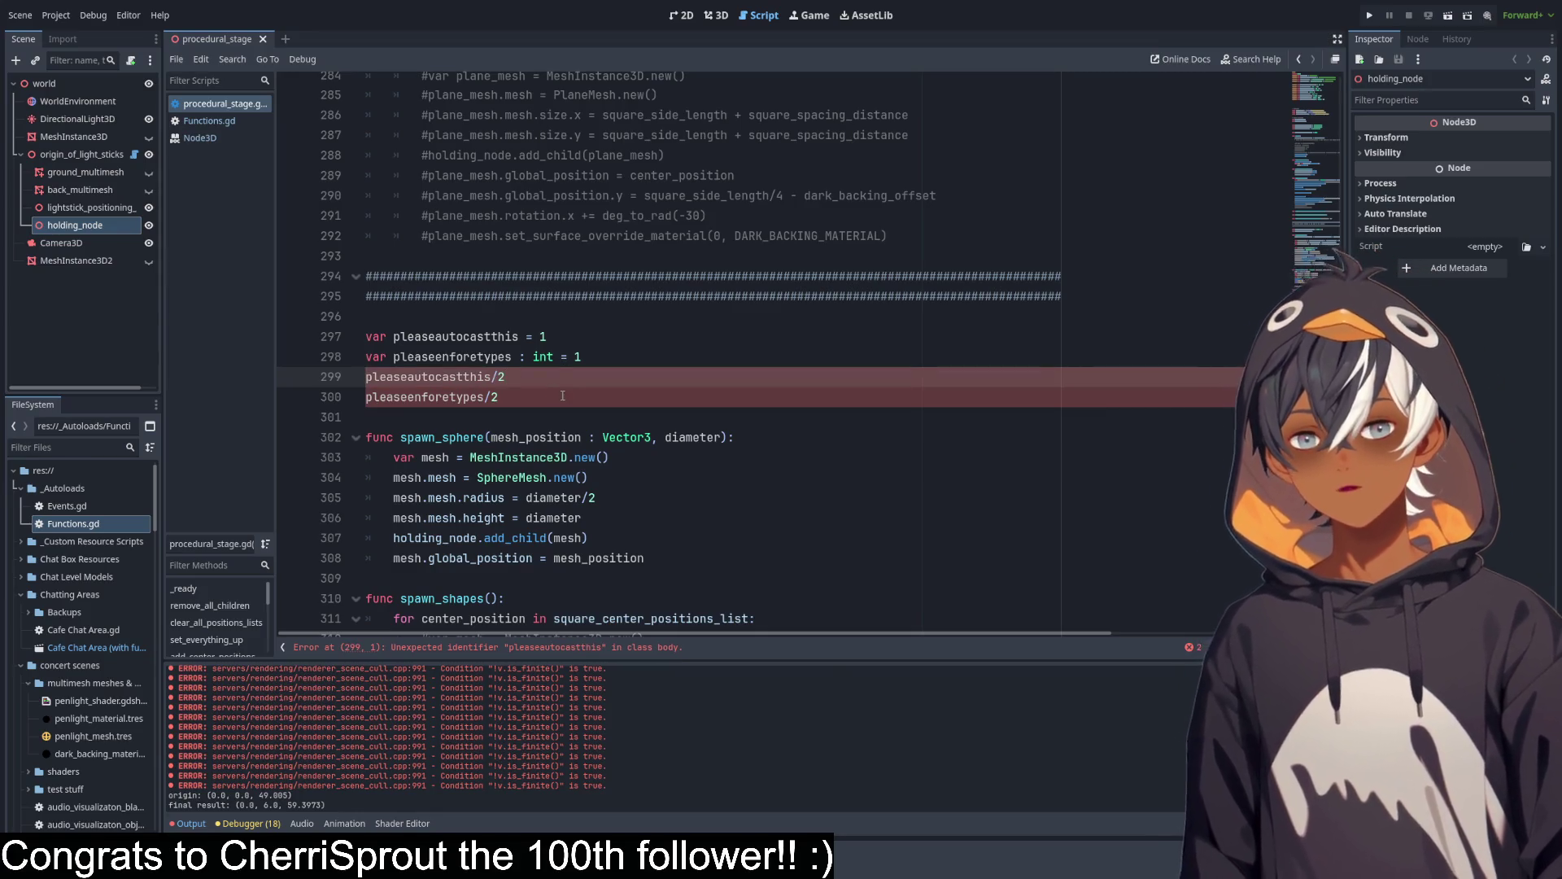
key("shift+Home")
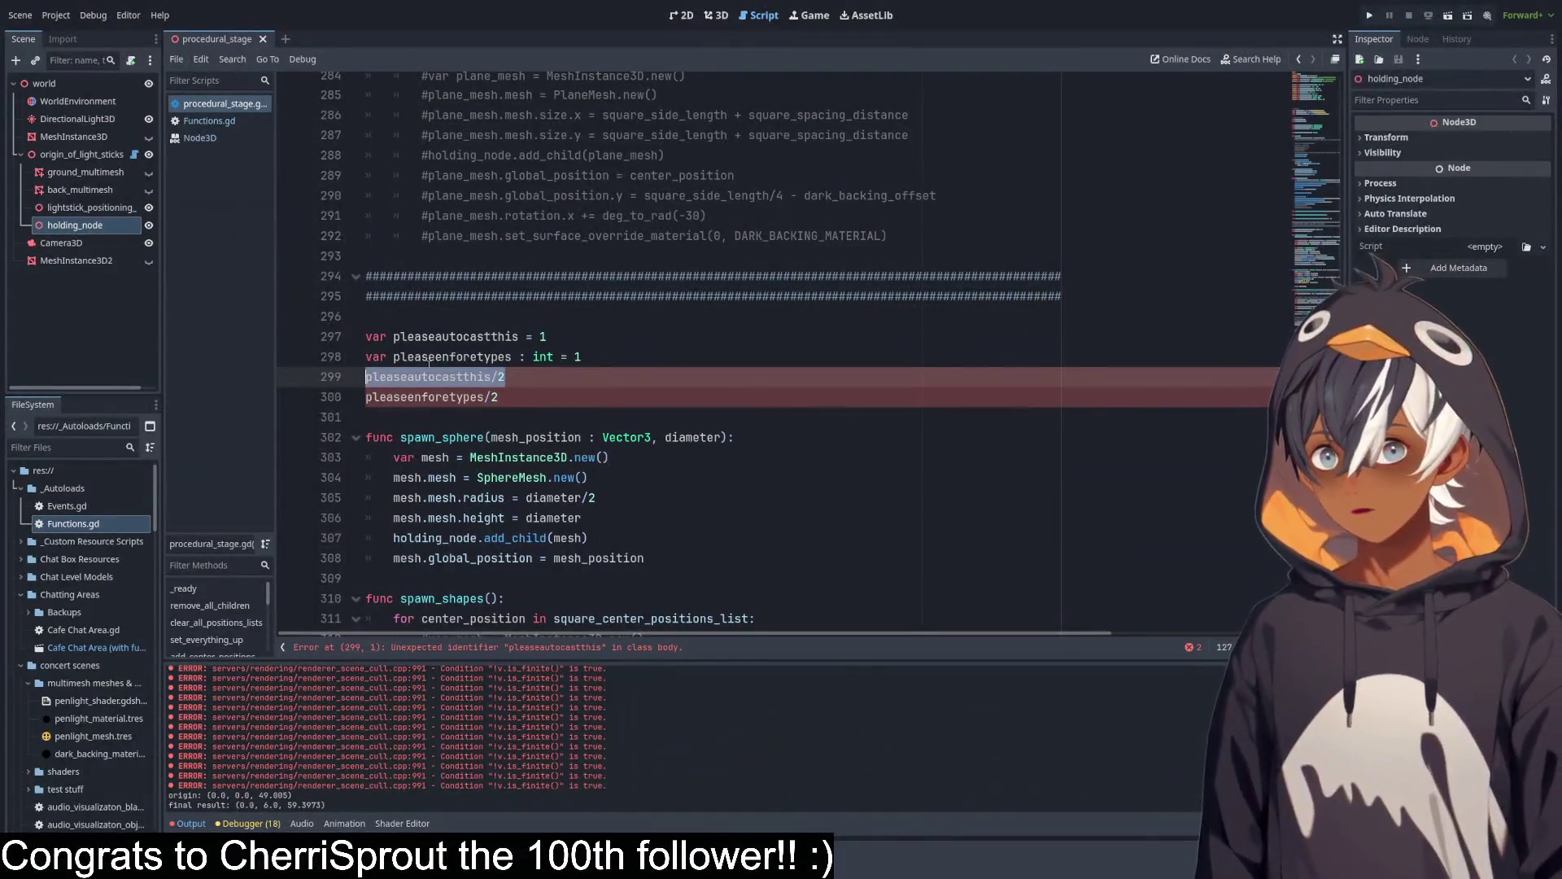
key("shift+Down")
key("shift+Down")
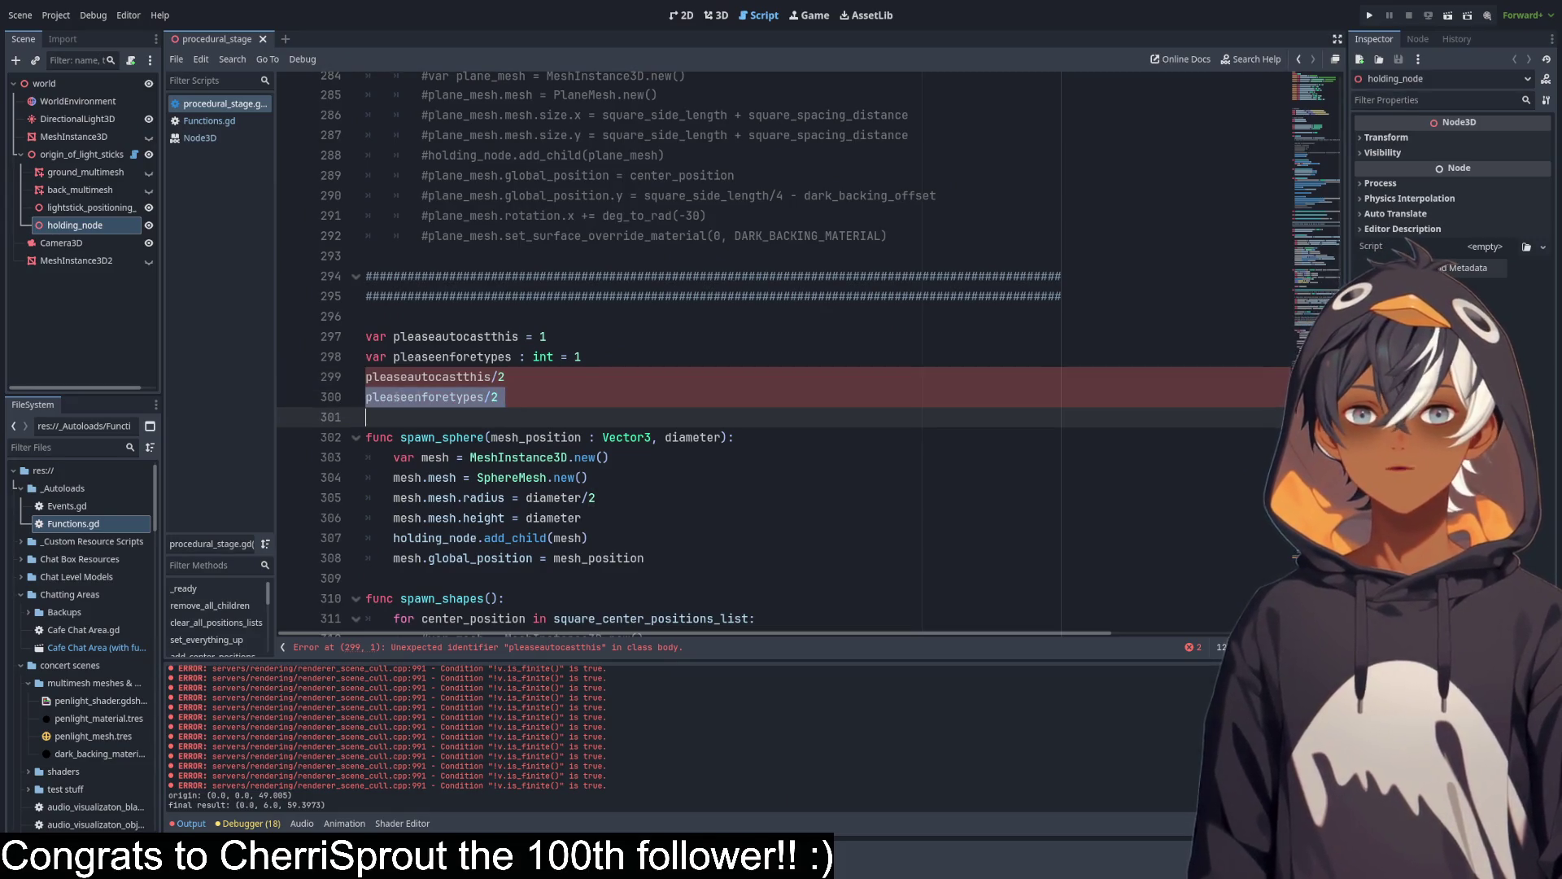
left_click_drag(638, 399, 686, 321)
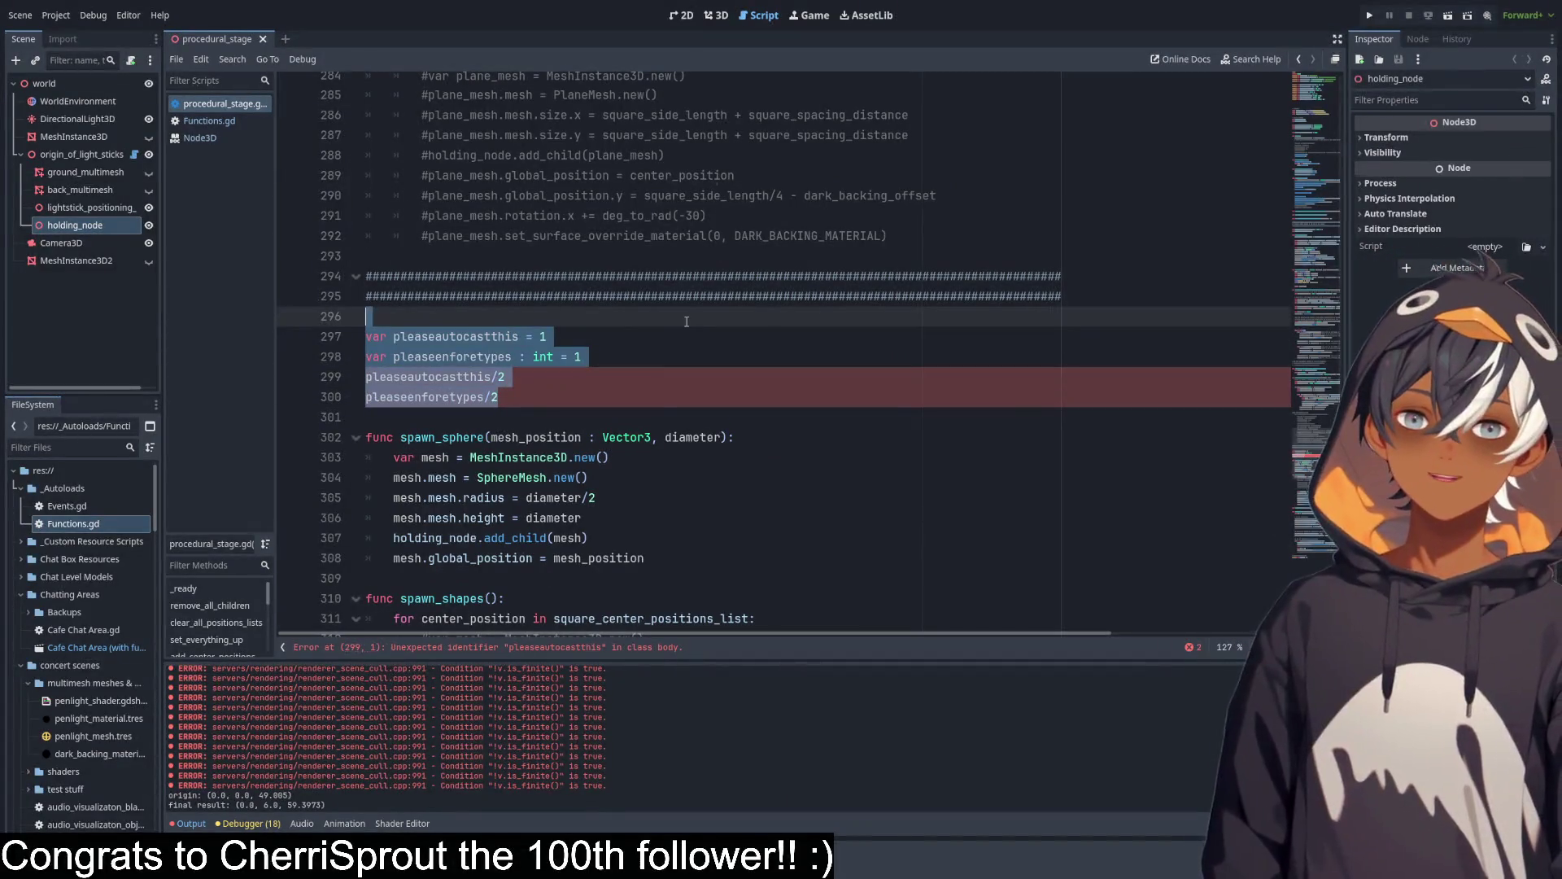
key("BackSpace")
key("BackSpace")
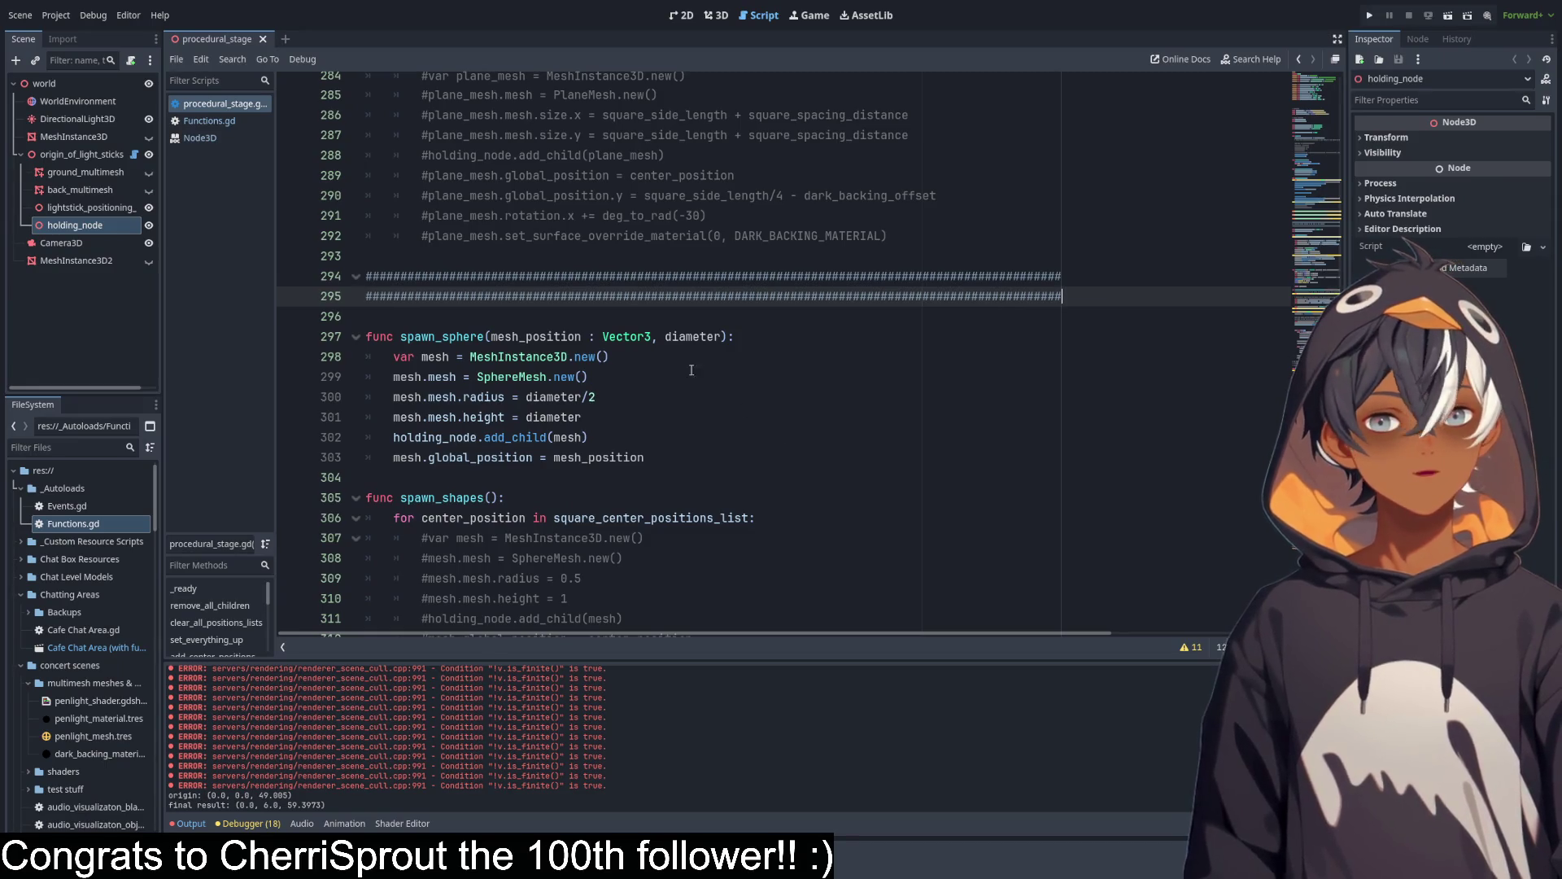
Annotate spawn_sphere's diameter parameter as 'diameter : float'.
left_click(719, 338)
type(": flo")
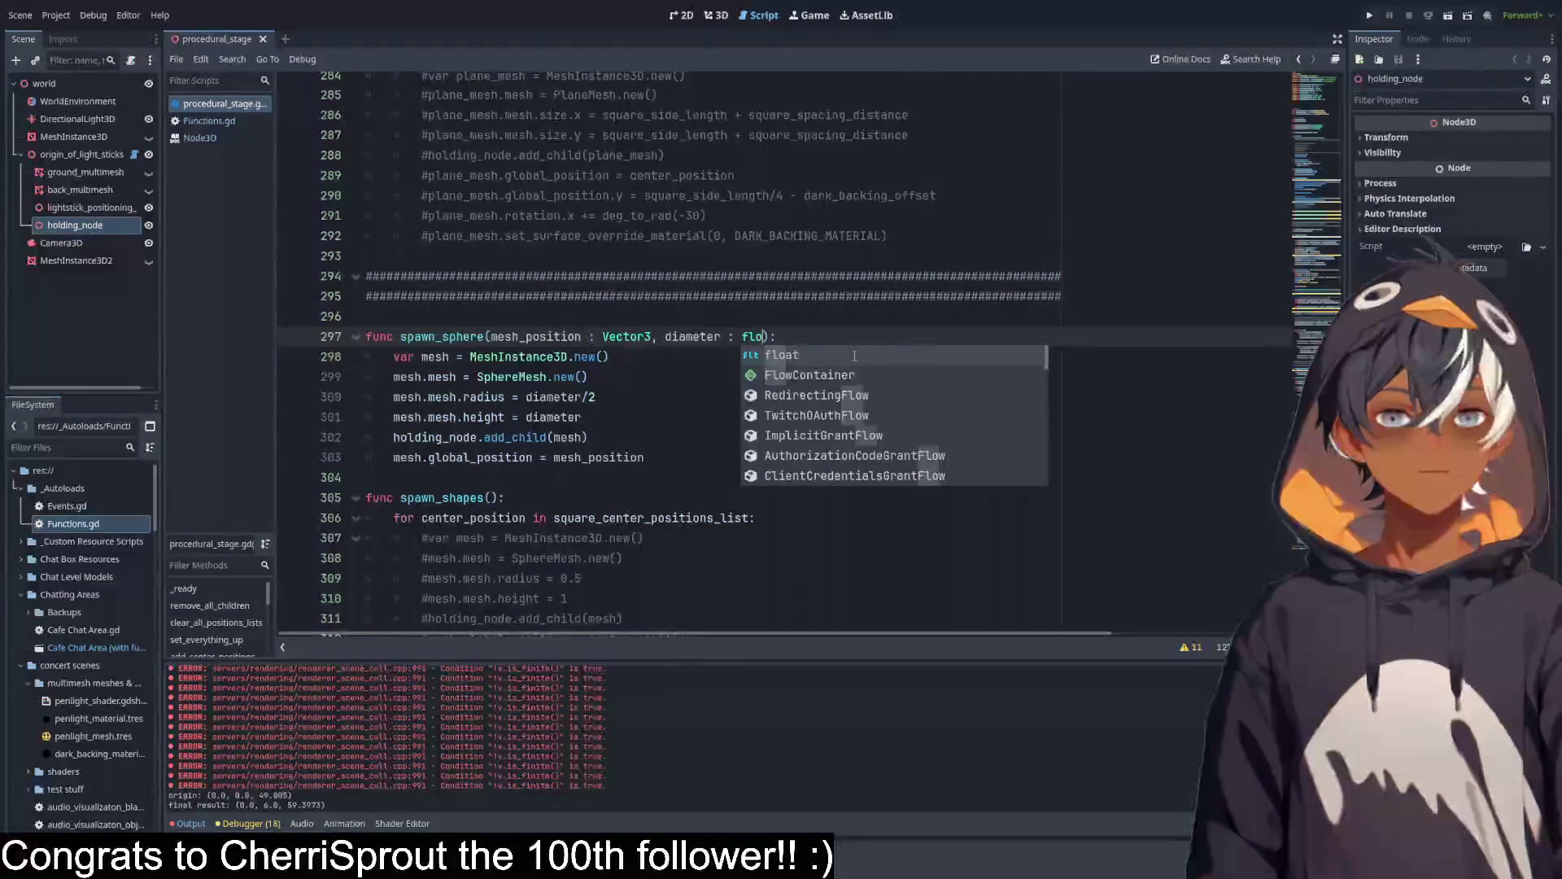
type("at")
left_click_drag(665, 336, 779, 336)
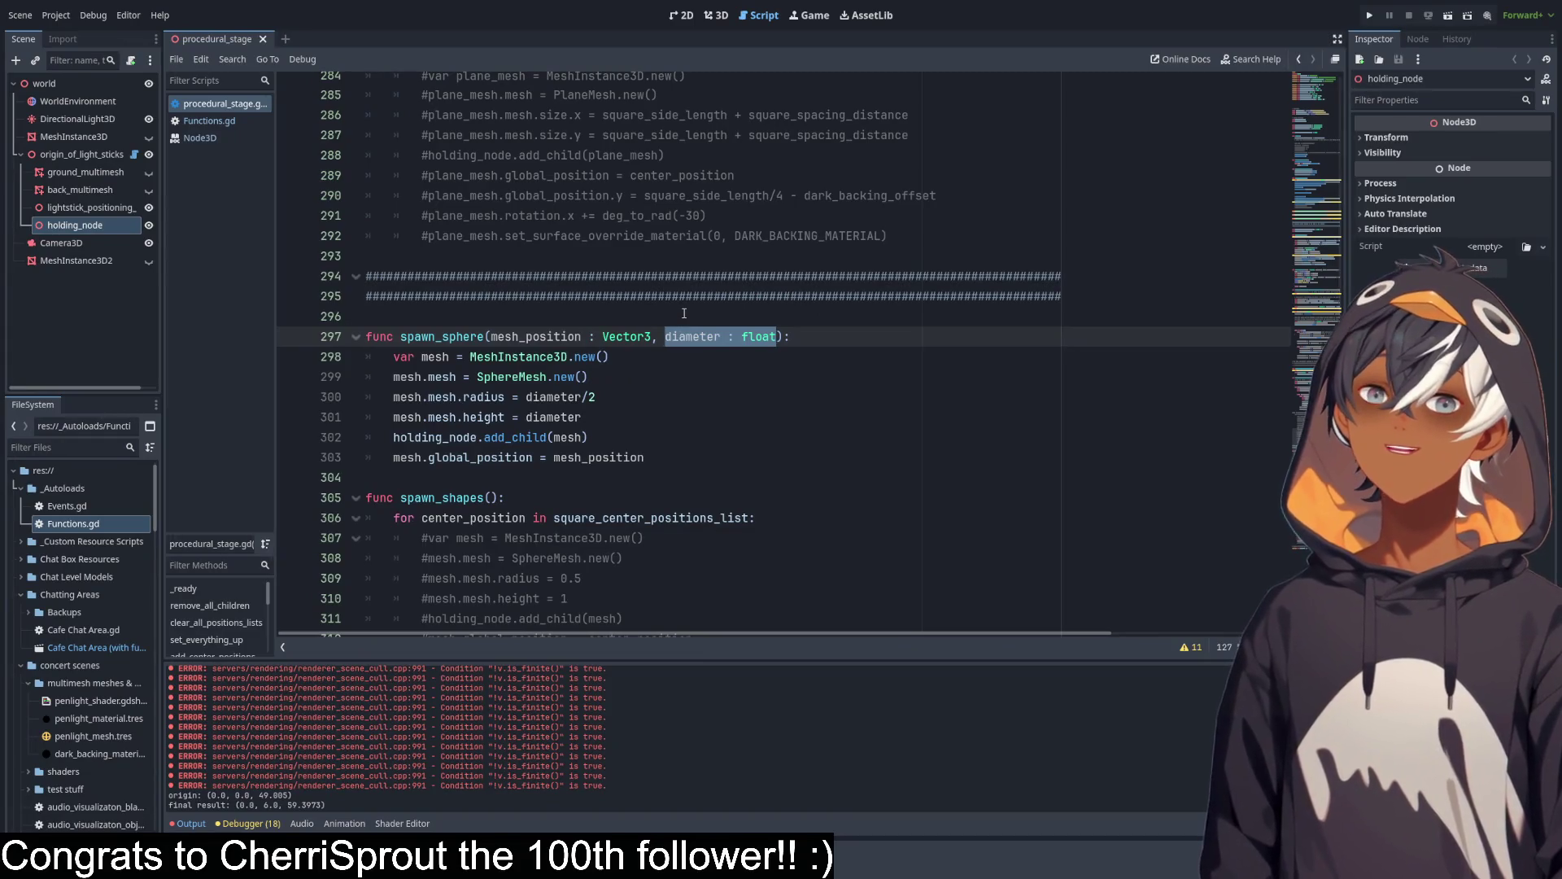
scroll(737, 350, "up", 20)
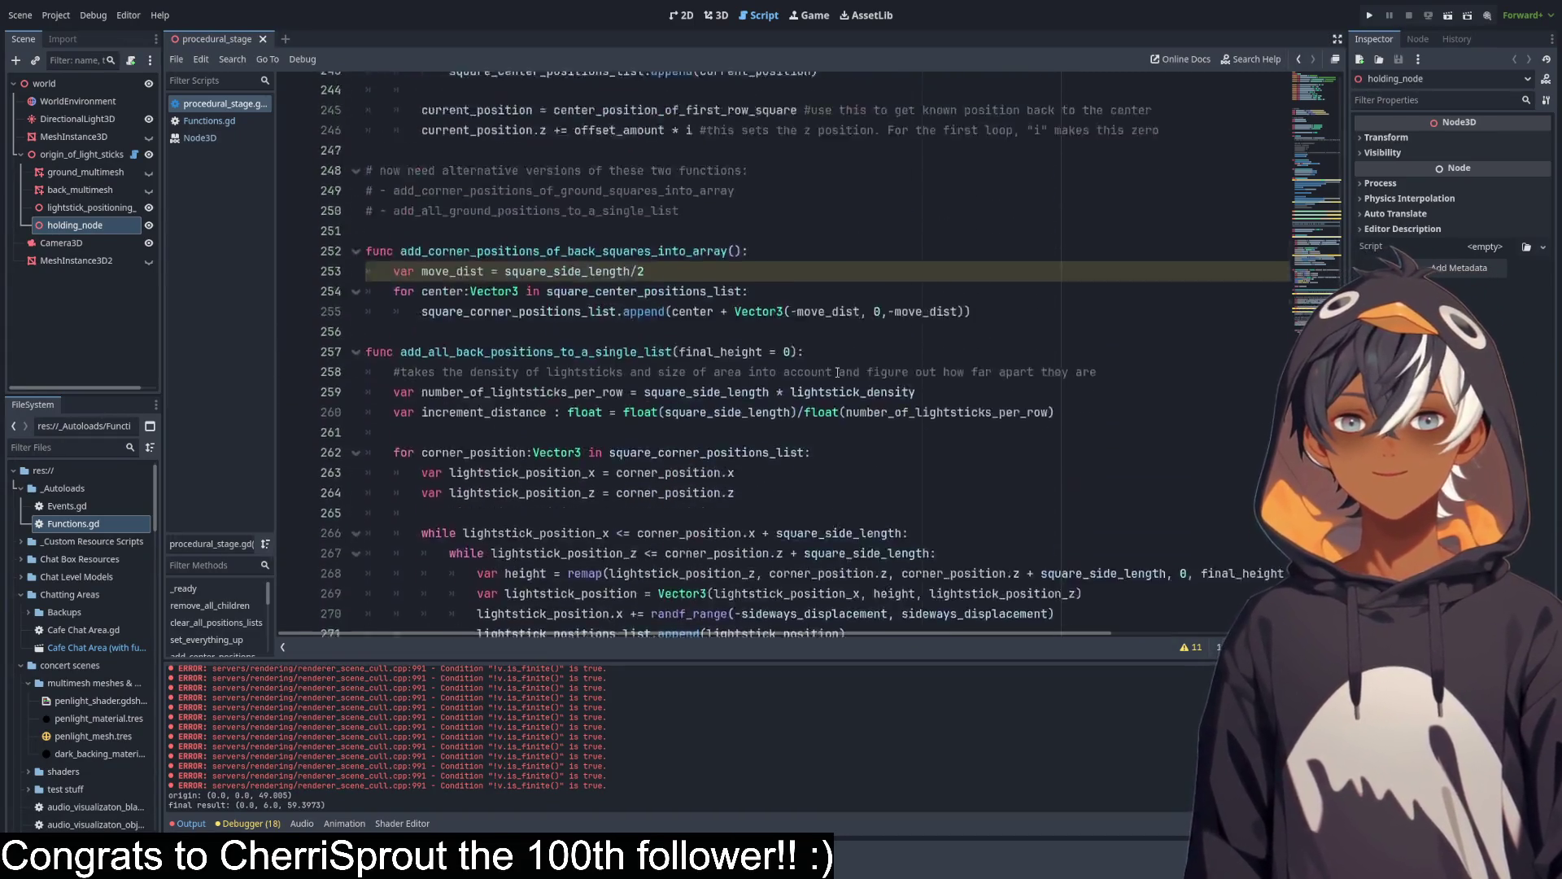
scroll(877, 372, "up", 3)
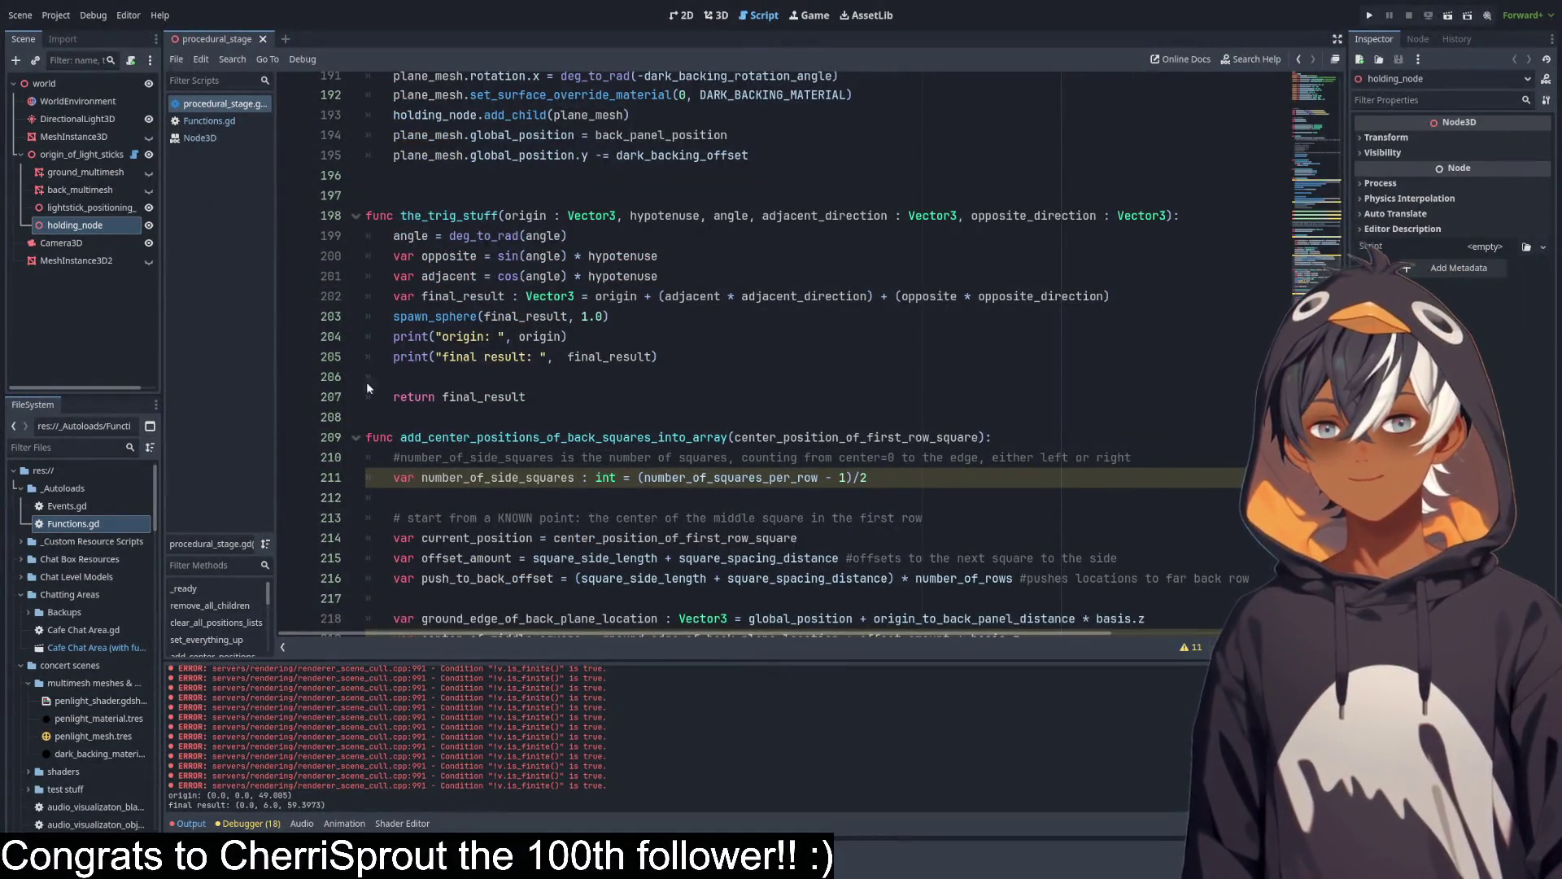
scroll(367, 388, "down", 20)
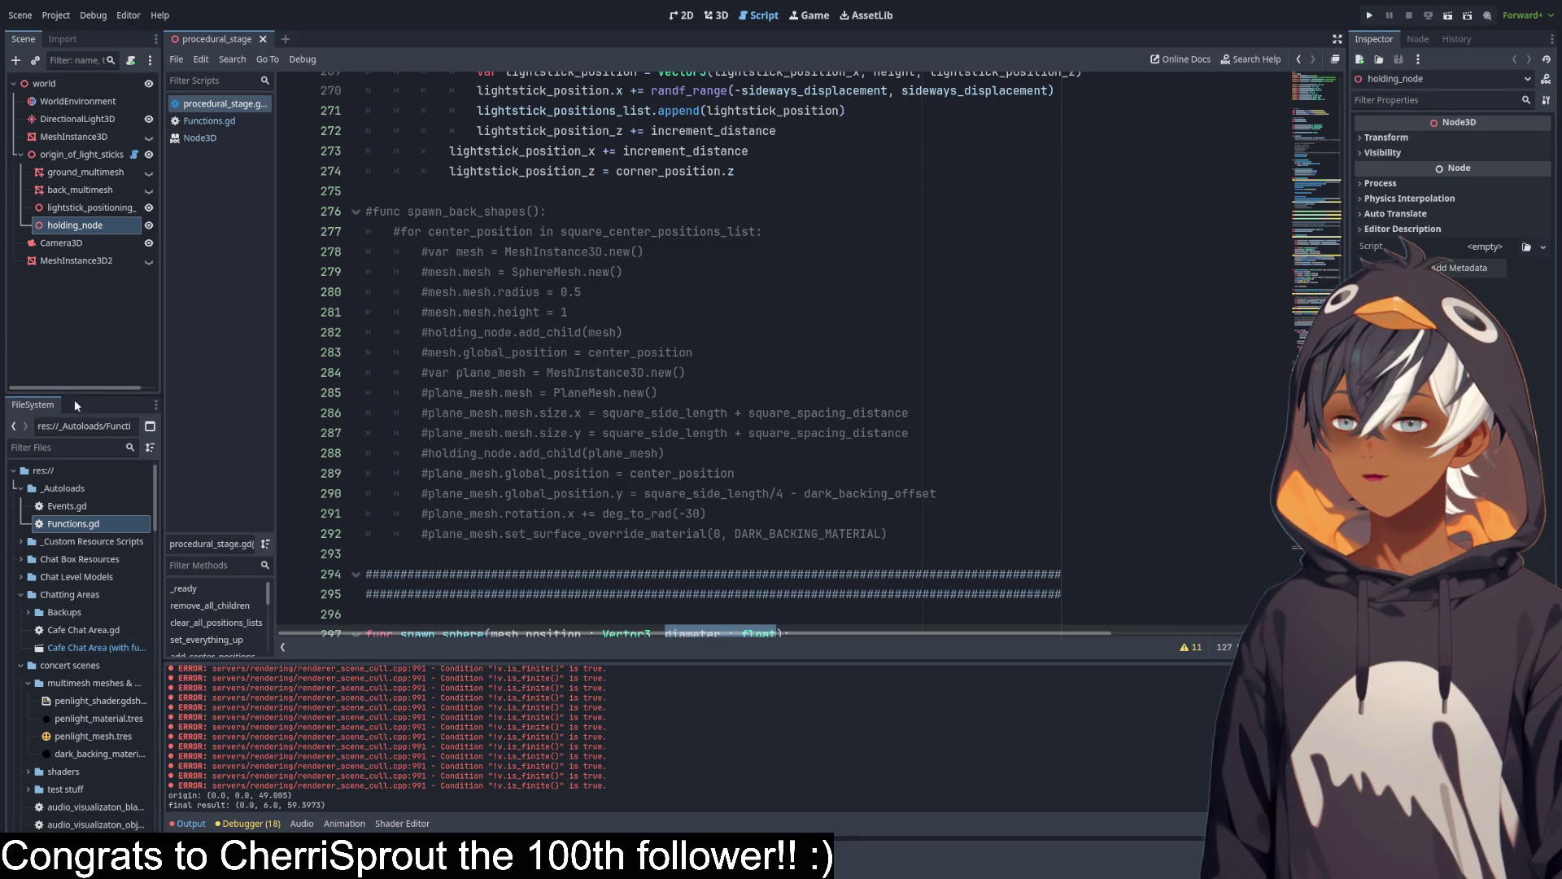
scroll(570, 305, "down", 12)
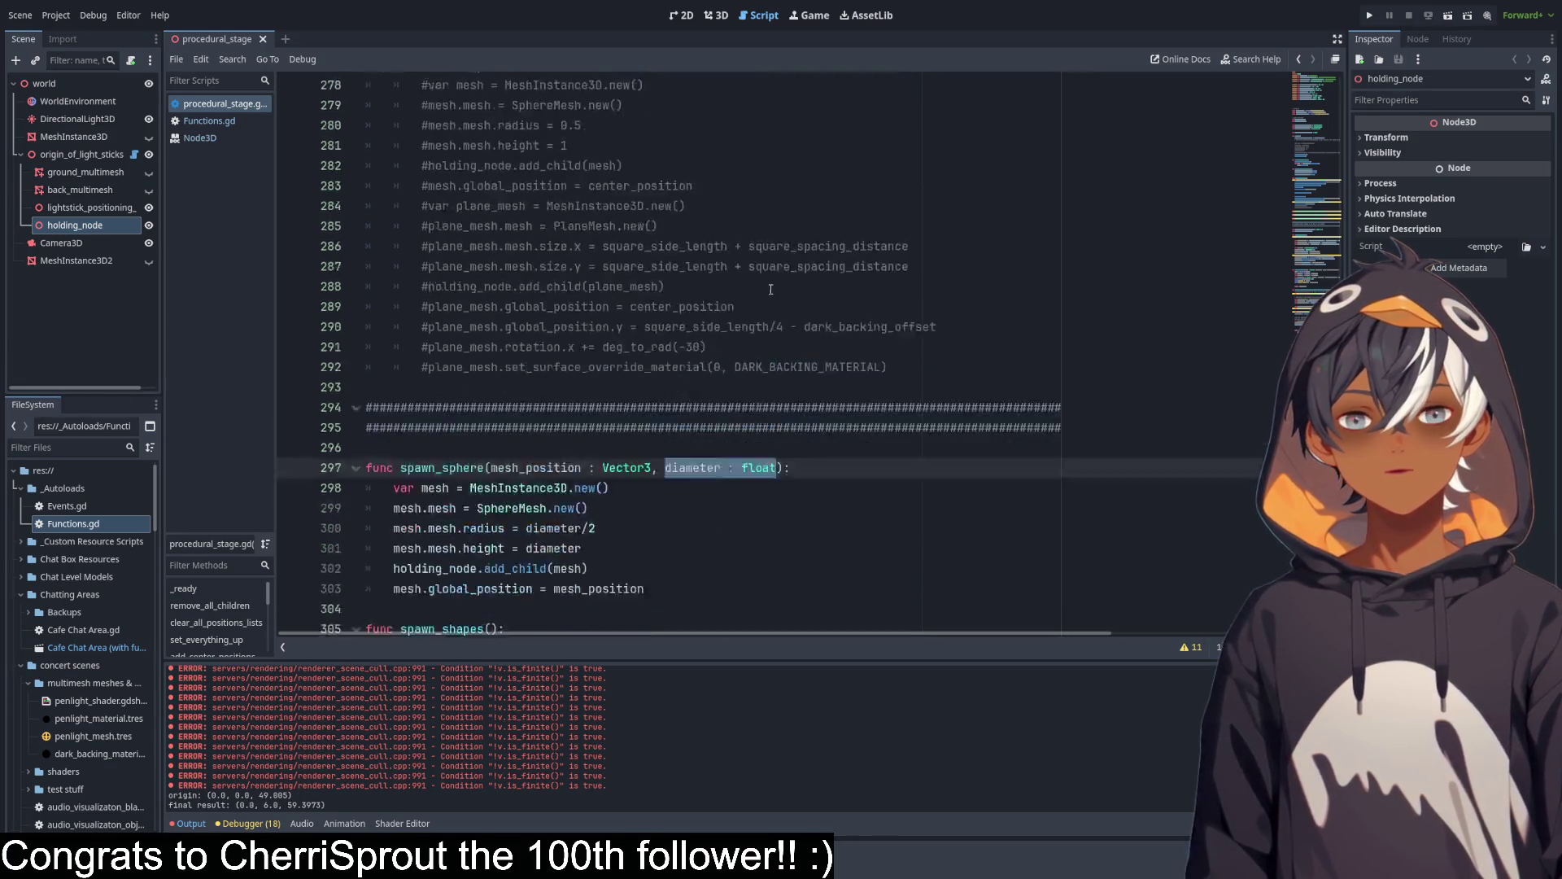
scroll(486, 302, "up", 2)
mouse_move(511, 332)
left_mouse_down()
mouse_move(488, 325)
mouse_move(464, 231)
left_mouse_up()
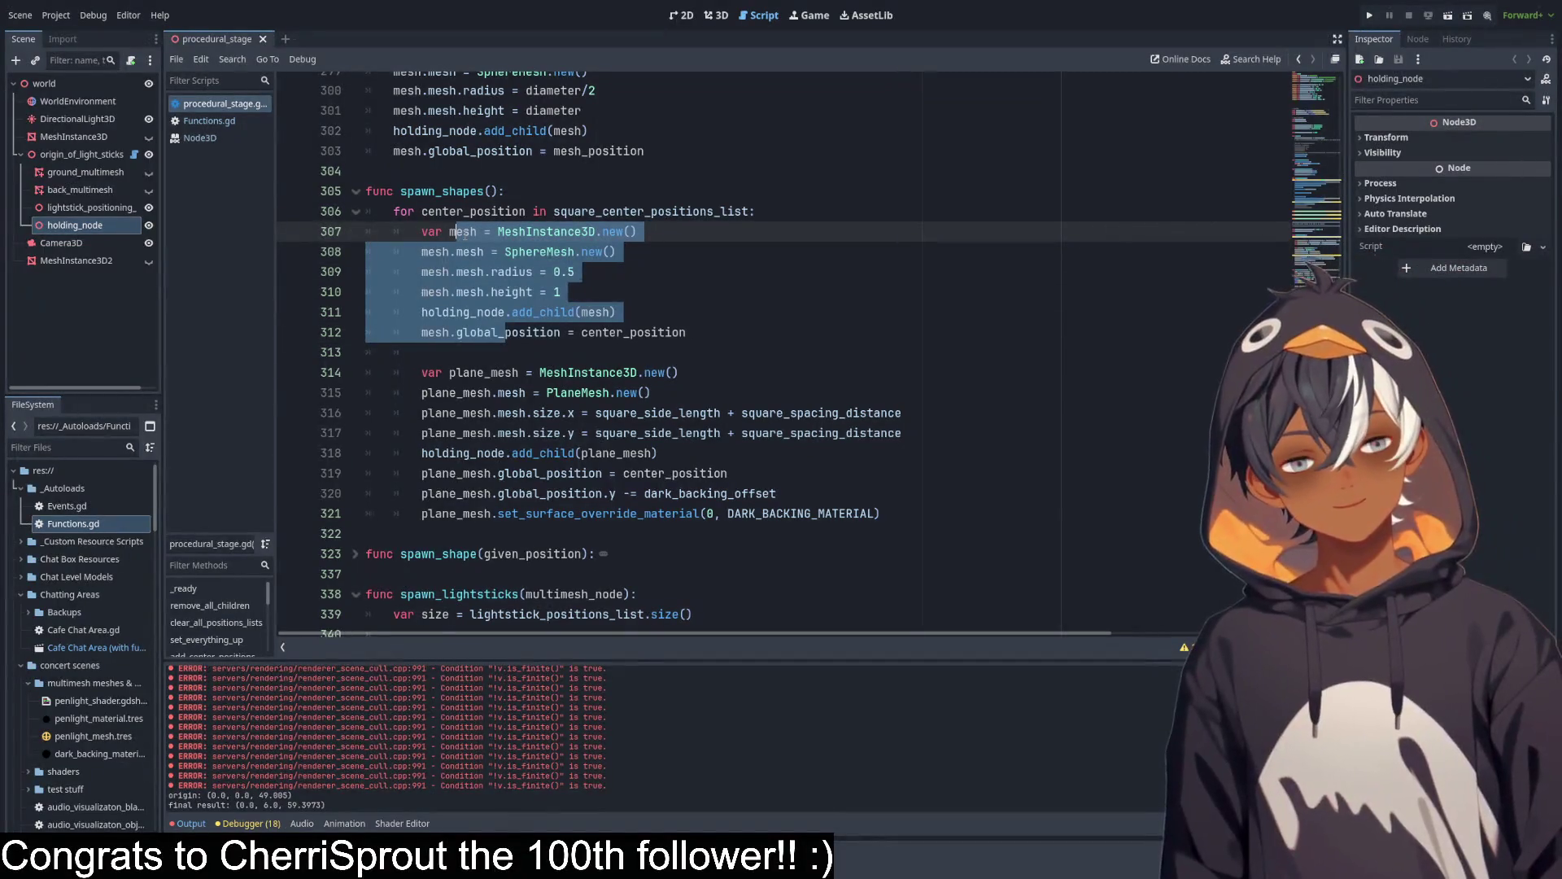
scroll(621, 394, "up", 9)
scroll(621, 394, "up", 9)
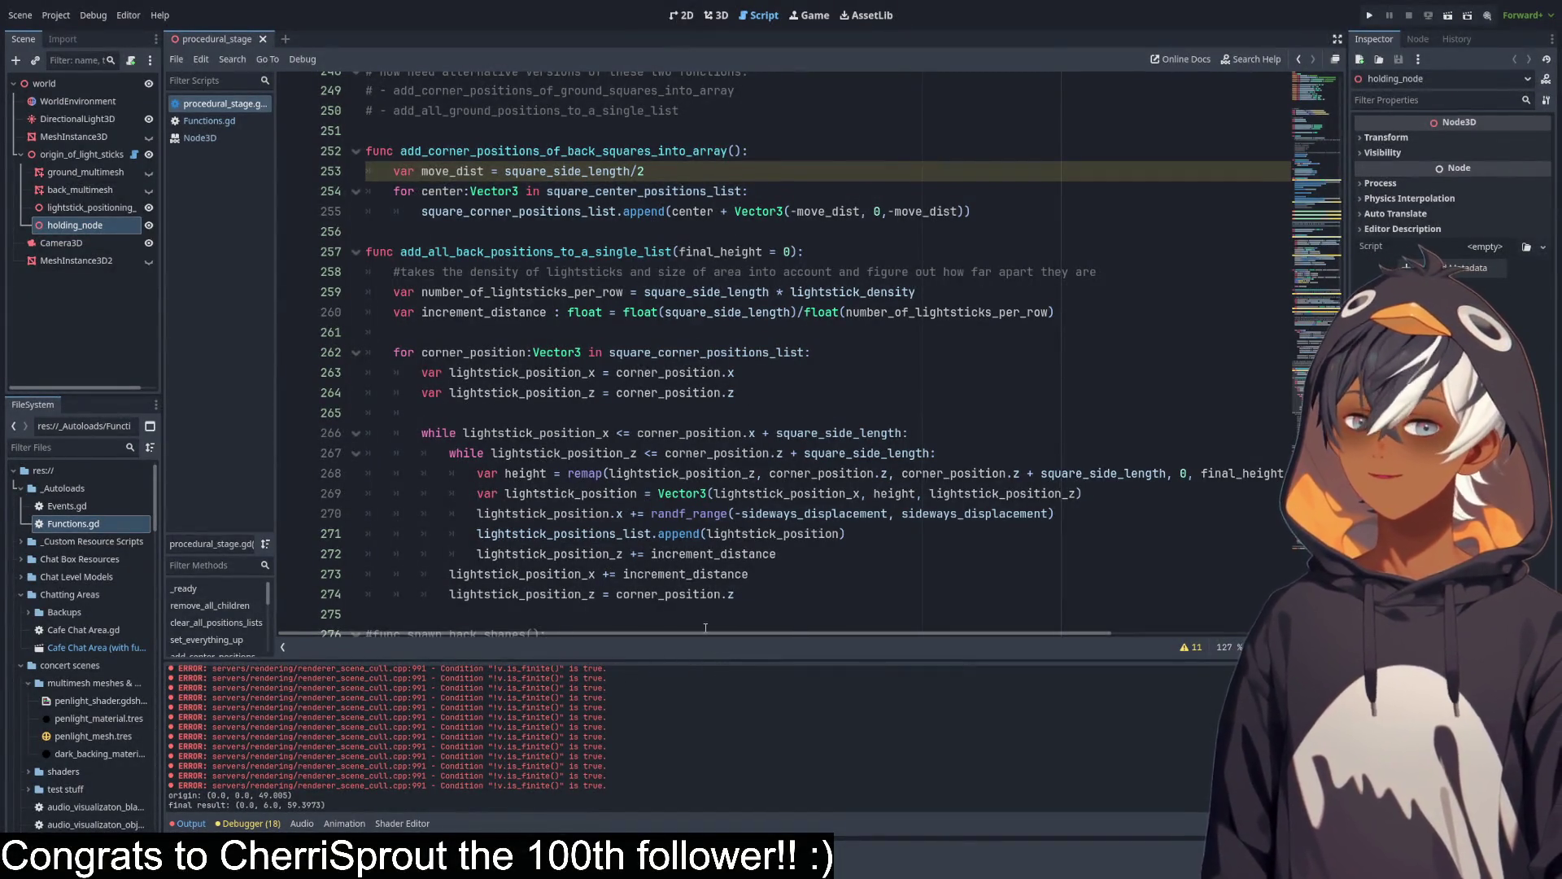
Make the output panel slightly taller.
mouse_move(740, 661)
left_mouse_down()
mouse_move(736, 313)
mouse_move(723, 679)
left_mouse_up()
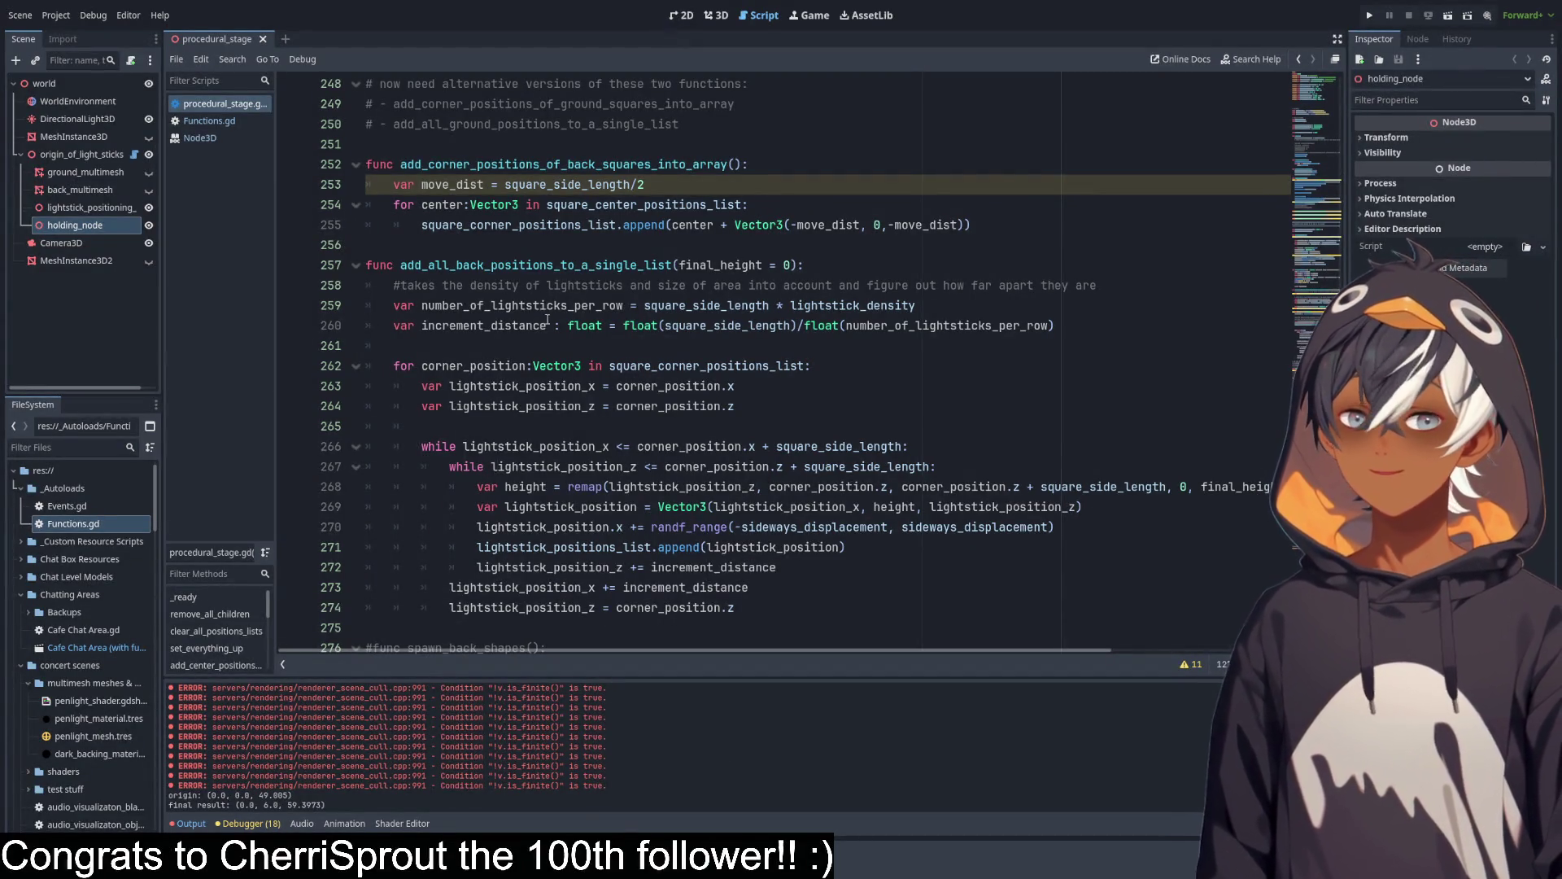
scroll(583, 323, "down", 4)
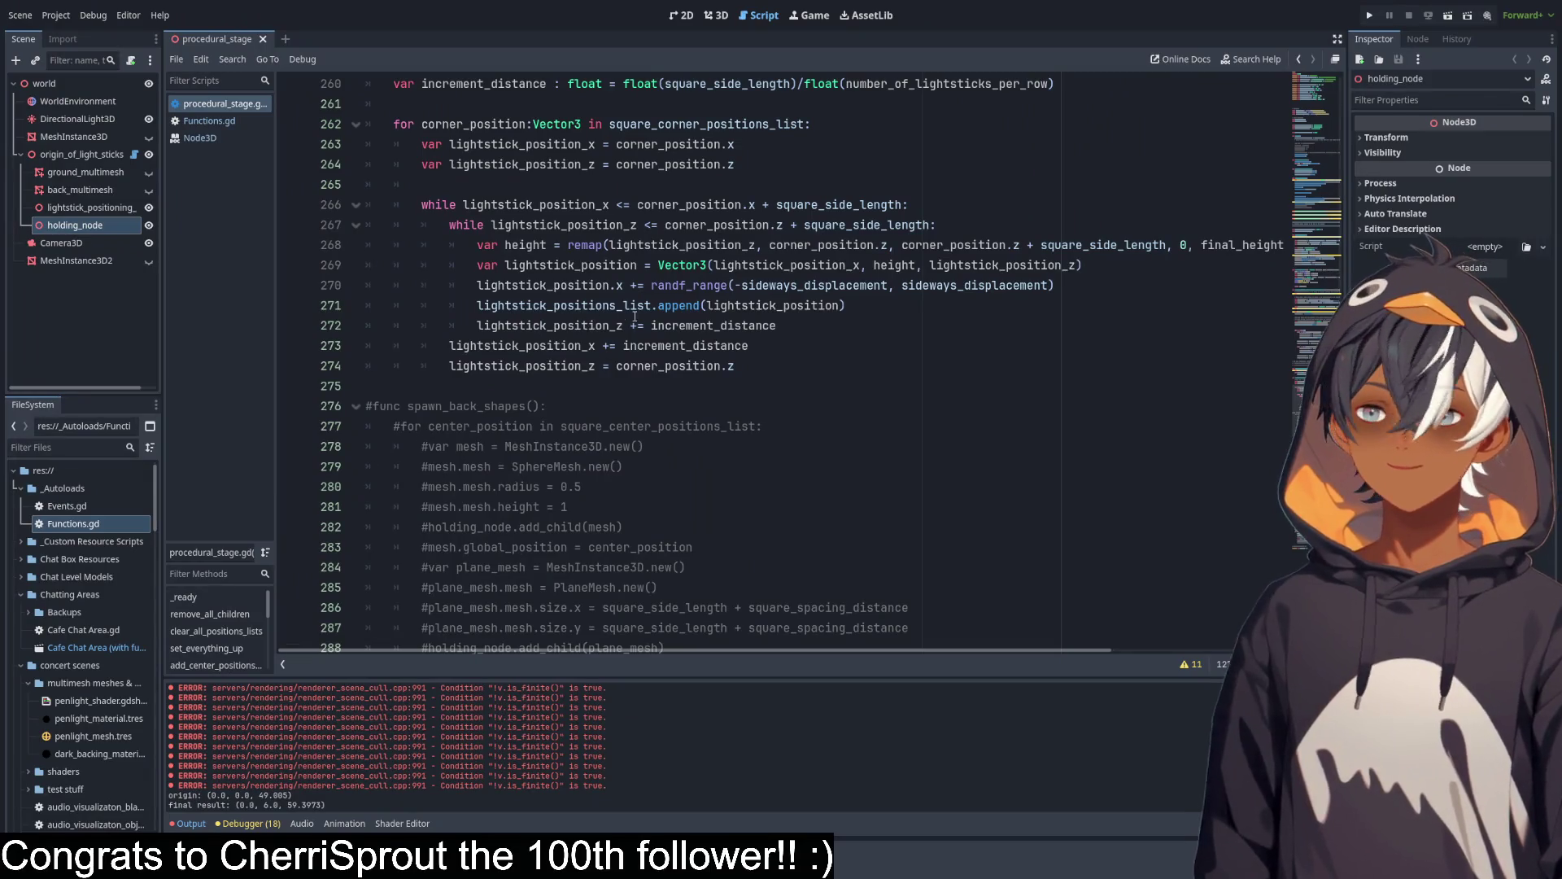
scroll(622, 289, "down", 12)
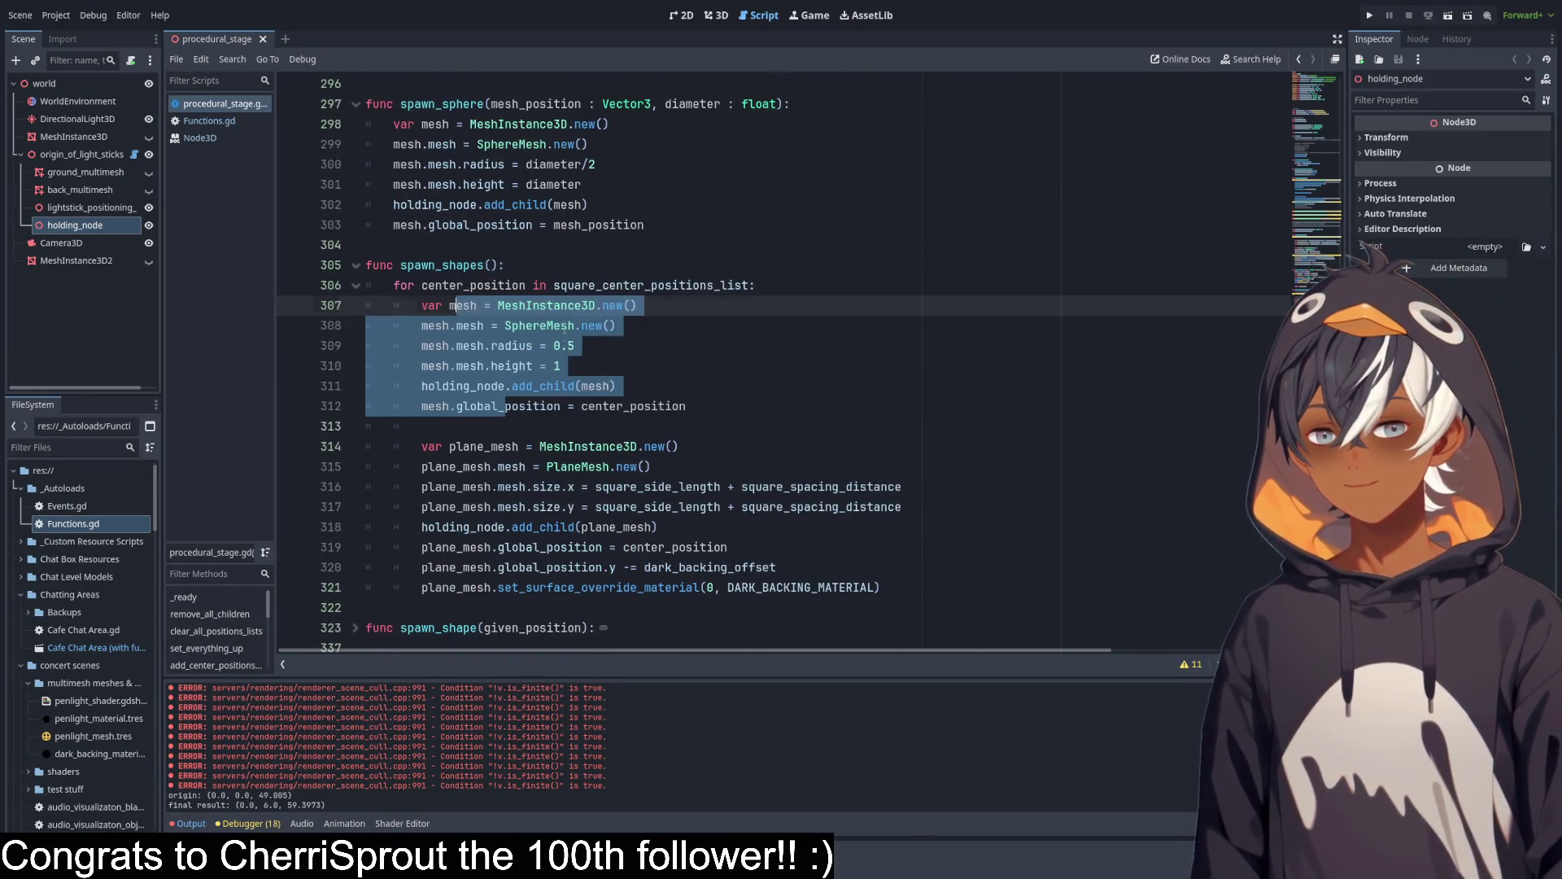
Review the sphere-creating lines in spawn_shapes, then scroll up to the_trig_stuff.
left_click(564, 329)
left_click(724, 368)
left_click(699, 398)
left_click_drag(731, 412, 470, 308)
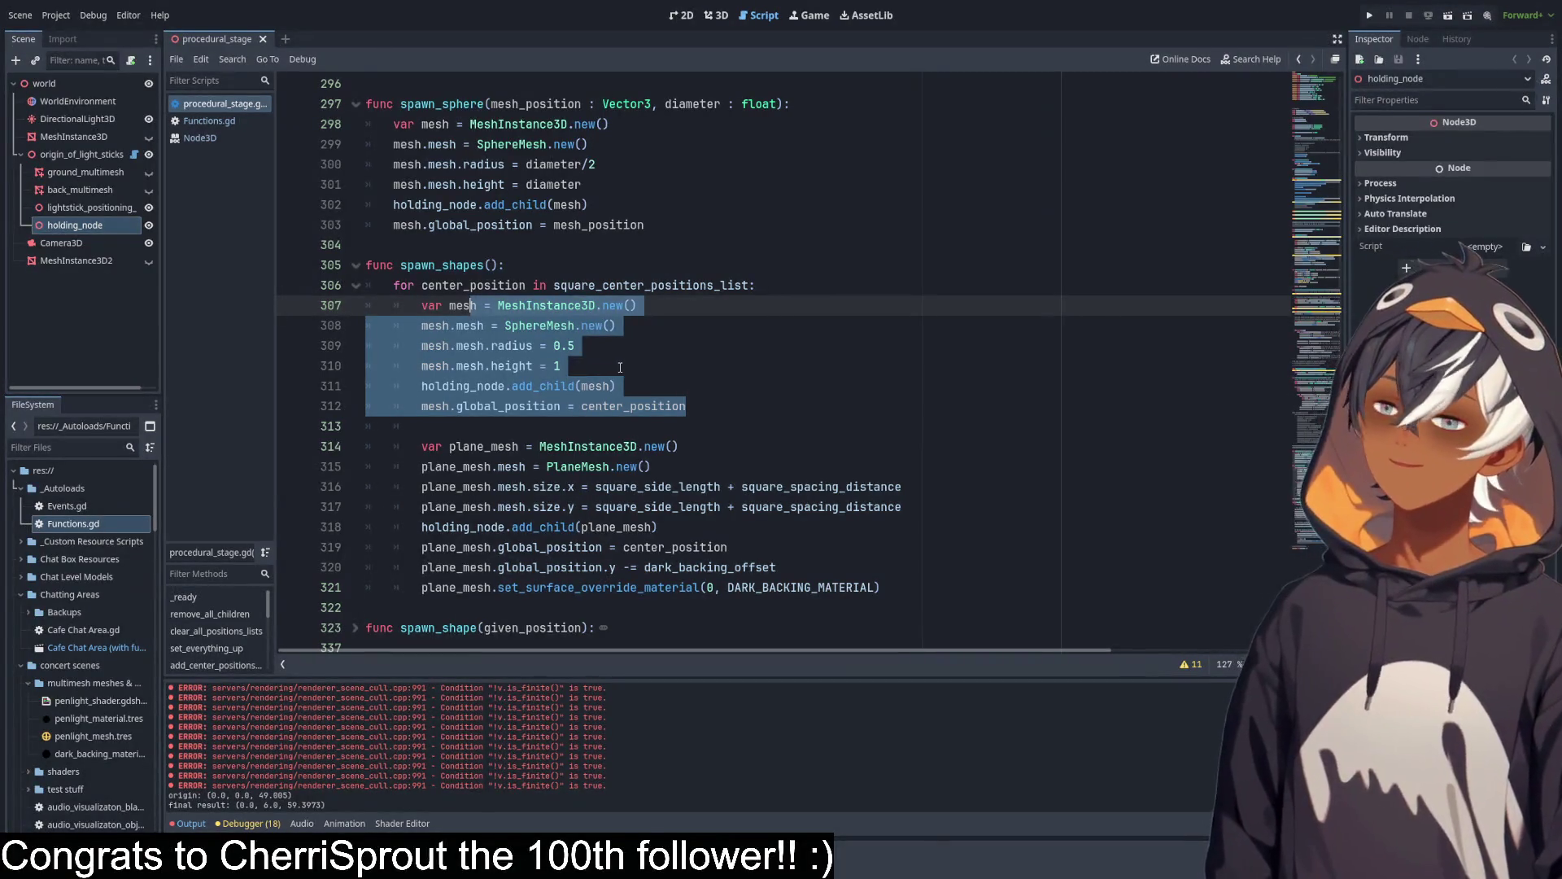
left_click(660, 369)
scroll(732, 341, "up", 9)
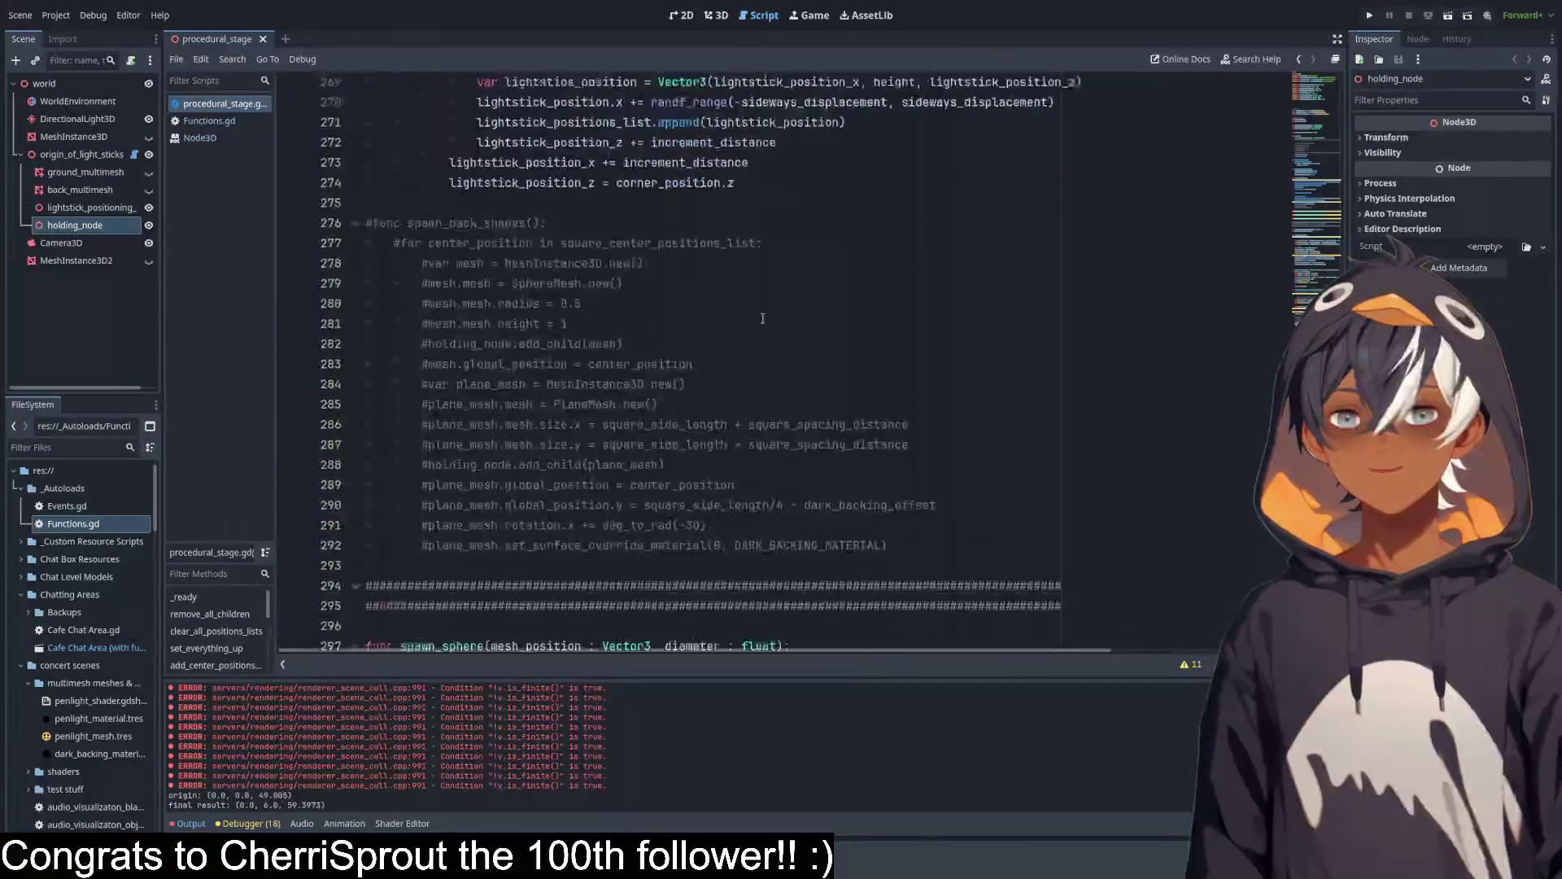
scroll(763, 318, "up", 14)
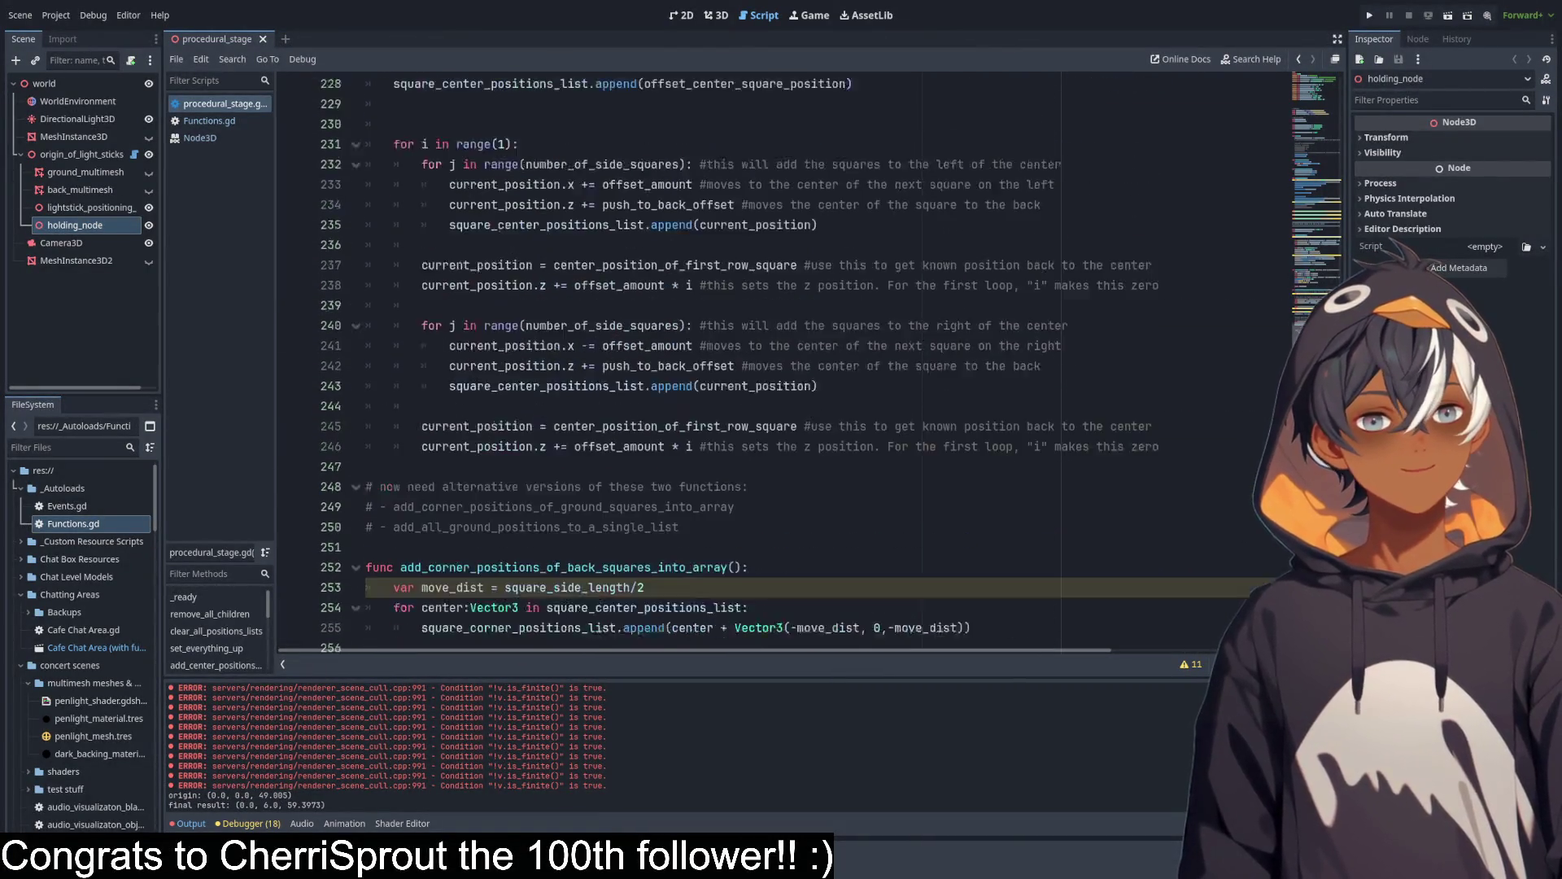
scroll(1302, 286, "up", 13)
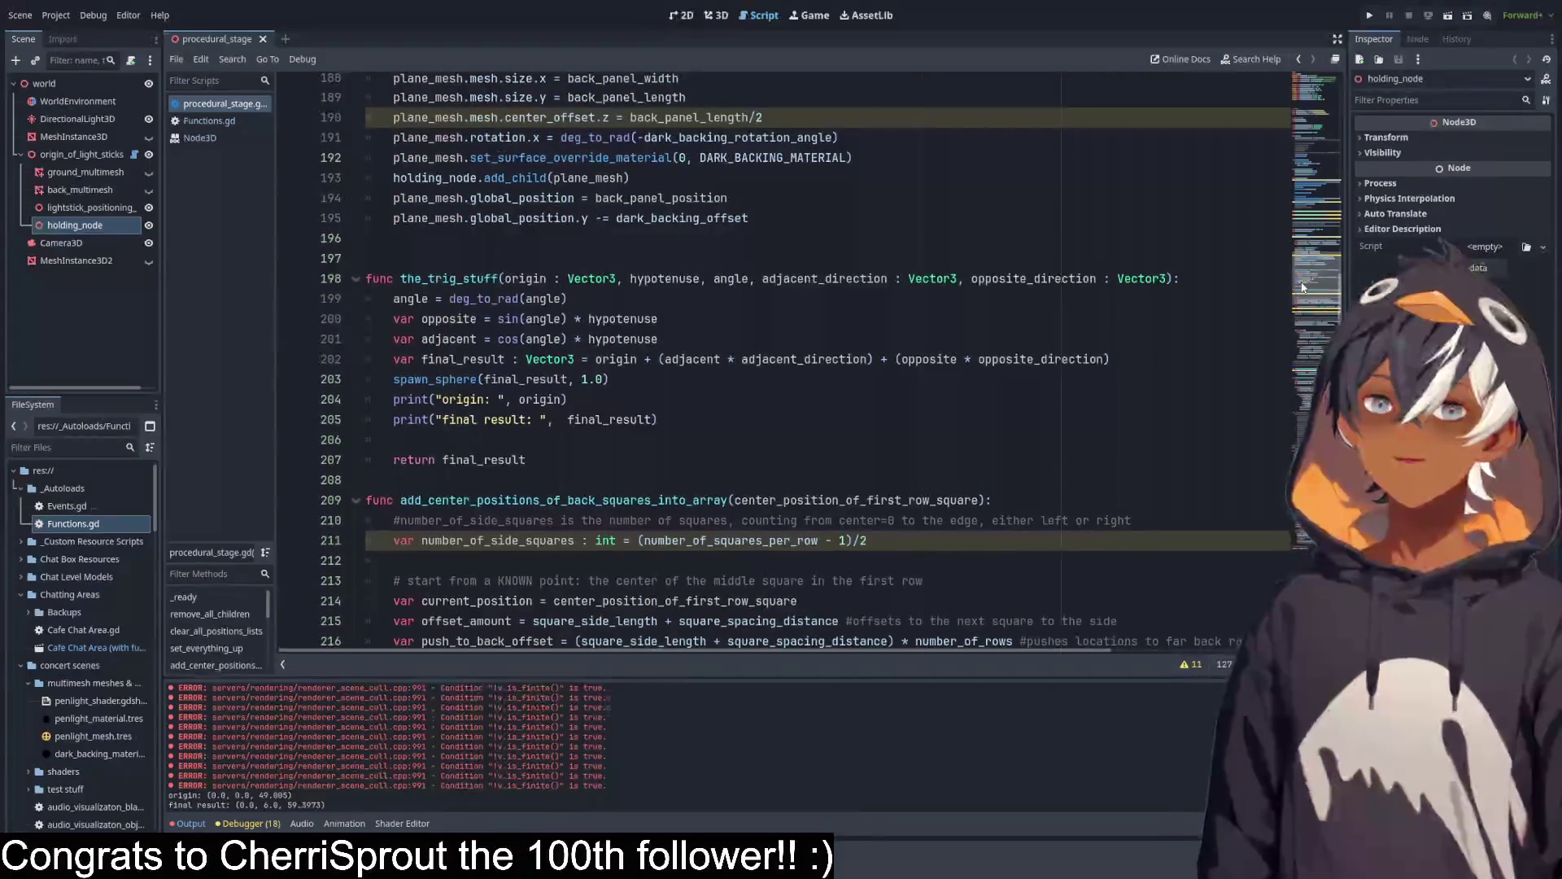
Delete the origin and final_result print lines from the_trig_stuff and save the script.
left_click_drag(663, 419, 708, 387)
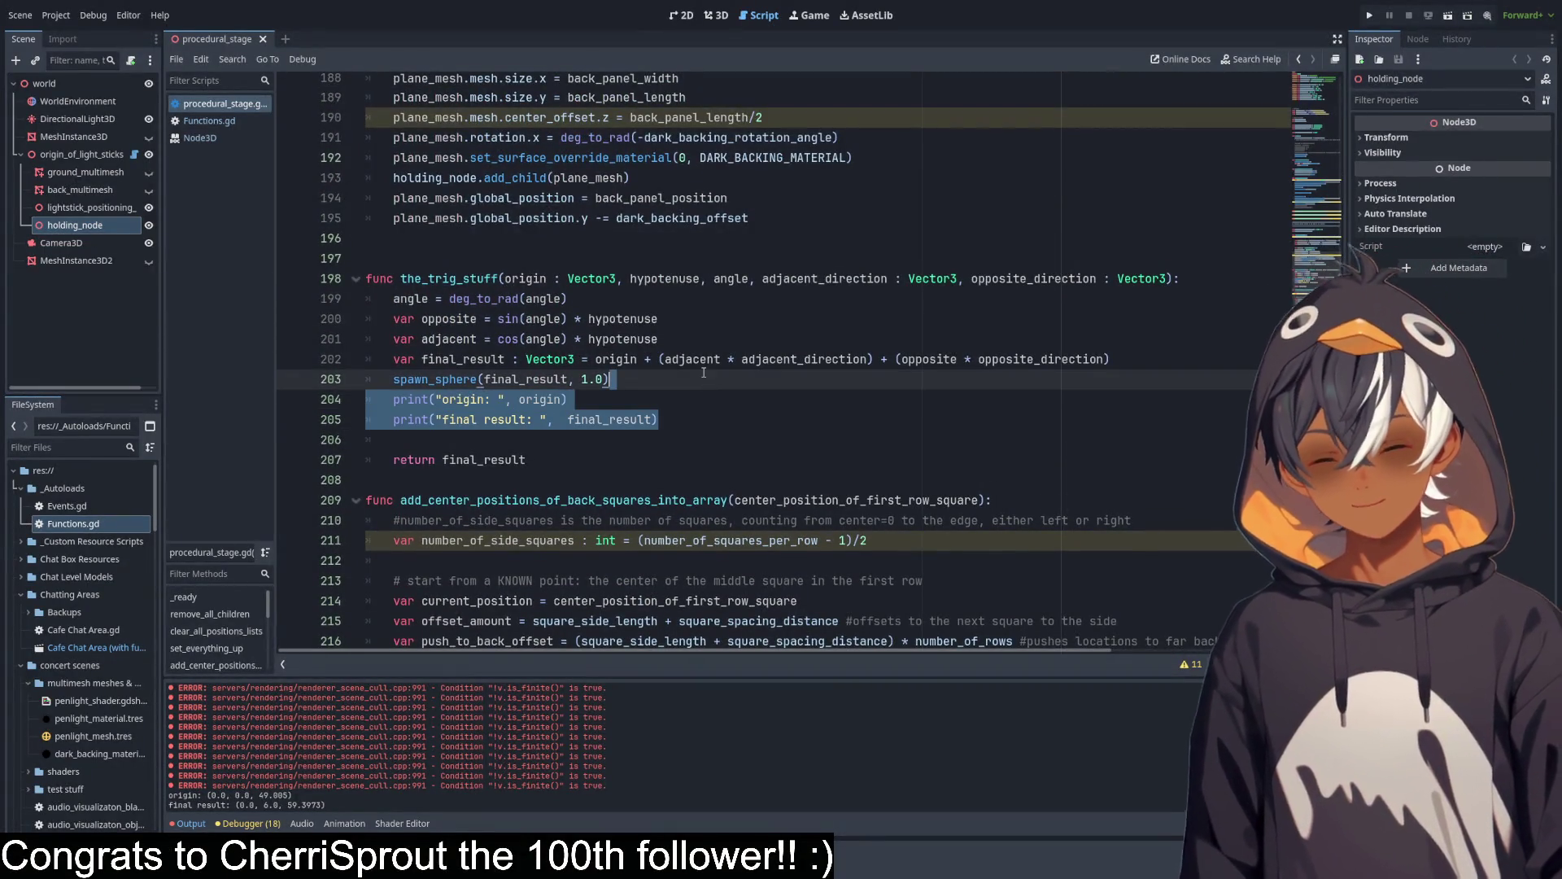
key("BackSpace")
left_click(510, 417)
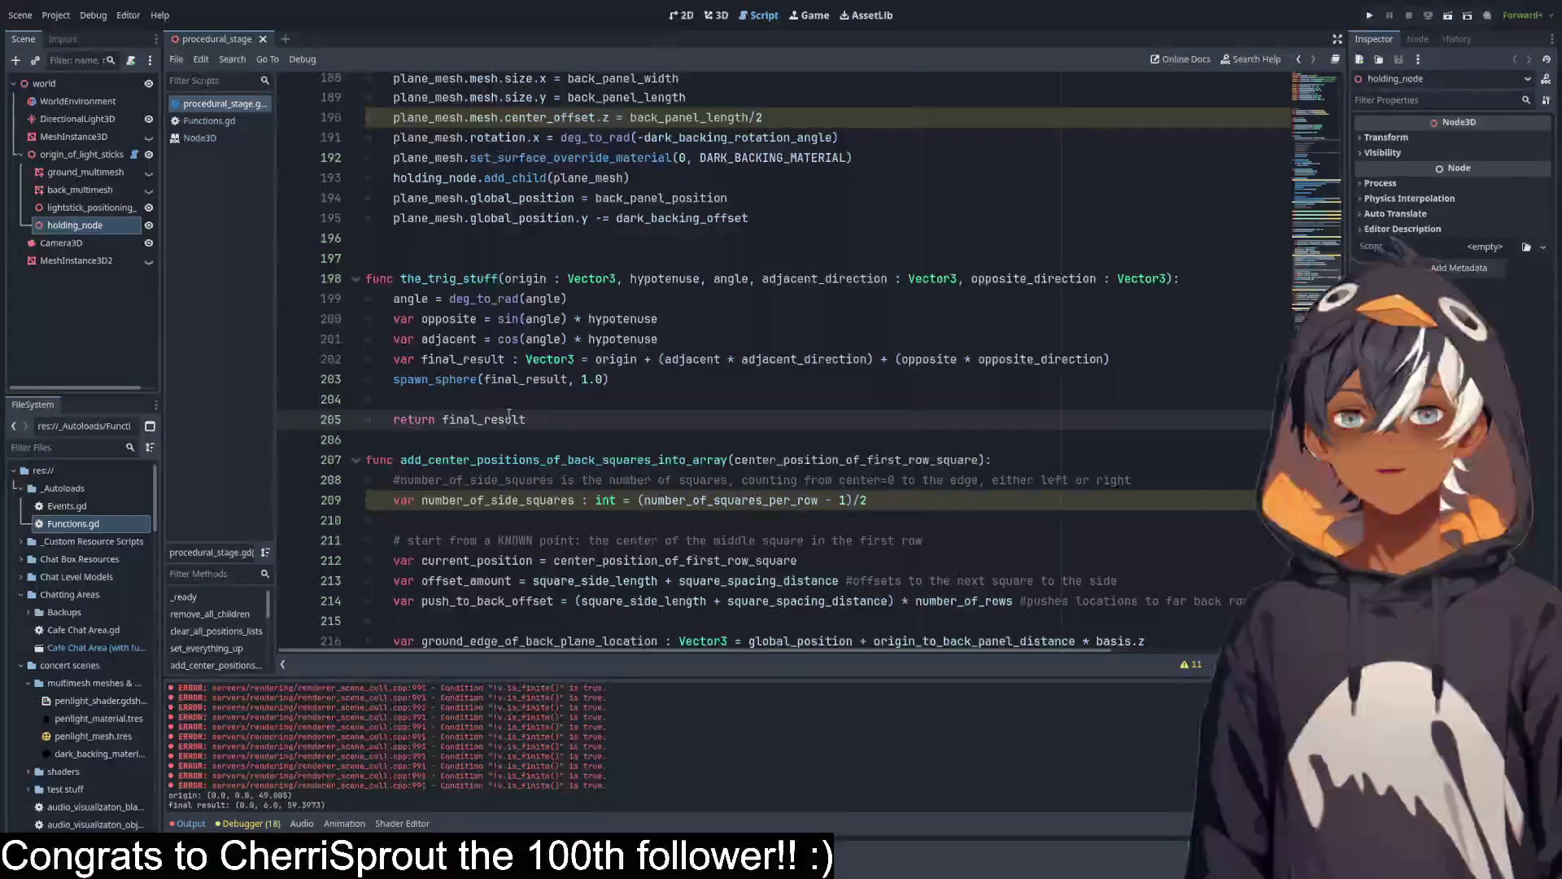
double_click(536, 377)
scroll(570, 396, "down", 20)
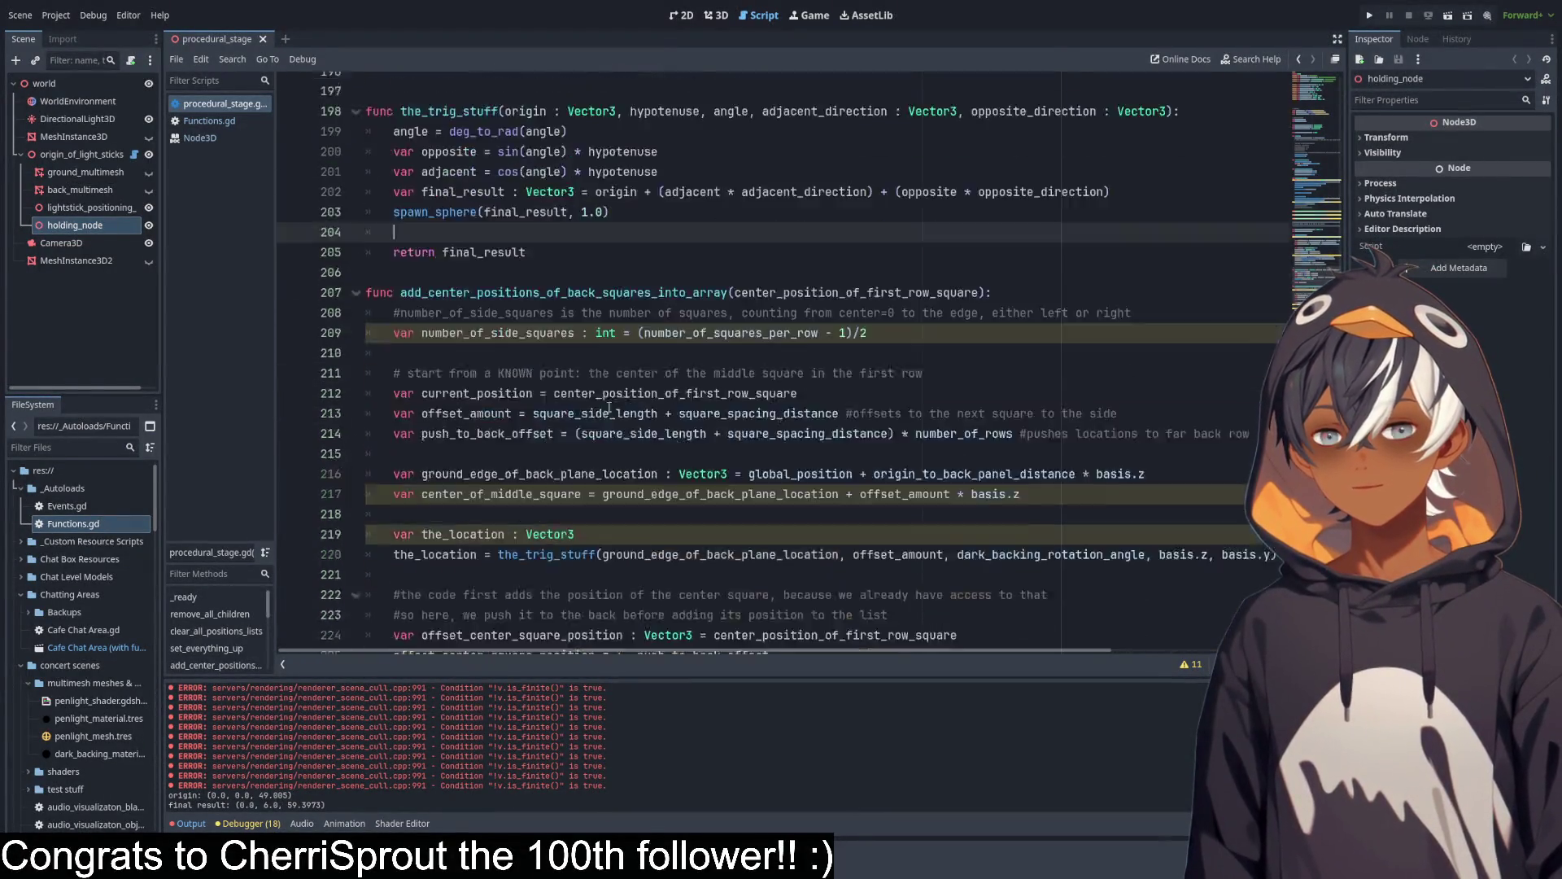
scroll(619, 397, "down", 5)
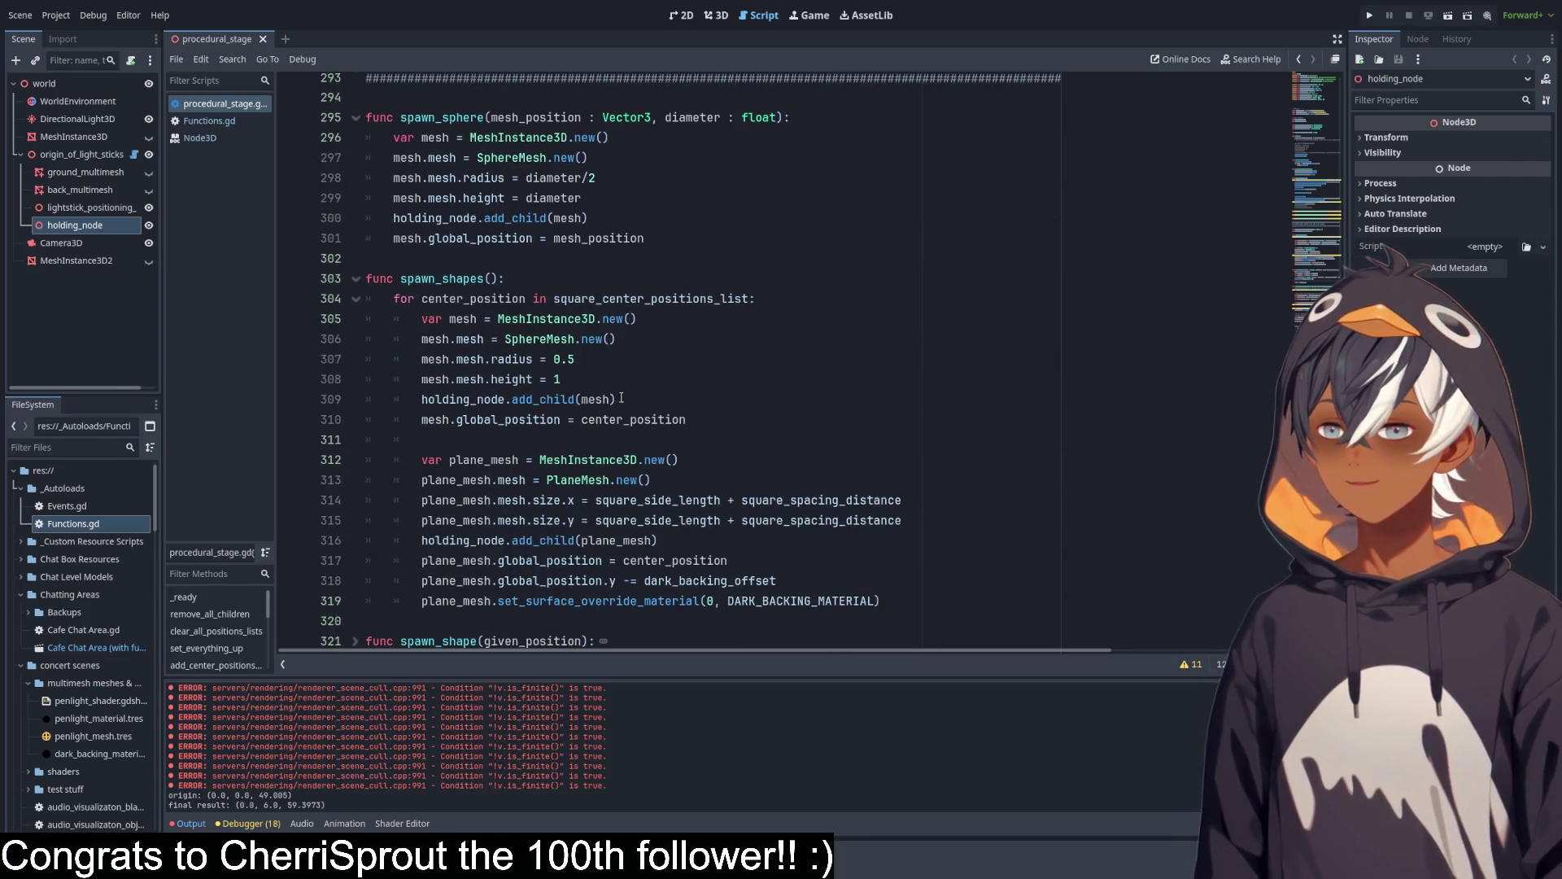
key("ctrl+s")
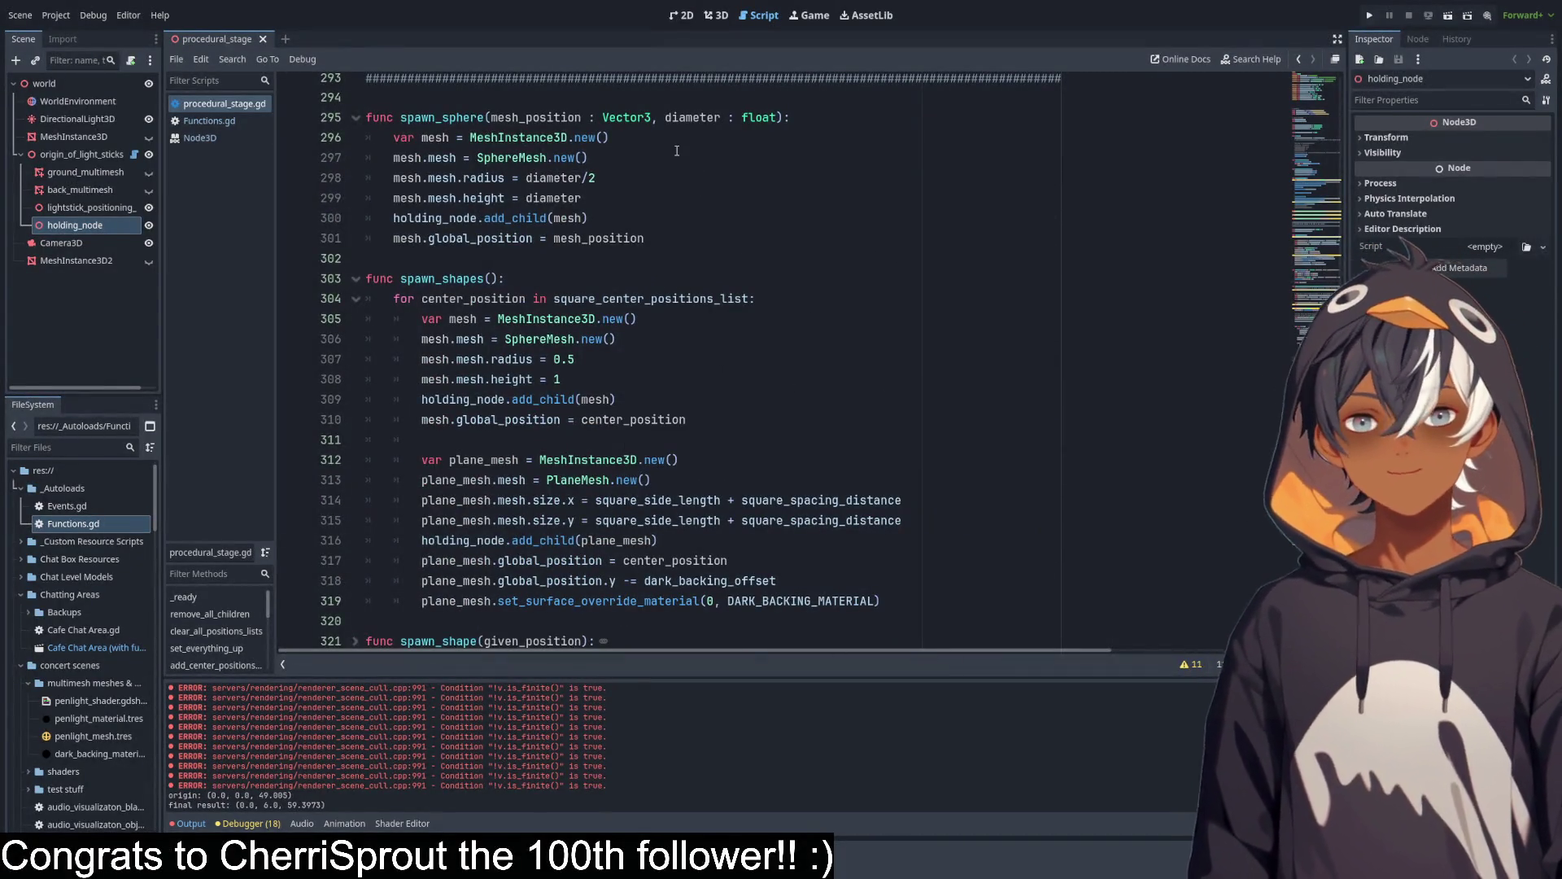
scroll(646, 128, "up", 9)
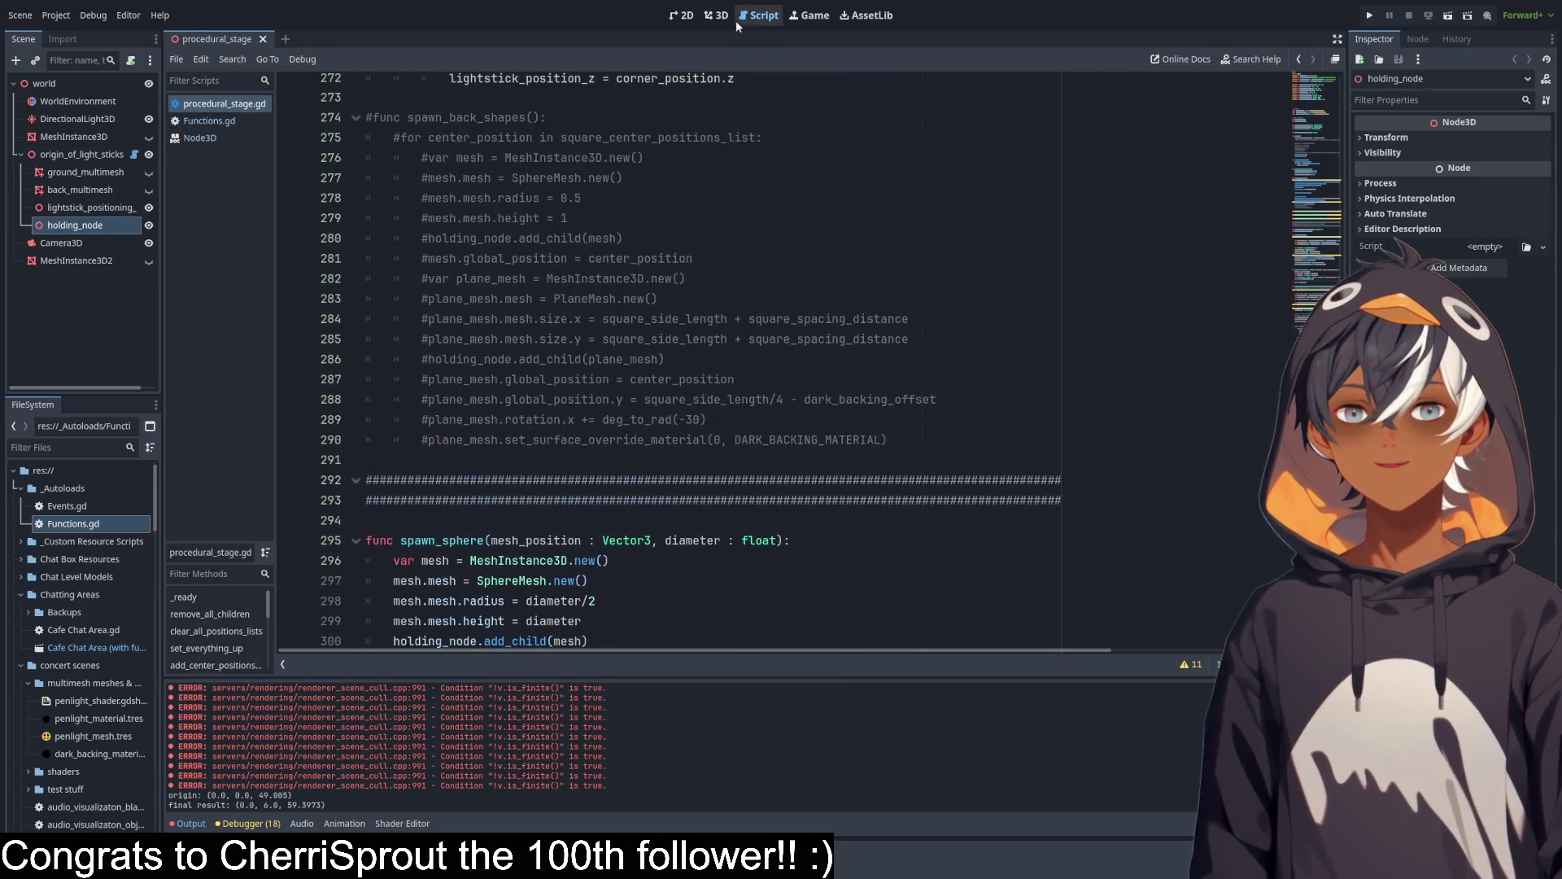
Show the ground_multimesh lightsticks, keep back_multimesh hidden, and save the scene.
left_click(717, 16)
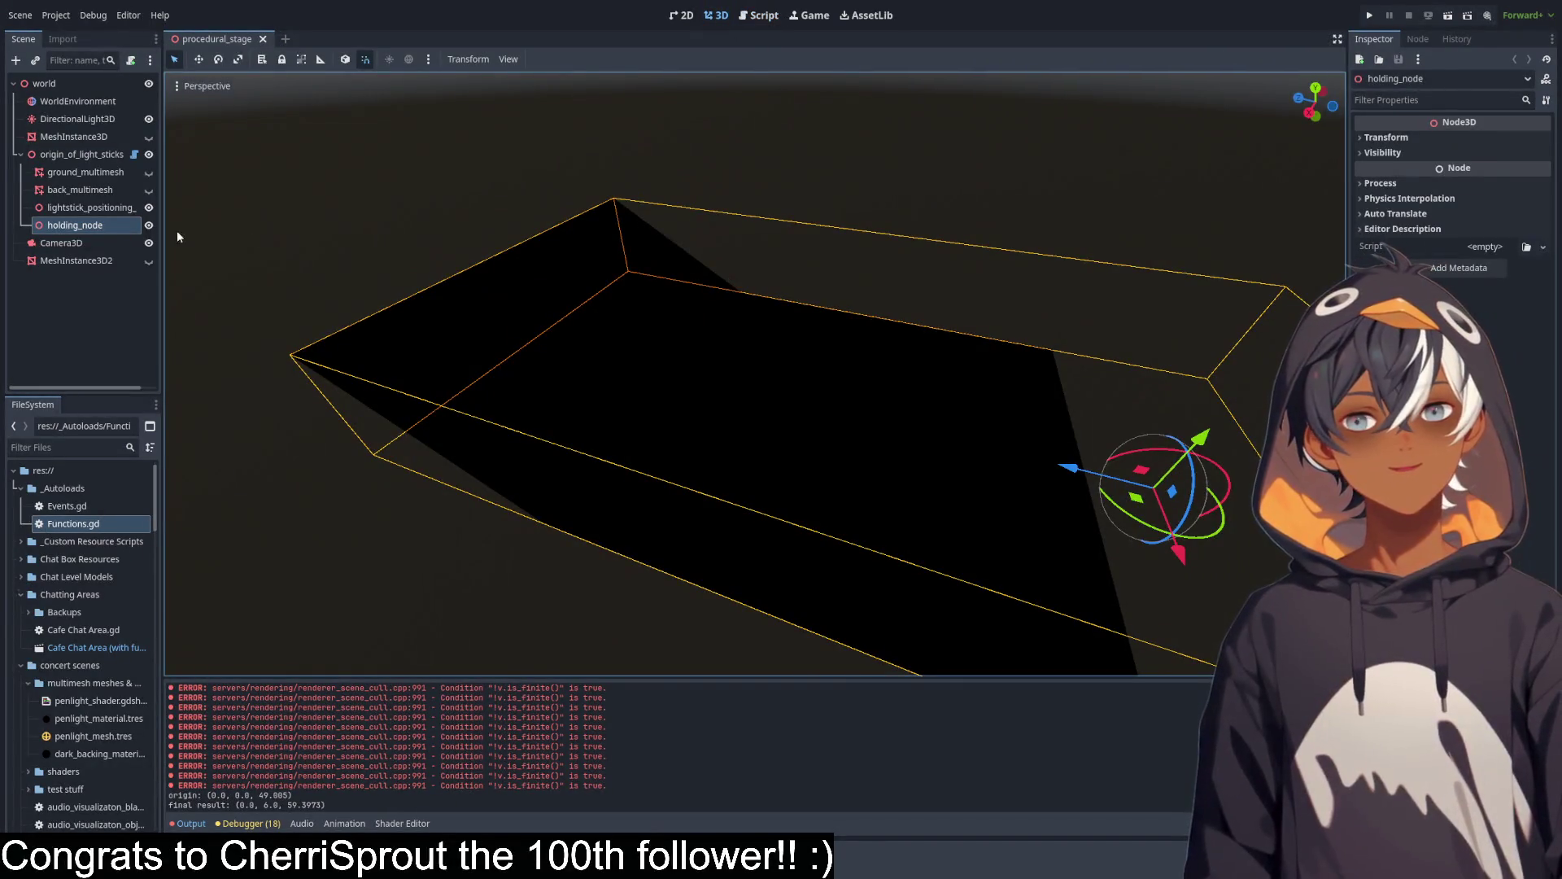
left_click(149, 173)
left_click(149, 189)
left_click(148, 190)
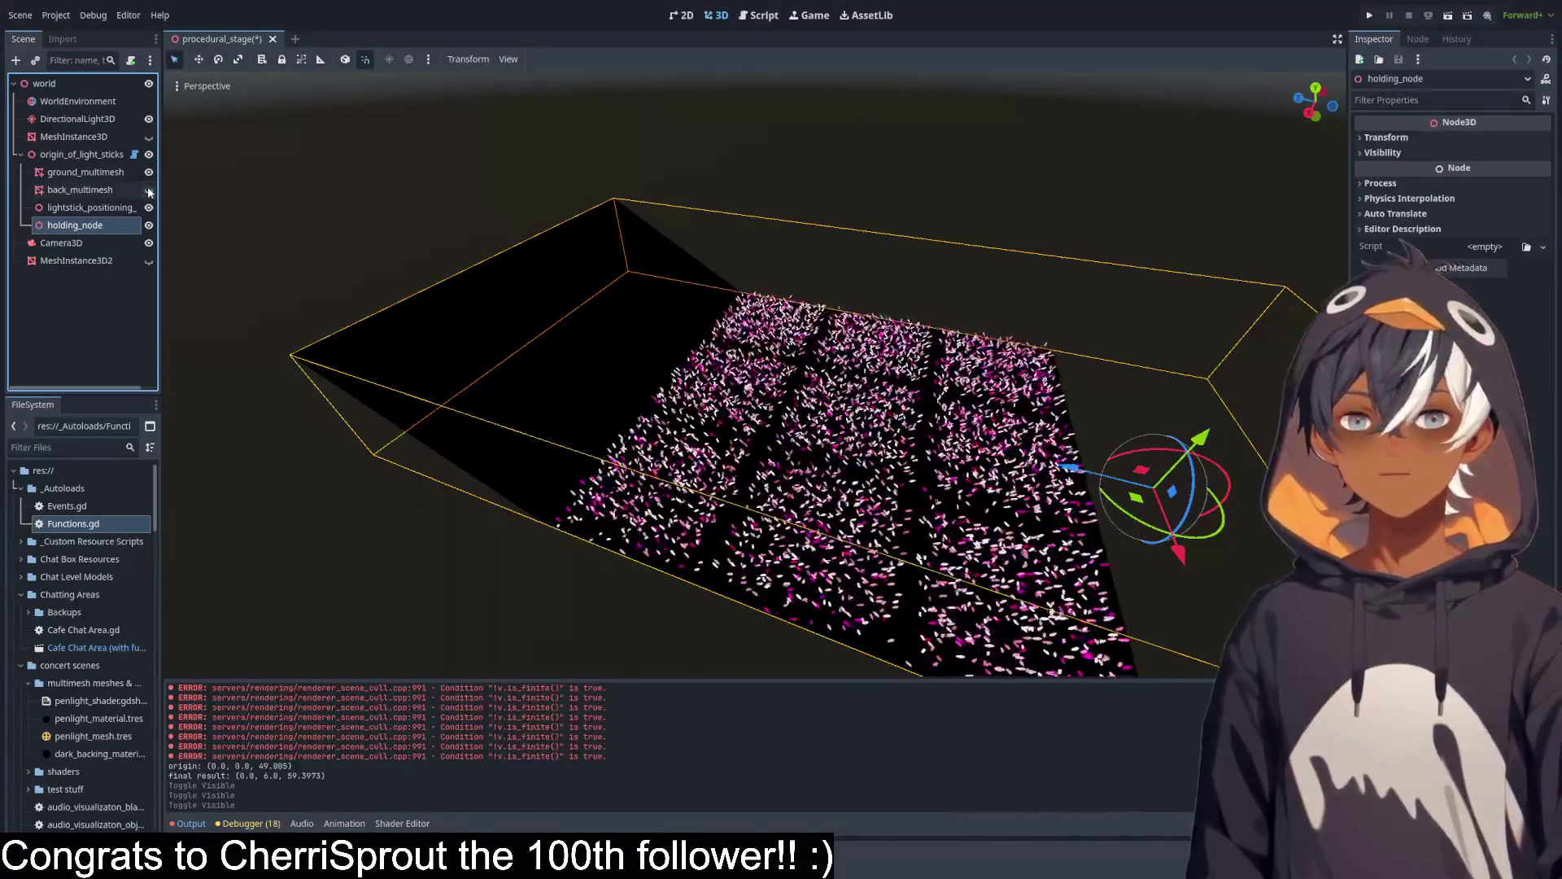
left_click_drag(570, 342, 532, 329)
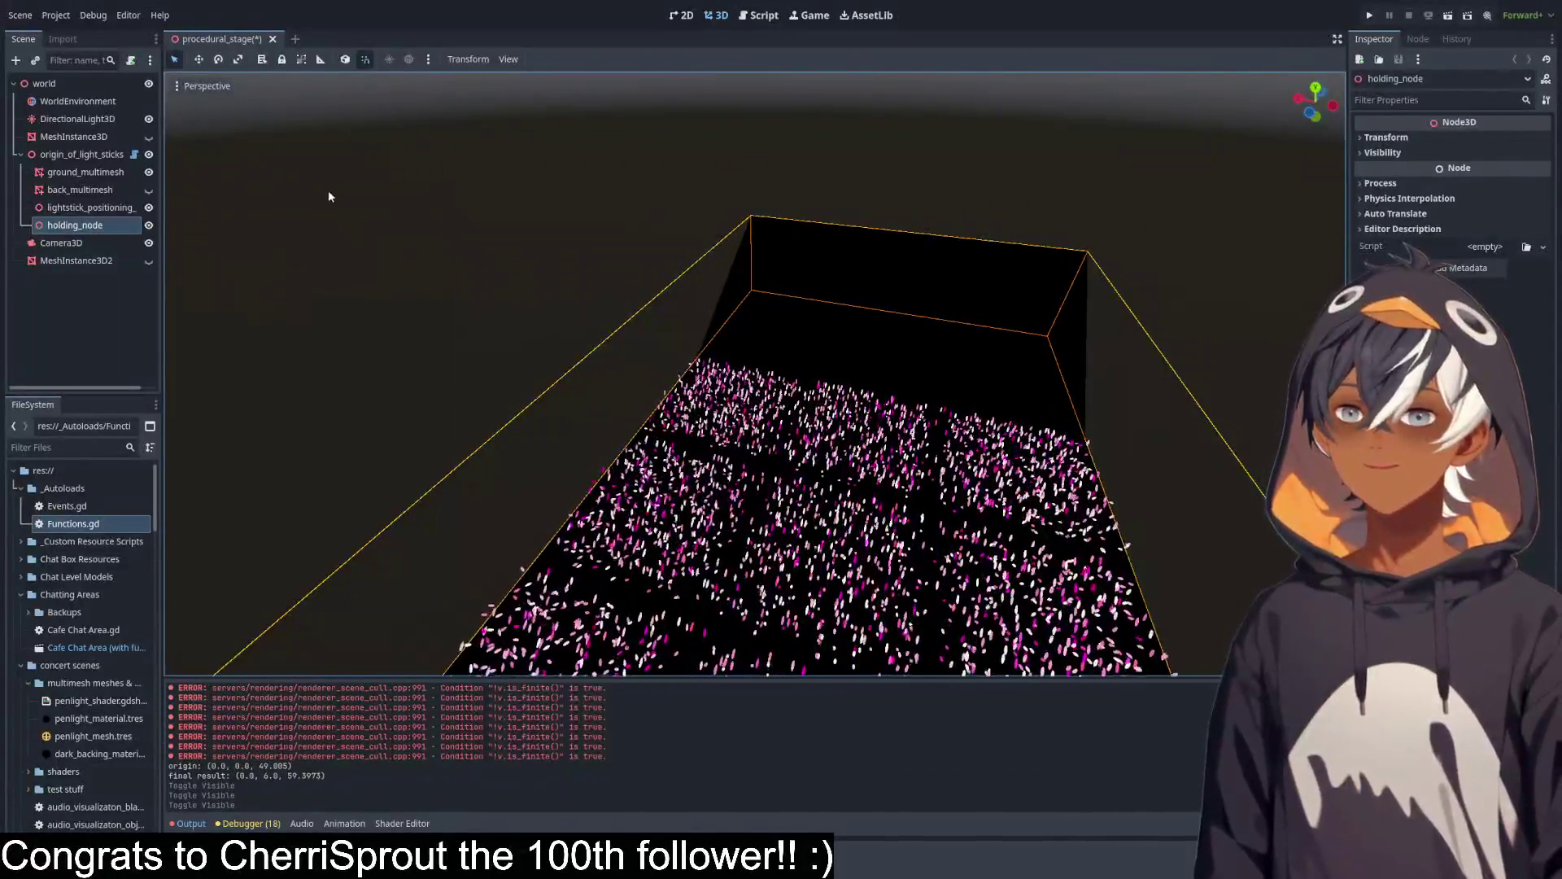
key("ctrl+s")
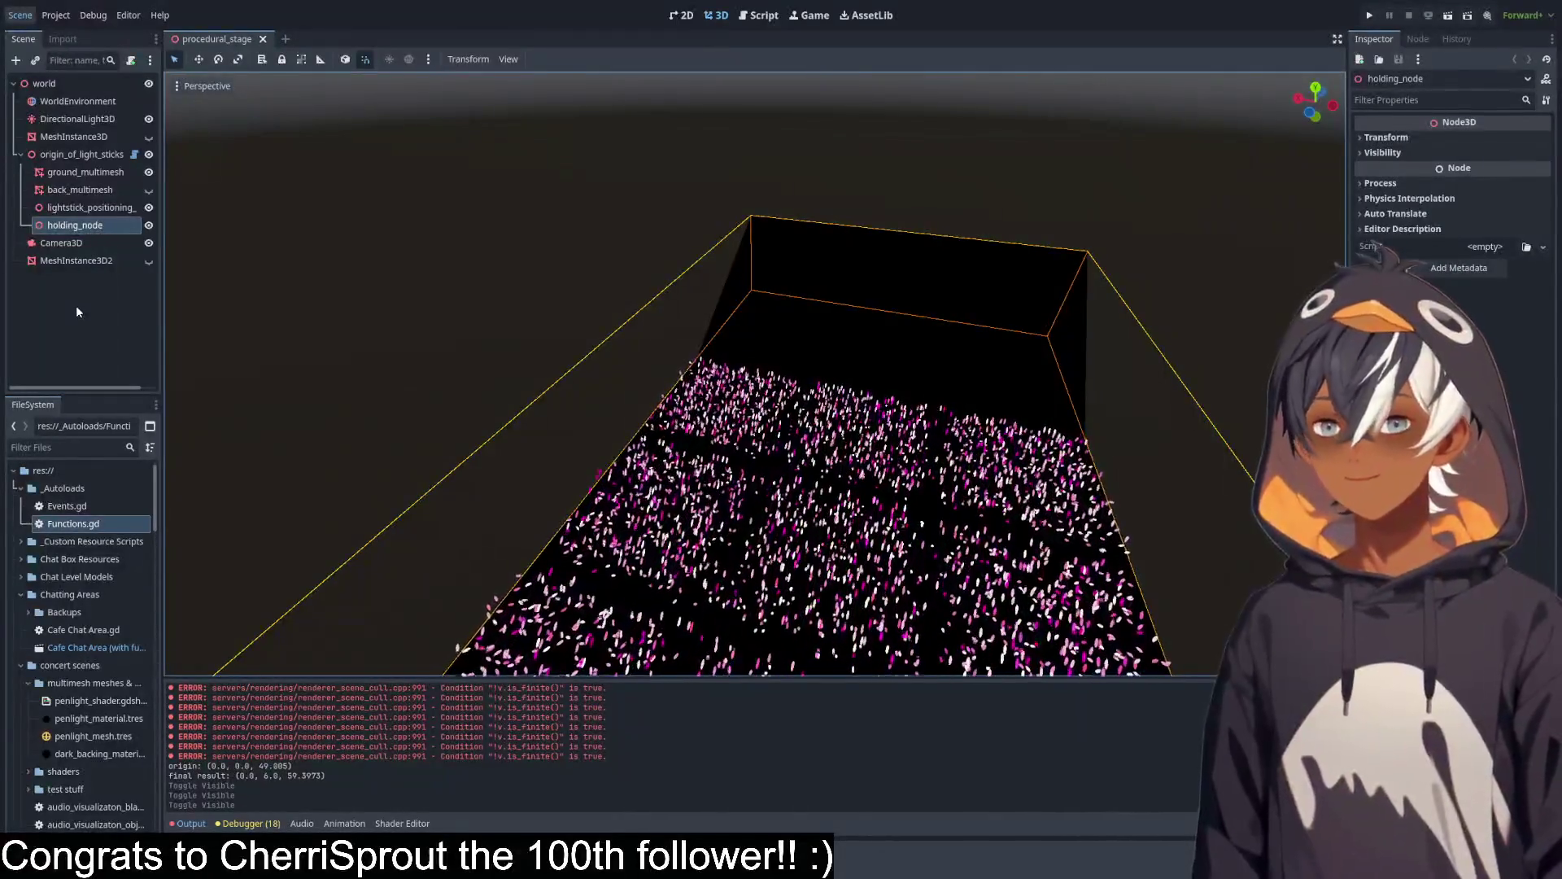
Orbit the 3D viewport to inspect the debug spheres, then go back to the script.
scroll(927, 265, "up", 4)
mouse_move(699, 323)
left_mouse_down()
mouse_move(722, 370)
mouse_move(662, 356)
mouse_move(687, 391)
mouse_move(911, 193)
mouse_move(1095, 95)
mouse_move(969, 154)
mouse_move(922, 223)
mouse_move(1154, 143)
mouse_move(1188, 108)
mouse_move(612, 332)
left_mouse_up()
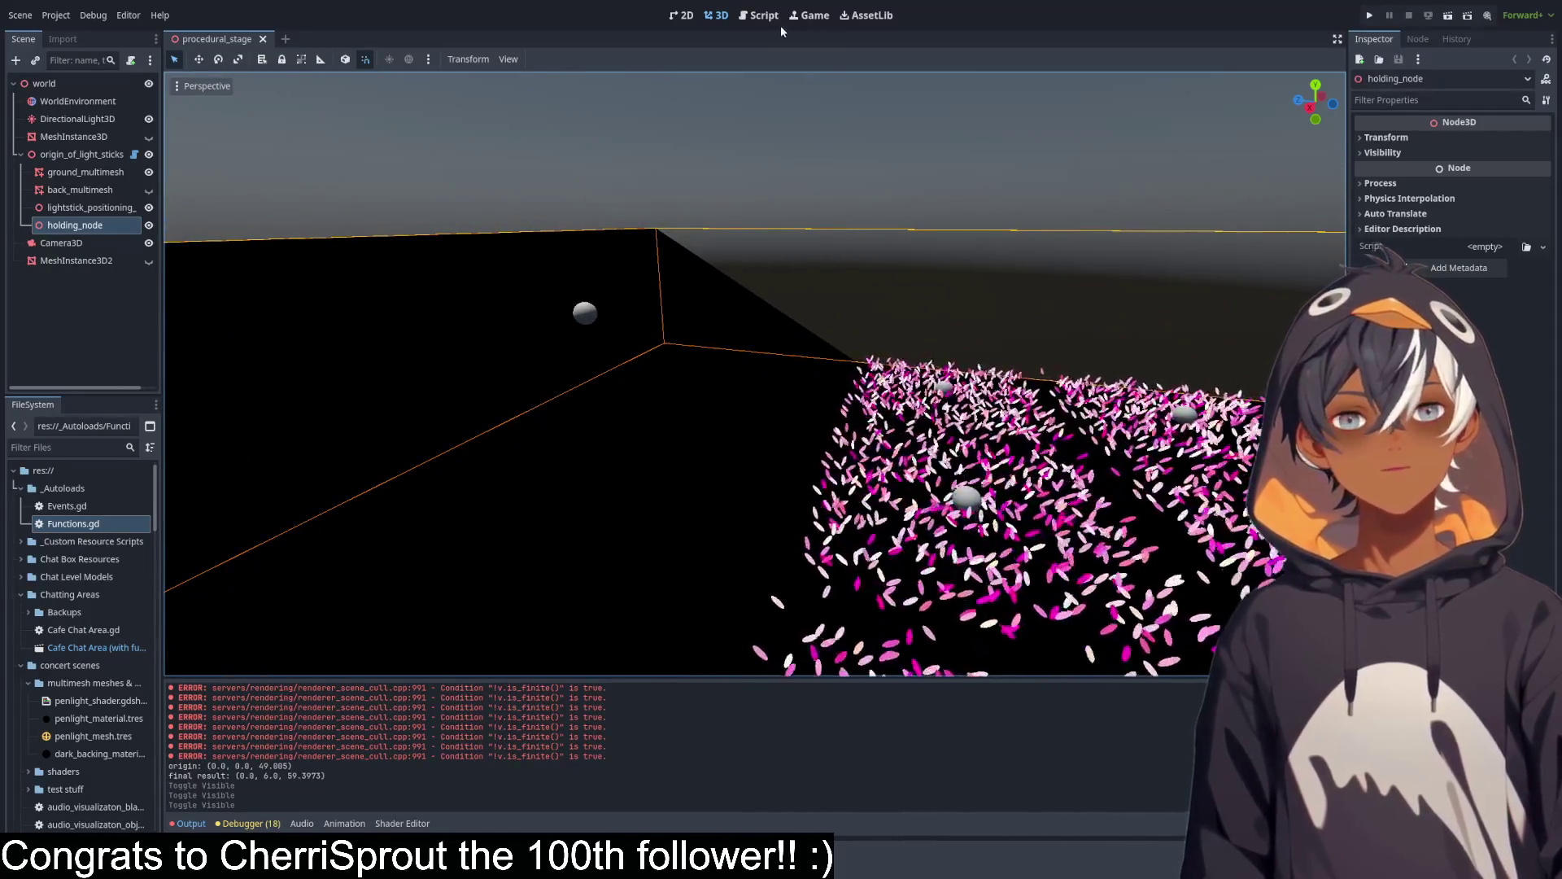
left_click(760, 14)
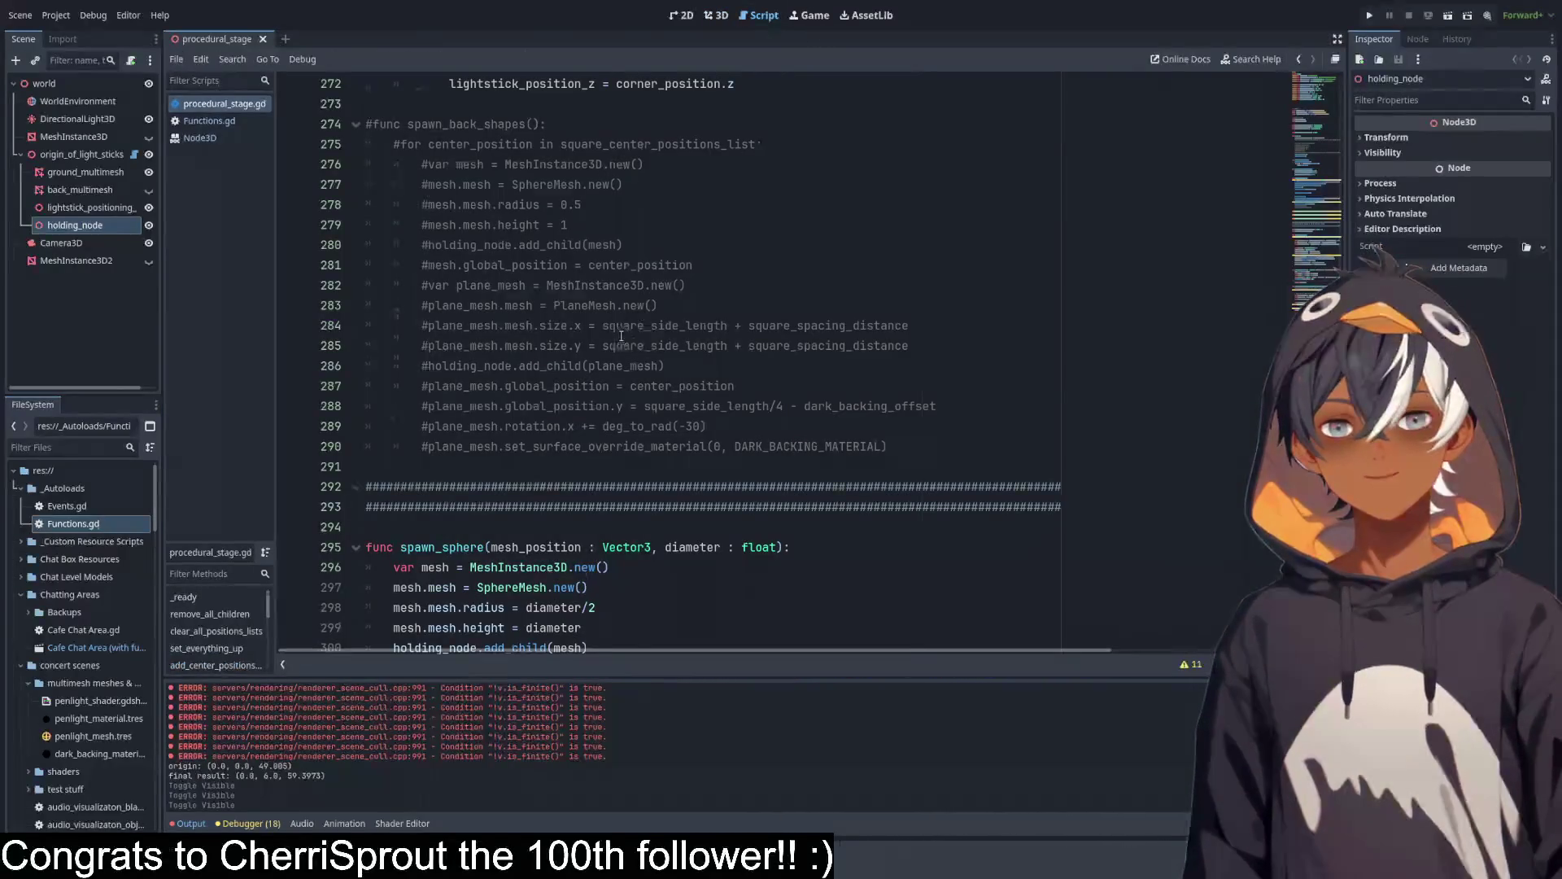
Unfold spawn_shape and locate the sphere's global_position assignment.
scroll(660, 323, "down", 10)
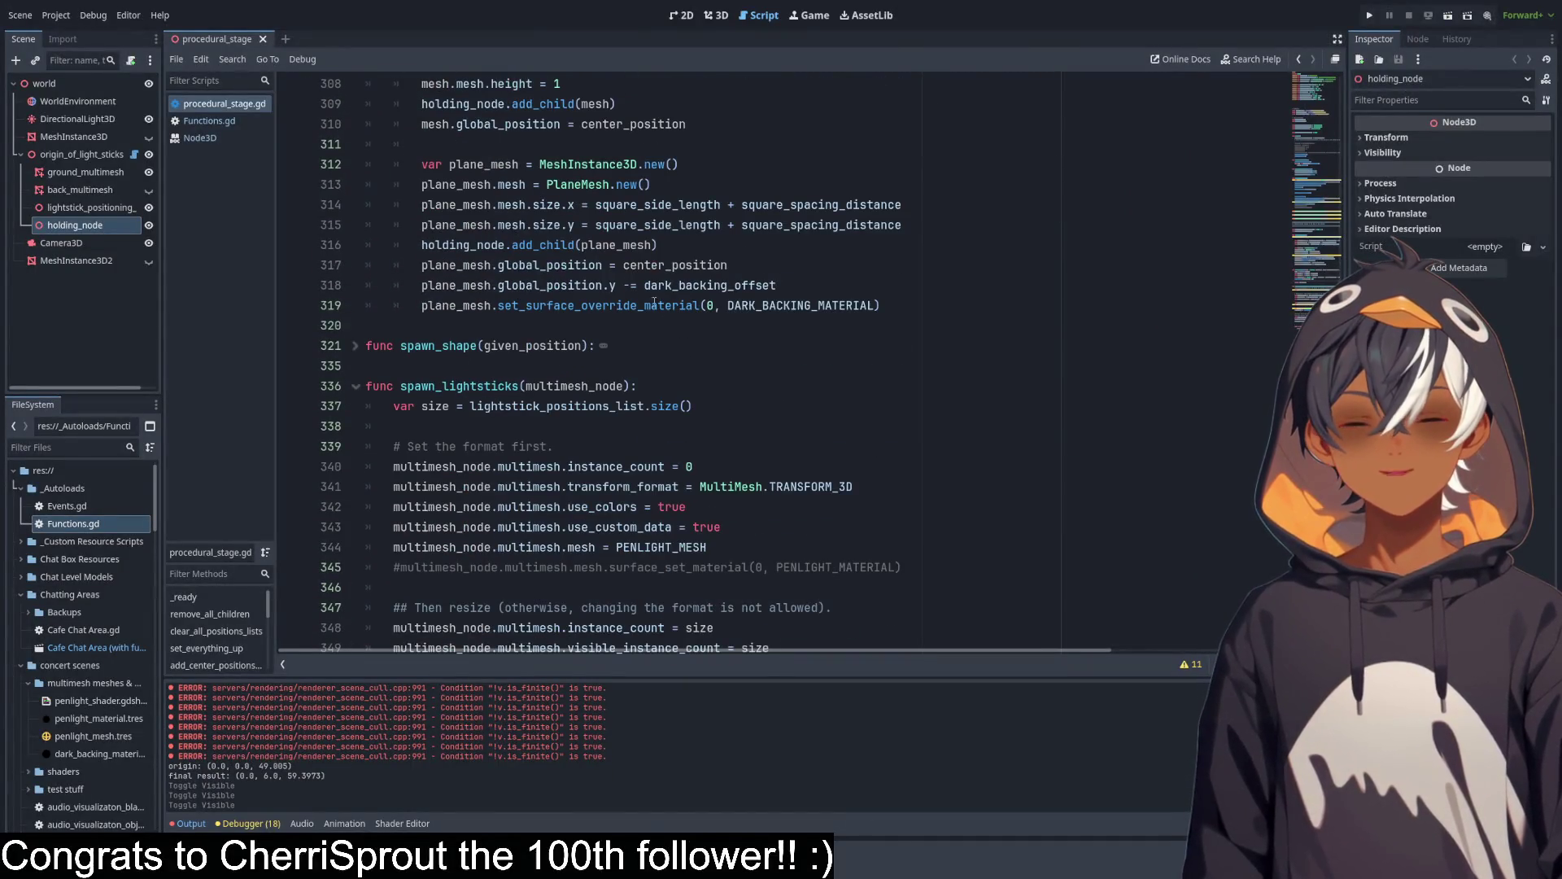
scroll(706, 224, "up", 5)
scroll(416, 324, "down", 6)
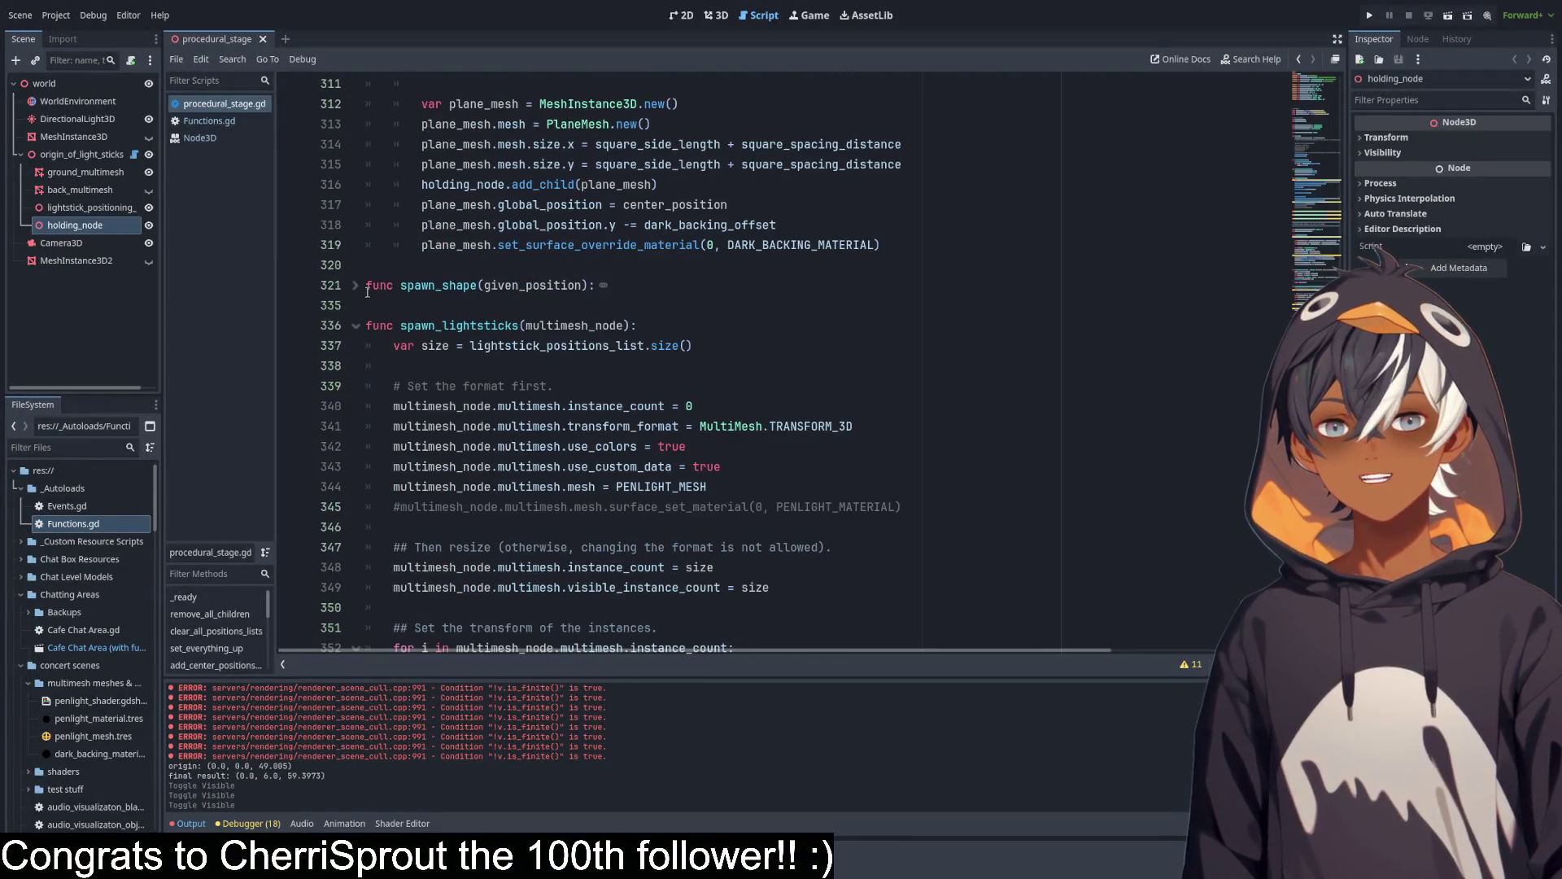
left_click(355, 284)
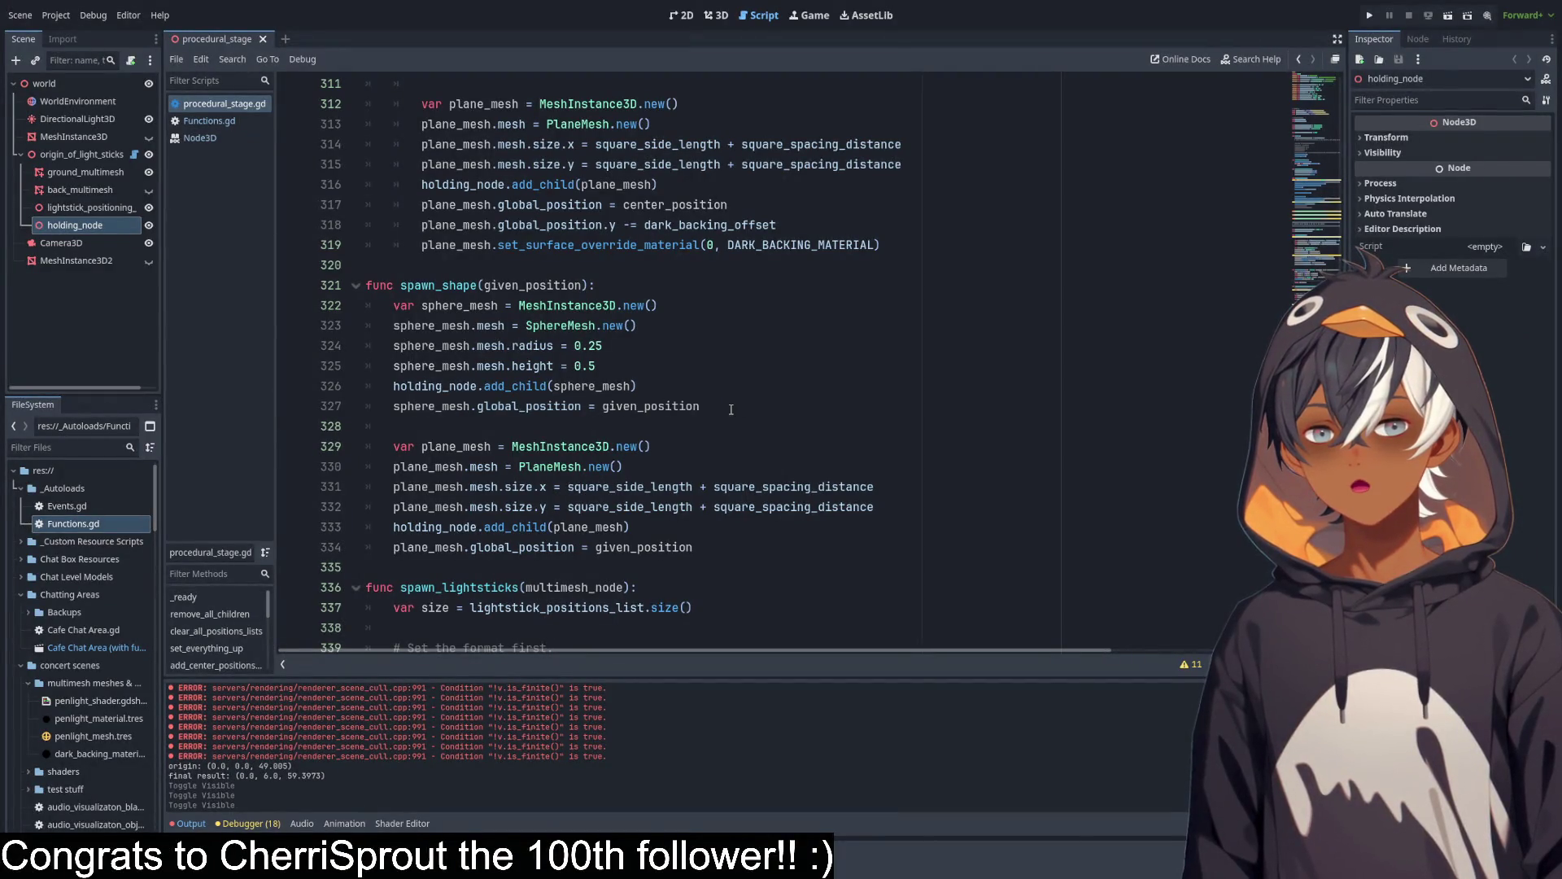
left_click(741, 413)
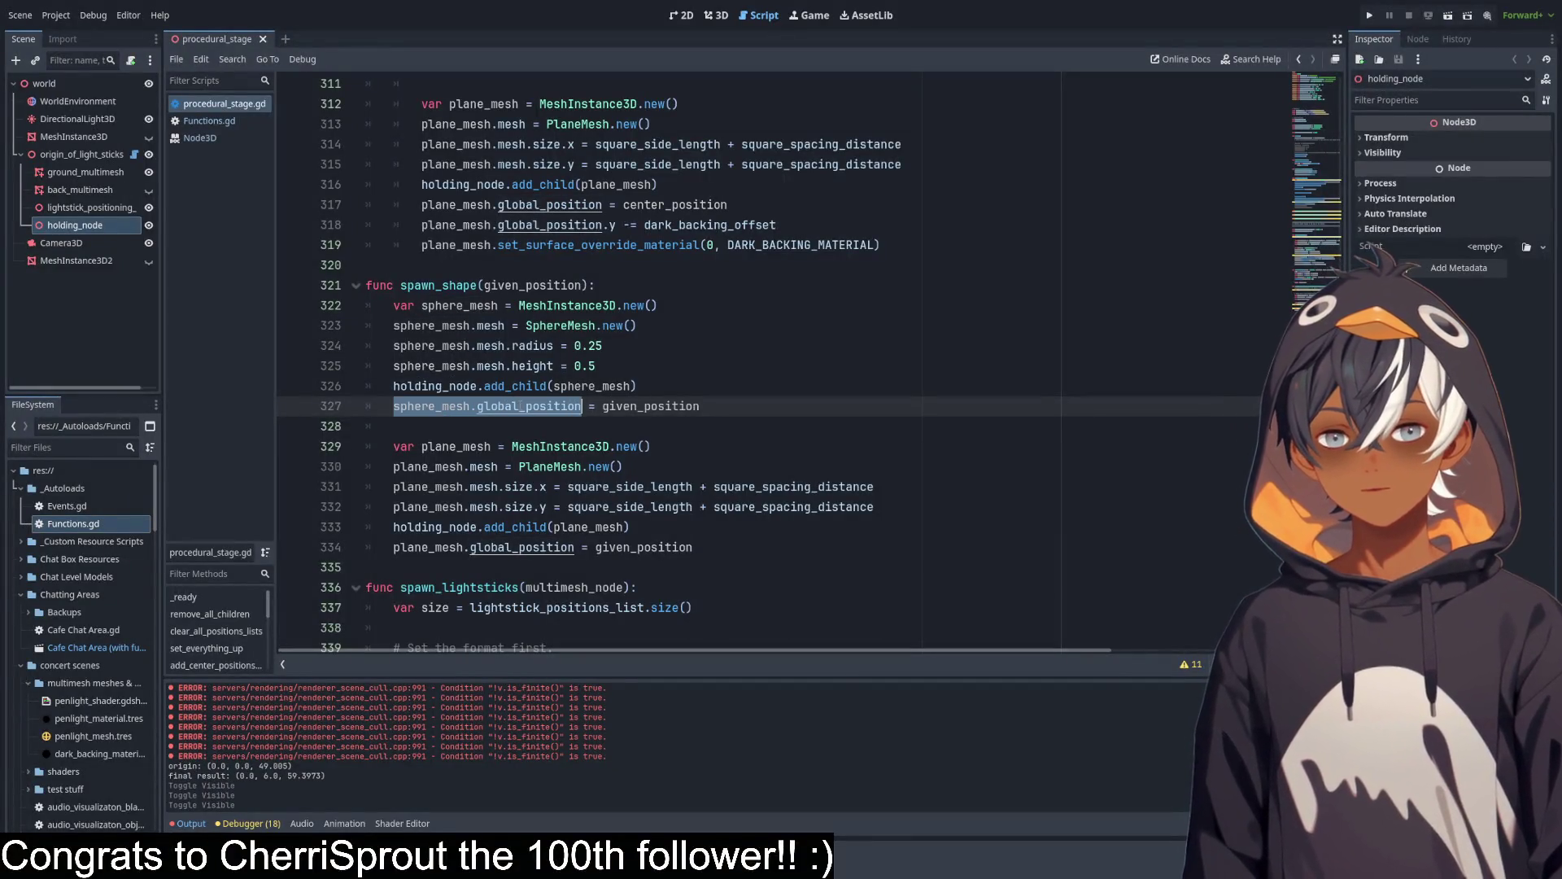
left_click(784, 393)
key("Down")
key("Down")
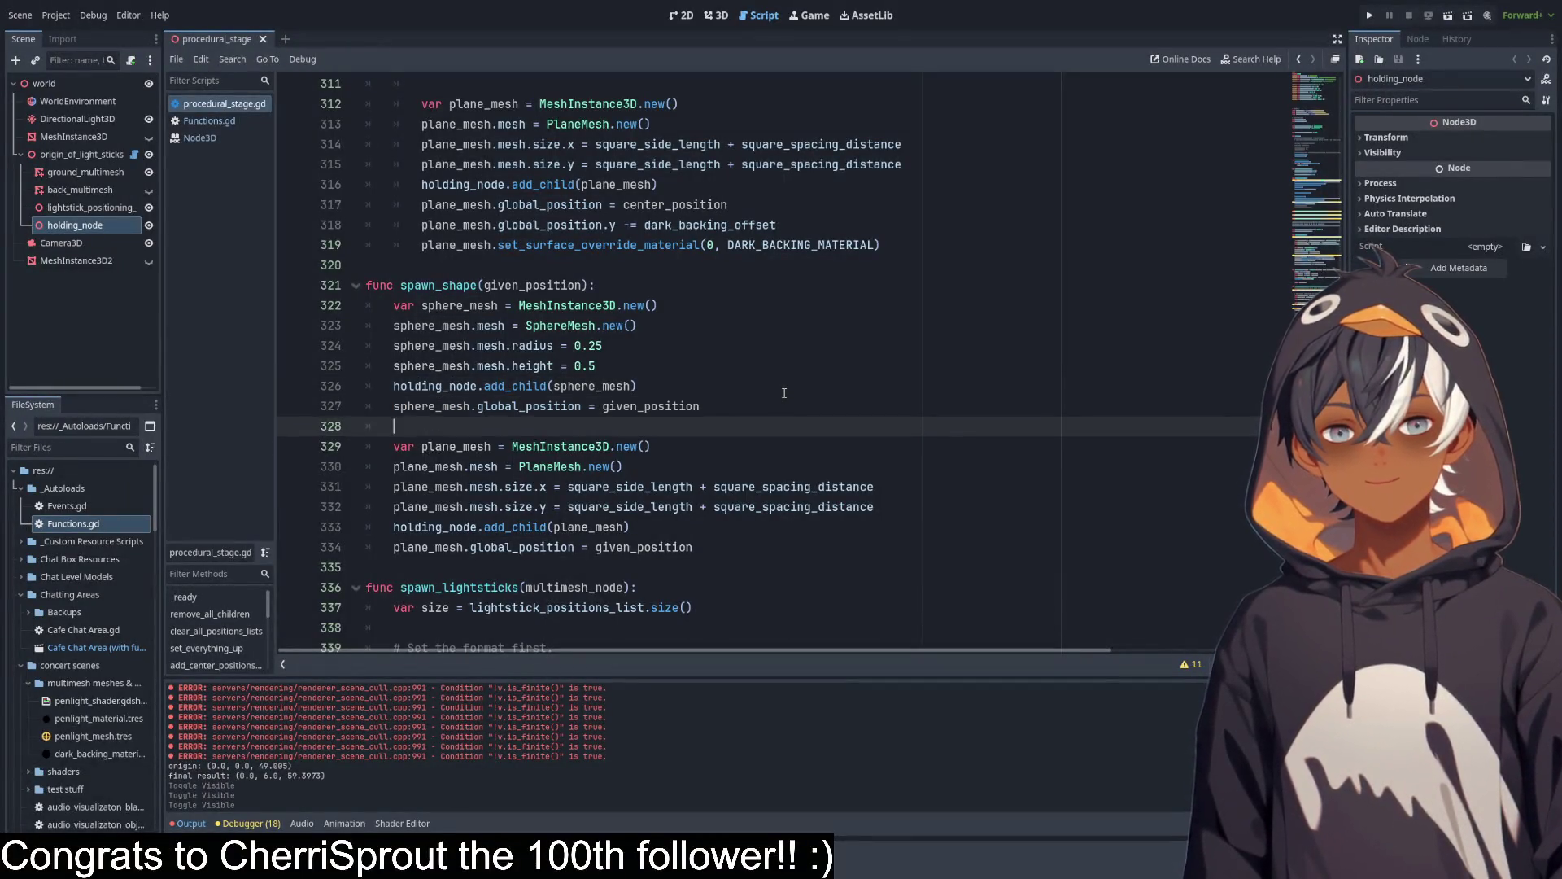
key("Up")
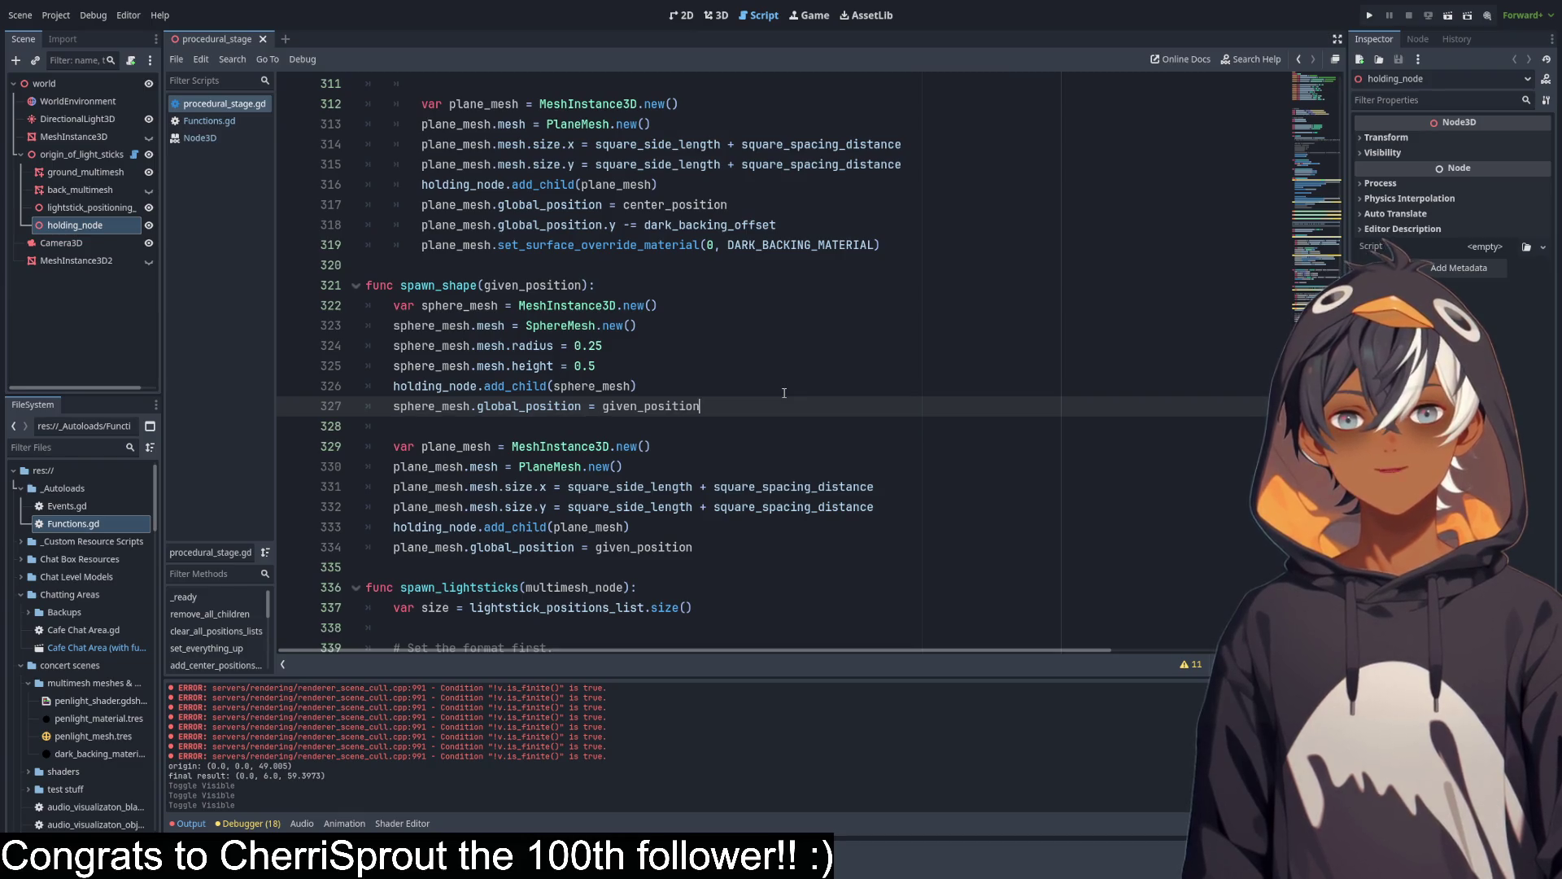
scroll(465, 348, "up", 8)
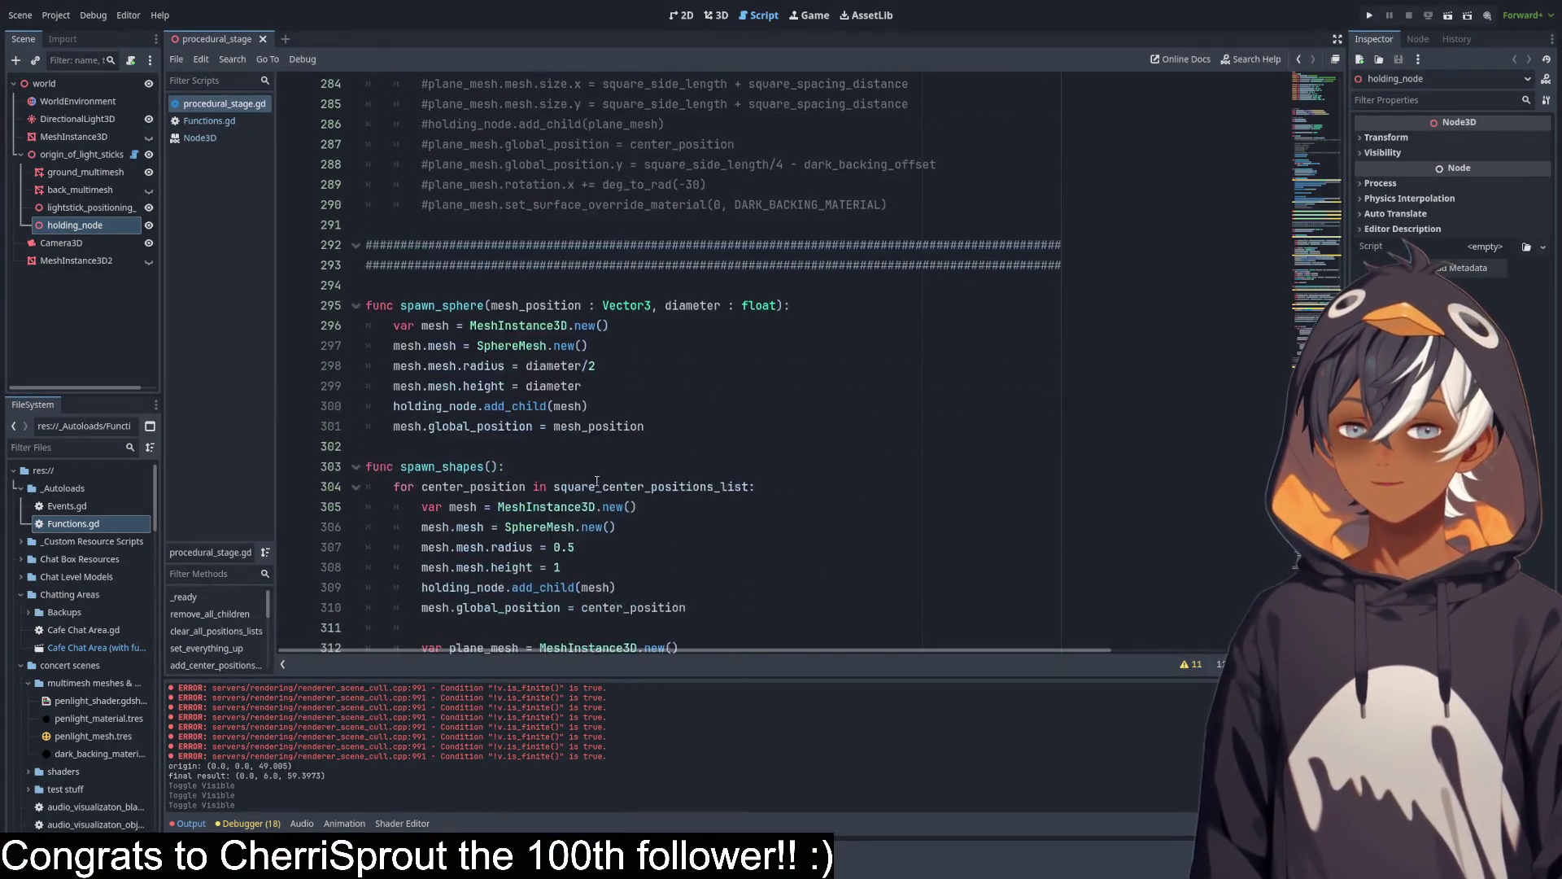
Remove the stray position line and add 'mesh_position.y -= dark_backing_offset' after add_child, then view 3D.
key("Return")
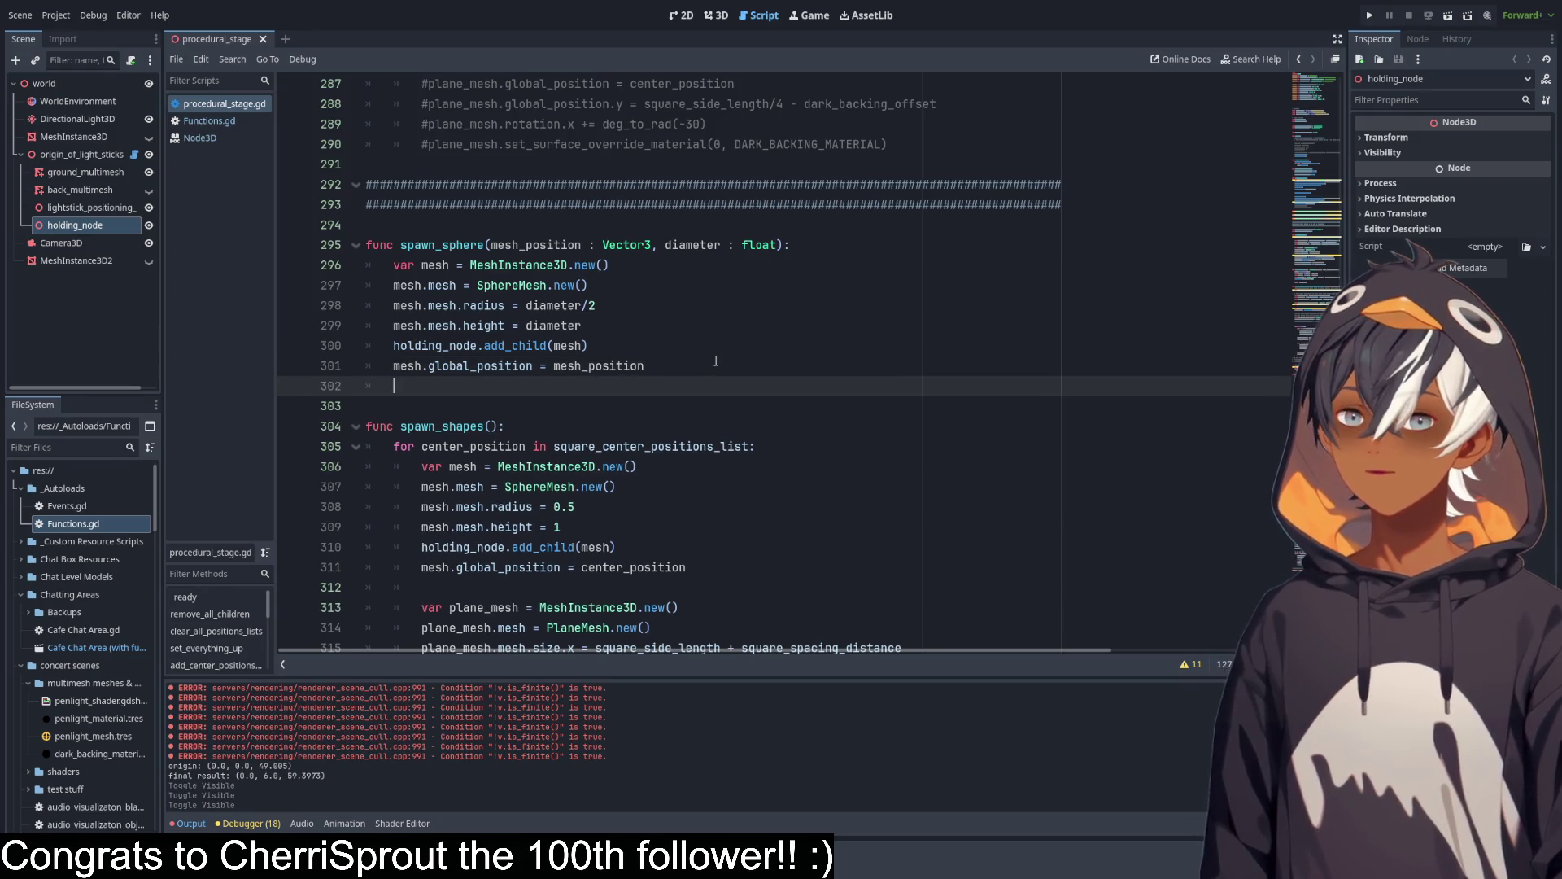
type("sphere_mesh.global_position")
left_click_drag(393, 365, 684, 367)
key("BackSpace")
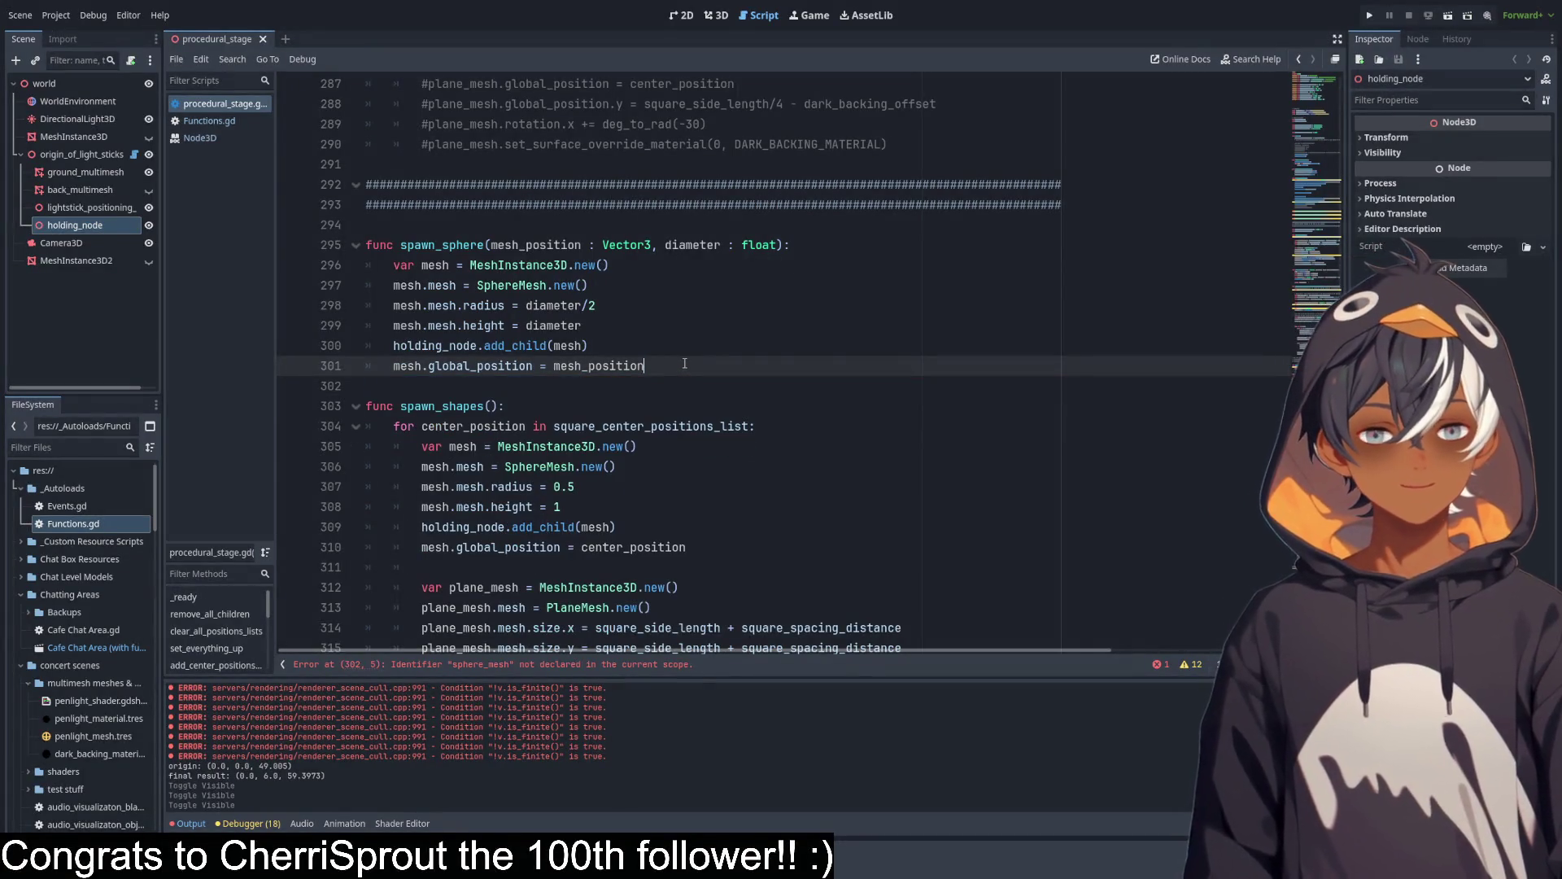
left_click(625, 350)
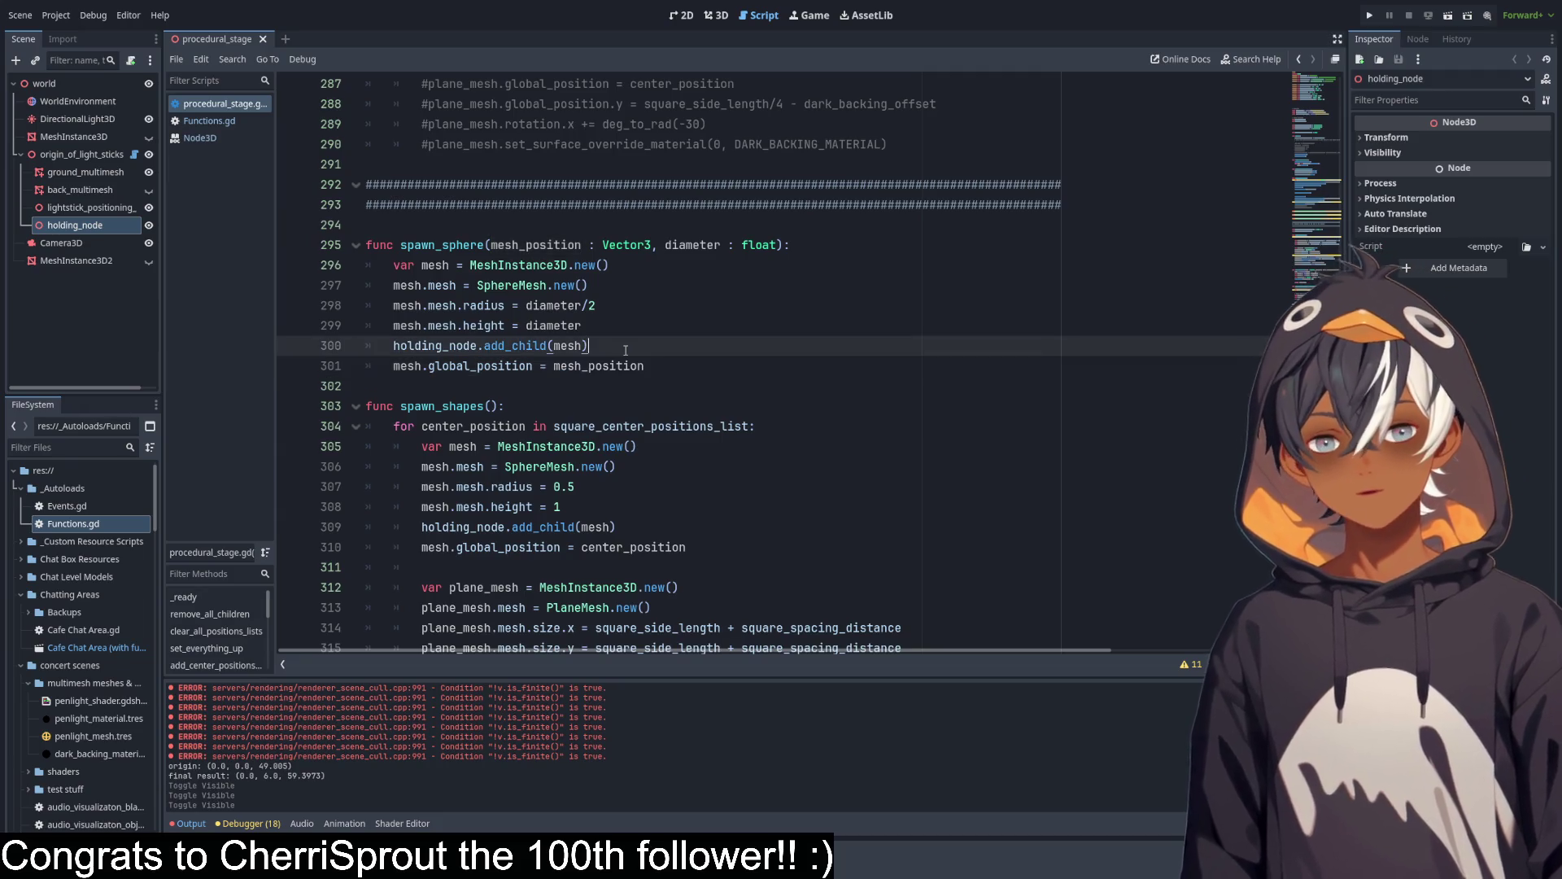
key("Return")
type("mesh_position")
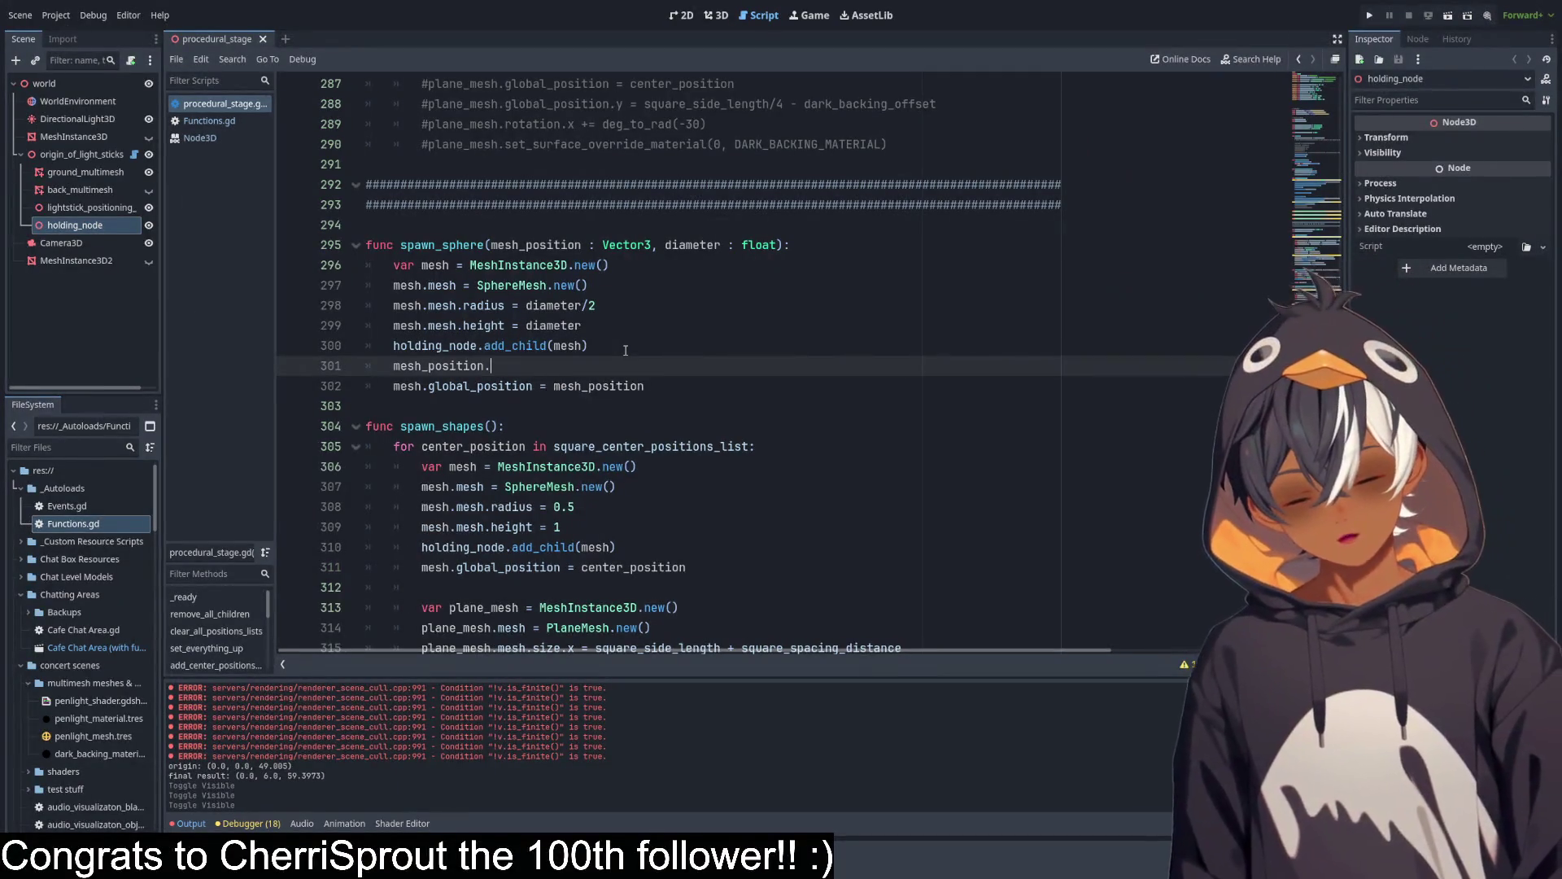
type("y -=")
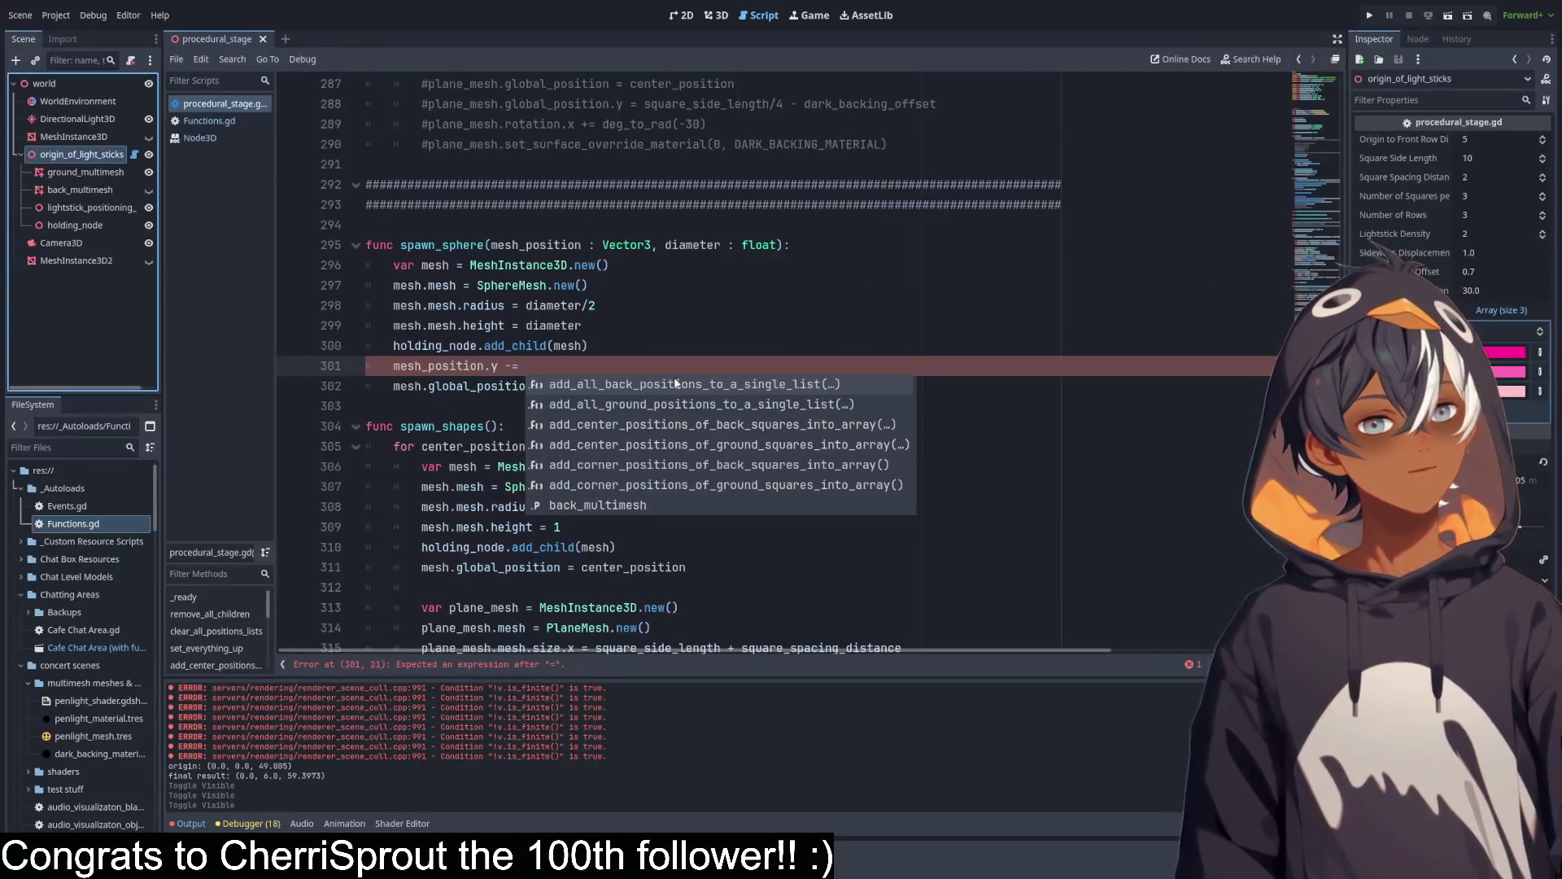
key("Escape")
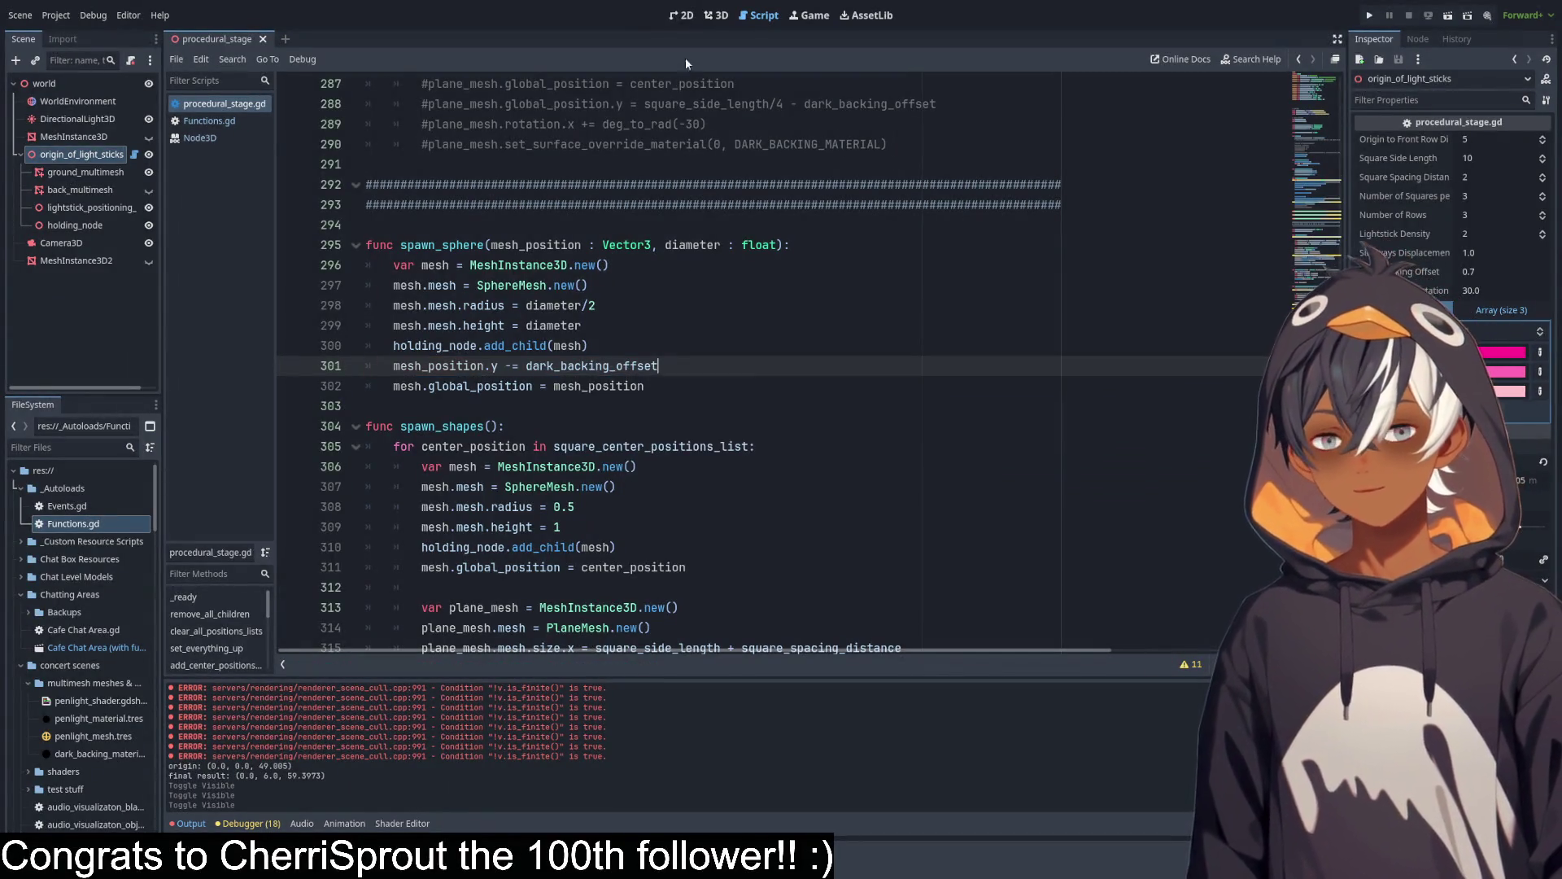
left_click(716, 15)
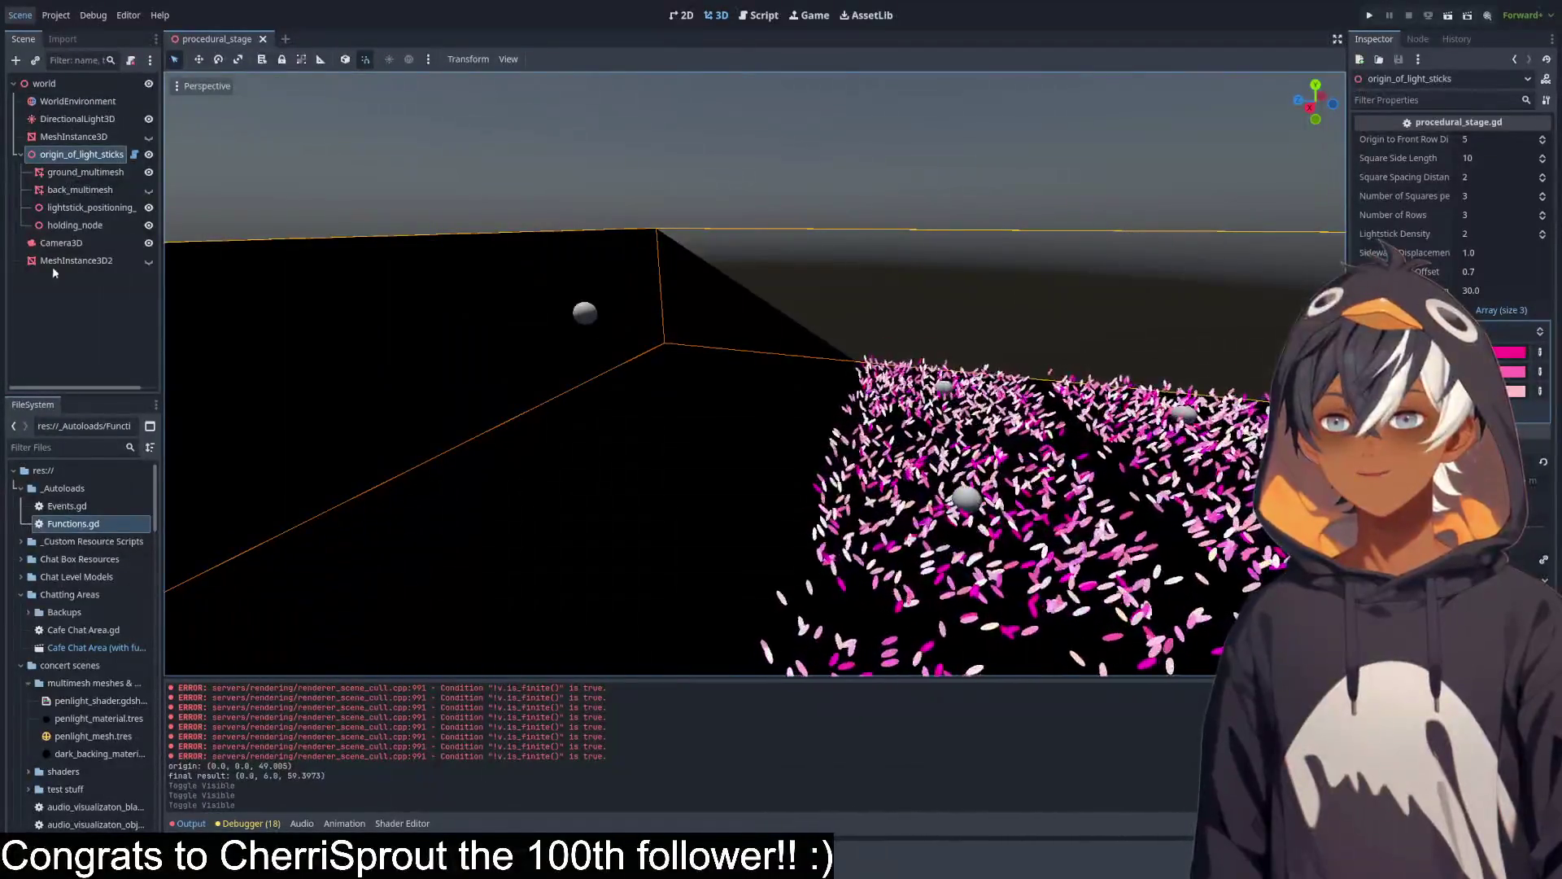
scroll(578, 382, "up", 3)
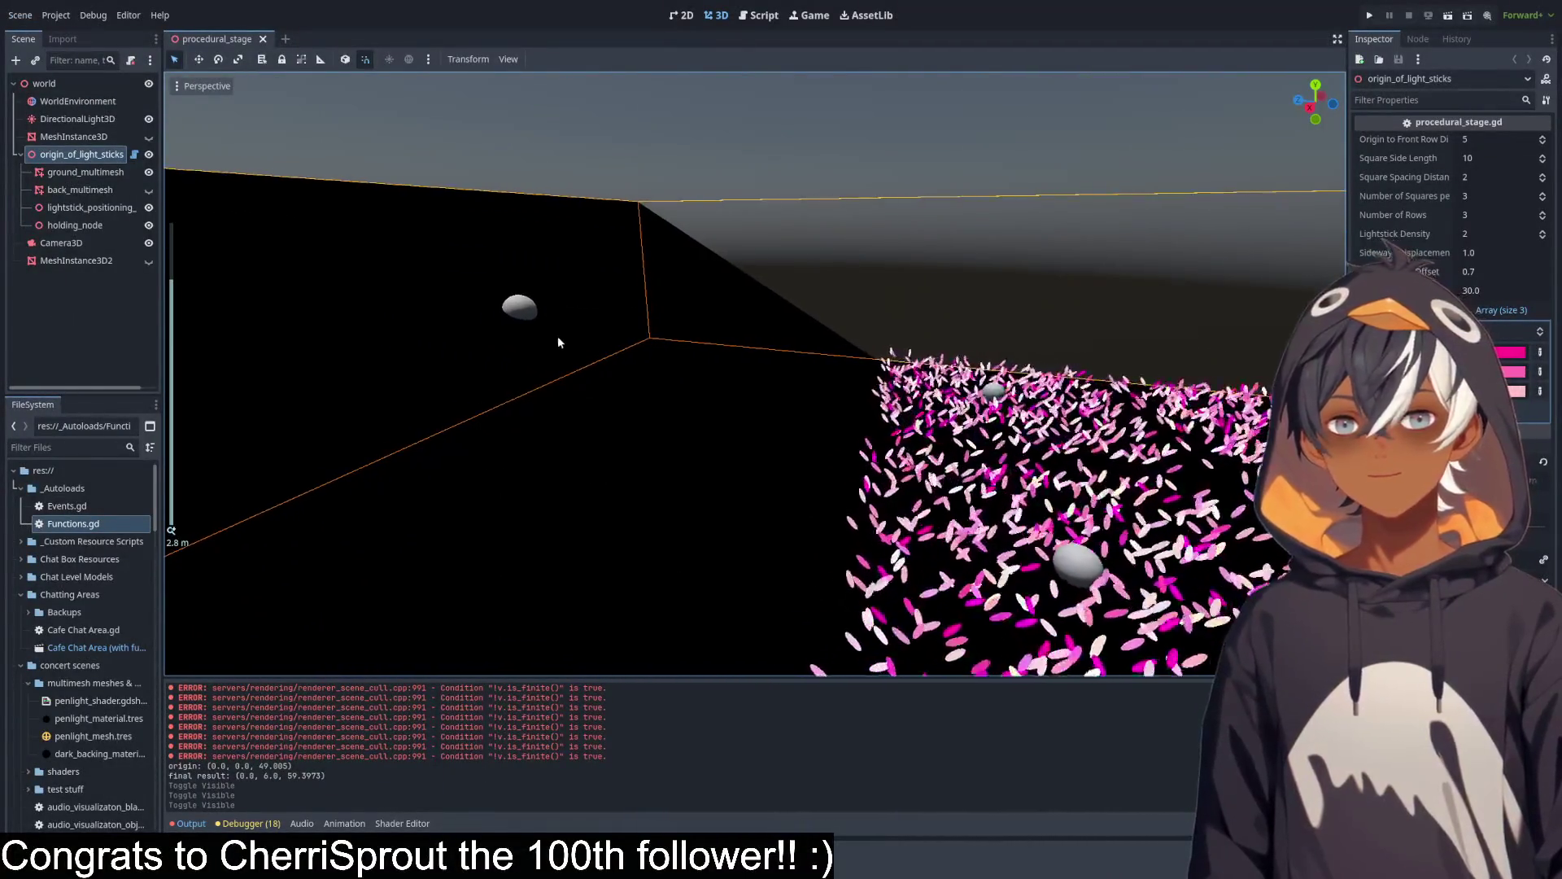
scroll(558, 338, "up", 2)
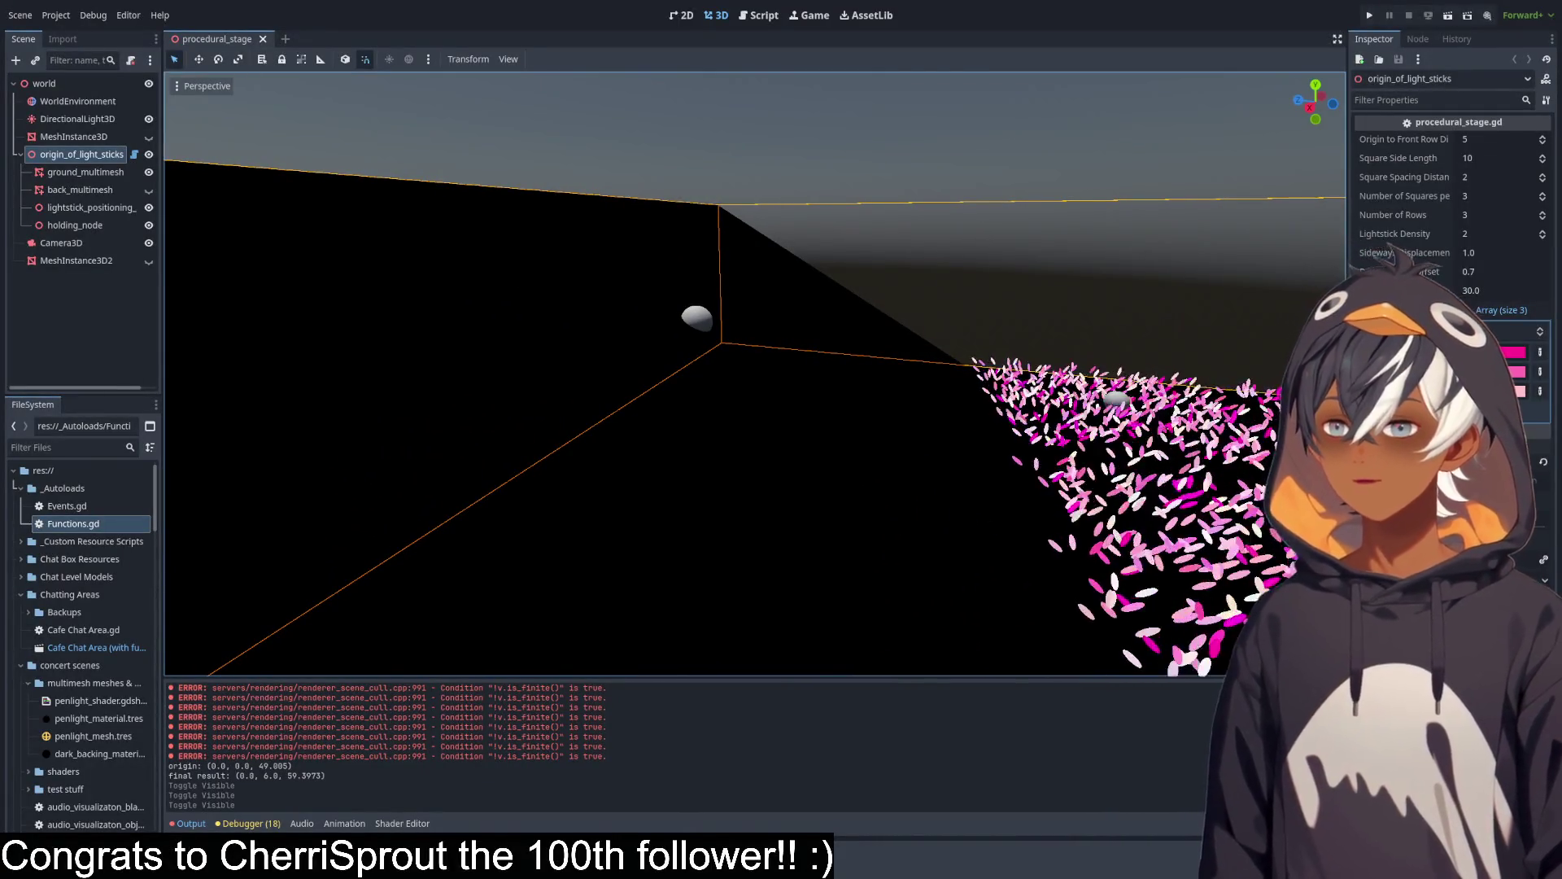
left_click_drag(820, 388, 820, 388)
mouse_move(666, 419)
left_mouse_down()
mouse_move(570, 415)
mouse_move(621, 444)
mouse_move(663, 512)
mouse_move(823, 424)
mouse_move(431, 339)
mouse_move(711, 384)
mouse_move(621, 353)
mouse_move(614, 446)
mouse_move(603, 325)
mouse_move(665, 348)
mouse_move(699, 304)
mouse_move(602, 437)
mouse_move(877, 303)
mouse_move(938, 352)
mouse_move(1127, 275)
mouse_move(771, 478)
mouse_move(684, 510)
mouse_move(647, 472)
left_mouse_up()
scroll(711, 384, "down", 8)
scroll(603, 324, "up", 10)
scroll(877, 304, "up", 3)
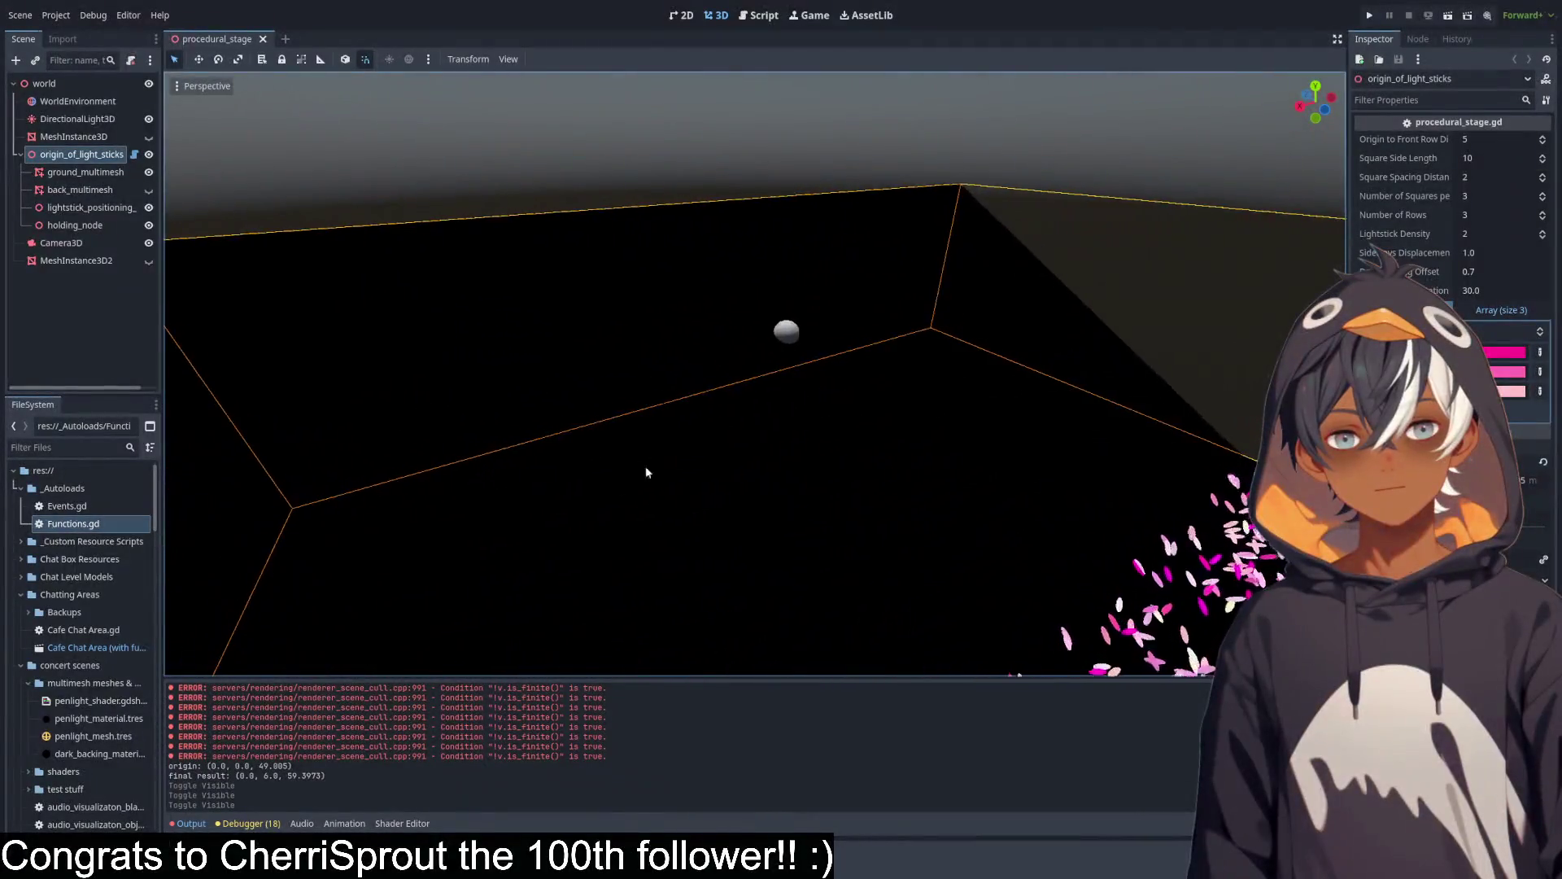
scroll(825, 366, "down", 3)
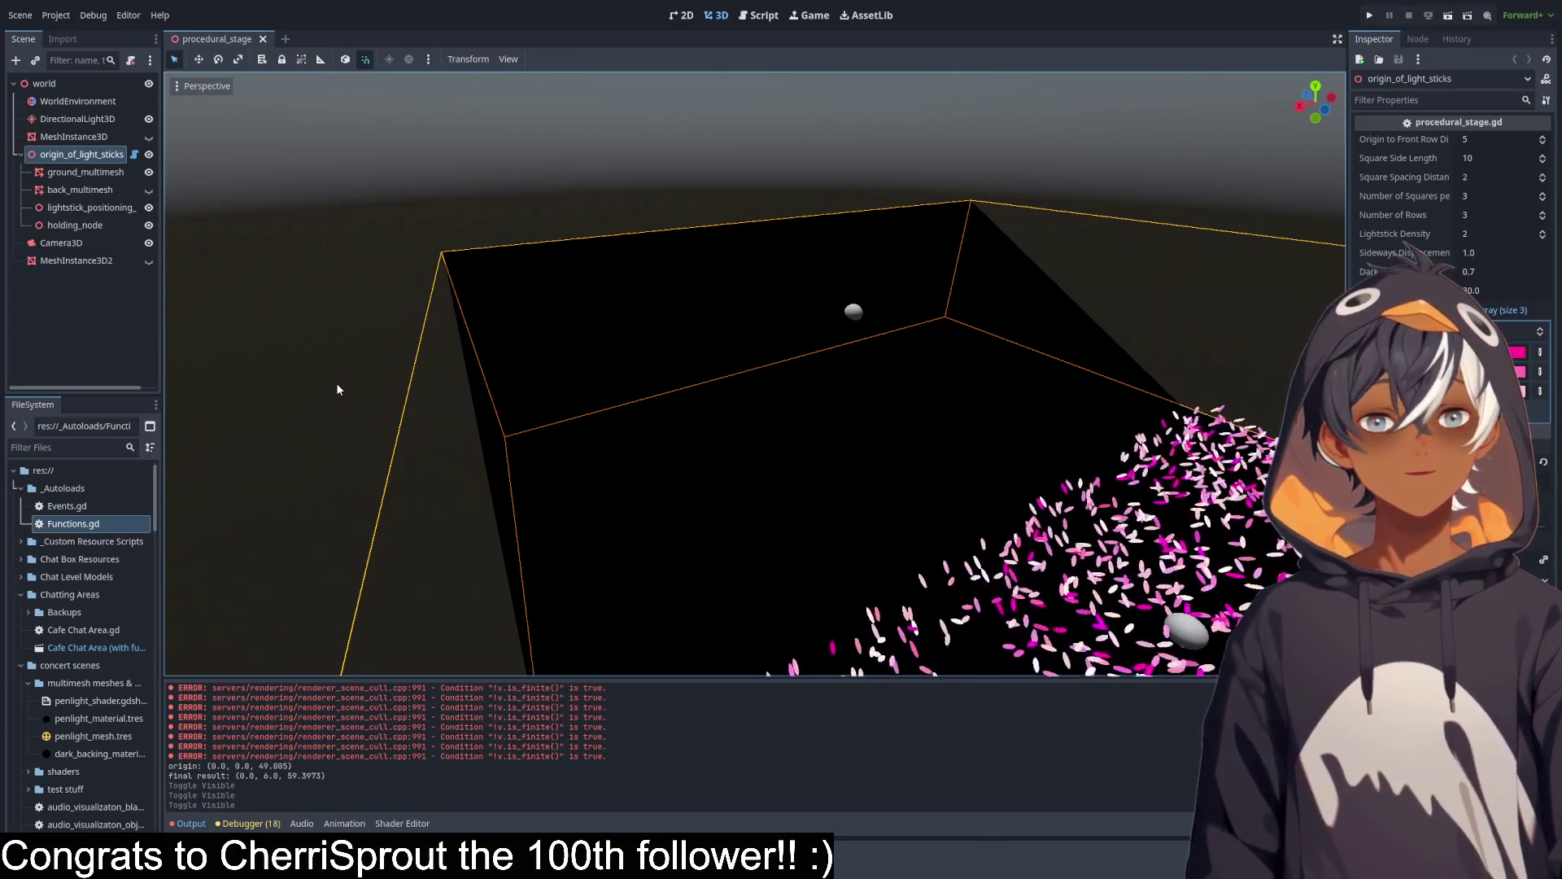
mouse_move(885, 436)
left_mouse_down()
mouse_move(753, 363)
mouse_move(350, 210)
mouse_move(530, 125)
mouse_move(1032, 449)
mouse_move(781, 285)
mouse_move(543, 284)
mouse_move(594, 242)
mouse_move(573, 256)
mouse_move(647, 317)
mouse_move(764, 291)
mouse_move(793, 431)
mouse_move(722, 296)
mouse_move(645, 436)
mouse_move(684, 269)
mouse_move(1054, 144)
left_mouse_up()
mouse_move(777, 334)
left_mouse_down()
mouse_move(740, 387)
mouse_move(782, 407)
mouse_move(883, 219)
mouse_move(836, 316)
mouse_move(719, 402)
mouse_move(824, 280)
mouse_move(965, 244)
left_mouse_up()
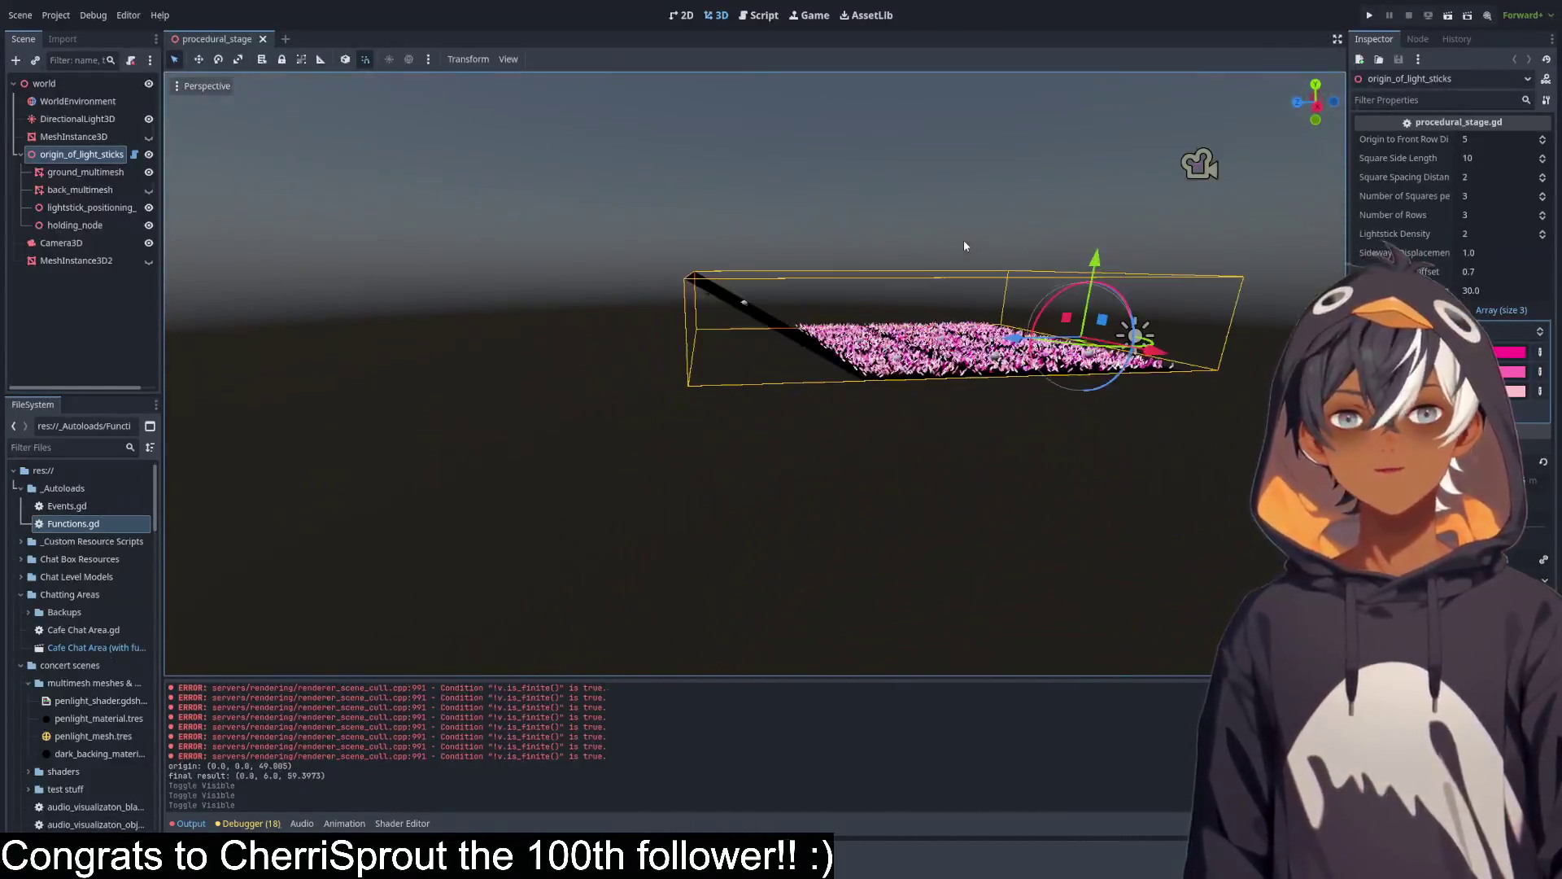
scroll(764, 285, "up", 5)
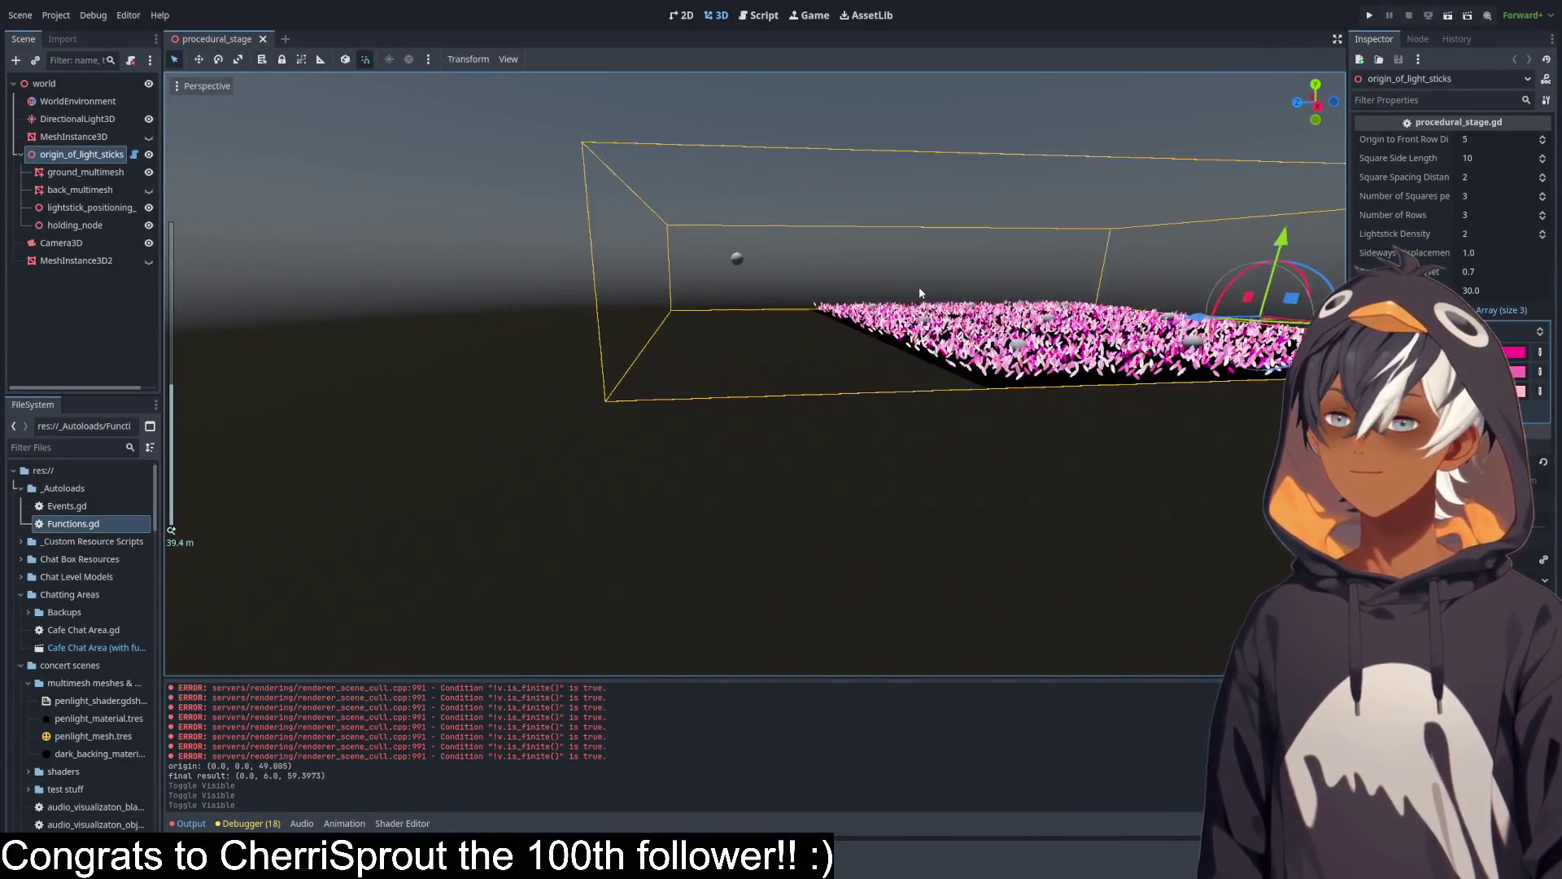
mouse_move(732, 342)
left_mouse_down()
mouse_move(737, 398)
mouse_move(662, 461)
left_mouse_up()
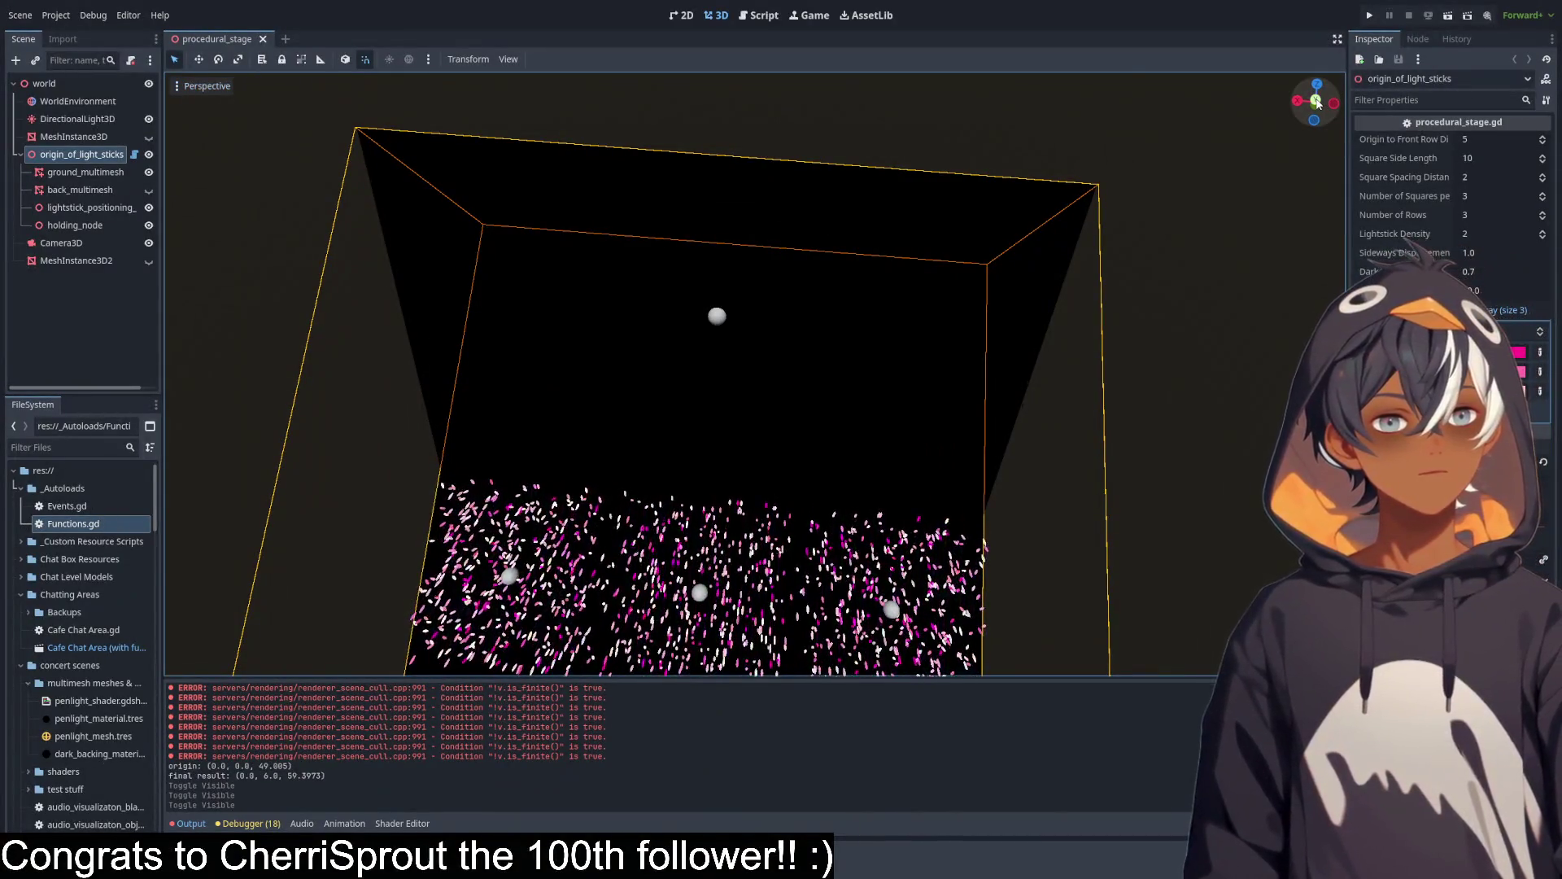
left_click(1316, 101)
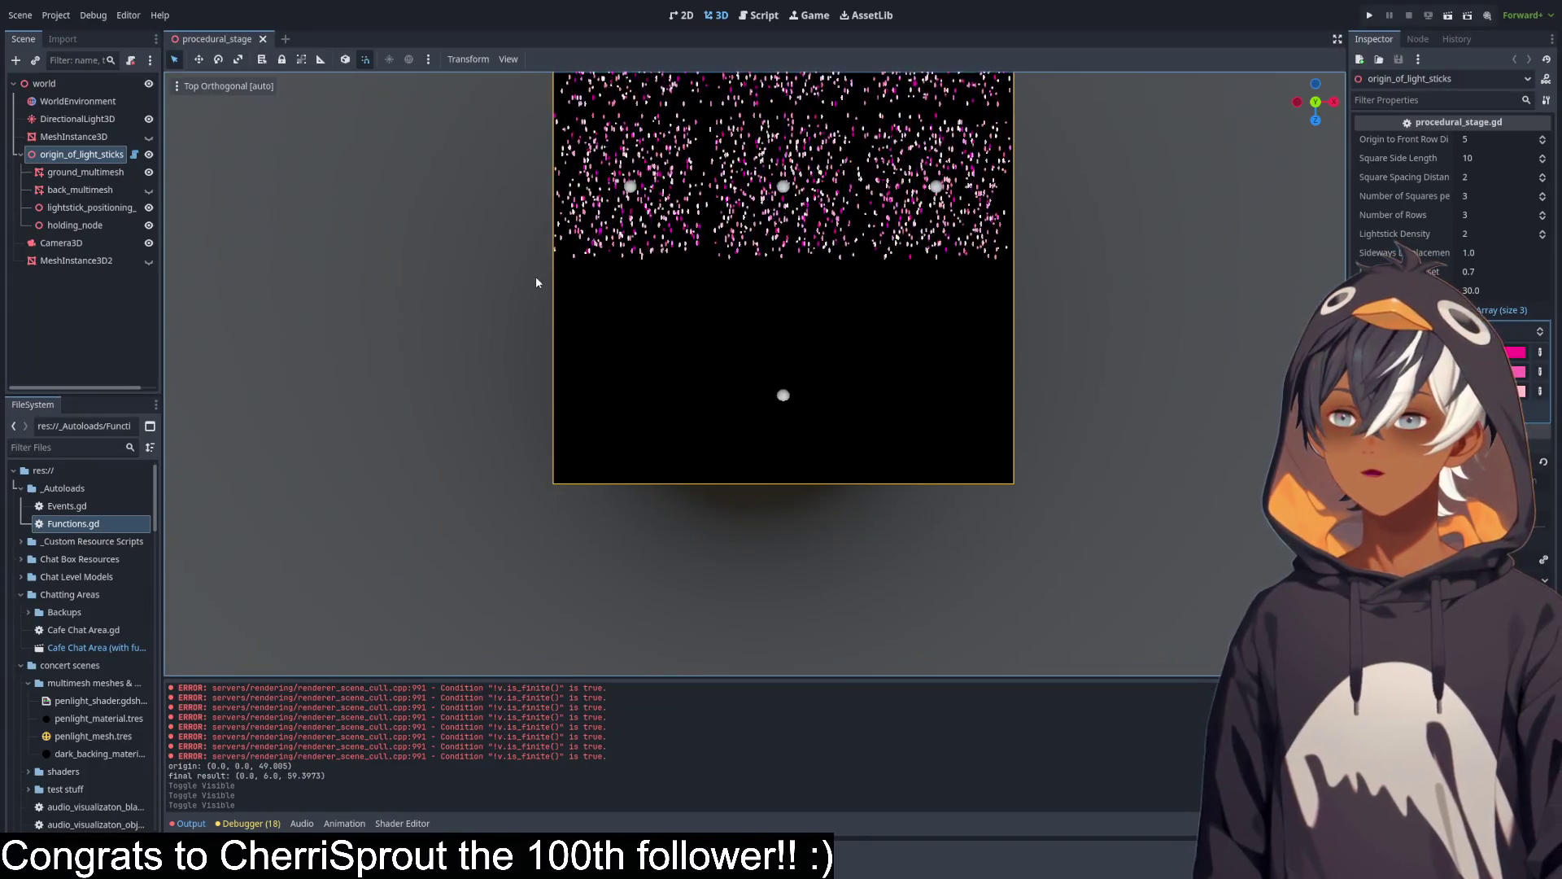
mouse_move(861, 415)
left_mouse_down()
mouse_move(494, 336)
mouse_move(416, 265)
mouse_move(294, 319)
mouse_move(210, 289)
mouse_move(209, 262)
mouse_move(606, 300)
mouse_move(629, 267)
mouse_move(621, 304)
left_mouse_up()
scroll(208, 262, "up", 3)
scroll(625, 309, "down", 3)
scroll(625, 309, "up", 3)
mouse_move(781, 388)
left_mouse_down()
mouse_move(746, 352)
mouse_move(656, 366)
left_mouse_up()
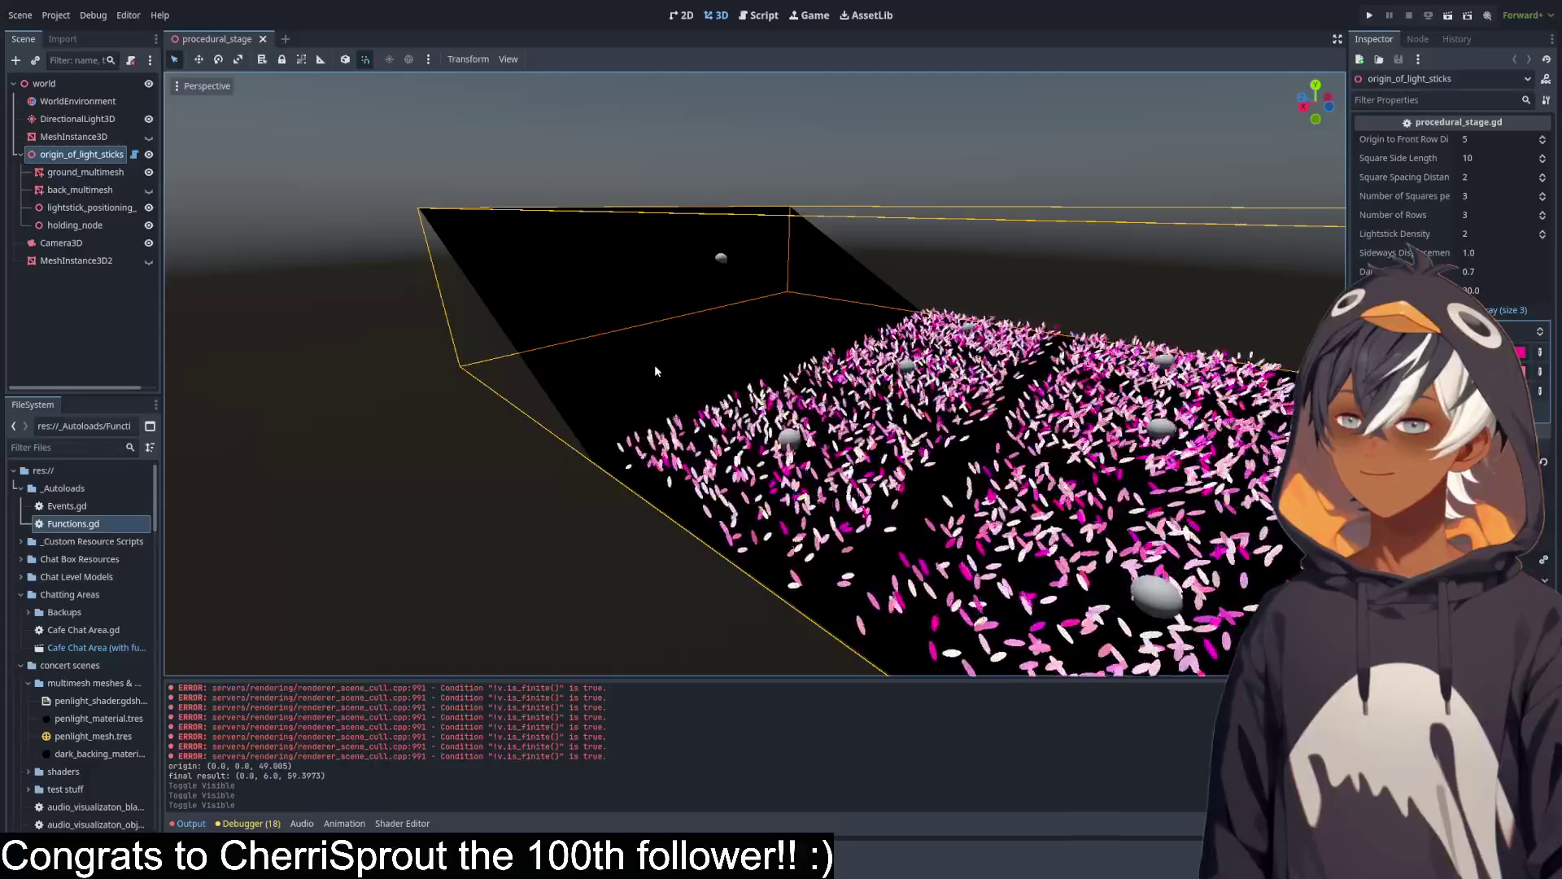
mouse_move(659, 368)
left_mouse_down()
mouse_move(722, 399)
mouse_move(778, 371)
mouse_move(750, 363)
mouse_move(722, 373)
mouse_move(781, 387)
left_mouse_up()
scroll(782, 387, "down", 2)
left_click_drag(1452, 290, 1554, 289)
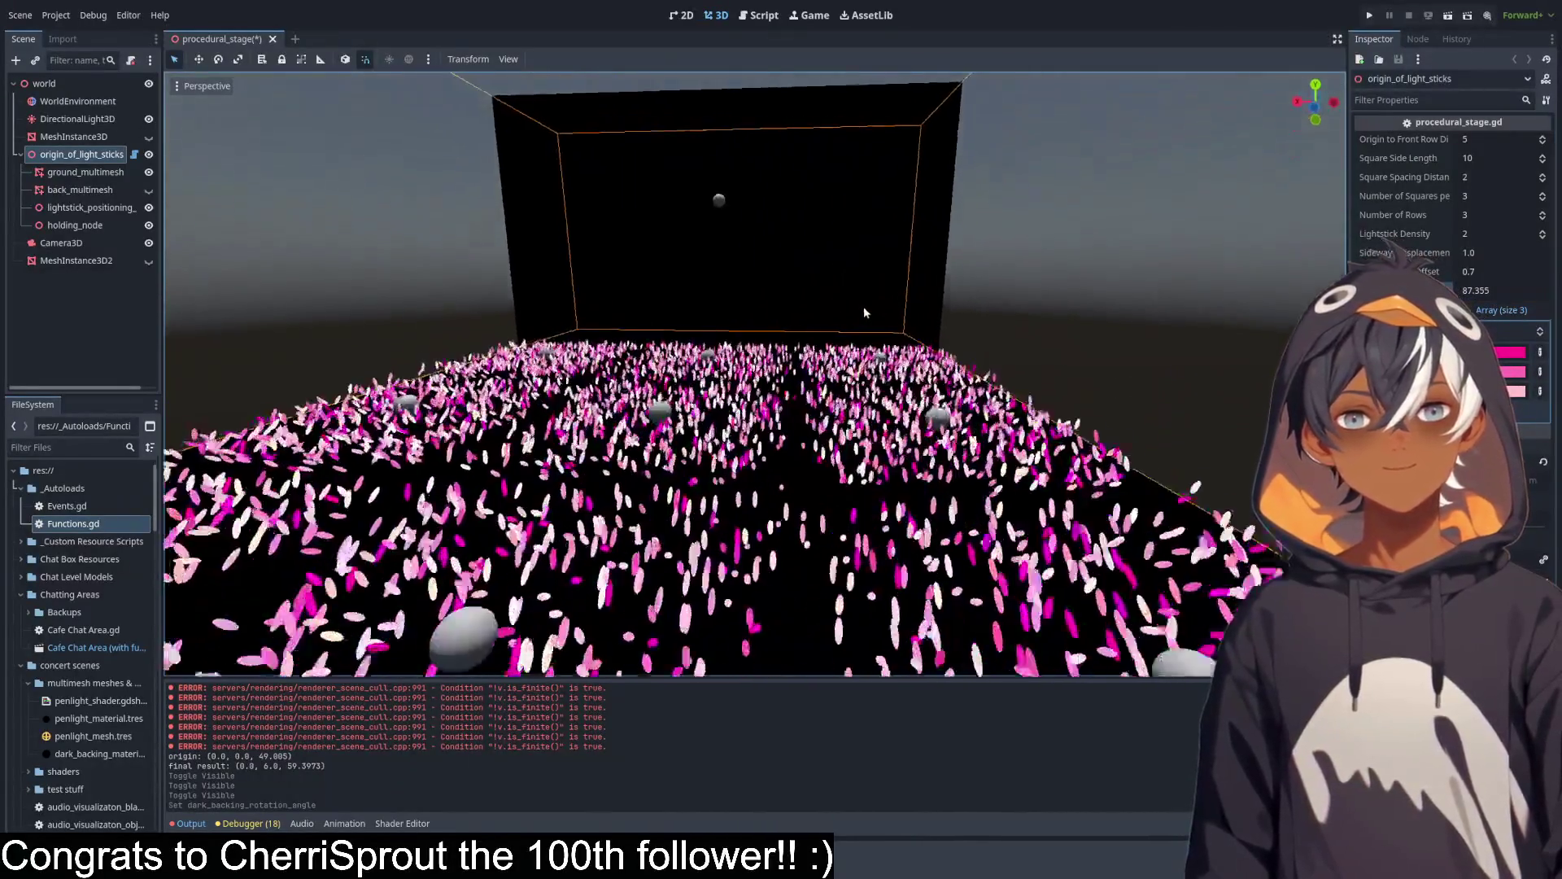
Set the dark backing rotation angle to 7.985 and orbit closer to view the stage box.
mouse_move(862, 305)
left_mouse_down()
mouse_move(700, 299)
mouse_move(704, 369)
mouse_move(719, 311)
mouse_move(699, 323)
mouse_move(781, 317)
left_mouse_up()
mouse_move(1471, 295)
left_mouse_down()
mouse_move(1449, 295)
mouse_move(1550, 291)
left_mouse_up()
mouse_move(1103, 299)
left_mouse_down()
mouse_move(846, 295)
mouse_move(725, 361)
mouse_move(722, 412)
mouse_move(917, 232)
mouse_move(617, 286)
mouse_move(269, 304)
mouse_move(216, 358)
mouse_move(240, 303)
left_mouse_up()
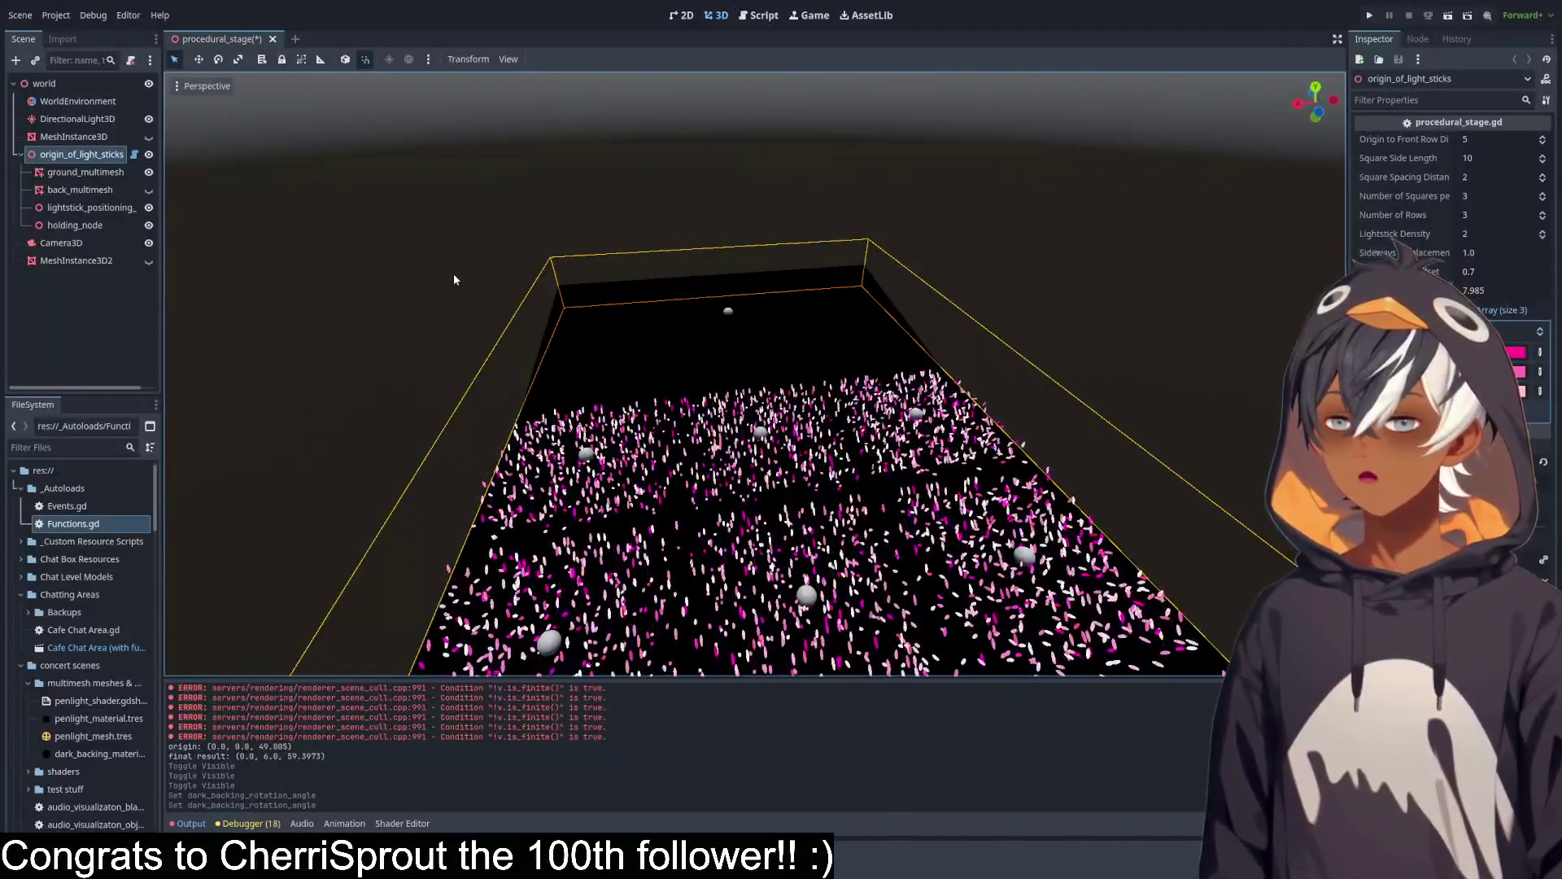
left_click_drag(560, 359, 740, 317)
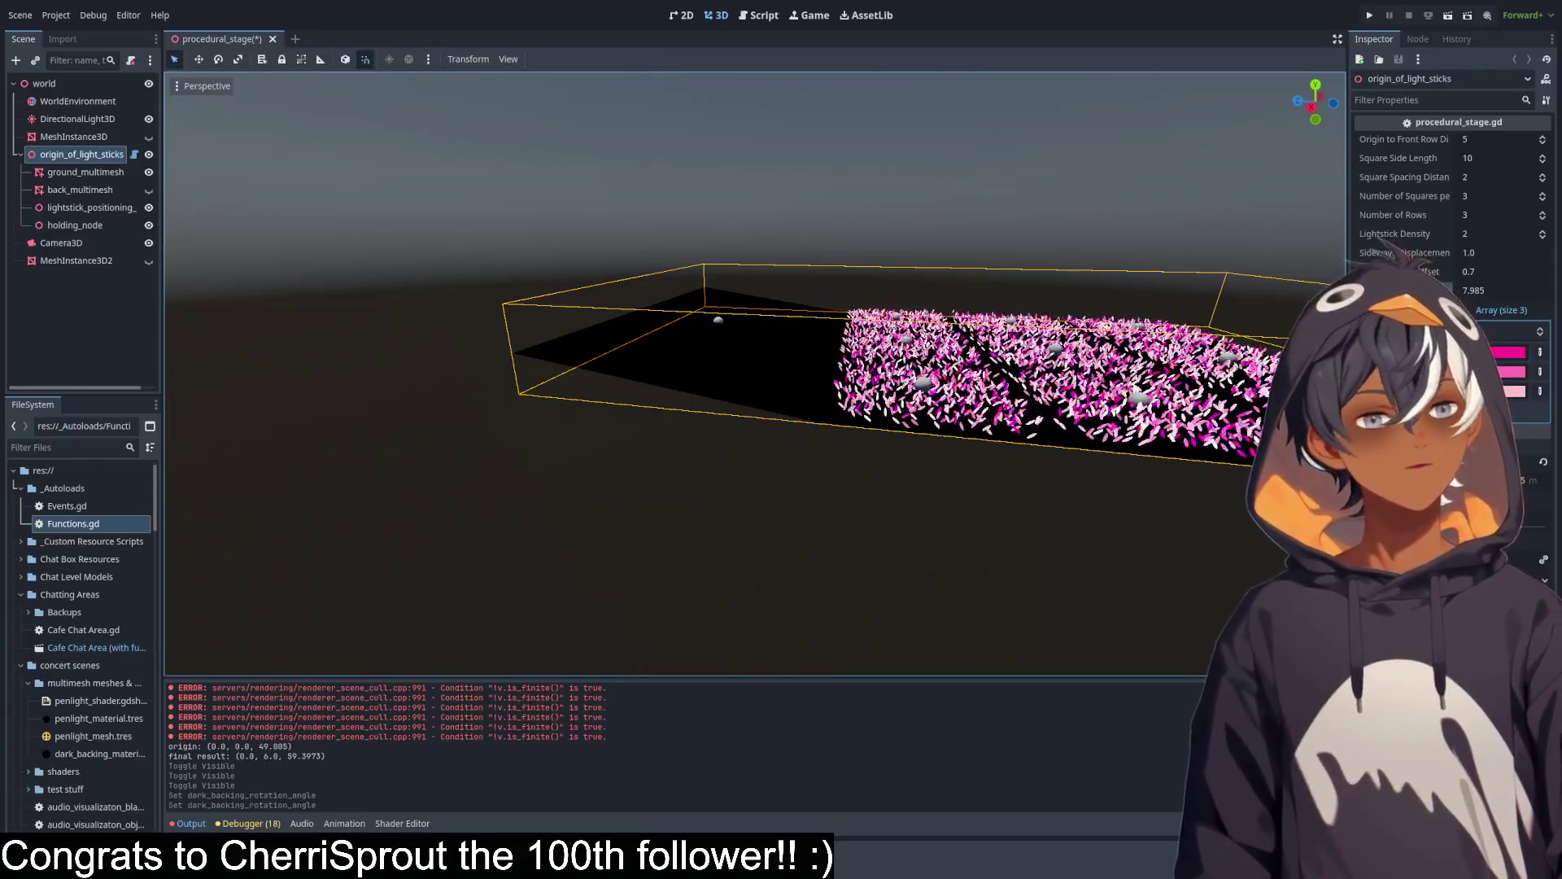
scroll(803, 263, "up", 2)
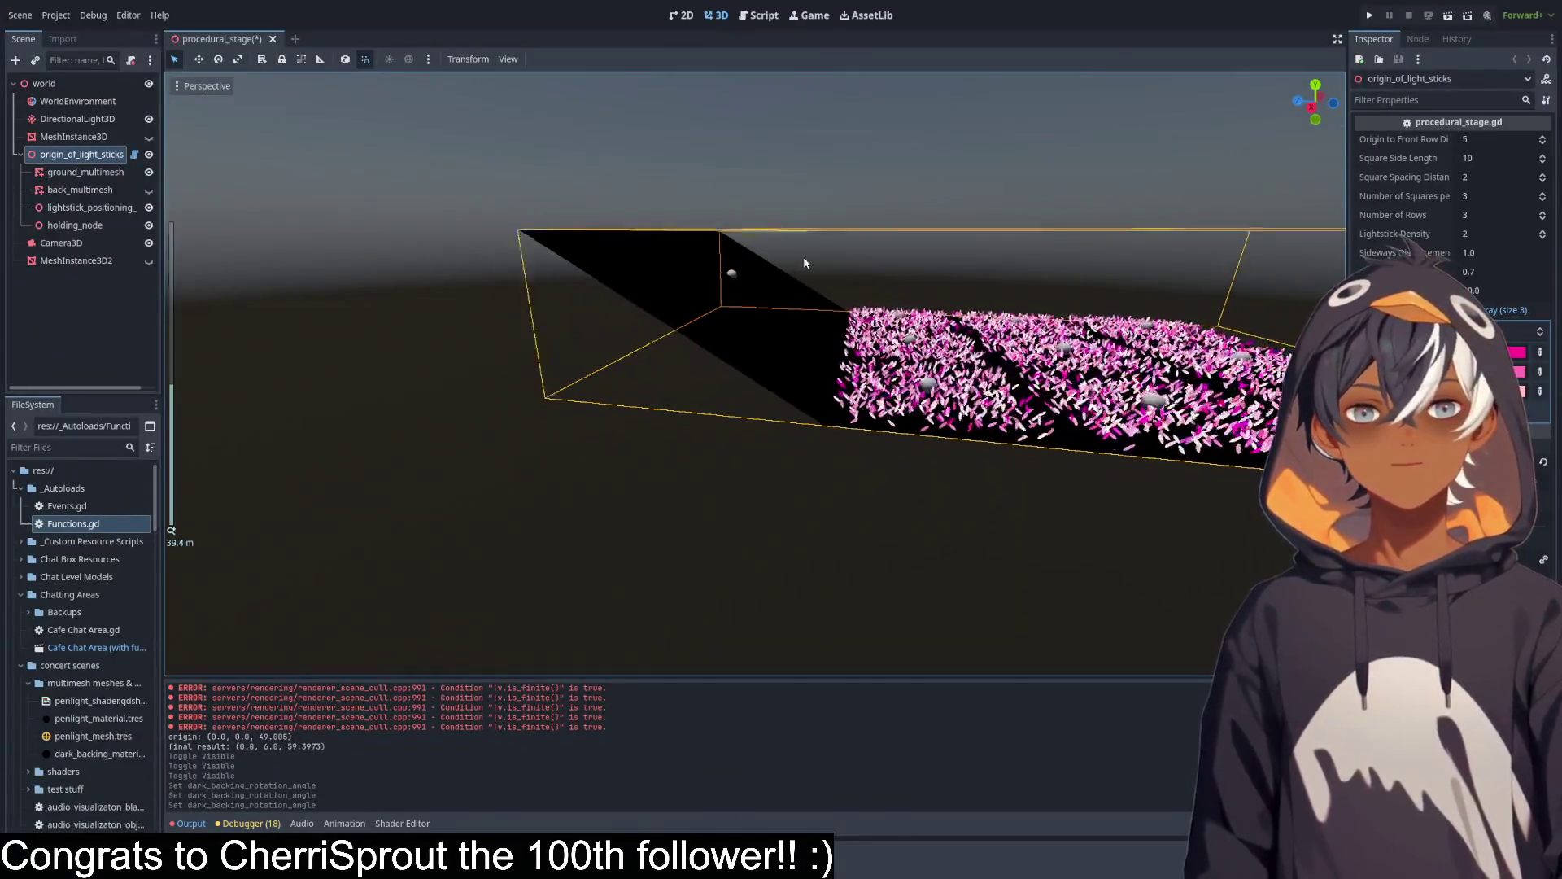
scroll(805, 260, "up", 2)
mouse_move(812, 211)
left_mouse_down()
mouse_move(742, 291)
mouse_move(803, 196)
mouse_move(794, 248)
mouse_move(694, 285)
left_mouse_up()
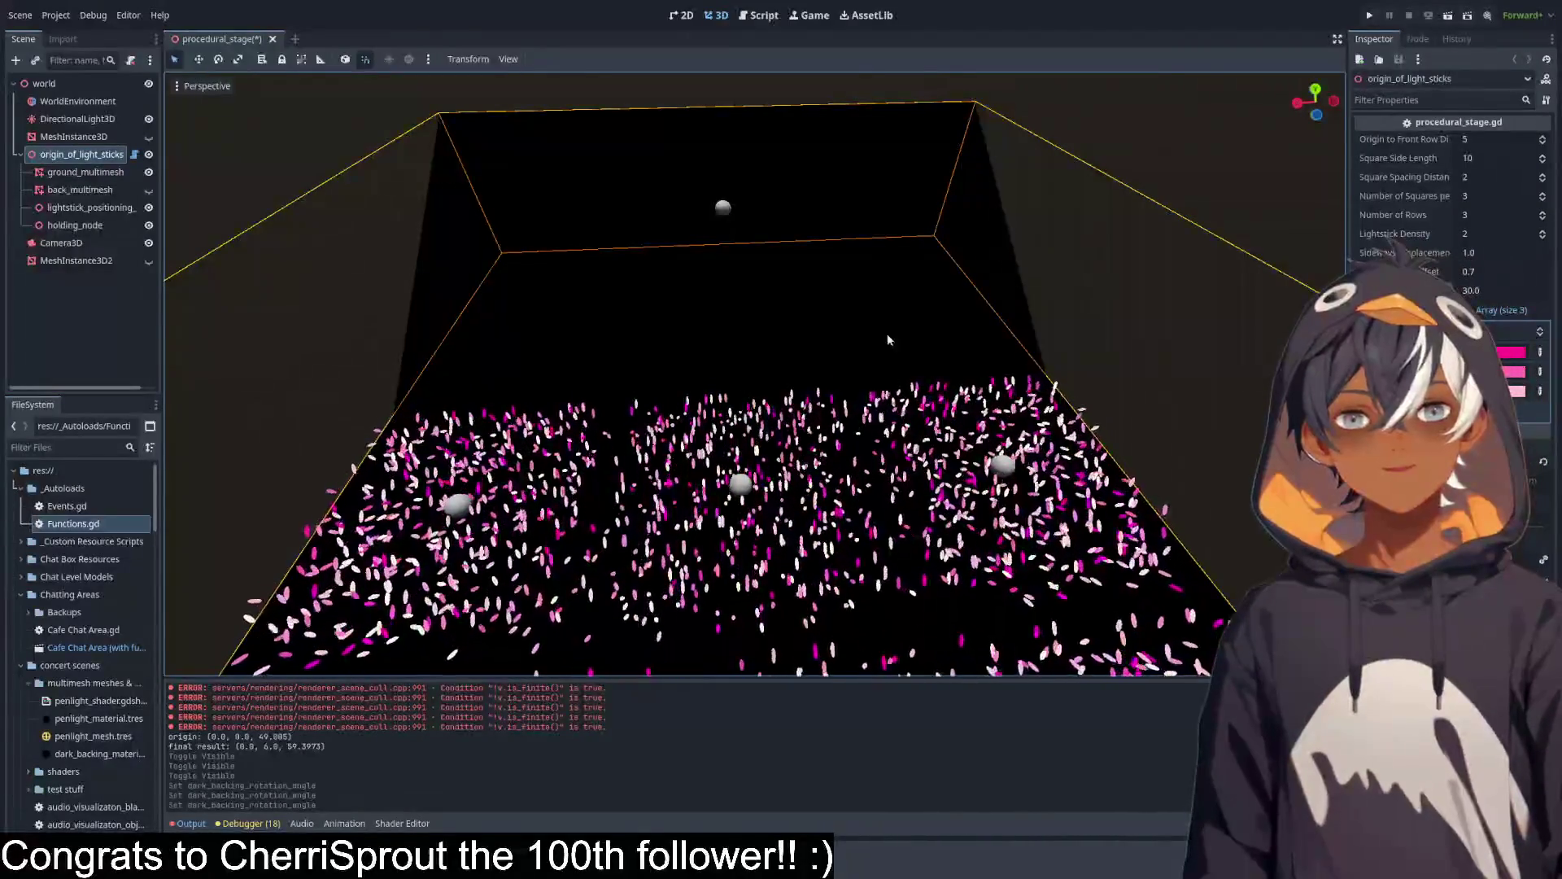
left_click_drag(635, 412, 846, 376)
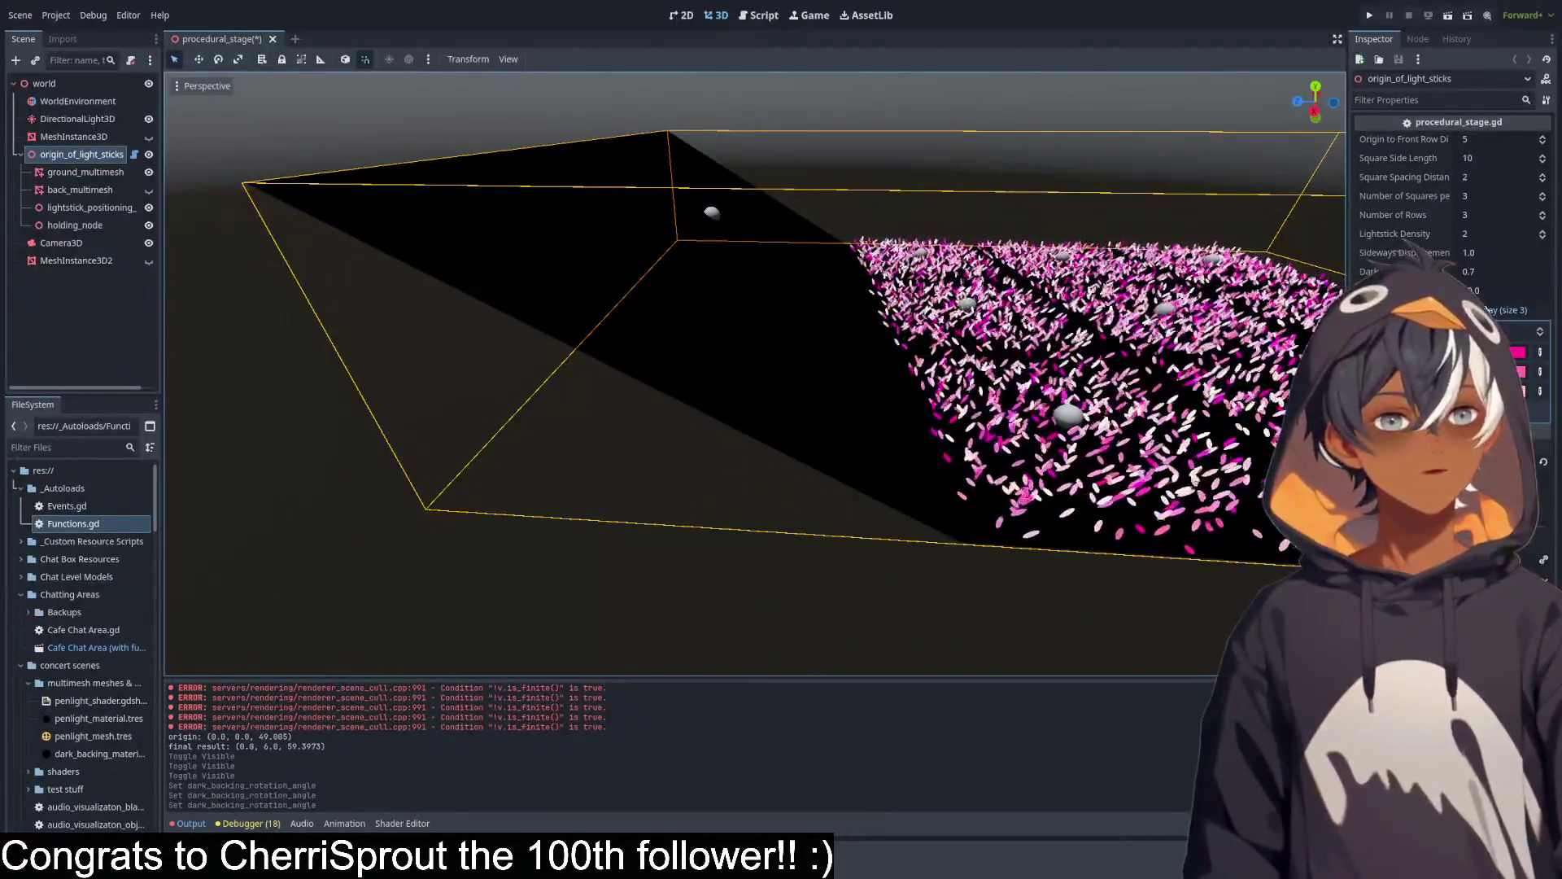
Try rotation angles of 43.1 and about 20.9, ending on a front view of the back wall.
mouse_move(1505, 290)
left_mouse_down()
mouse_move(1538, 289)
mouse_move(1505, 290)
left_mouse_up()
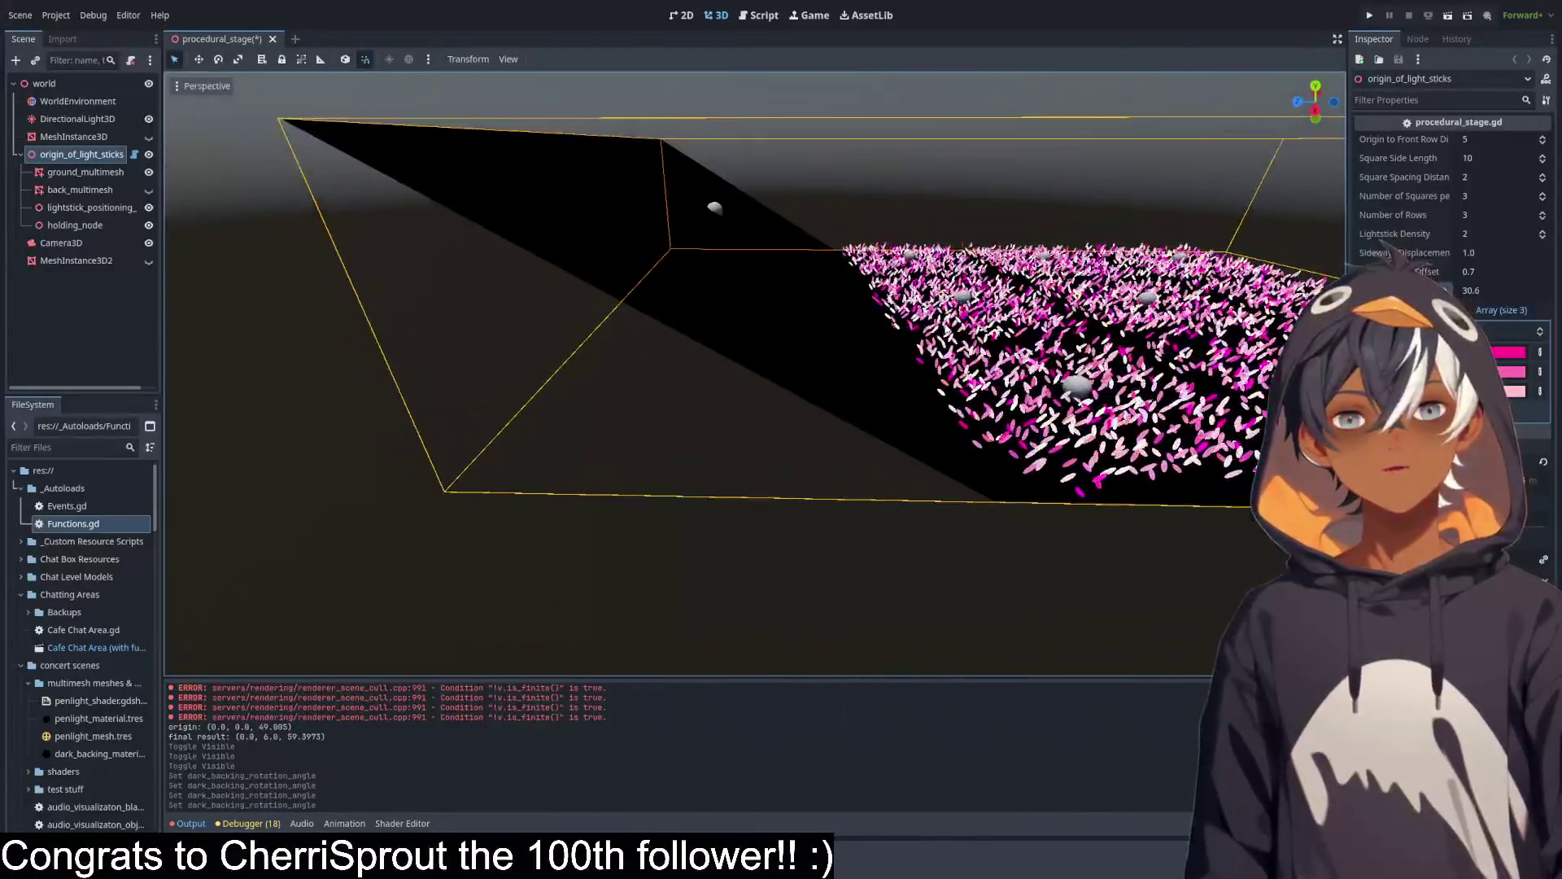
scroll(924, 300, "down", 5)
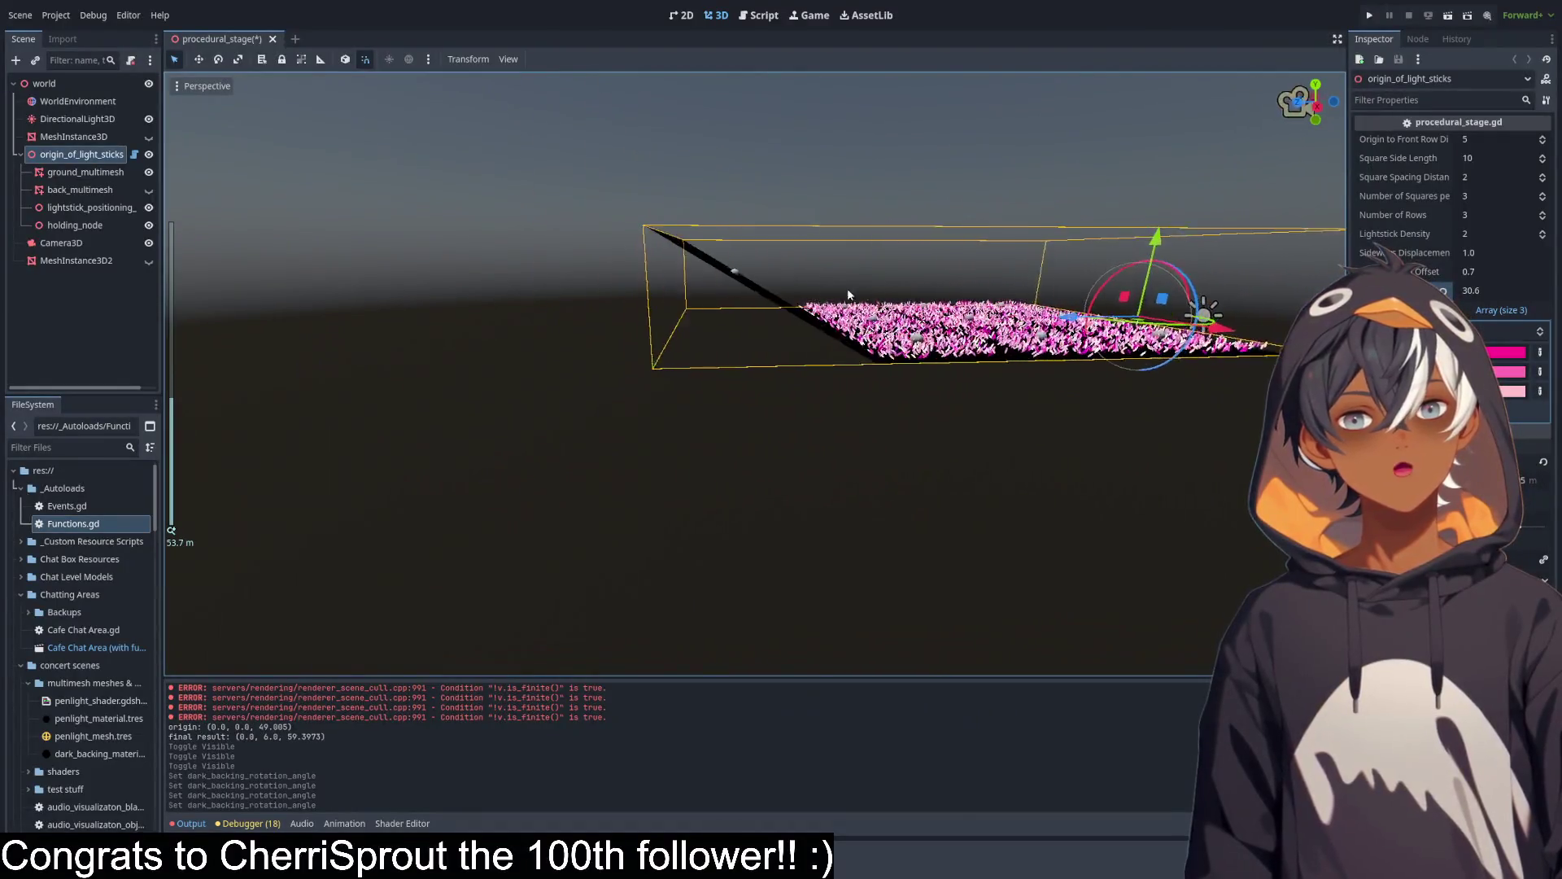
left_click_drag(847, 294, 879, 294)
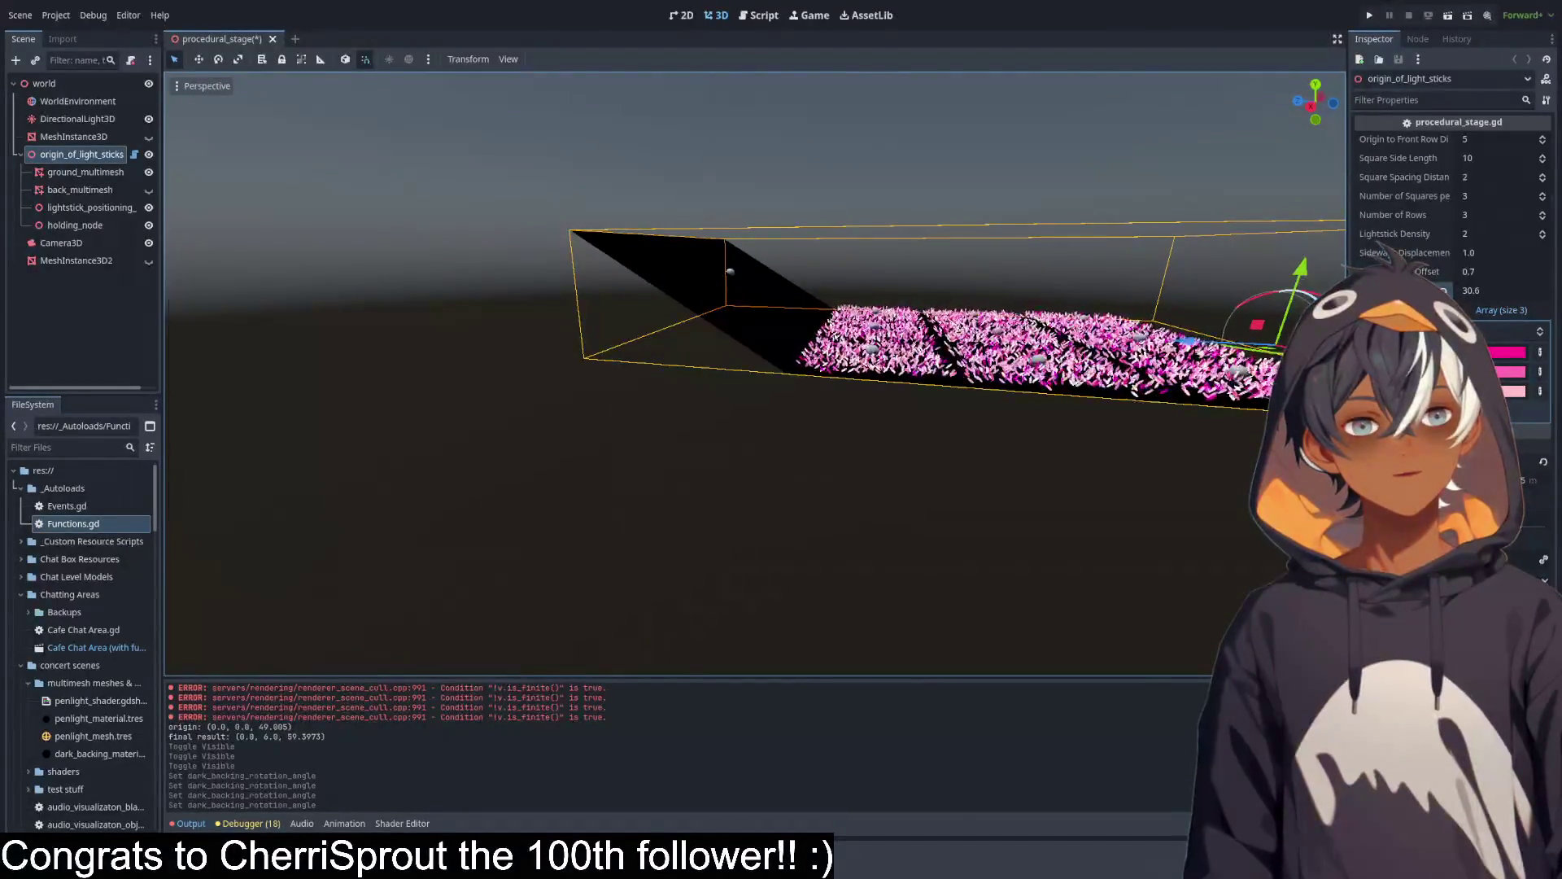
mouse_move(1467, 290)
left_mouse_down()
mouse_move(1488, 290)
mouse_move(1464, 290)
left_mouse_up()
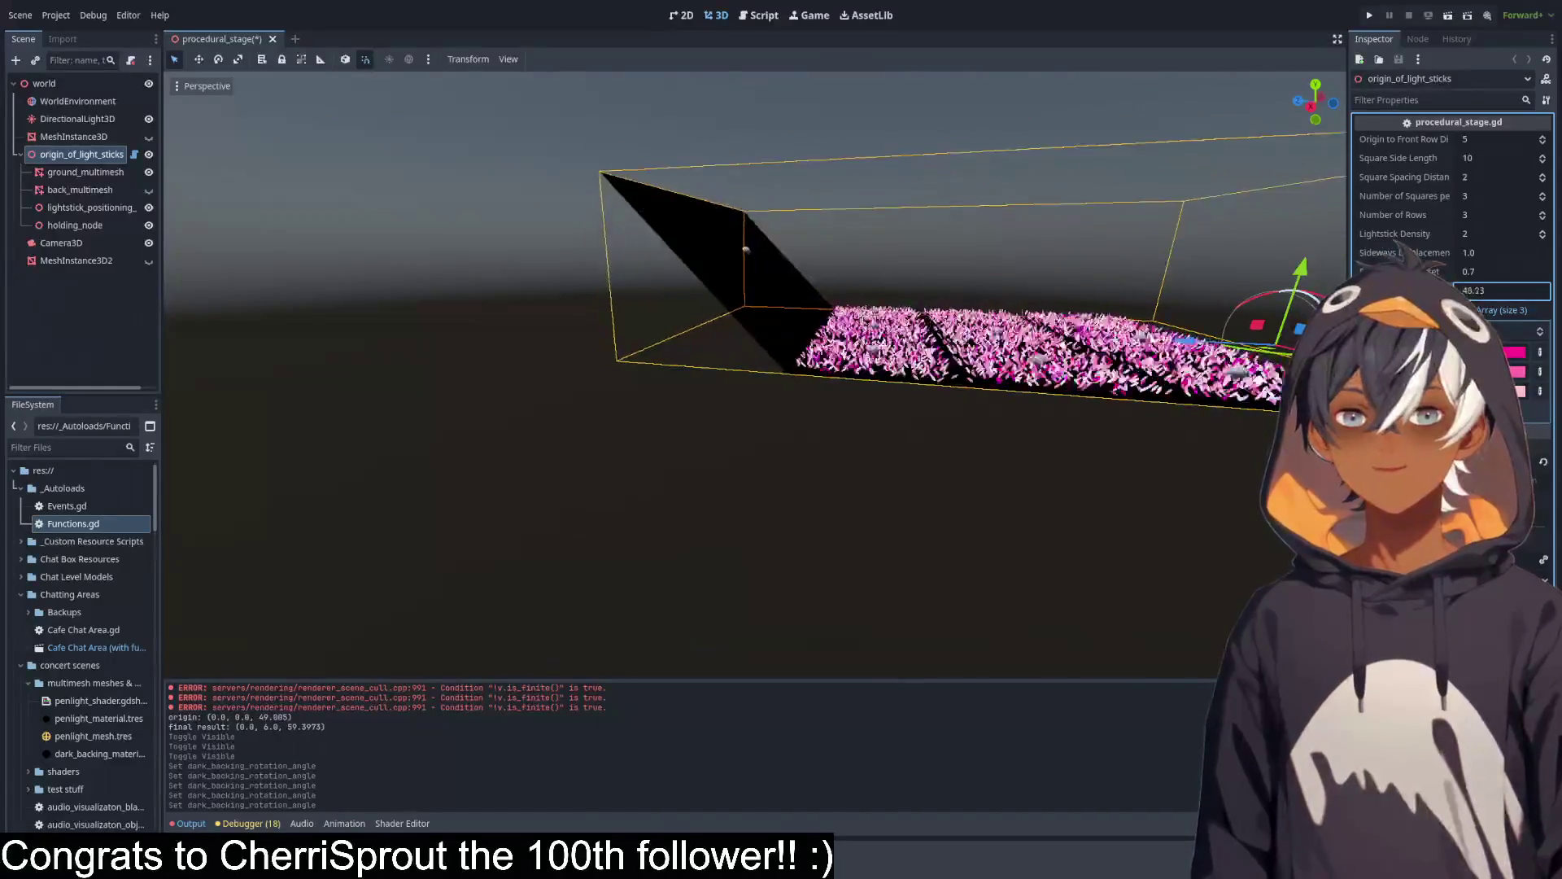
left_click_drag(1501, 290, 1501, 290)
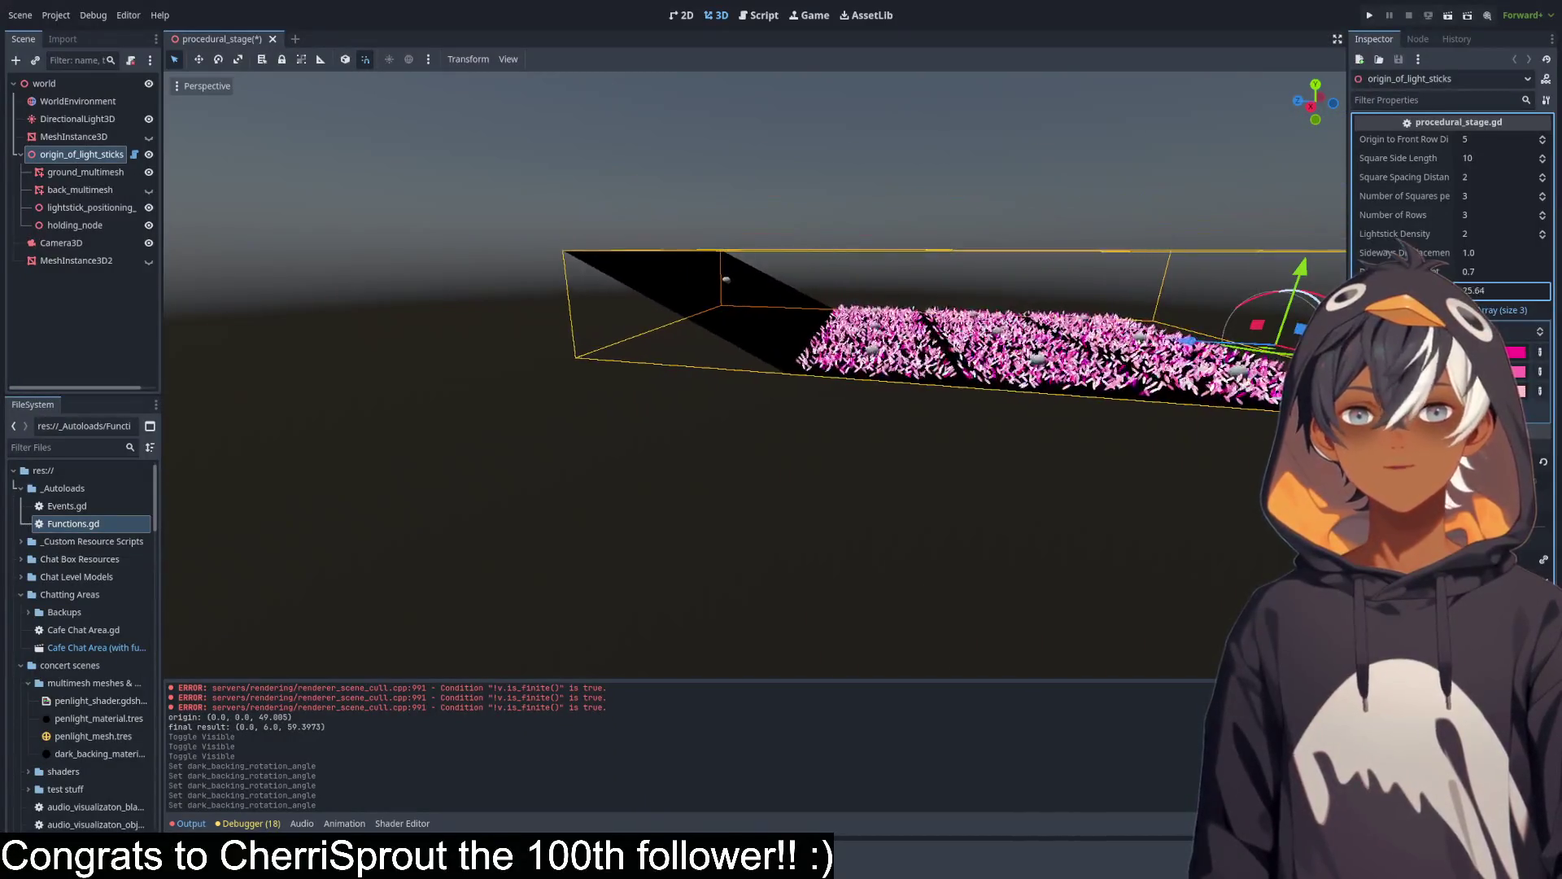
scroll(721, 197, "up", 5)
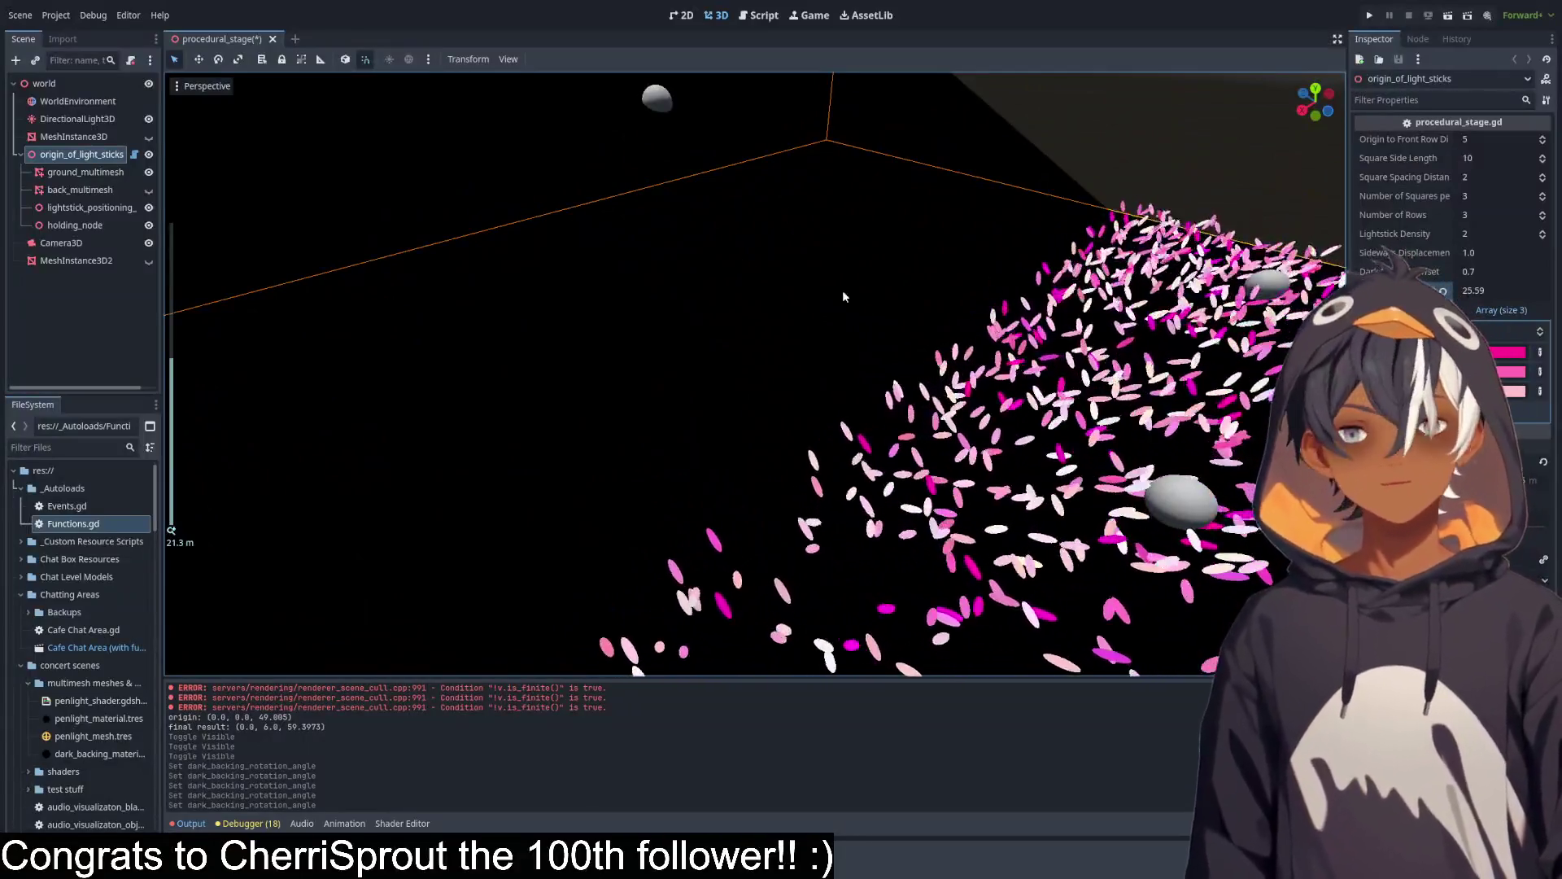
scroll(842, 289, "down", 5)
mouse_move(711, 329)
left_mouse_down()
mouse_move(816, 271)
mouse_move(782, 280)
left_mouse_up()
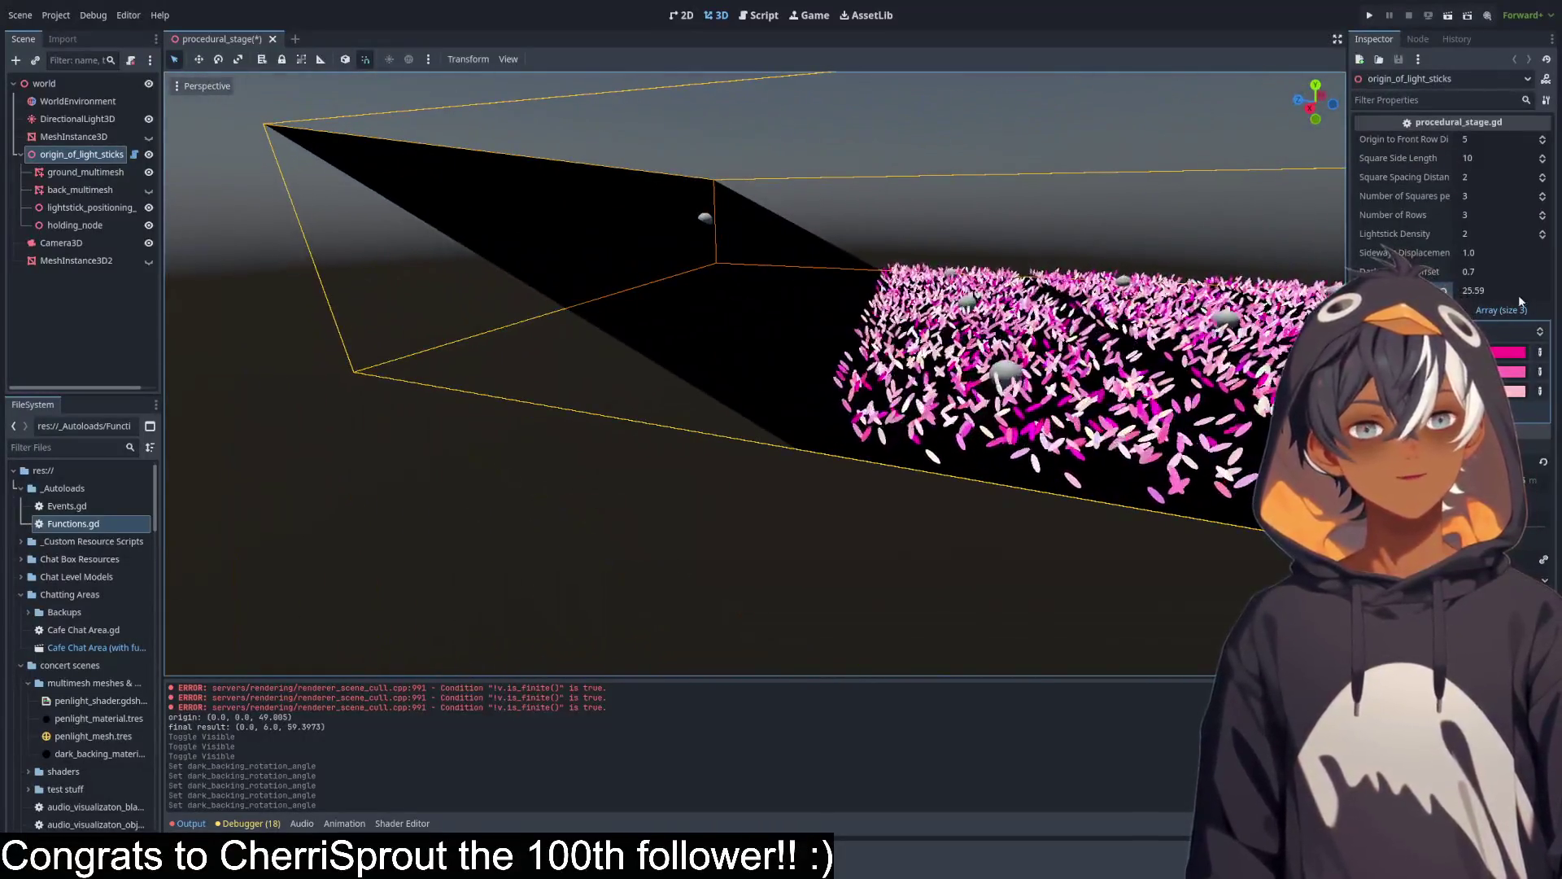
left_click_drag(1518, 298, 1518, 298)
left_click_drag(733, 334, 773, 327)
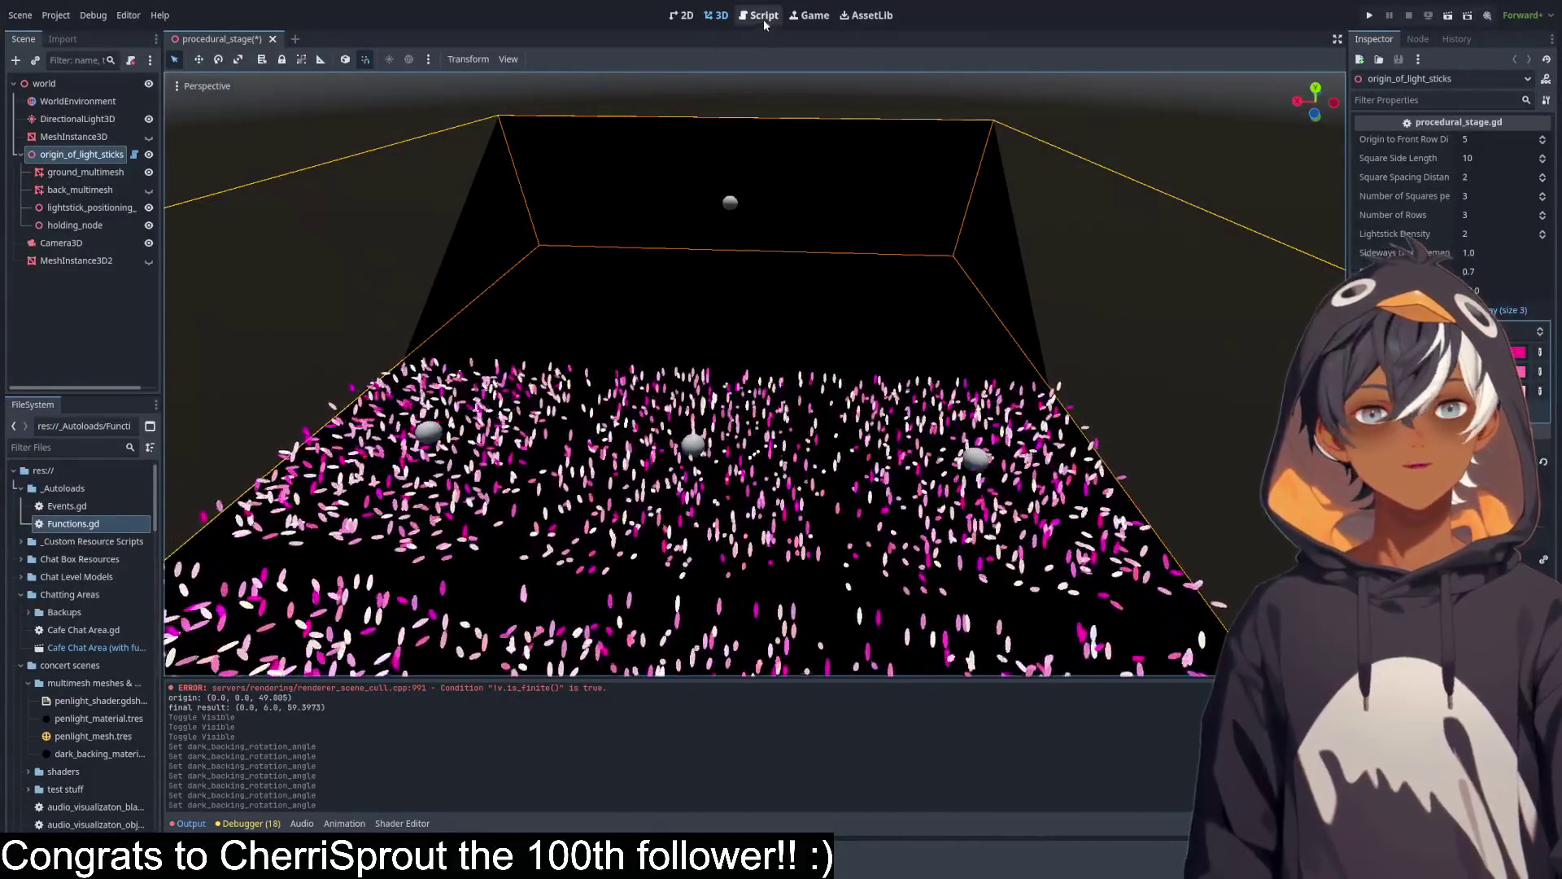
Open procedural_stage.gd and inspect spawn_sphere's diameter parameter and its diameter/2 radius calculation.
left_click(761, 15)
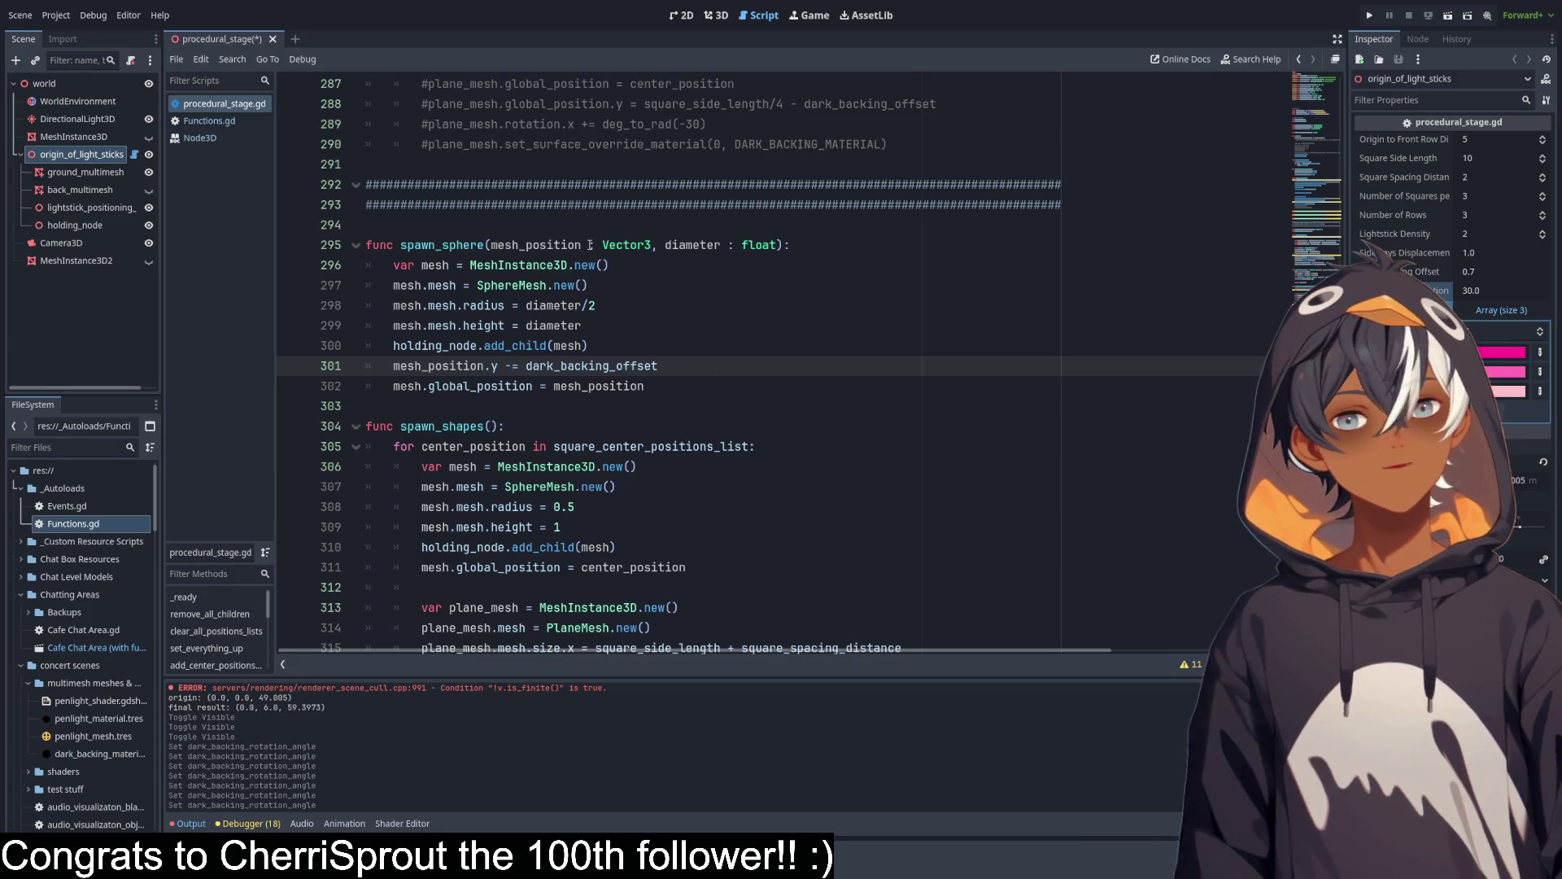
scroll(712, 395, "down", 5)
scroll(682, 293, "up", 5)
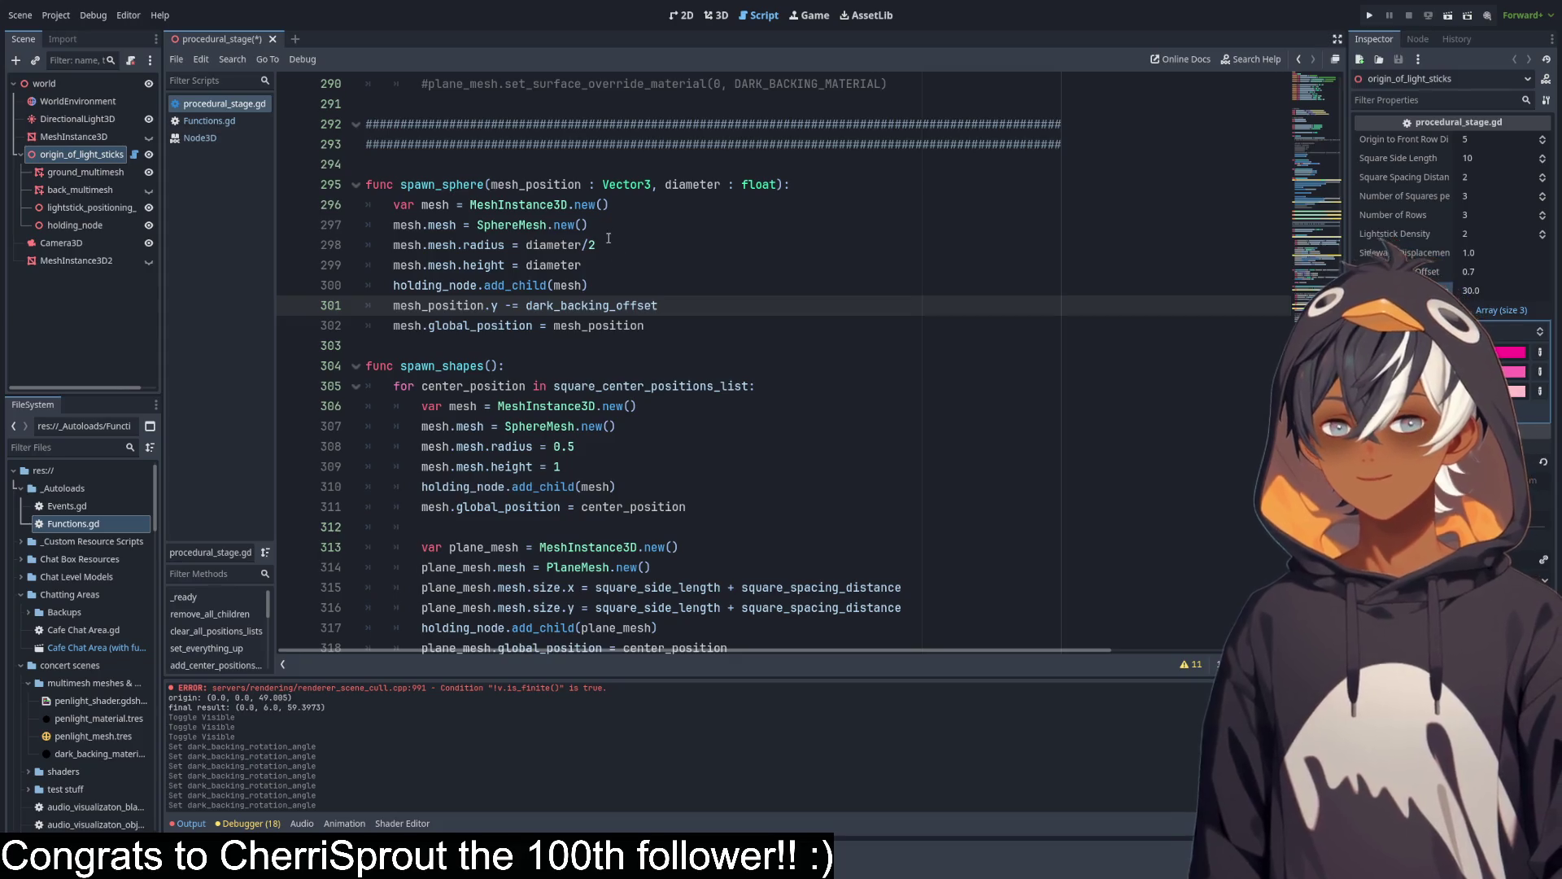
left_click_drag(686, 187, 795, 184)
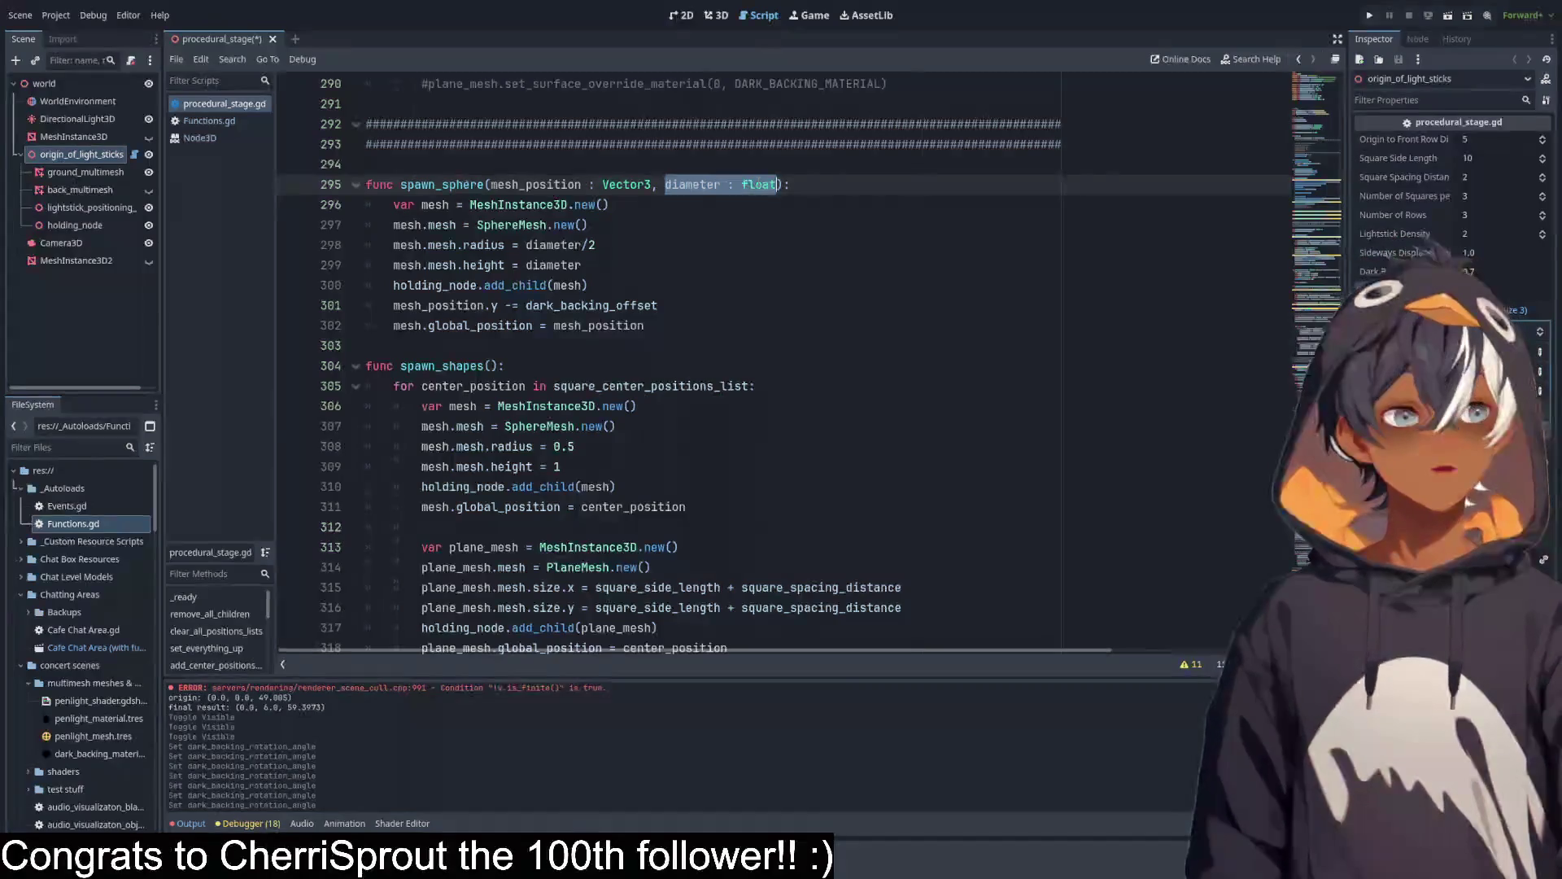
left_click(501, 245)
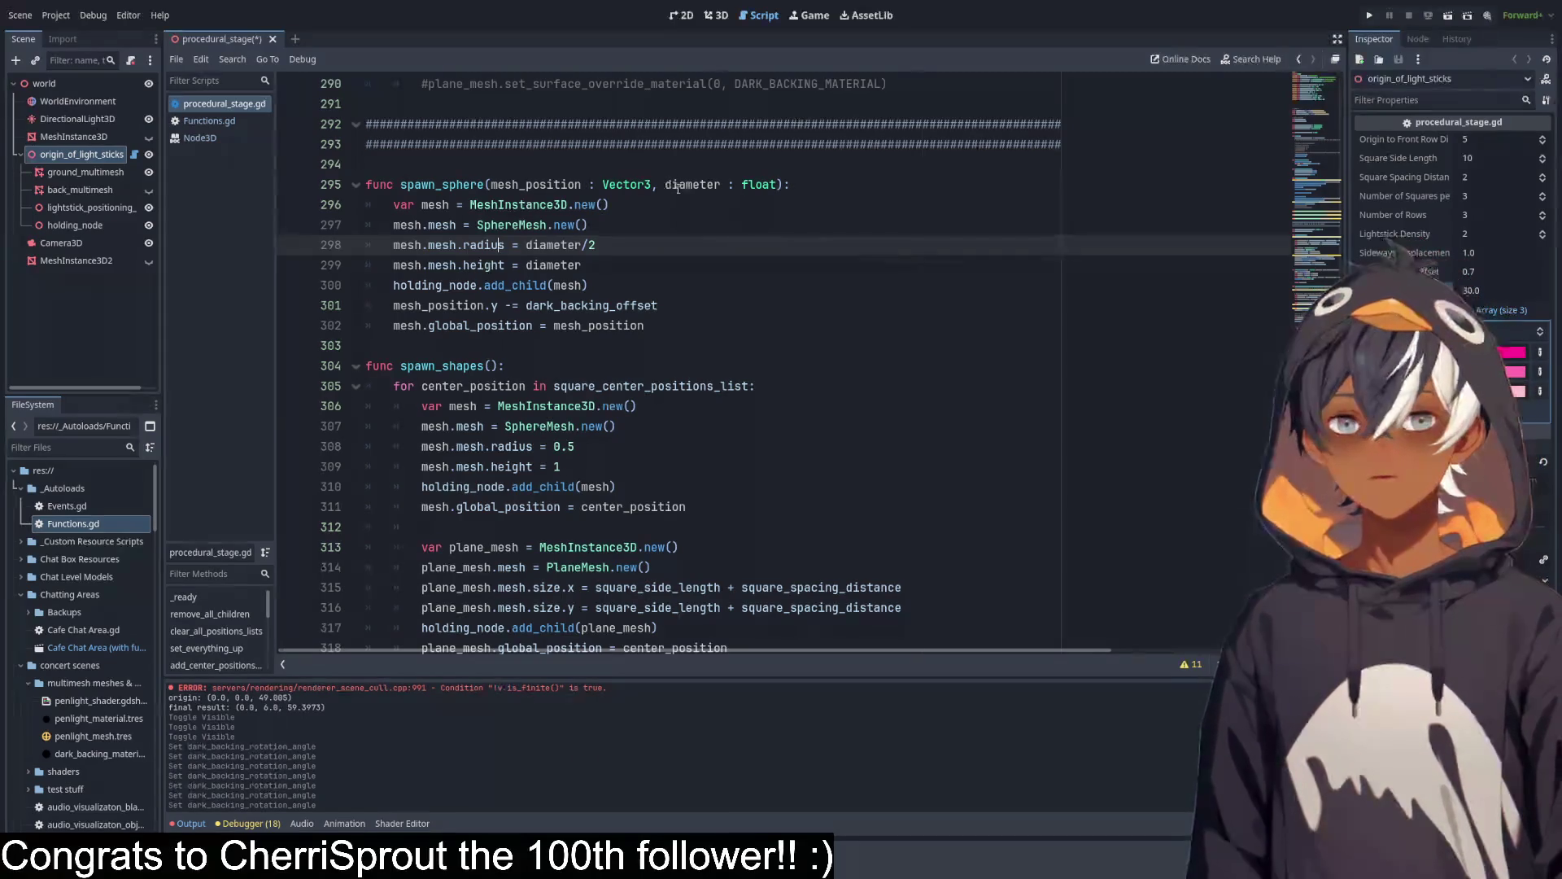
left_click_drag(678, 186, 790, 185)
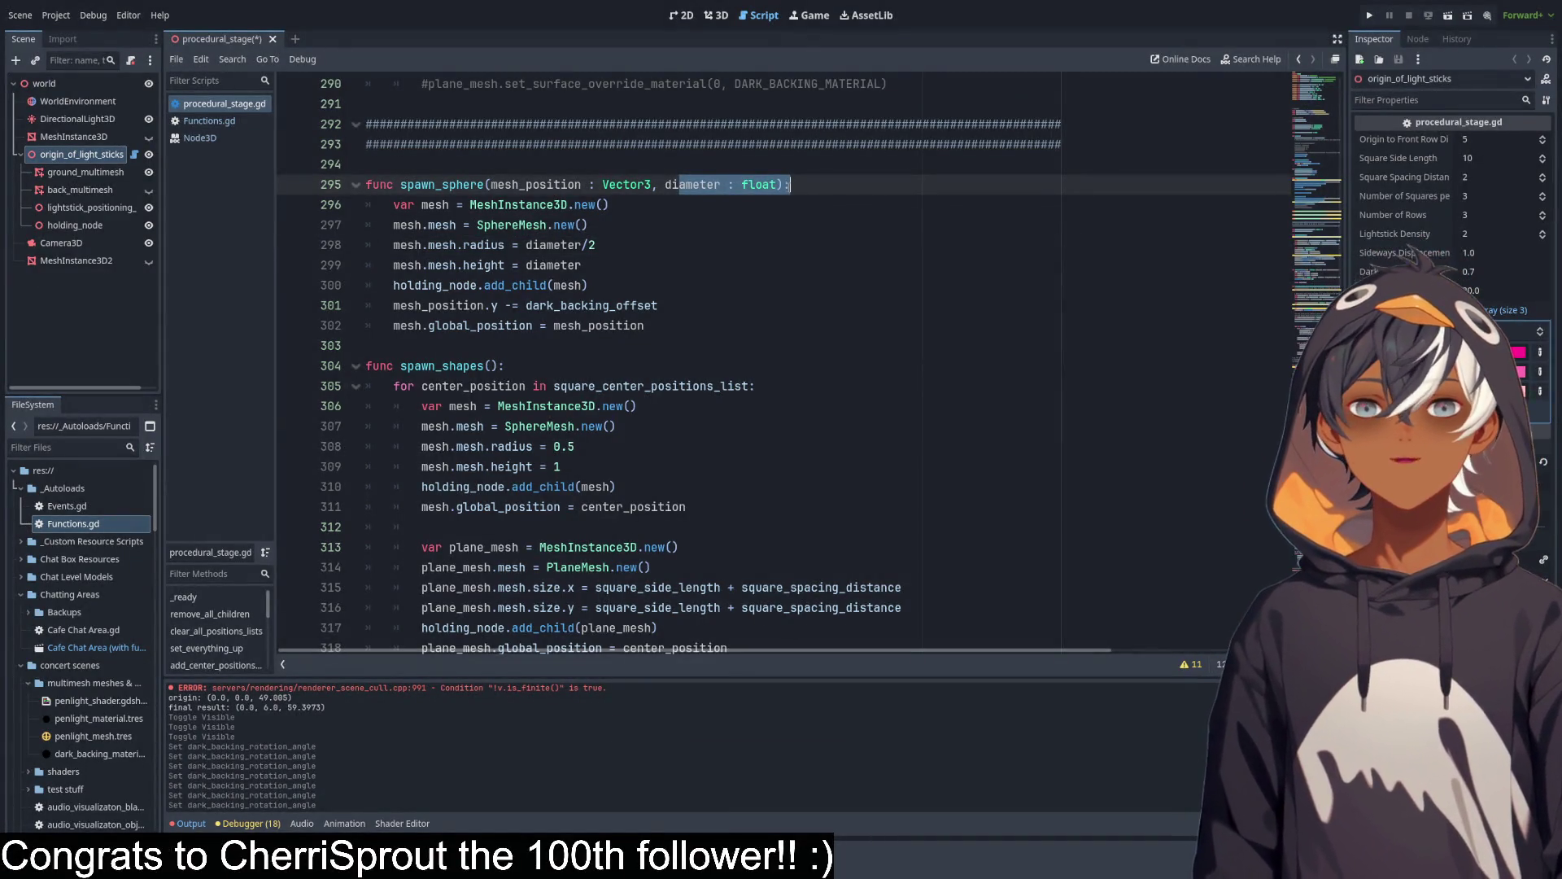
left_click(666, 228)
left_click(593, 245)
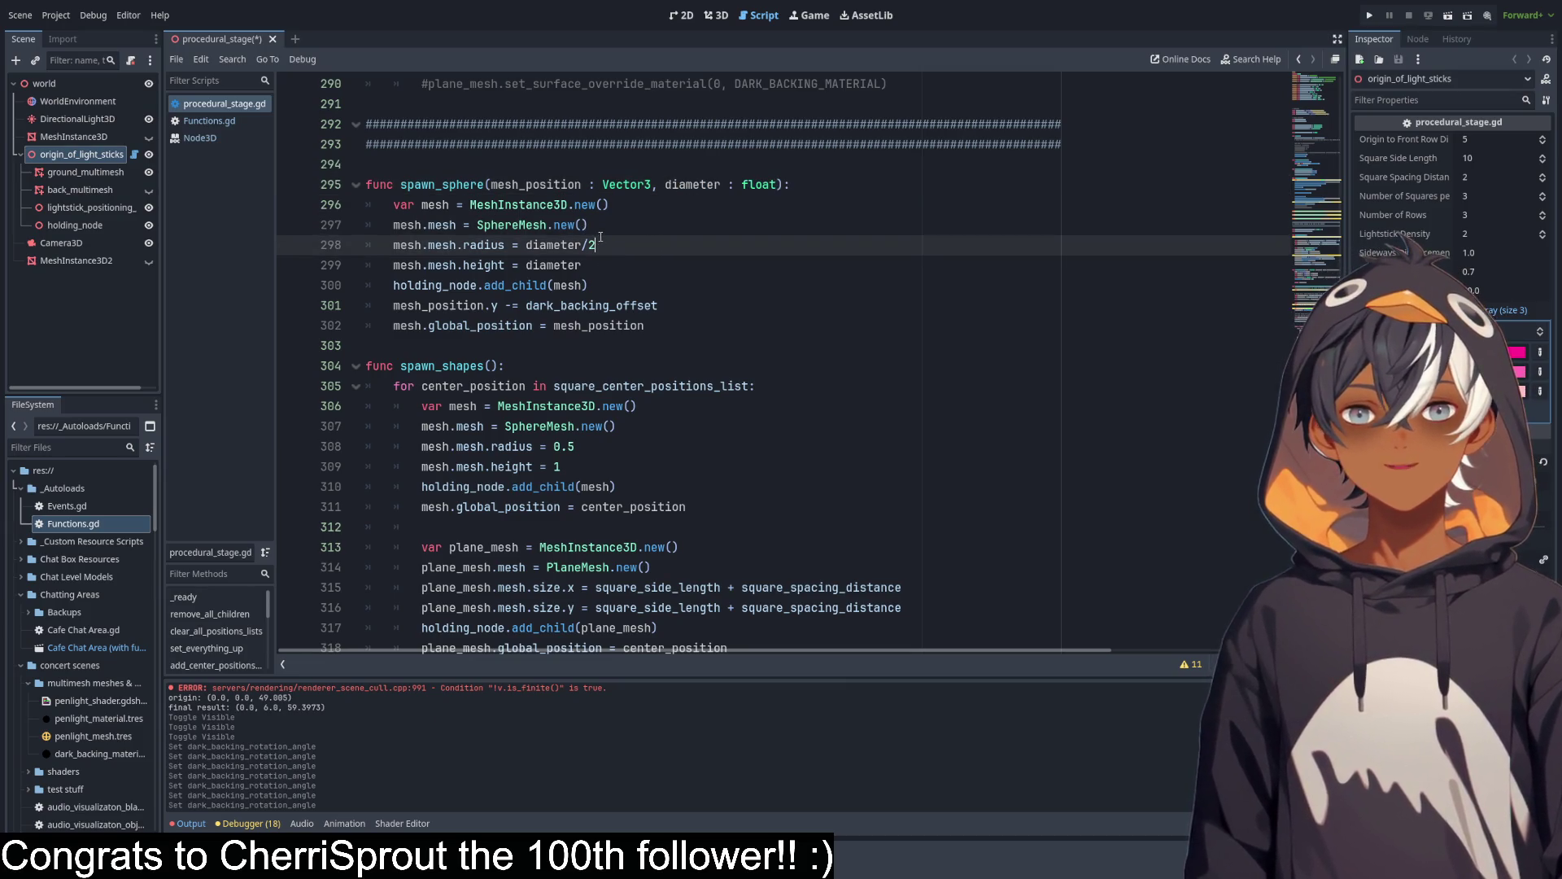
left_click_drag(596, 244, 583, 245)
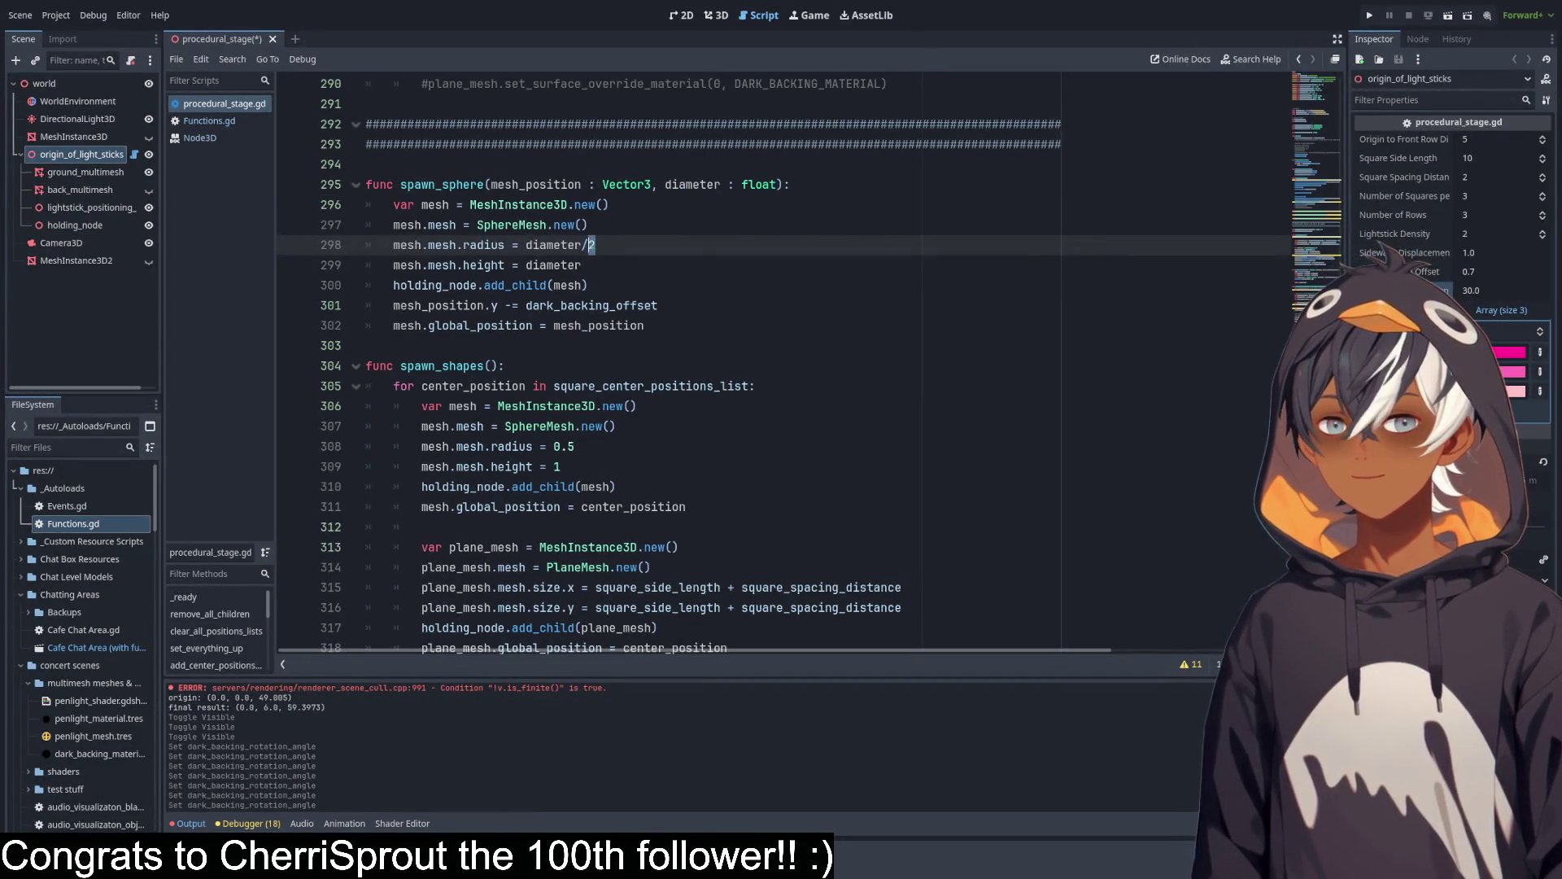
left_click(585, 245)
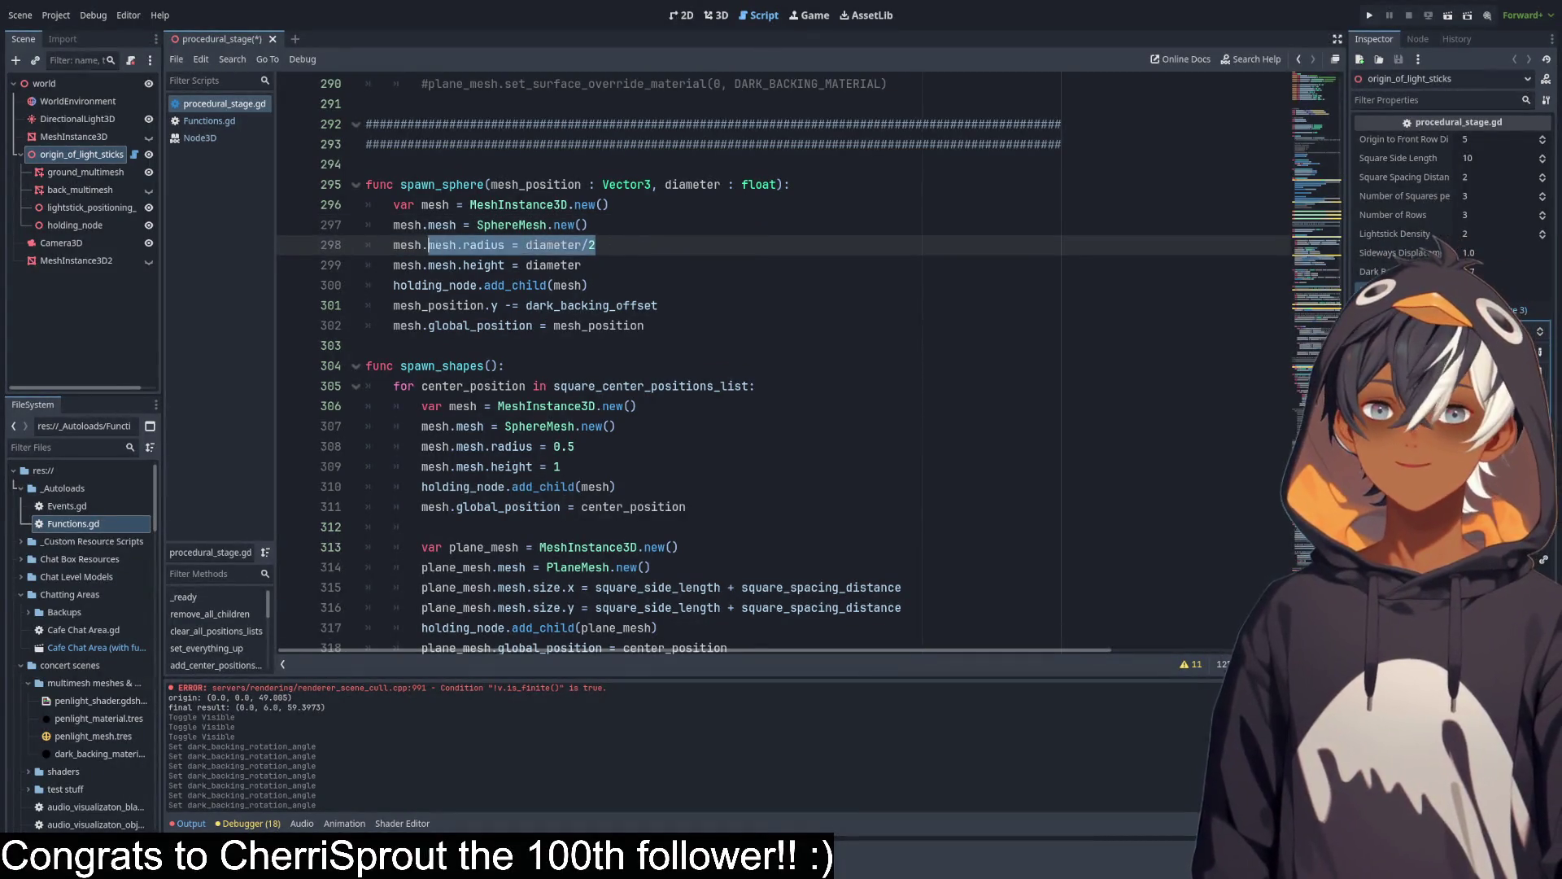
left_click(760, 272)
Review the sphere-creation lines inside spawn_sphere.
scroll(641, 305, "down", 2)
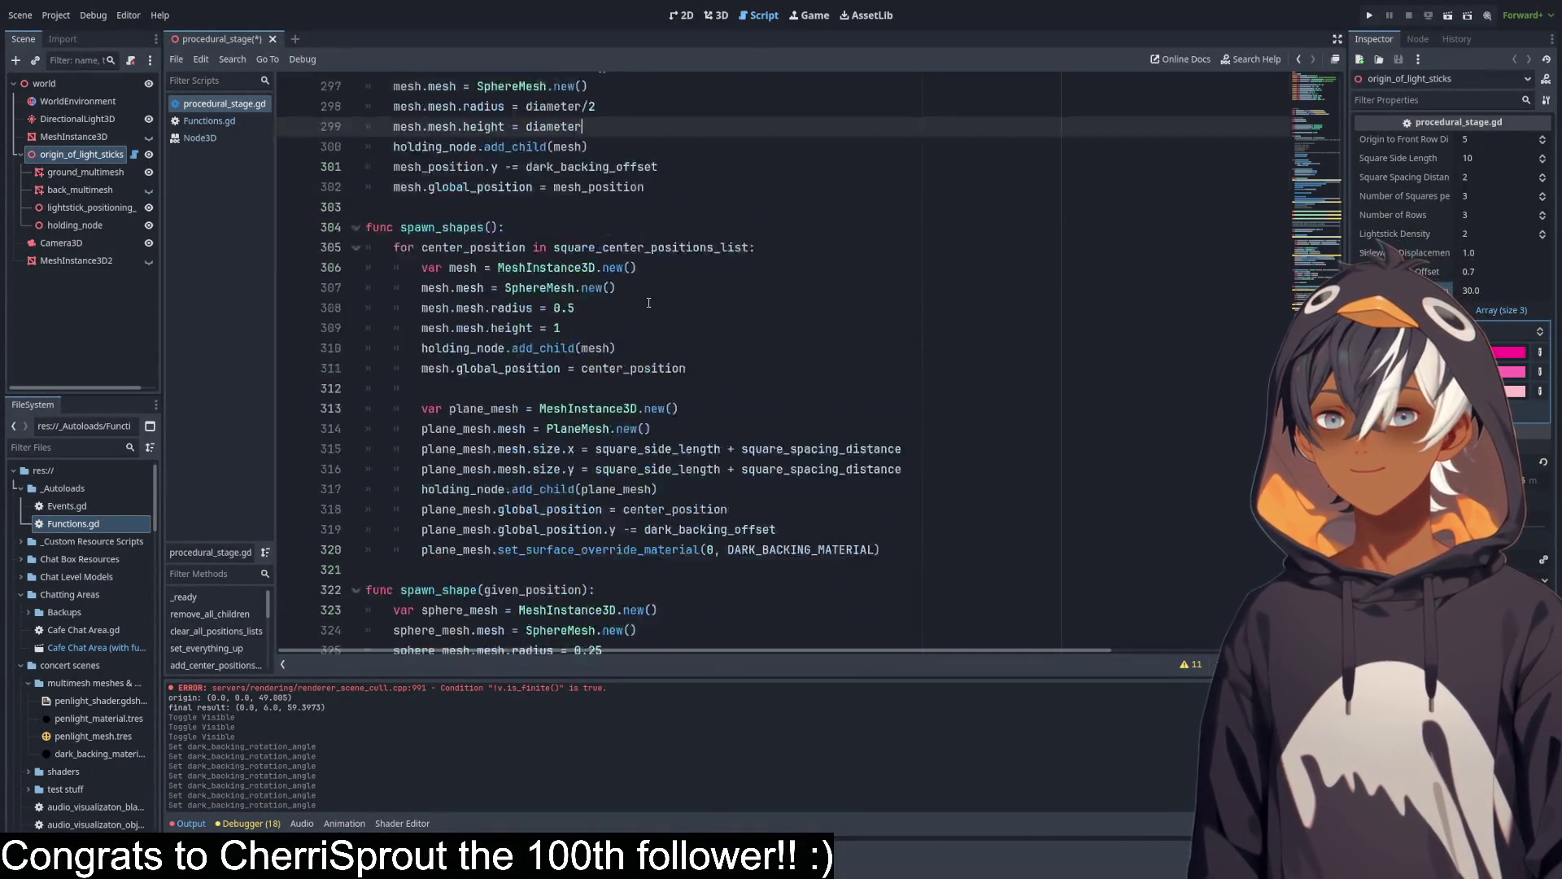
scroll(651, 305, "up", 3)
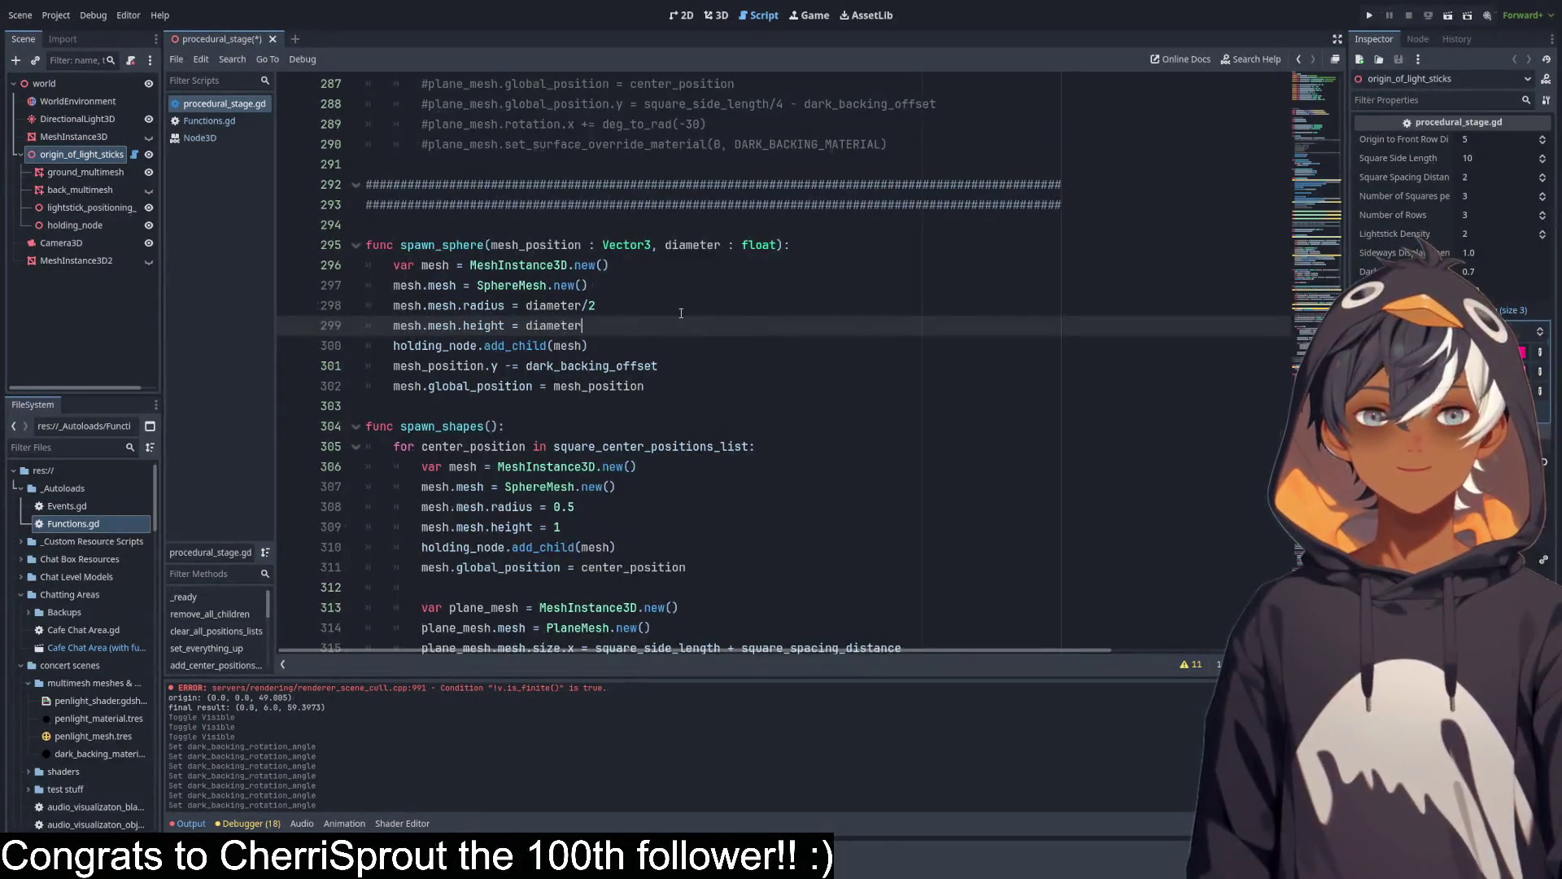
scroll(570, 284, "up", 15)
scroll(566, 281, "down", 12)
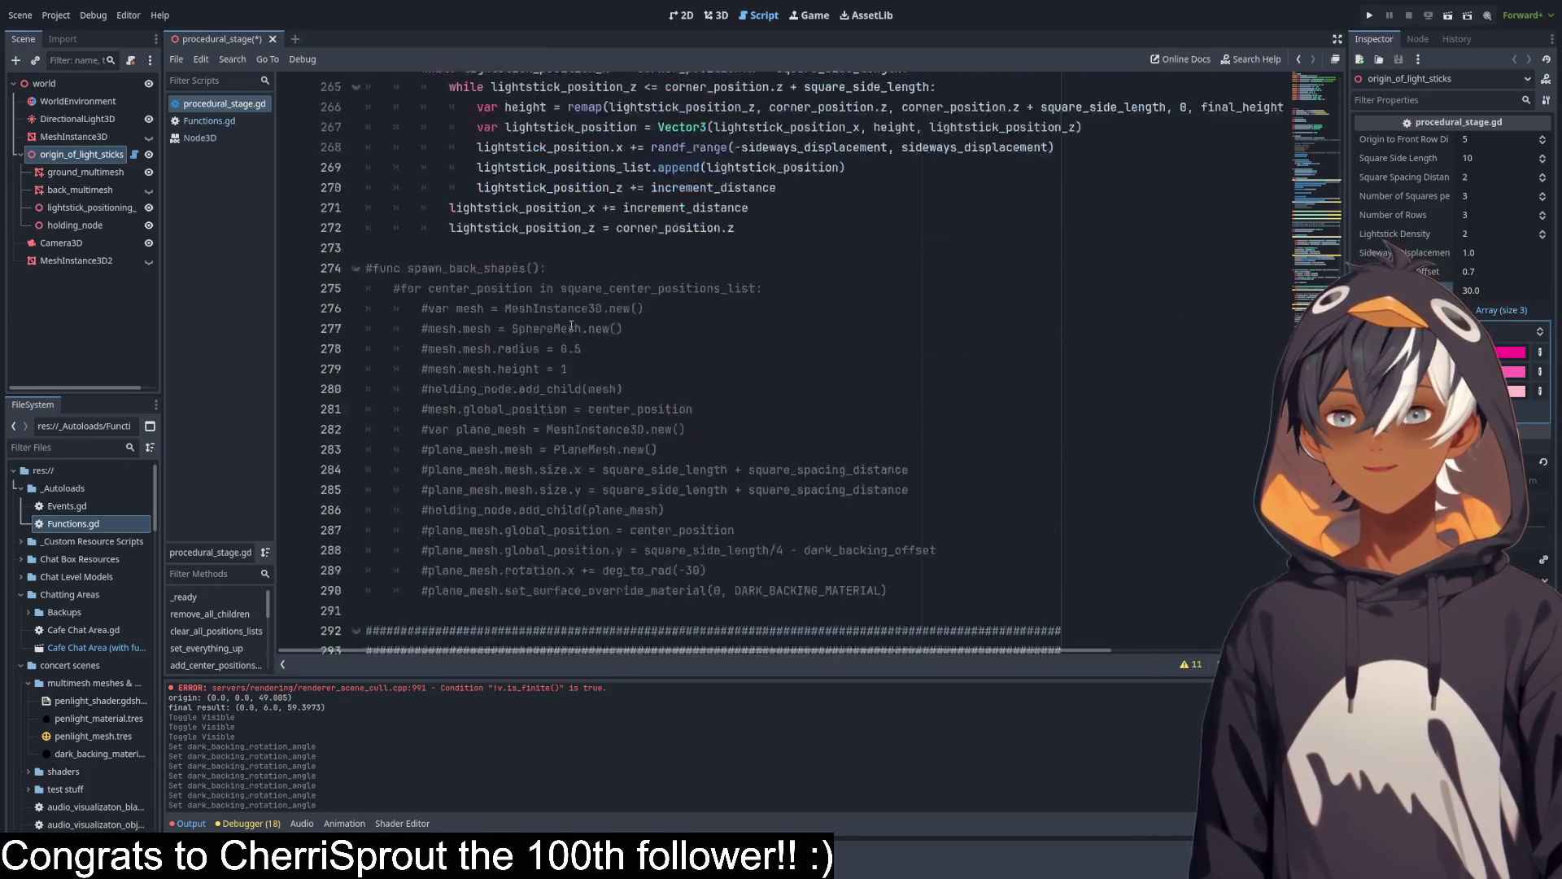
mouse_move(368, 507)
left_mouse_down()
mouse_move(618, 643)
mouse_move(618, 628)
left_mouse_up()
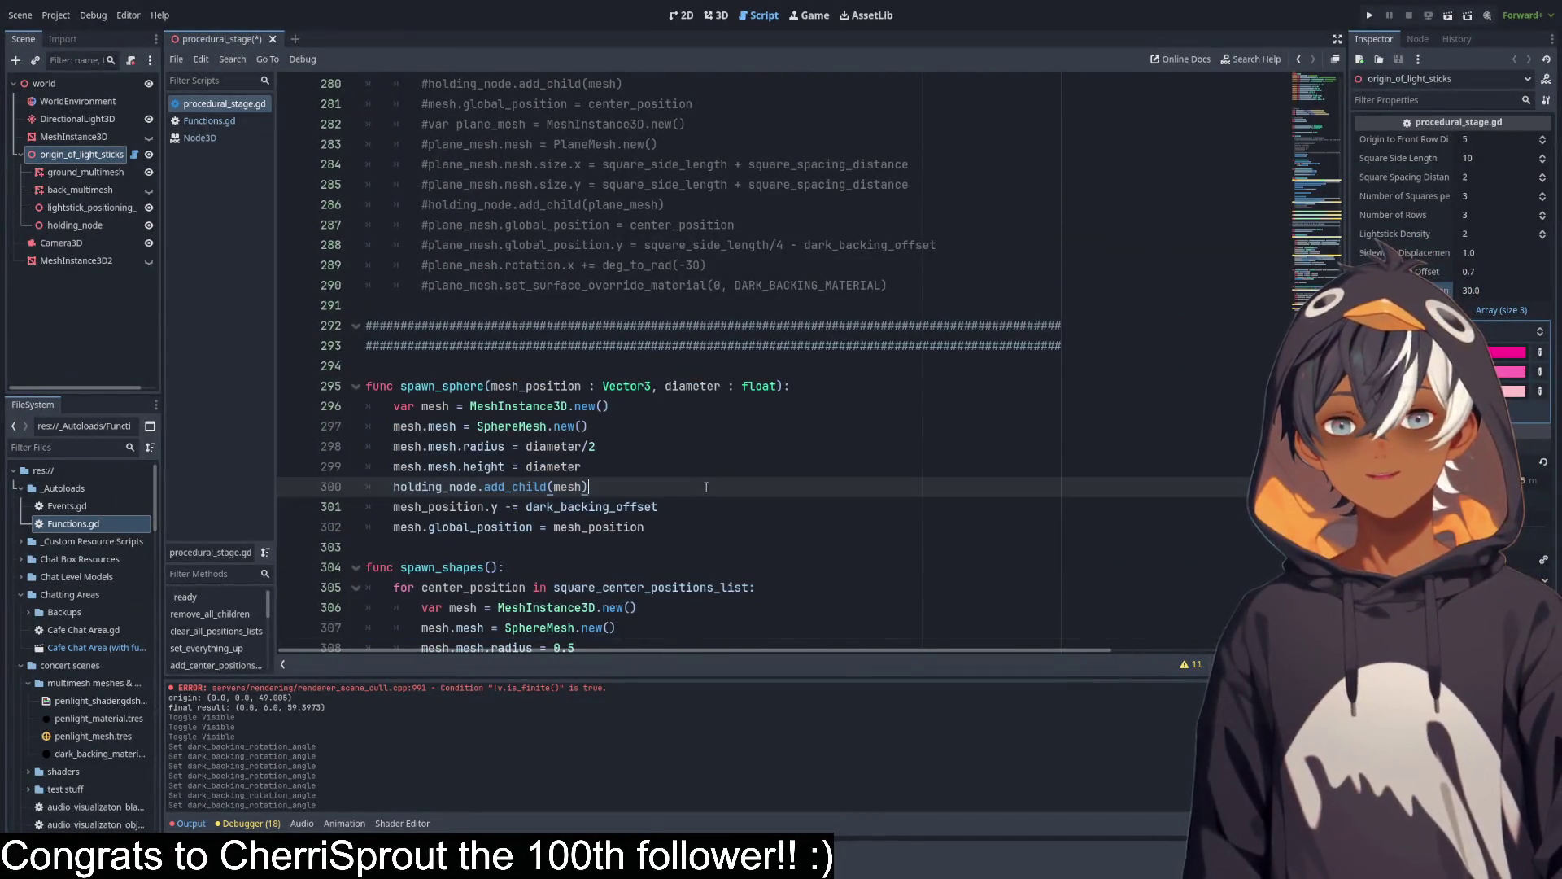
left_click_drag(658, 506, 541, 406)
scroll(754, 333, "up", 1)
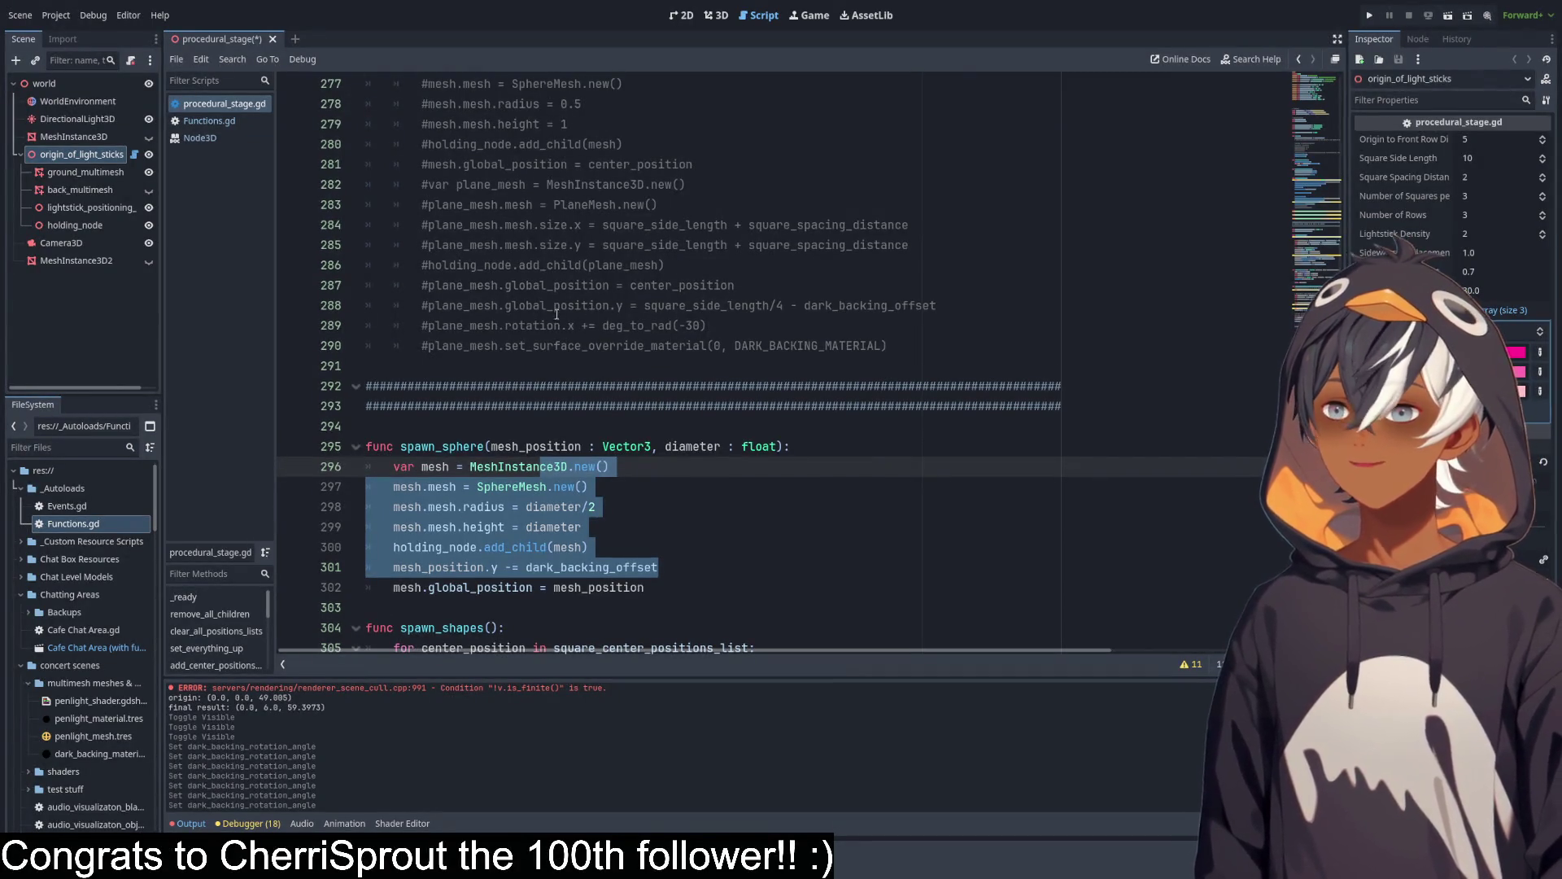
scroll(556, 313, "up", 5)
Scroll past the commented spawn_back_shapes call up to add_center_positions_of_back_squares_into_array.
left_click(634, 305)
left_click(634, 326)
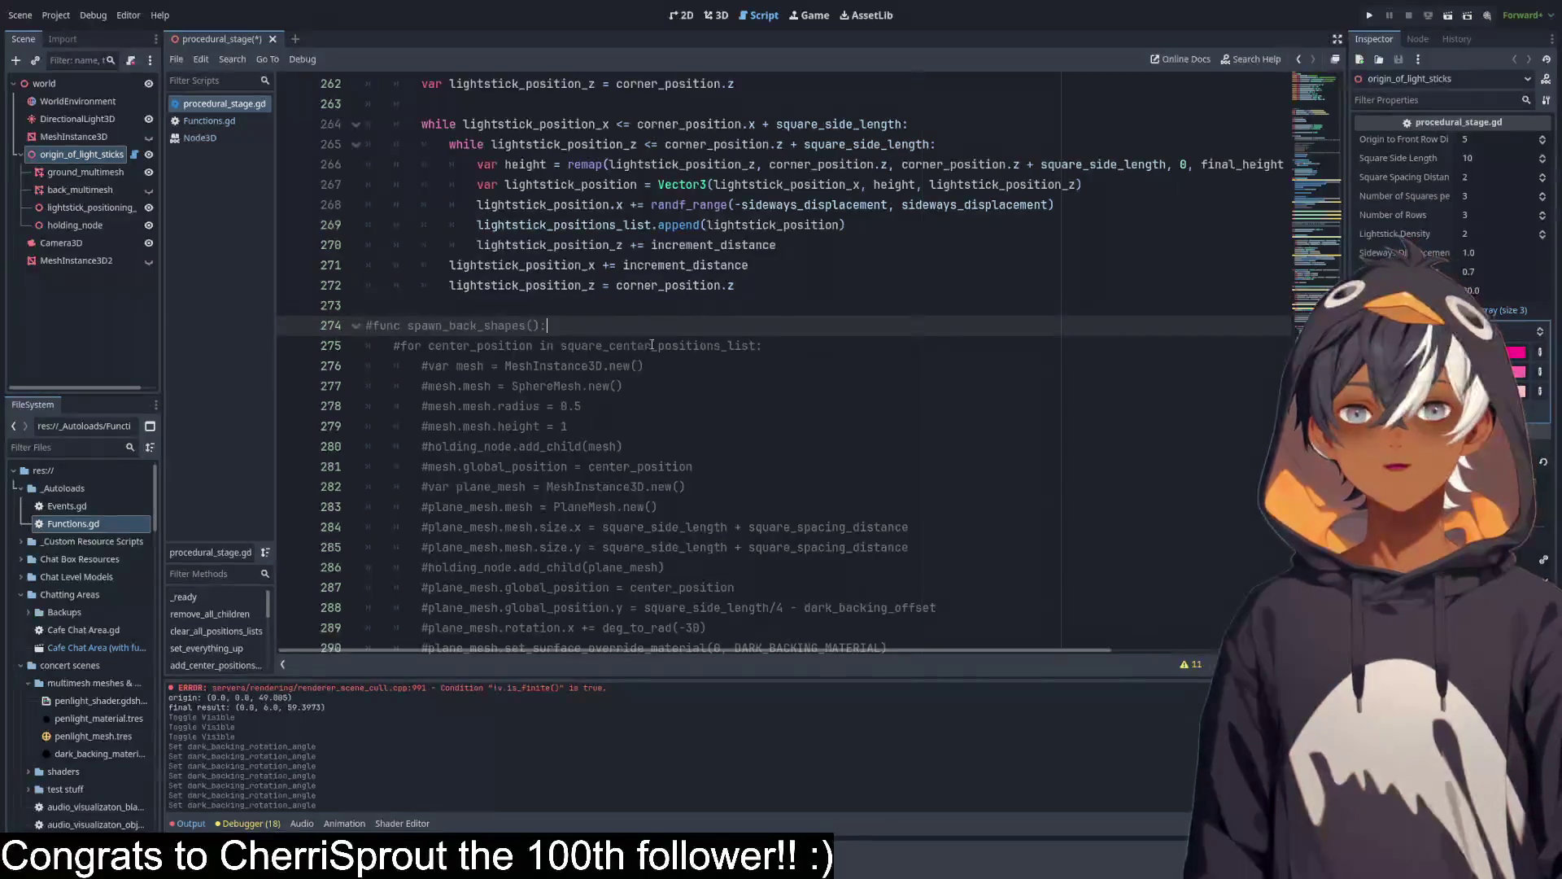
scroll(651, 345, "up", 4)
scroll(713, 253, "down", 7)
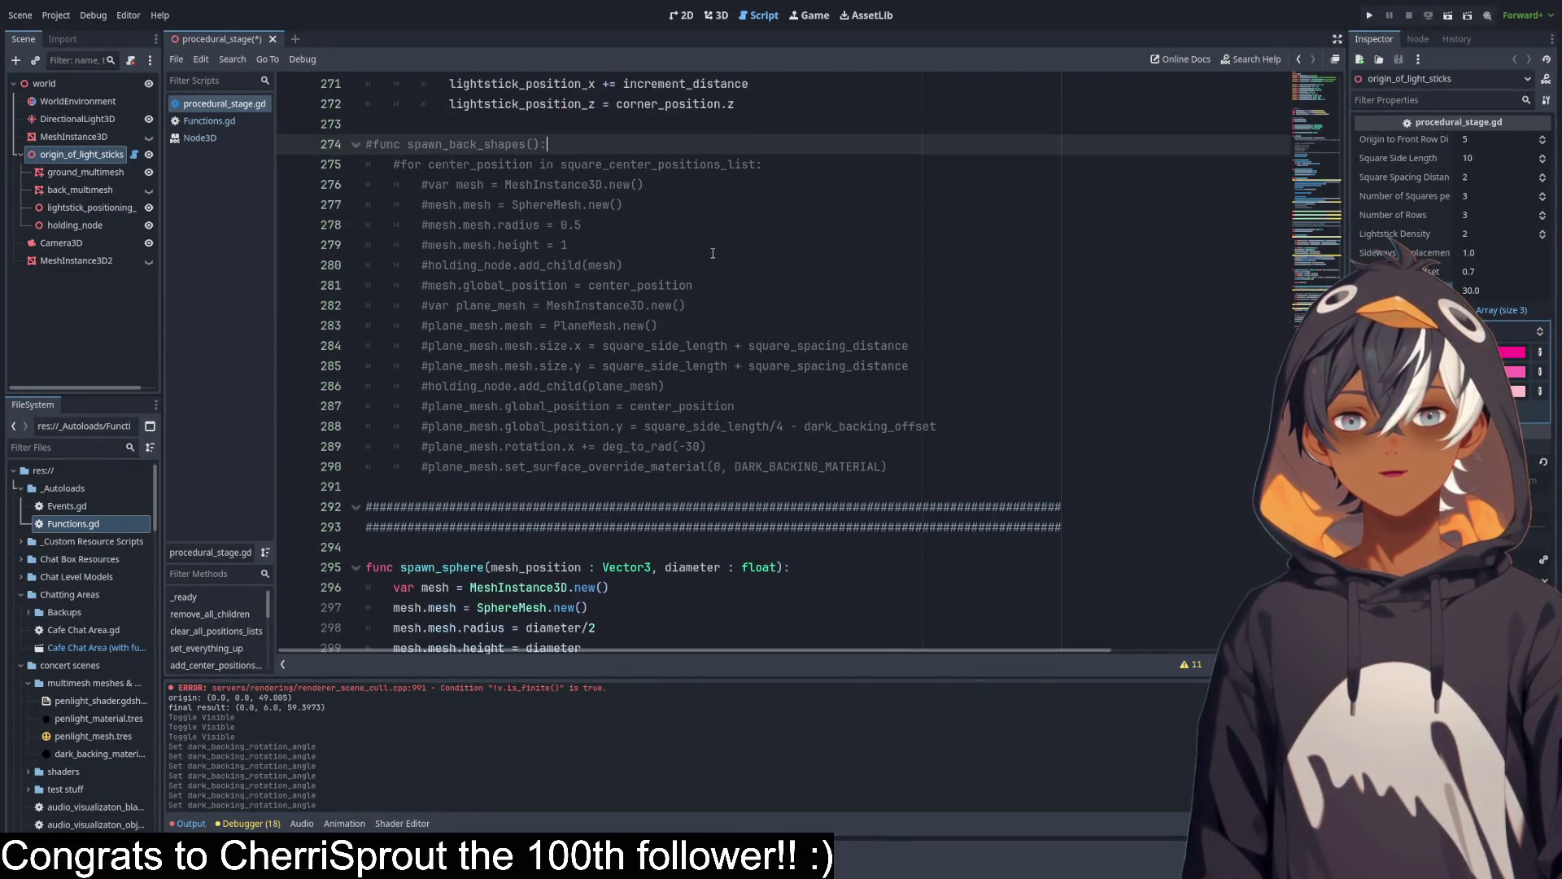
scroll(713, 253, "down", 16)
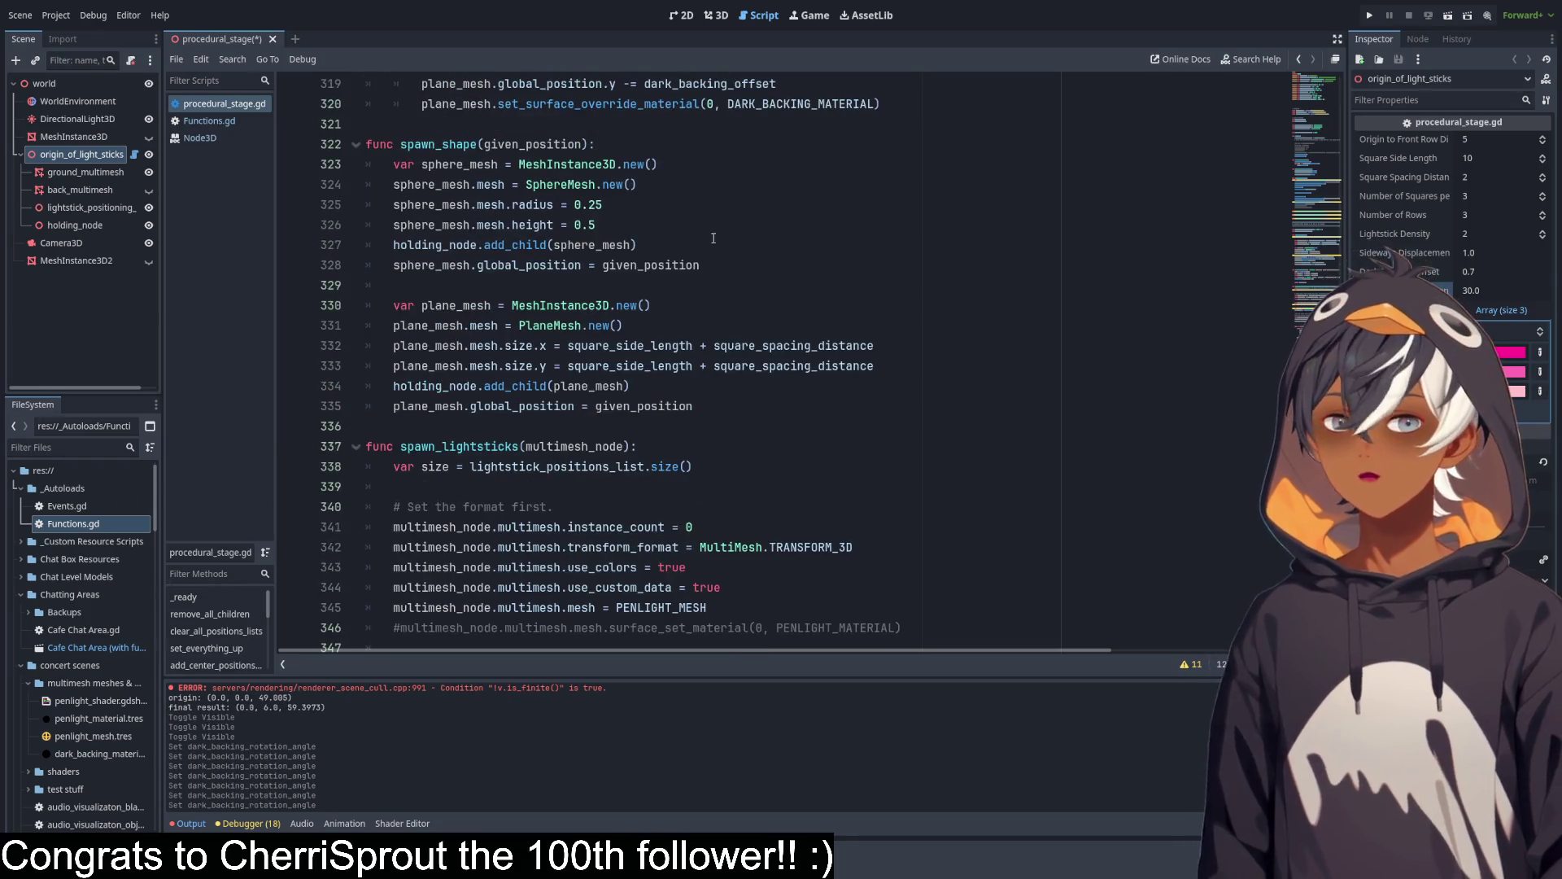
scroll(718, 236, "up", 12)
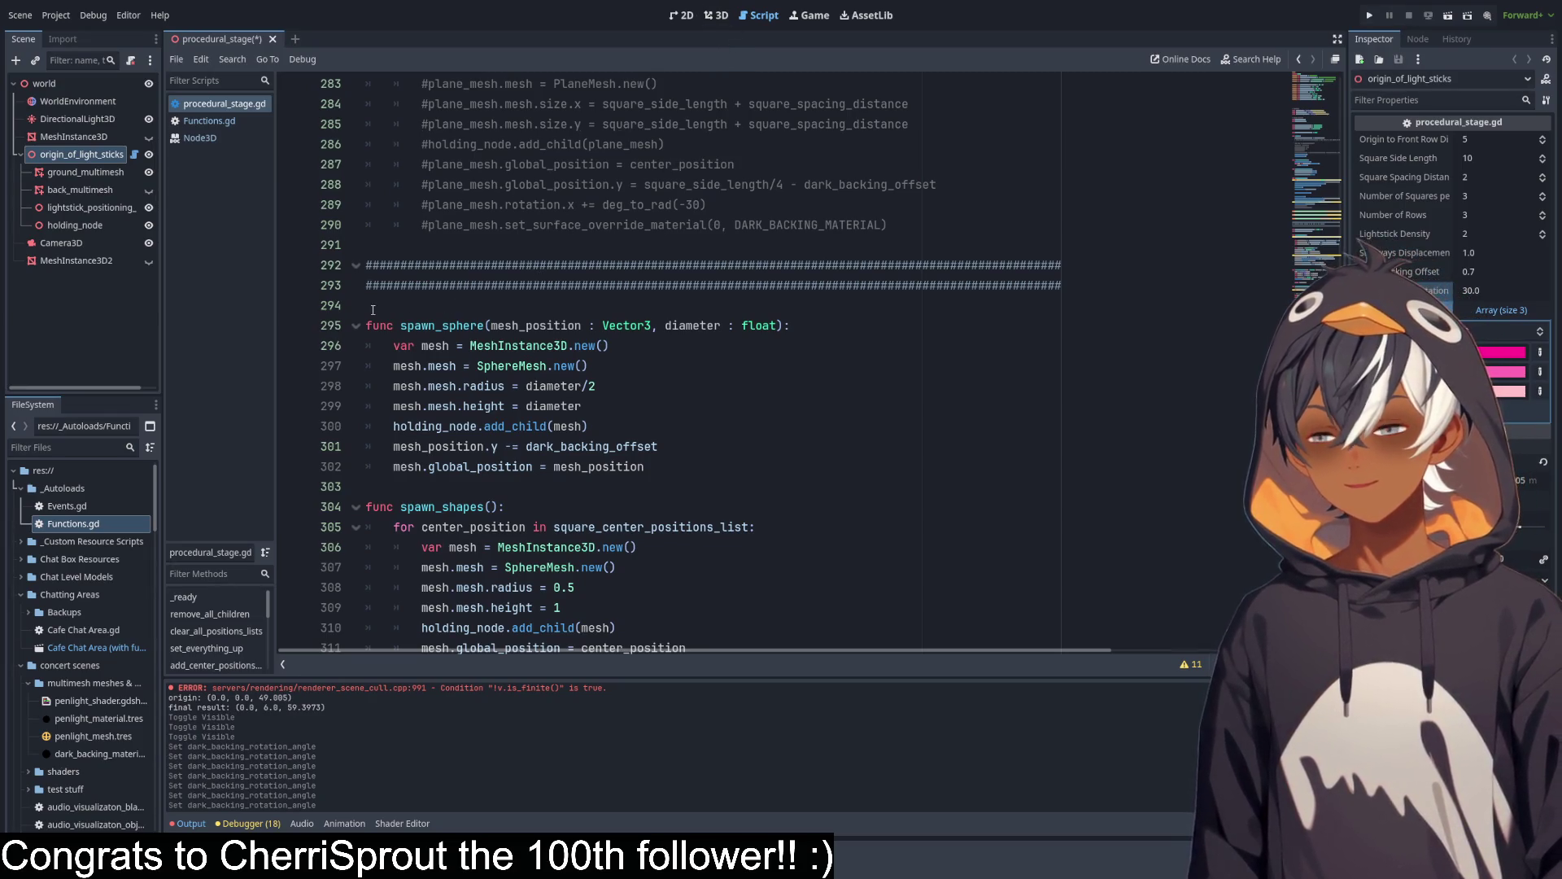
scroll(520, 305, "down", 15)
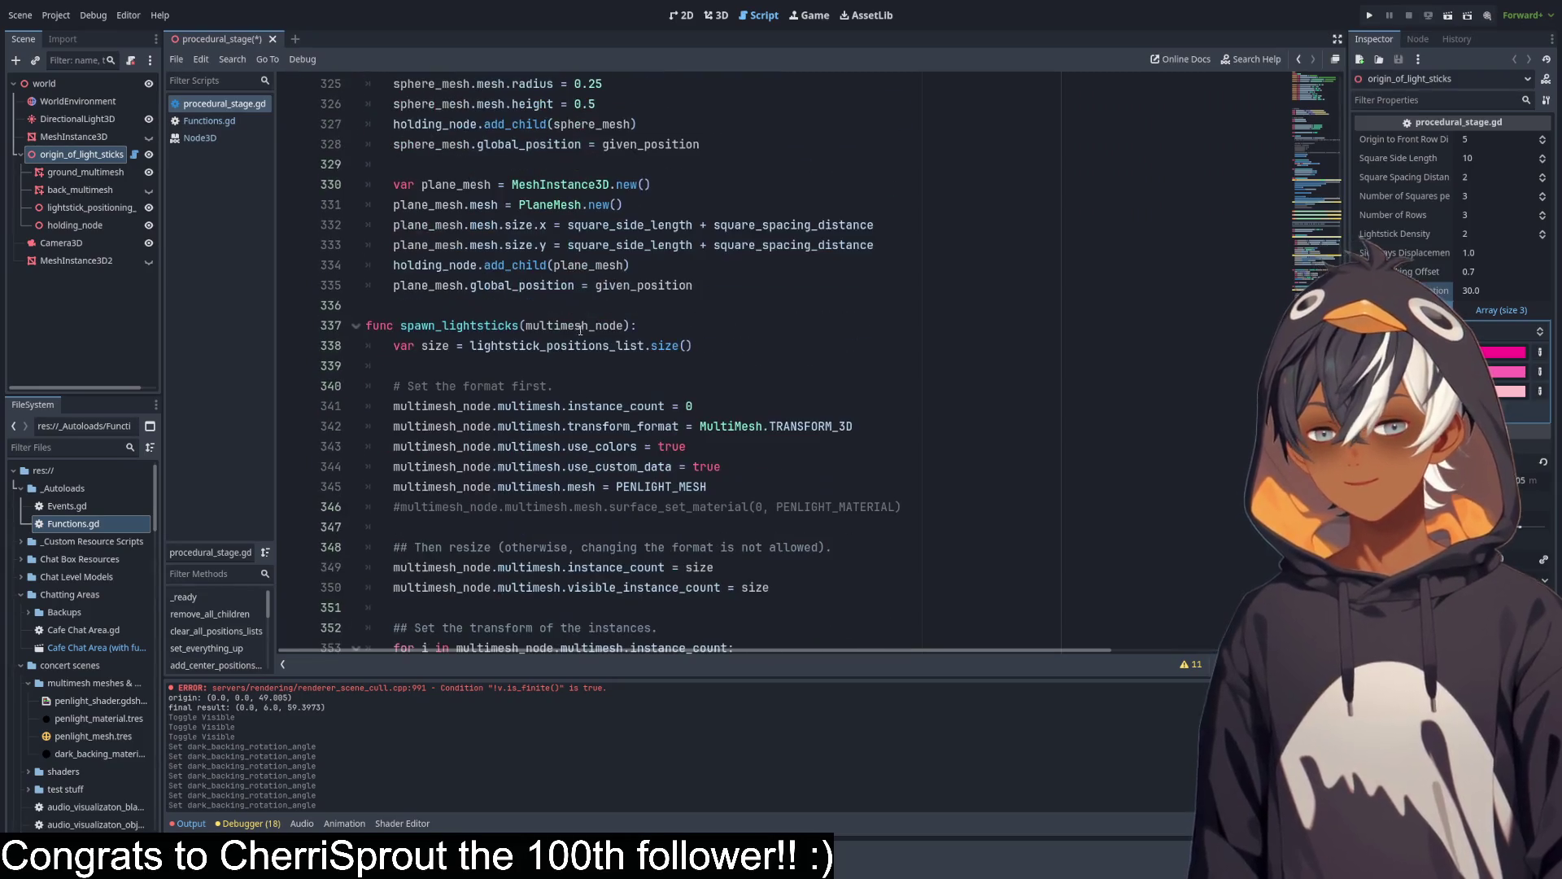
scroll(575, 306, "down", 2)
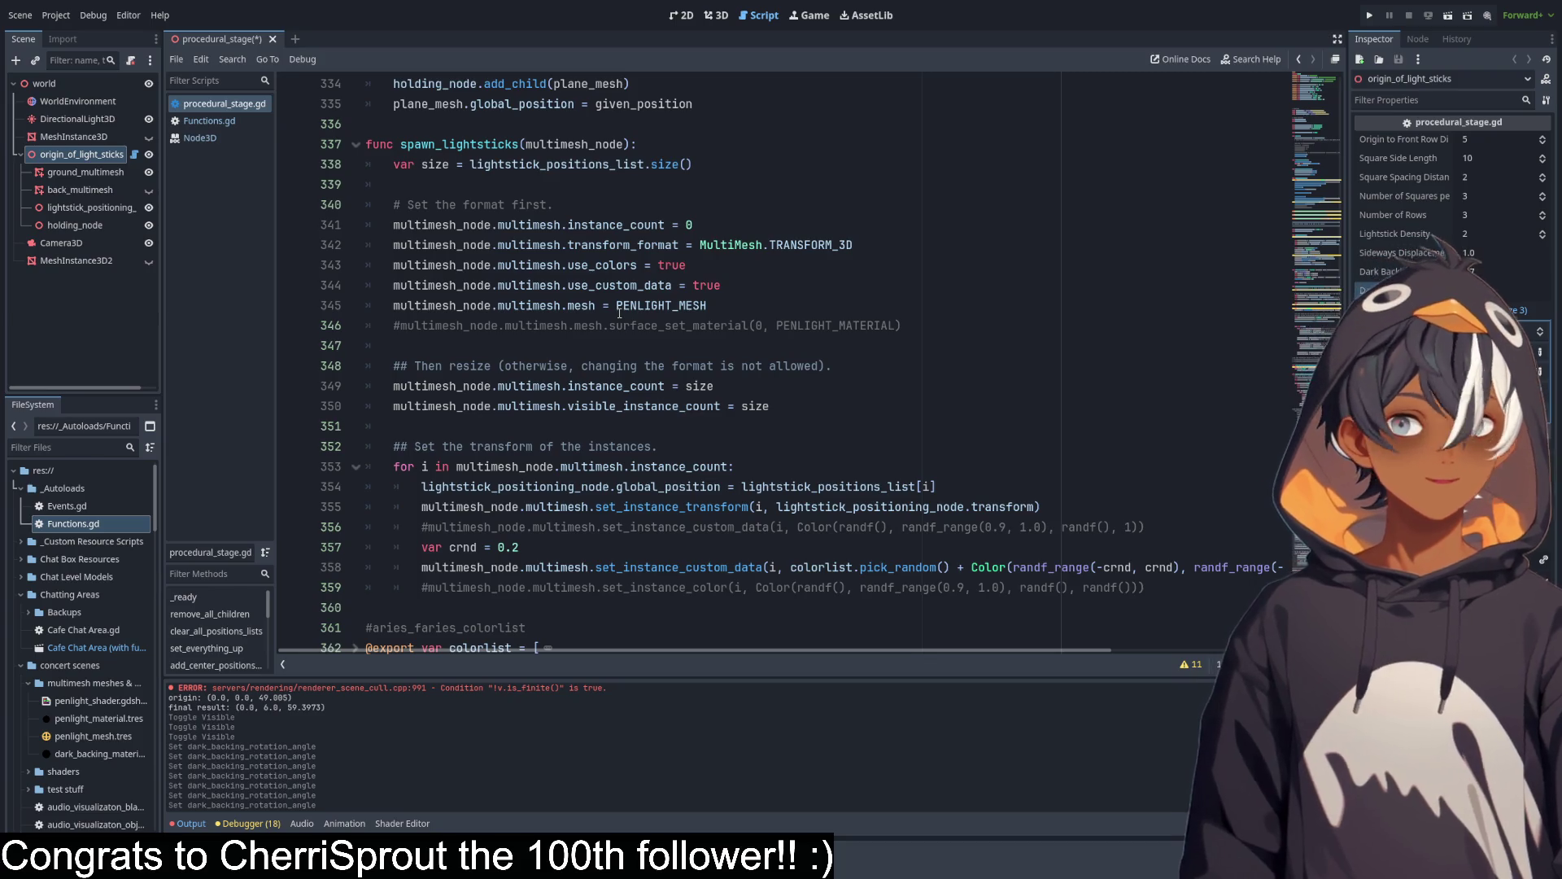
scroll(619, 312, "up", 20)
scroll(563, 257, "up", 14)
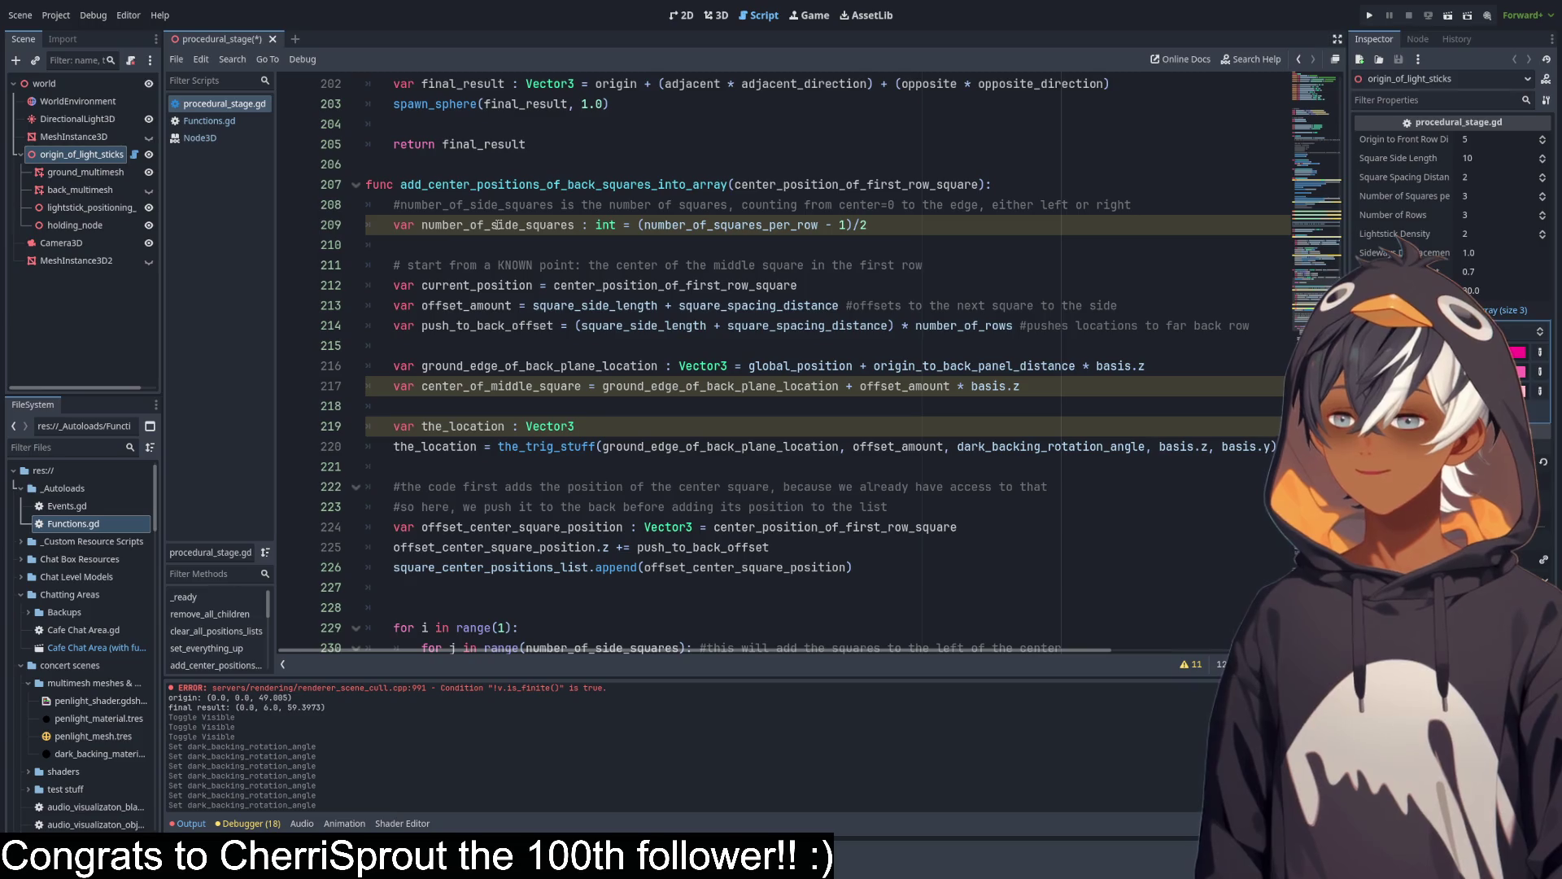
scroll(704, 226, "up", 7)
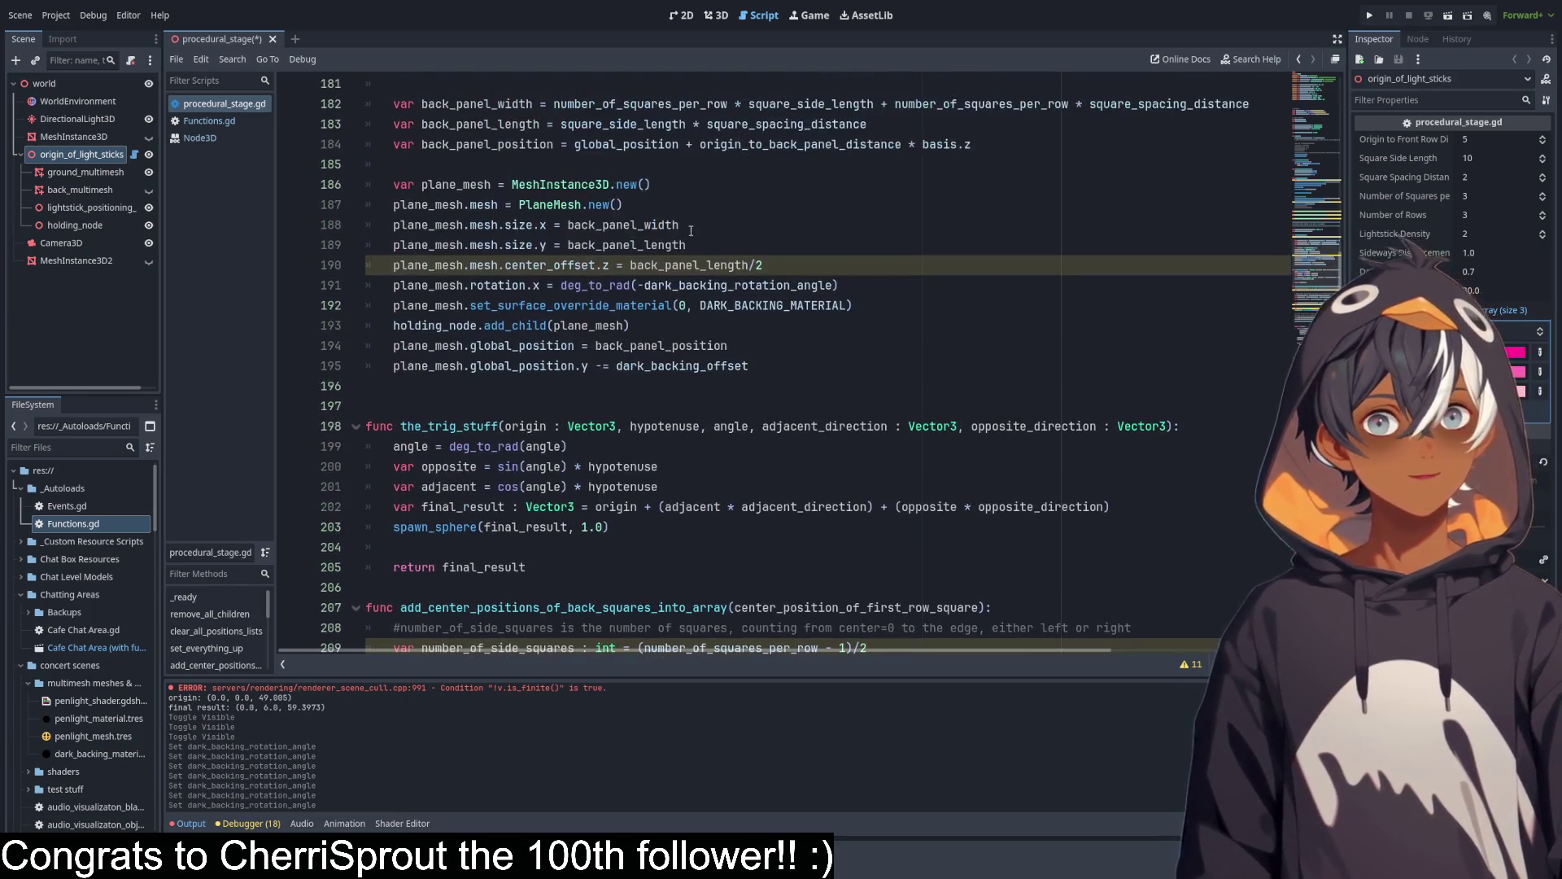
scroll(601, 358, "down", 5)
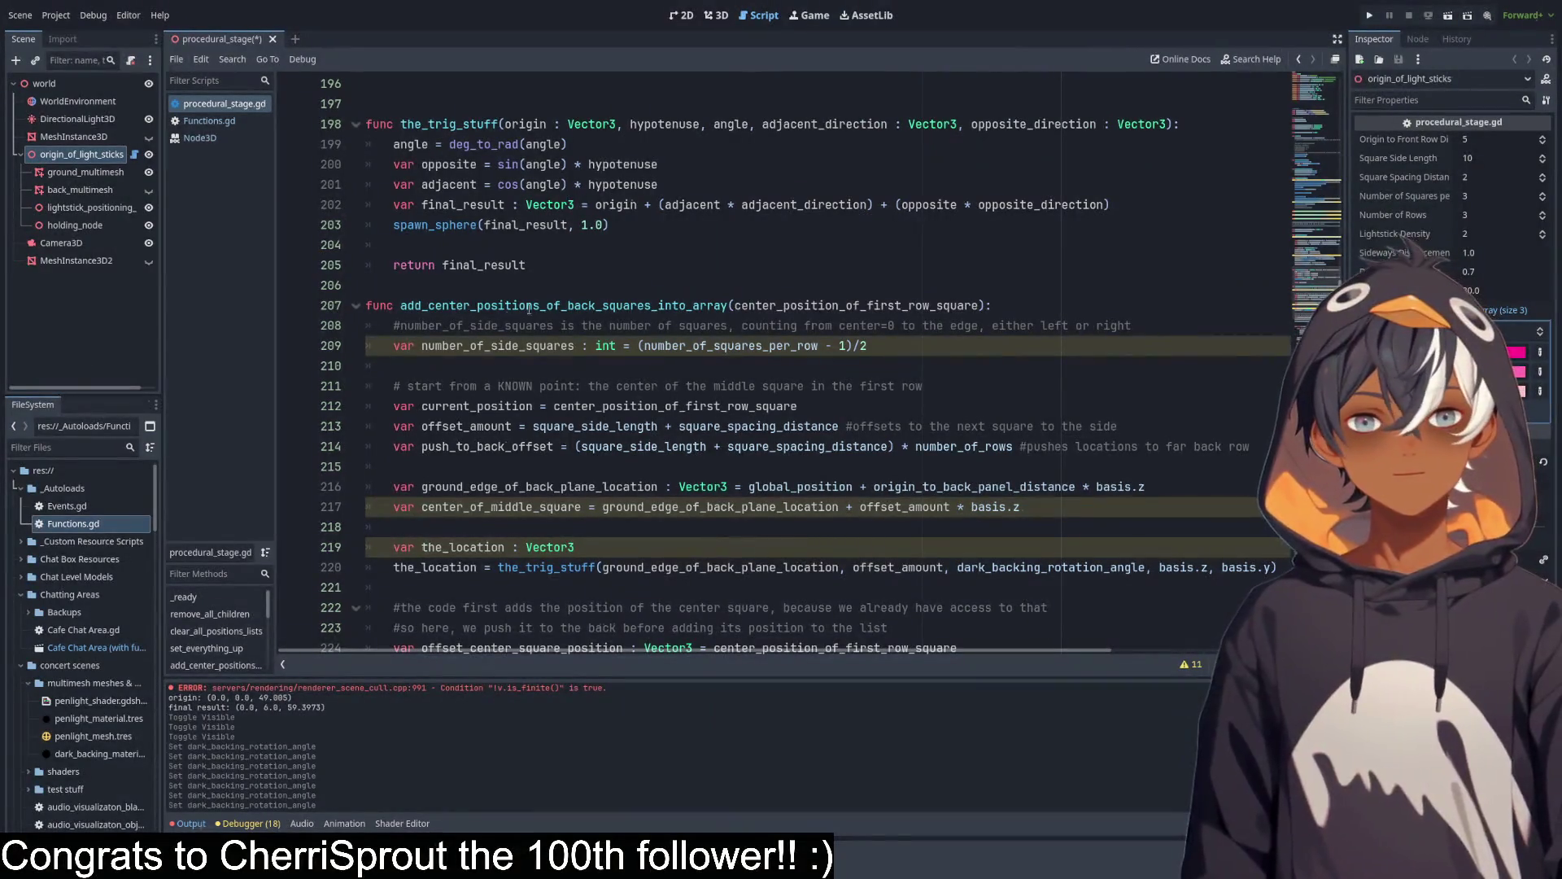
scroll(405, 346, "down", 3)
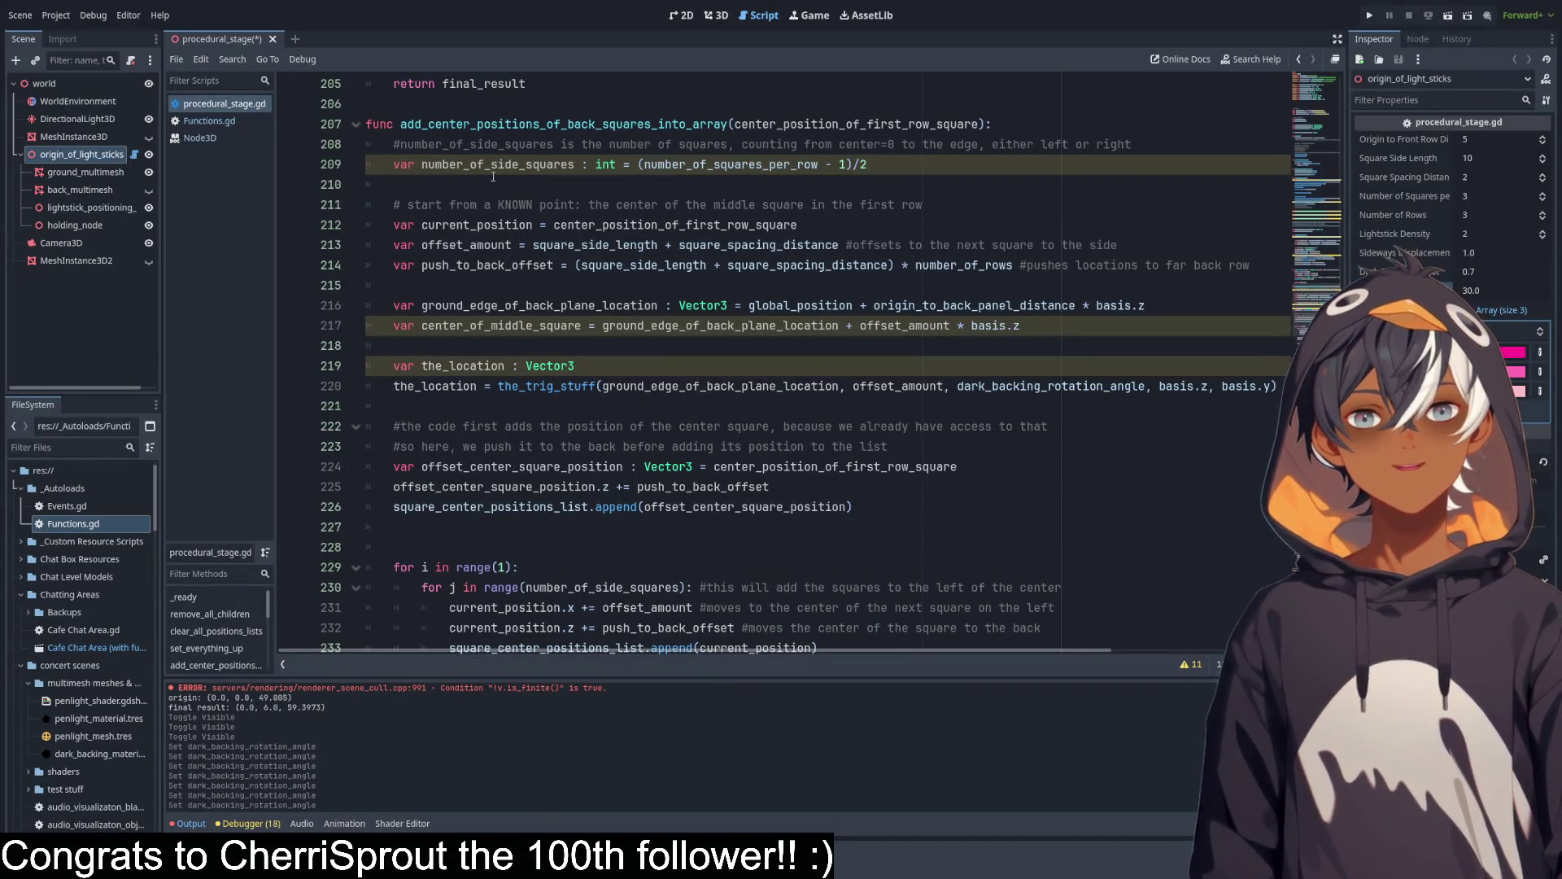
mouse_move(421, 163)
left_mouse_down()
mouse_move(505, 167)
mouse_move(603, 334)
mouse_move(840, 387)
left_mouse_up()
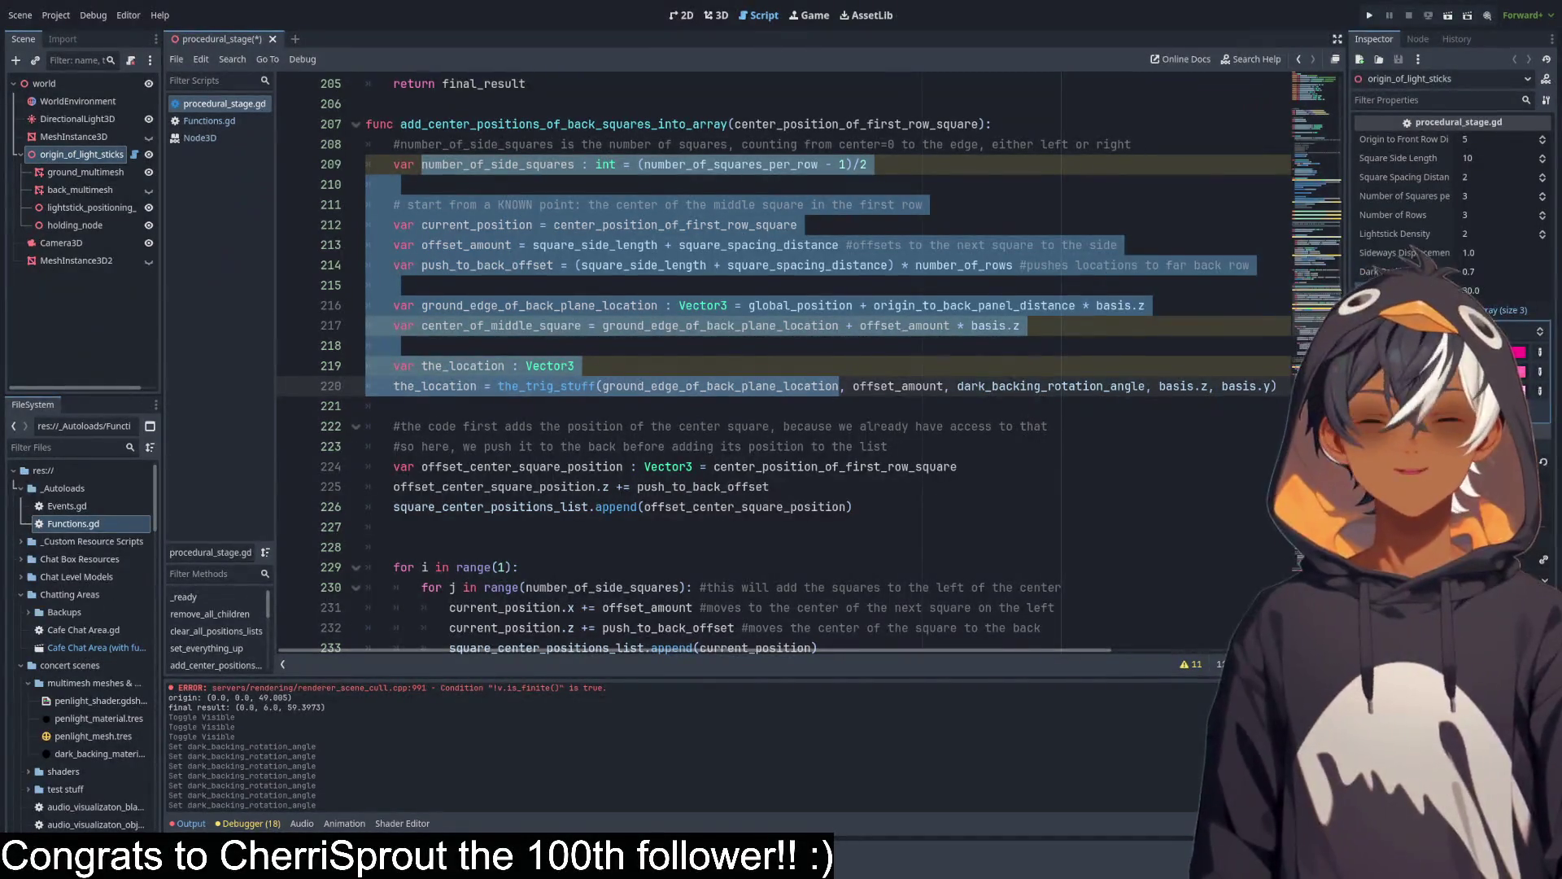
left_click(875, 282)
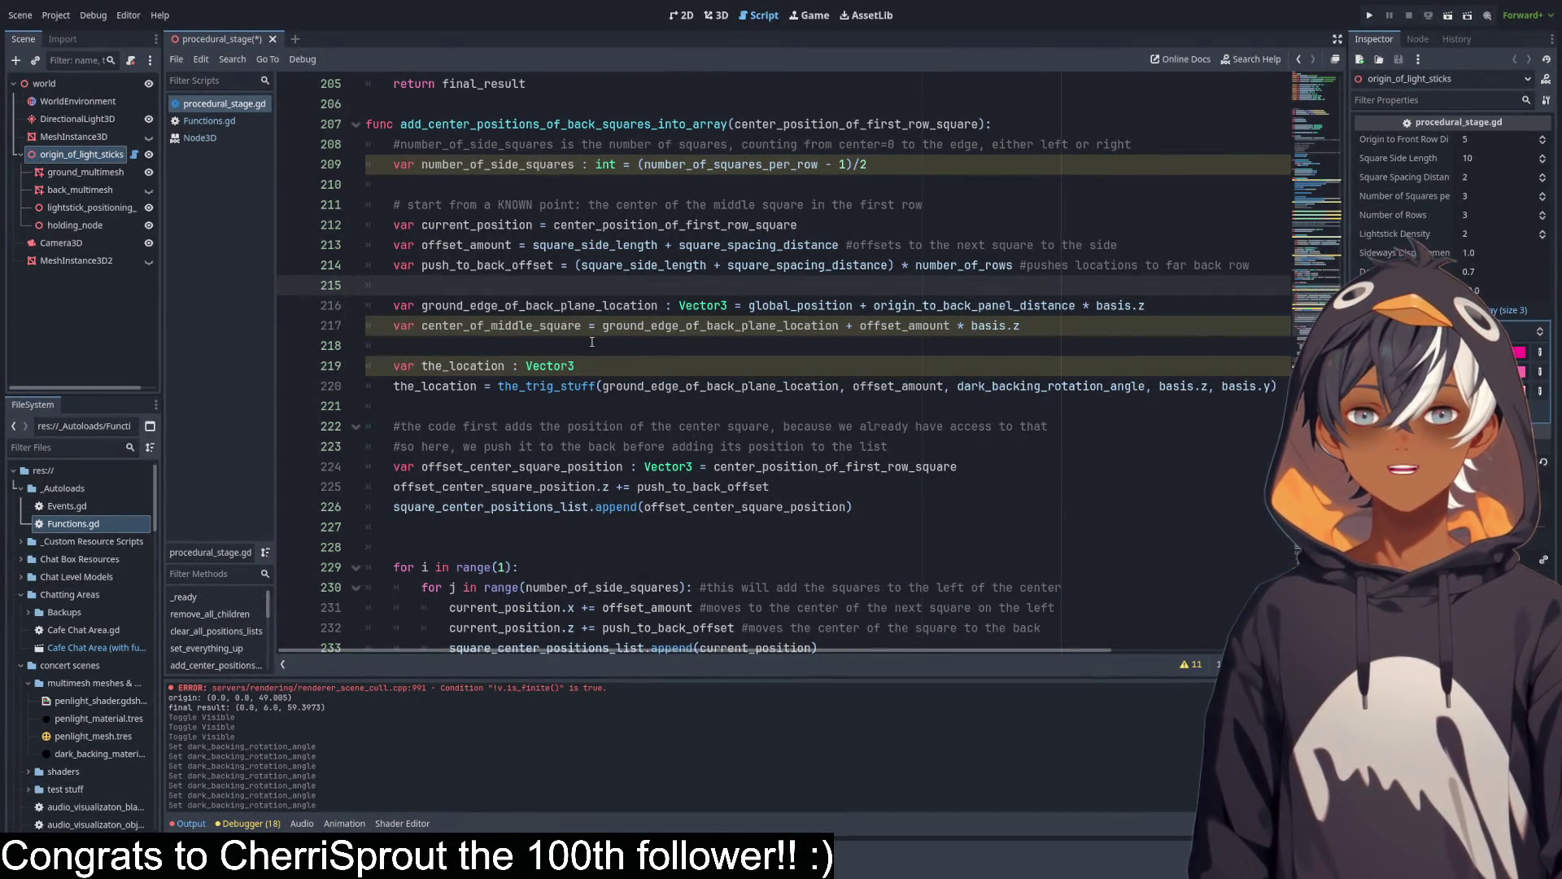
left_click(488, 405)
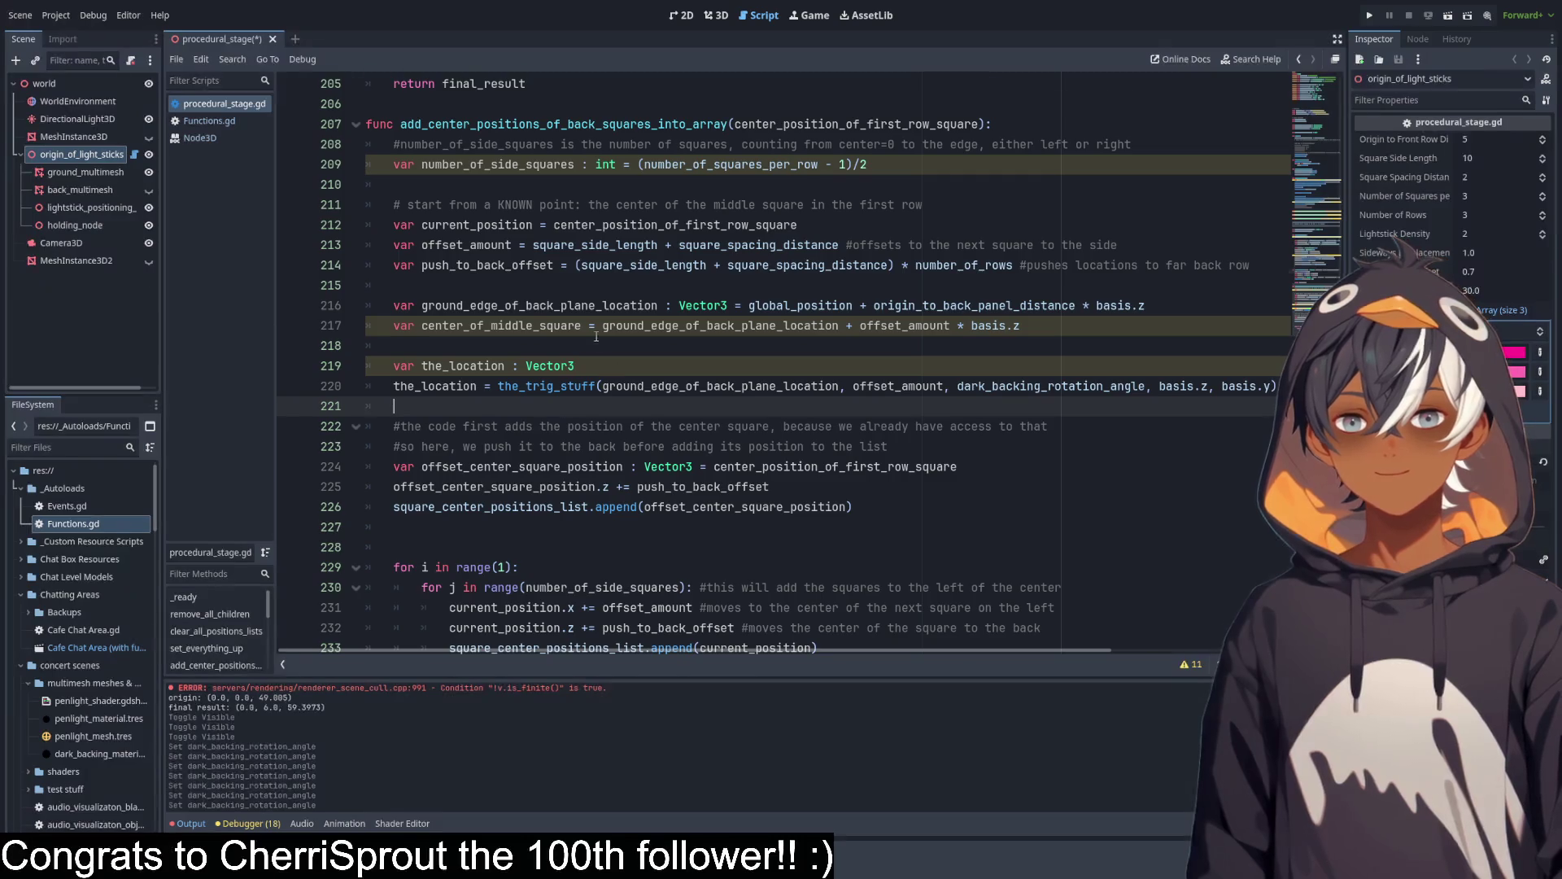
scroll(521, 366, "down", 4)
scroll(546, 267, "up", 3)
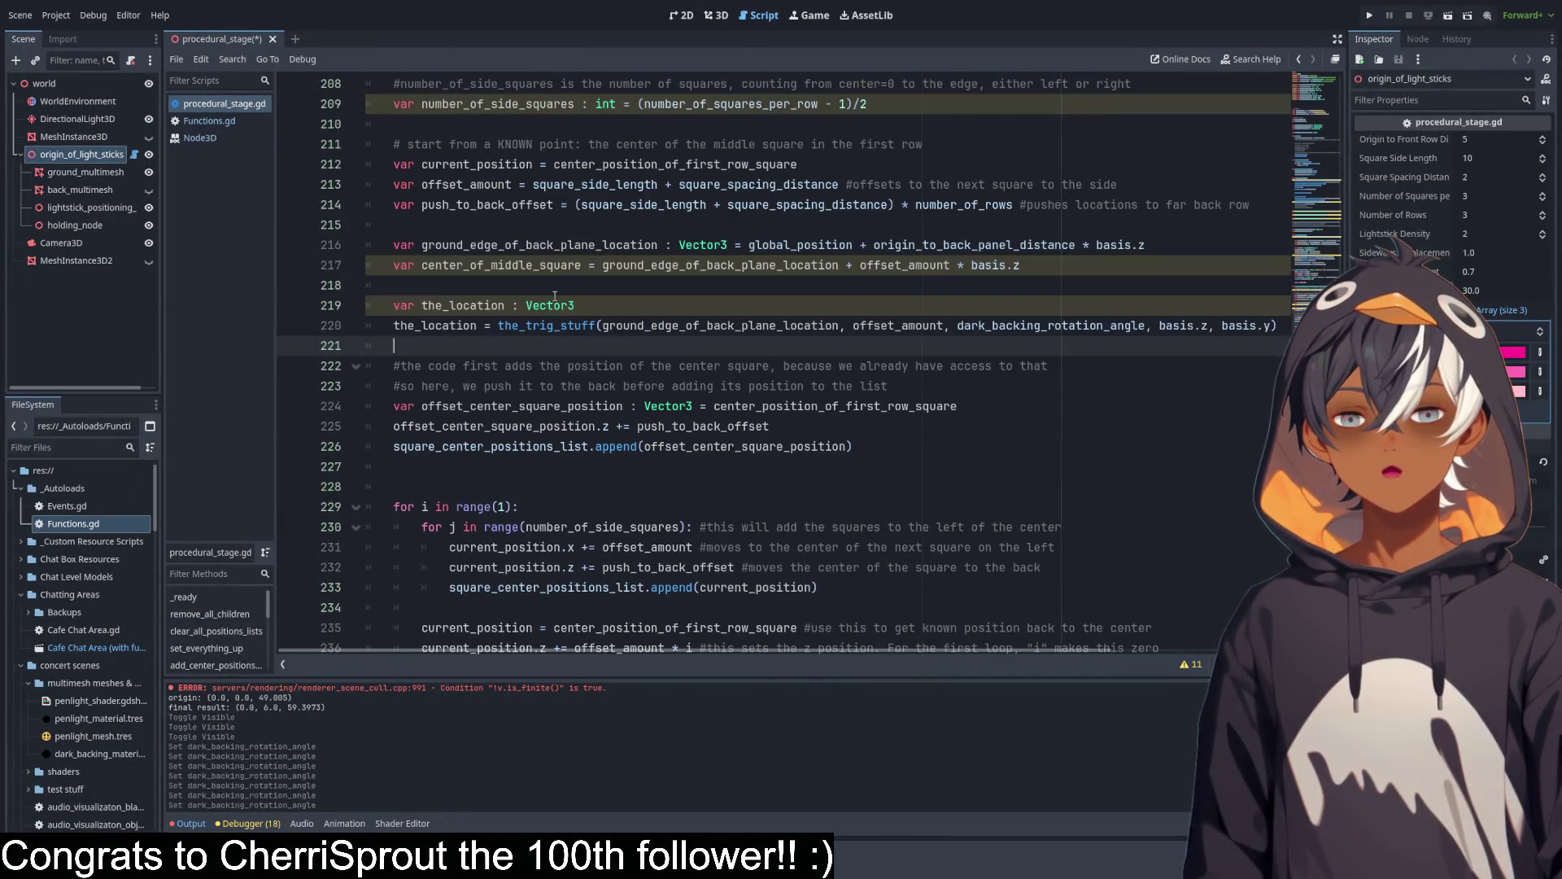
left_click(511, 306)
double_click(448, 305)
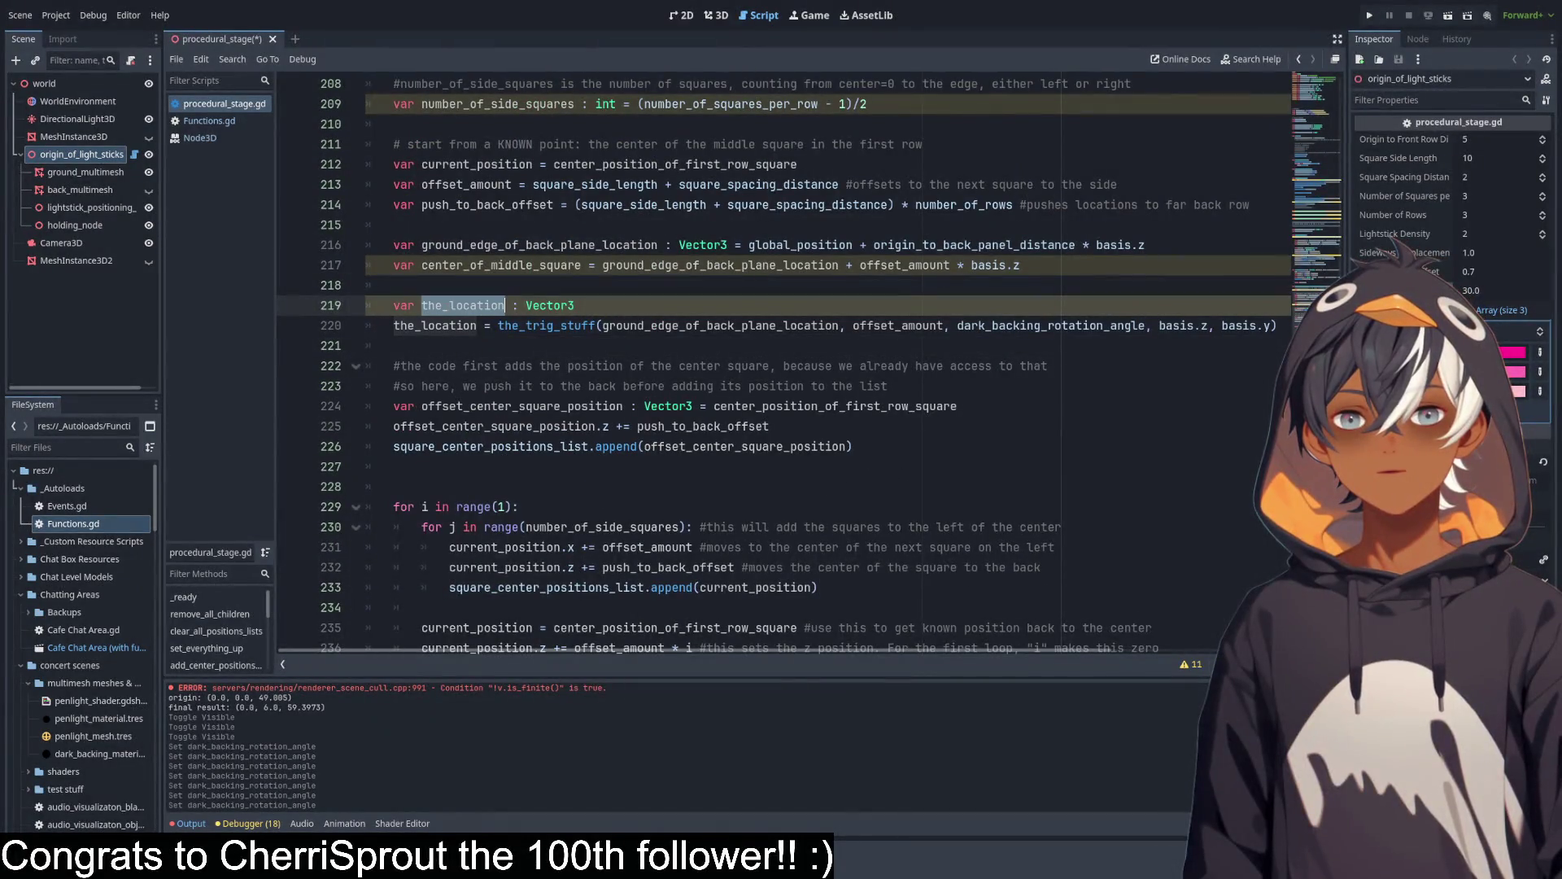
double_click(440, 325)
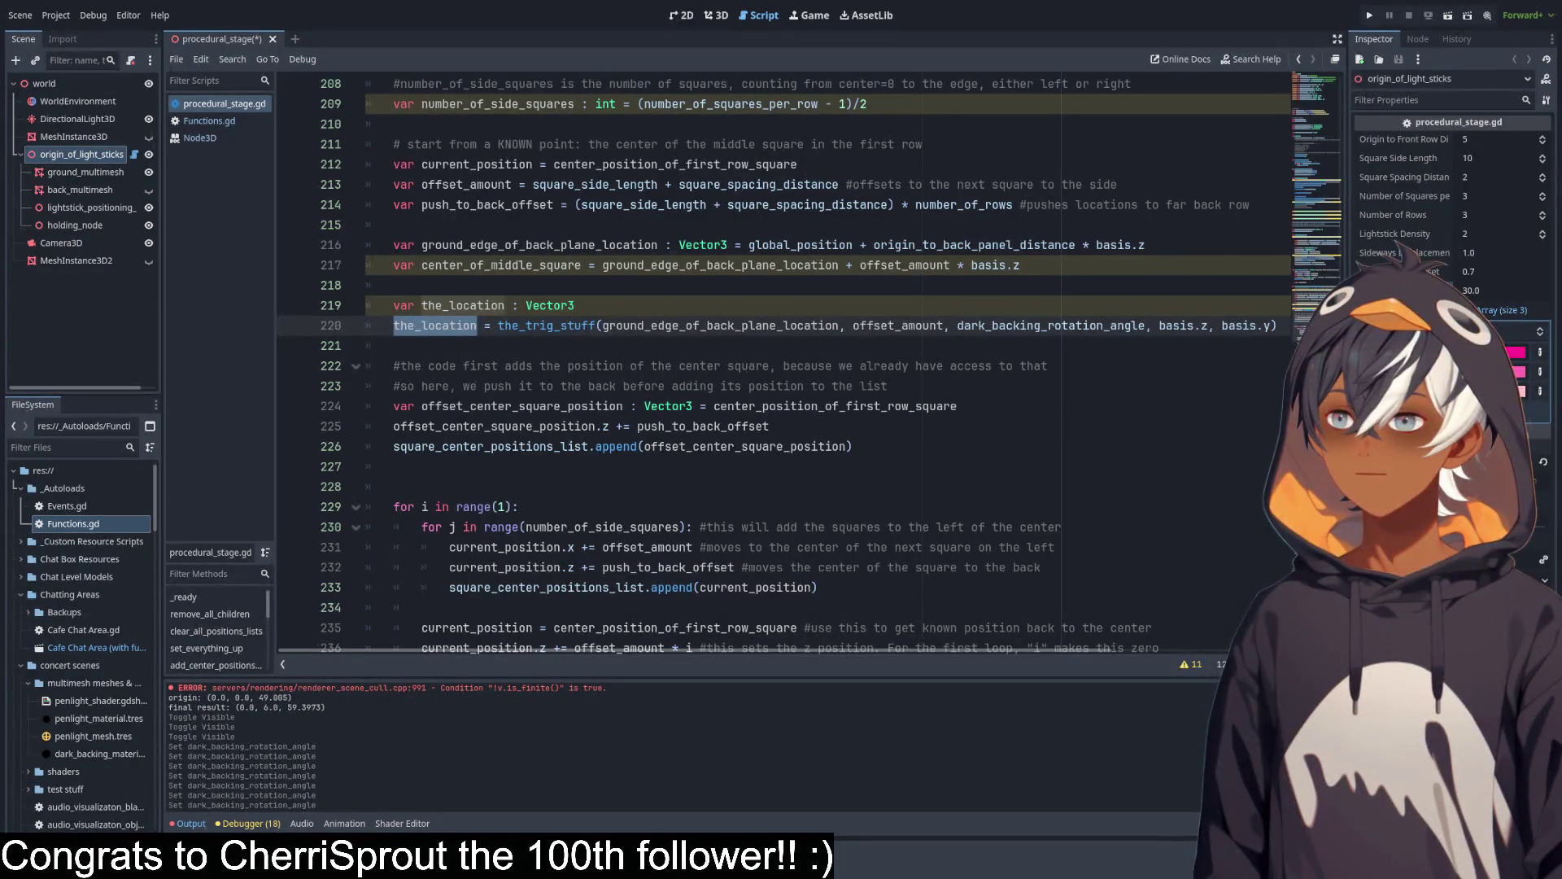
scroll(514, 250, "down", 2)
left_click(514, 245)
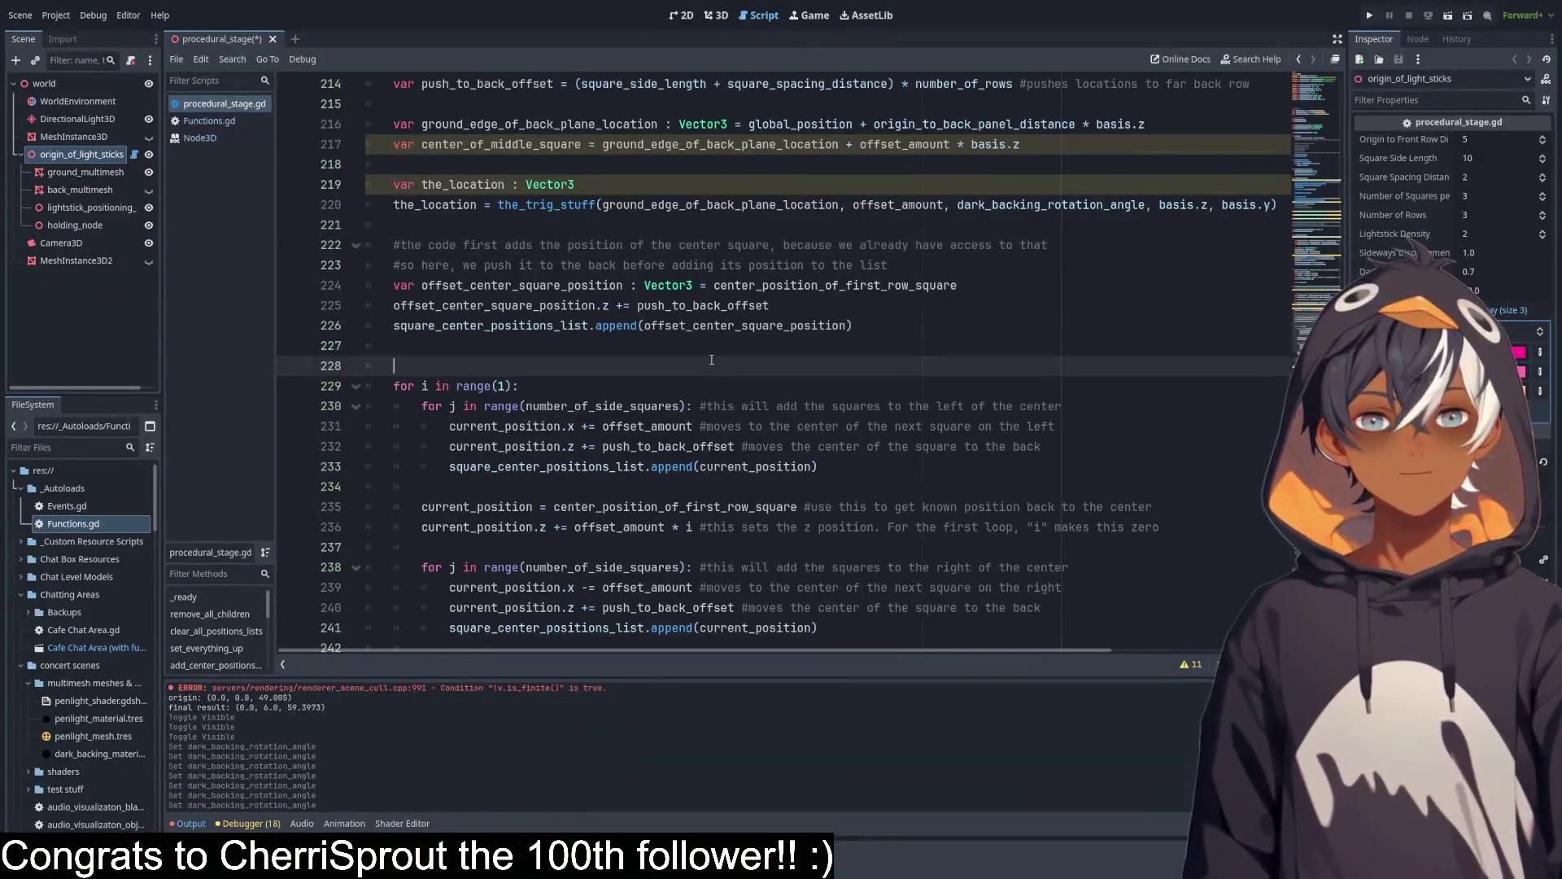
scroll(547, 354, "up", 3)
left_click(548, 354)
mouse_move(547, 354)
left_mouse_down()
mouse_move(488, 368)
mouse_move(629, 377)
left_mouse_up()
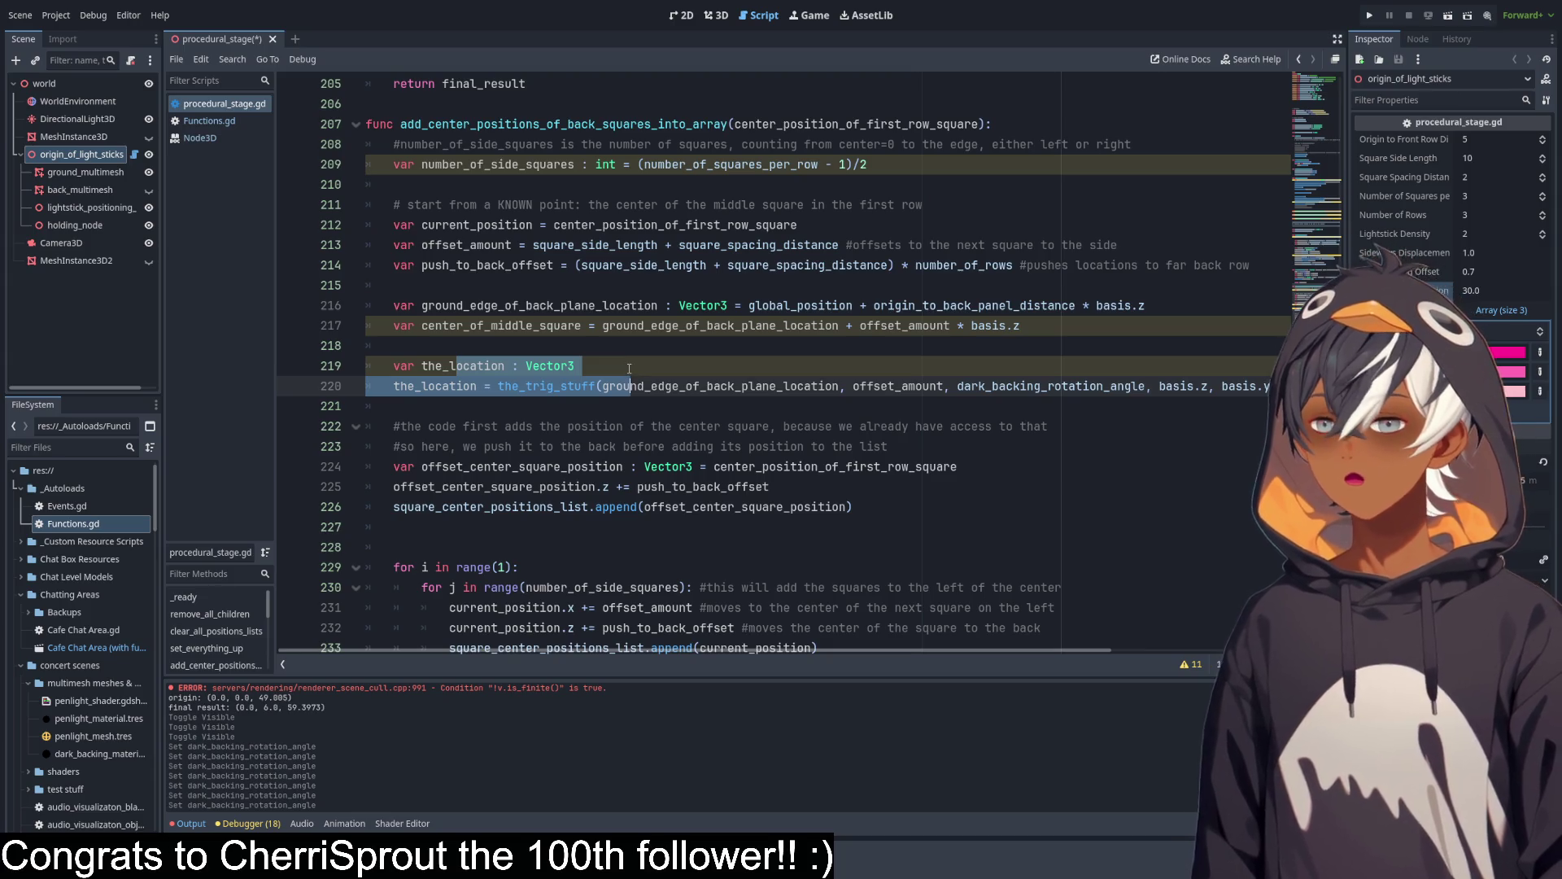
left_click(496, 415)
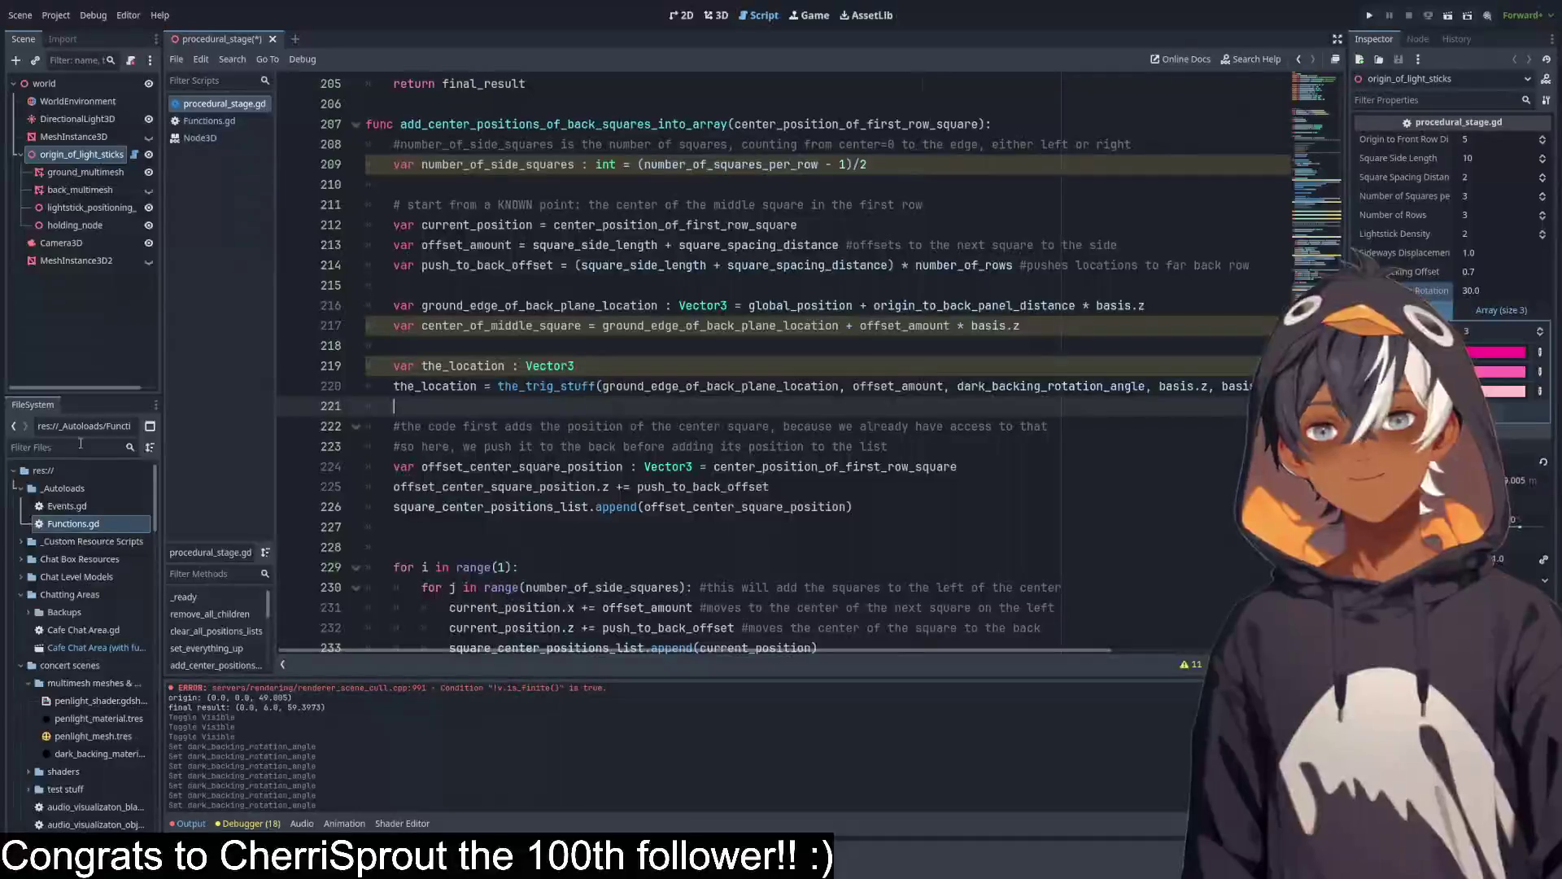
scroll(695, 643, "right", 5)
scroll(696, 643, "left", 5)
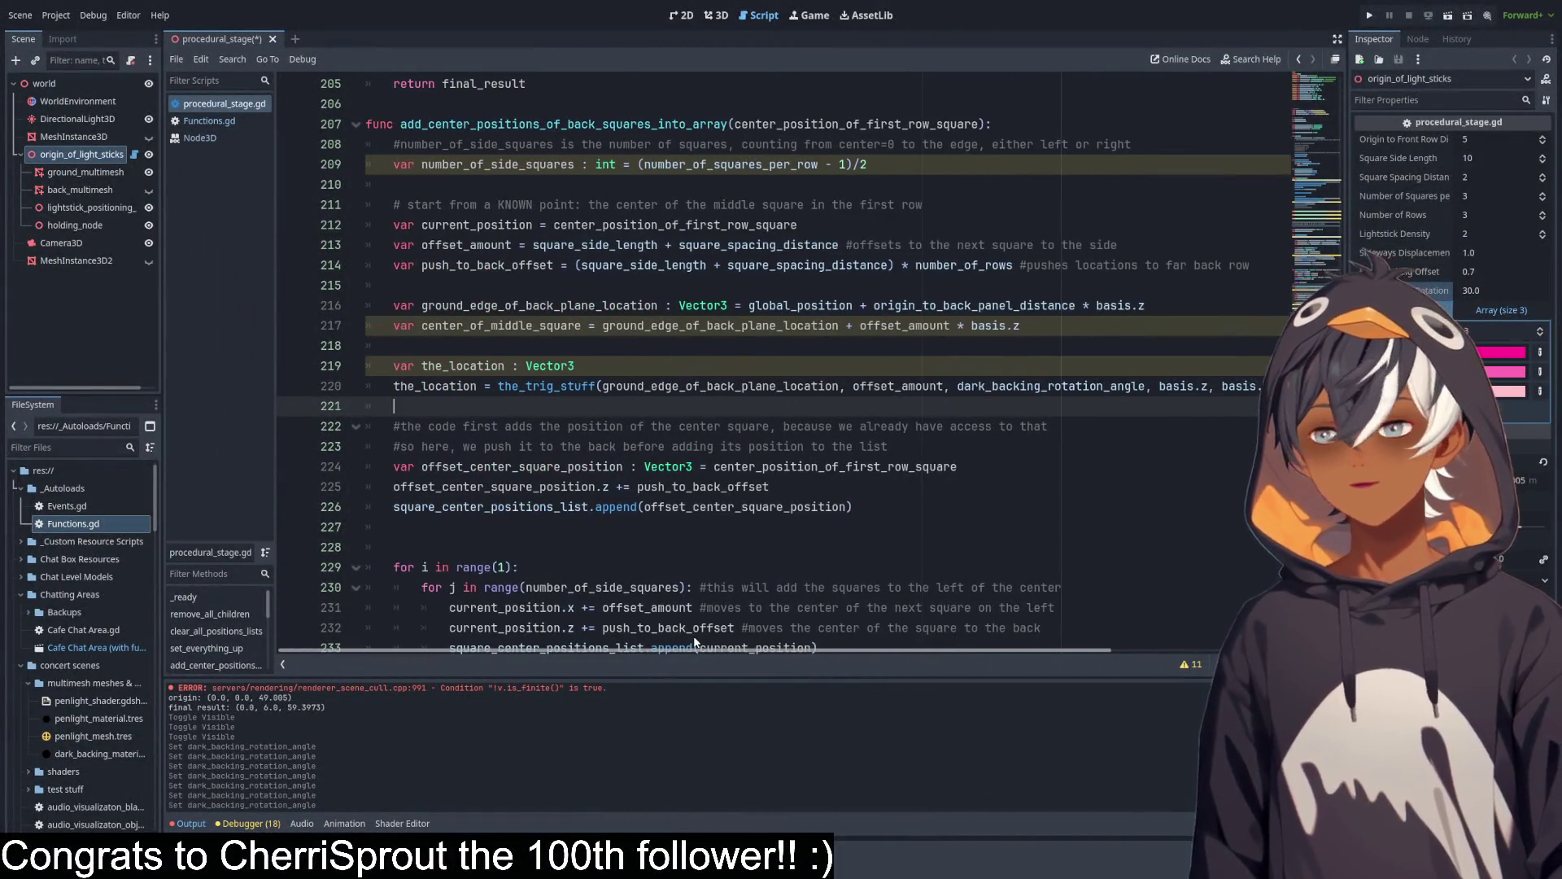
scroll(695, 643, "right", 5)
scroll(631, 591, "left", 5)
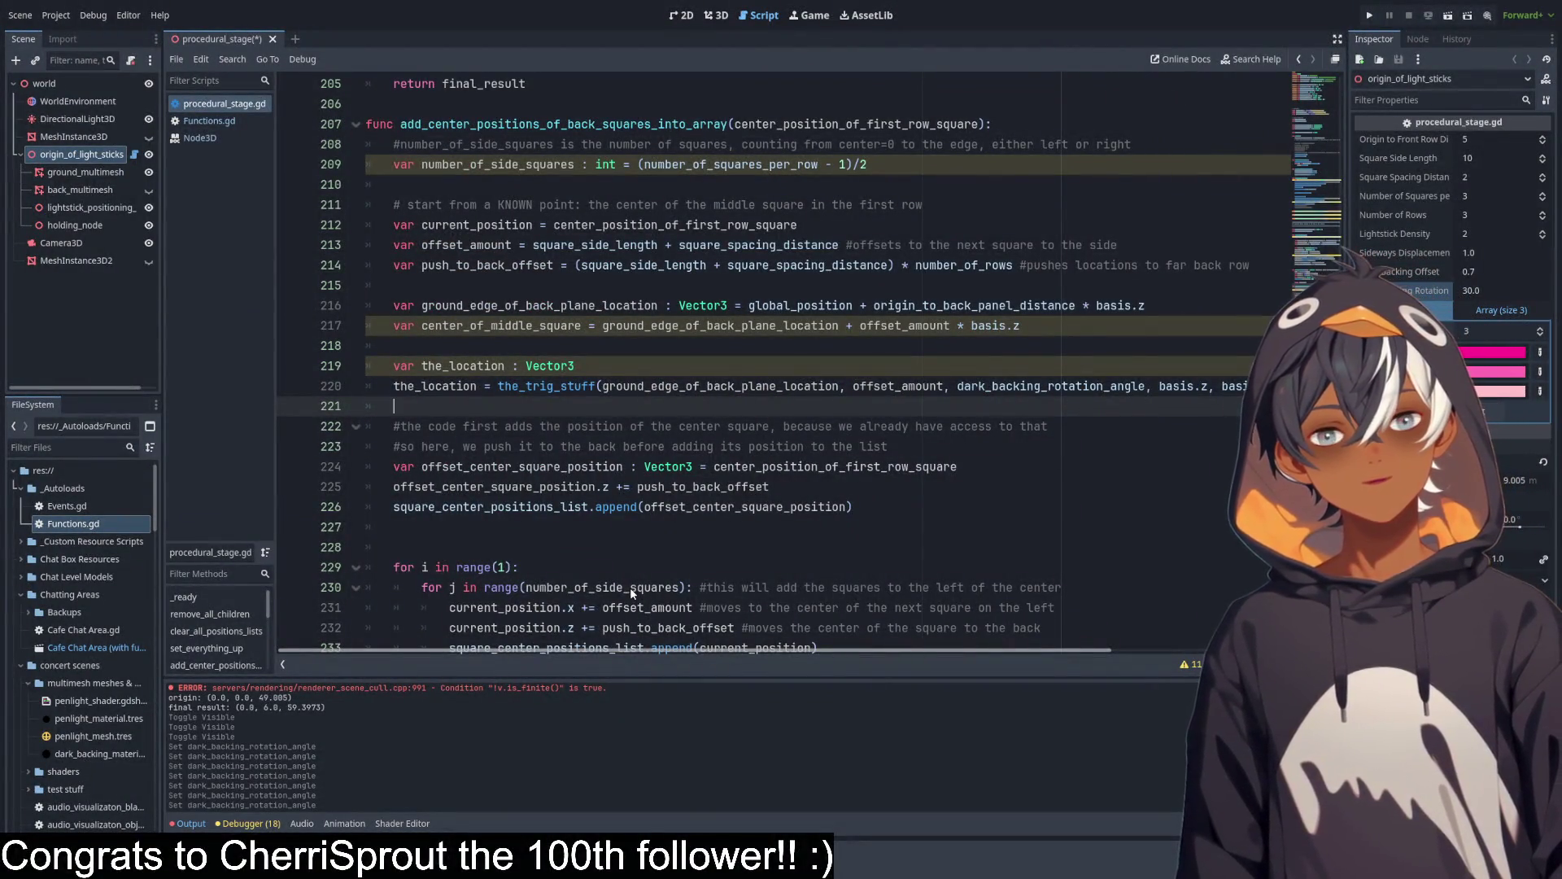
scroll(1023, 596, "right", 3)
scroll(1024, 595, "left", 3)
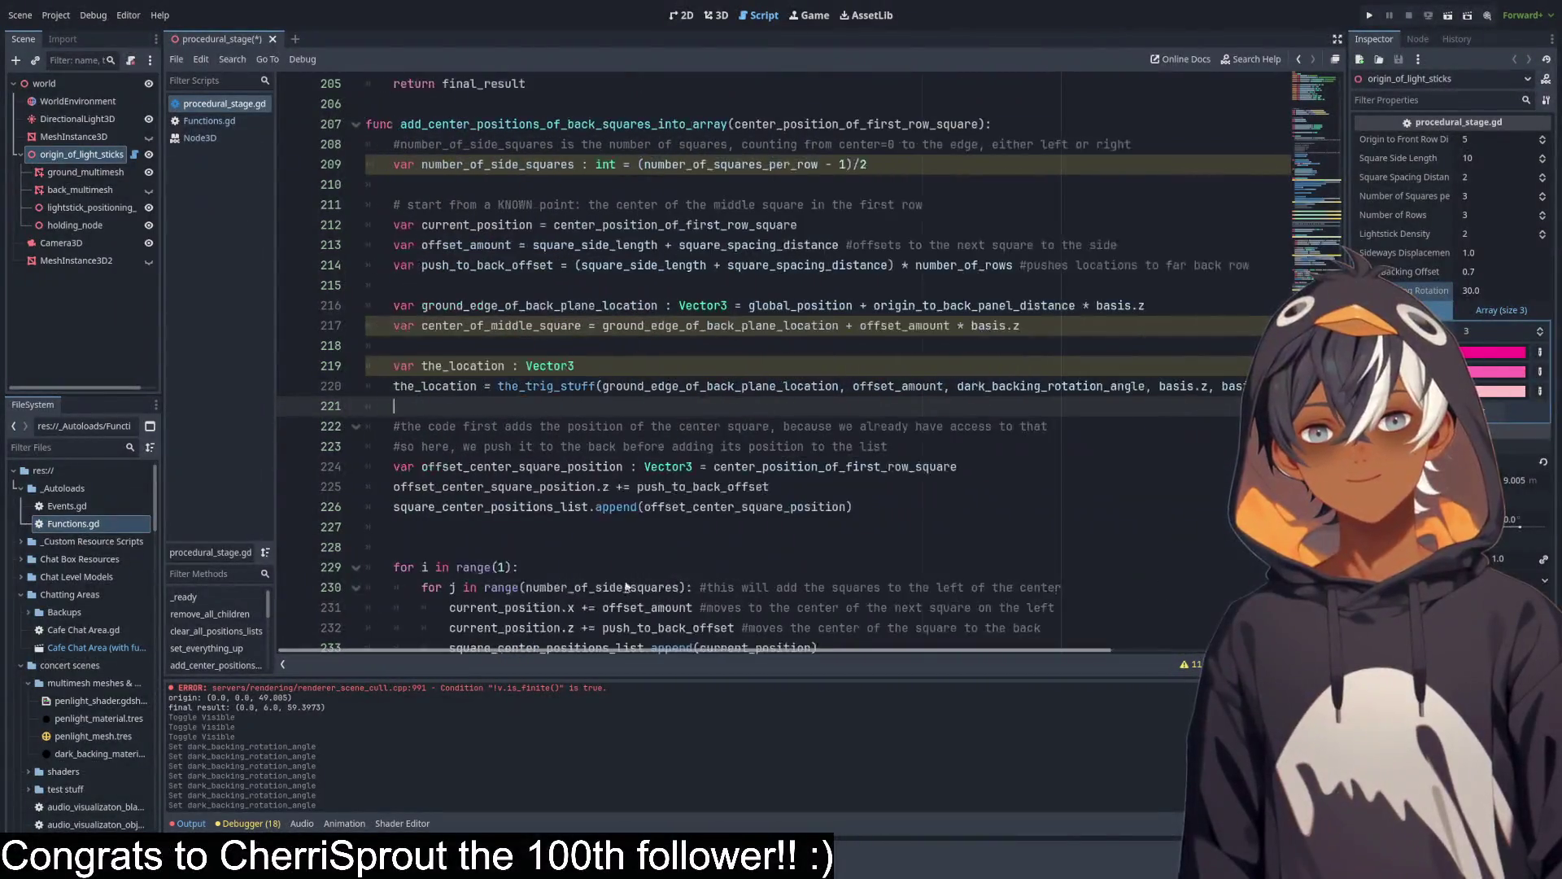
scroll(632, 363, "down", 2)
scroll(632, 363, "down", 1)
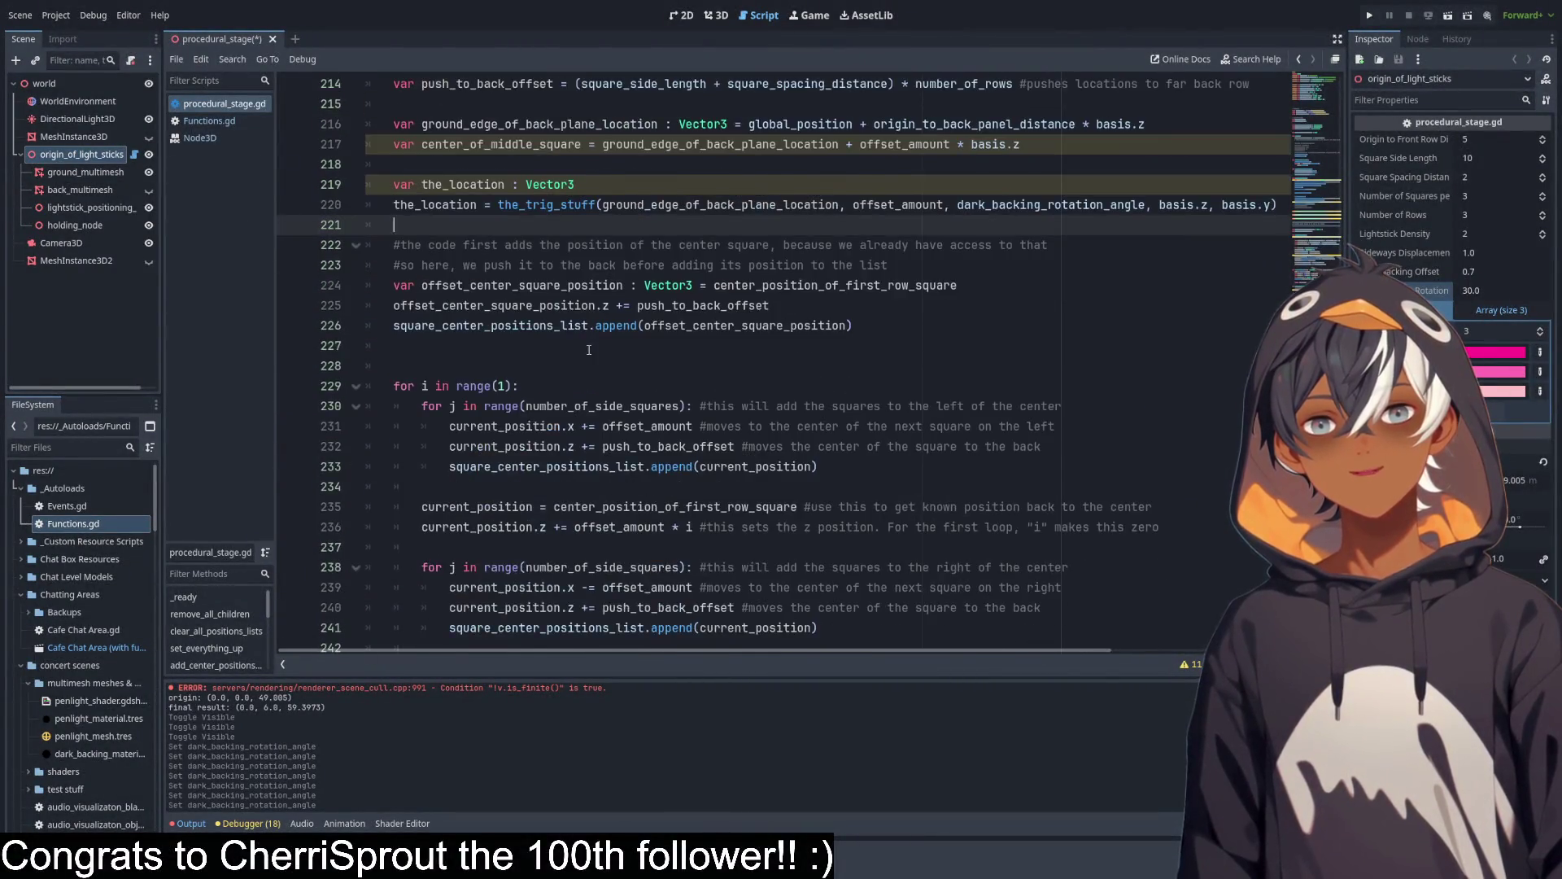
scroll(632, 363, "up", 2)
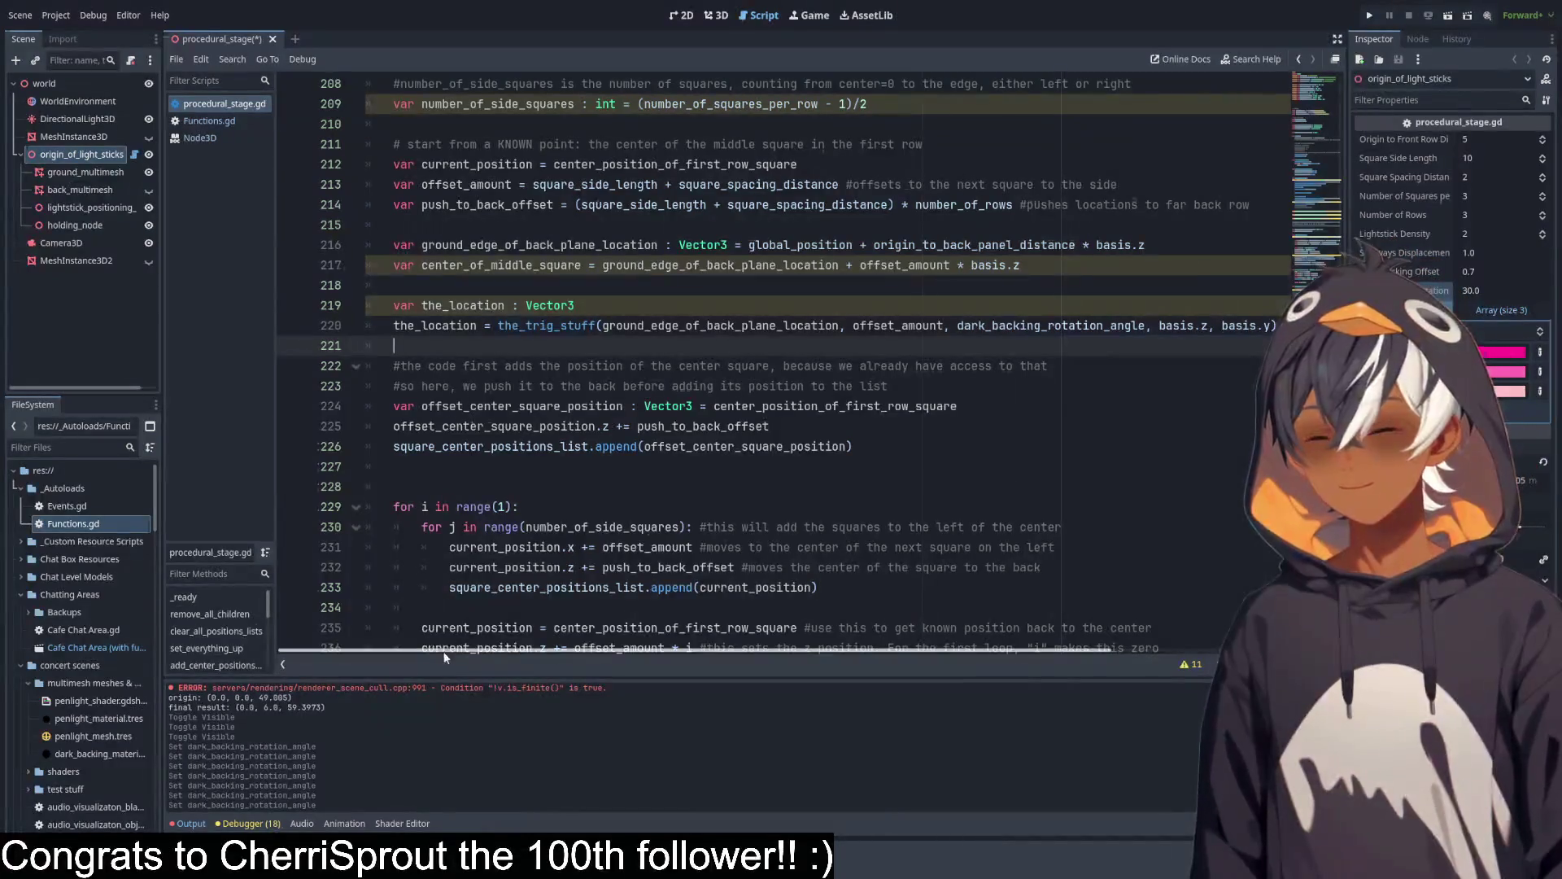
mouse_move(438, 651)
left_mouse_down()
mouse_move(559, 656)
mouse_move(408, 639)
left_mouse_up()
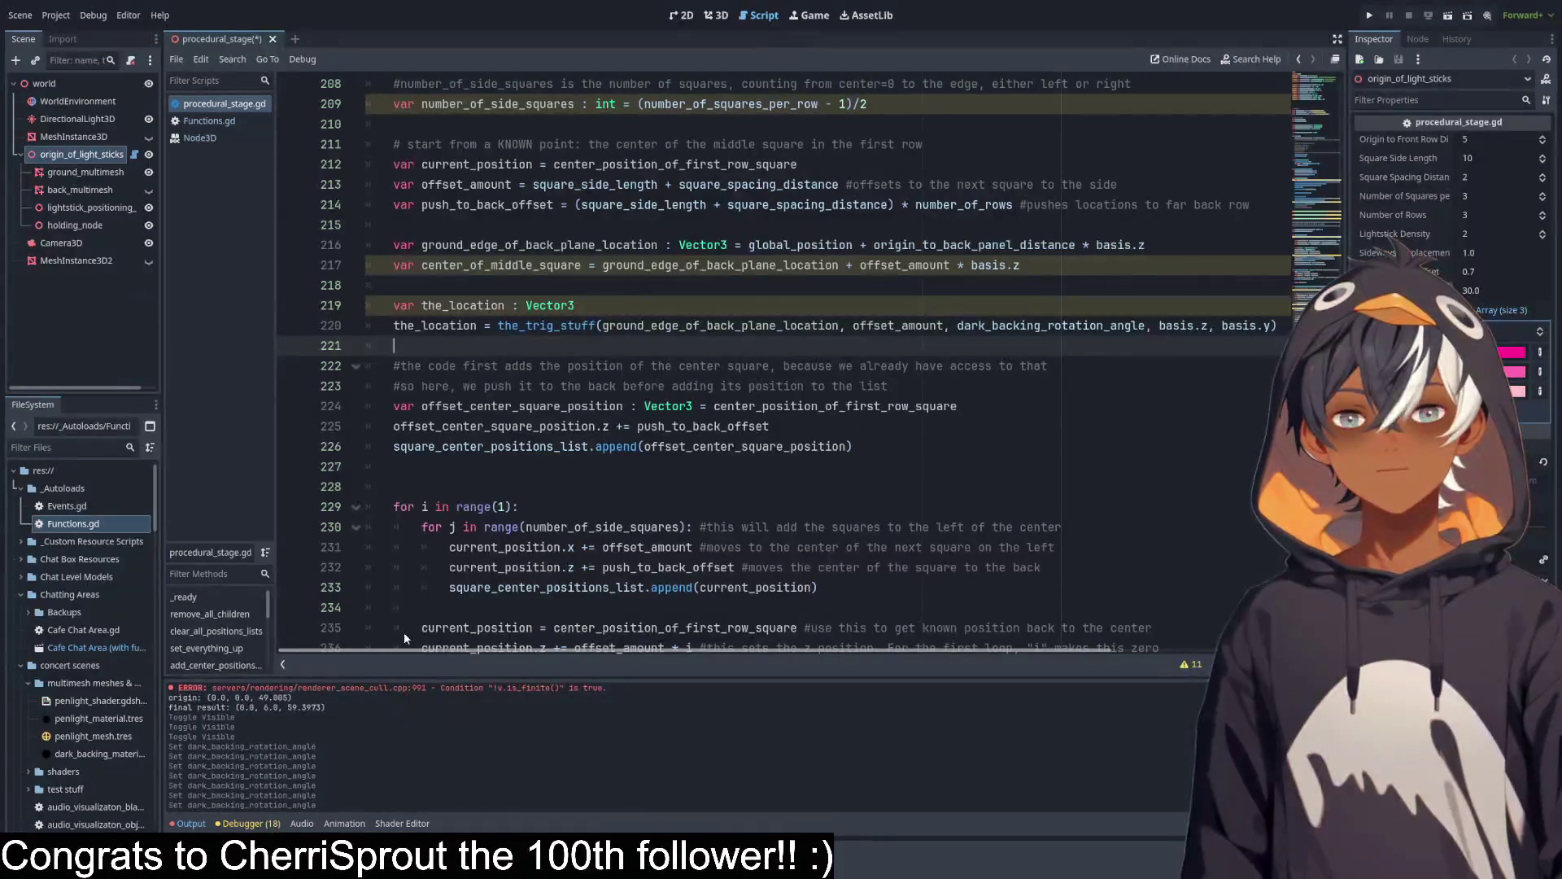
mouse_move(407, 325)
left_mouse_down()
mouse_move(1269, 325)
mouse_move(813, 345)
mouse_move(493, 325)
left_mouse_up()
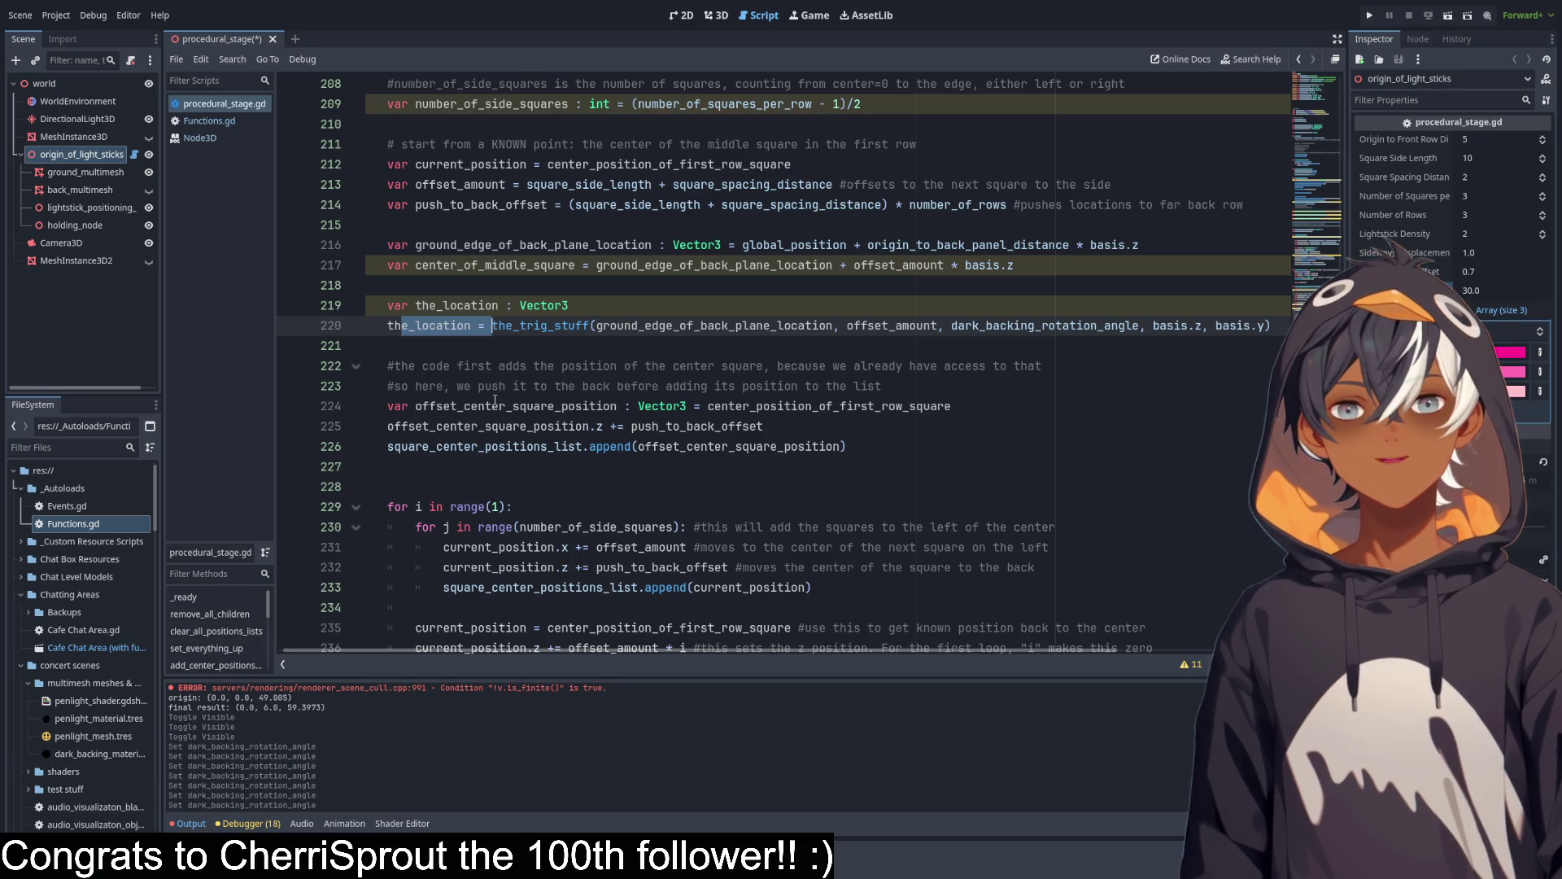
scroll(562, 339, "up", 5)
scroll(562, 339, "down", 6)
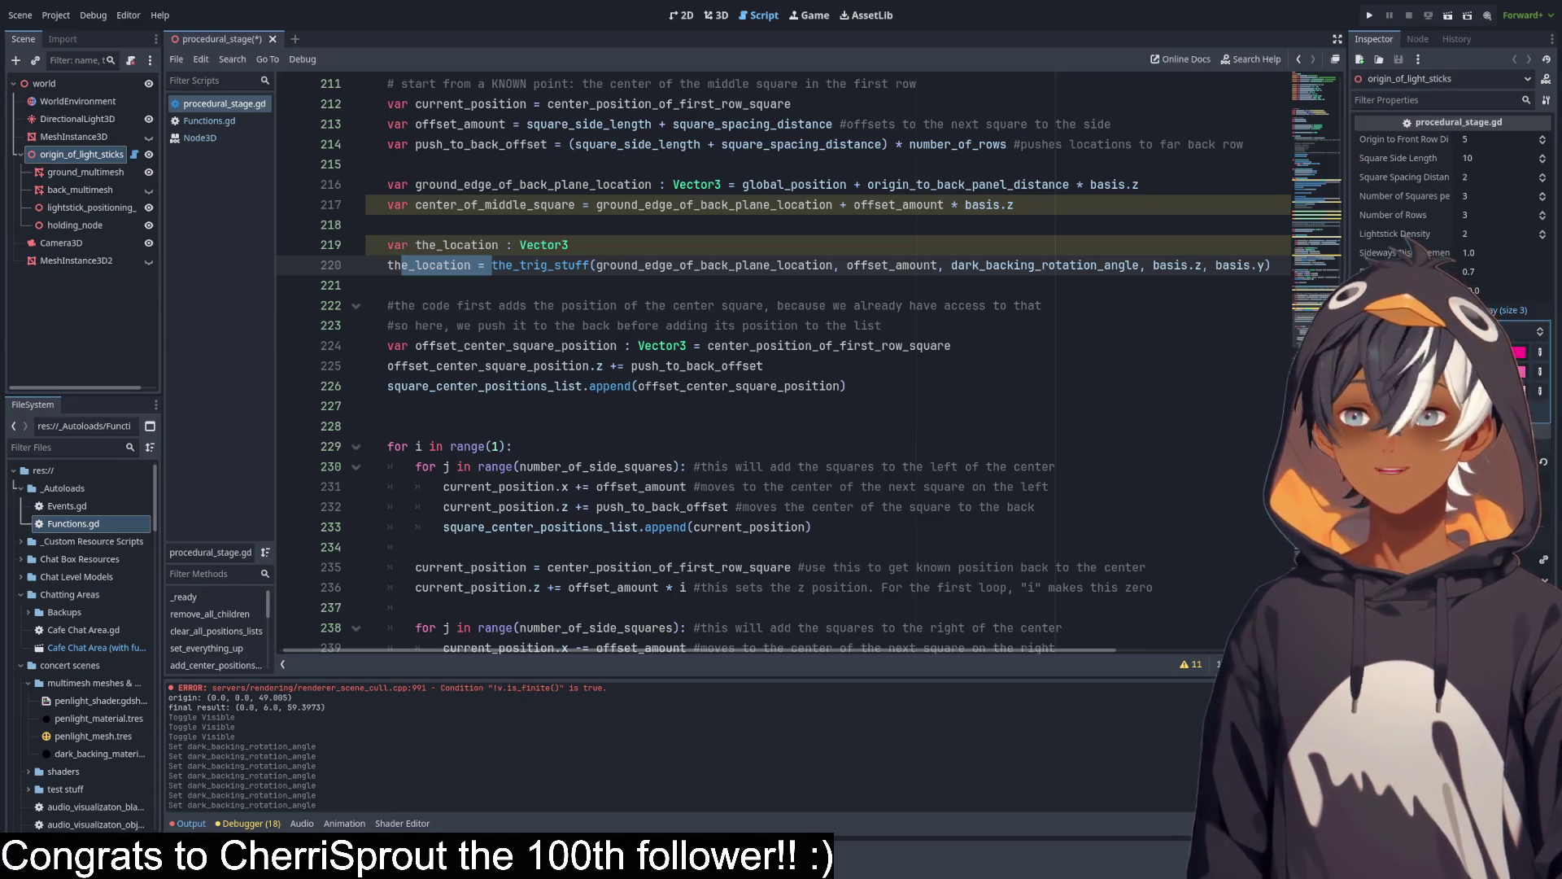
key("Up")
key("Up")
key("Up")
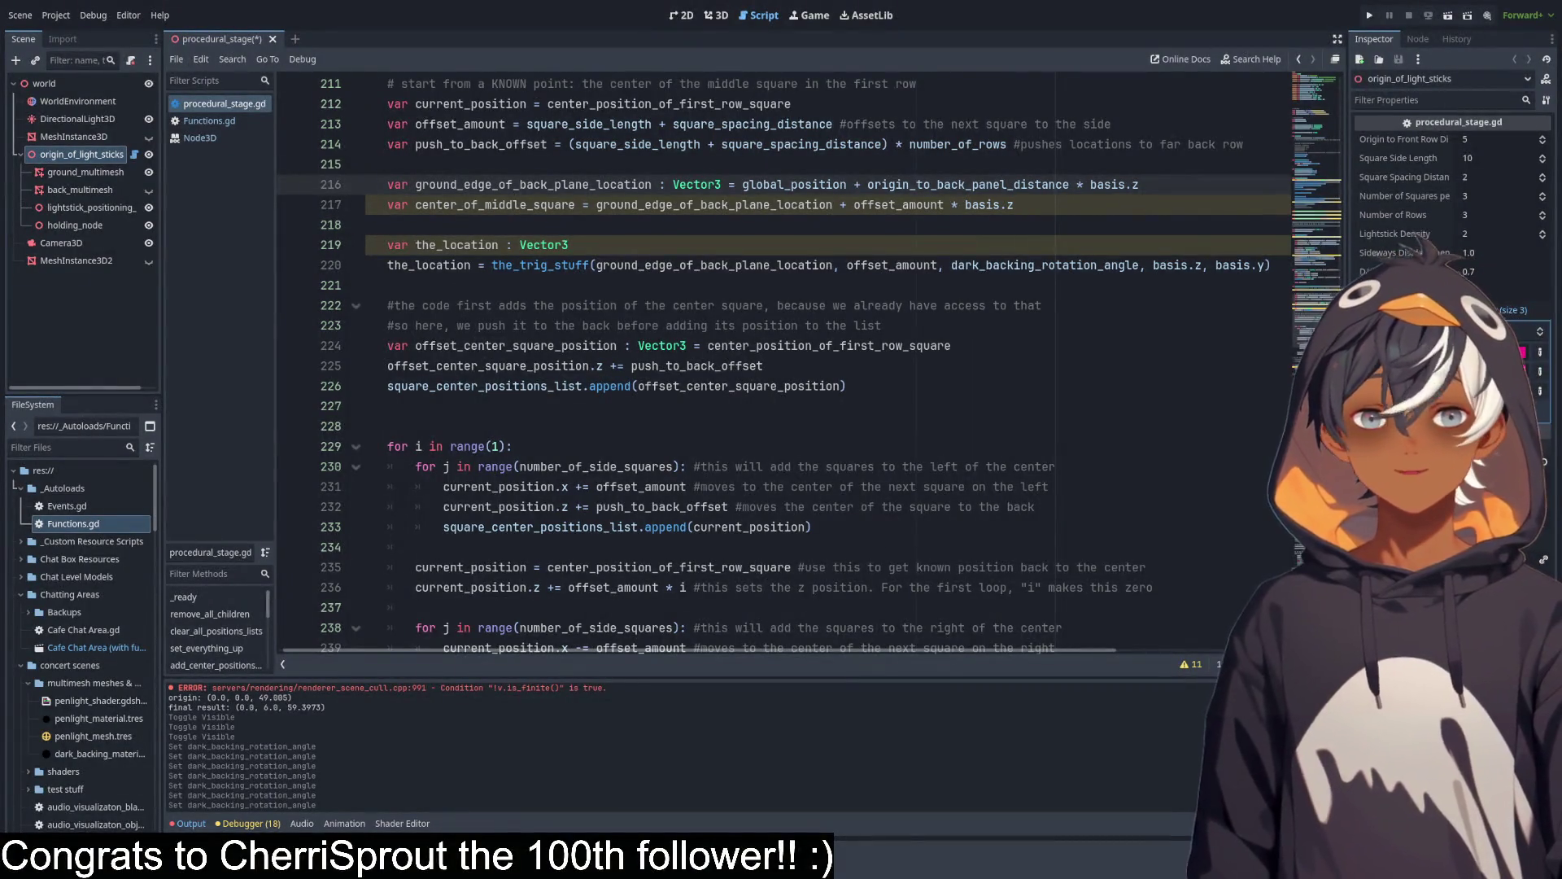
double_click(647, 265)
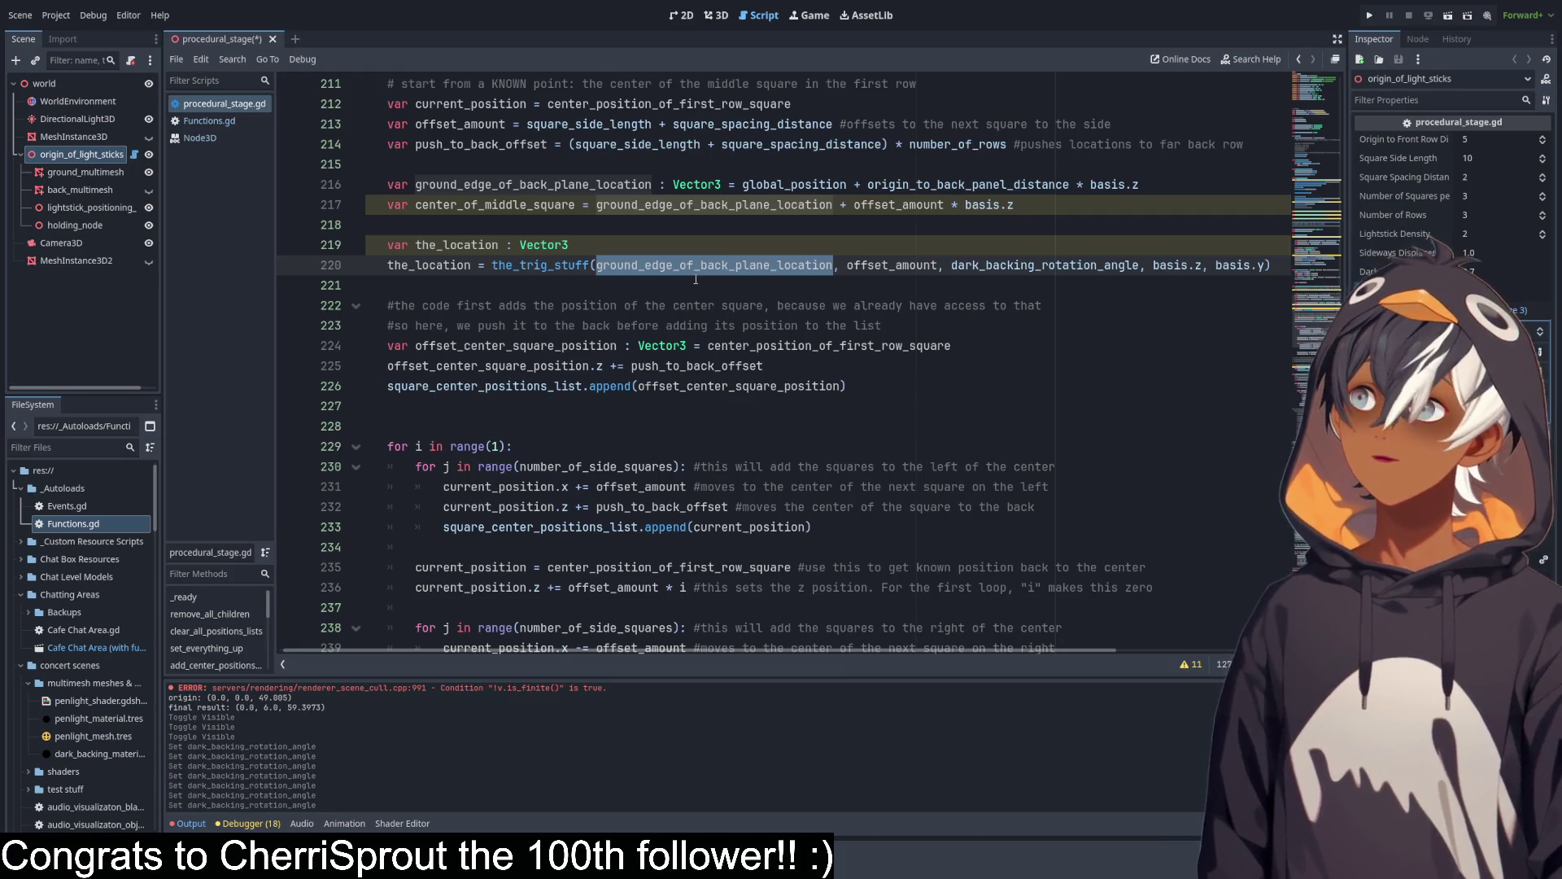
left_click_drag(1274, 265, 591, 265)
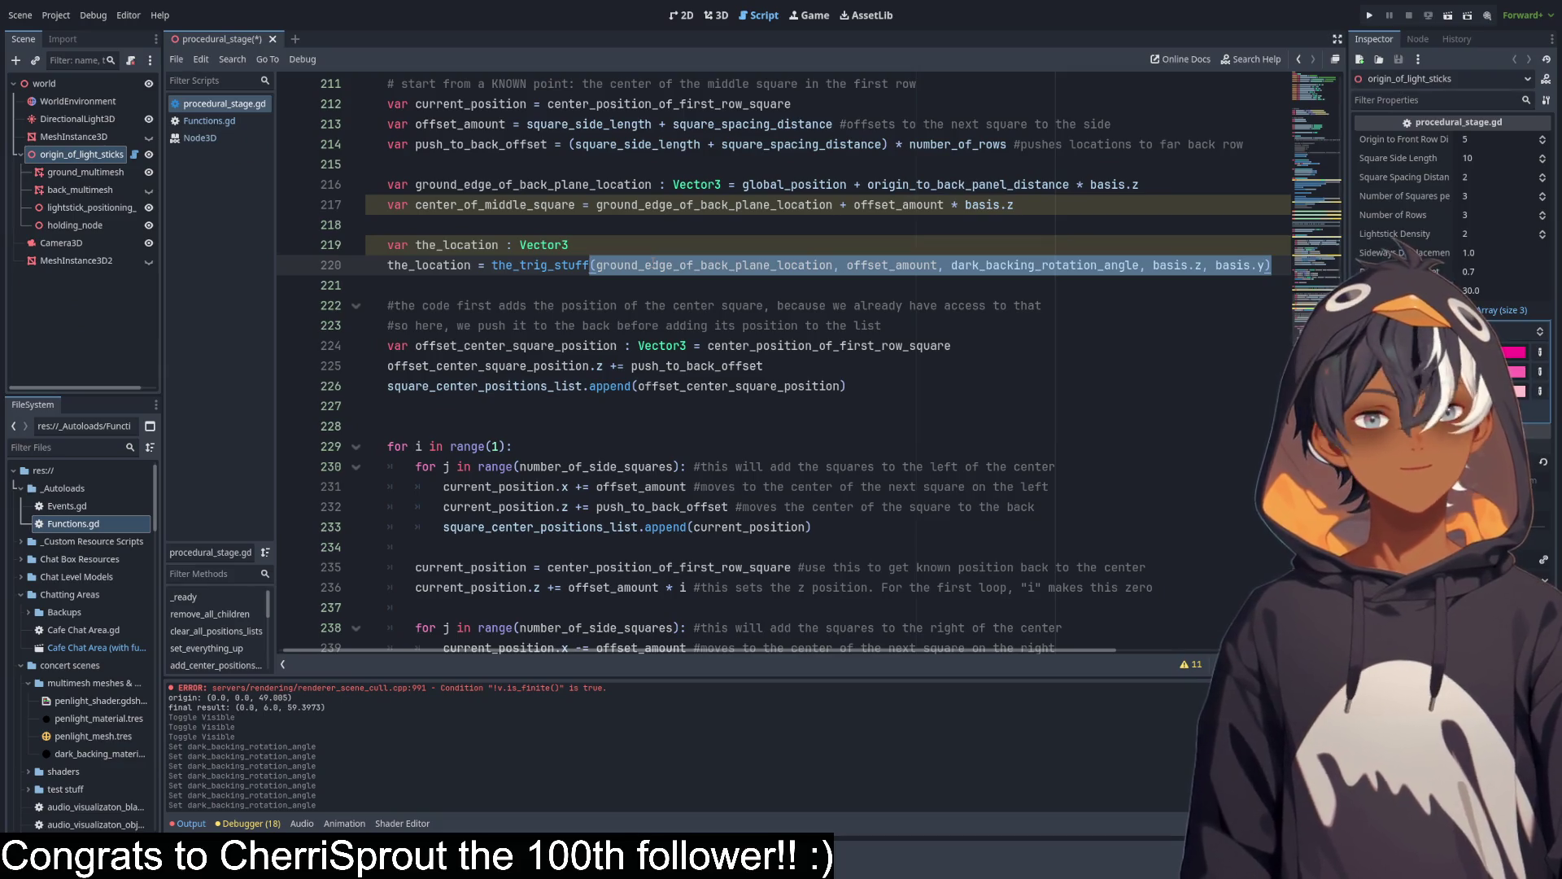
left_click(572, 248)
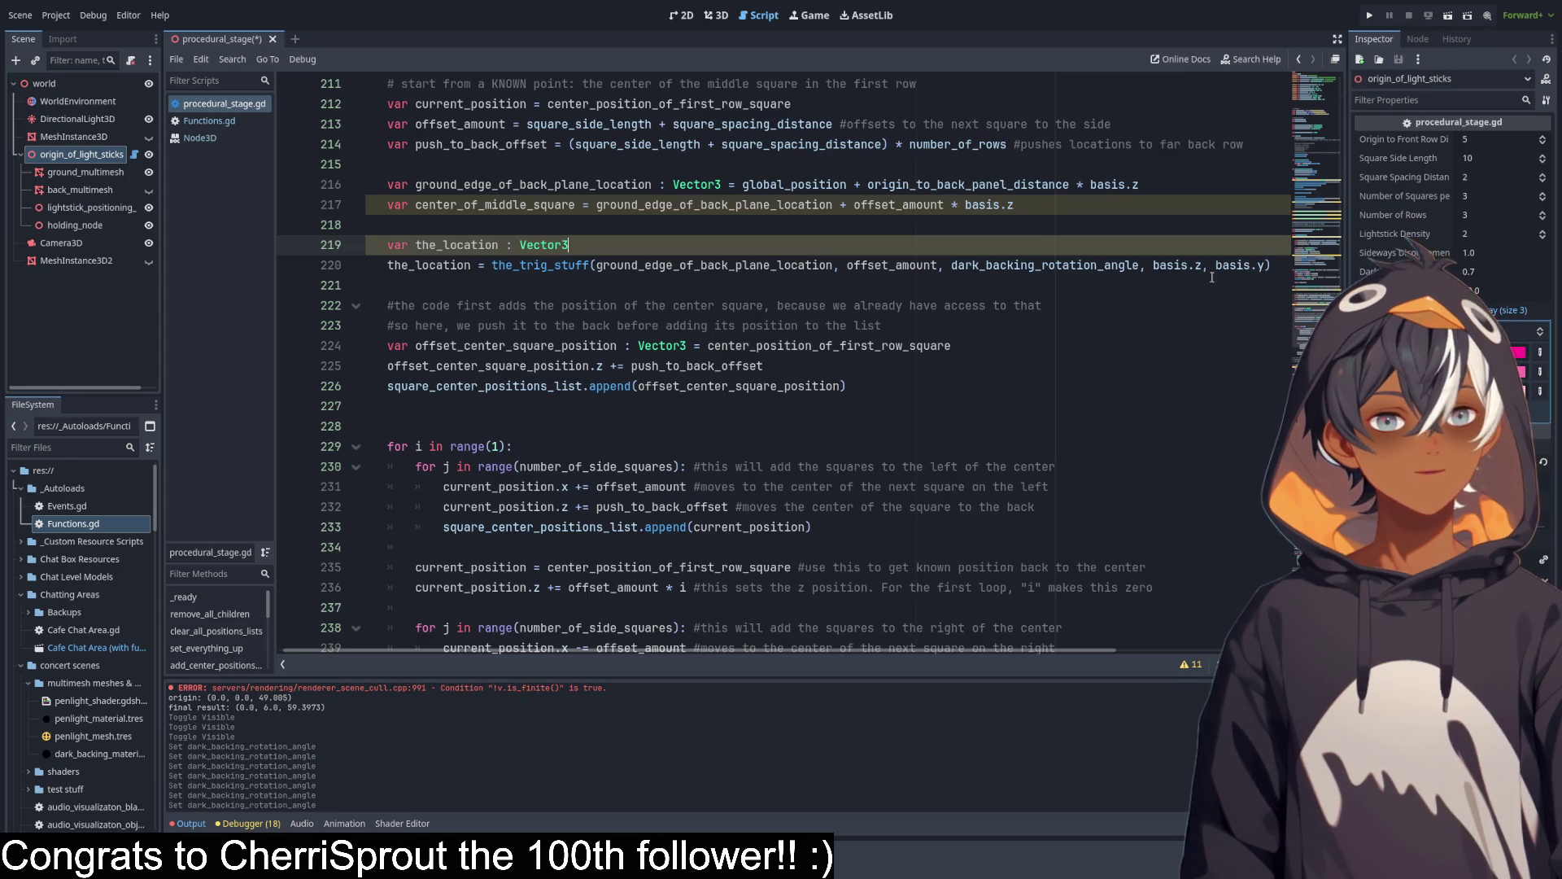
left_click_drag(1269, 264, 909, 251)
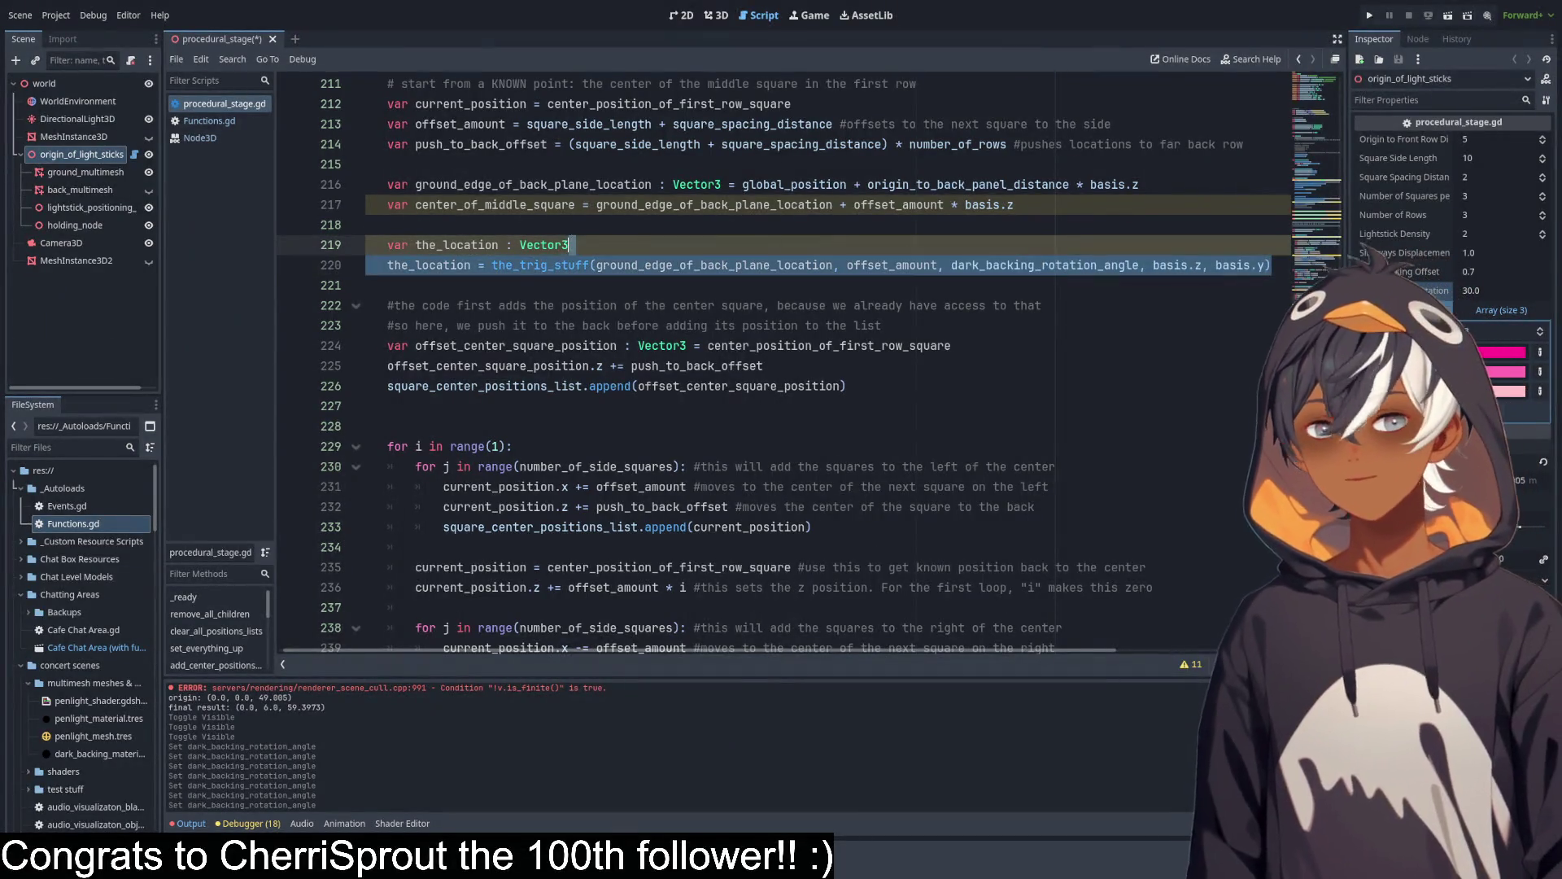
left_click_drag(572, 244, 591, 264)
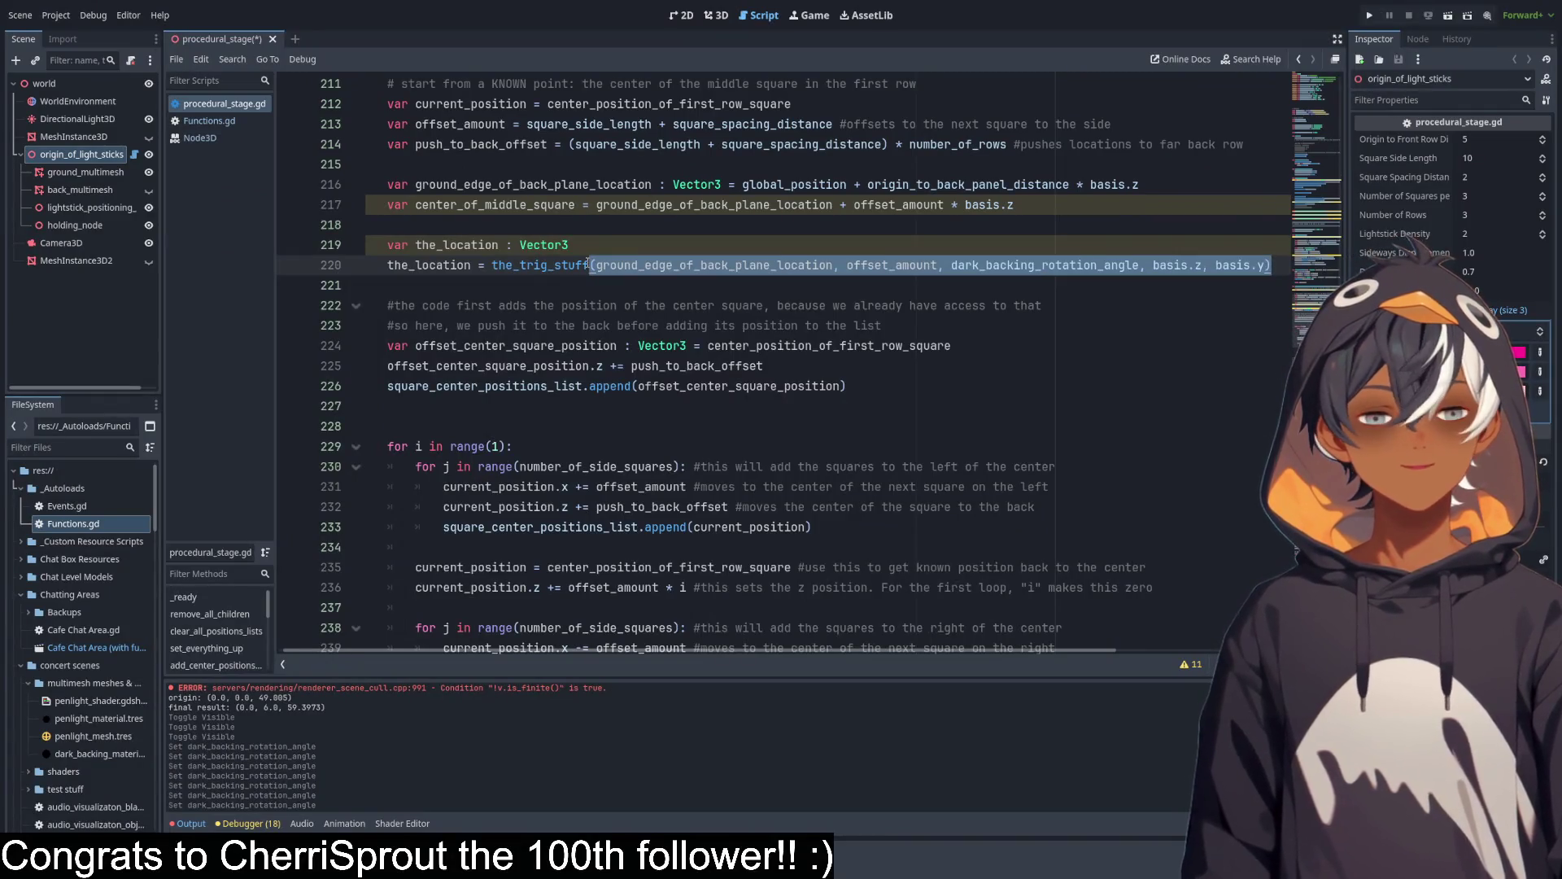
left_click(595, 242)
left_click_drag(590, 265, 1278, 269)
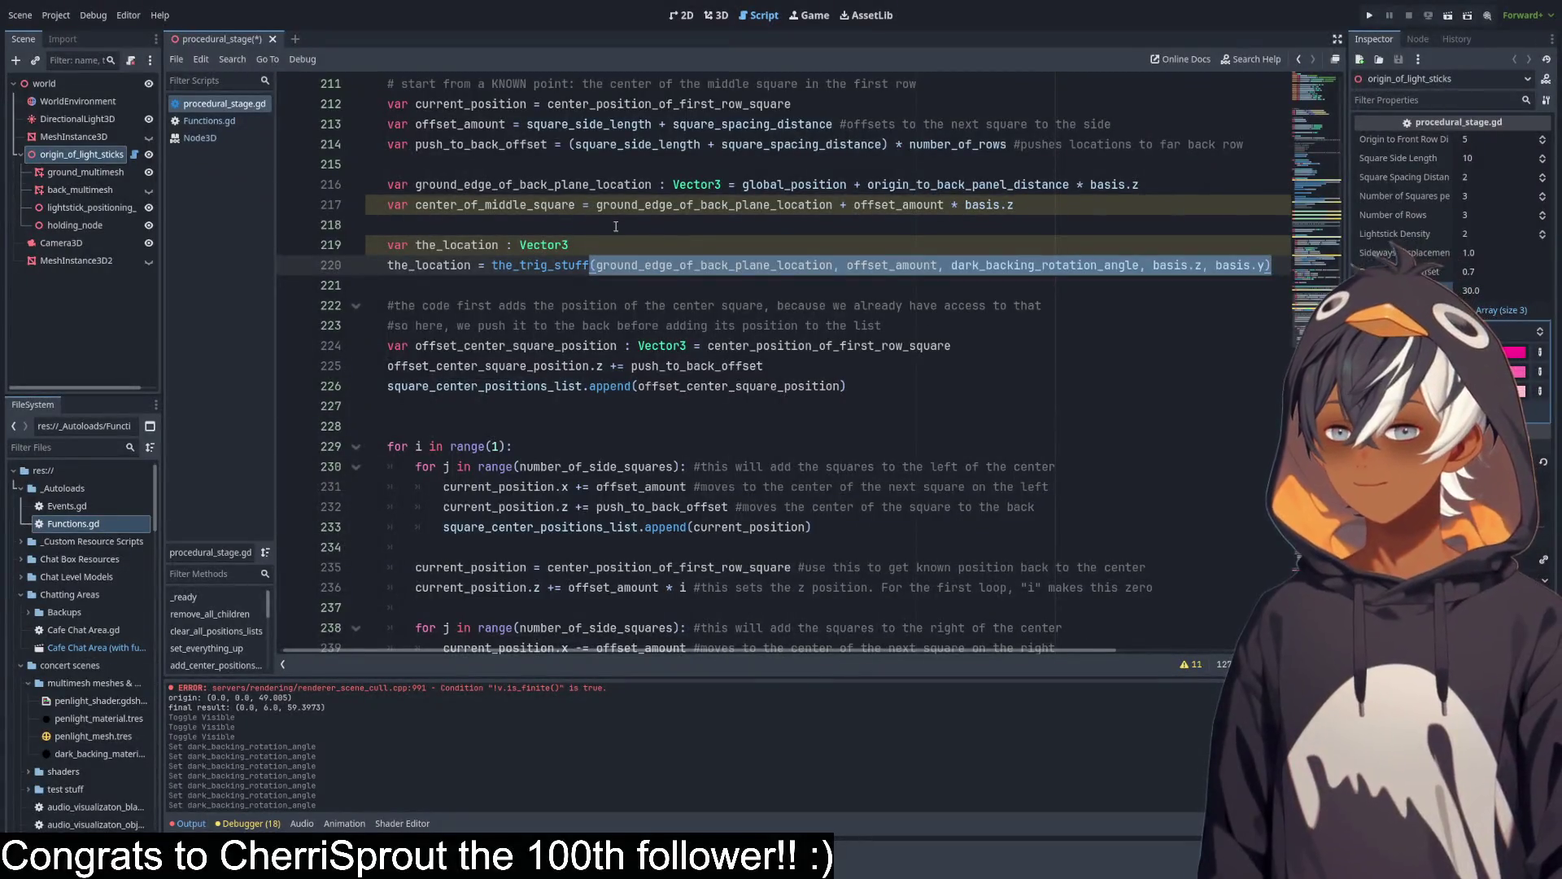
left_click(665, 264)
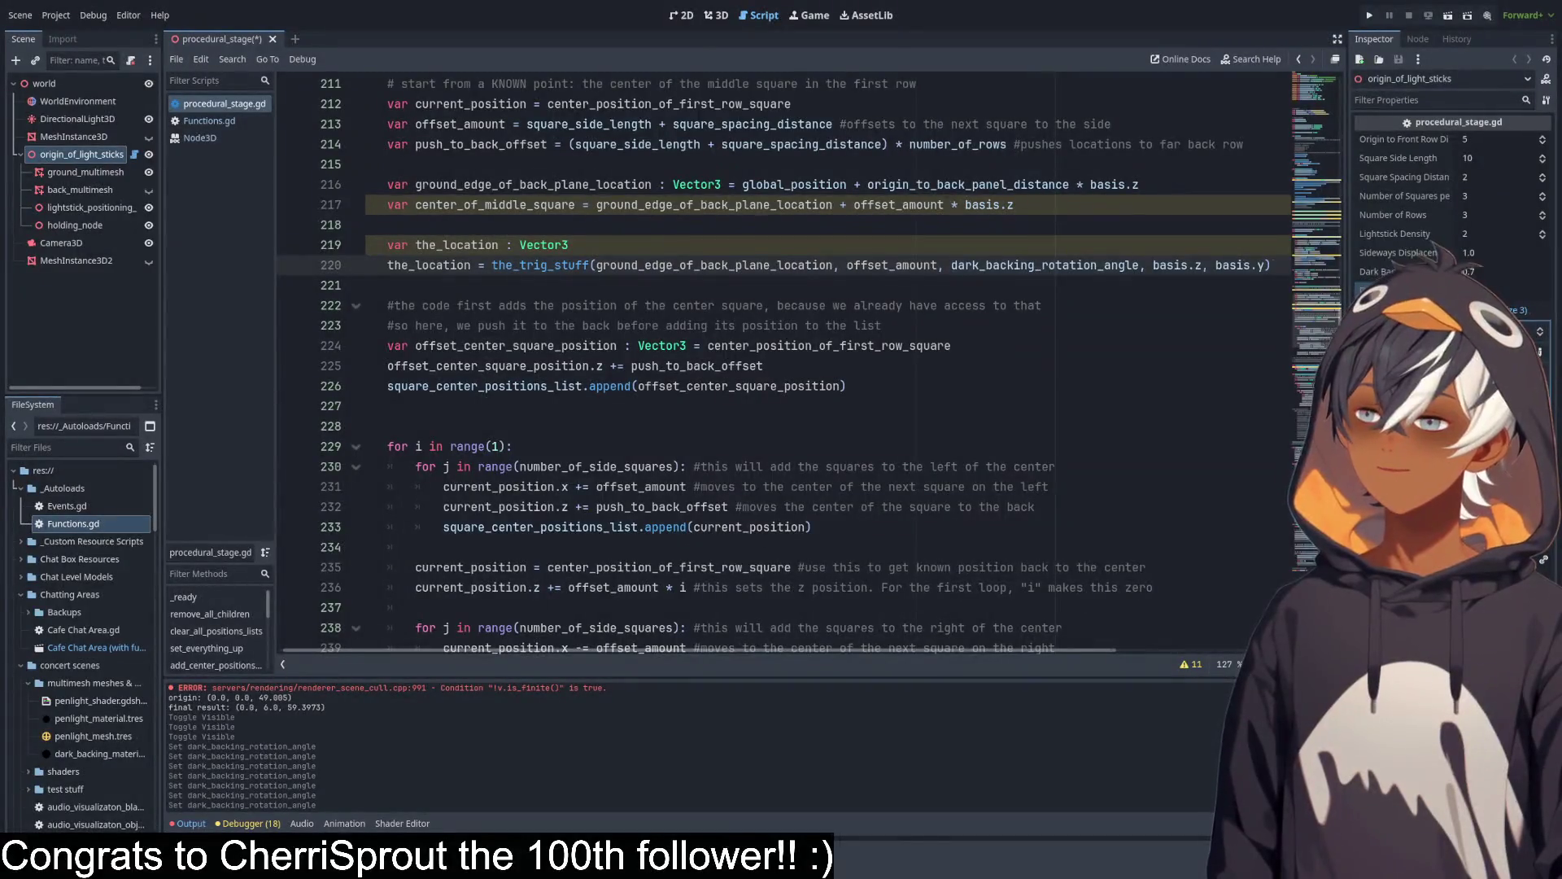
left_click(683, 385)
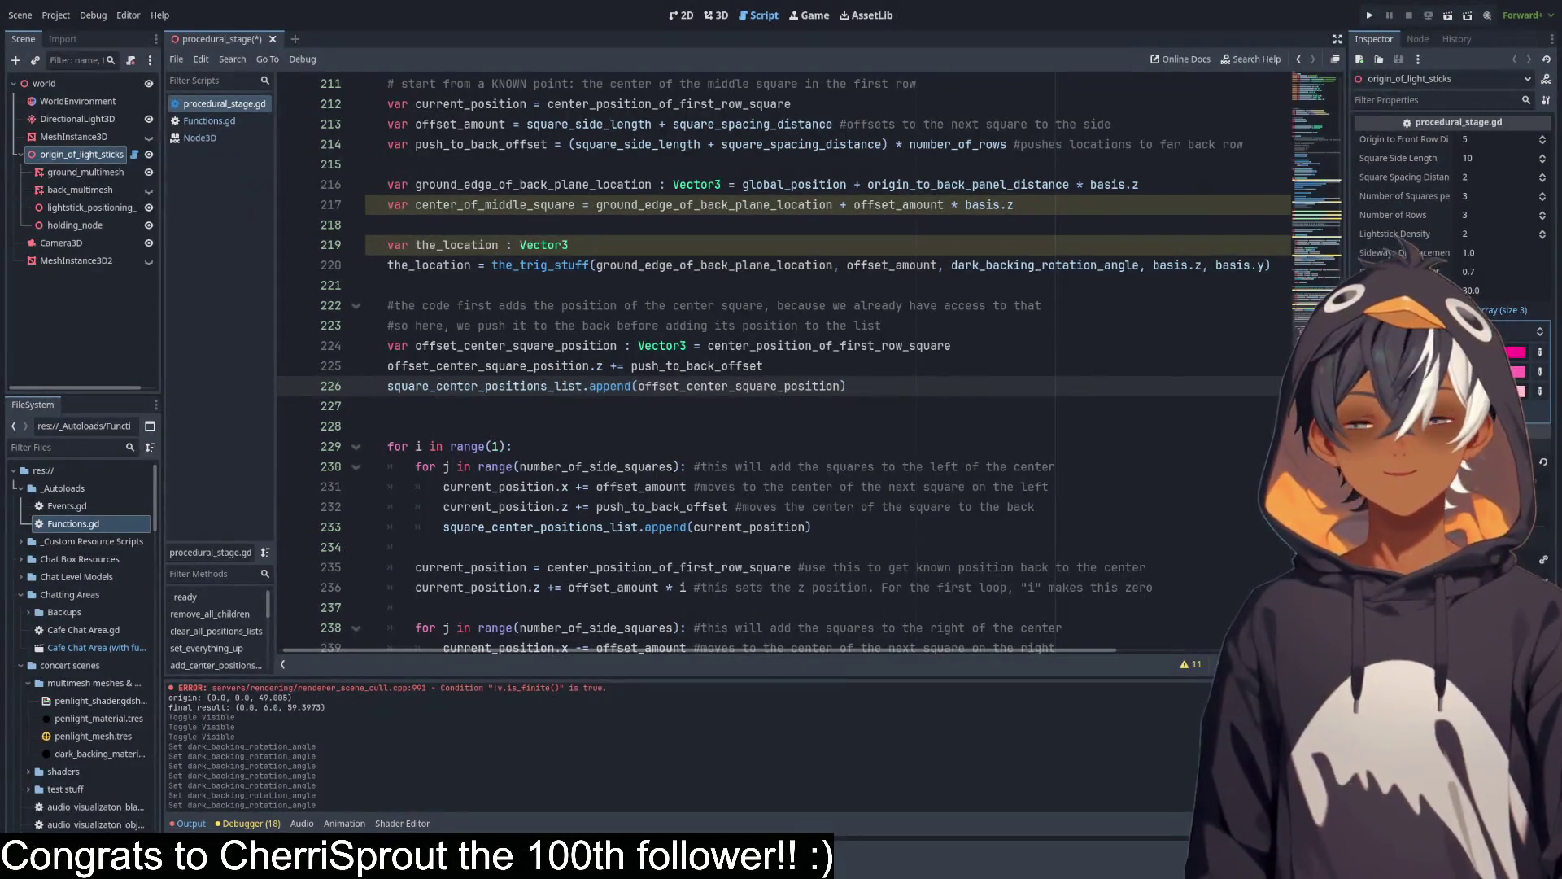
left_click(834, 305)
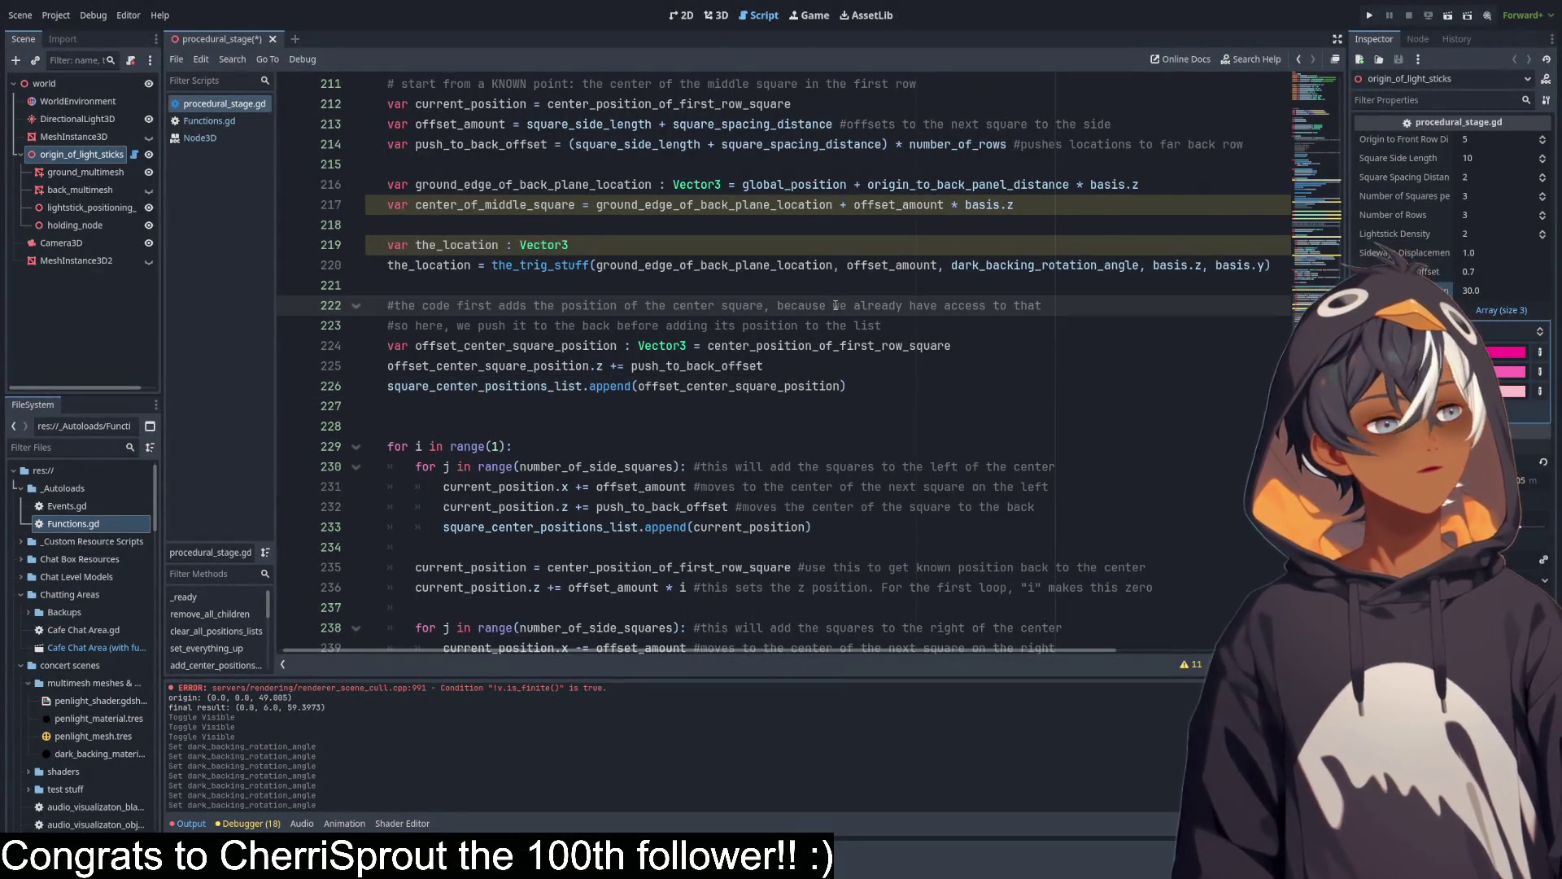